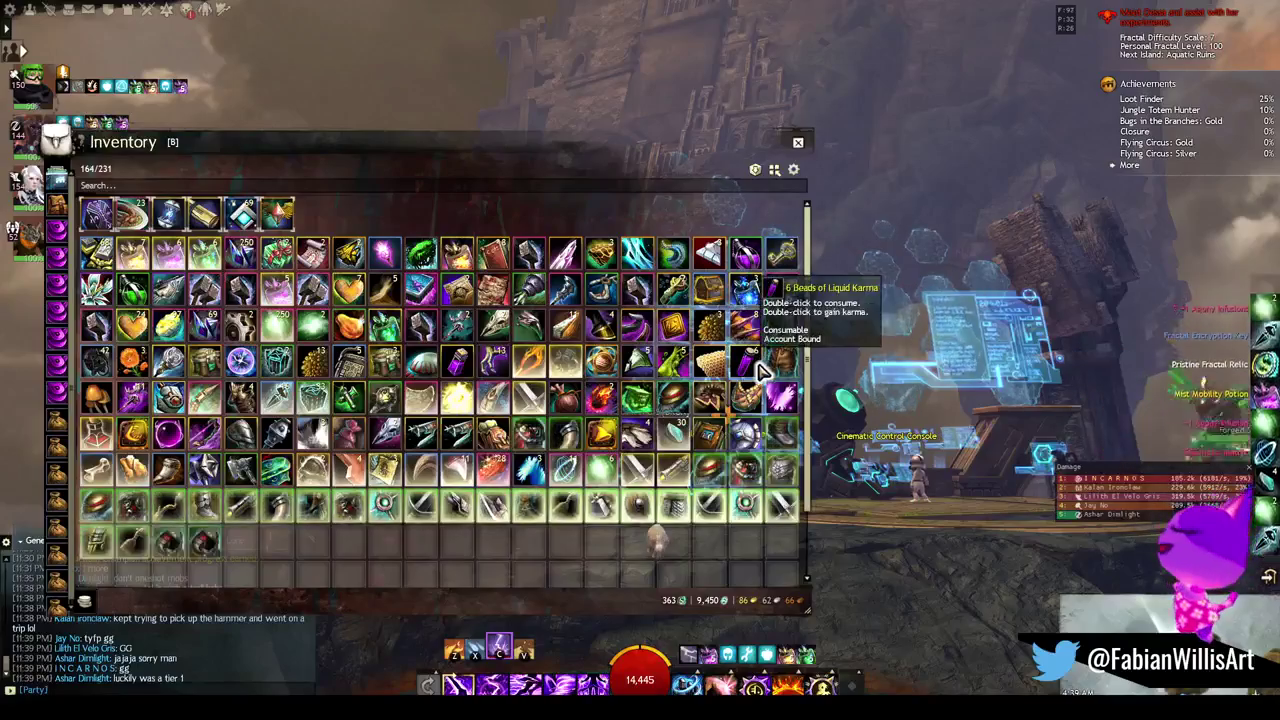
Consume the Beads of Liquid Karma and open the whole stack of loot bags.
double_click(748, 365)
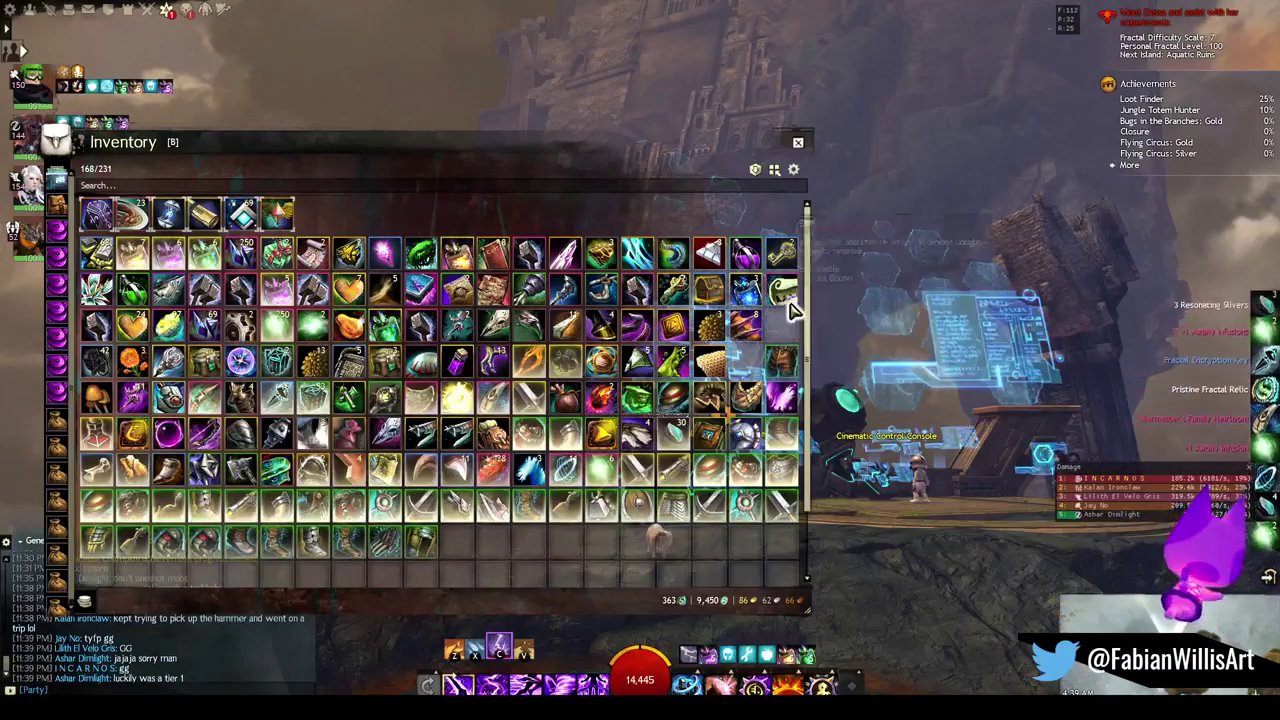
right_click(357, 365)
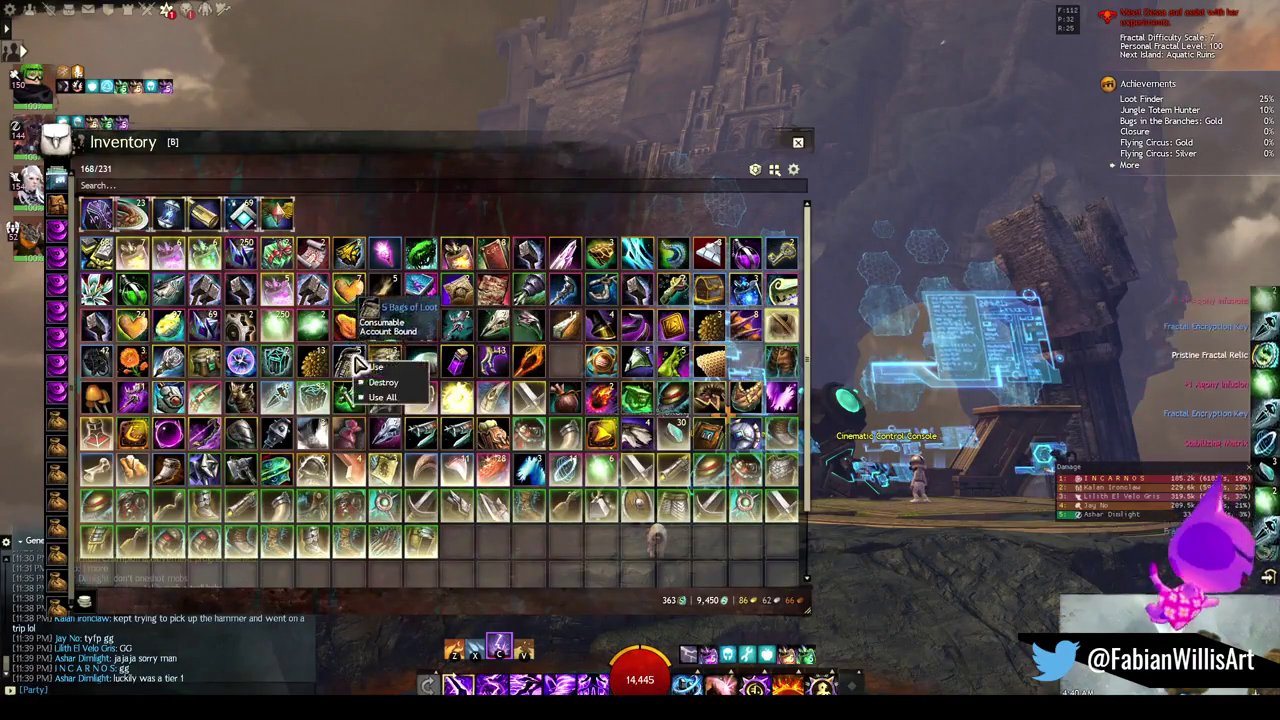
click(384, 398)
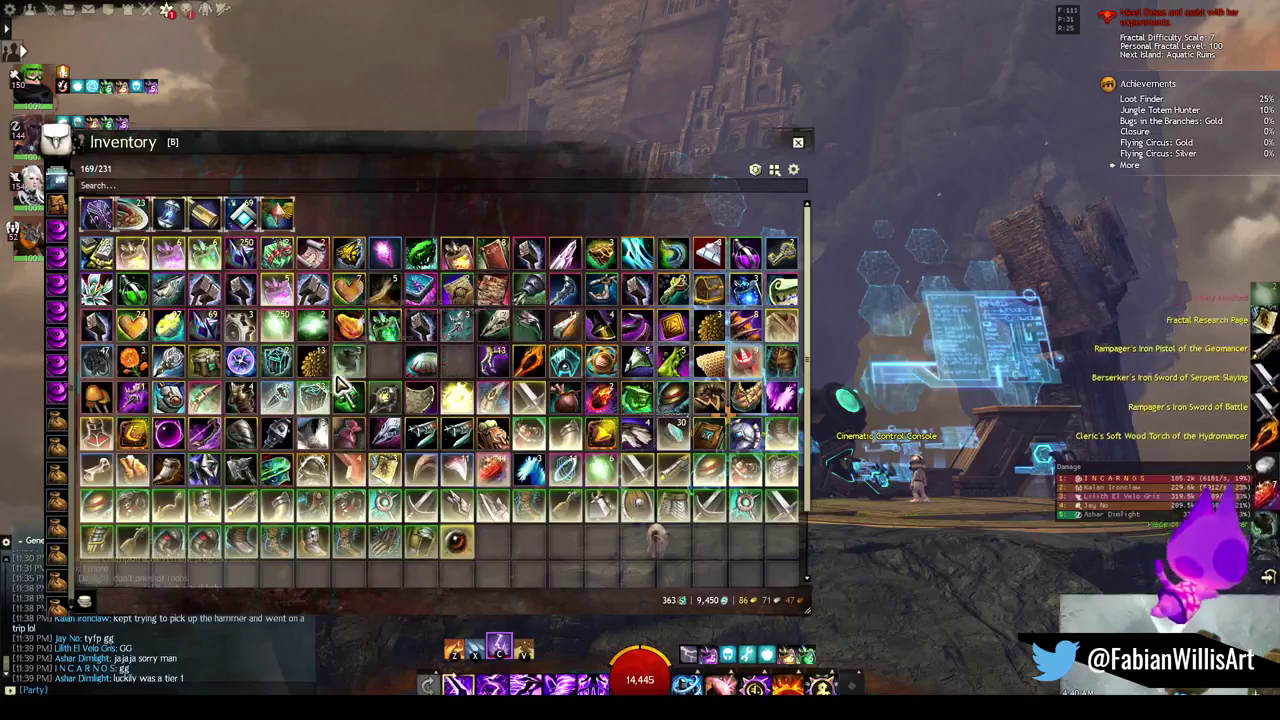
right_click(357, 364)
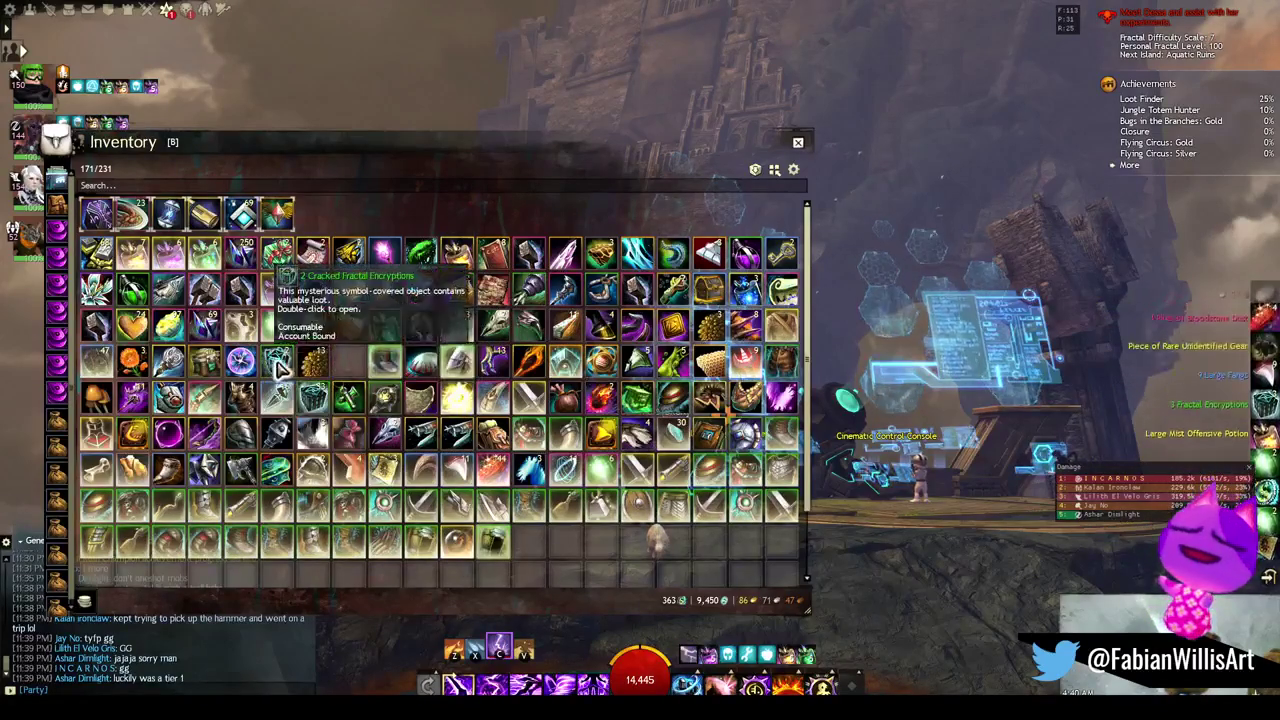
double_click(276, 398)
Open the Cracked Fractal Encryptions and another container, then compact the inventory.
right_click(326, 414)
right_click(281, 362)
double_click(280, 362)
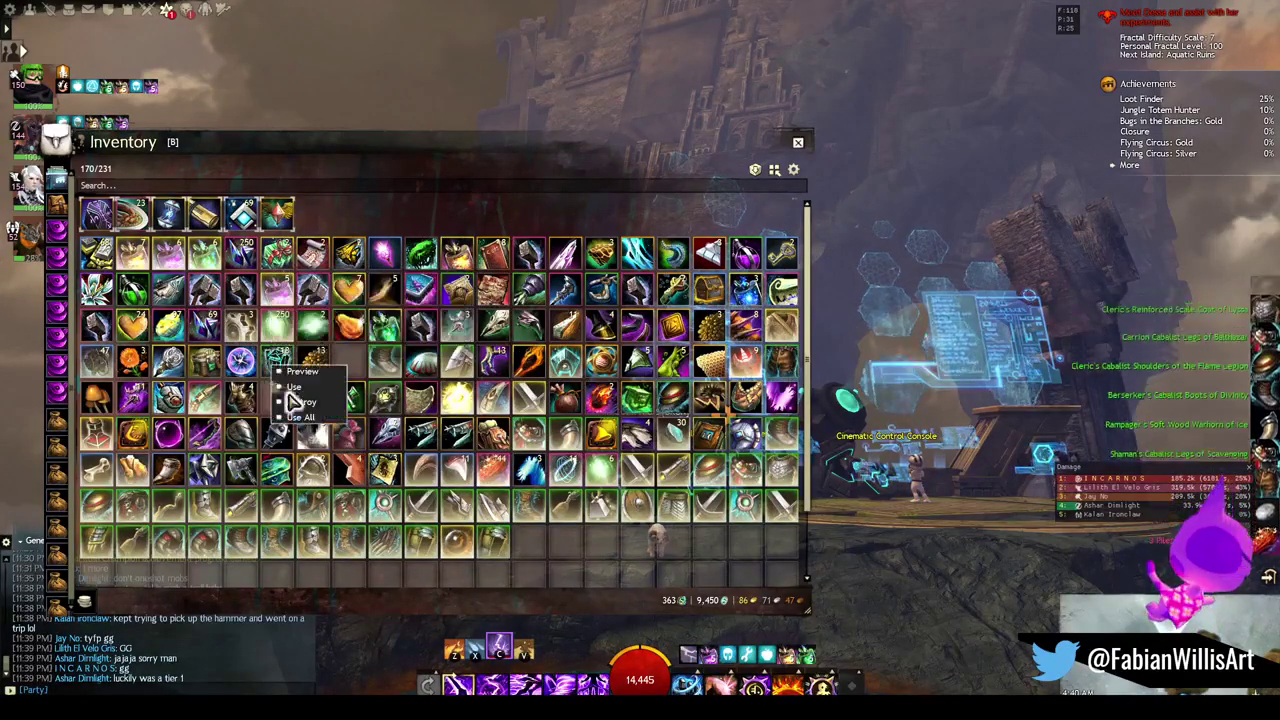
right_click(100, 366)
click(130, 446)
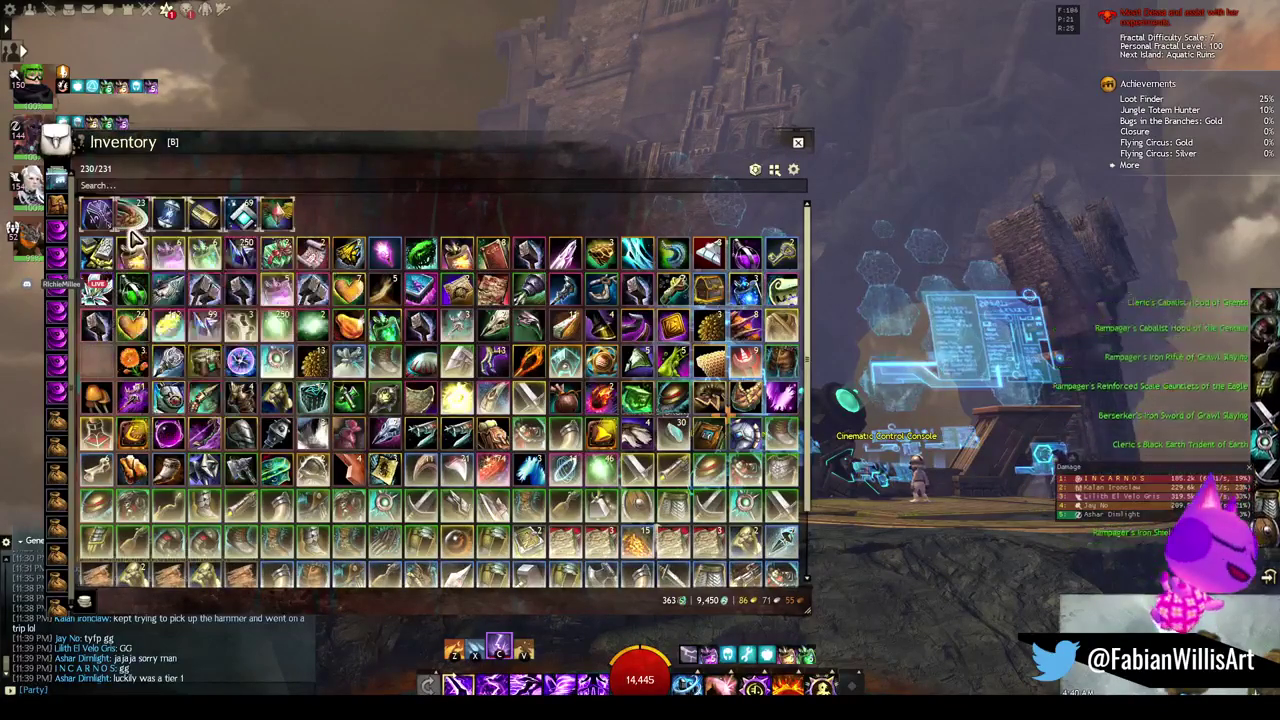
click(773, 170)
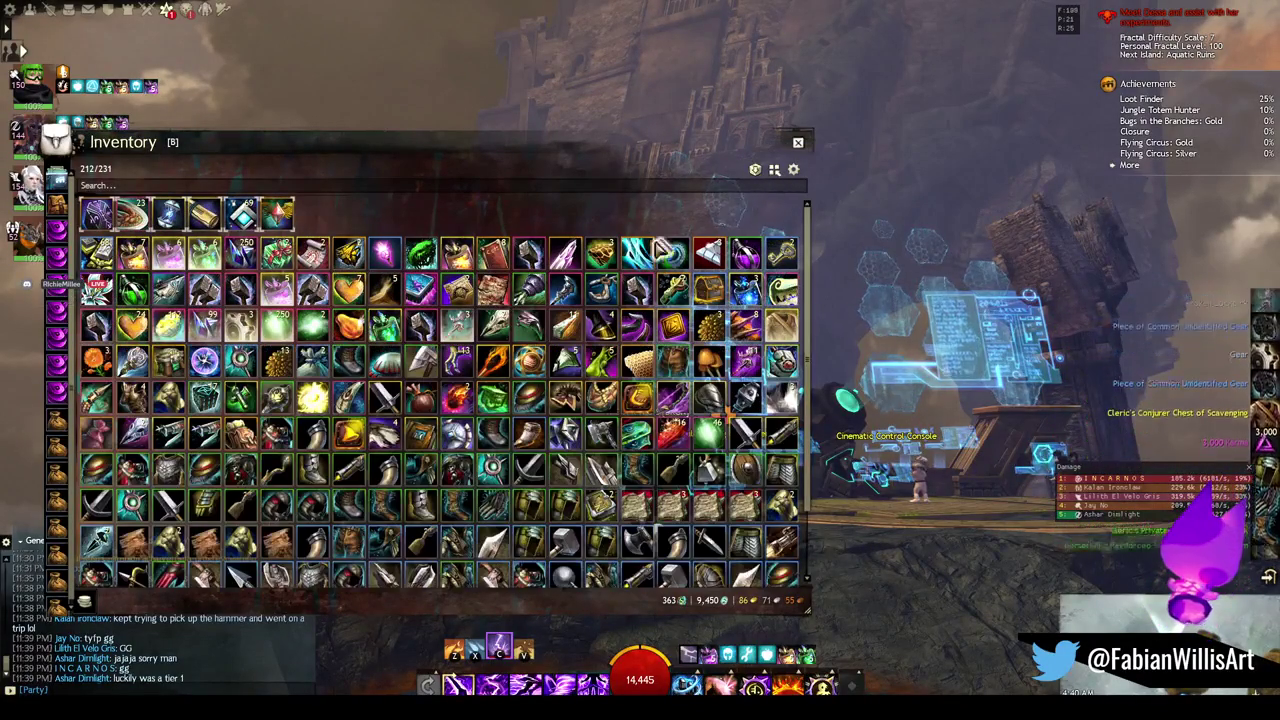
Consume the last Handful of Fractal Relics.
right_click(312, 358)
double_click(312, 362)
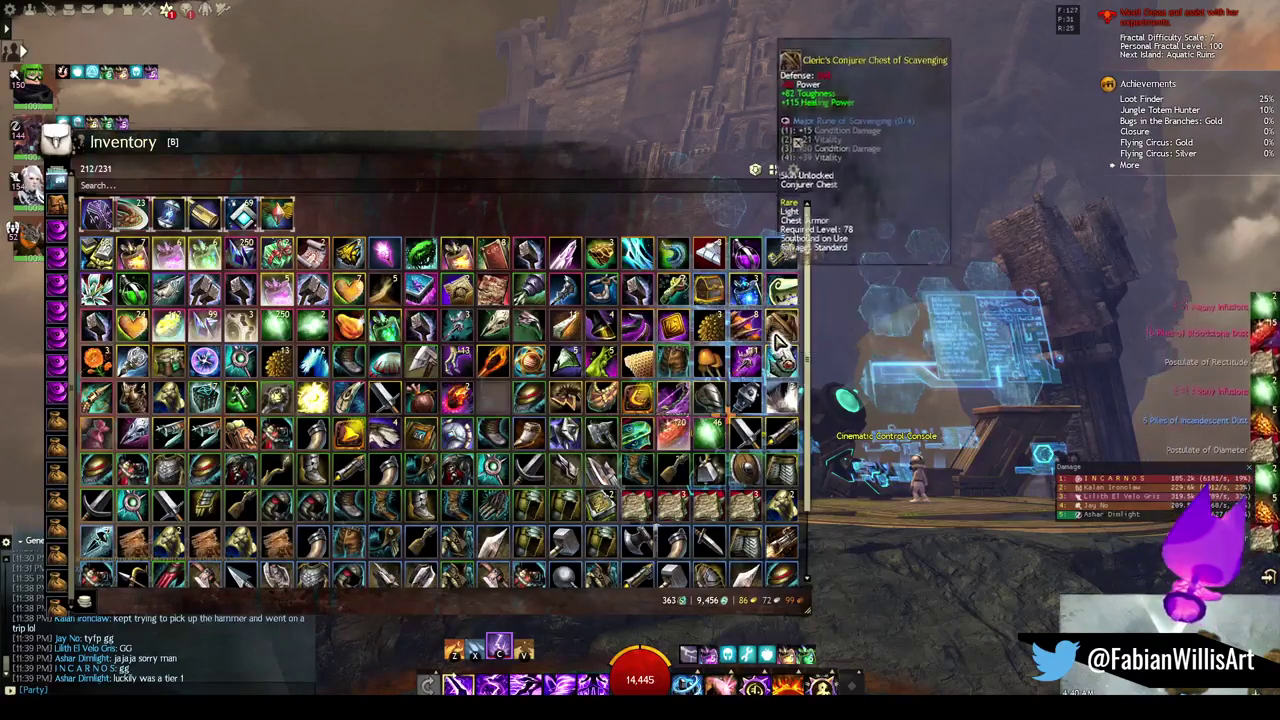
right_click(103, 218)
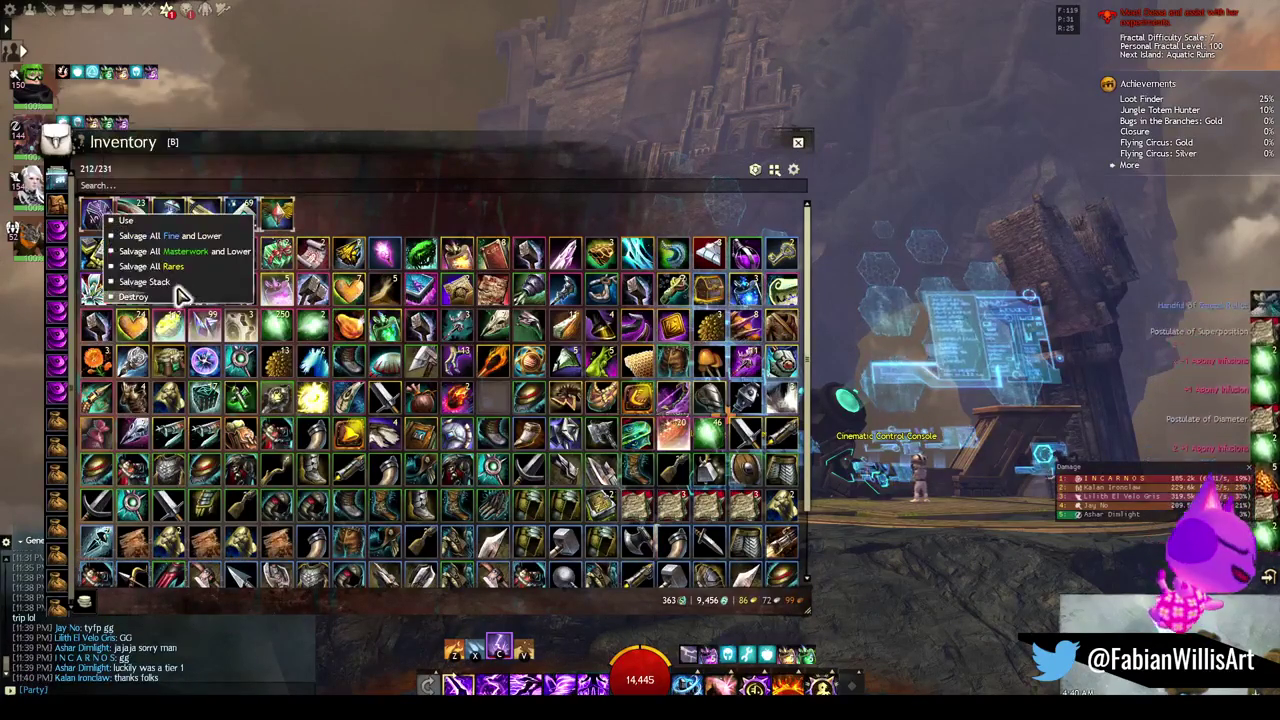
Use the Salvage-o-Matic to salvage all rares, then all masterwork and lower gear.
click(150, 266)
click(595, 451)
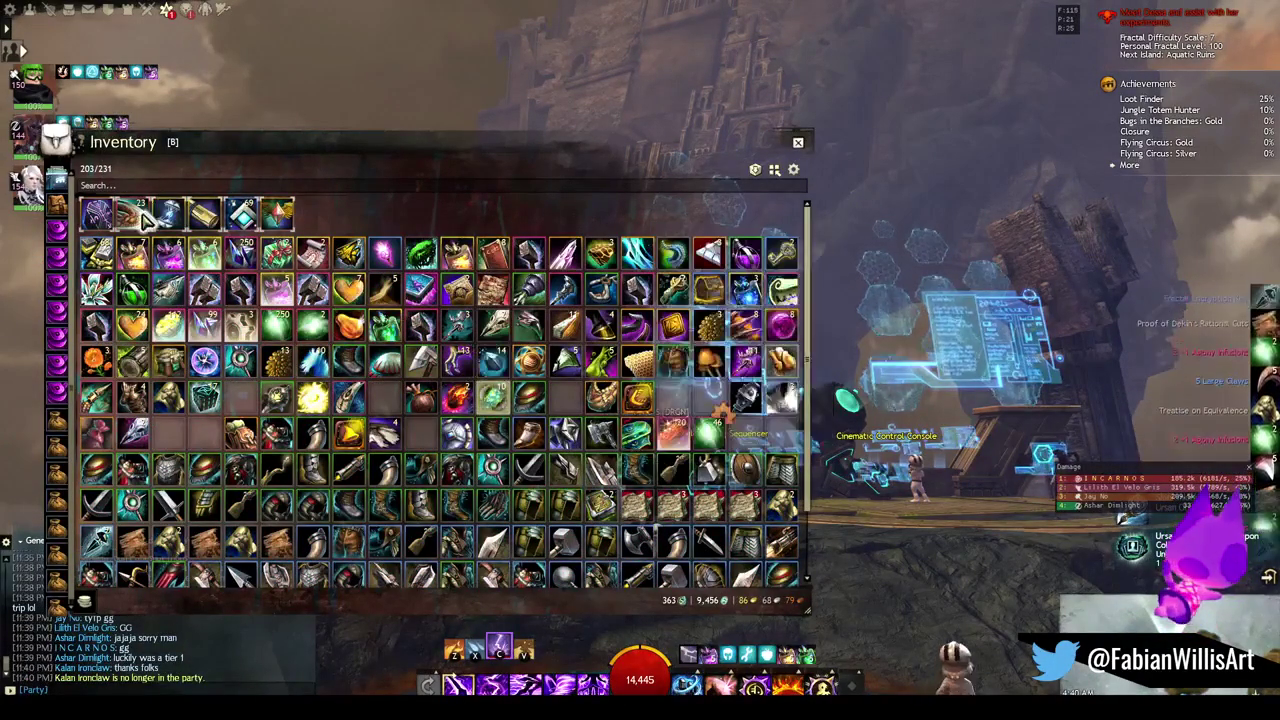
right_click(103, 218)
click(200, 265)
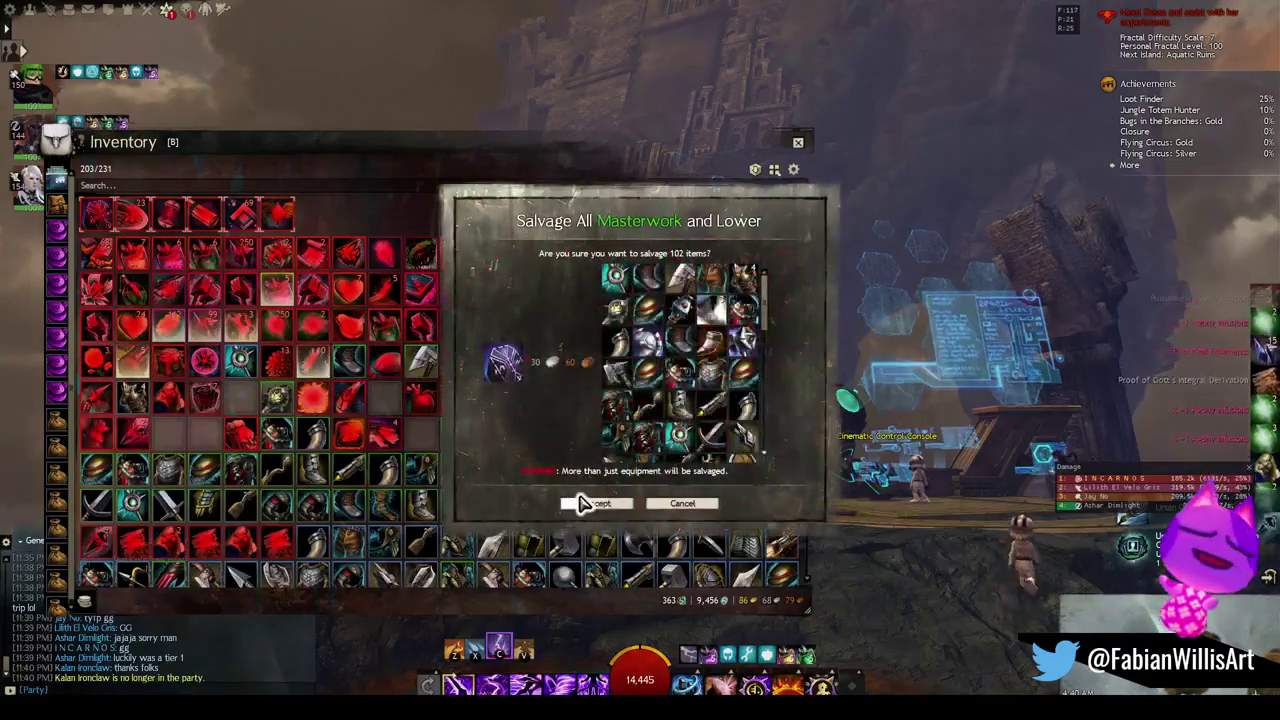
click(598, 510)
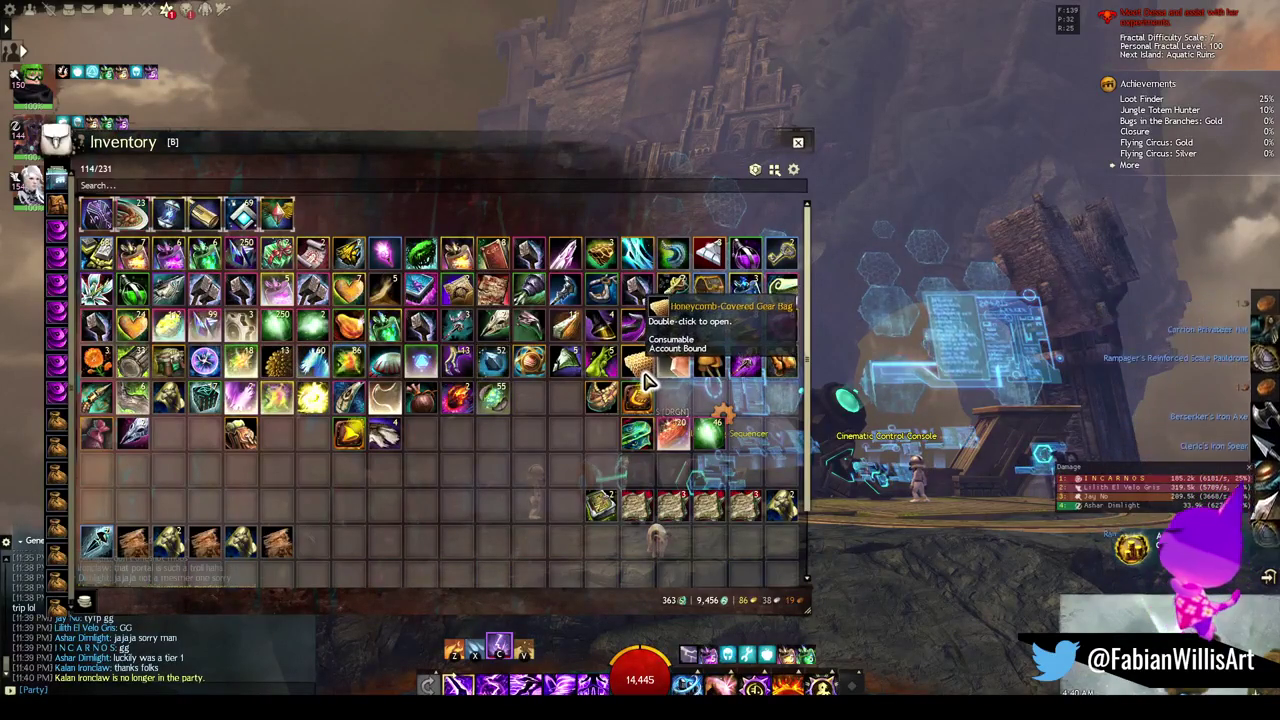
Open the Singed Ritualist Bag, deposit all materials, and consume all Essences of Luck.
double_click(603, 398)
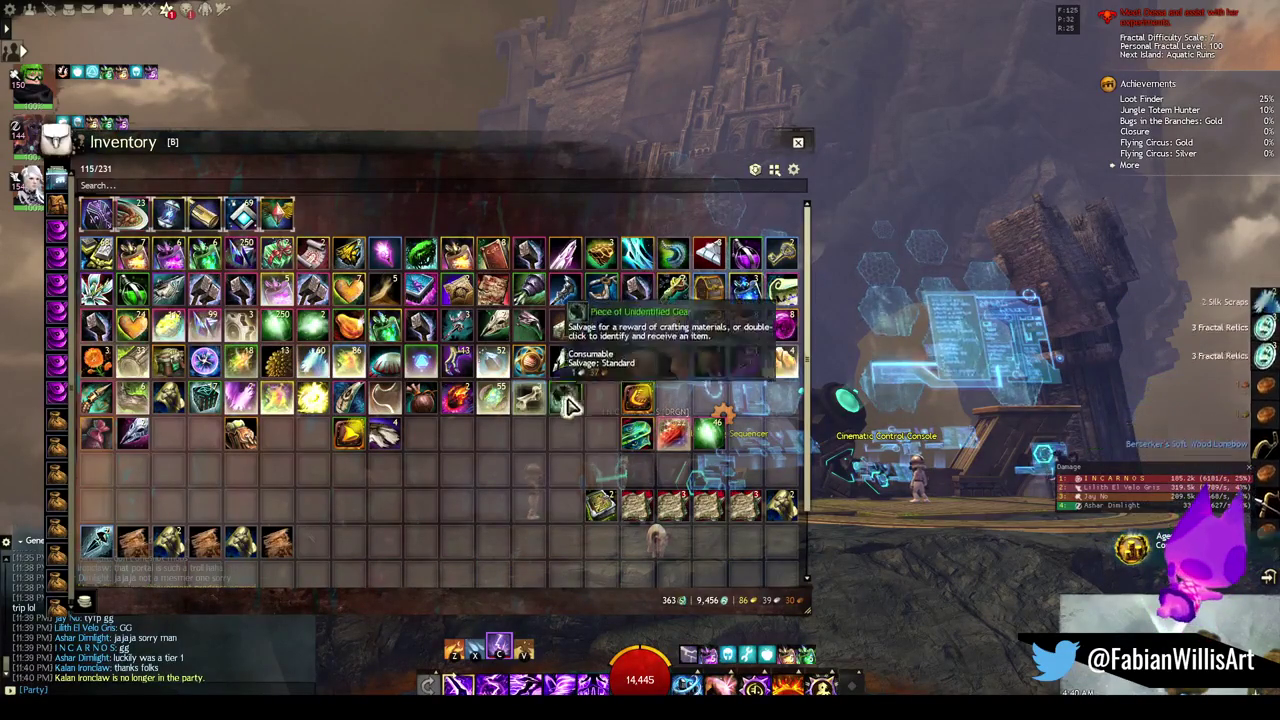
click(755, 172)
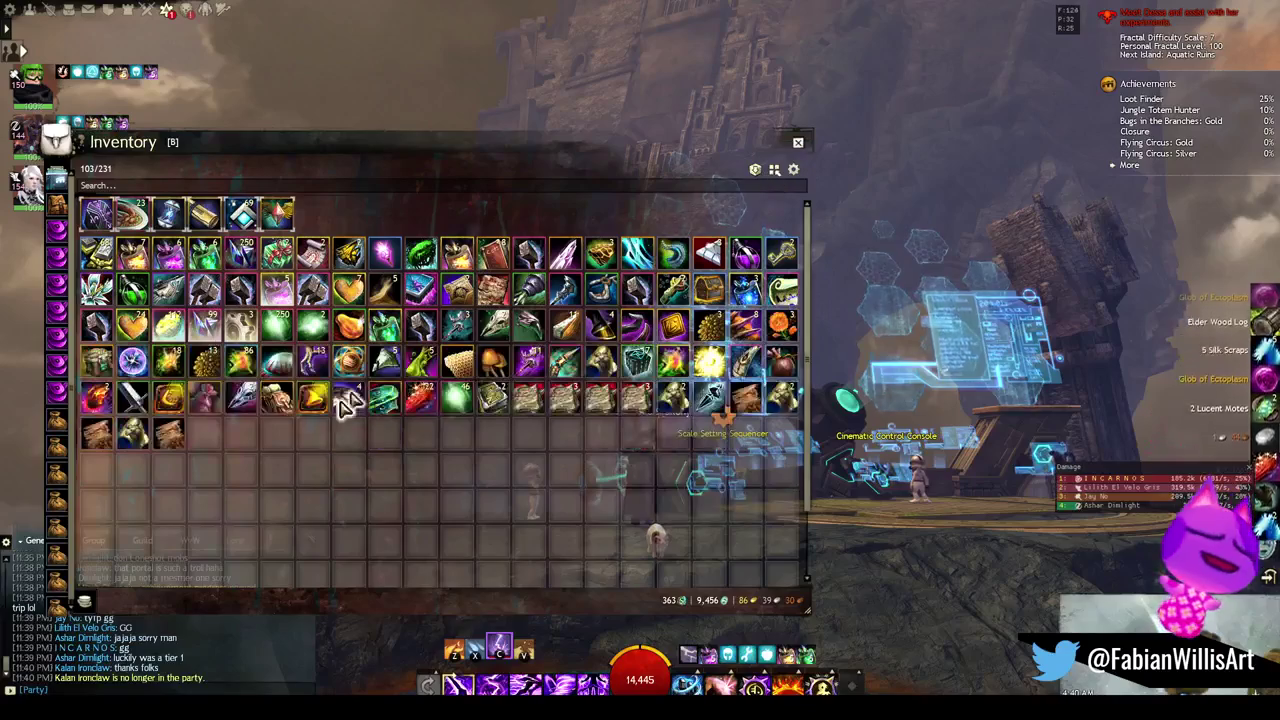
right_click(245, 370)
click(275, 418)
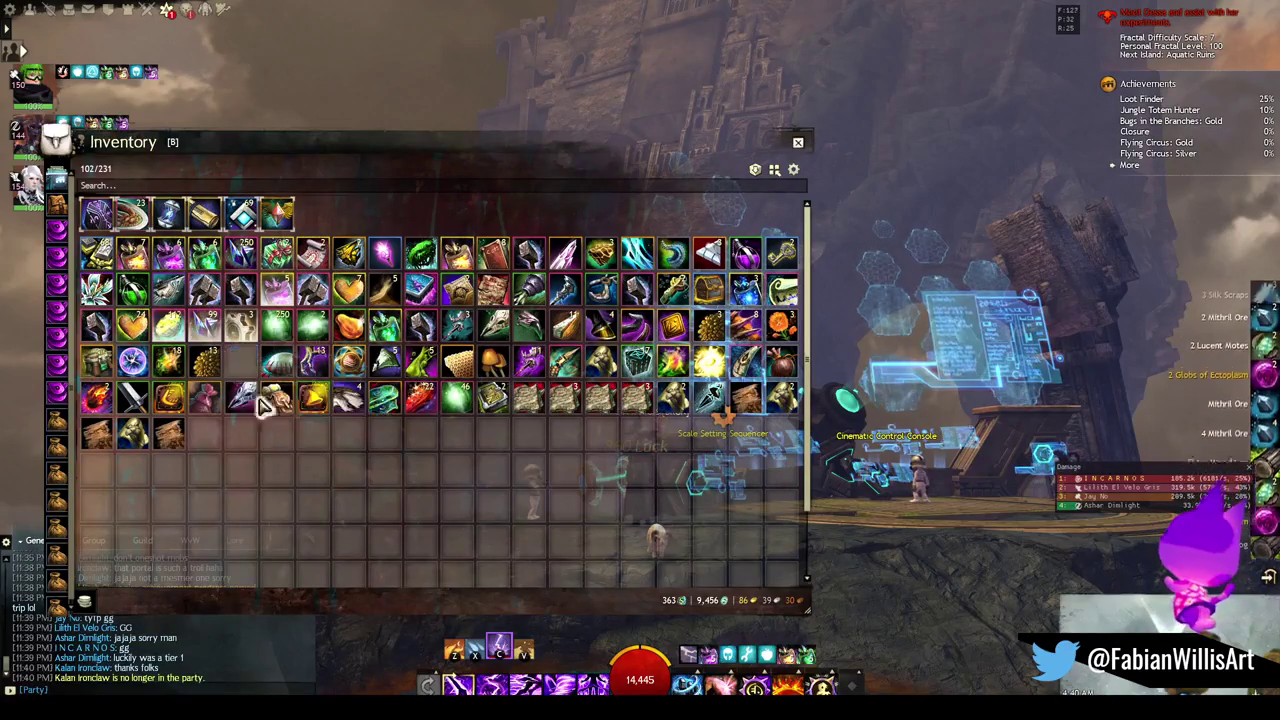
right_click(190, 362)
click(228, 414)
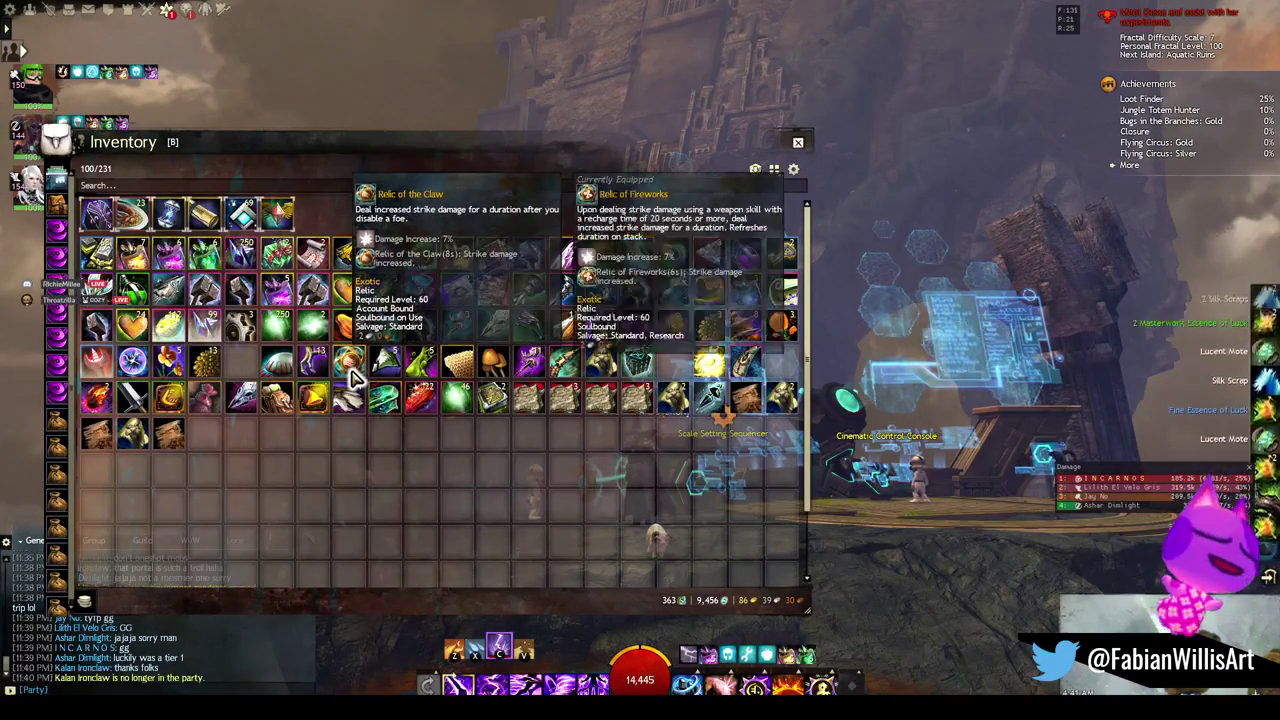
Check the relic's options and compact the inventory twice, reaching 97/231 slots.
right_click(356, 367)
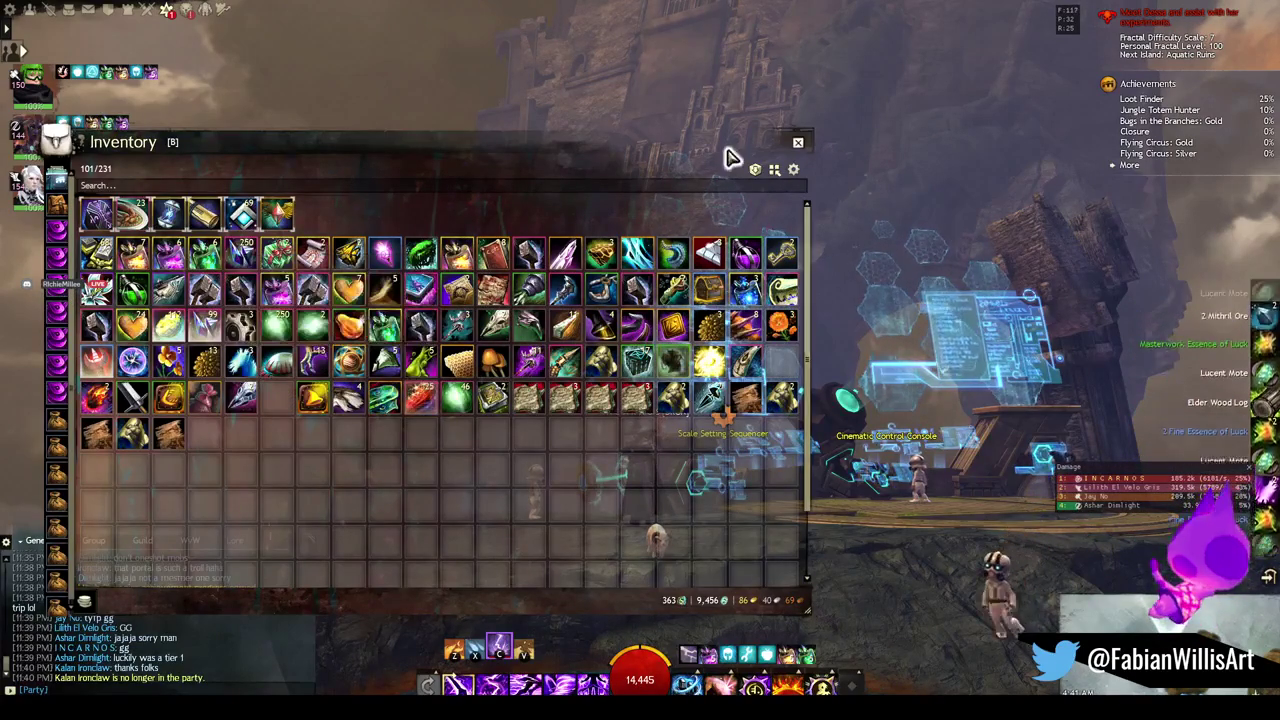
click(774, 169)
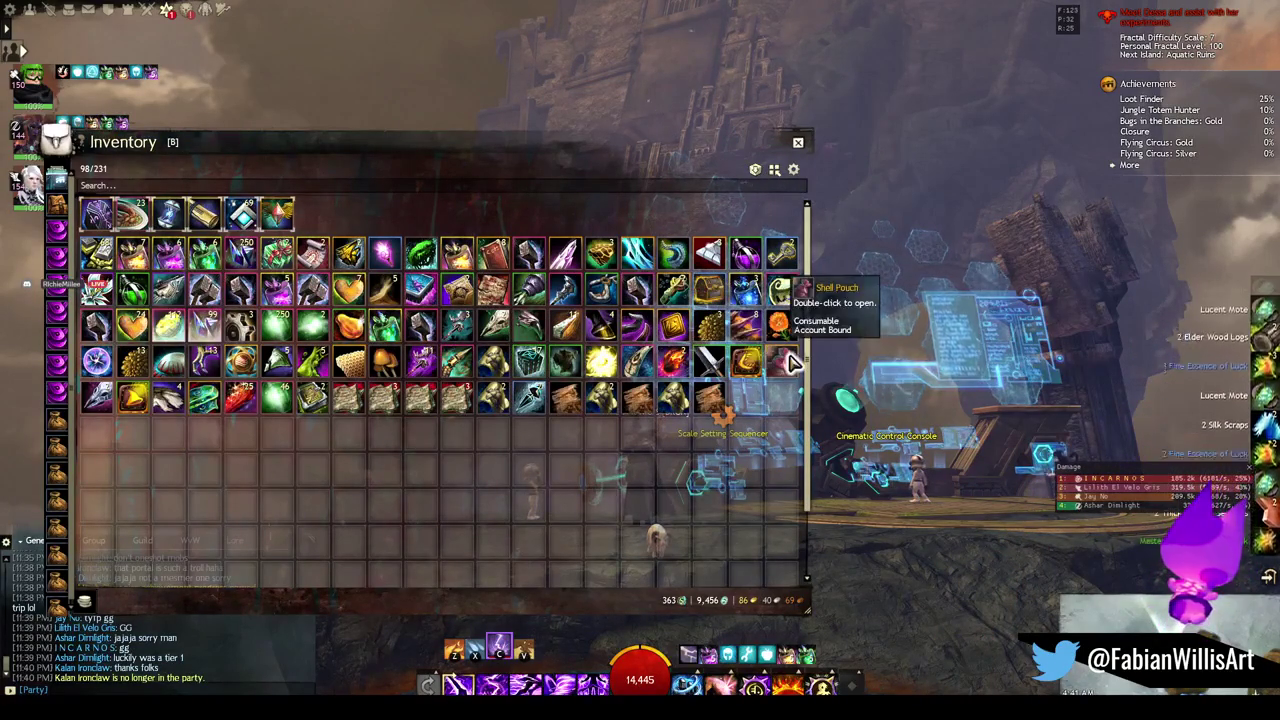
click(774, 172)
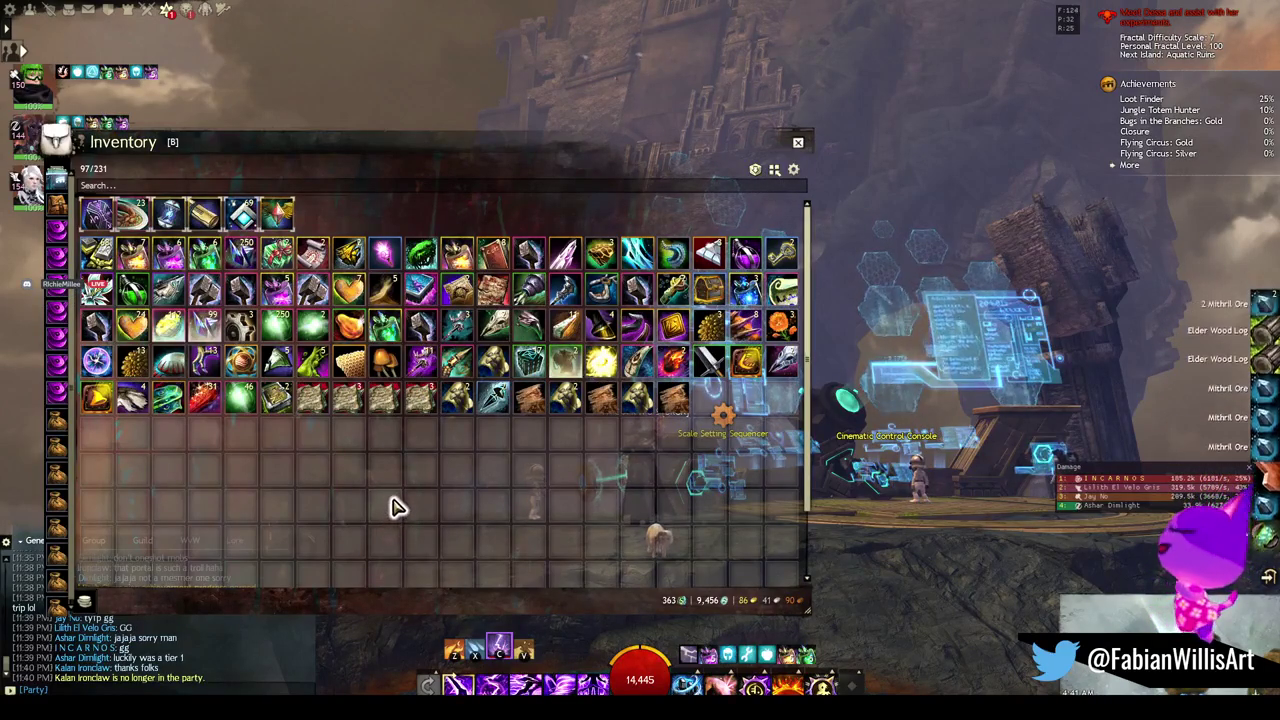
Walk to the vendor and sell all junk plus two unwanted items, reaching 93 gold.
key(i)
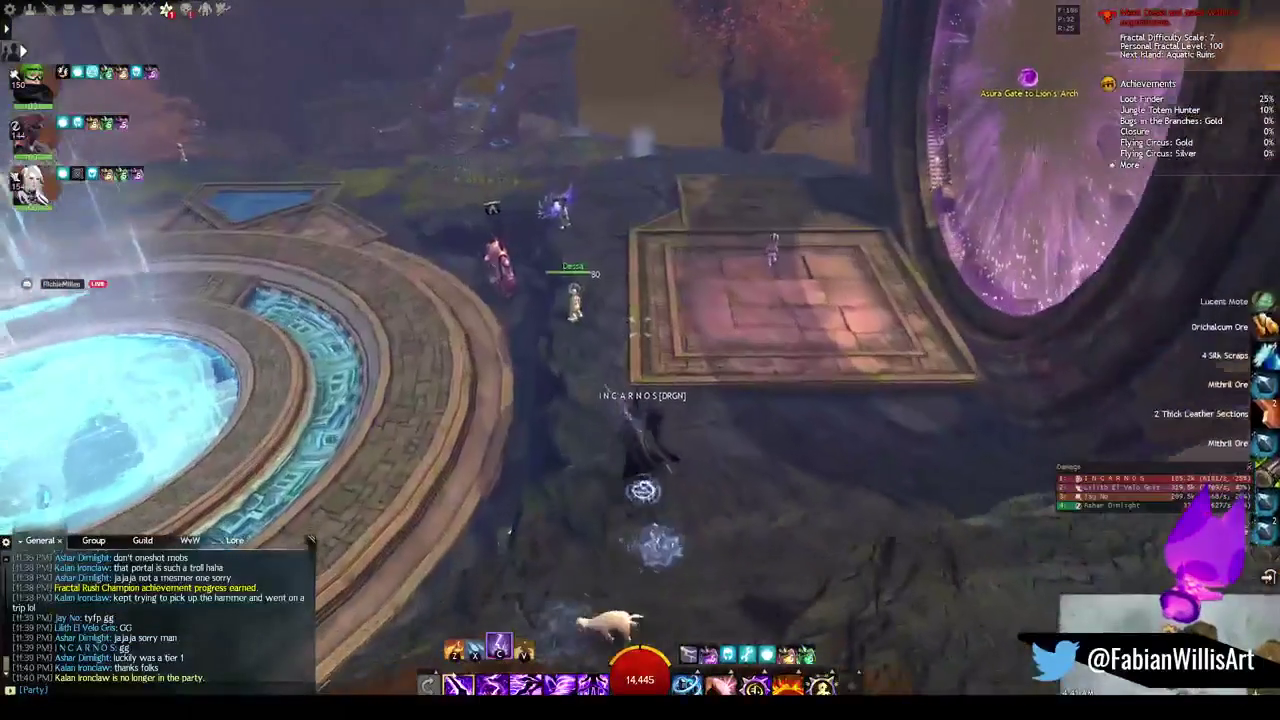
key(w)
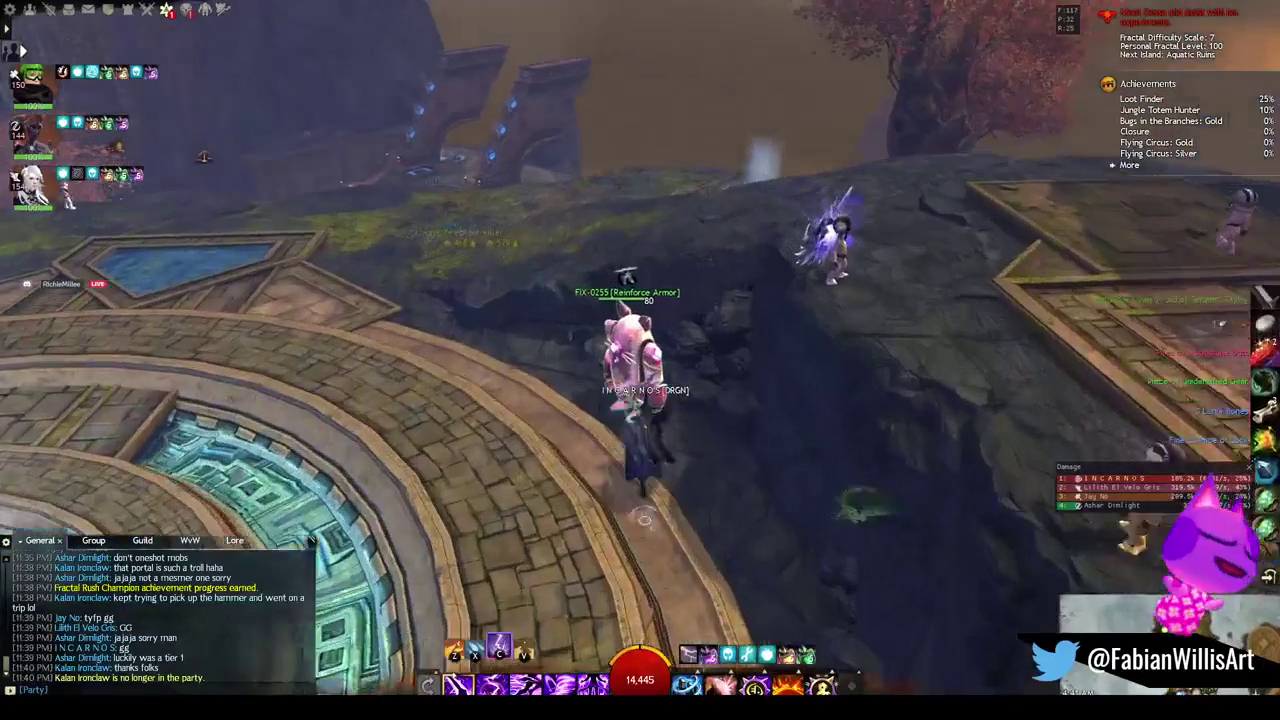
key(f)
click(468, 188)
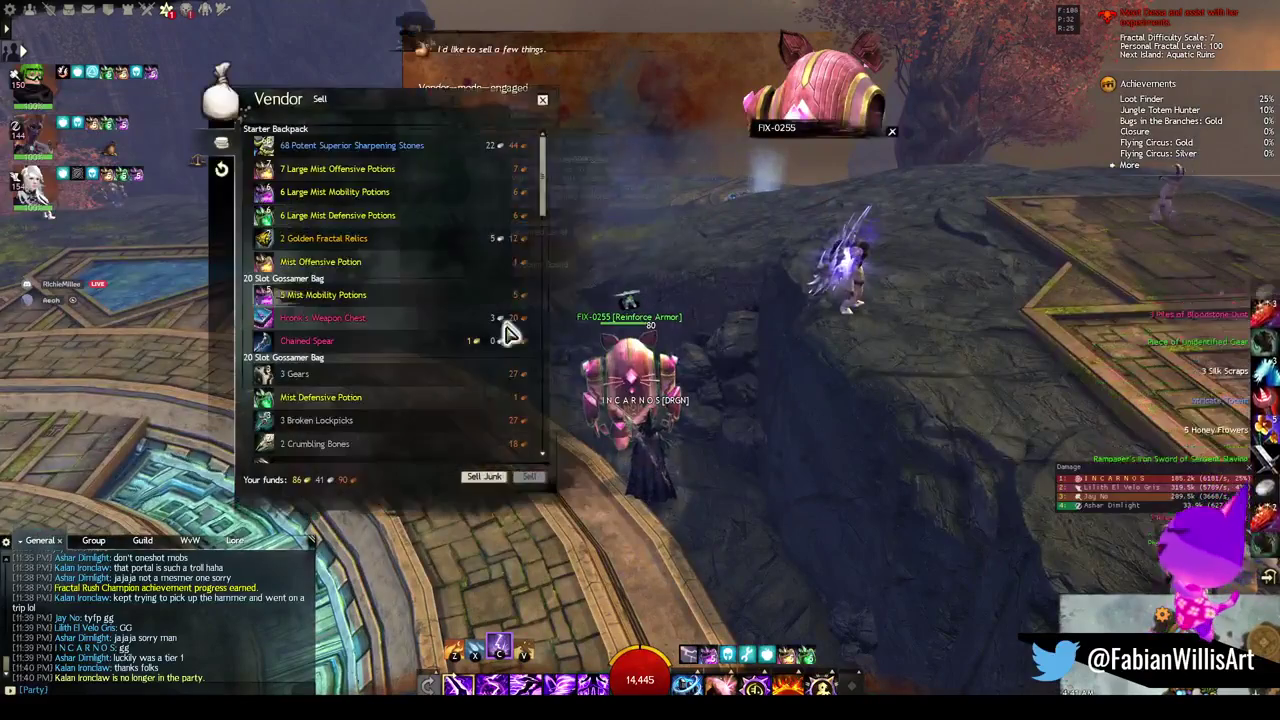
click(488, 478)
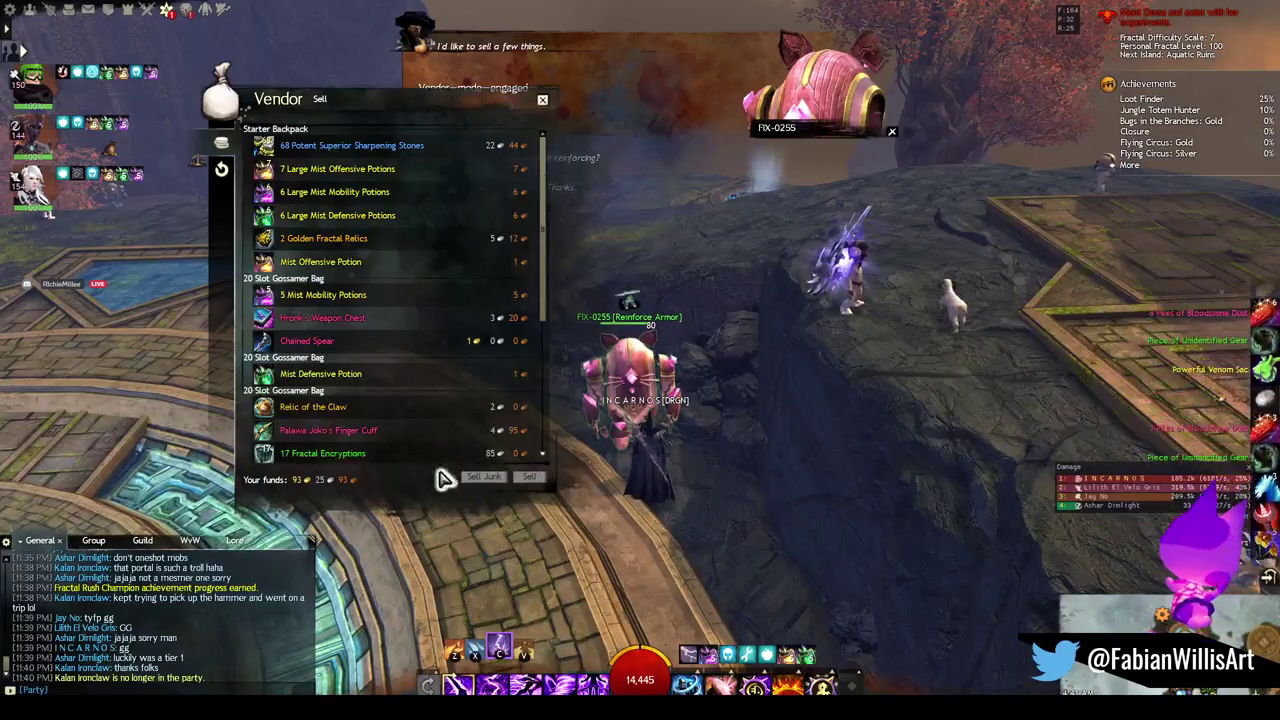
click(313, 447)
click(309, 457)
key(Escape)
Salvage Palawa Joko's Finger Cuff and open the Unidentified Gear stack.
key(i)
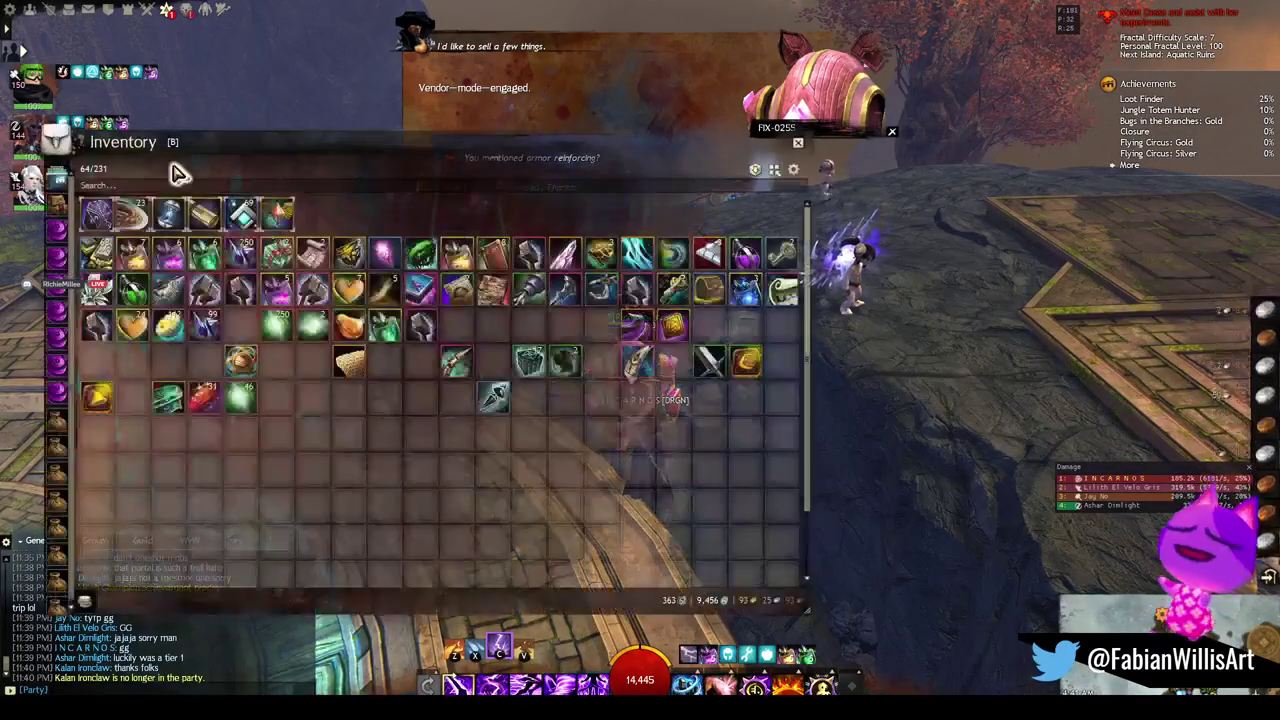
double_click(240, 212)
click(490, 390)
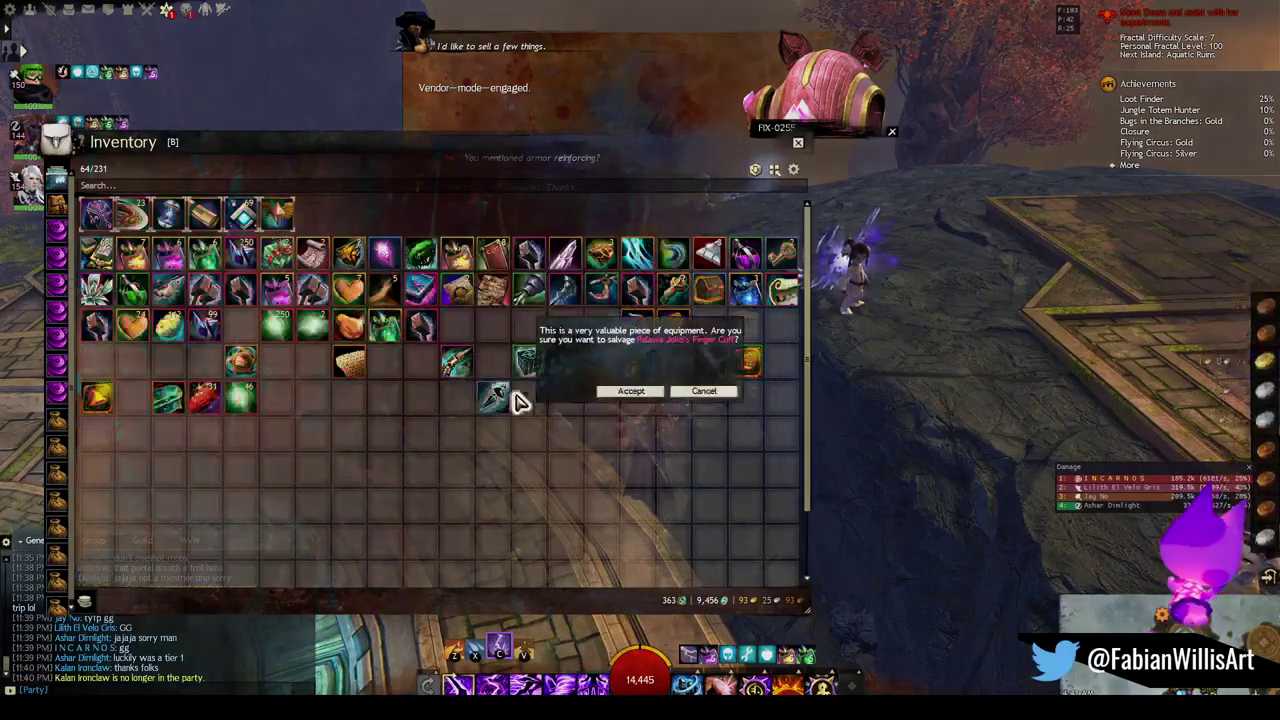
click(630, 390)
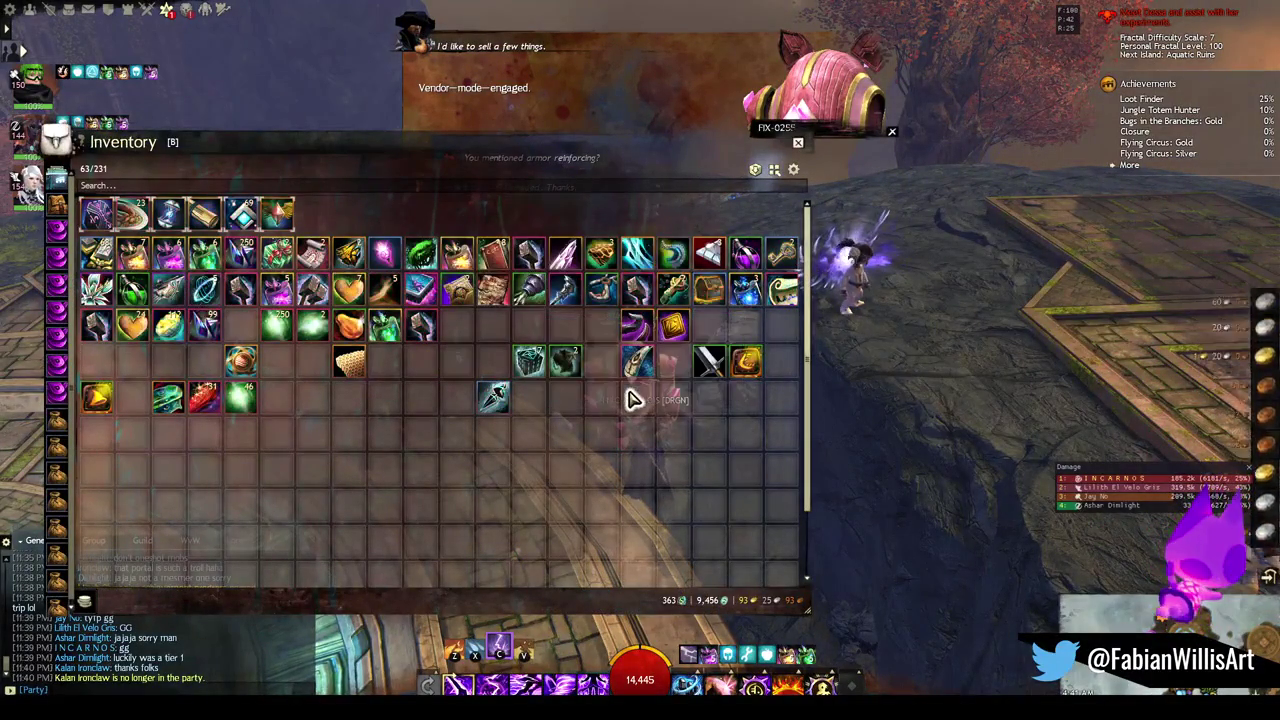
double_click(568, 366)
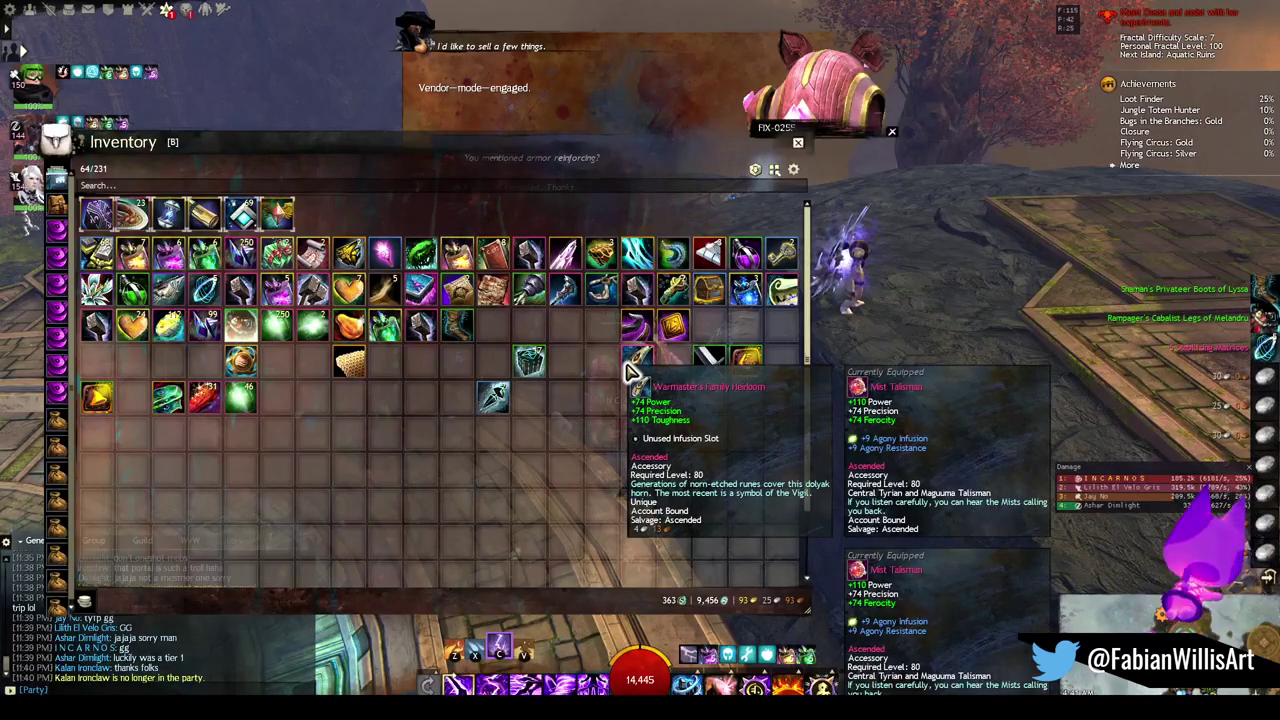
Salvage Warmaster's Family Heirloom and compact the inventory.
double_click(240, 325)
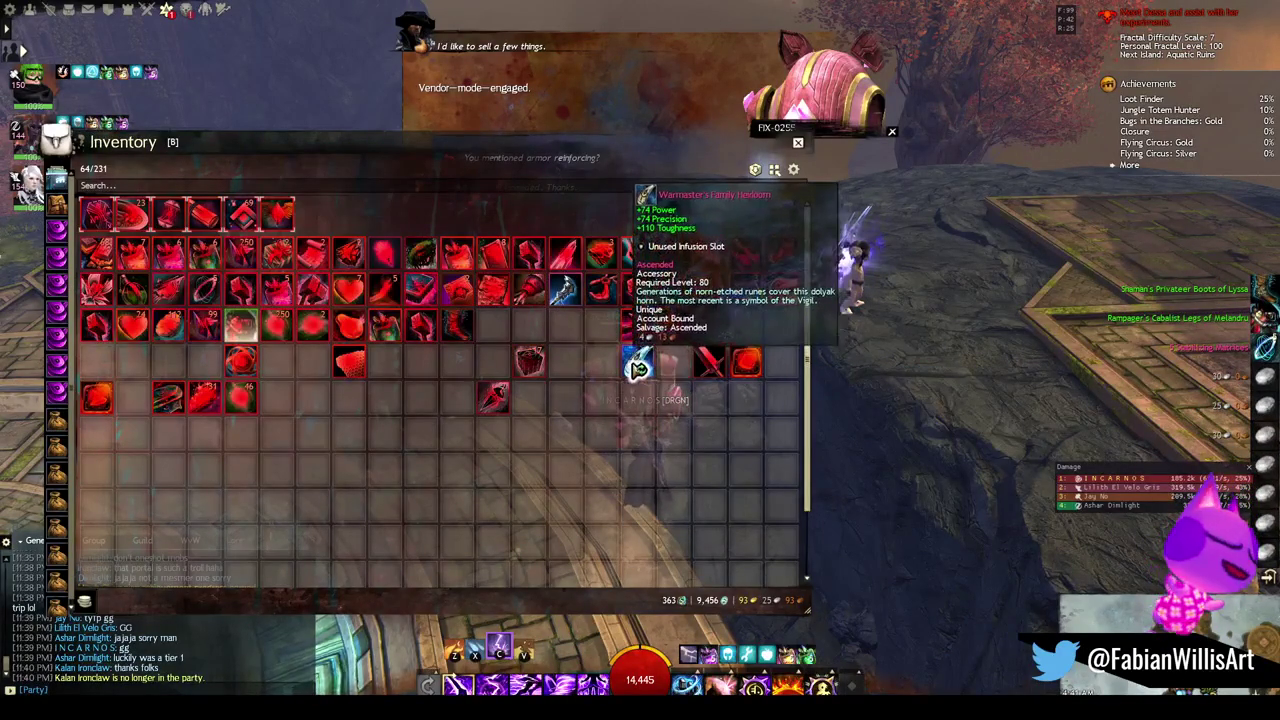
click(638, 368)
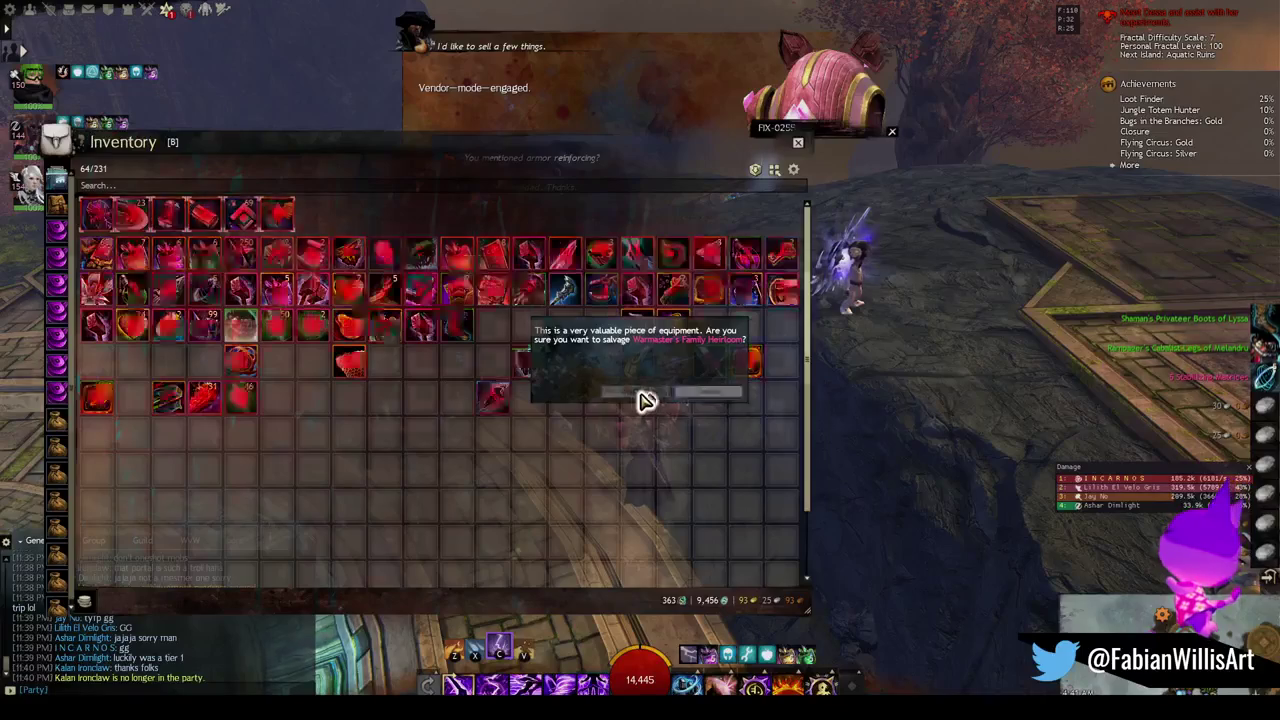
click(641, 393)
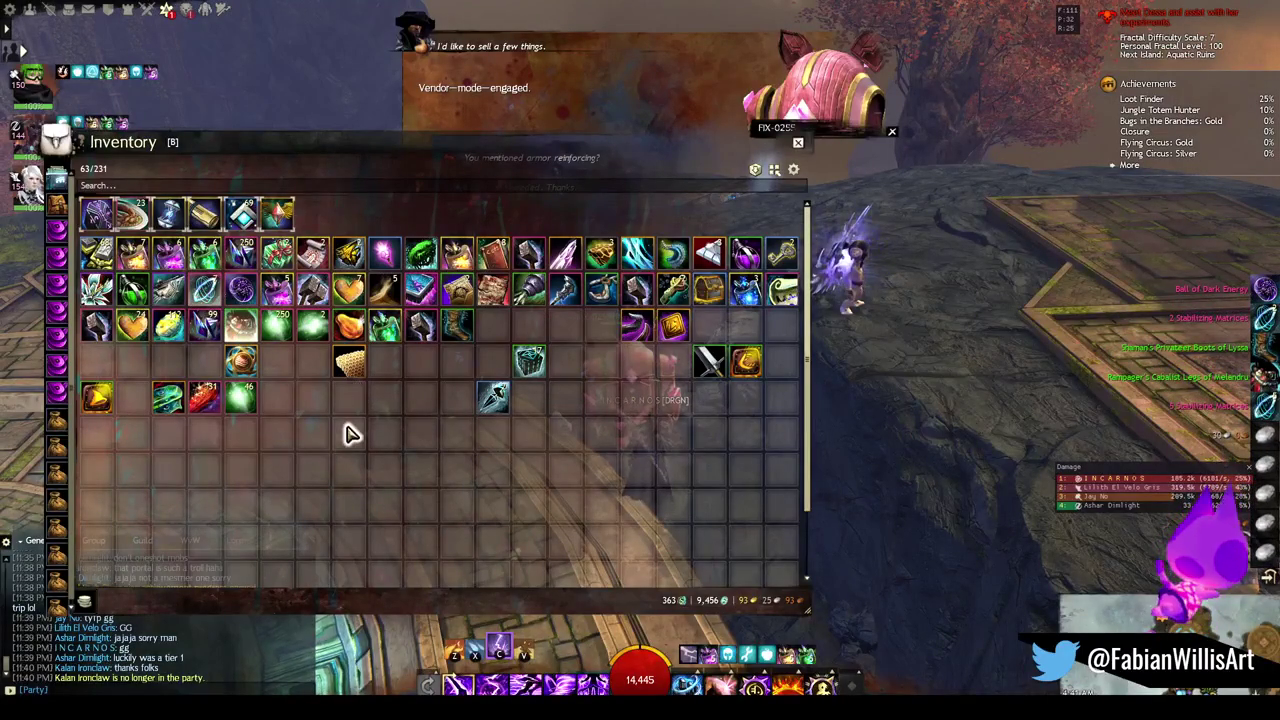
click(774, 170)
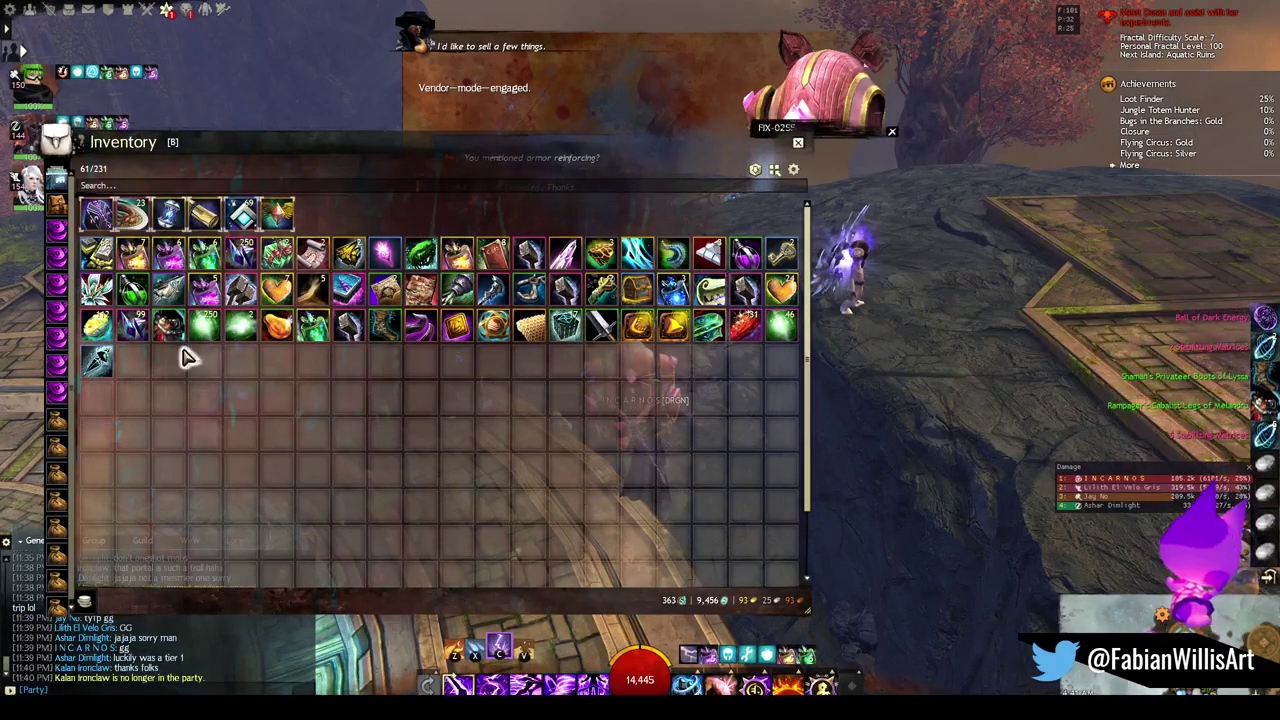
Salvage Relic of the Claw, deposit the materials, and remove the leftover item.
double_click(105, 220)
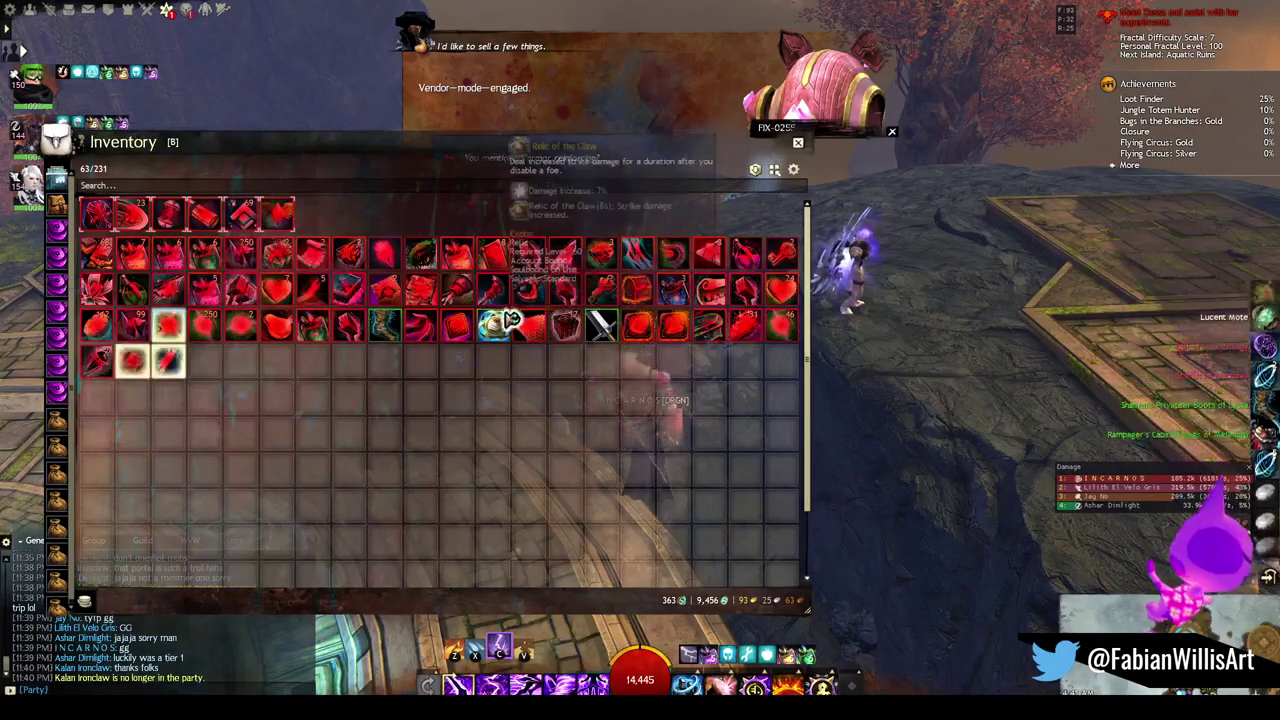
click(492, 325)
click(631, 393)
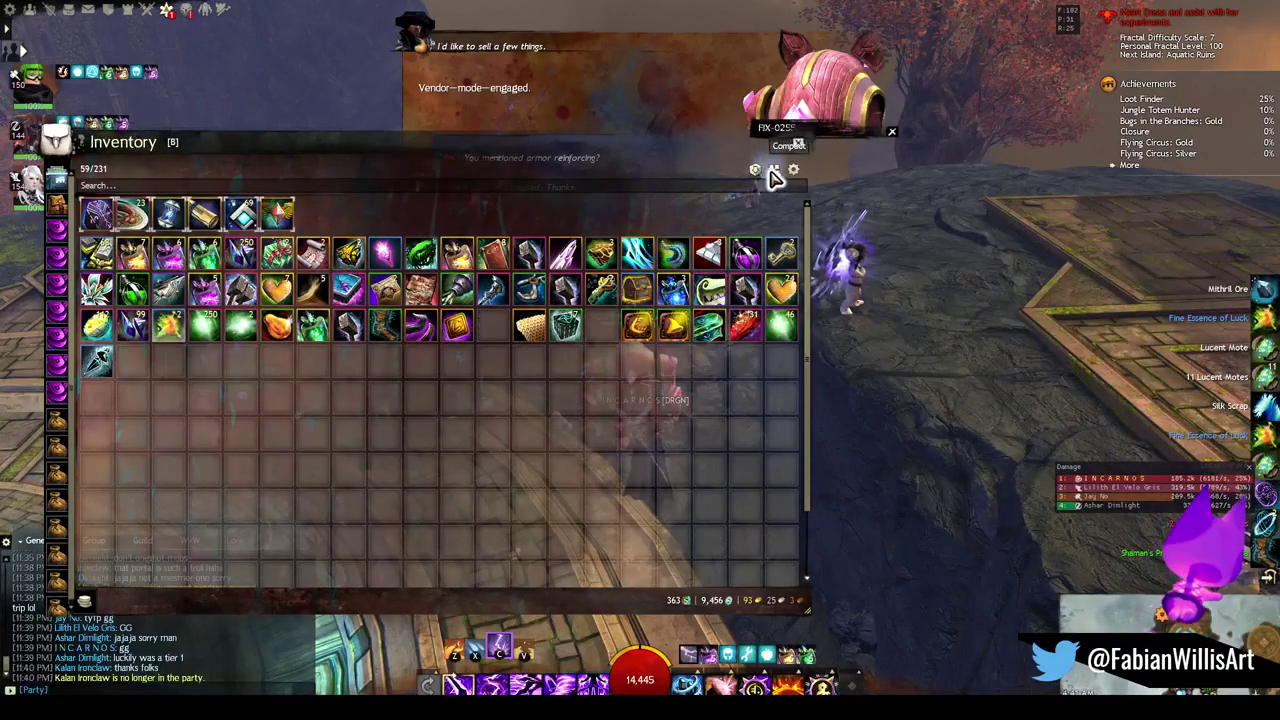
click(756, 170)
right_click(168, 326)
click(205, 337)
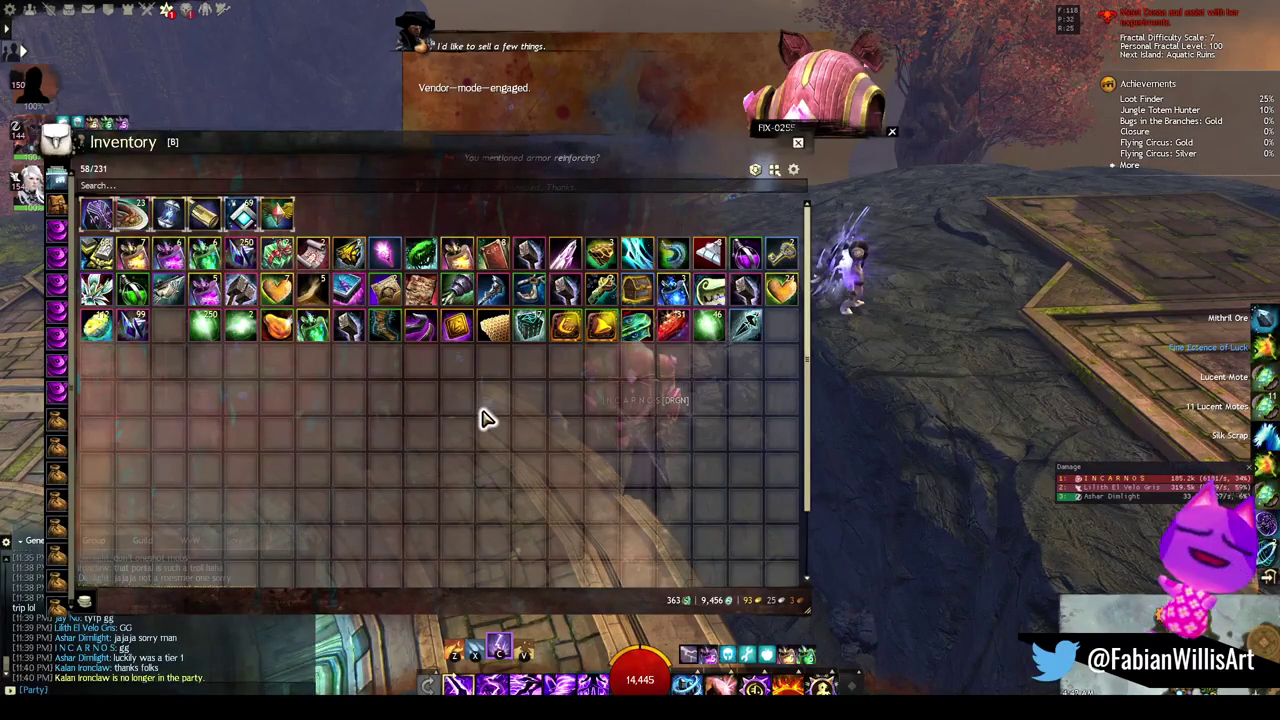
Open the Honeycomb-Covered Gear Bag and the Cracked Fractal Encryption with a key.
double_click(495, 327)
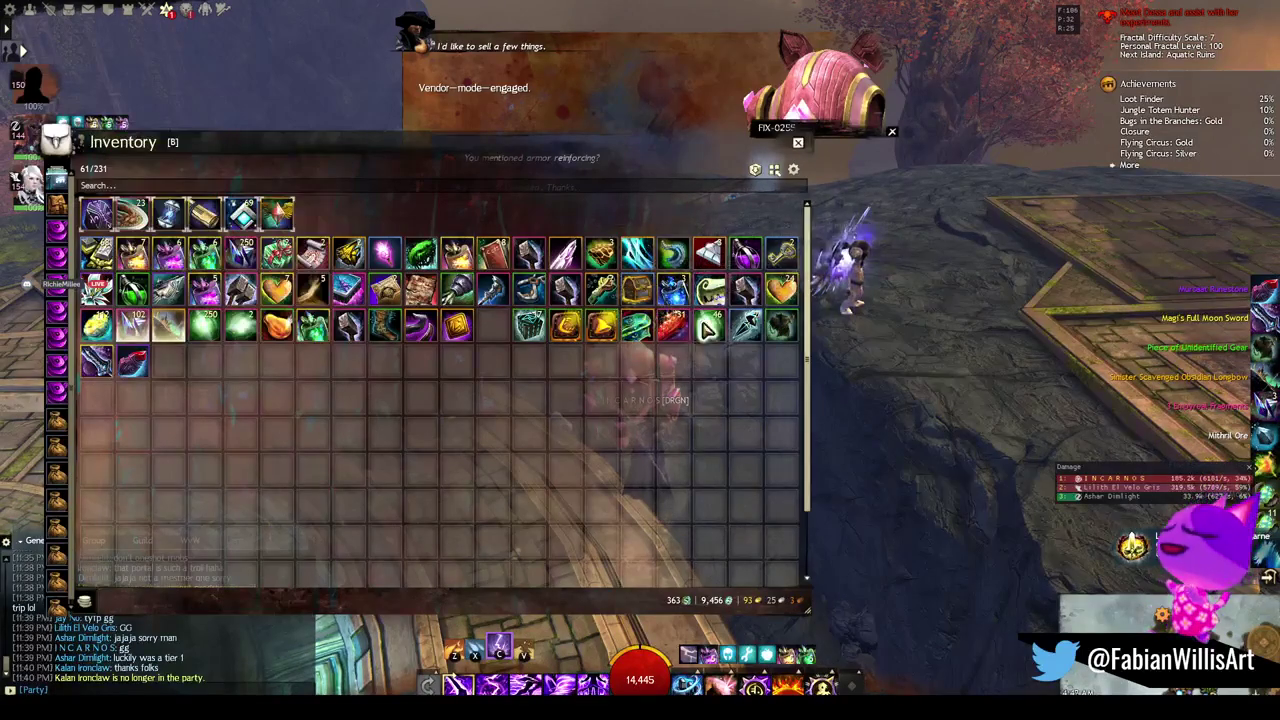
double_click(745, 325)
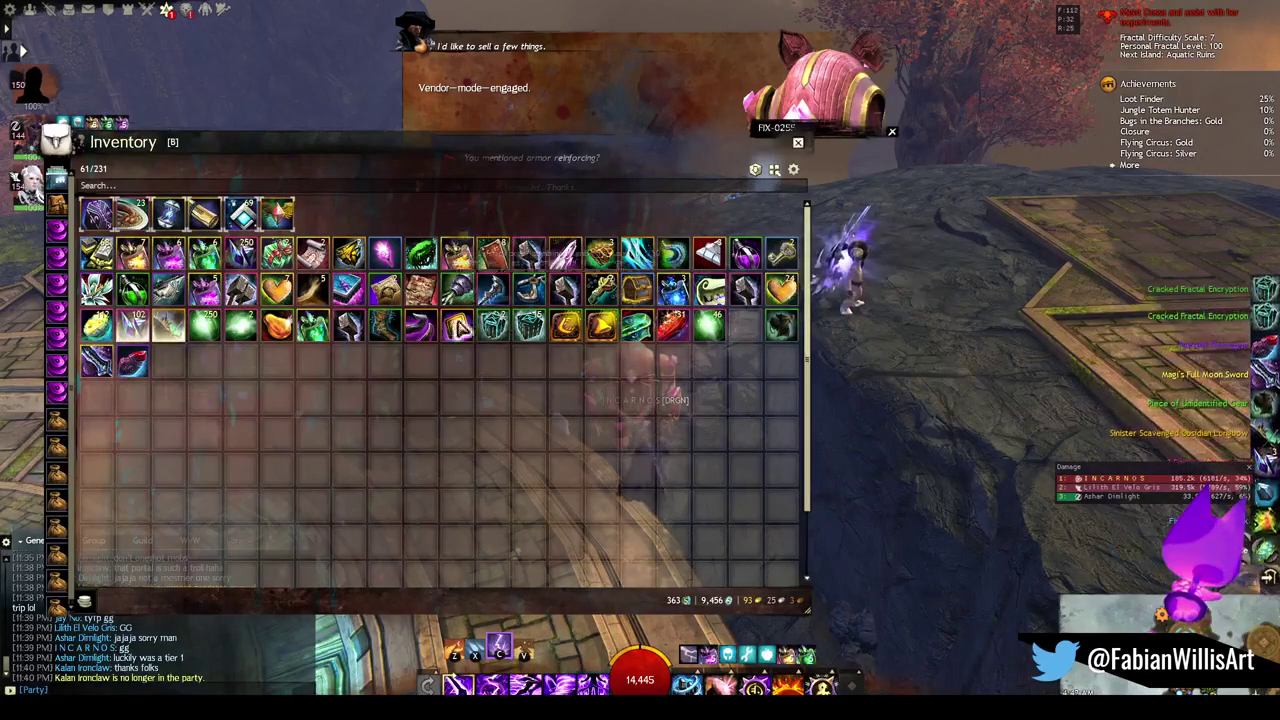
double_click(495, 328)
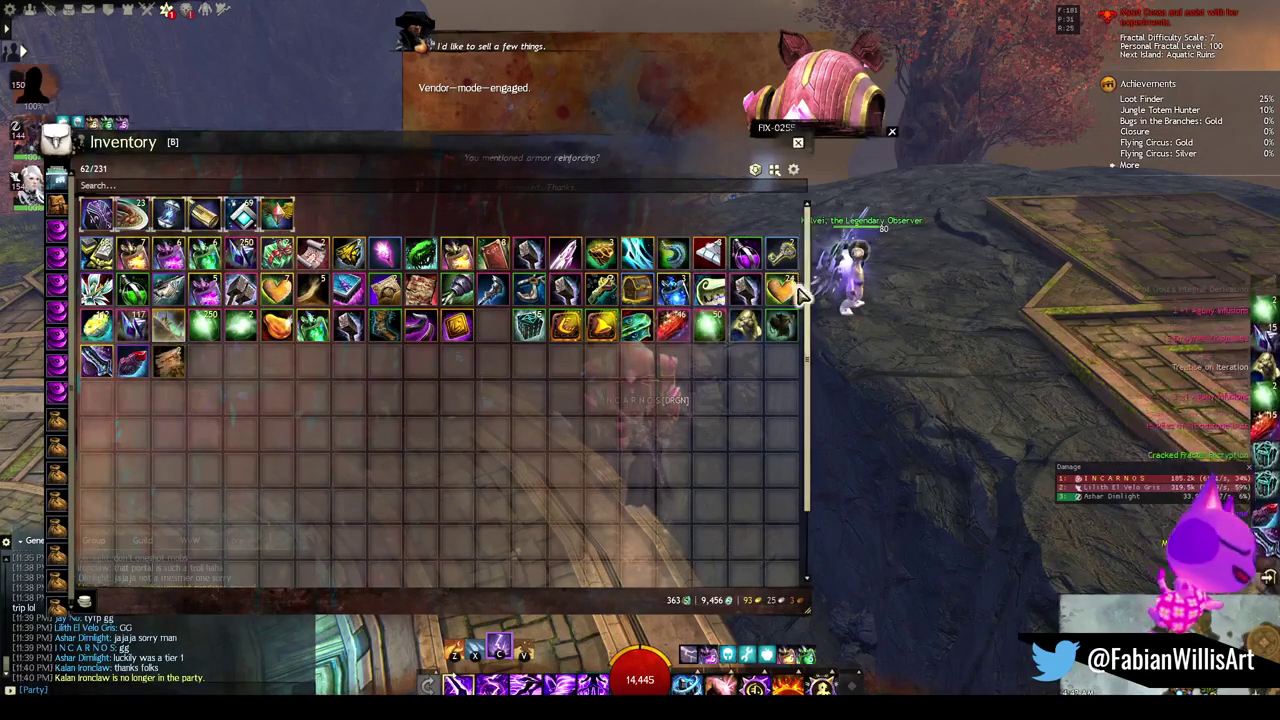
Salvage Magi's Full Moon Sword, deposit all materials, and close the inventory and vendor.
double_click(130, 213)
click(601, 325)
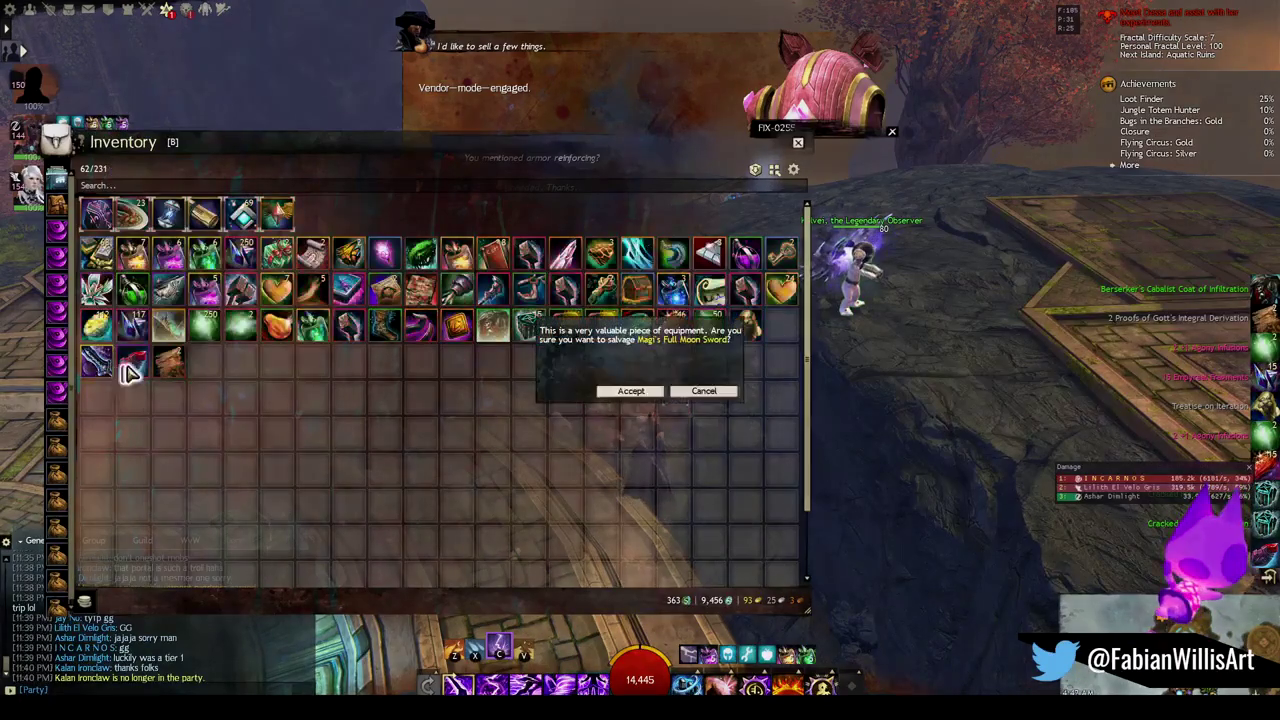
click(663, 390)
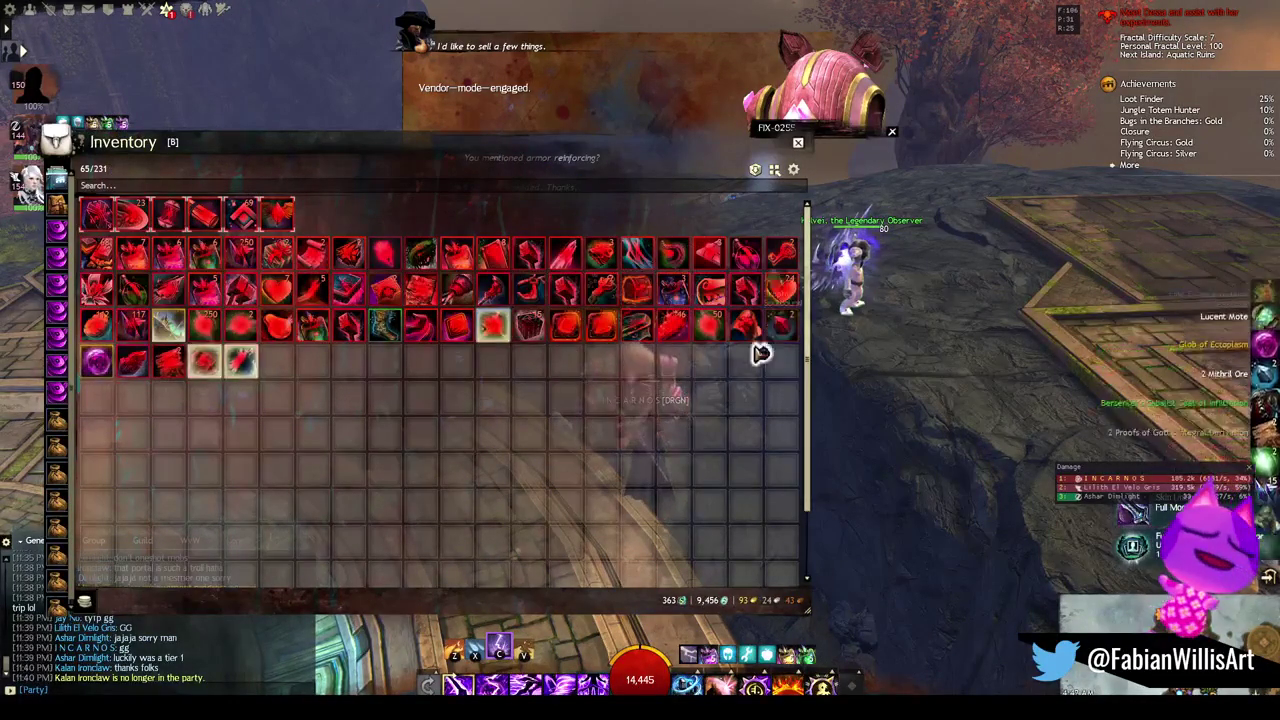
click(773, 176)
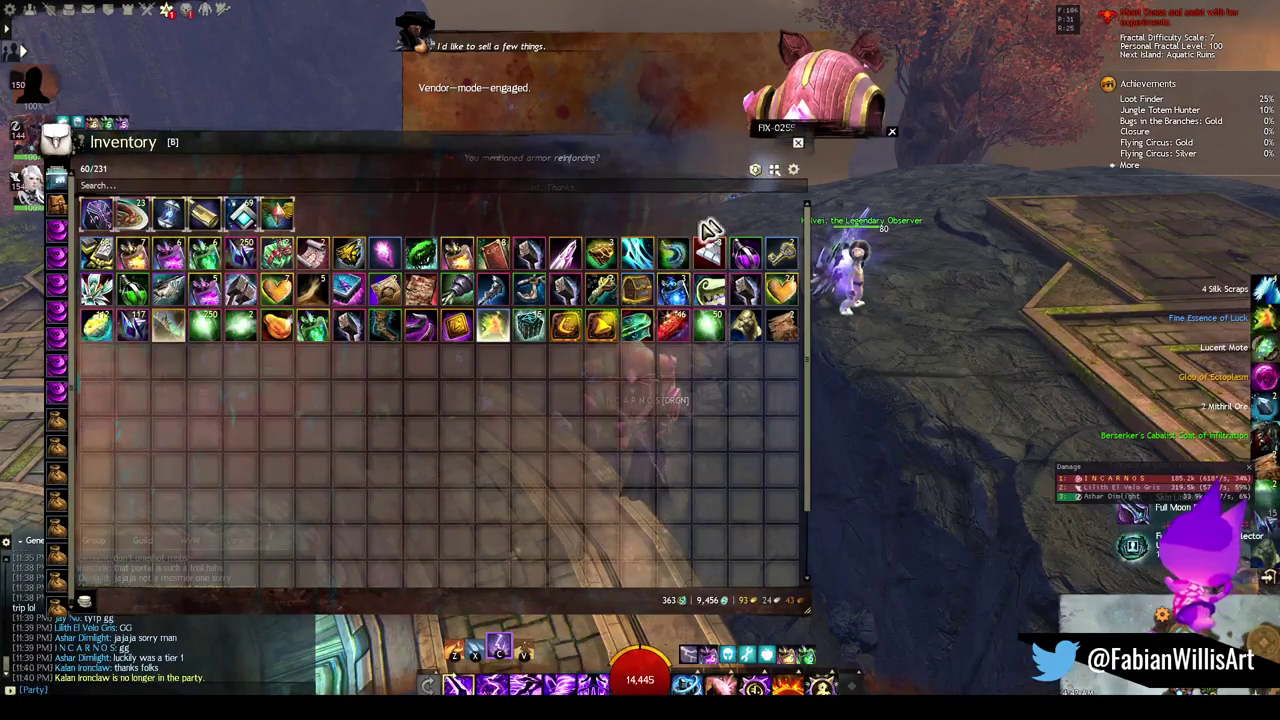
key(Escape)
key(Escape)
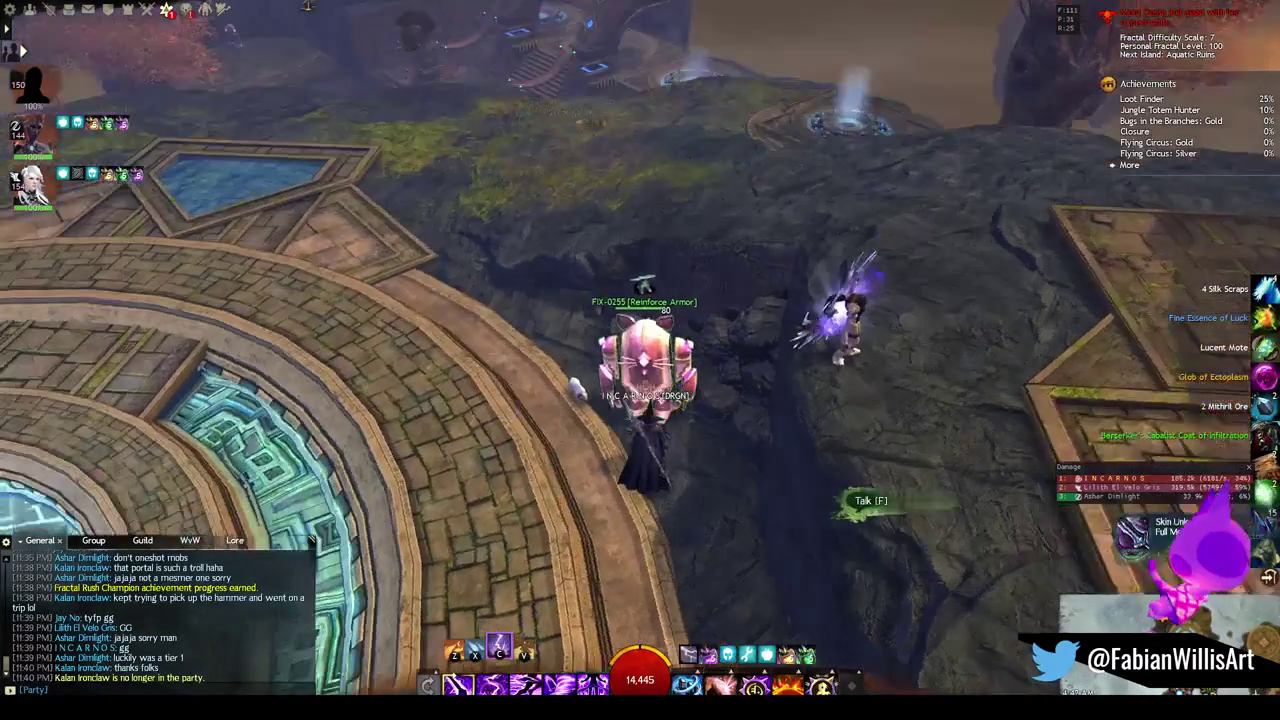
drag(480, 346, 430, 346)
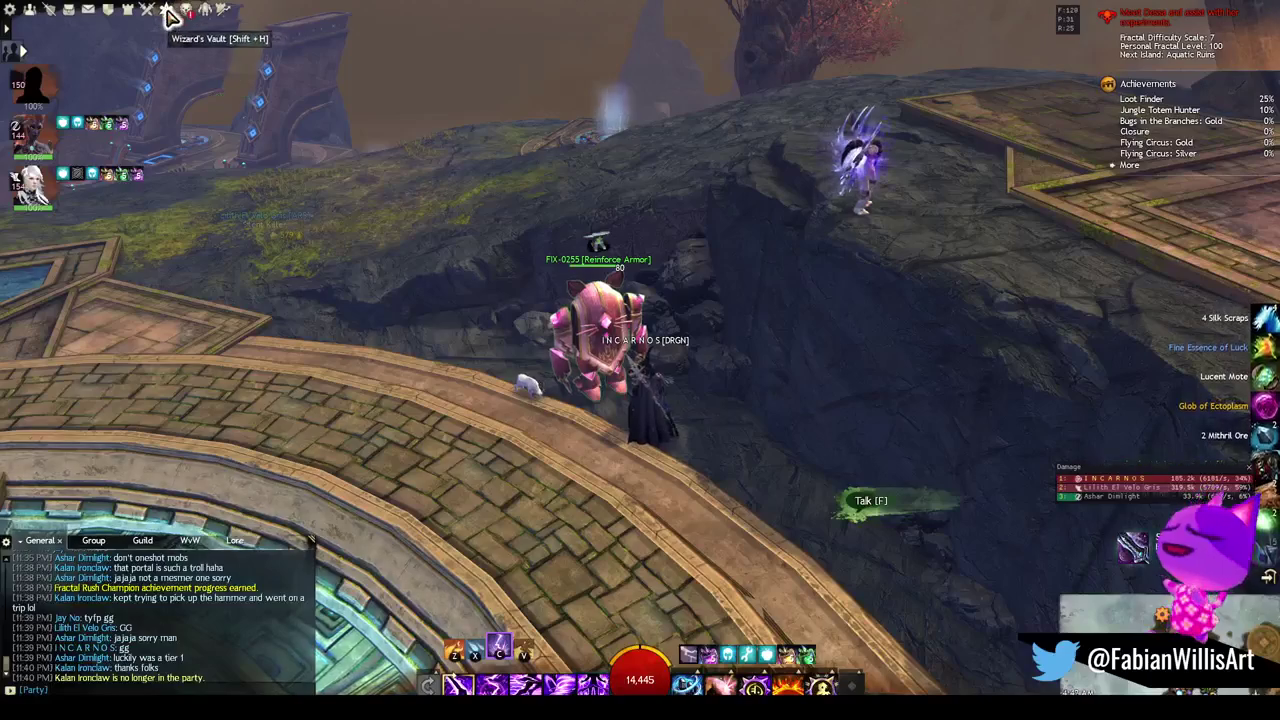
Claim the weekly Wizard's Vault reward for identifying gear, raising Astral Acclaim to 675.
click(168, 12)
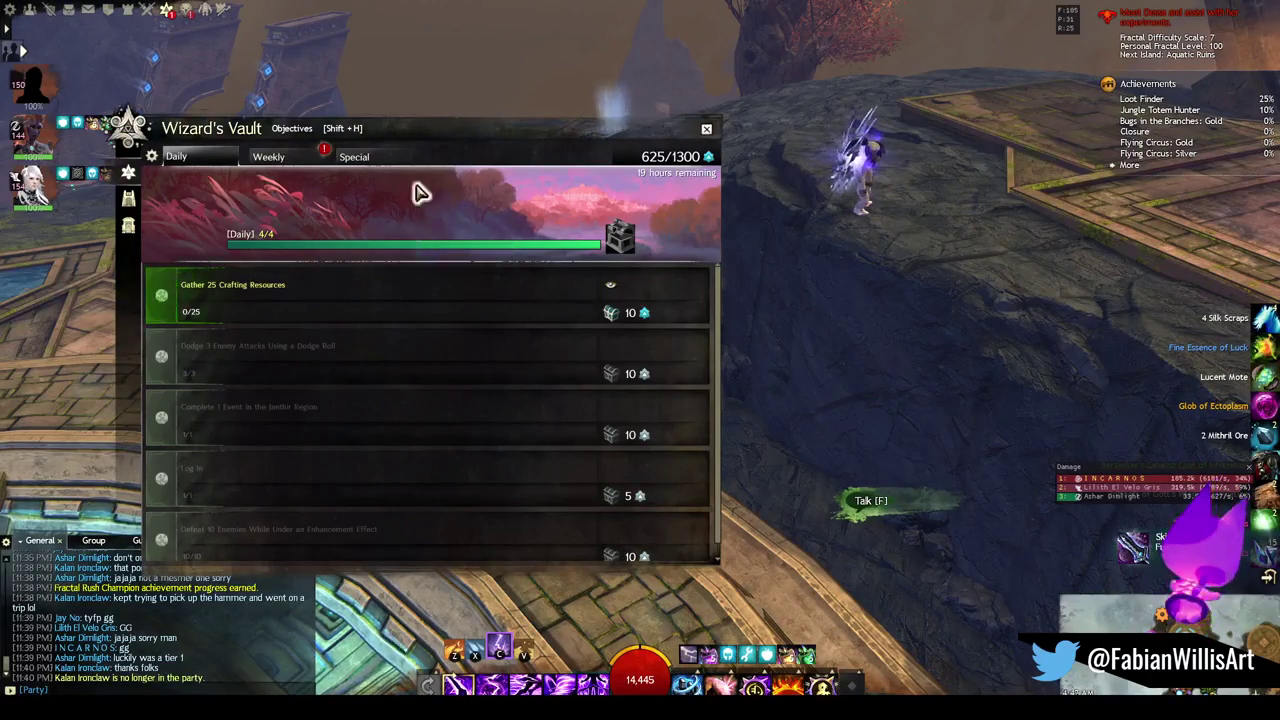
click(297, 156)
click(607, 312)
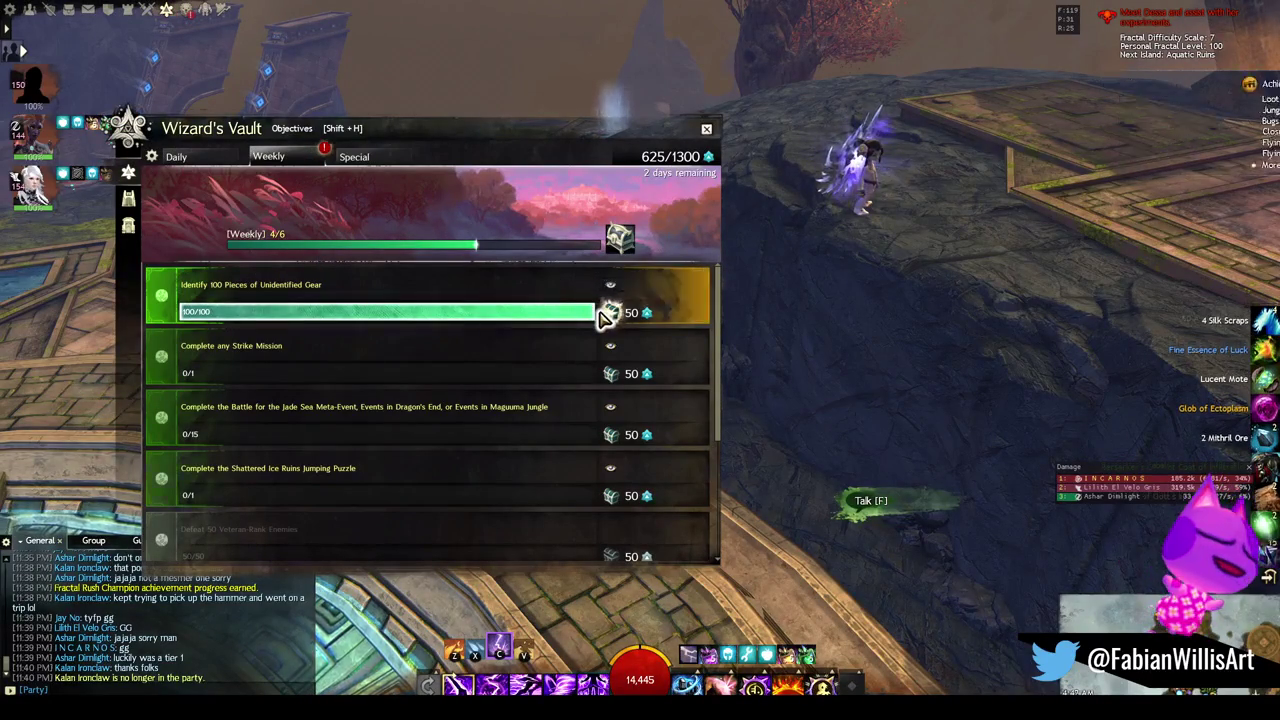
click(707, 130)
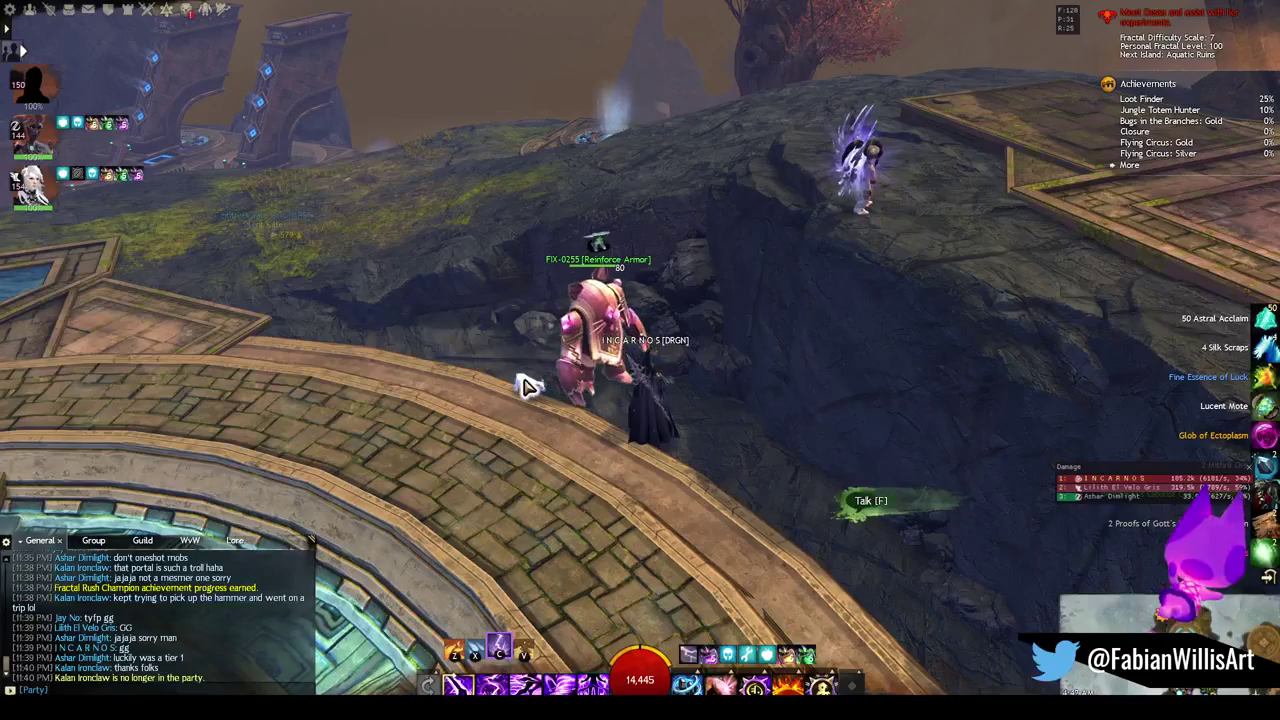
key(Escape)
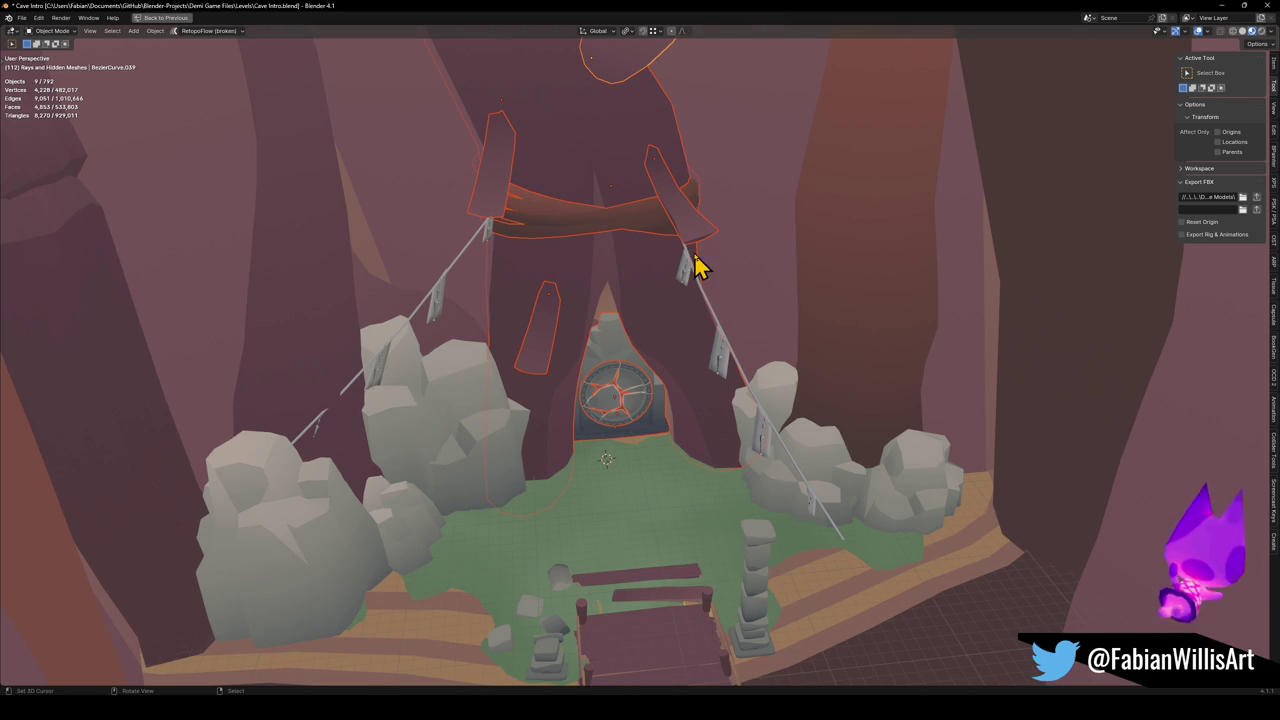
Bring the Forest Overworld Collision Pass Blender window to the front.
scroll(676, 373, up, 2)
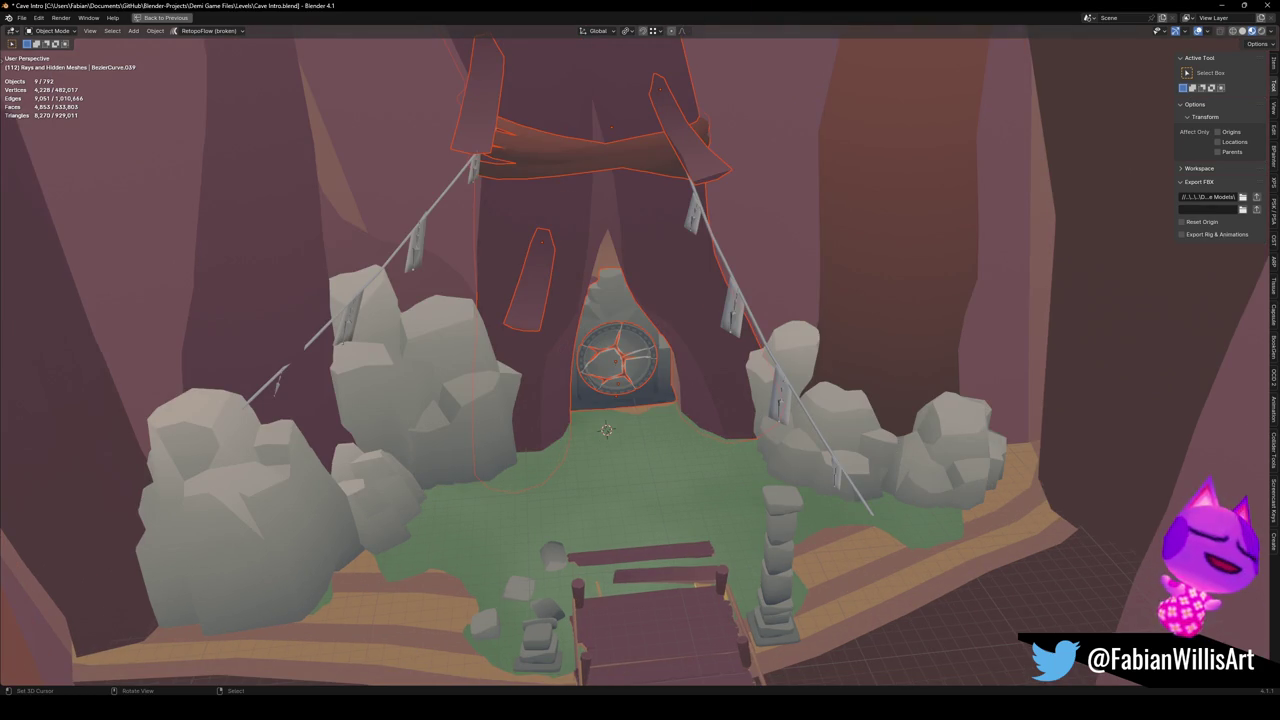
mouse_move(641, 705)
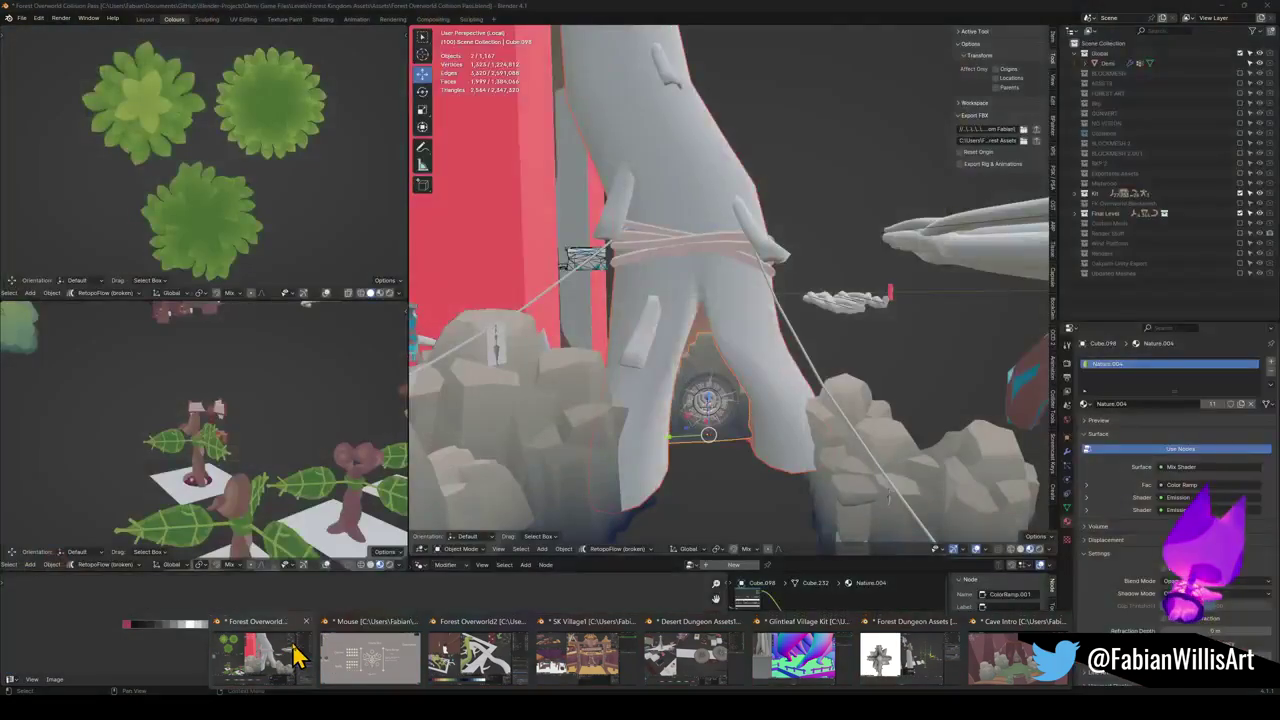
click(286, 651)
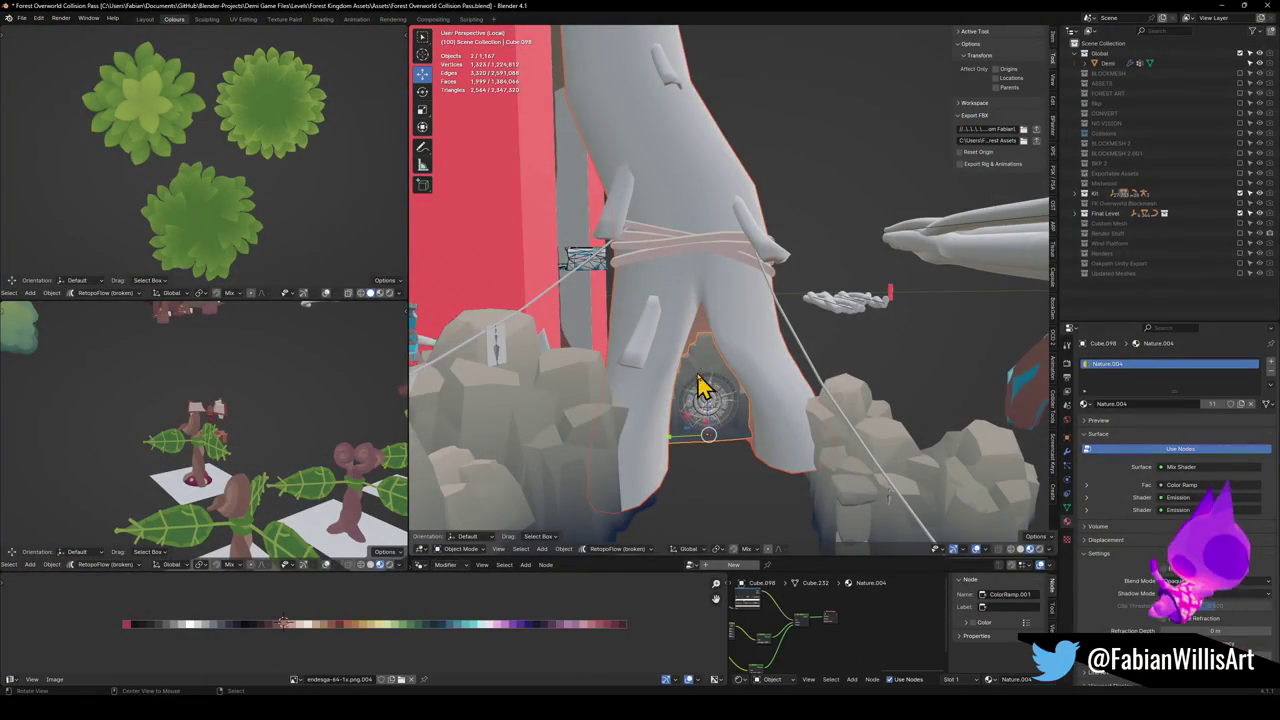
Move spiral Circle.004 to the centre of the gate's circular emblem.
scroll(752, 385, up, 4)
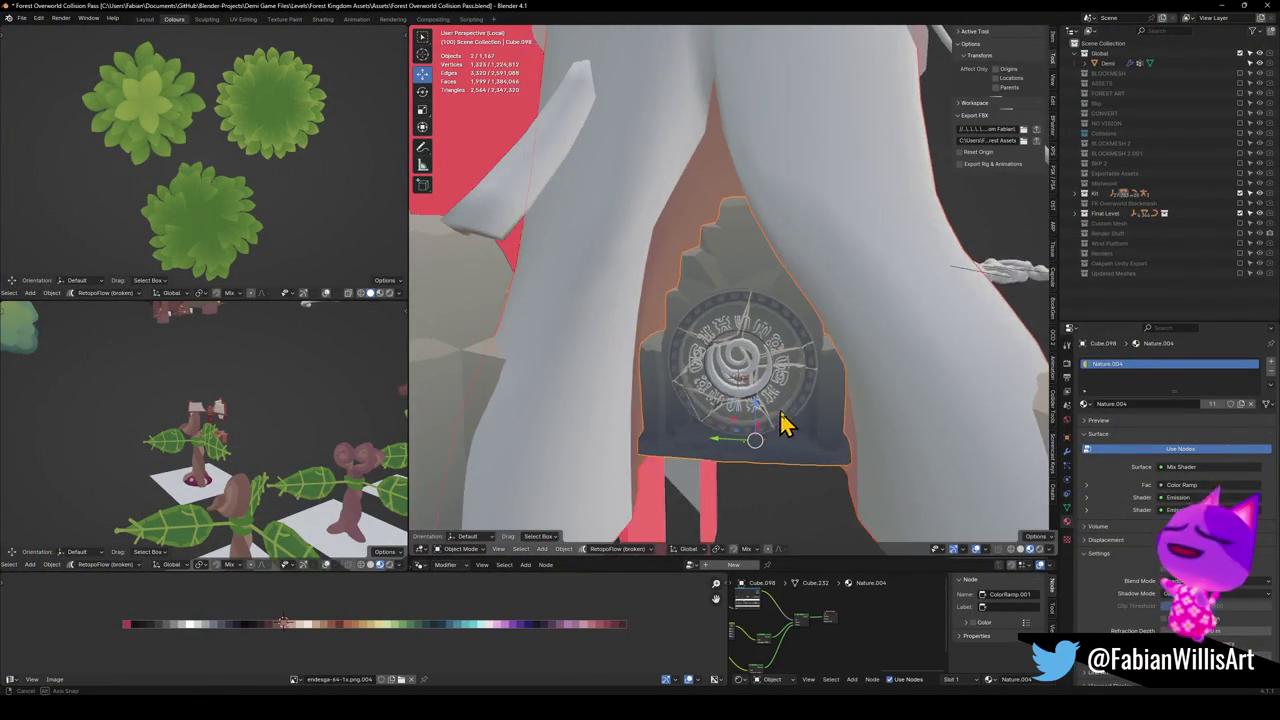
key(alt+a)
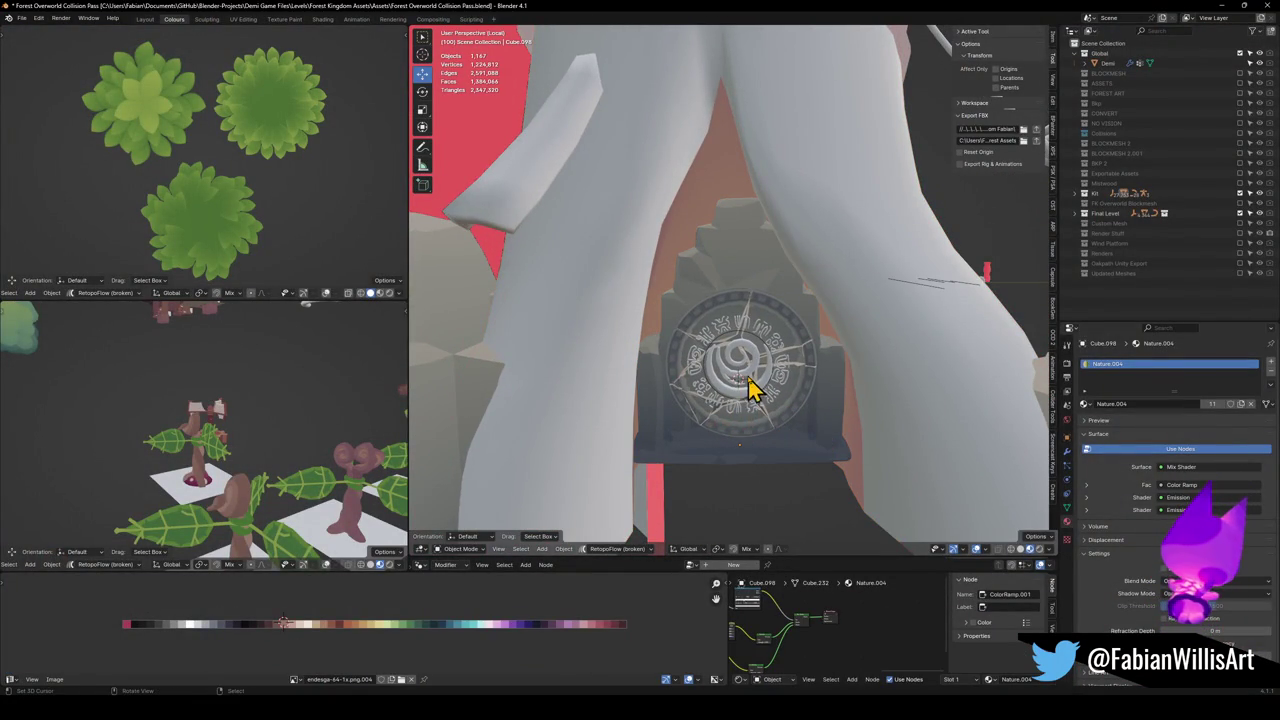
scroll(750, 375, up, 6)
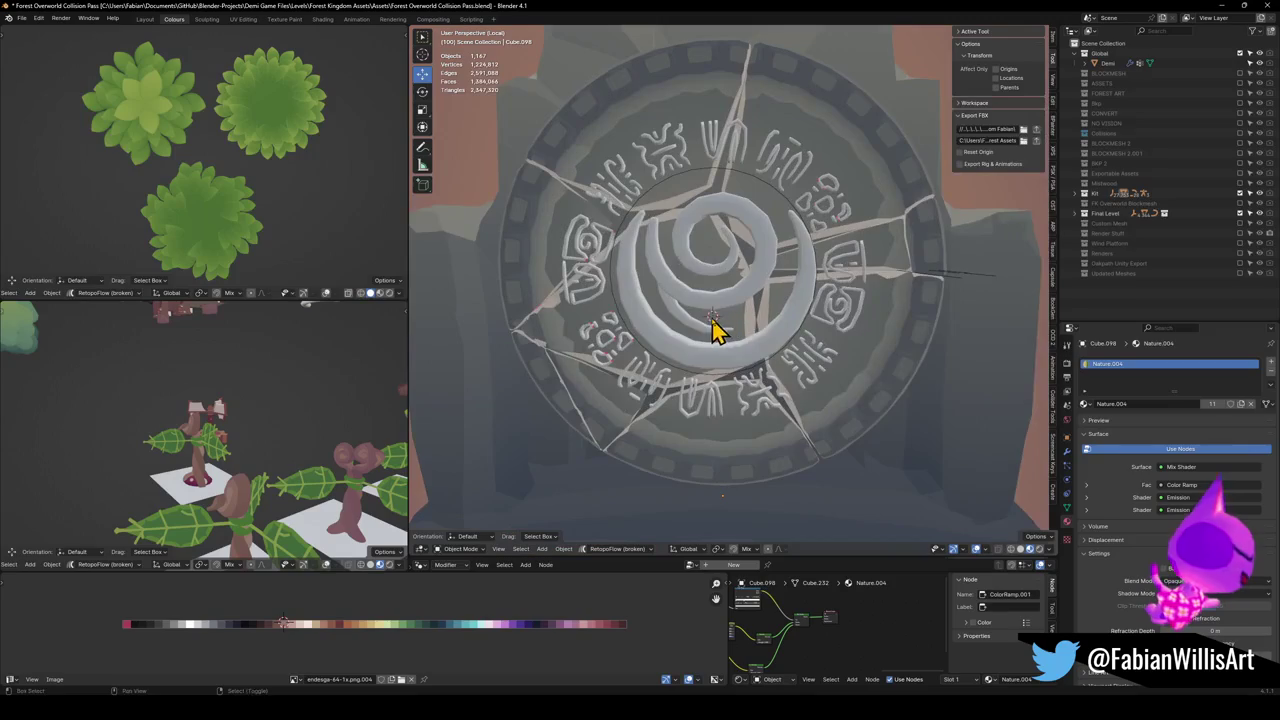
click(746, 352)
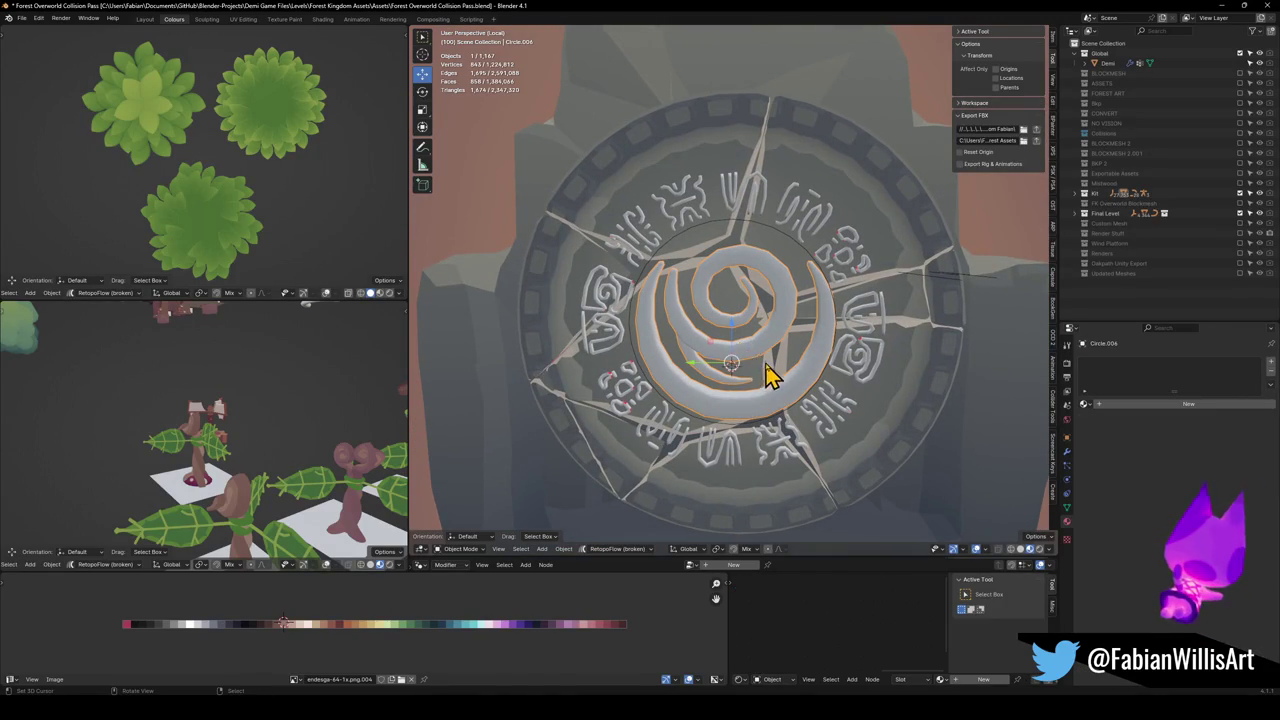
key(g)
click(770, 288)
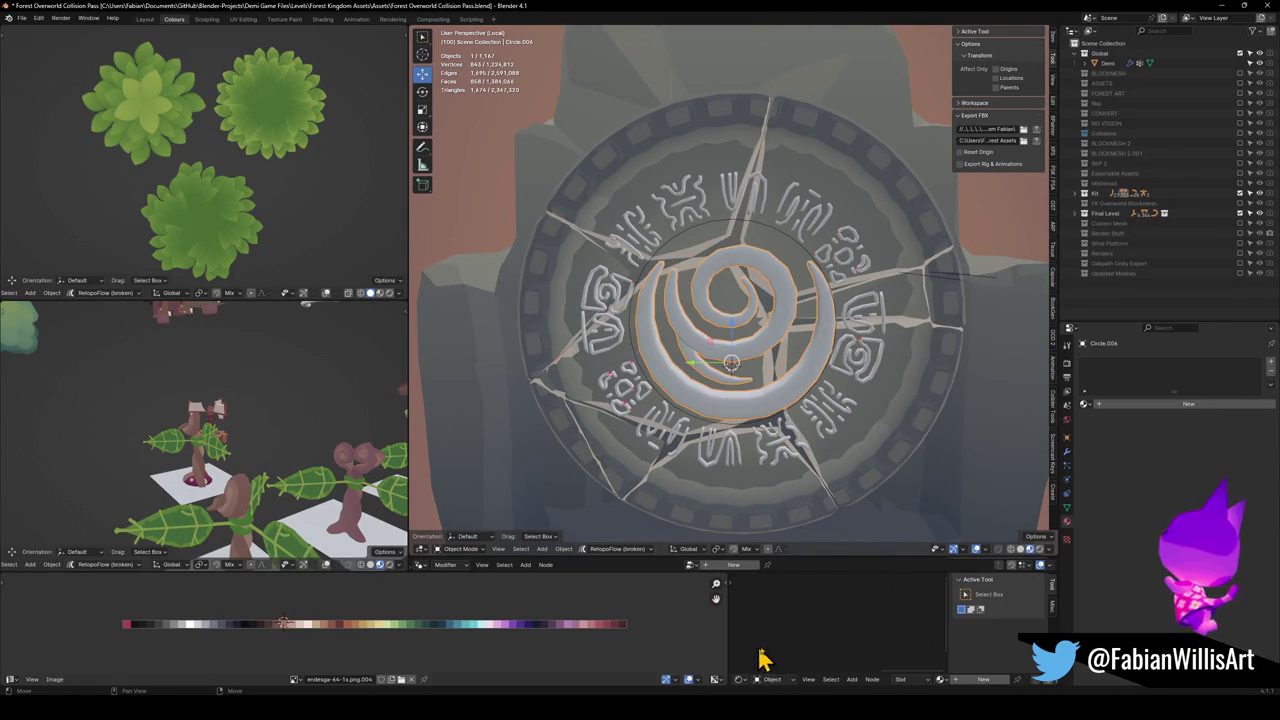
click(780, 700)
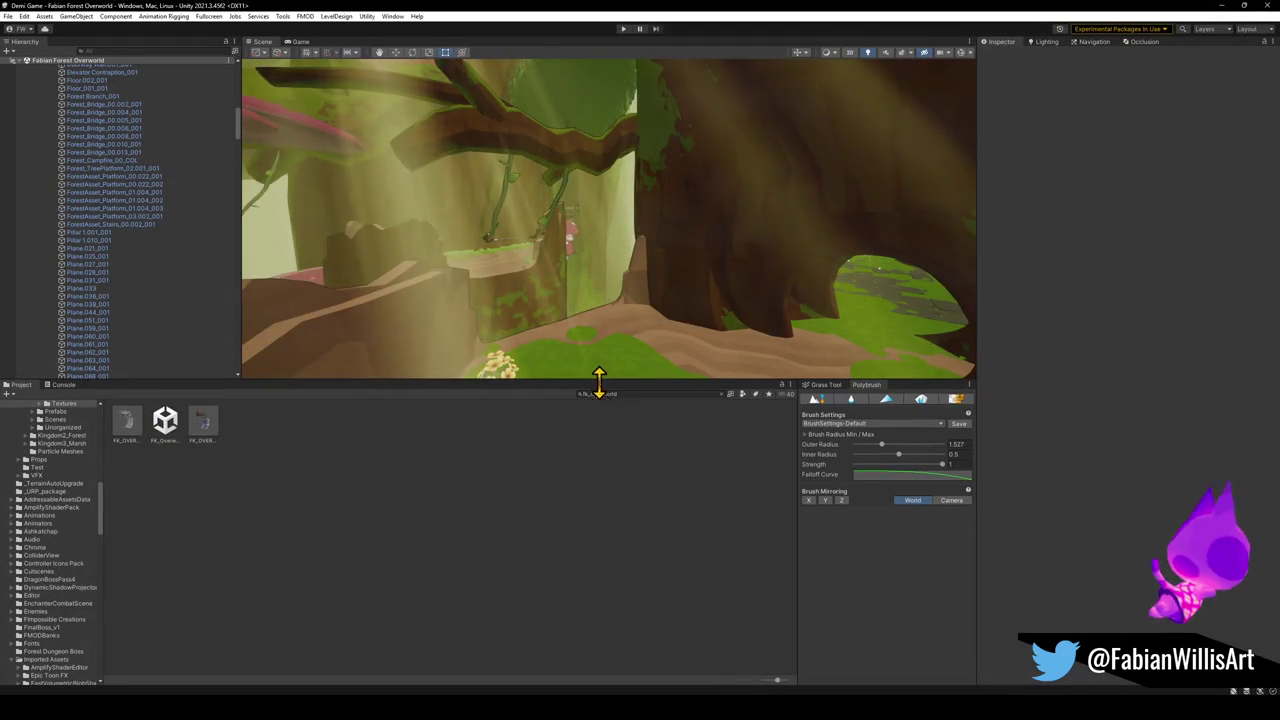
Search the Unity project for 'forest gly'.
mouse_move(557, 314)
mouse_down()
mouse_move(805, 287)
mouse_move(843, 263)
mouse_move(834, 363)
mouse_move(797, 326)
mouse_up()
click(670, 393)
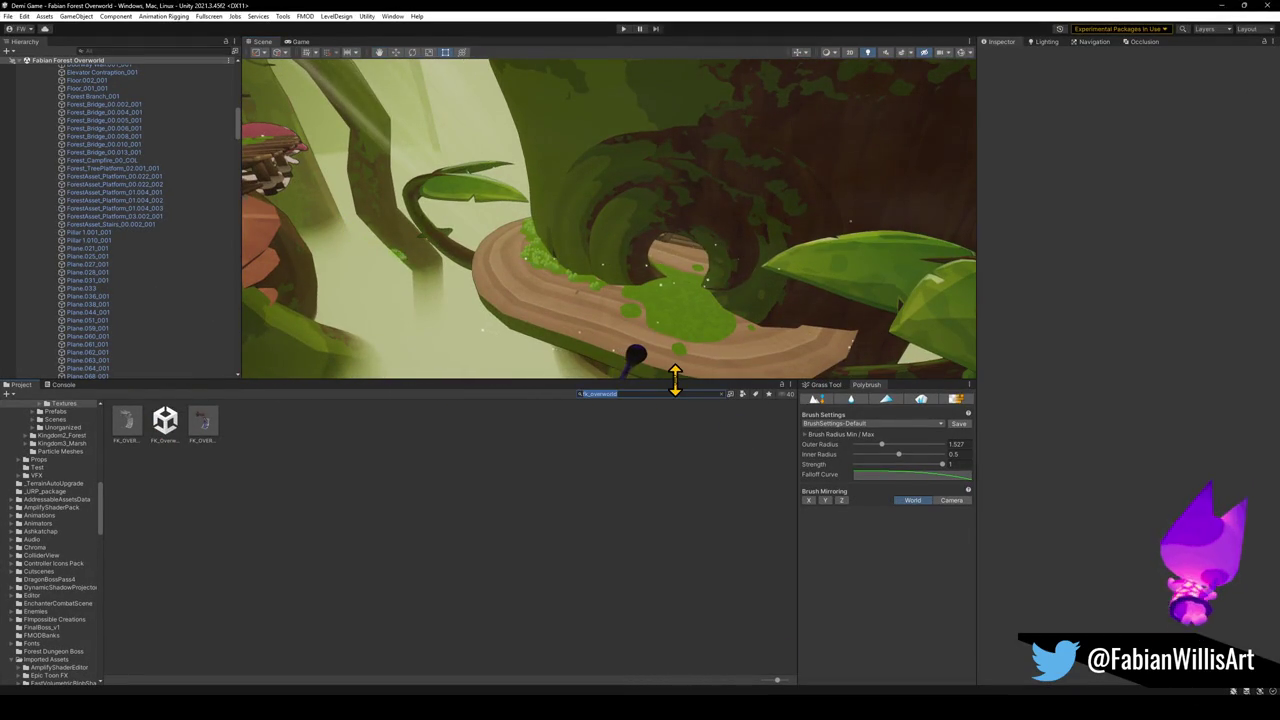
text(forest)
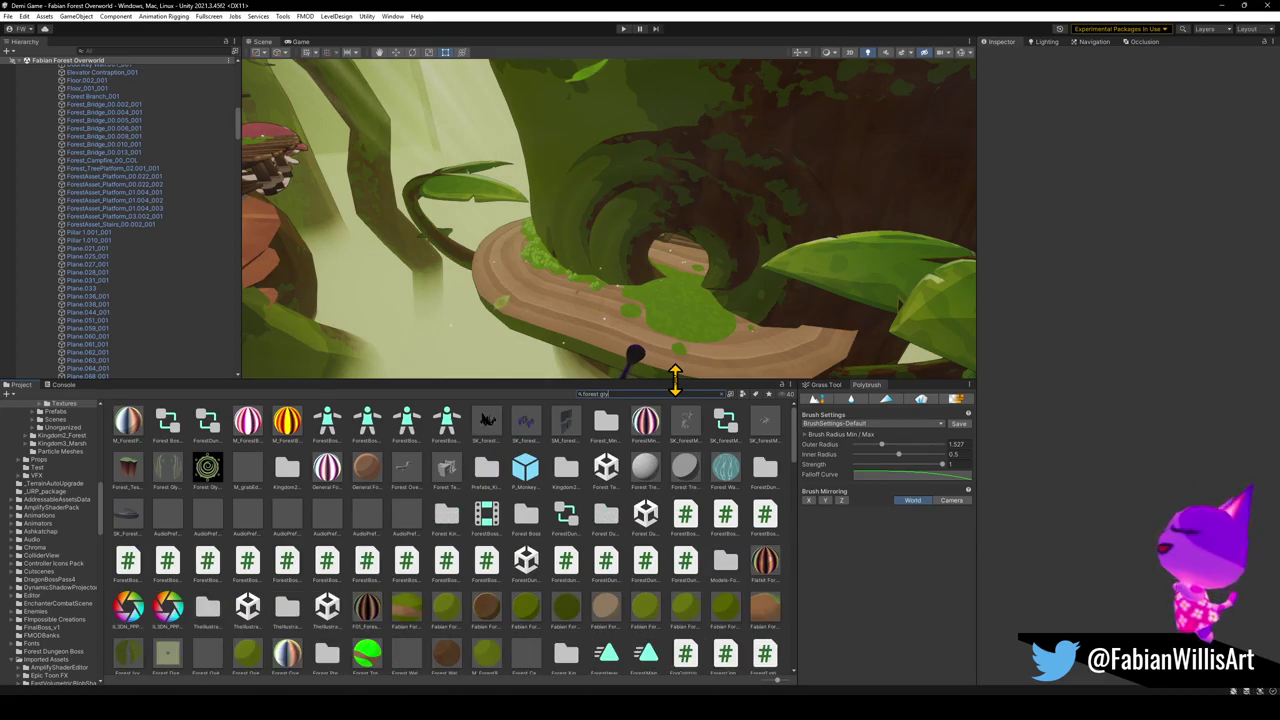
text( gly)
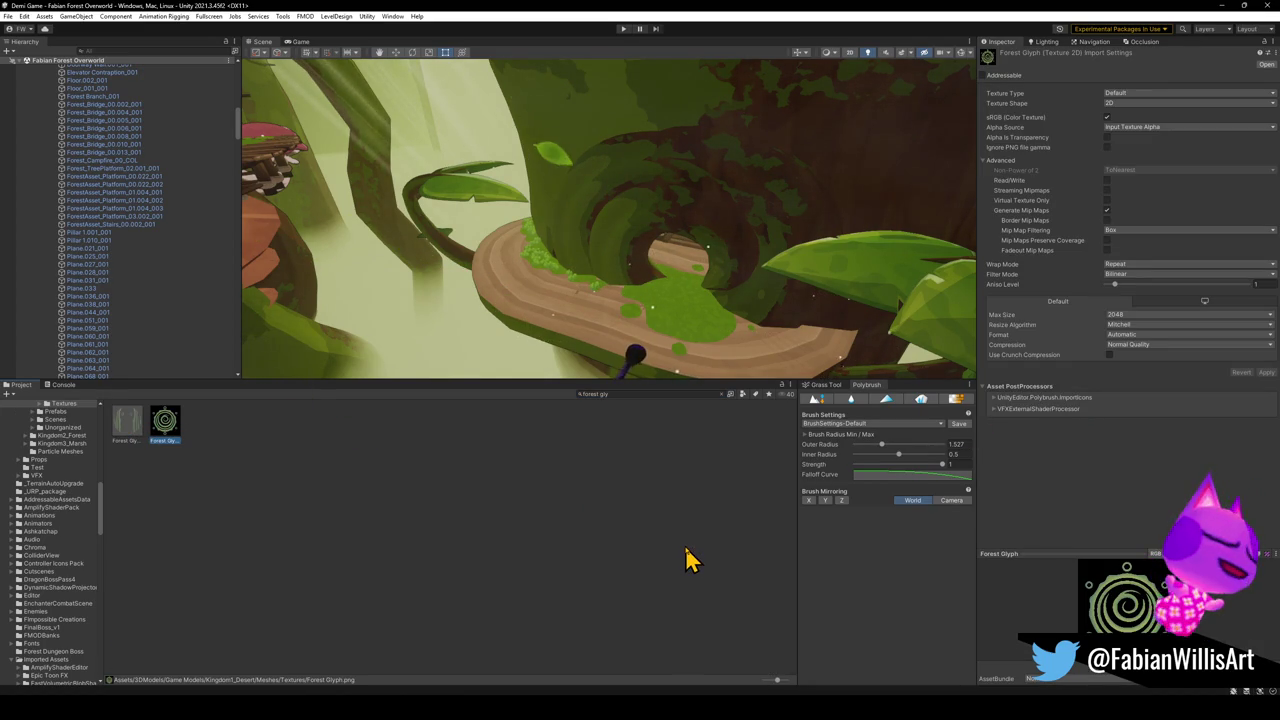
Select all hierarchy objects, deselect them, and minimise Unity.
click(145, 245)
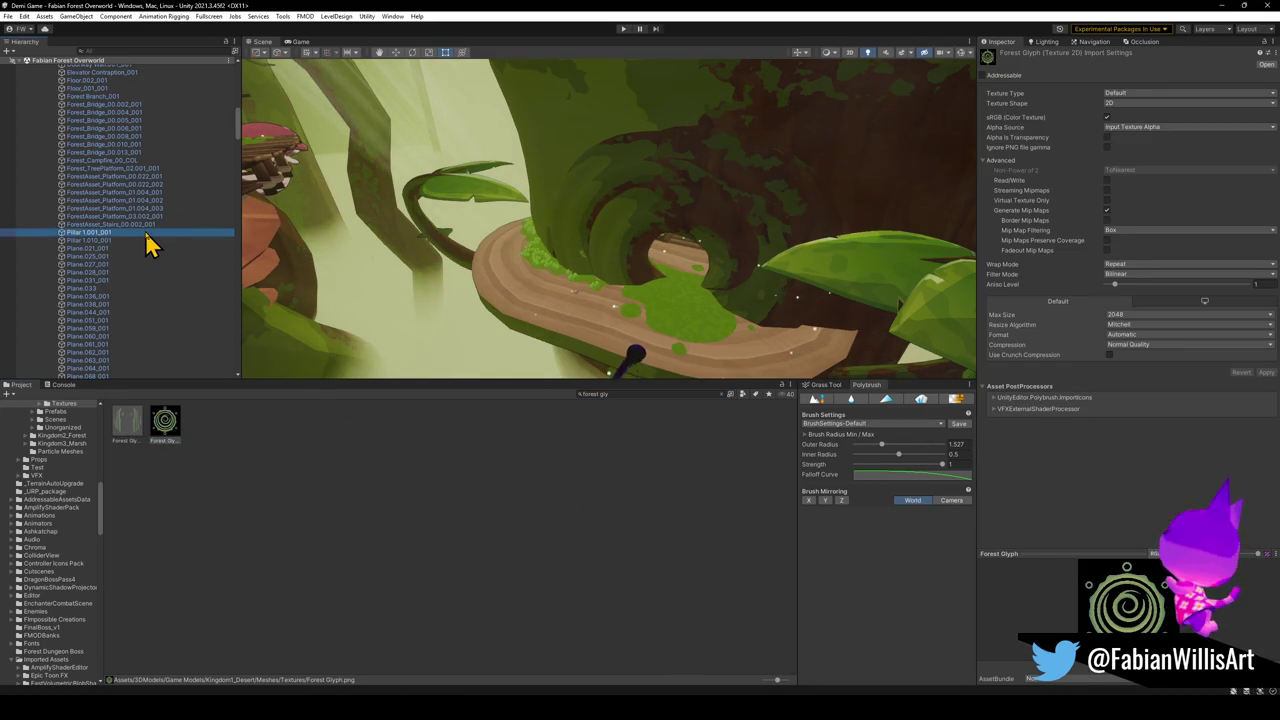
key(ctrl+a)
key(Left)
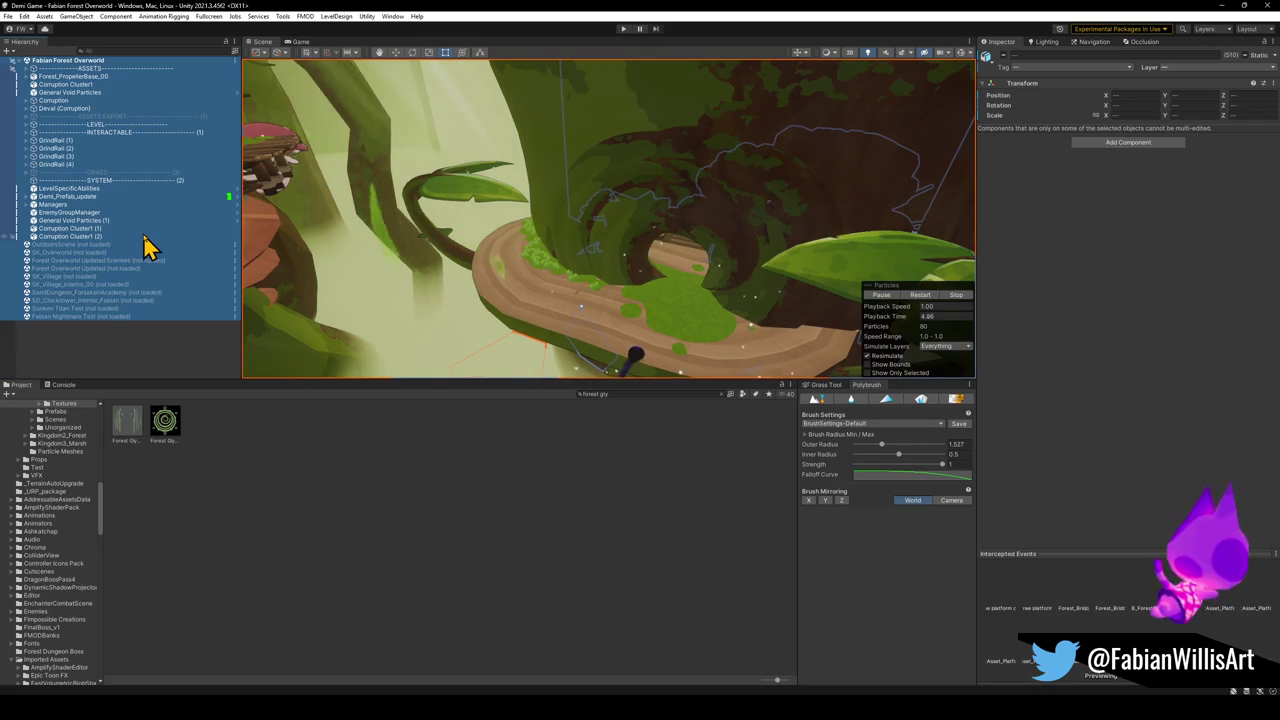
click(91, 334)
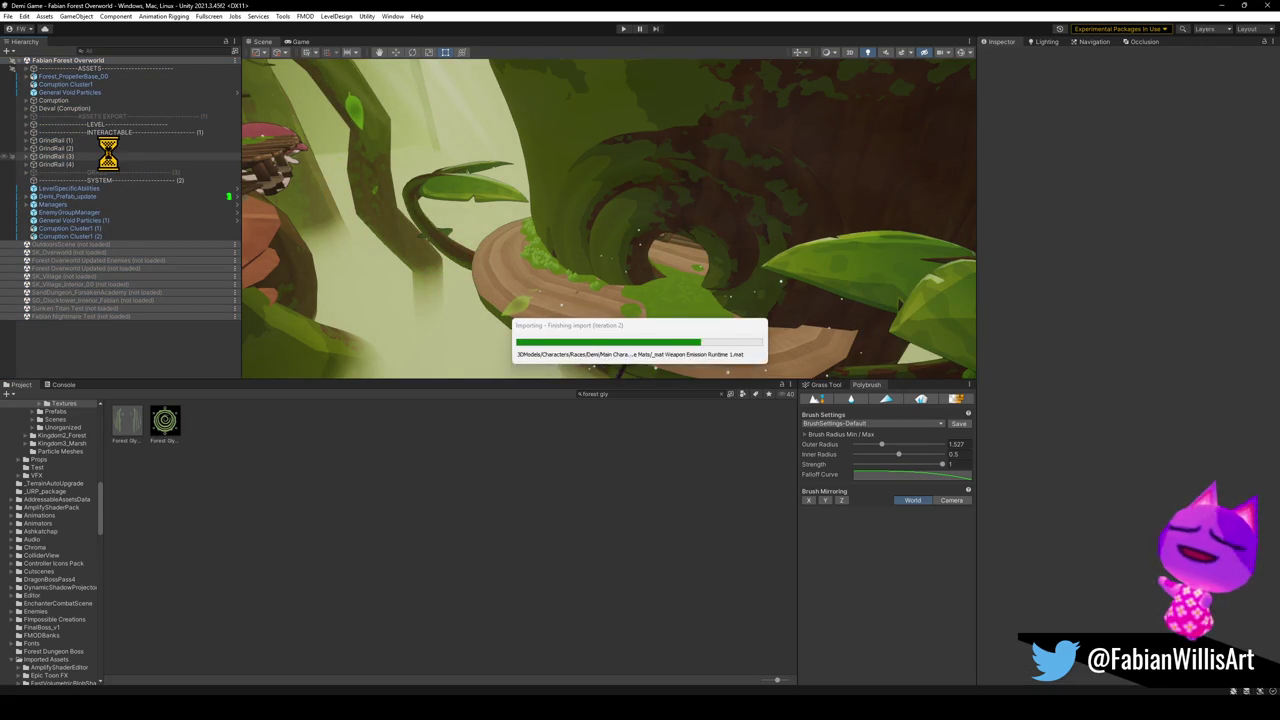
click(1220, 6)
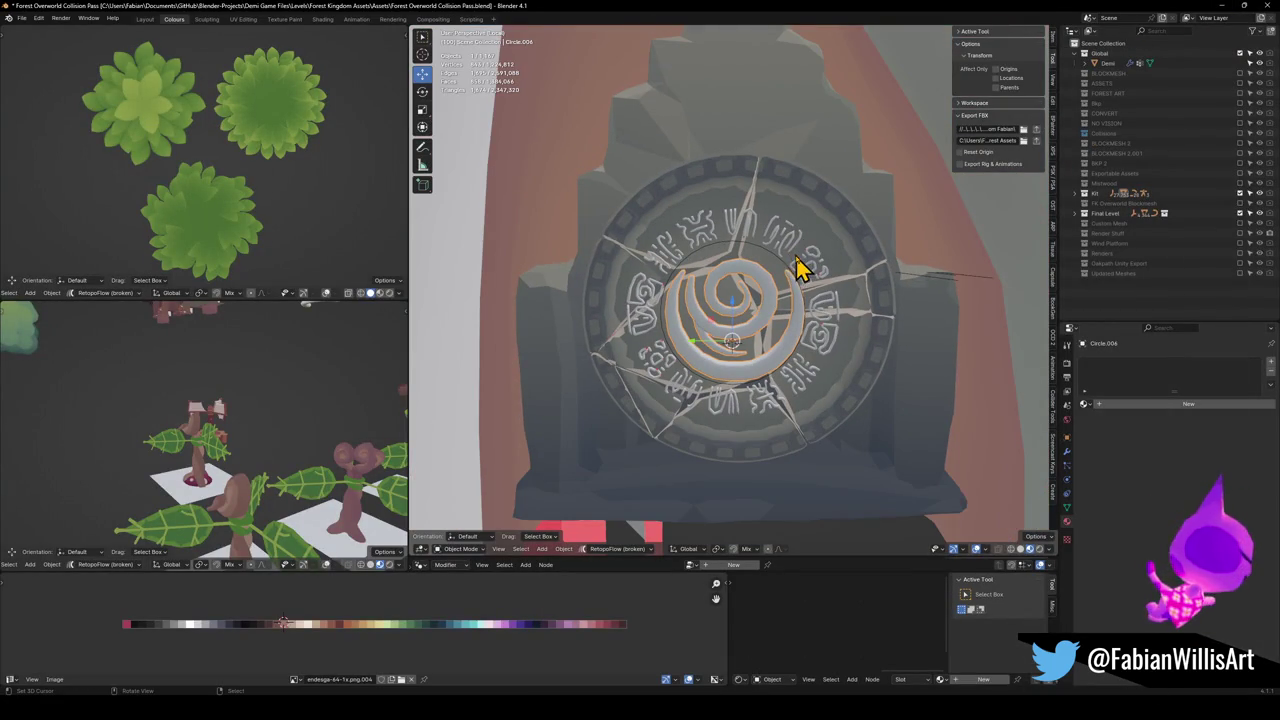
Select the emblem's central spiral together with its glyph ring.
scroll(770, 300, up, 3)
mouse_move(785, 305)
mouse_down()
mouse_move(791, 323)
mouse_move(748, 327)
mouse_move(754, 309)
mouse_move(623, 366)
mouse_move(705, 312)
mouse_up()
click(711, 277)
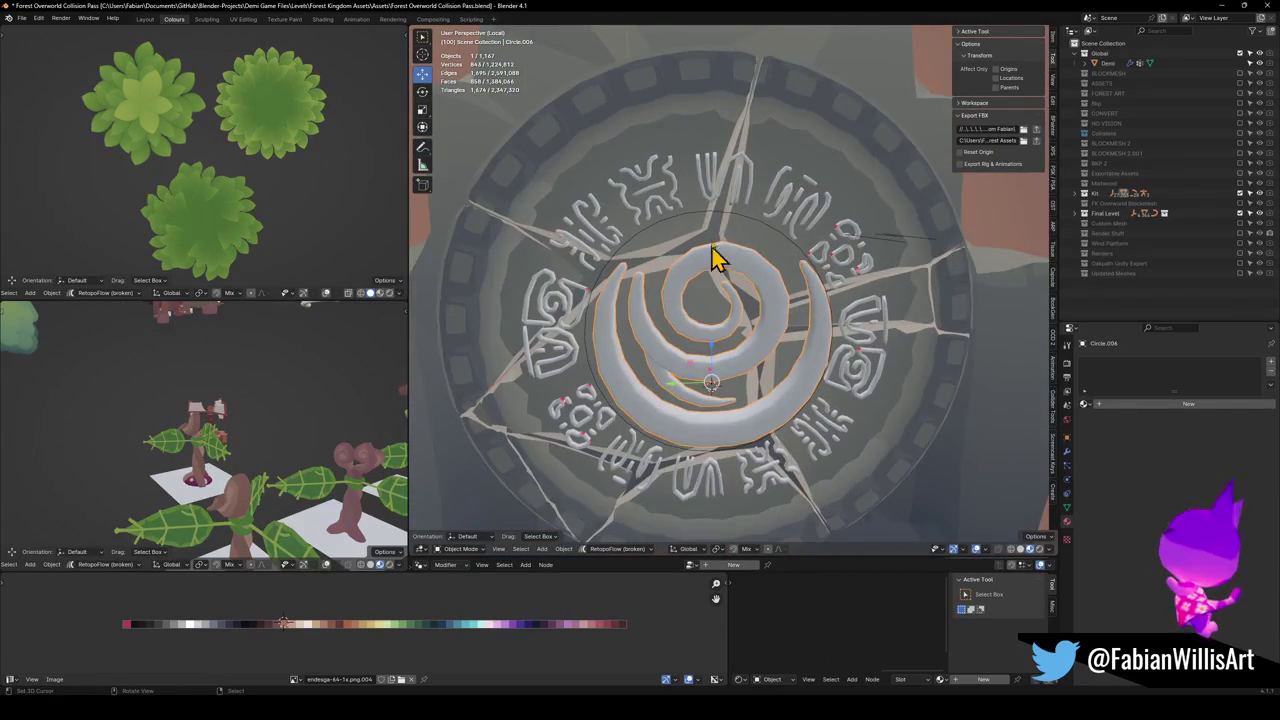
scroll(737, 243, down, 5)
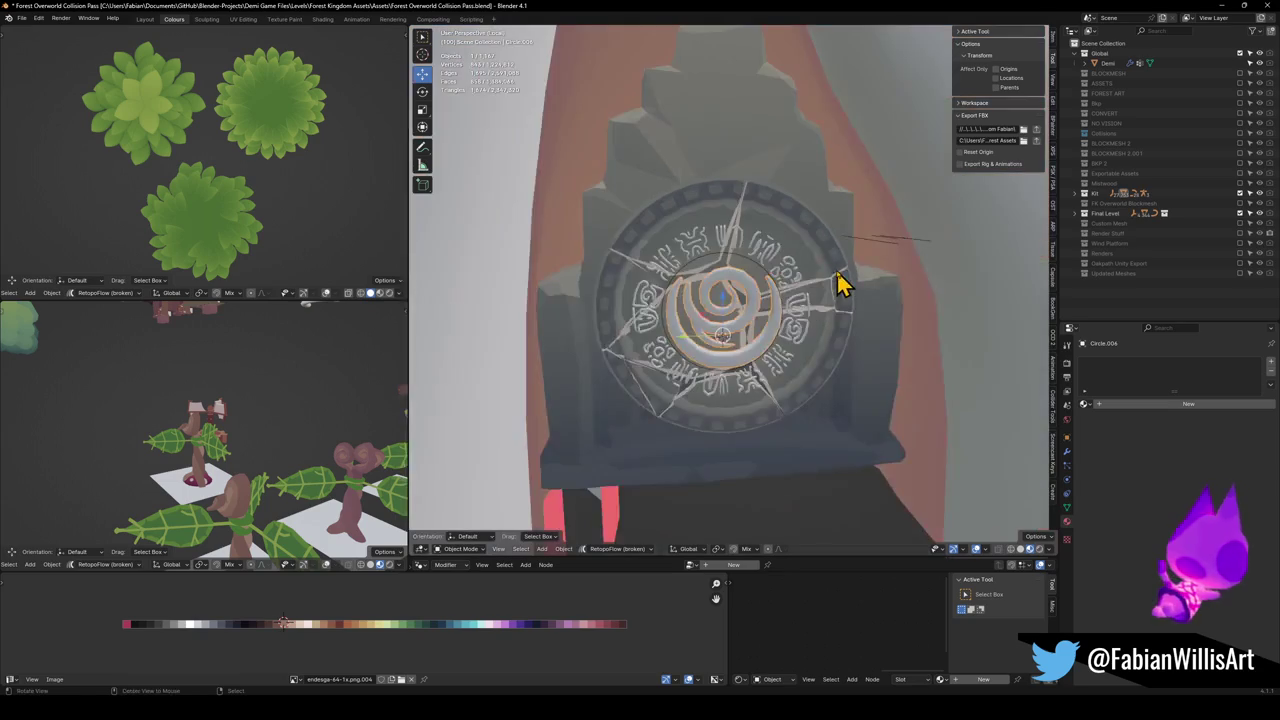
scroll(858, 270, up, 2)
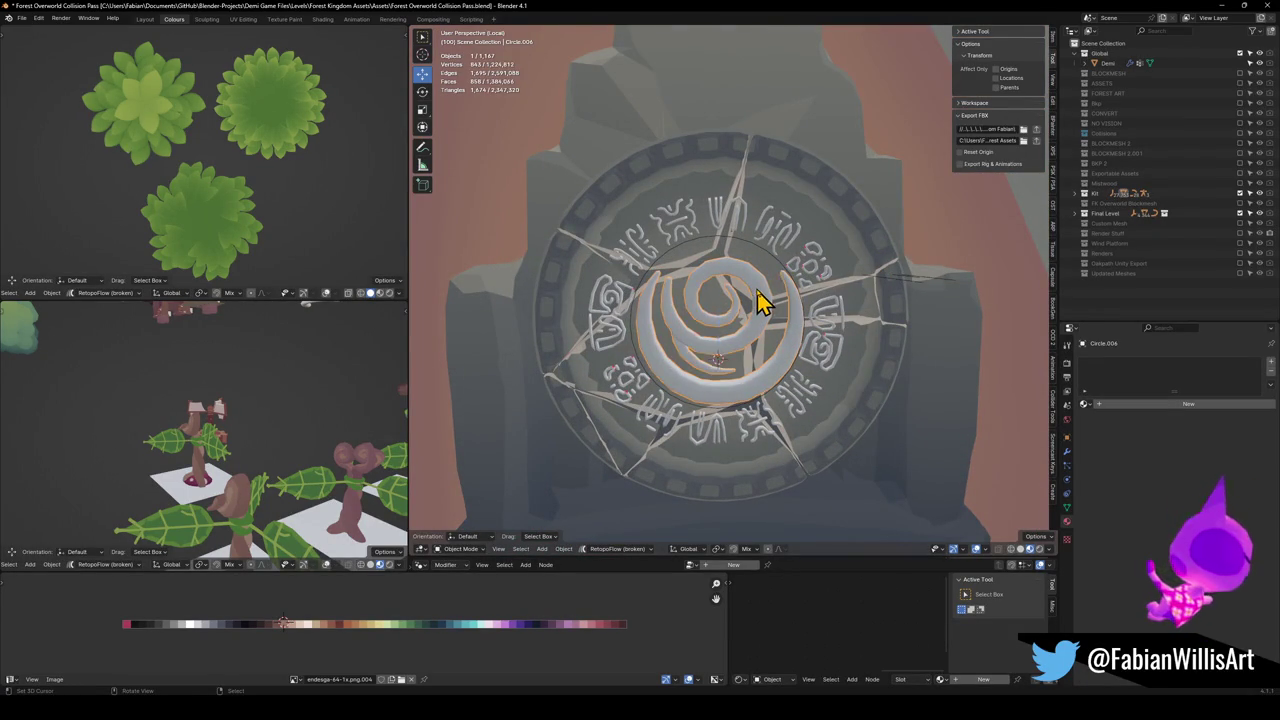
shift+click(785, 250)
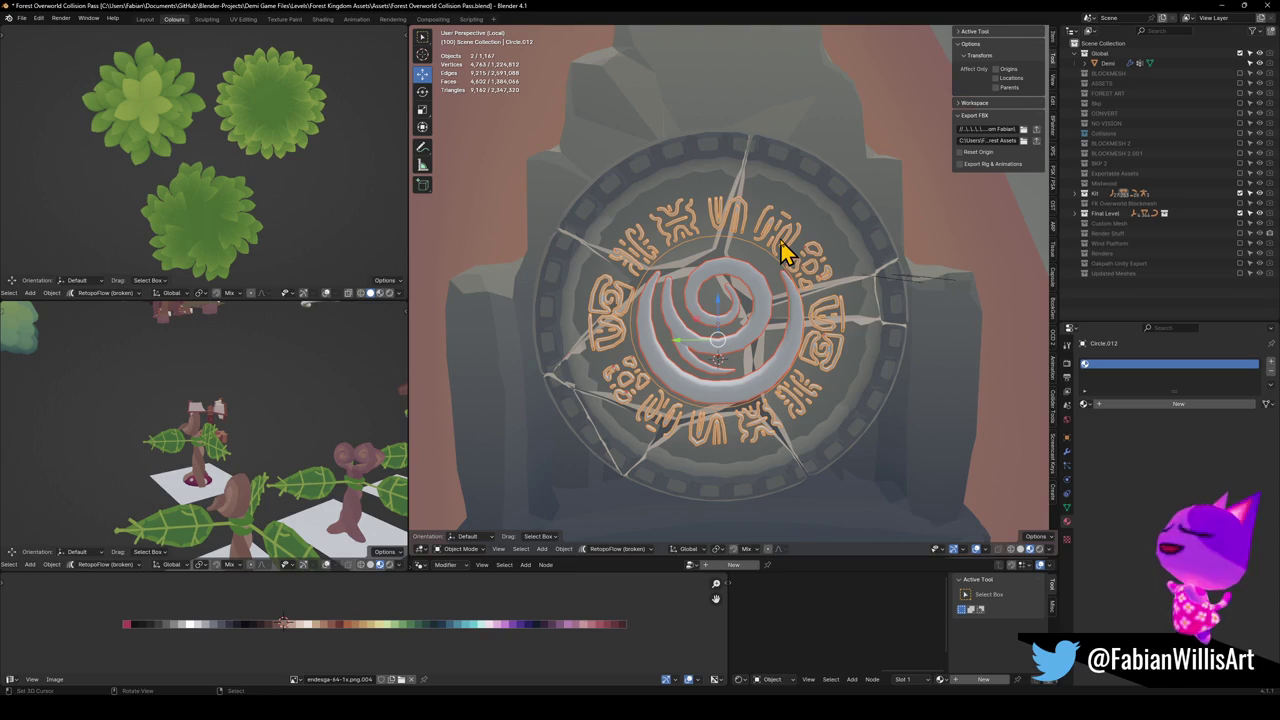
Duplicate them, rotate the copies 90° on Y to lie flat, and place them in front.
key(shift+d)
key(Escape)
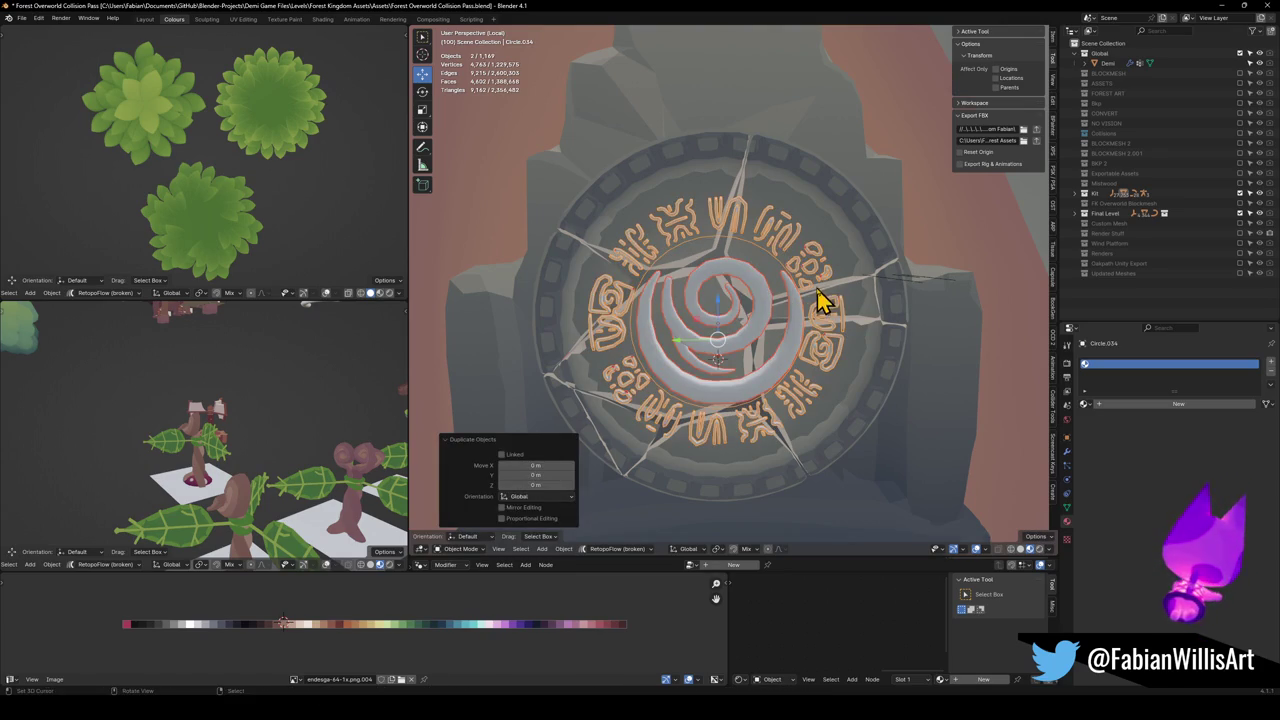
text(ry90)
key(Return)
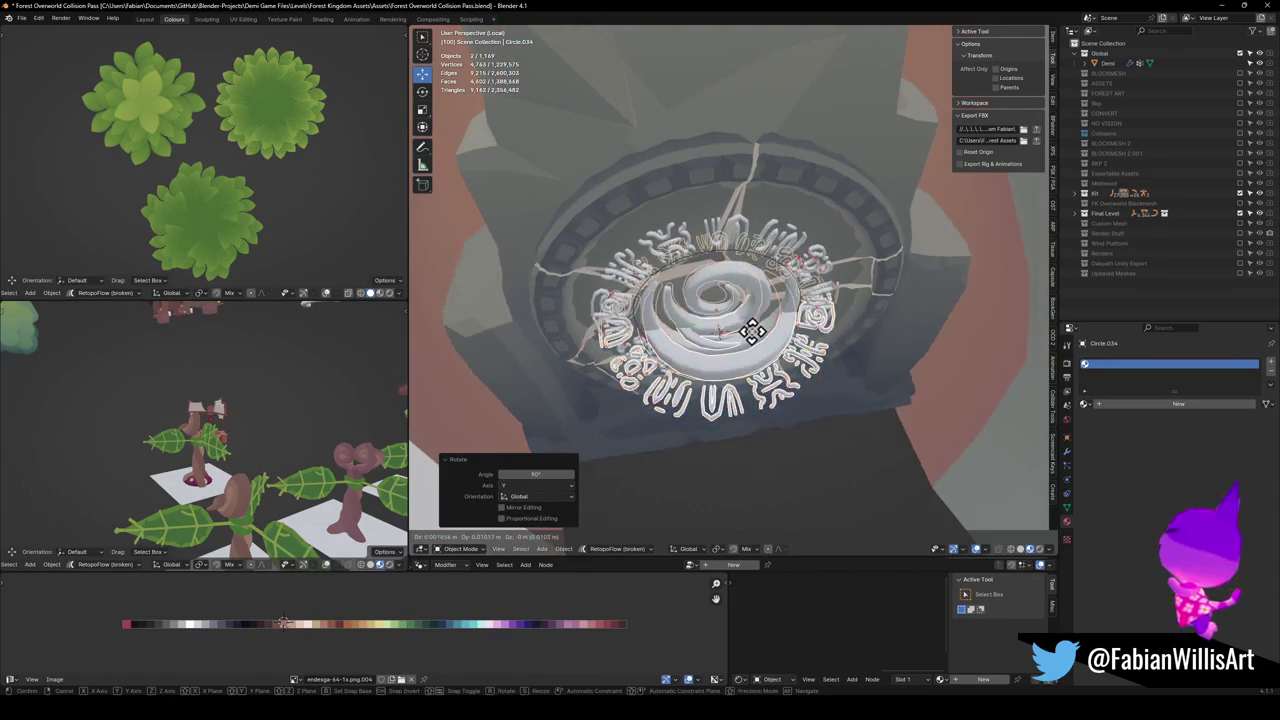
key(g)
click(850, 455)
Set the copied spiral and glyph ring's origin to the 3D cursor.
key(KP_8)
key(KP_8)
scroll(714, 286, up, 4)
click(750, 322)
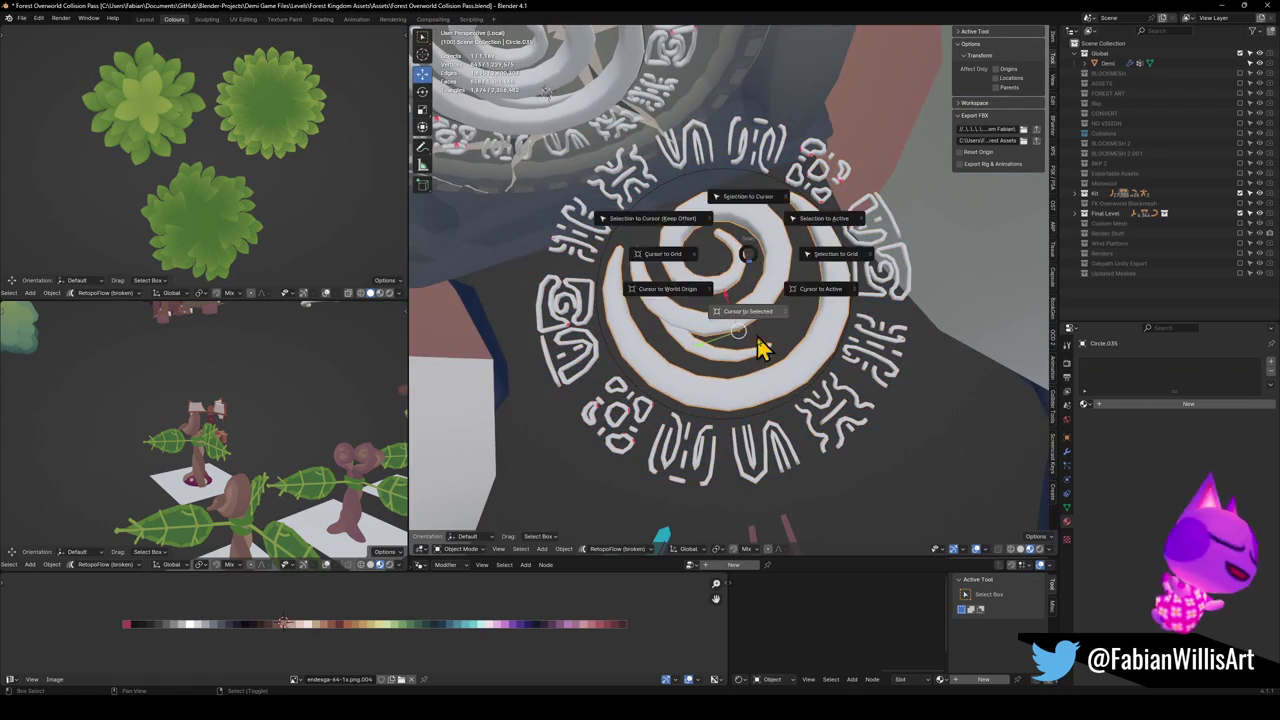
click(808, 428)
right_click(808, 428)
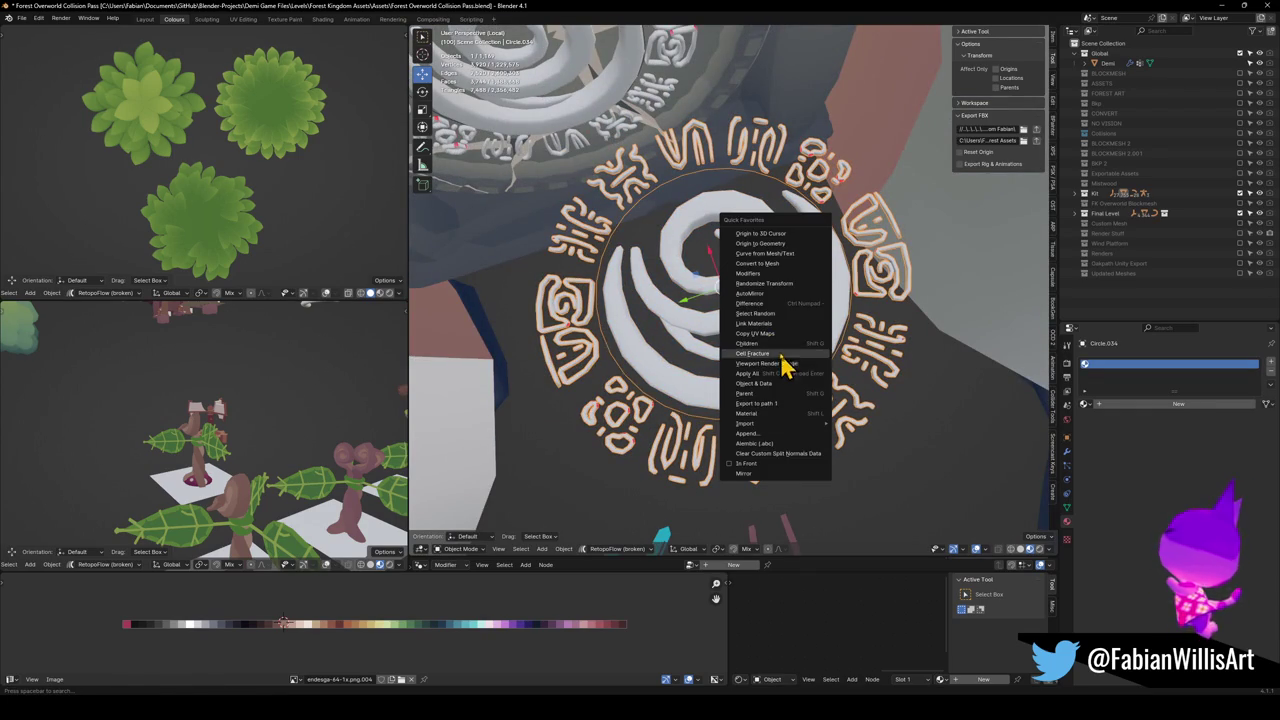
click(777, 249)
Leave local view, select the flat copied disc, and save the blend file.
shift+click(757, 418)
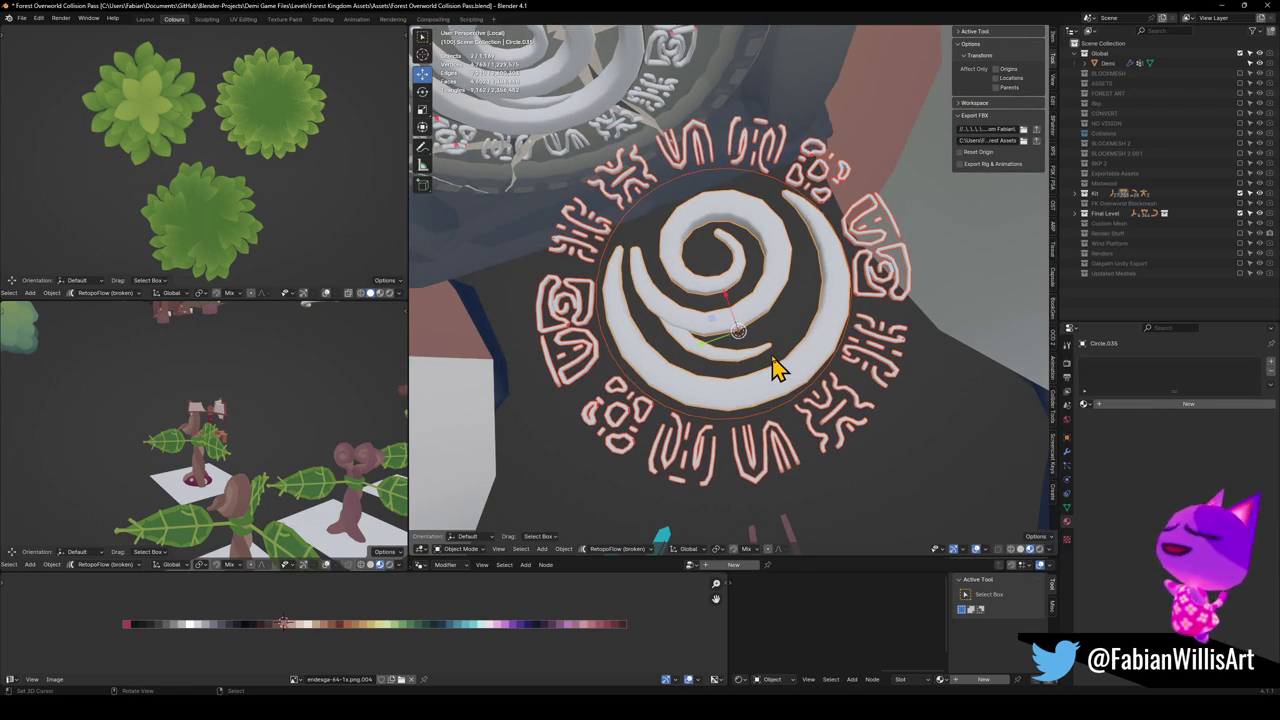
key(KP_Divide)
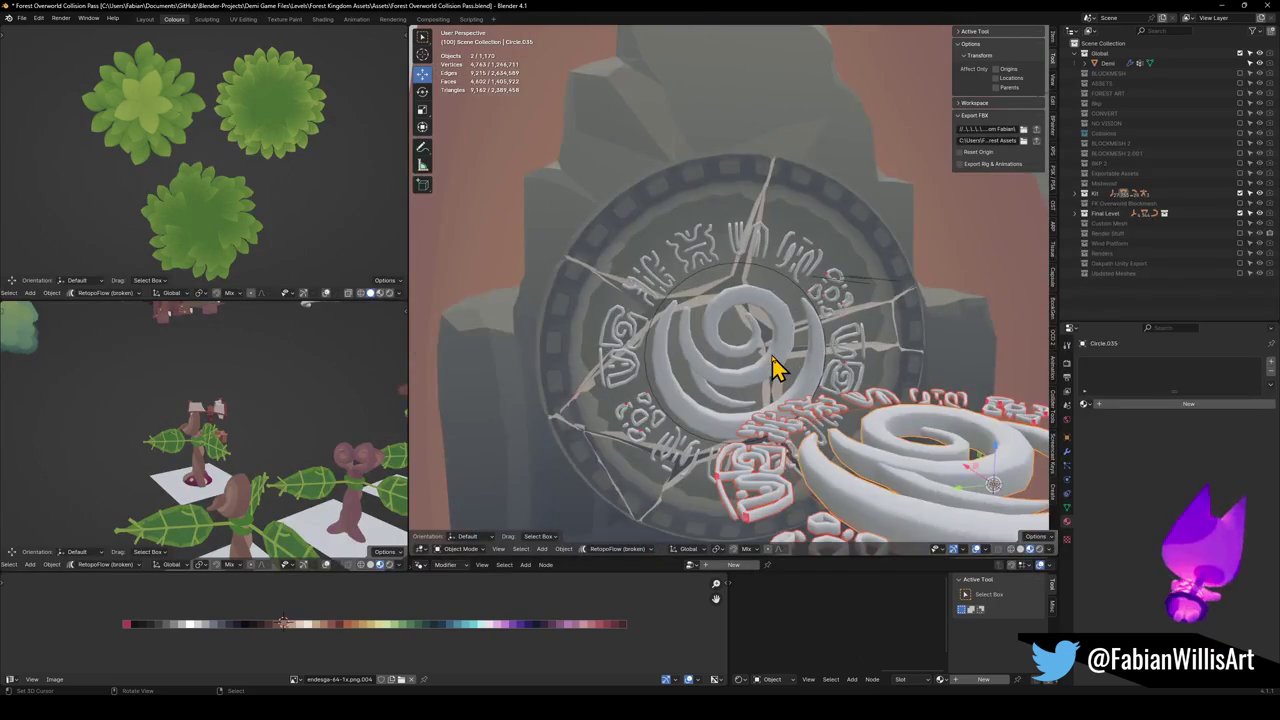
key(KP_Divide)
key(KP_Divide)
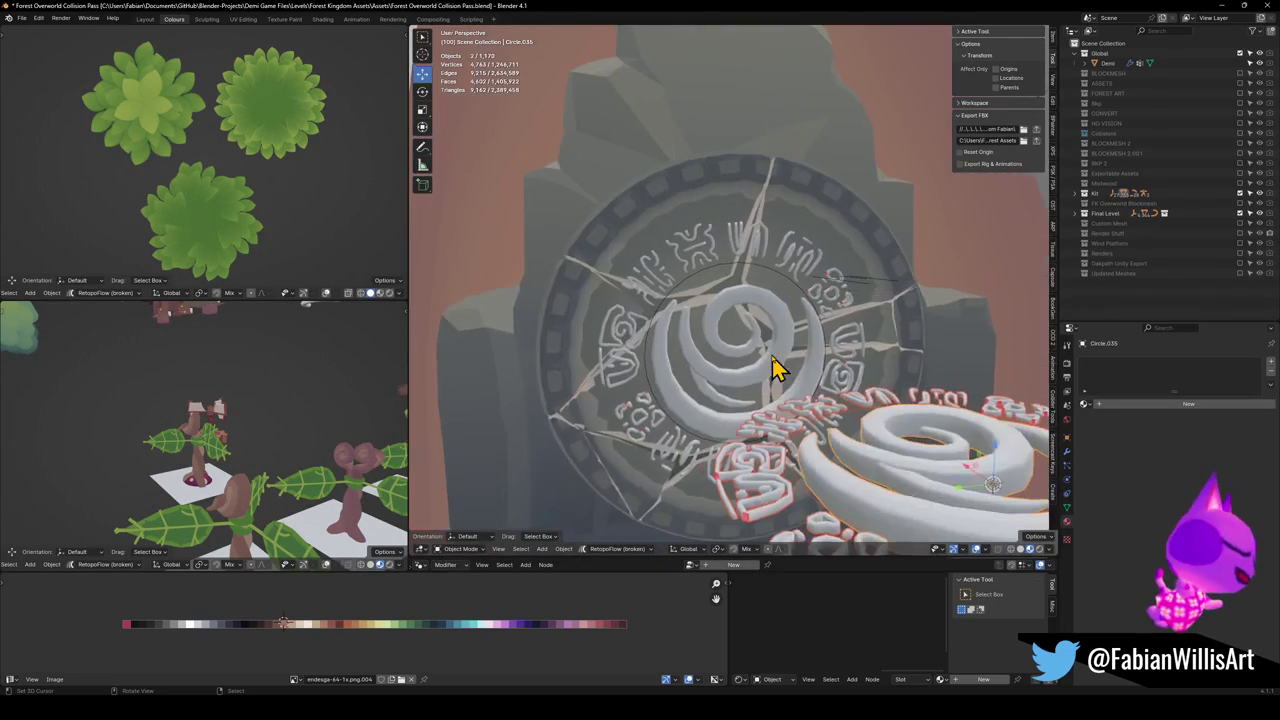
scroll(760, 275, down, 4)
click(790, 425)
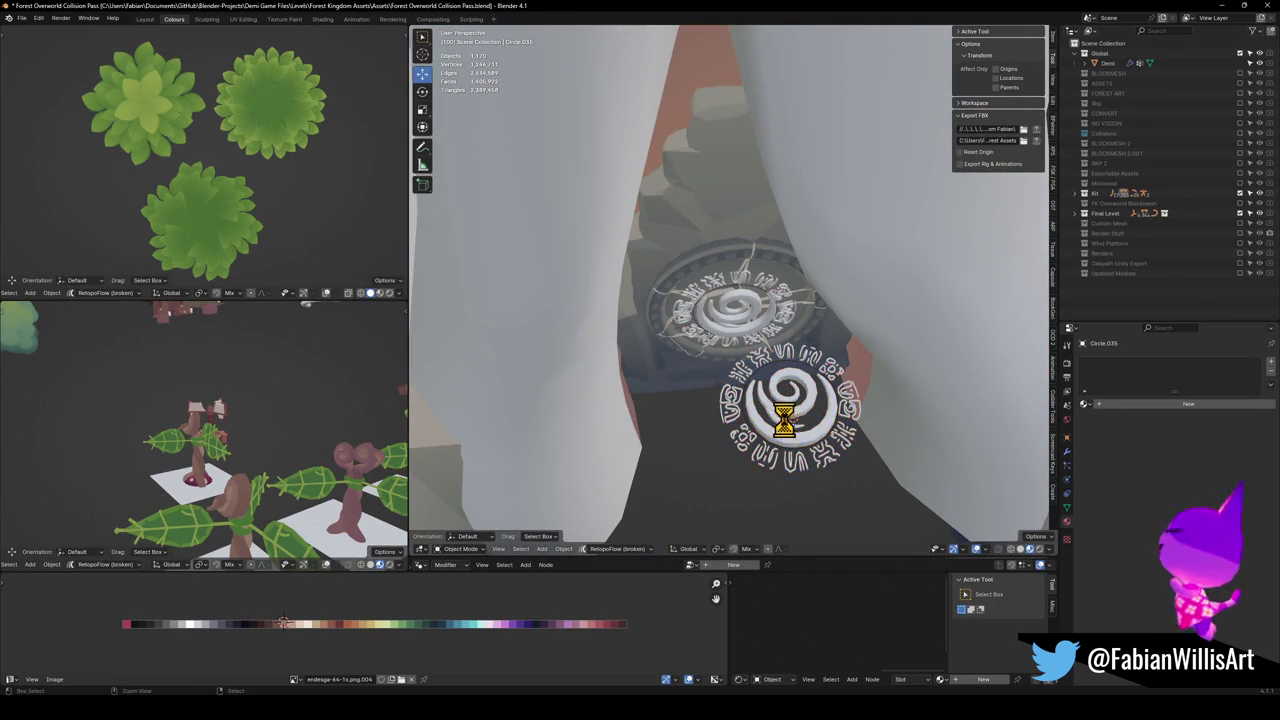
key(ctrl+s)
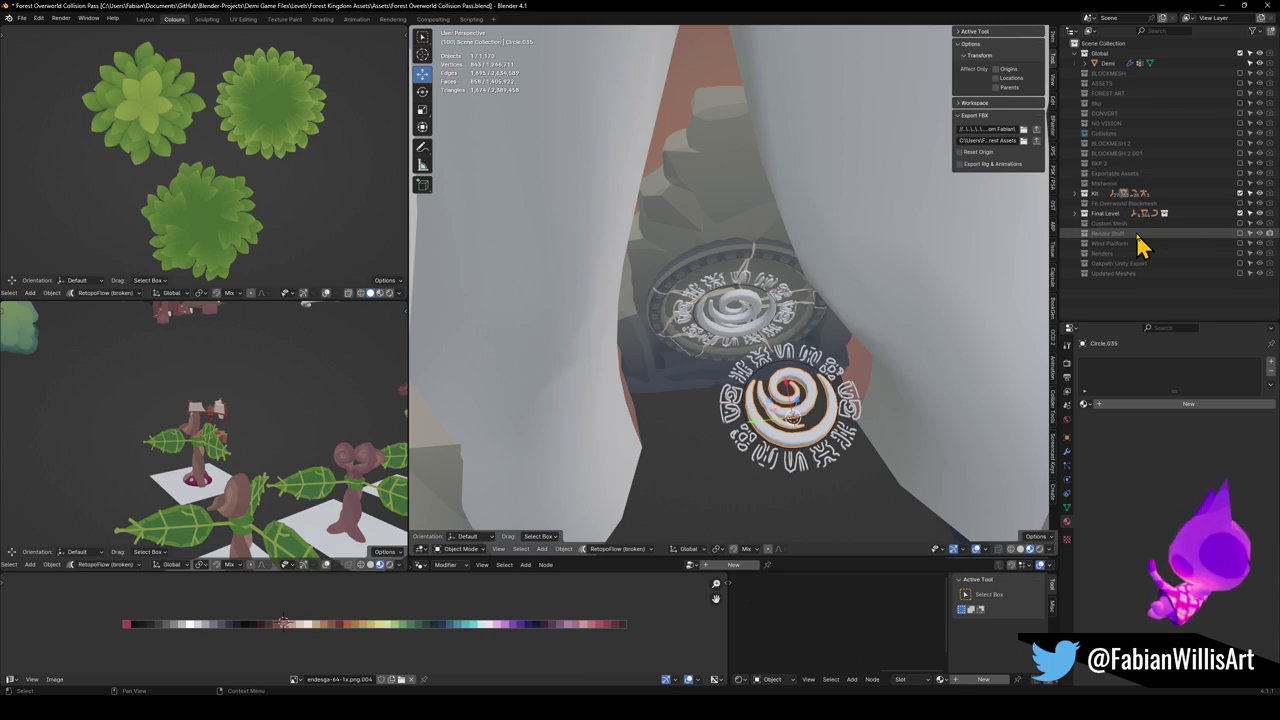
Move the flat spiral and glyph copies into Render Stuff and hide the Final Level collection.
click(1240, 233)
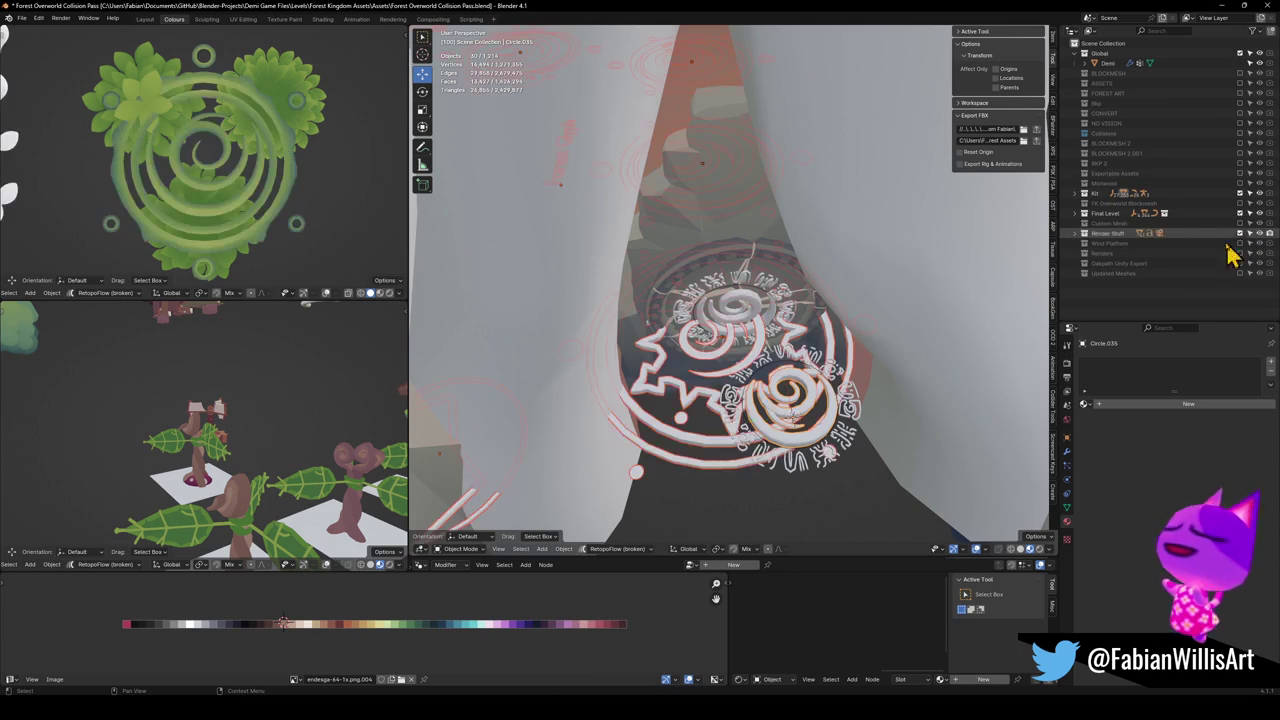
click(816, 460)
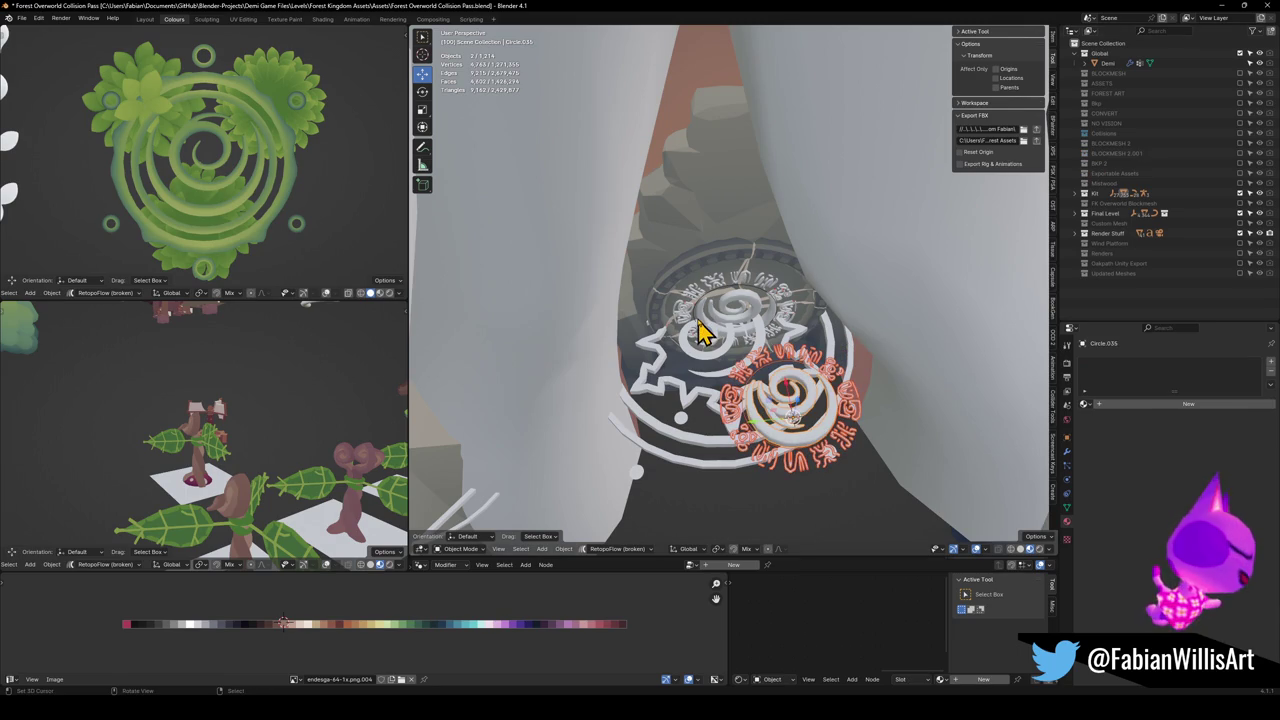
key(m)
mouse_move(703, 330)
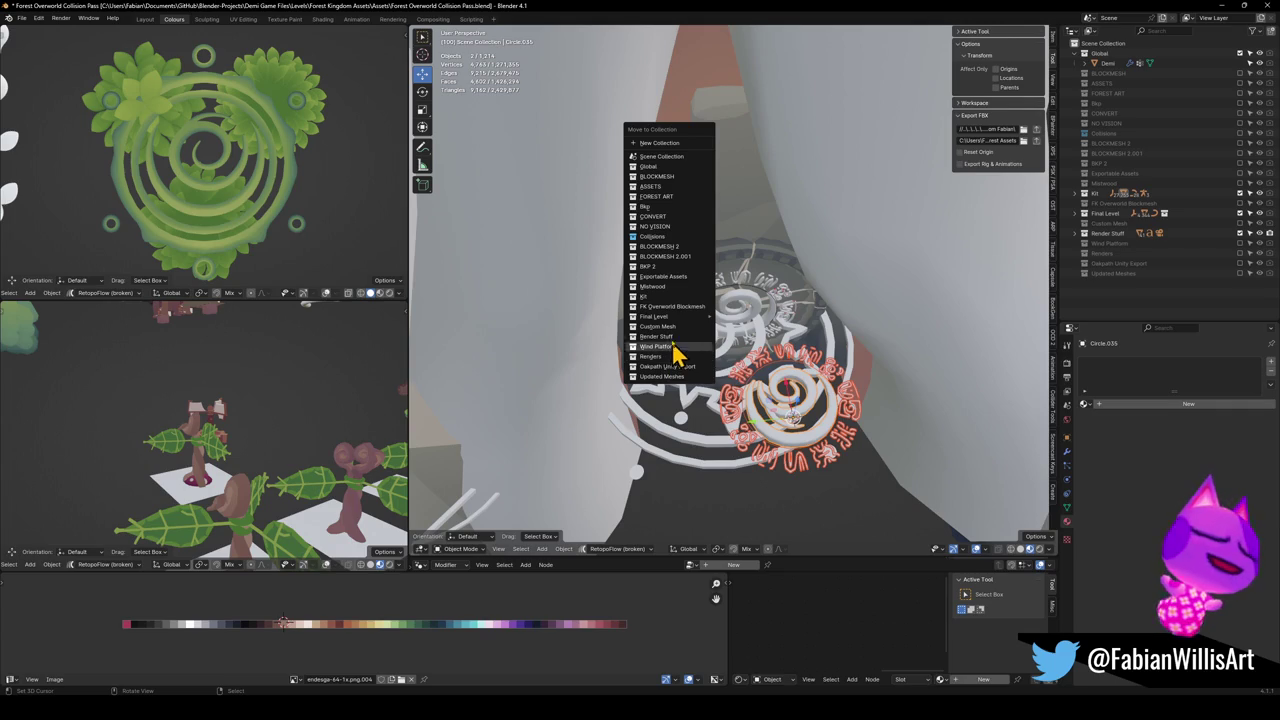
click(672, 336)
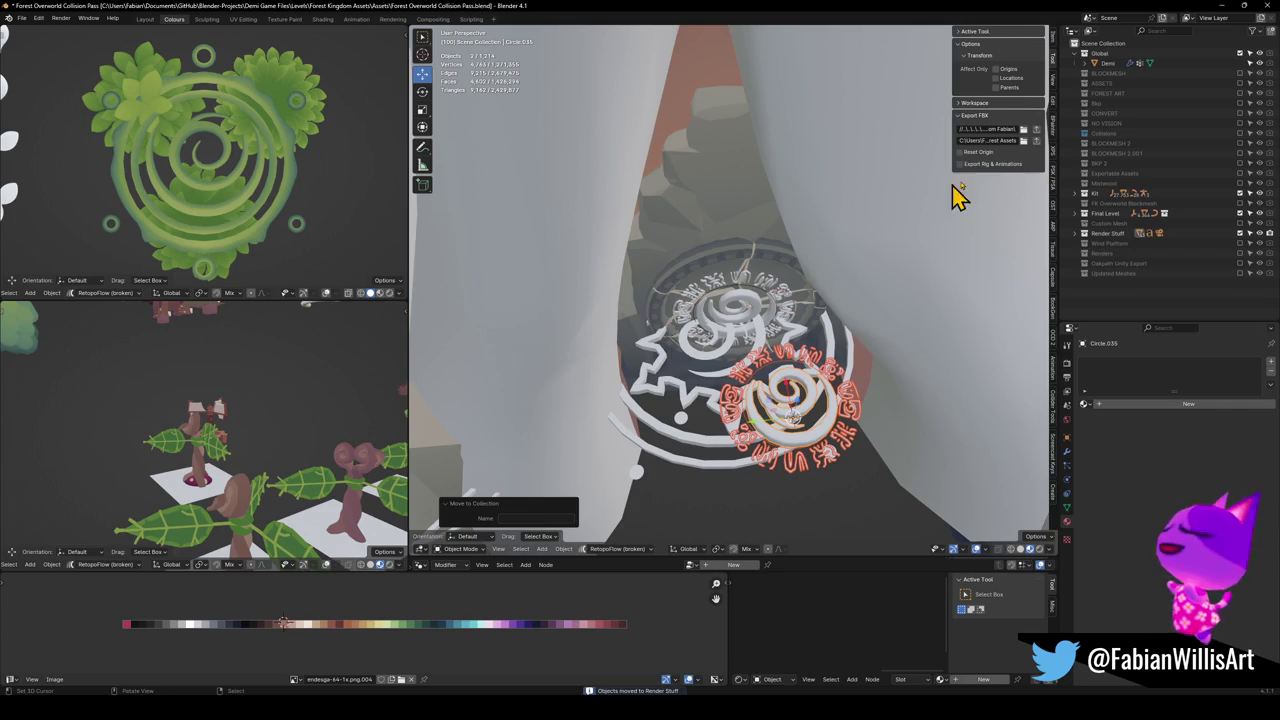
click(1240, 213)
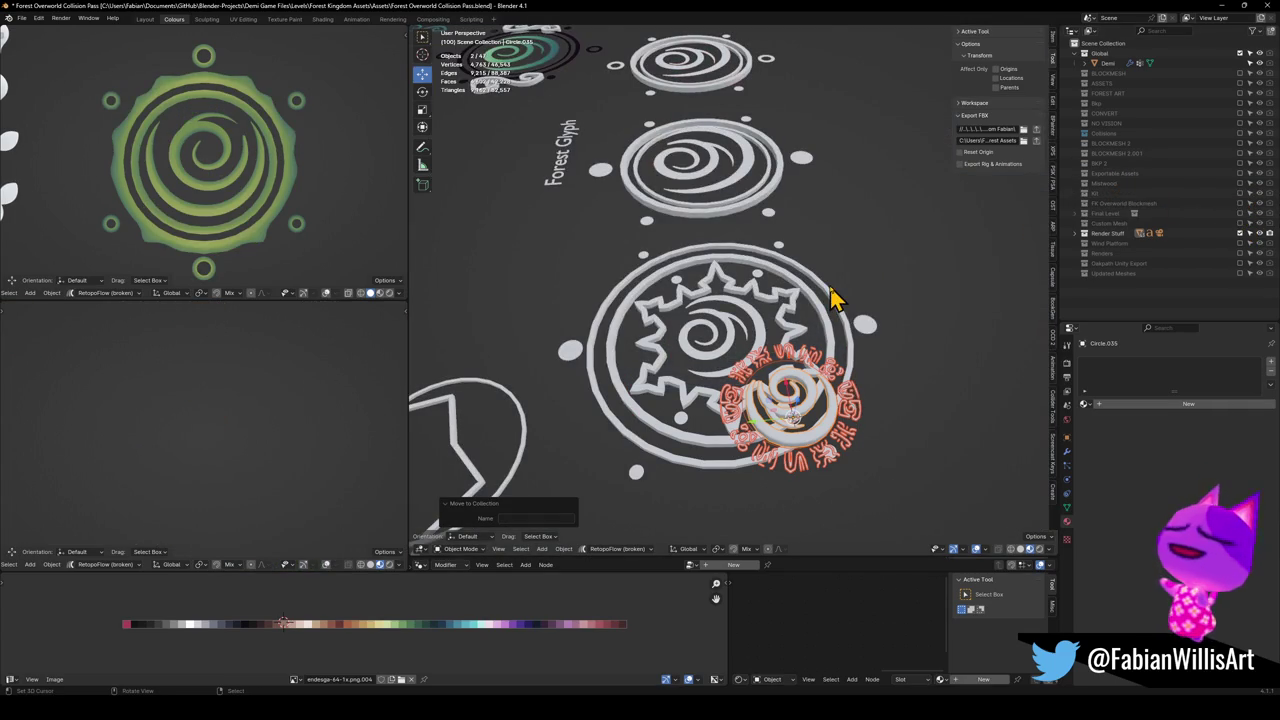
In camera view, shrink the white glyph copy and place it above the green spiral.
key(KP_0)
key(shift+s)
click(815, 255)
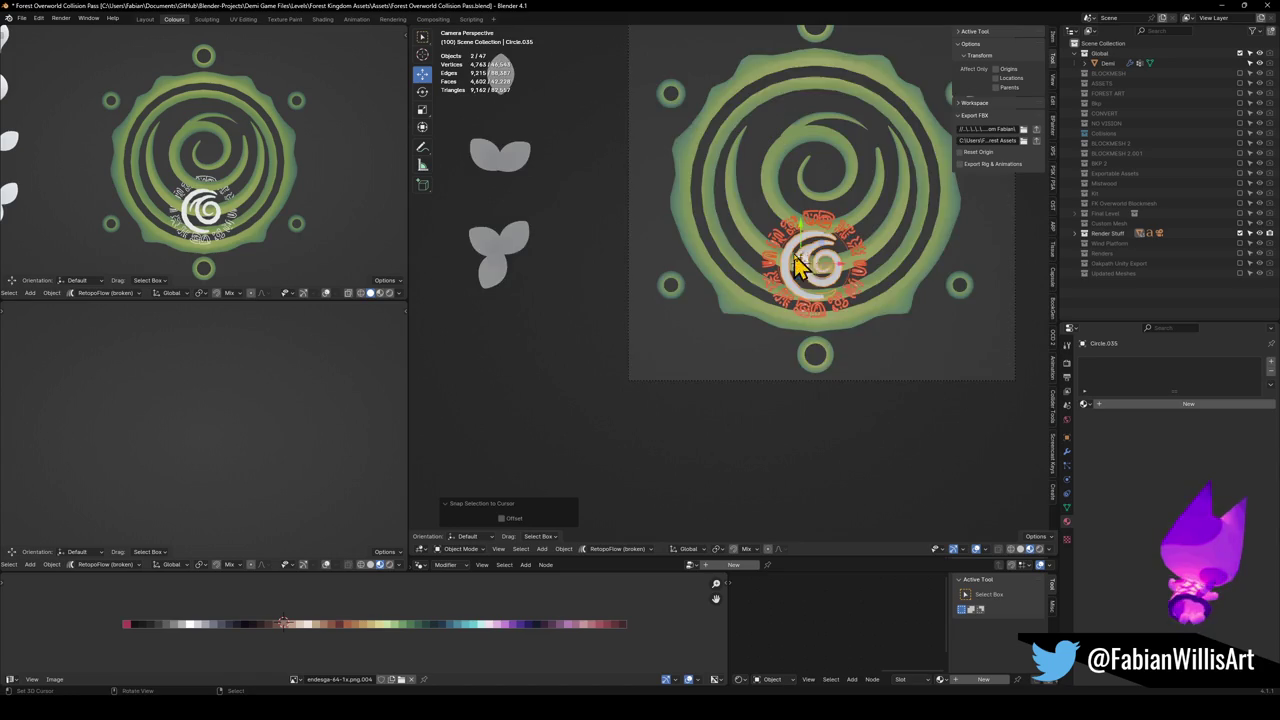
scroll(751, 343, down, 2)
key(s)
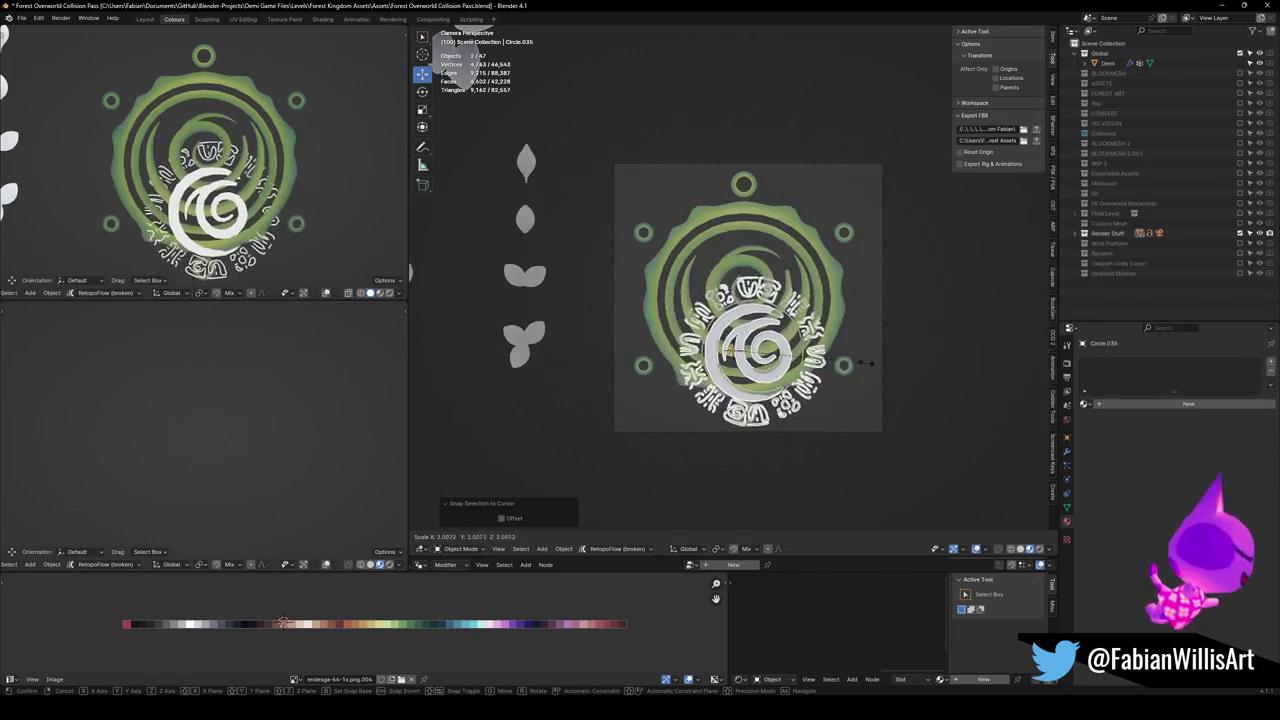
key(Return)
key(g)
click(820, 238)
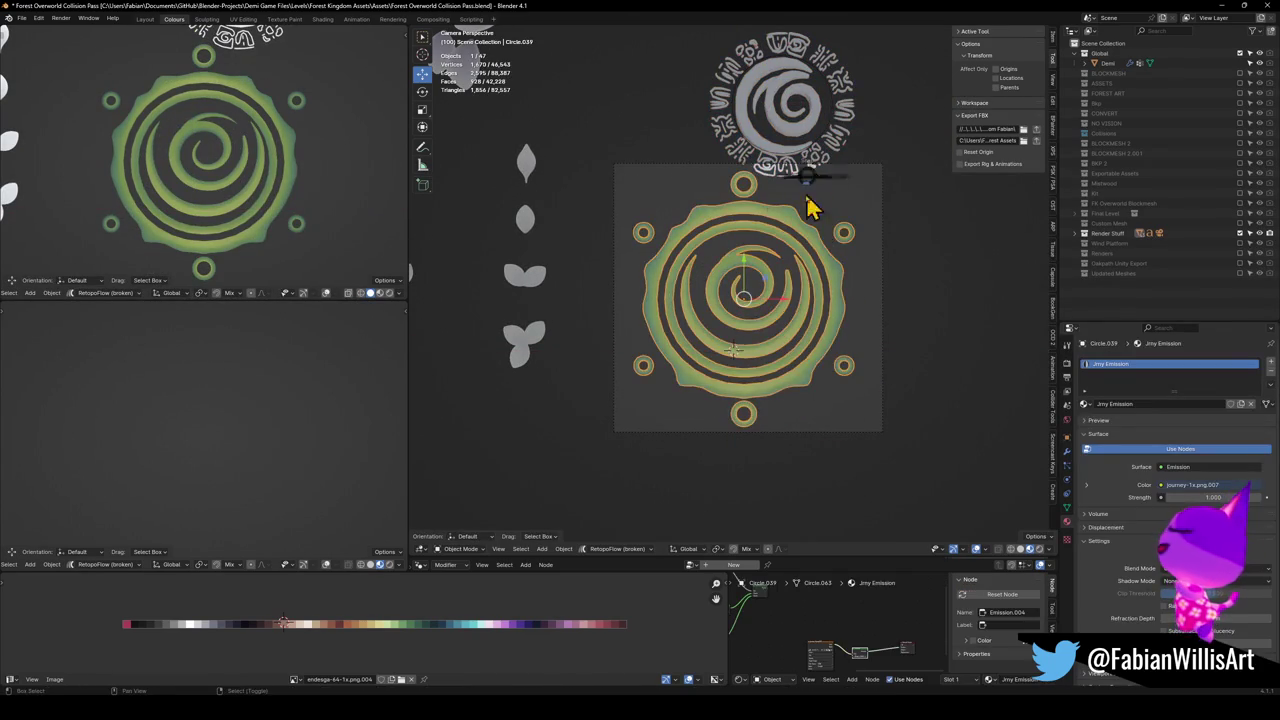
Snap the white glyph to the spiral centre and lay it face-up with X rotation -90.
click(768, 158)
key(shift+s)
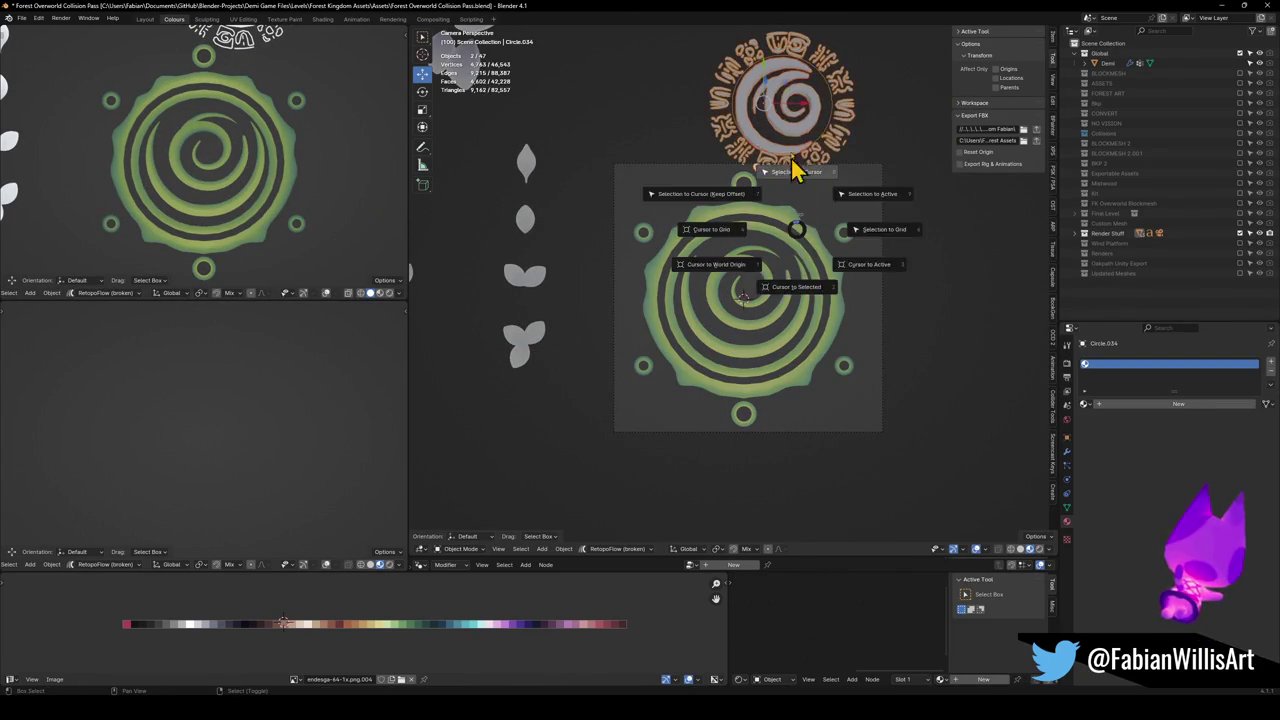
click(798, 157)
scroll(827, 328, up, 3)
scroll(830, 322, down, 2)
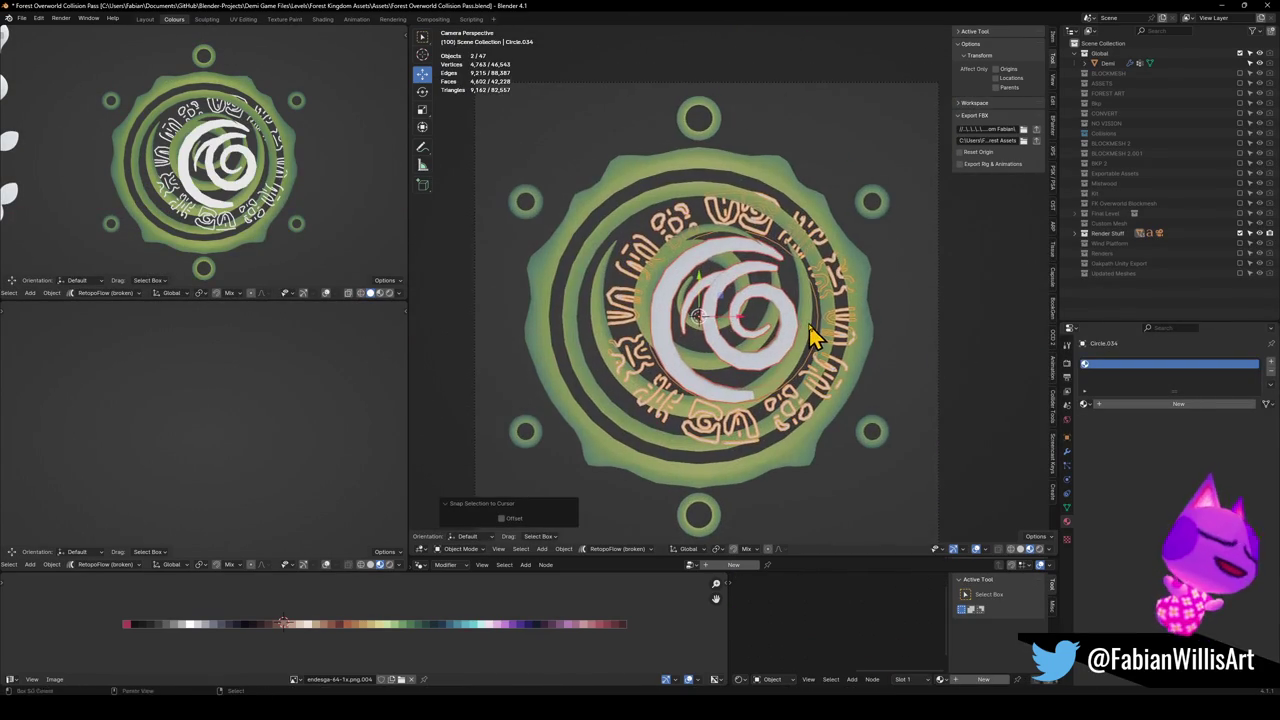
key(alt+r)
text(rx-90)
key(Return)
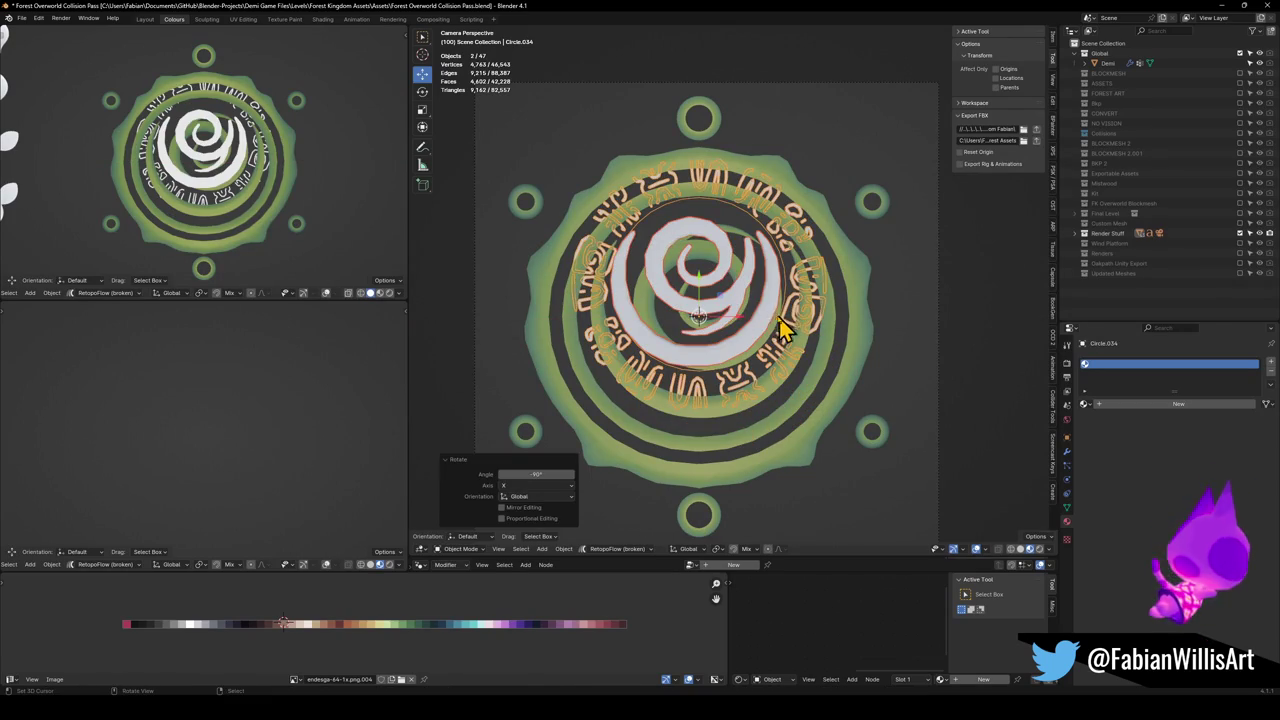
Reposition the glyph, turn it 180° and enlarge it to 1.245 scale over the spiral.
key(g)
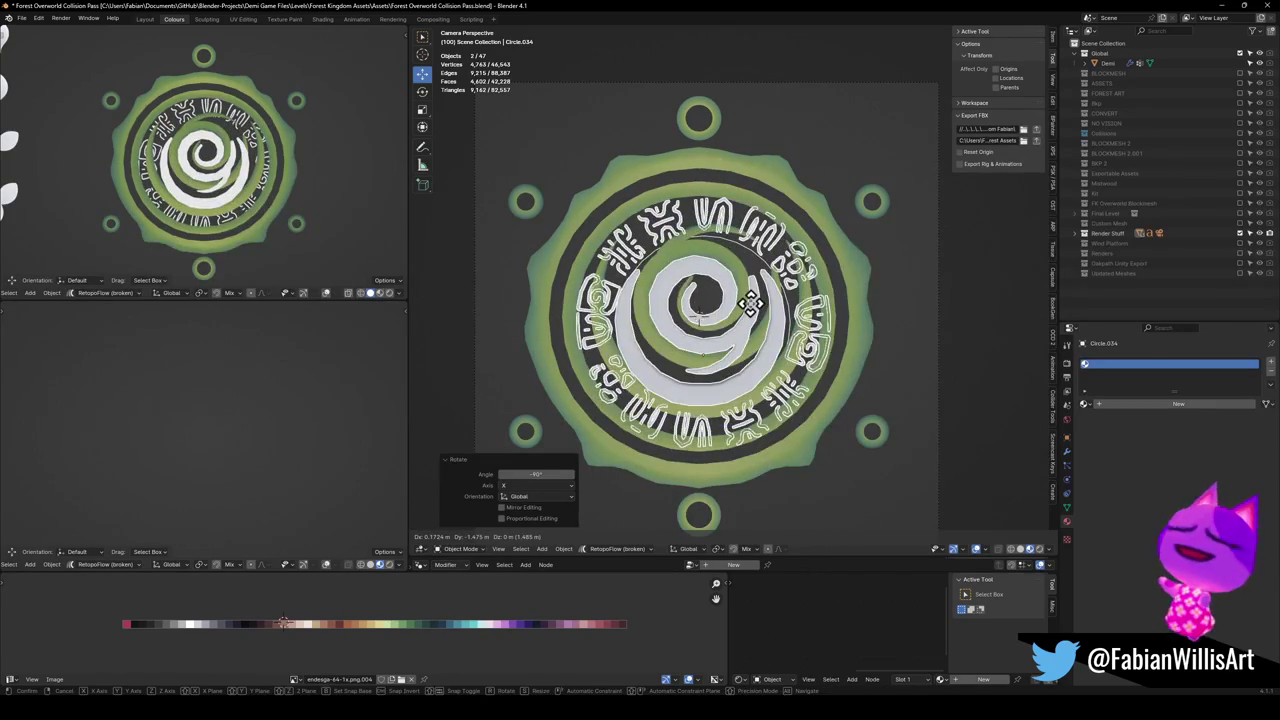
click(752, 304)
key(r)
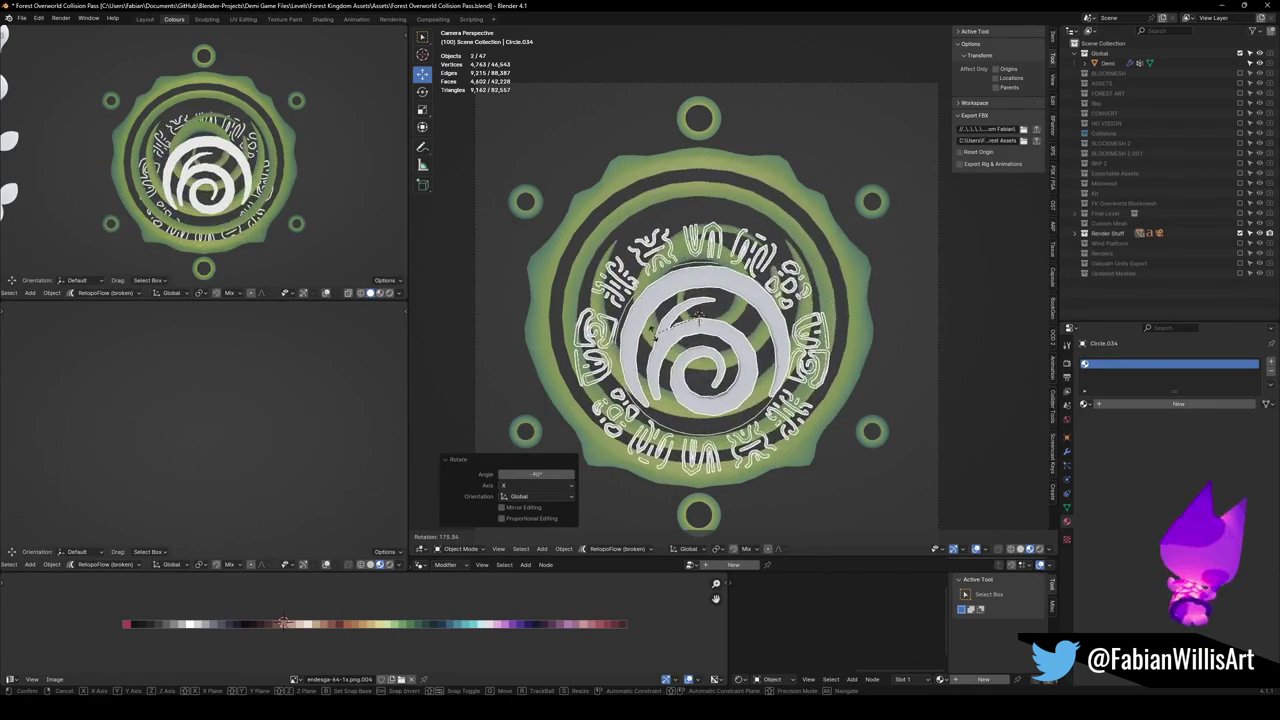
click(668, 340)
key(g)
click(778, 333)
key(s)
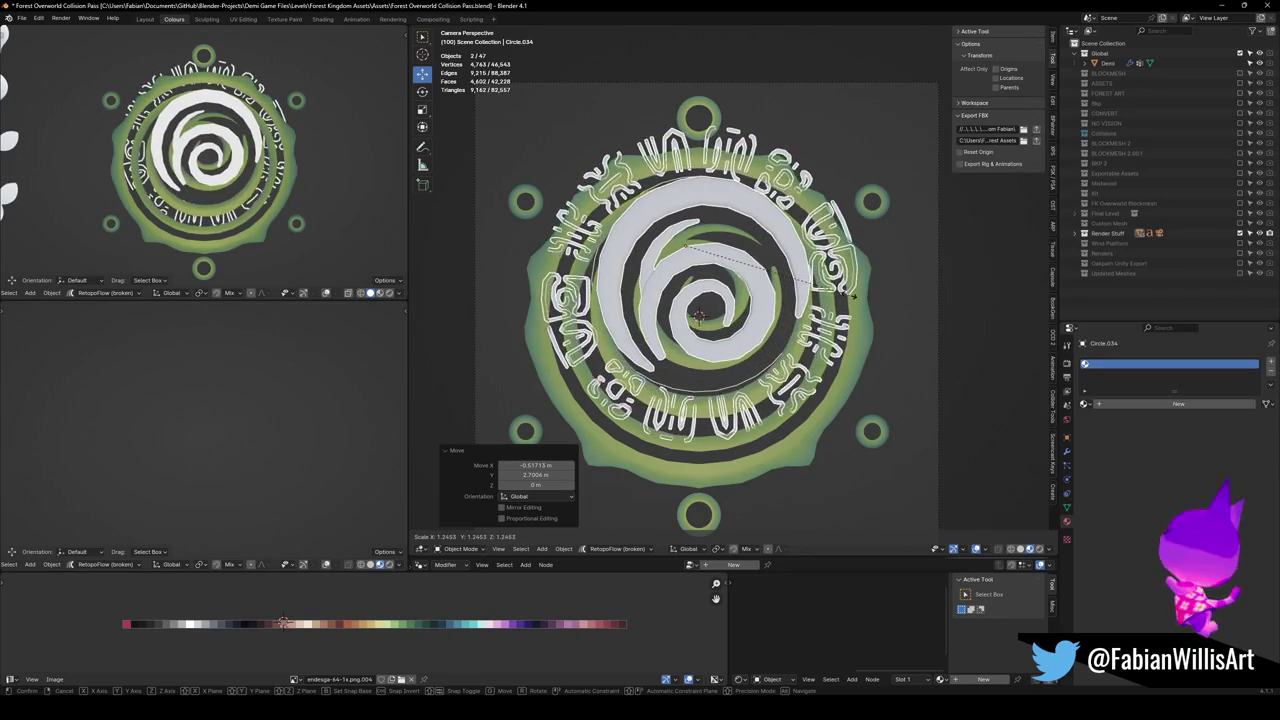
click(853, 295)
Cancel the rune ring's enlargement and select the green emblem Circle.039 instead.
key(g)
right_click(775, 343)
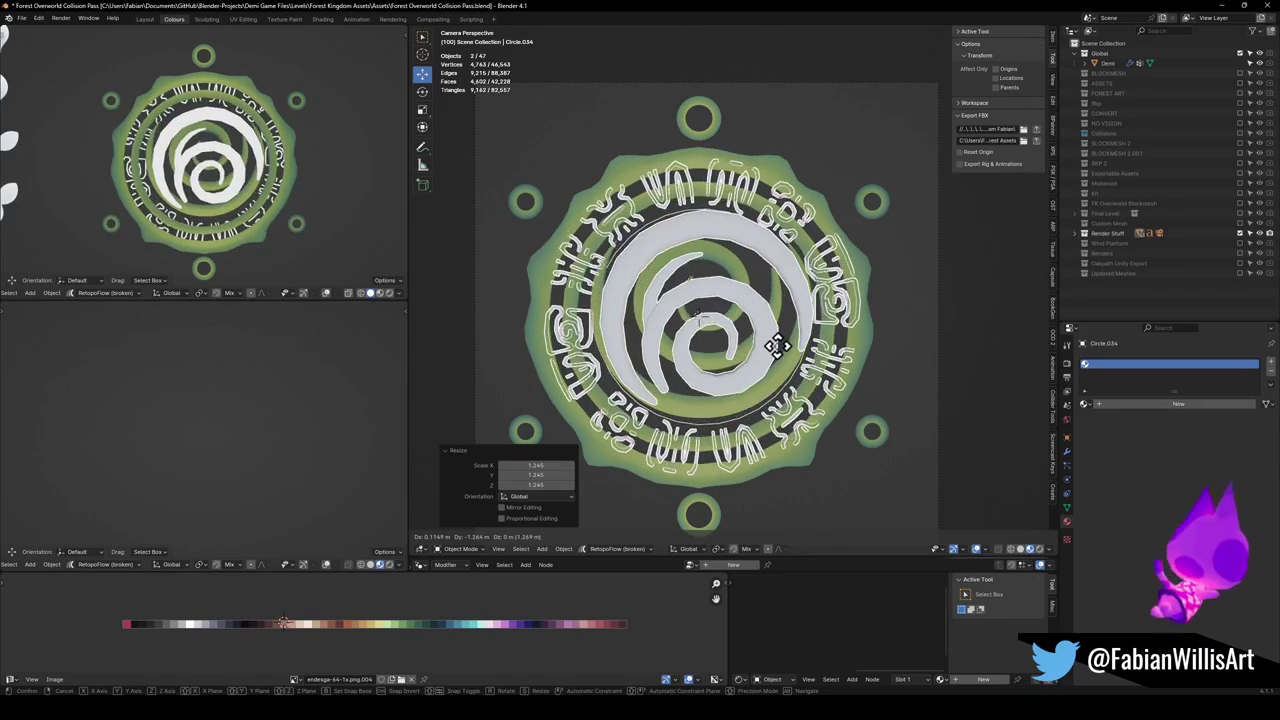
key(ctrl+z)
key(ctrl+z)
click(813, 470)
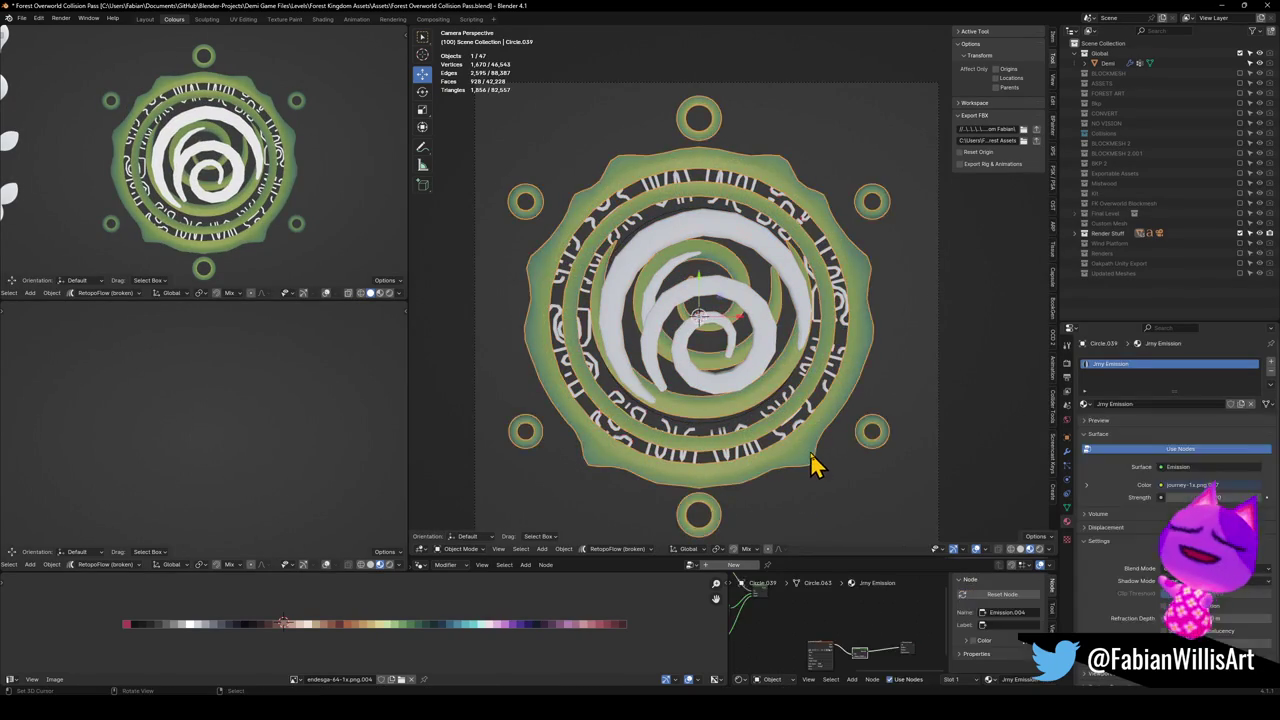
Move the green emblem Circle.039 up along Z, out of the camera frame.
scroll(815, 462, down, 5)
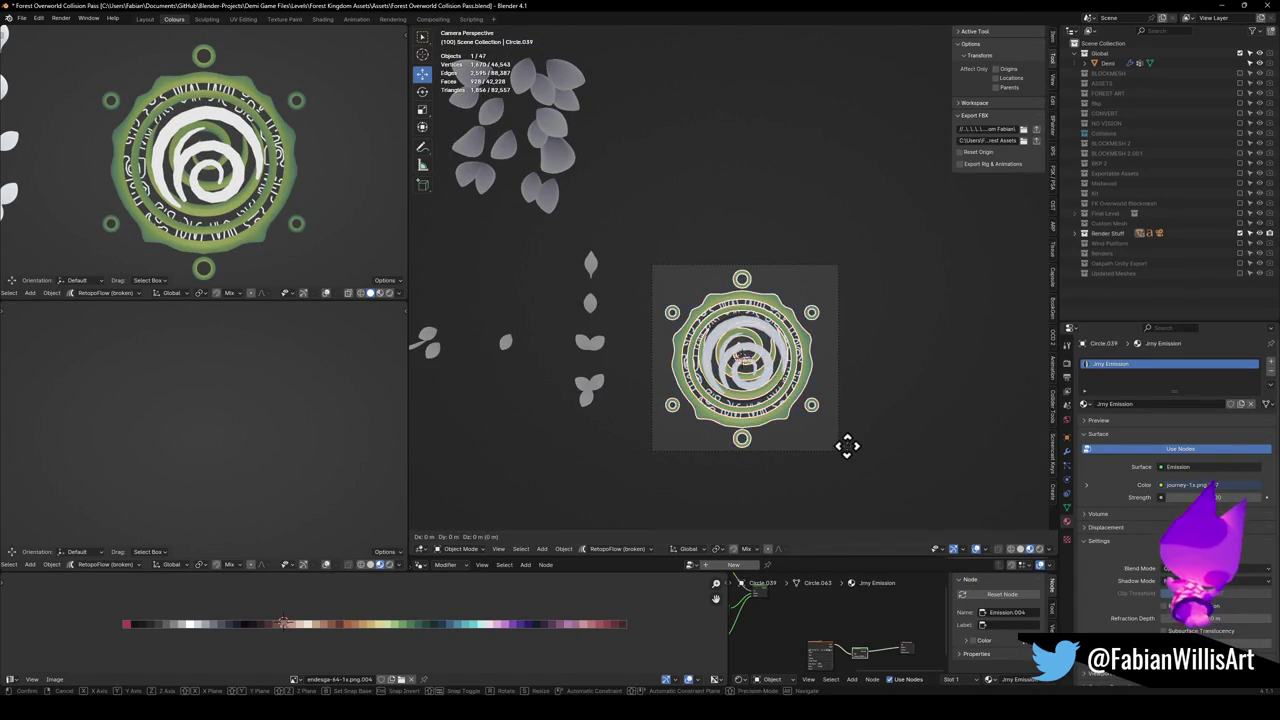
key(g)
key(z)
right_click(800, 290)
scroll(843, 371, up, 6)
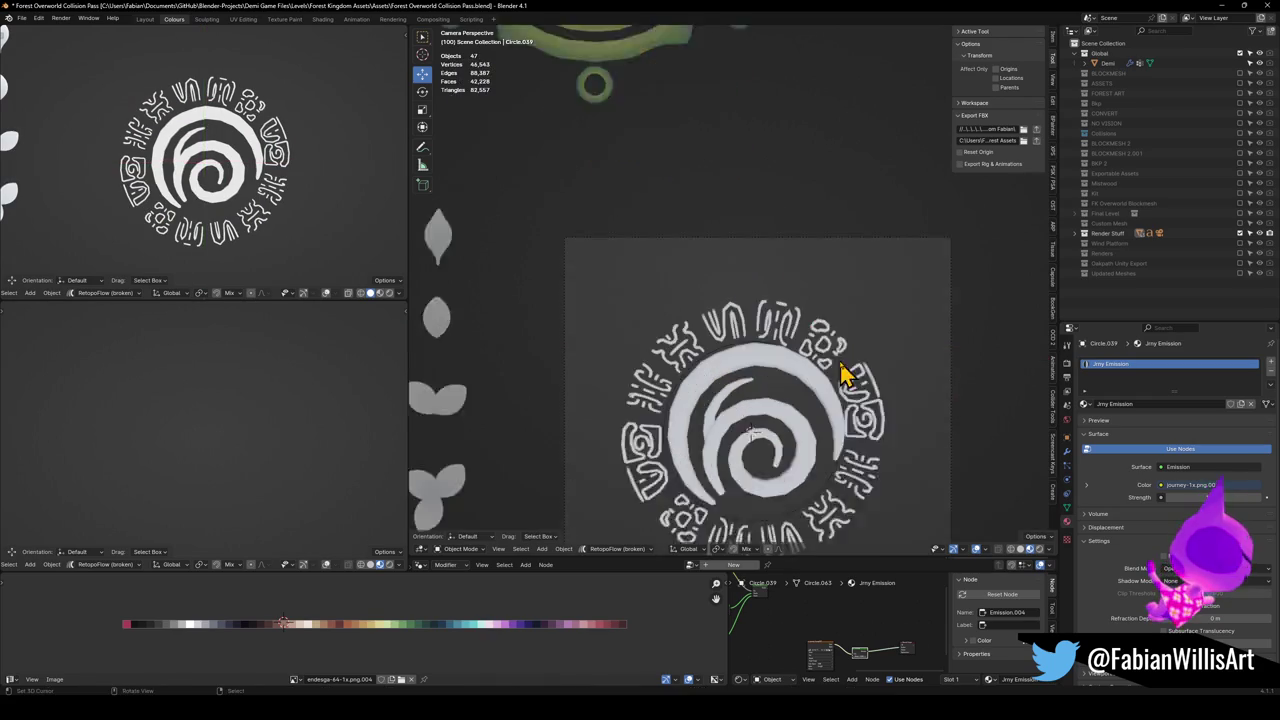
Scale the white spiral and rune ring by 1.257 and centre them in the frame.
click(785, 345)
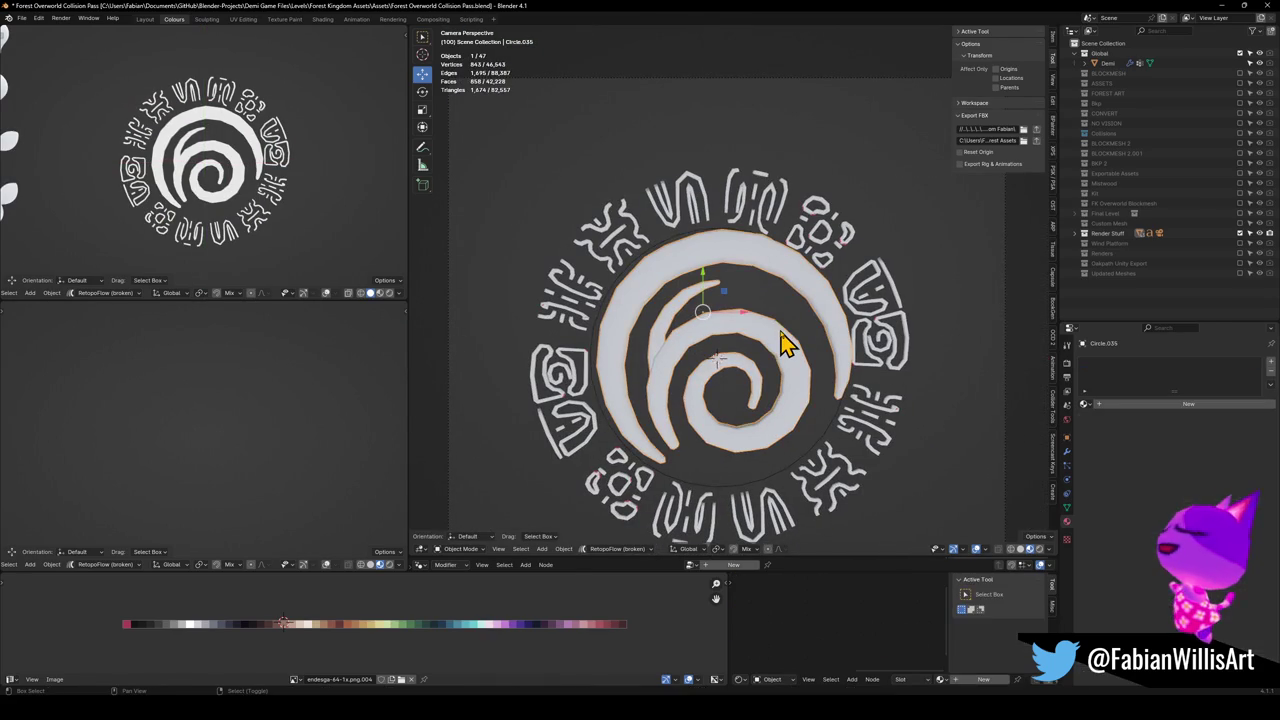
shift+click(823, 450)
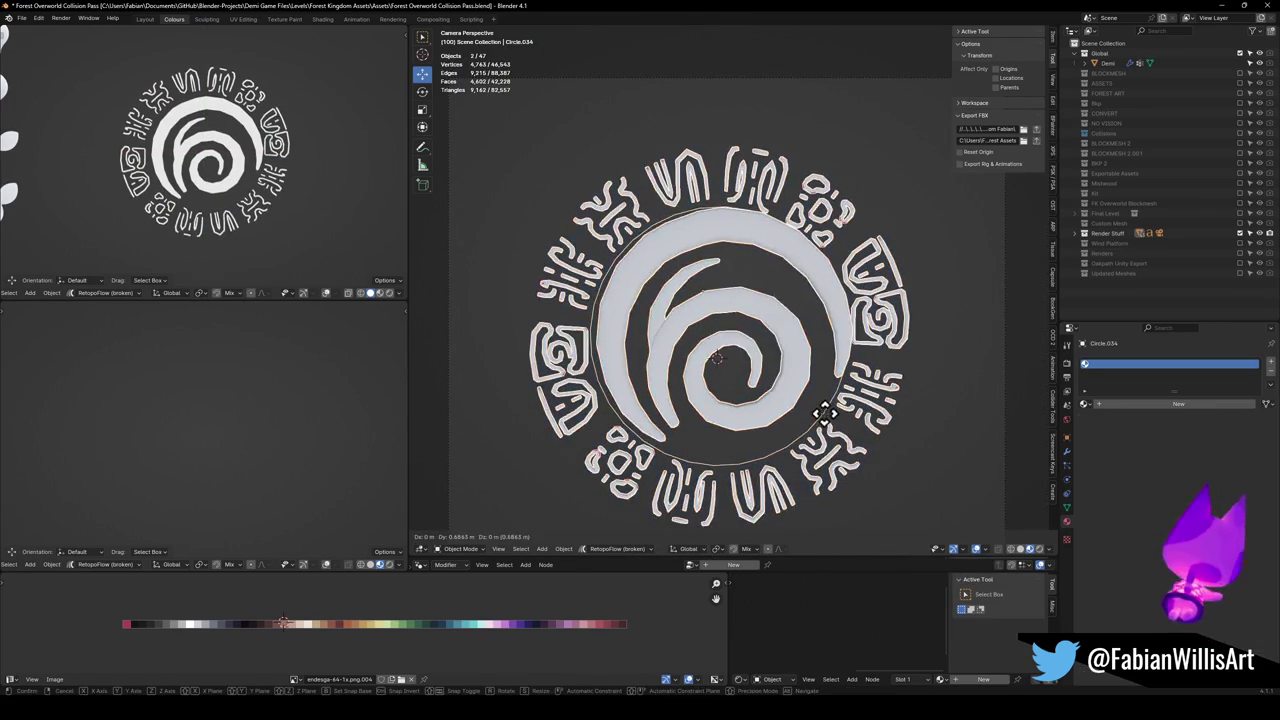
key(s)
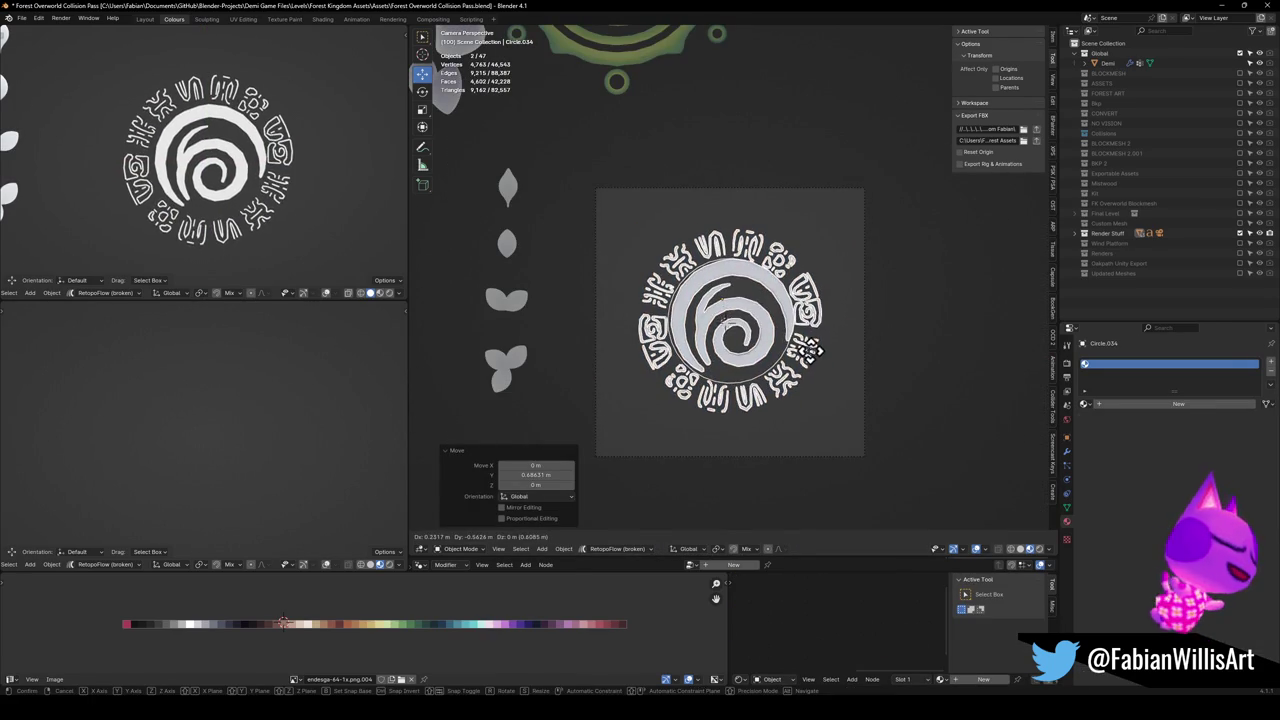
click(845, 350)
key(g)
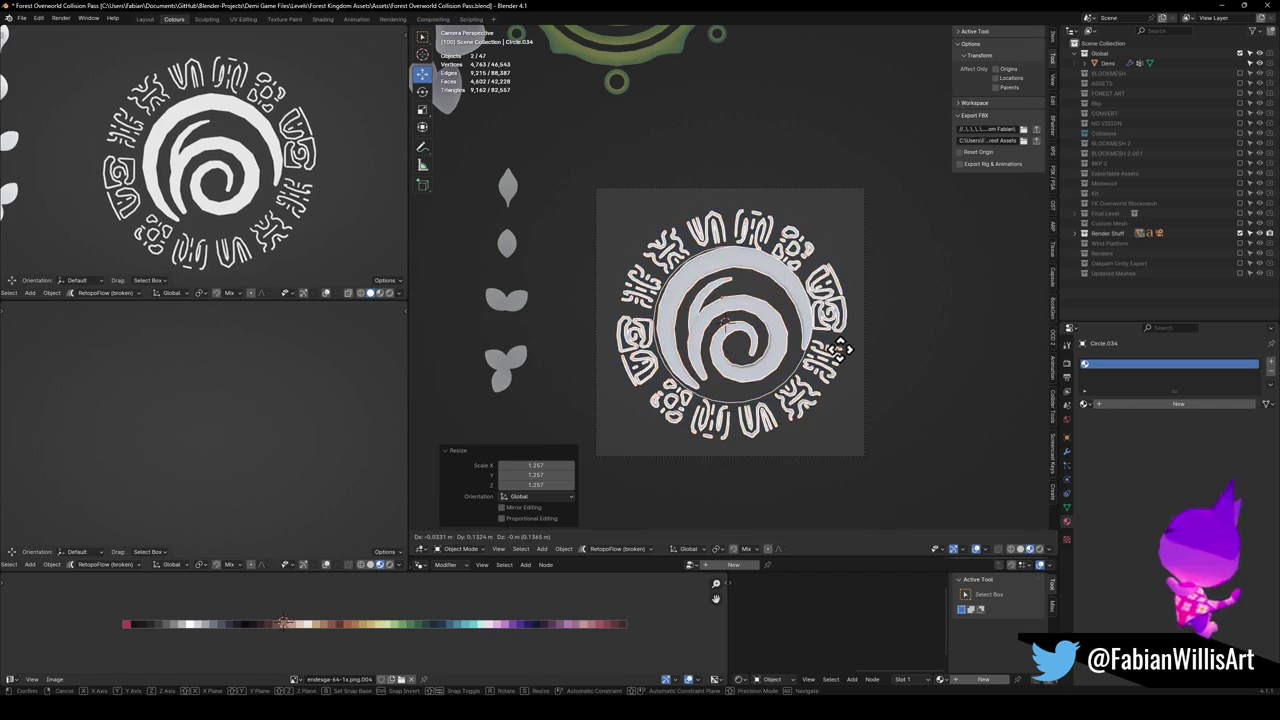
click(745, 297)
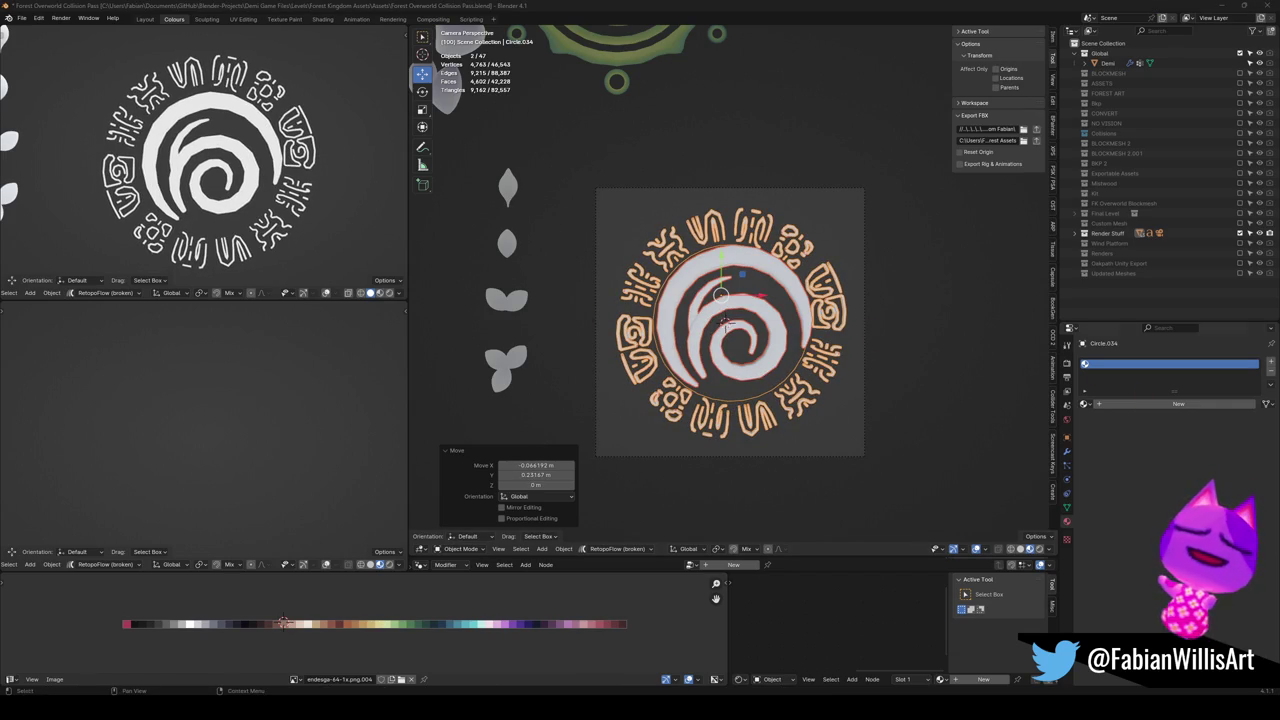
click(818, 348)
scroll(793, 330, up, 2)
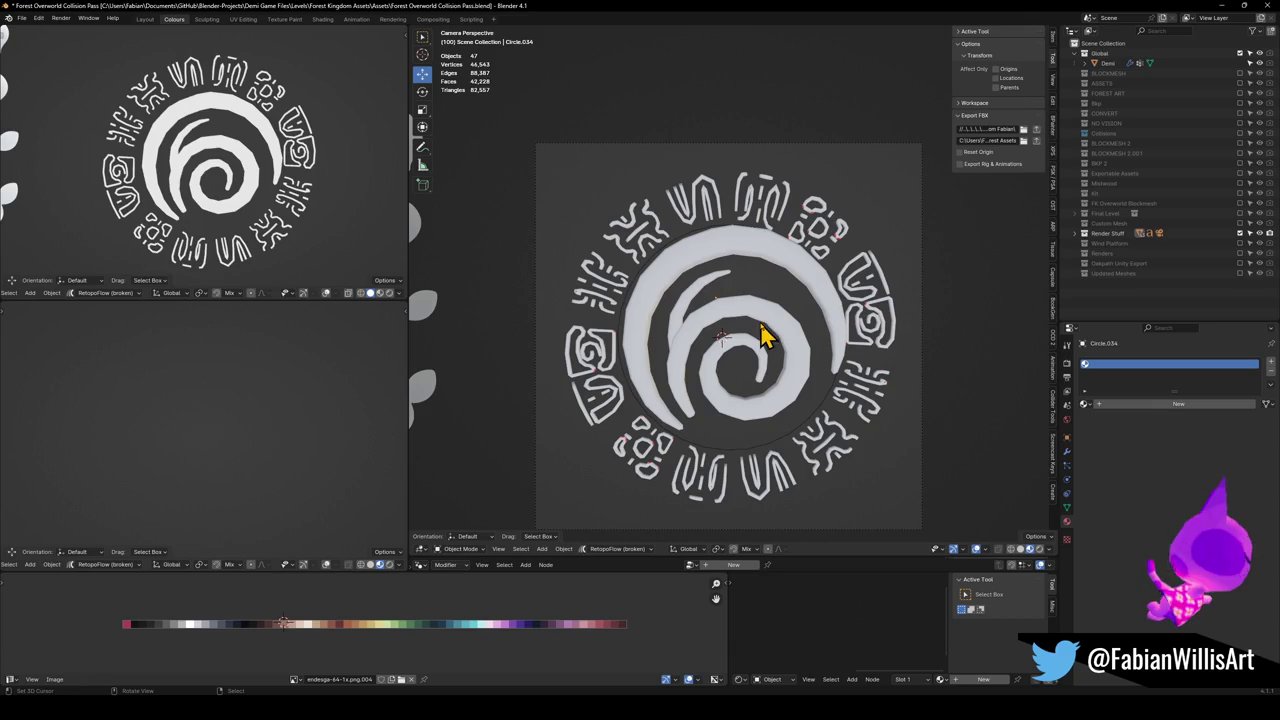
click(873, 278)
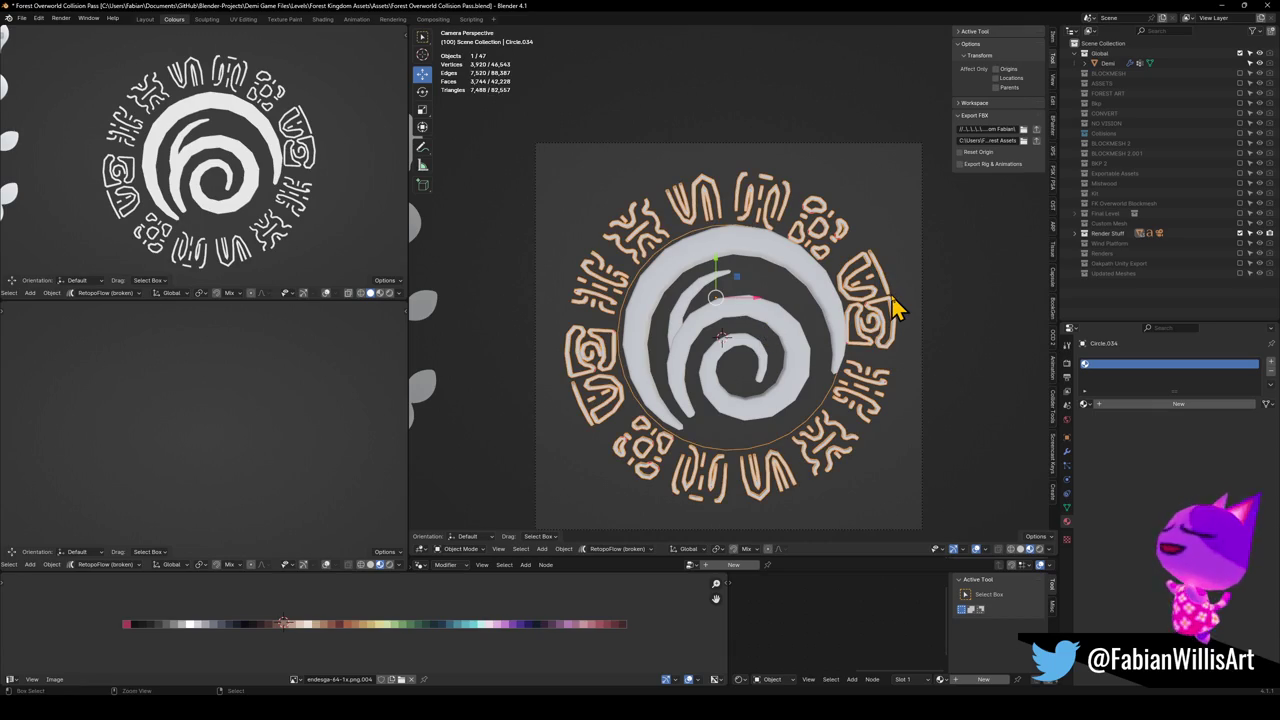
Give the rune ring a level-2 Subdivision Surface modifier, toggling its viewport display to compare.
key(ctrl+1)
click(1067, 455)
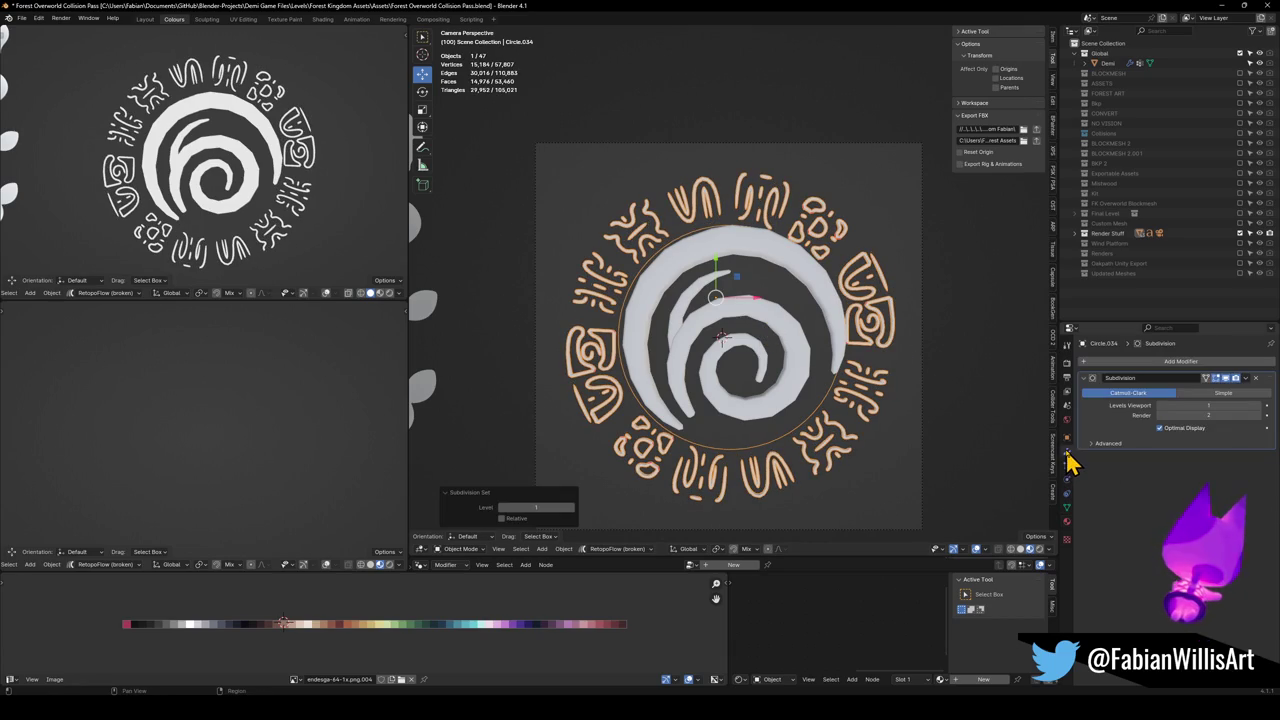
key(ctrl+2)
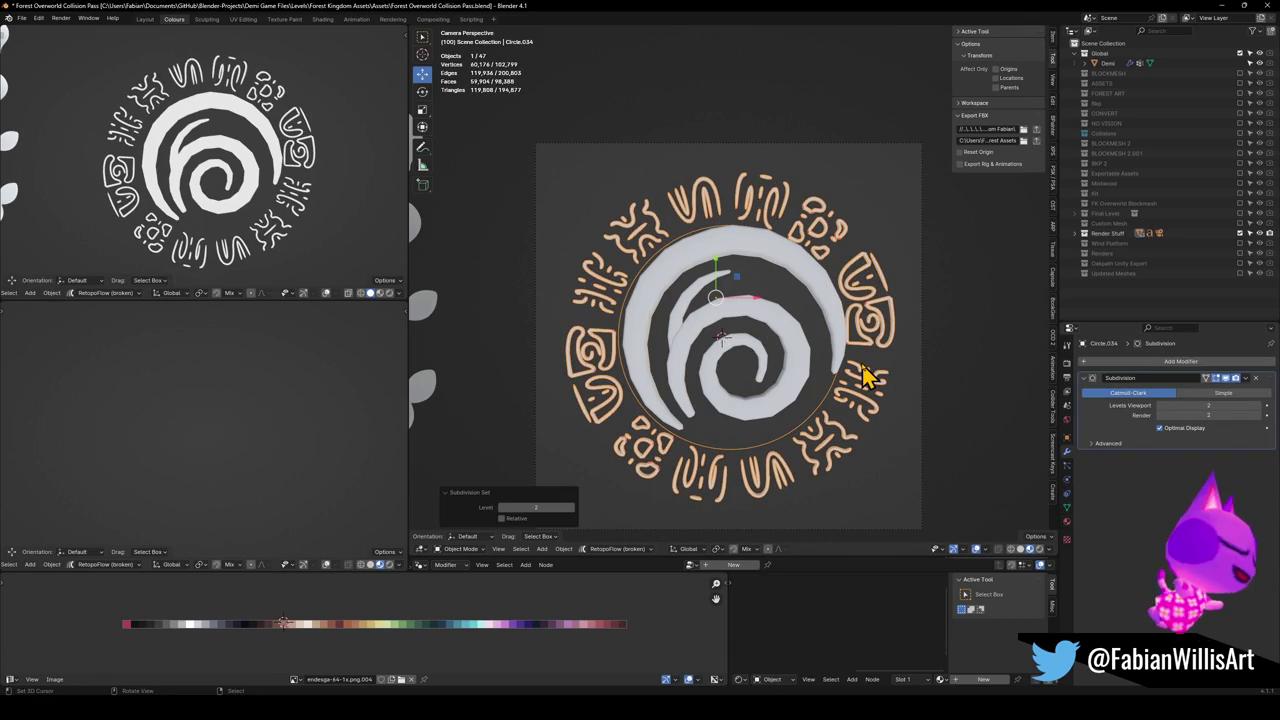
key(Tab)
scroll(868, 357, up, 8)
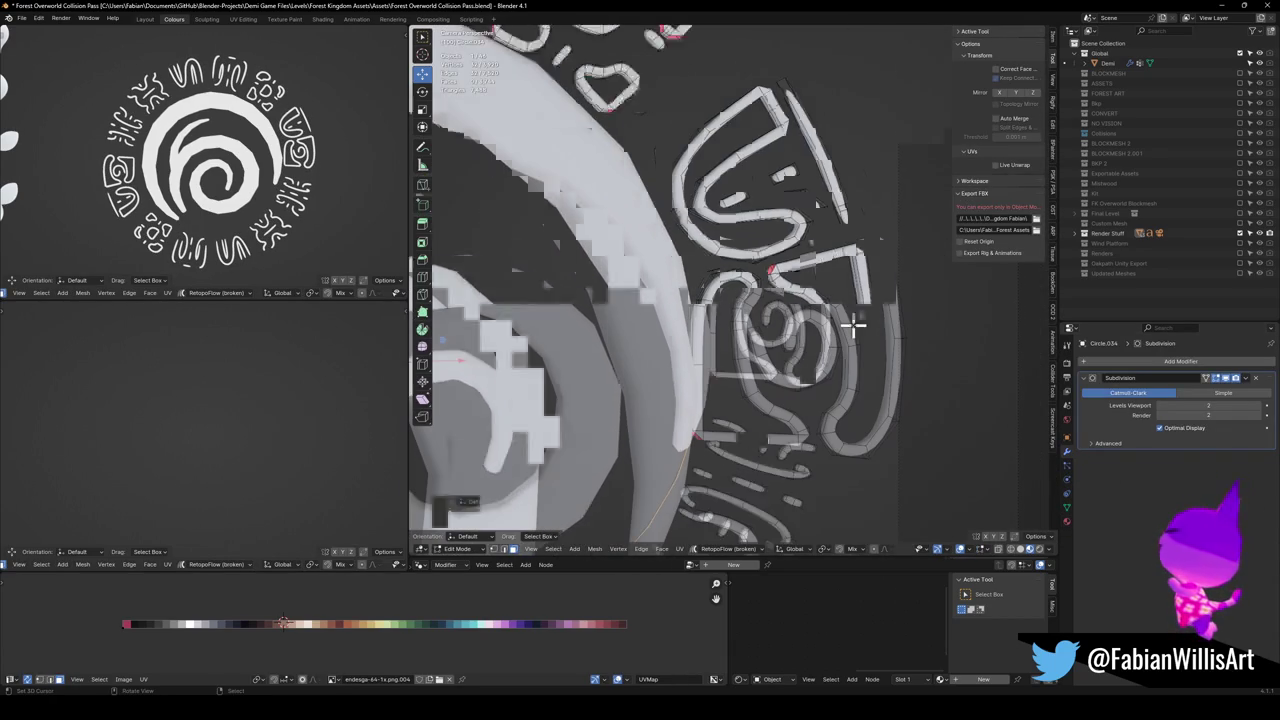
key(KP_0)
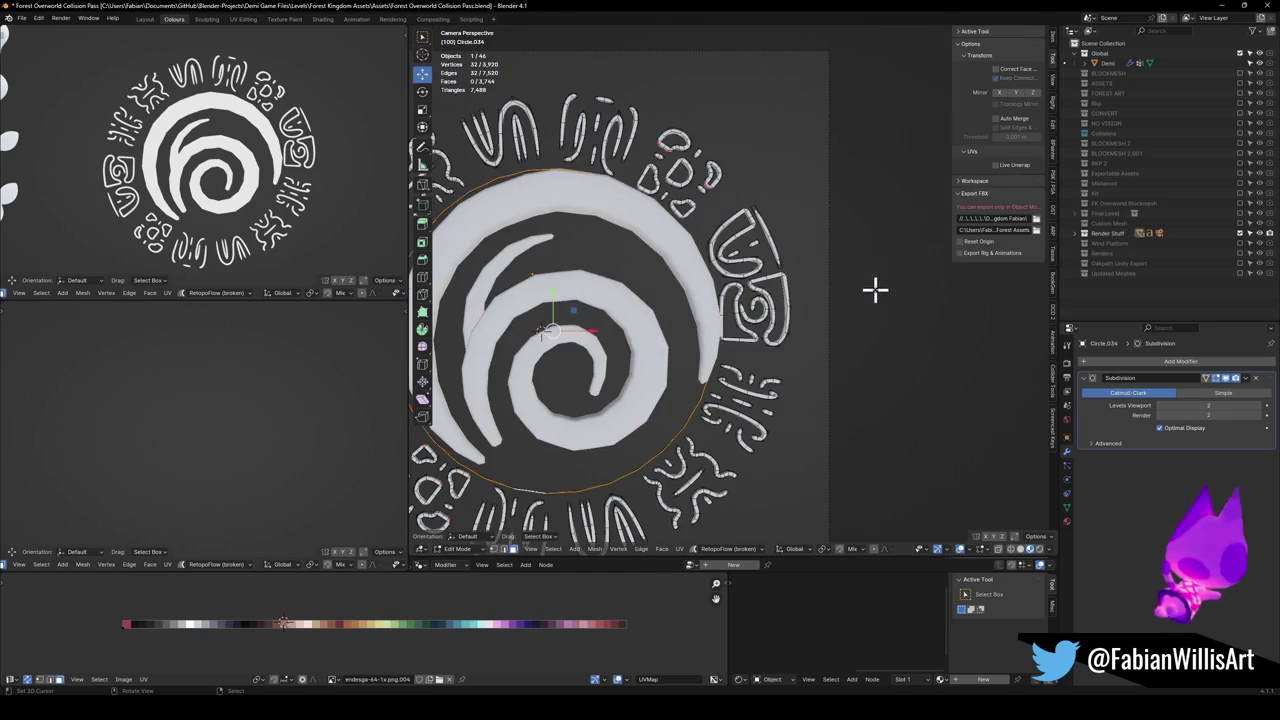
key(Tab)
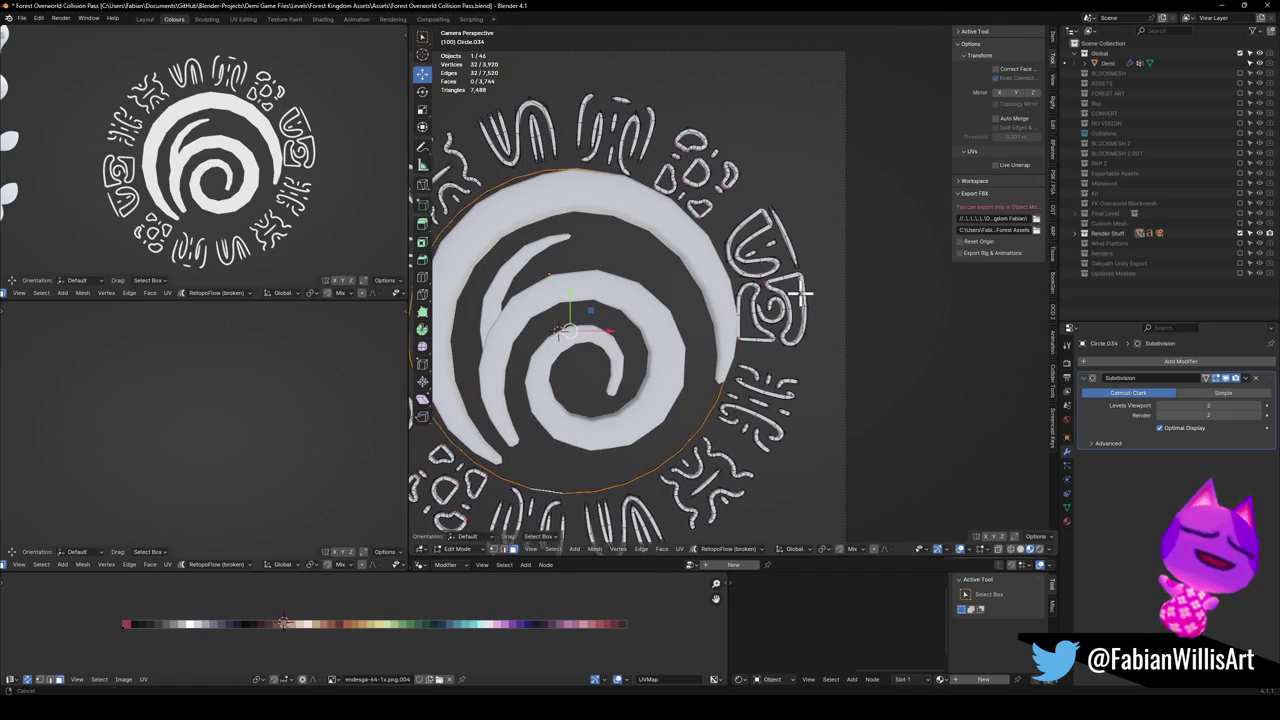
click(1227, 379)
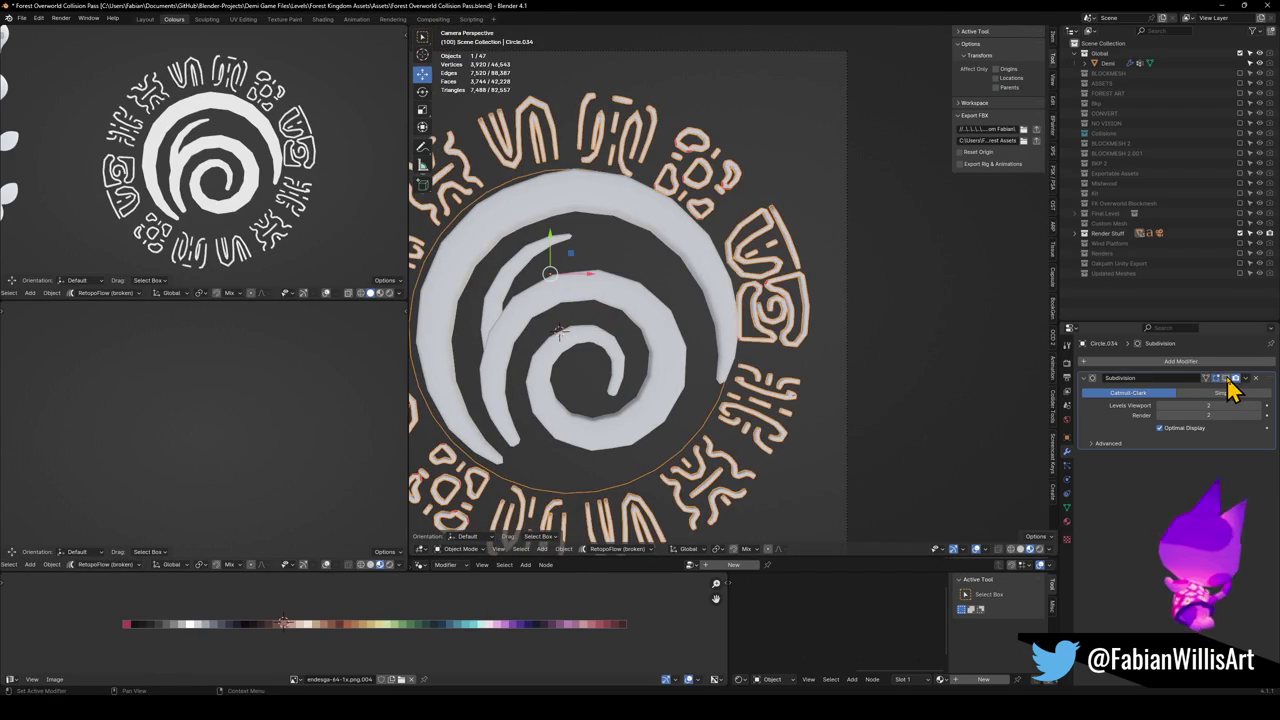
key(ctrl+1)
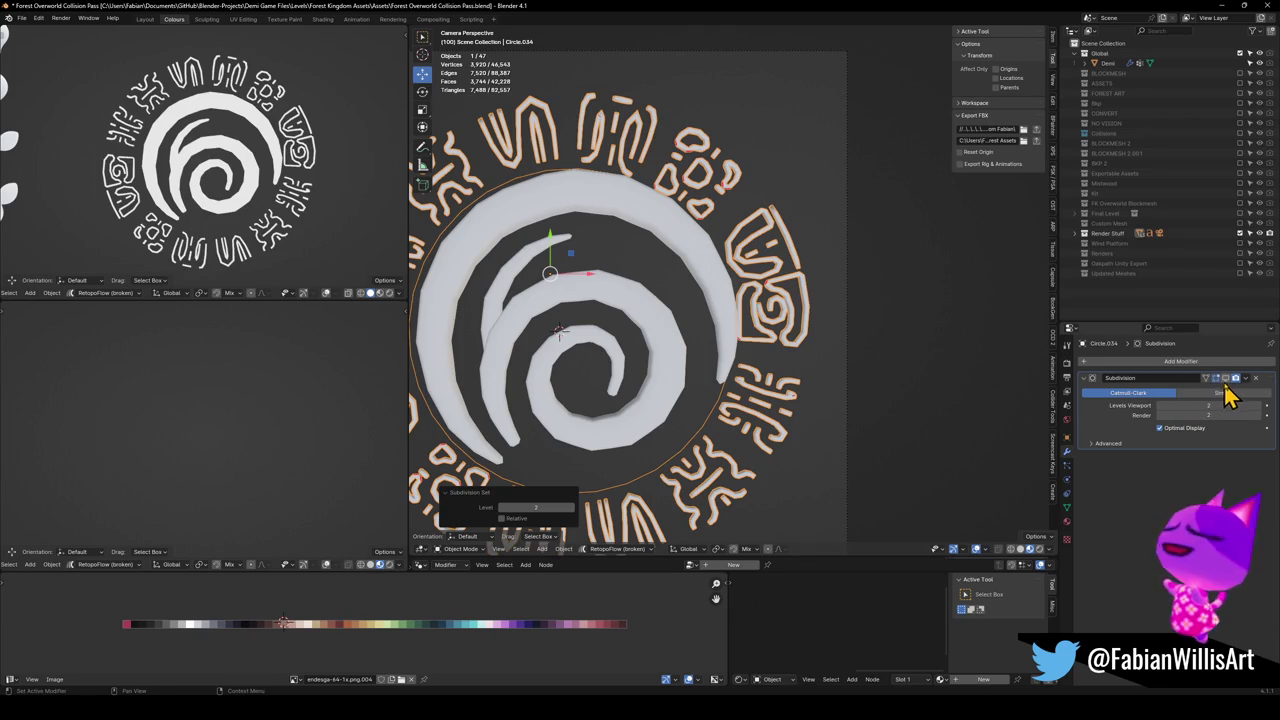
click(1227, 380)
key(ctrl+2)
scroll(790, 322, down, 3)
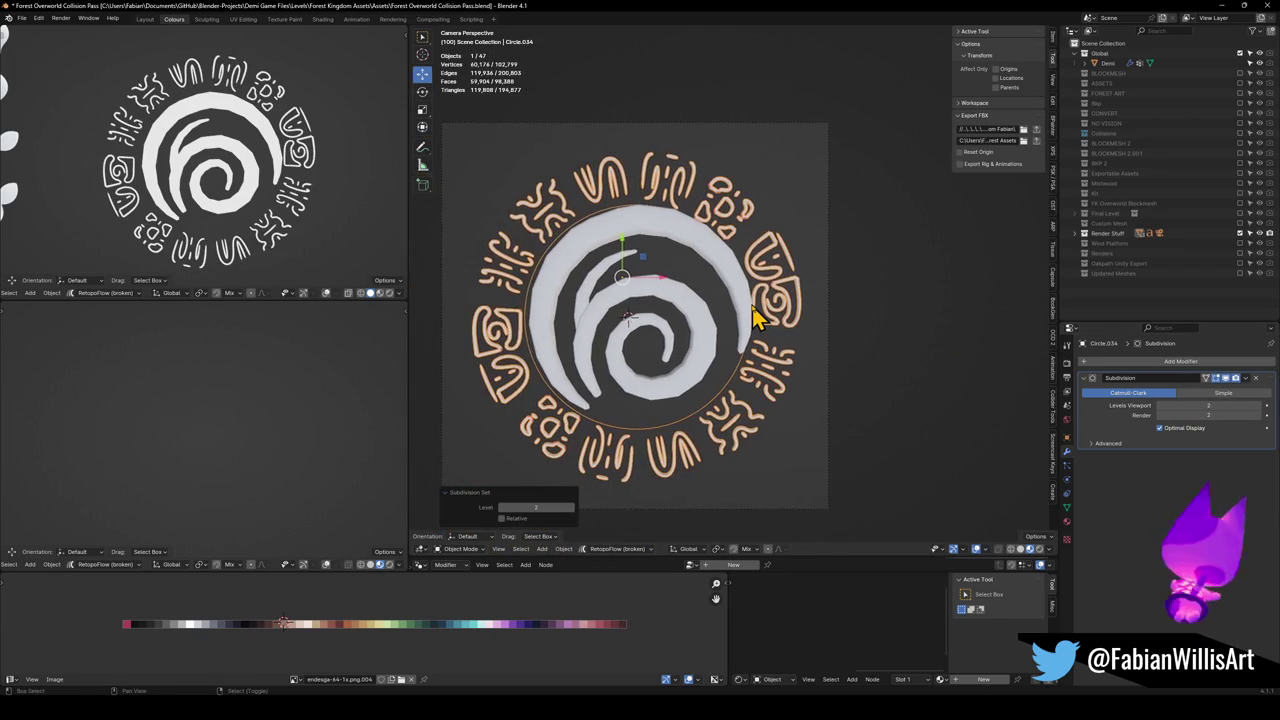
Crease all of the rune ring's edges fully and compare the shape at subdivision level 3.
key(Tab)
key(a)
key(shift+e)
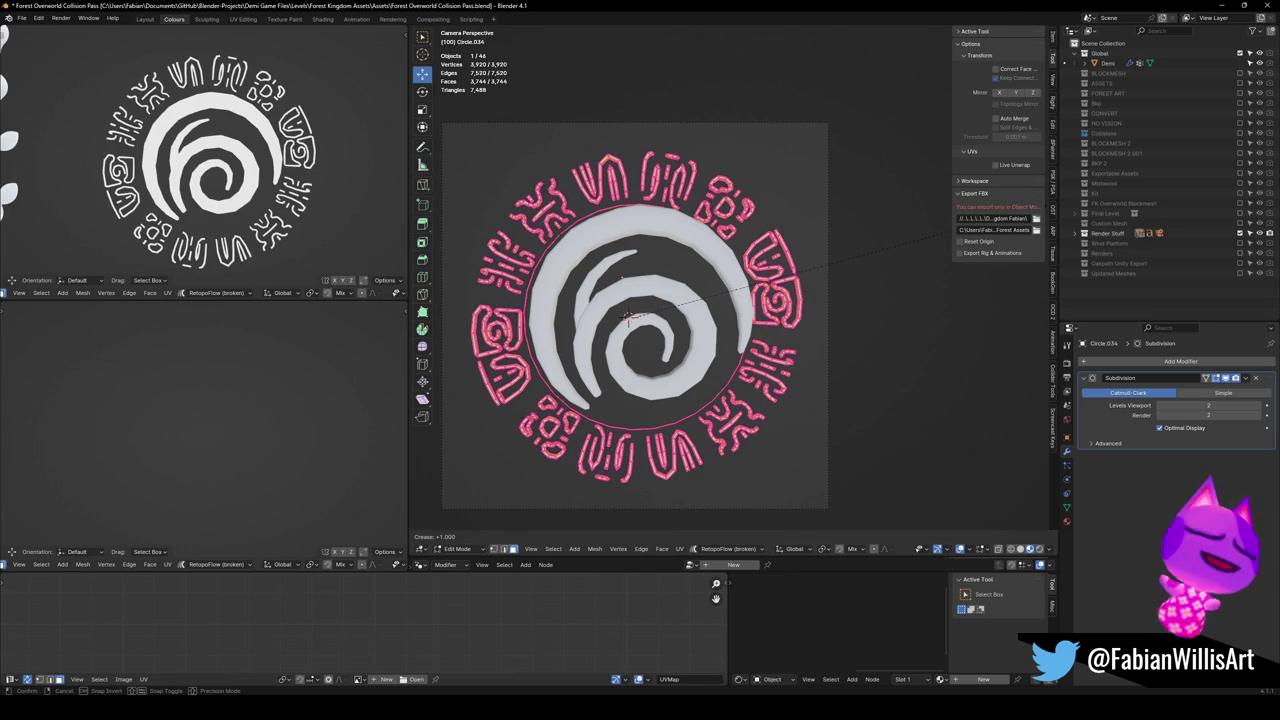
click(1040, 207)
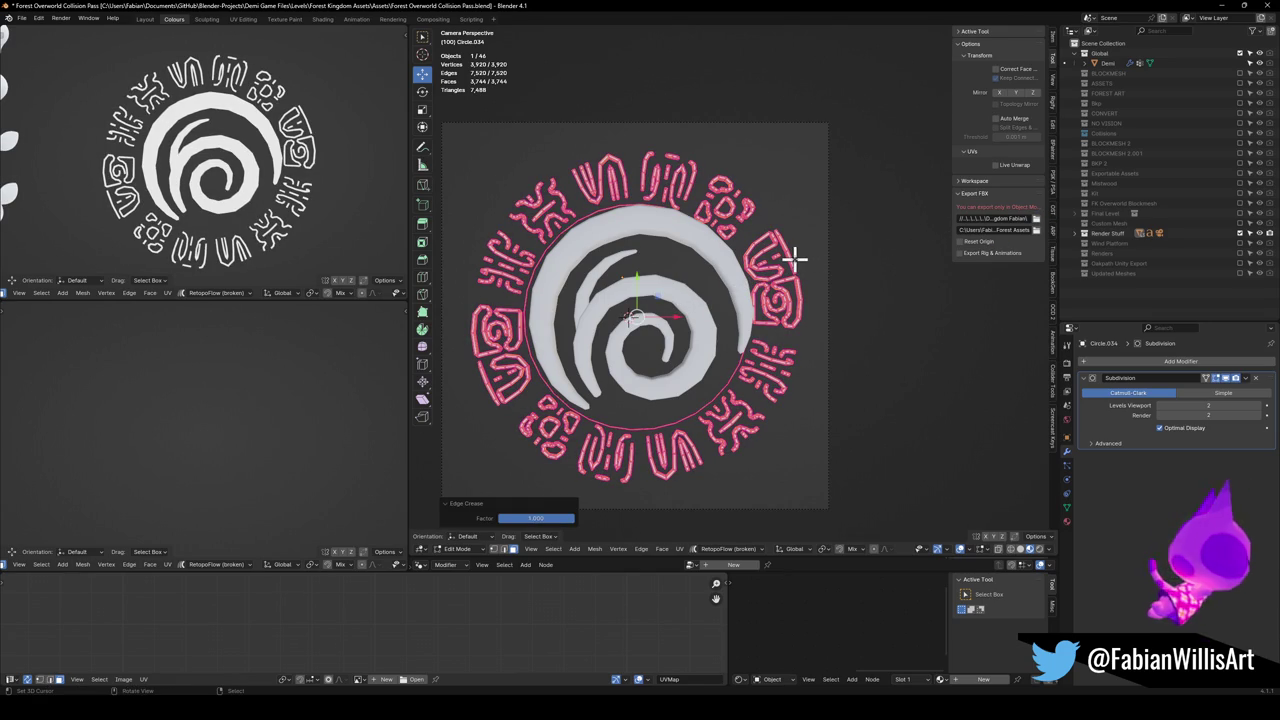
key(Tab)
key(ctrl+3)
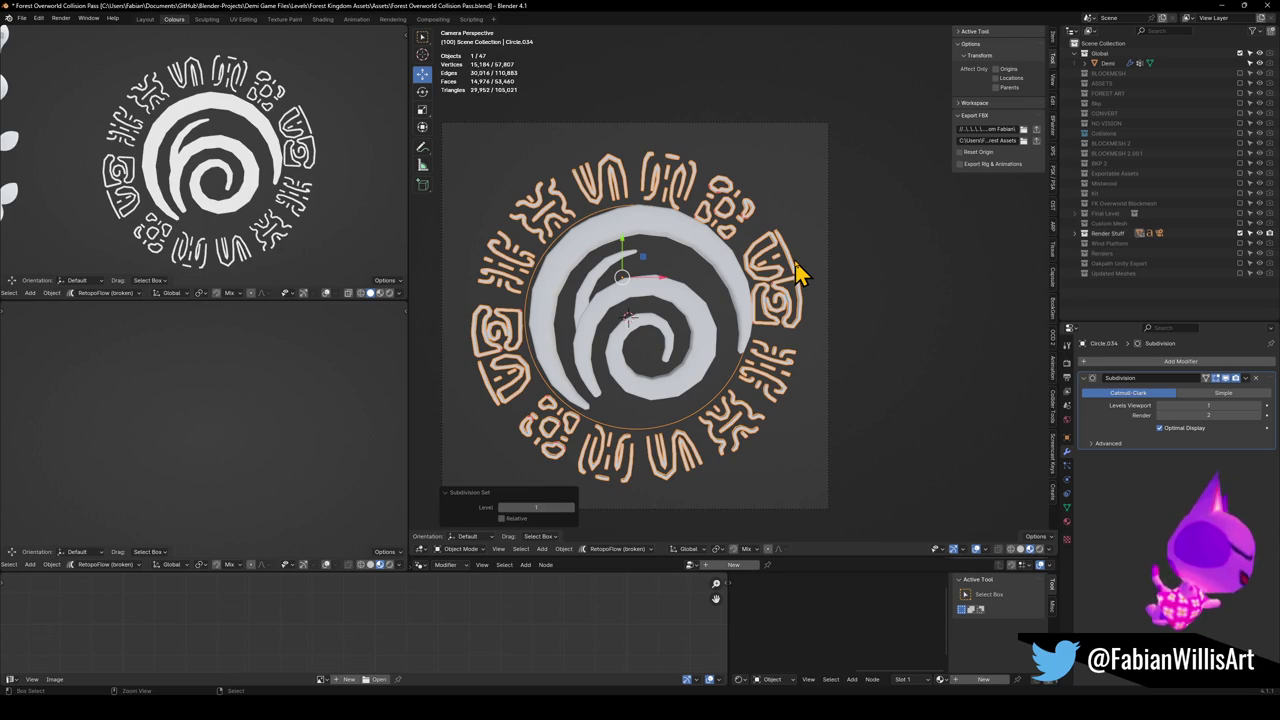
Reduce the rune ring's edge crease to a factor of -0.895.
key(Tab)
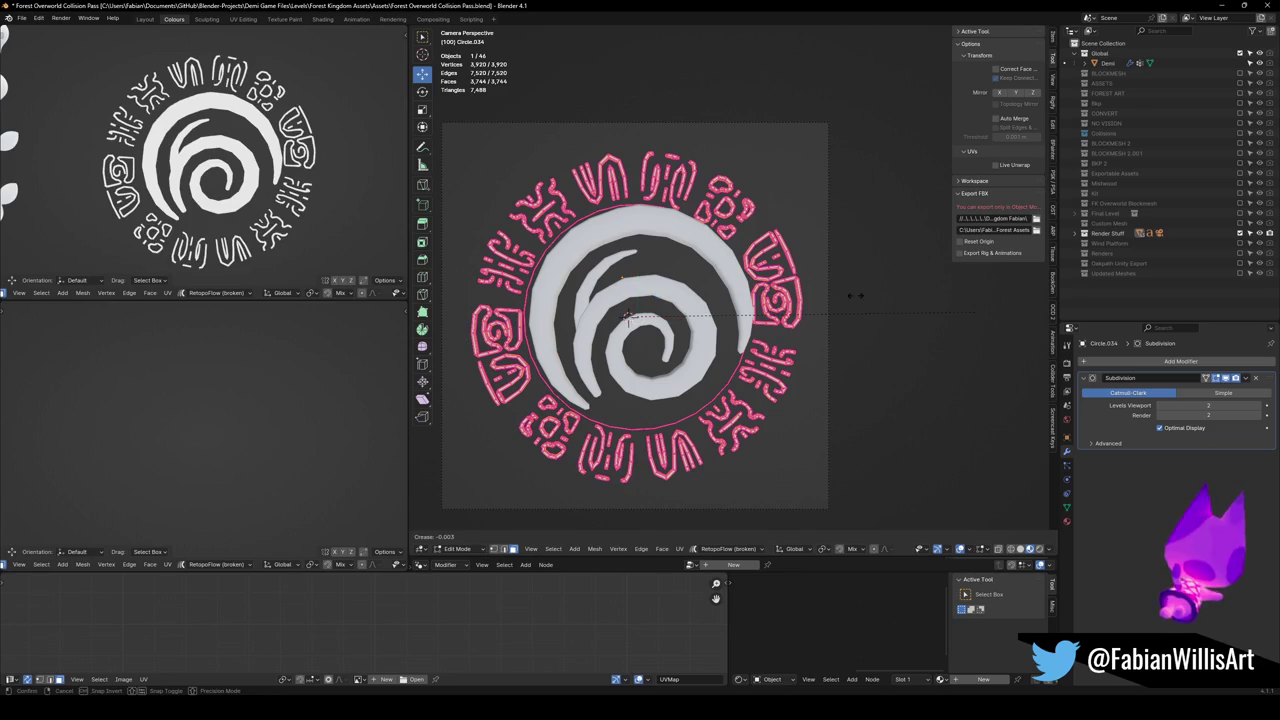
key(shift+e)
click(629, 291)
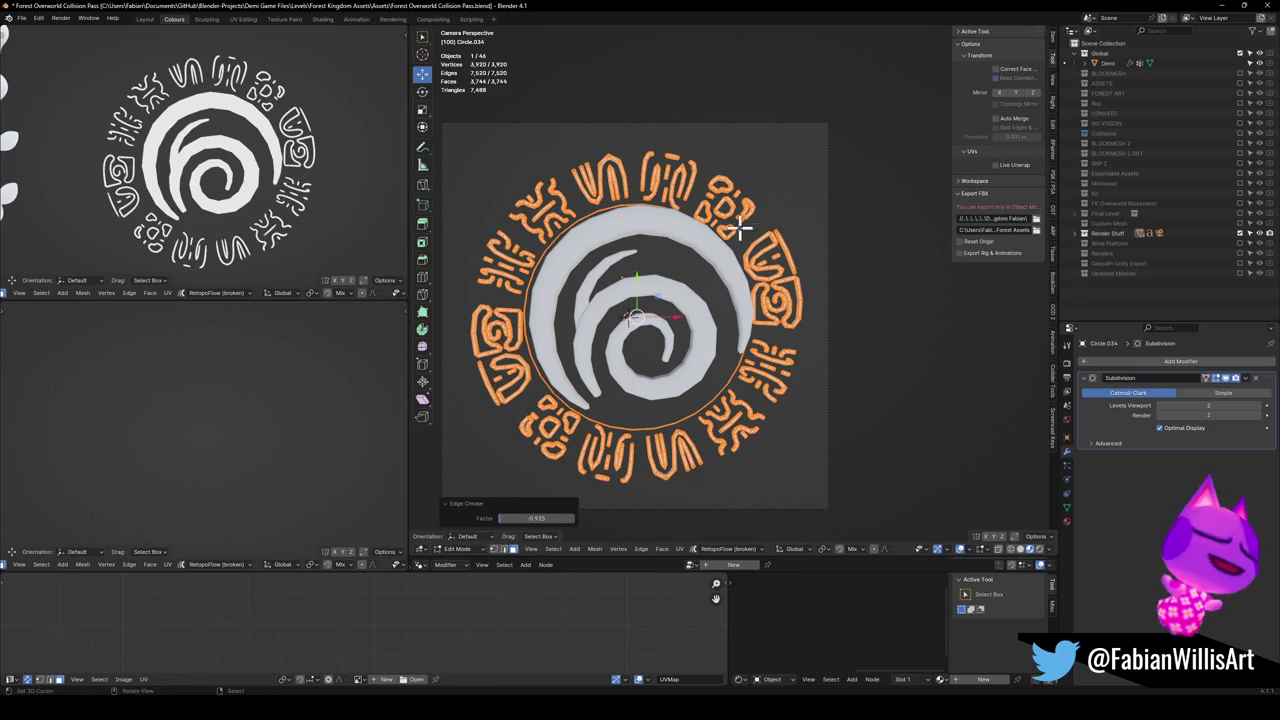
key(shift+e)
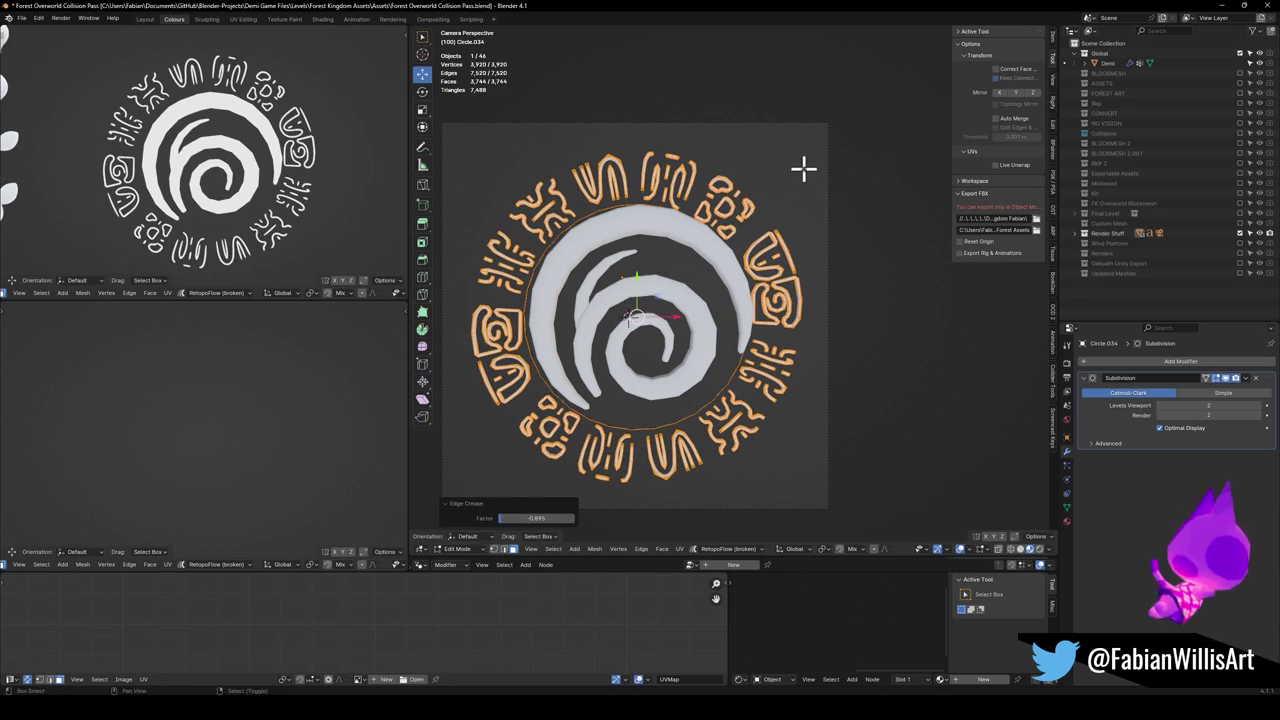
click(678, 298)
key(Tab)
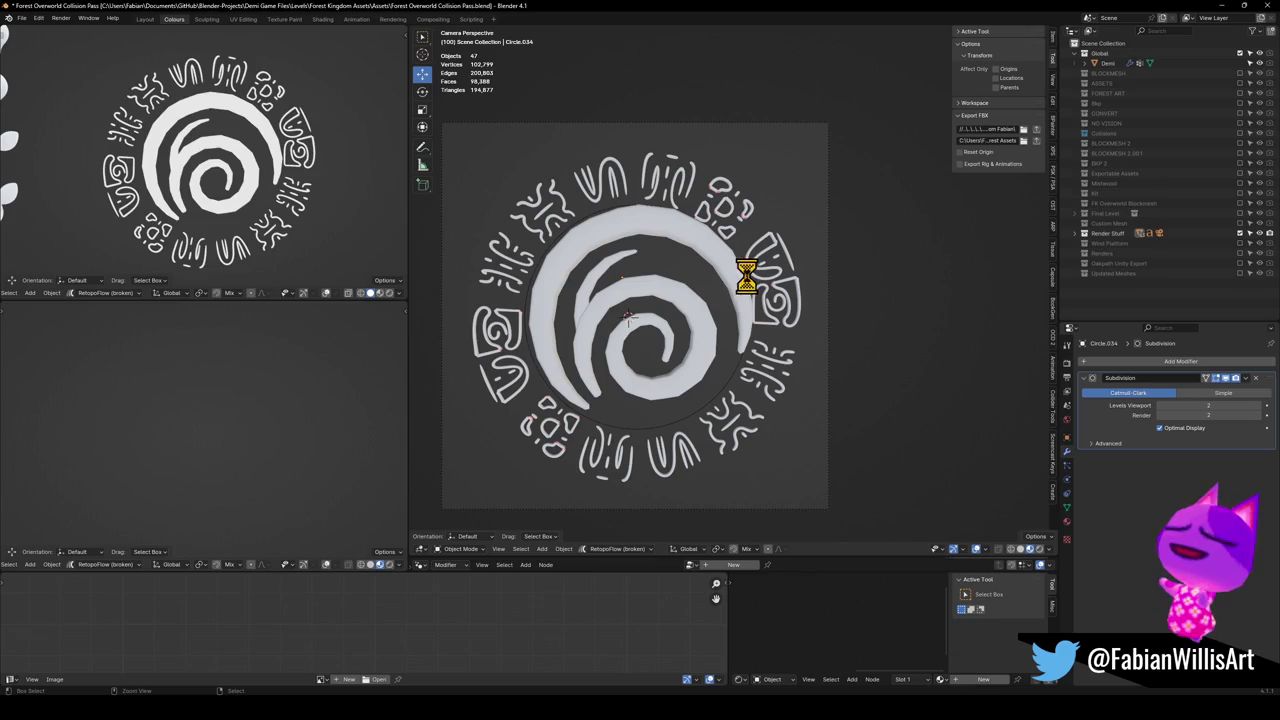
Save the file, then add and remove a trial Bevel modifier on the rune ring.
key(ctrl+s)
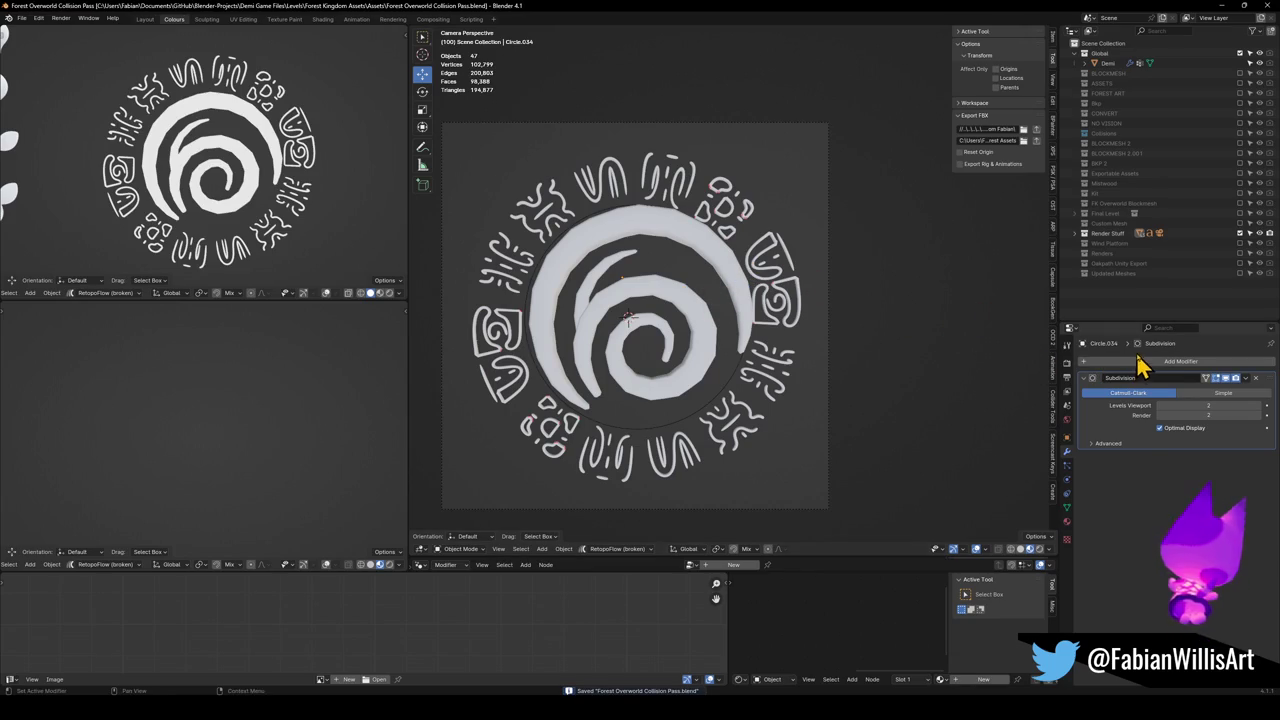
click(1137, 362)
text(bev)
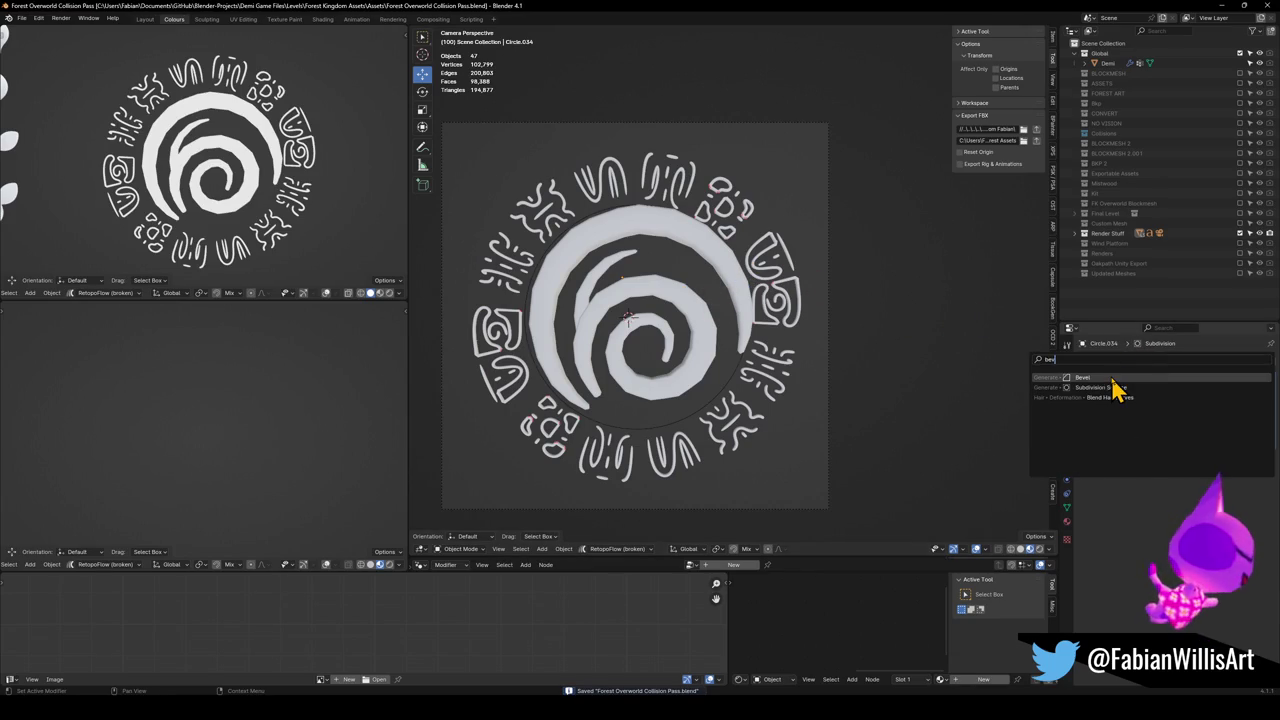
click(1112, 379)
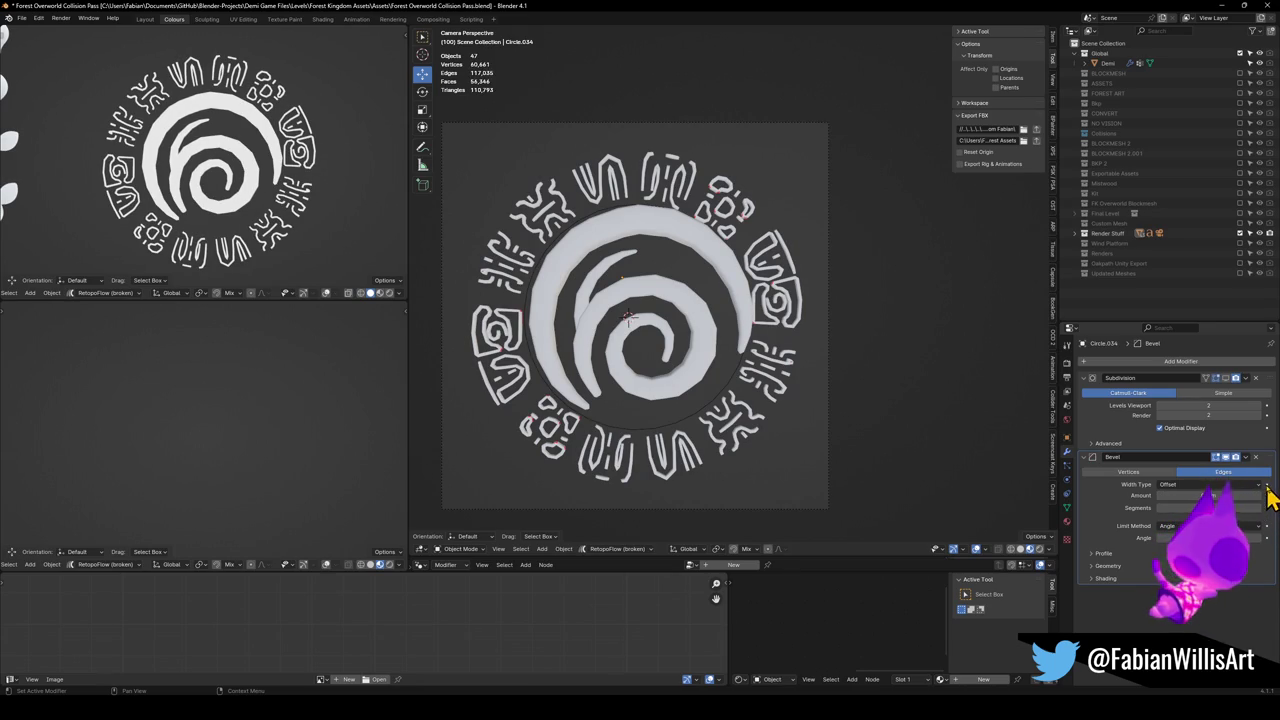
click(1257, 456)
key(Tab)
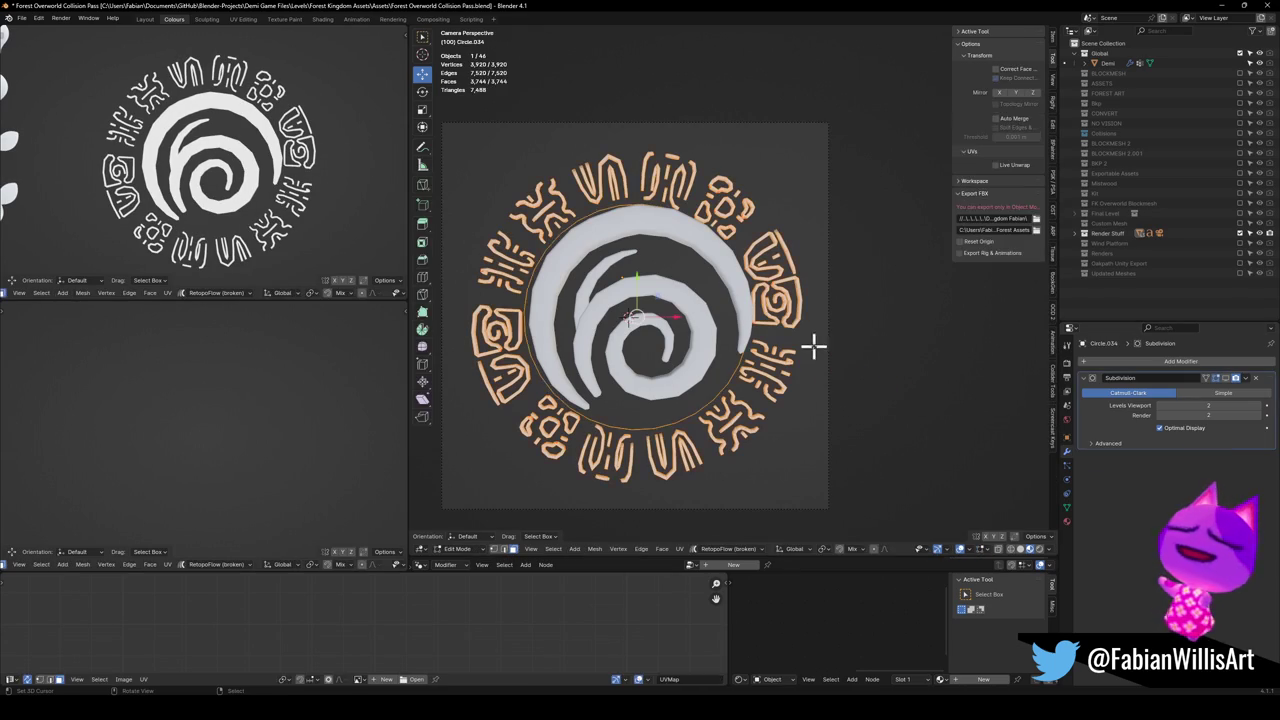
Undo the stray face fill over the spiral and clear the mesh selection.
key(f)
key(ctrl+z)
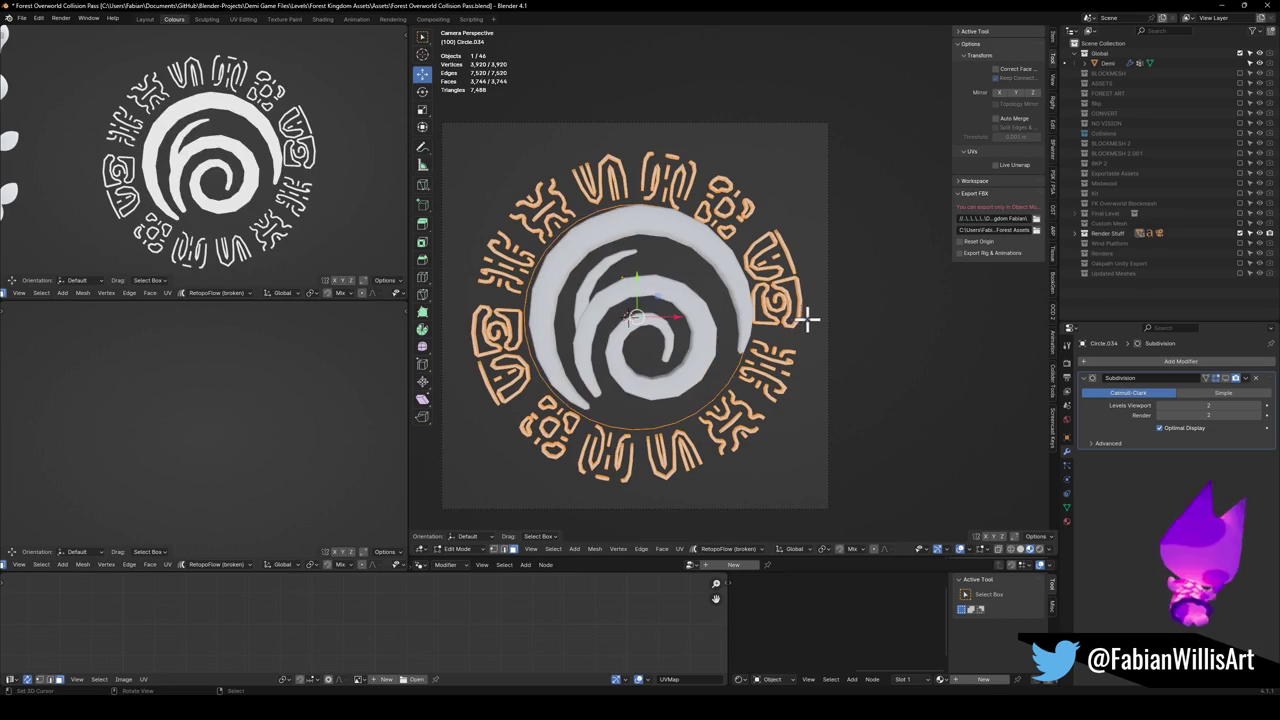
key(ctrl+z)
key(ctrl+shift+z)
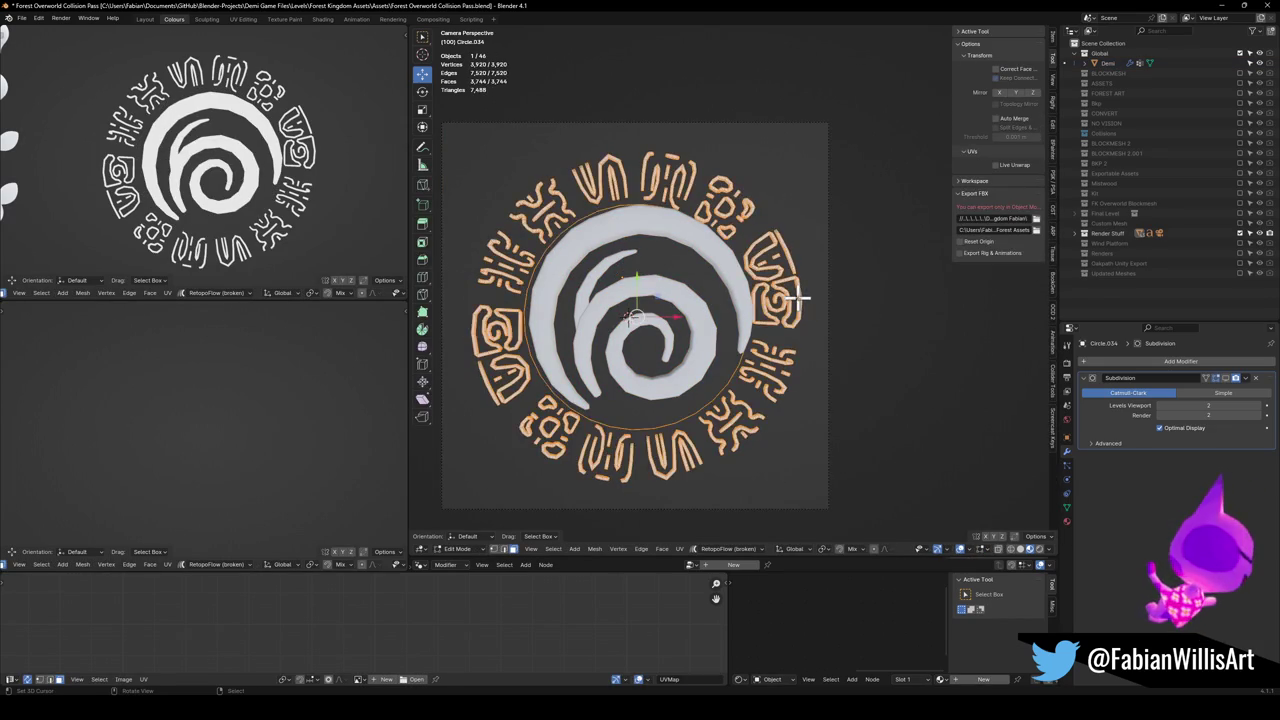
key(alt+a)
scroll(815, 285, up, 6)
scroll(820, 283, up, 4)
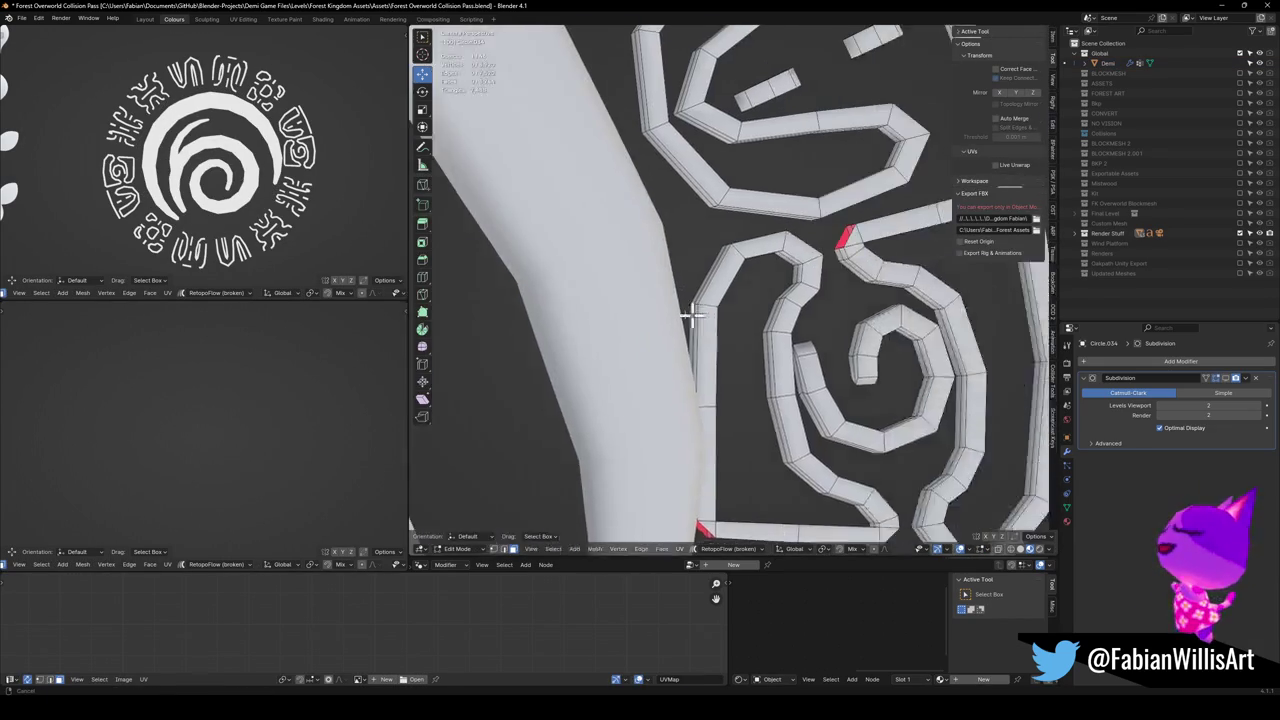
scroll(720, 252, down, 10)
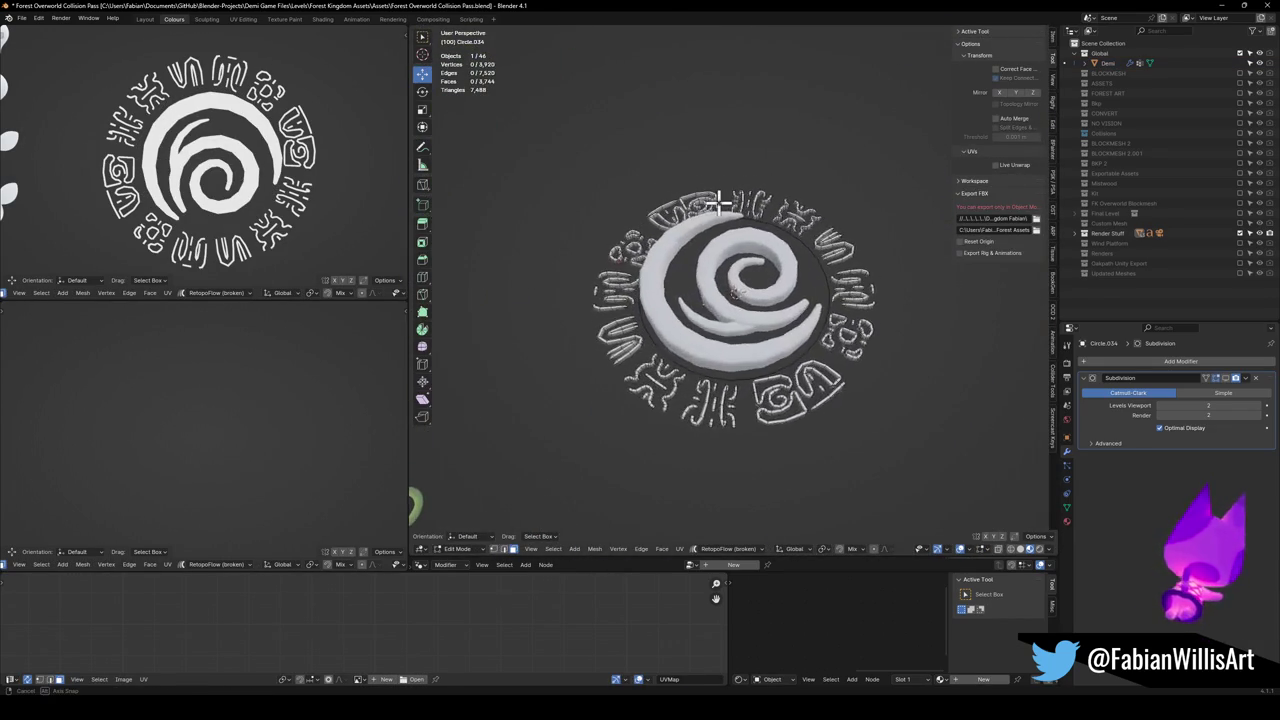
key(a)
key(alt+a)
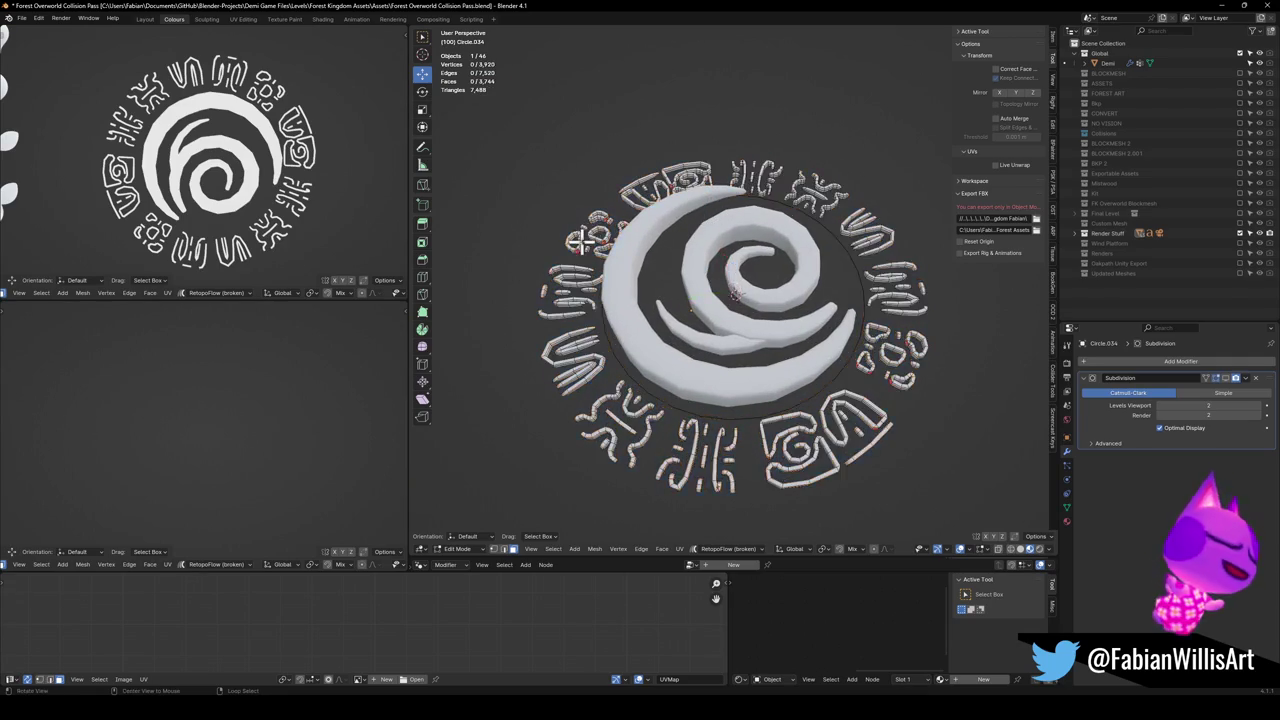
scroll(750, 280, up, 8)
Fill the open gap in the heart-shaped glyph with a face.
click(629, 358)
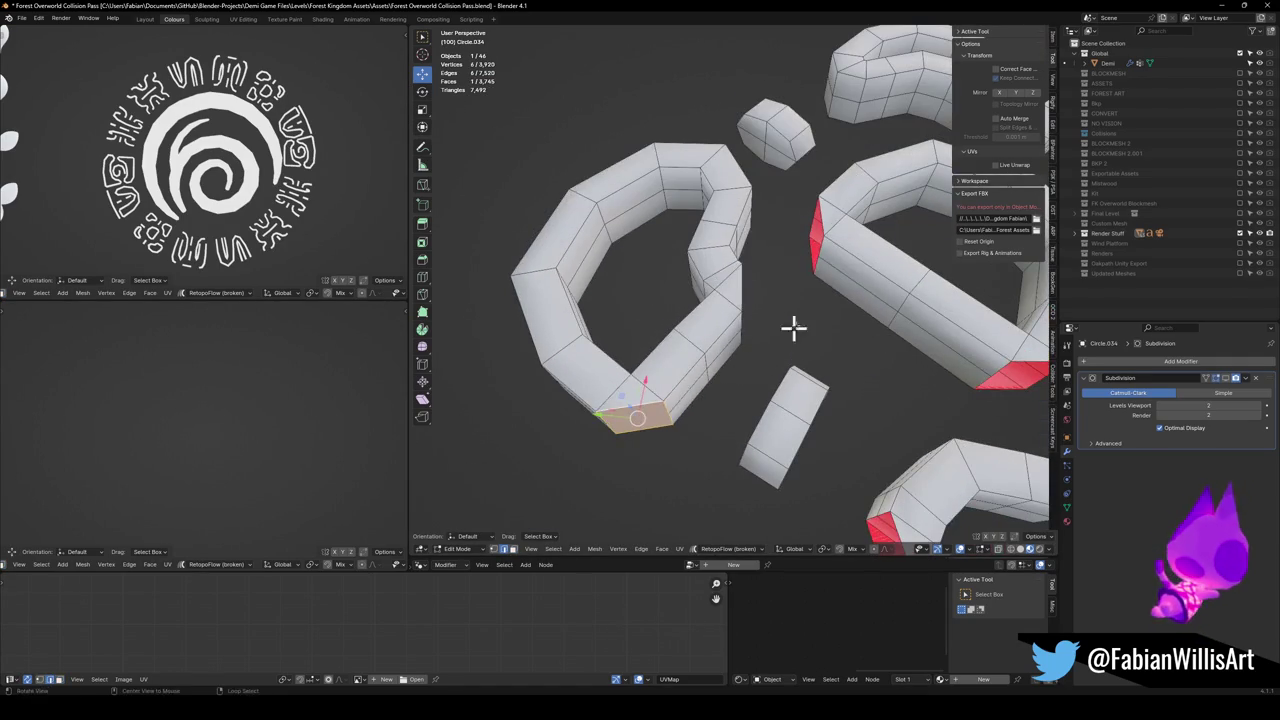
scroll(838, 262, down, 3)
click(895, 338)
alt+click(820, 424)
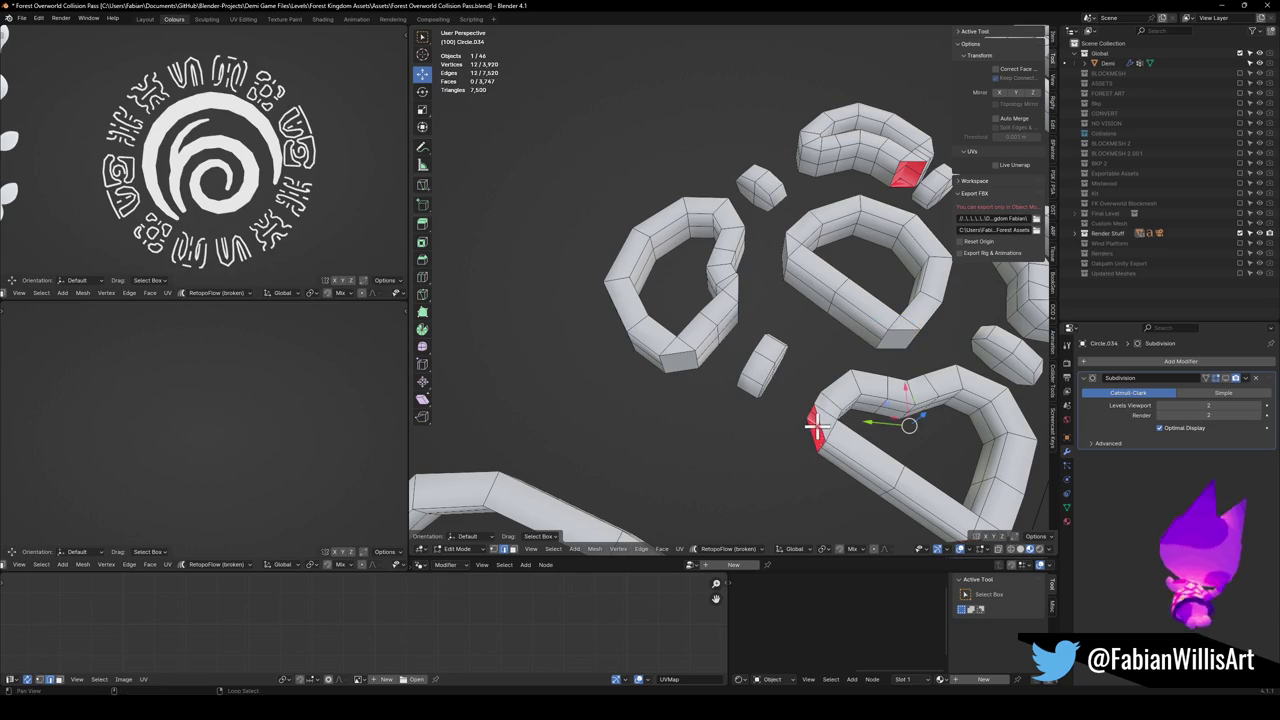
key(f)
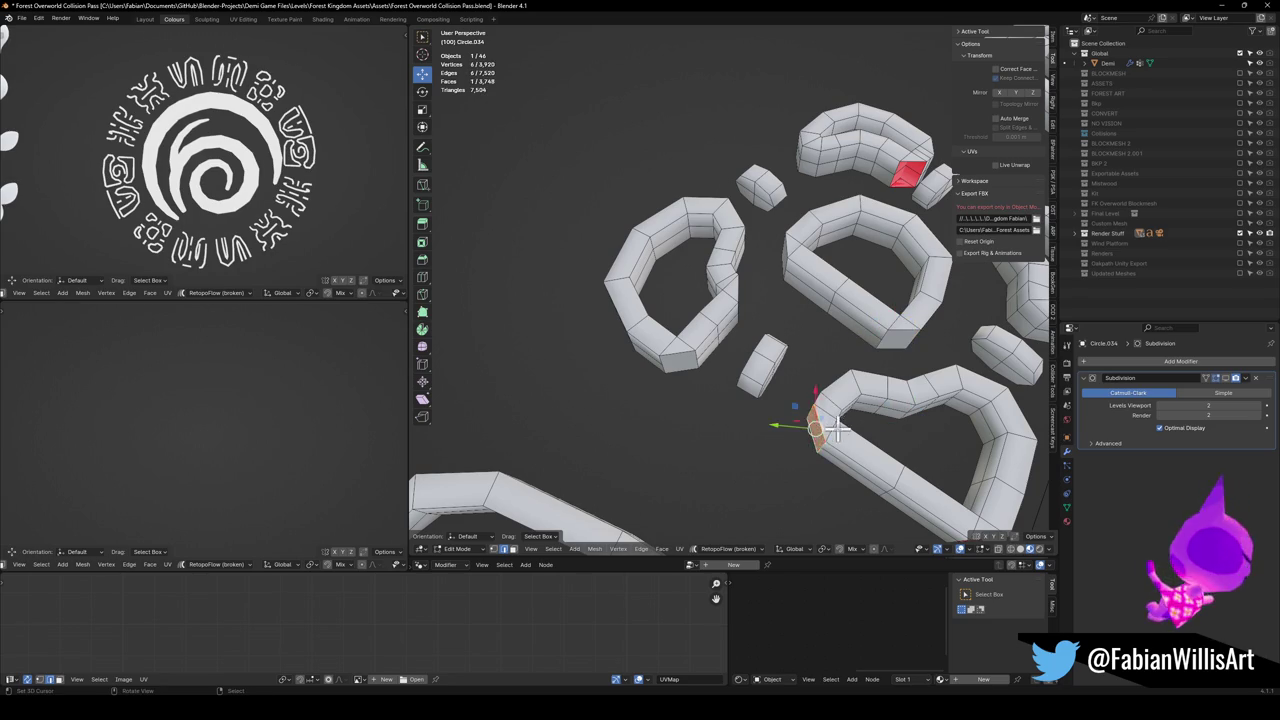
key(alt+a)
Delete the 32 unwanted vertices from the rune ring mesh.
scroll(840, 330, down, 4)
key(a)
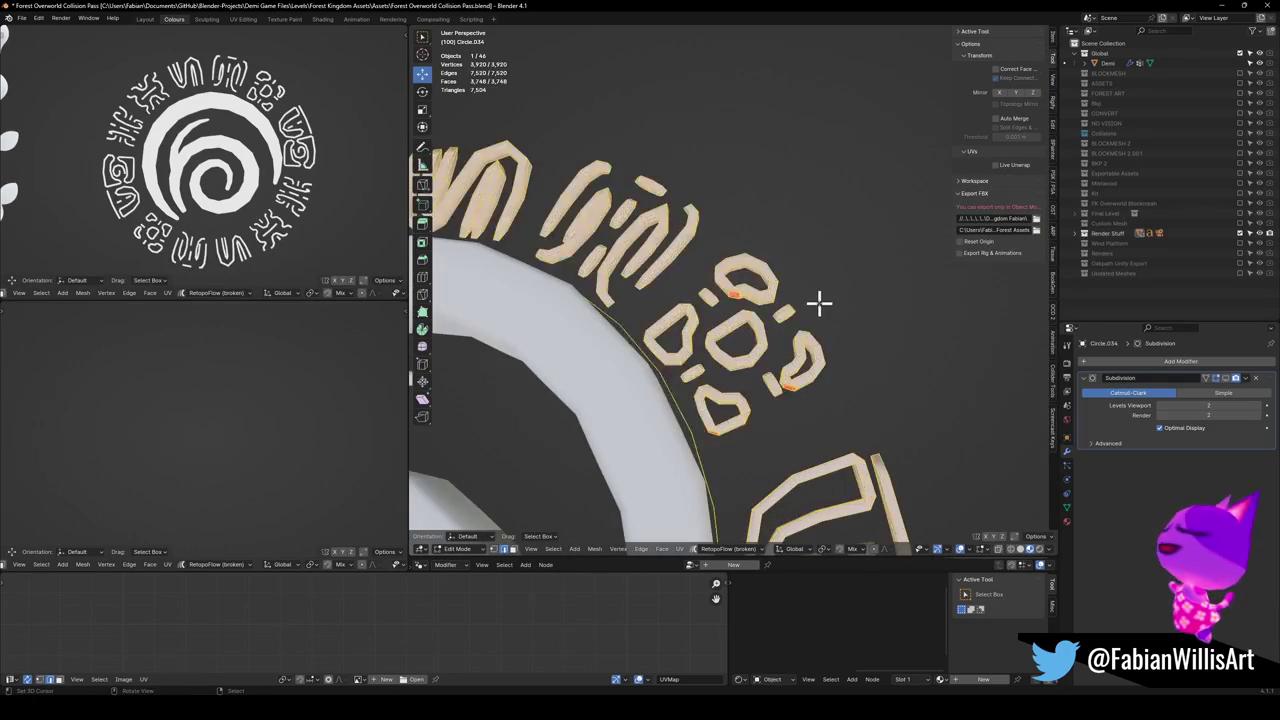
key(f)
key(alt+a)
key(ctrl+z)
scroll(818, 302, down, 3)
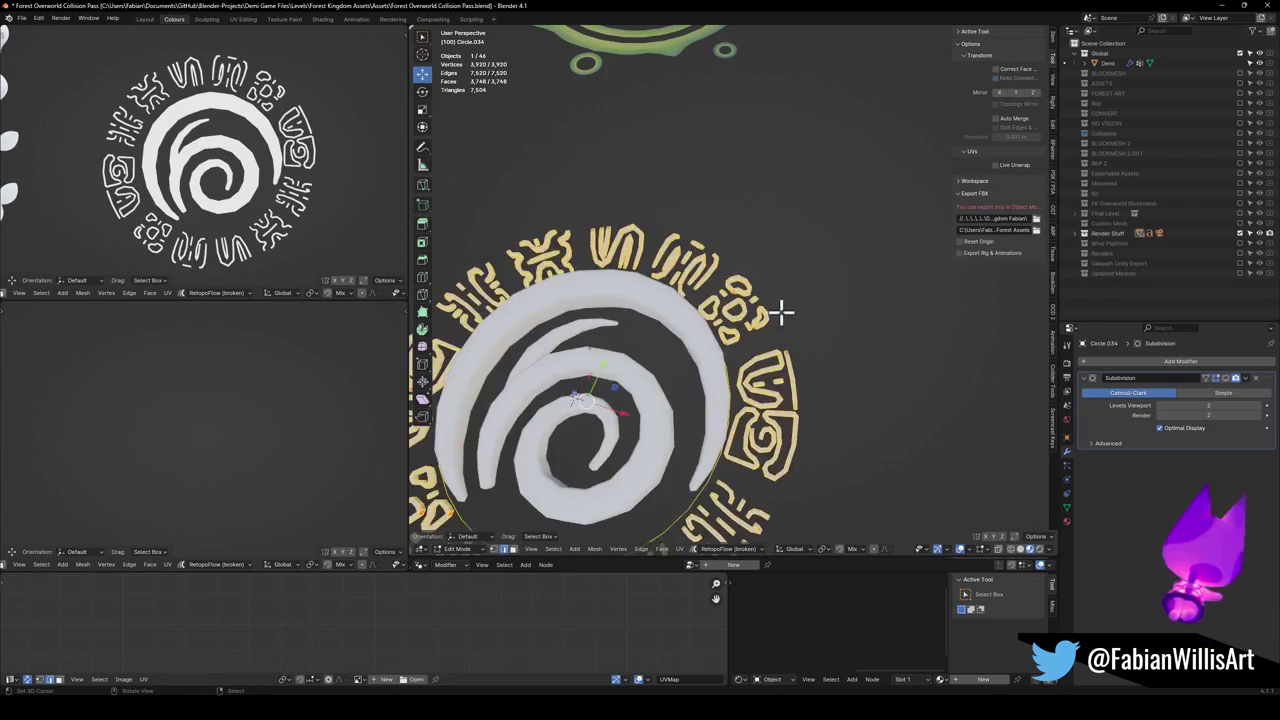
key(x)
click(735, 307)
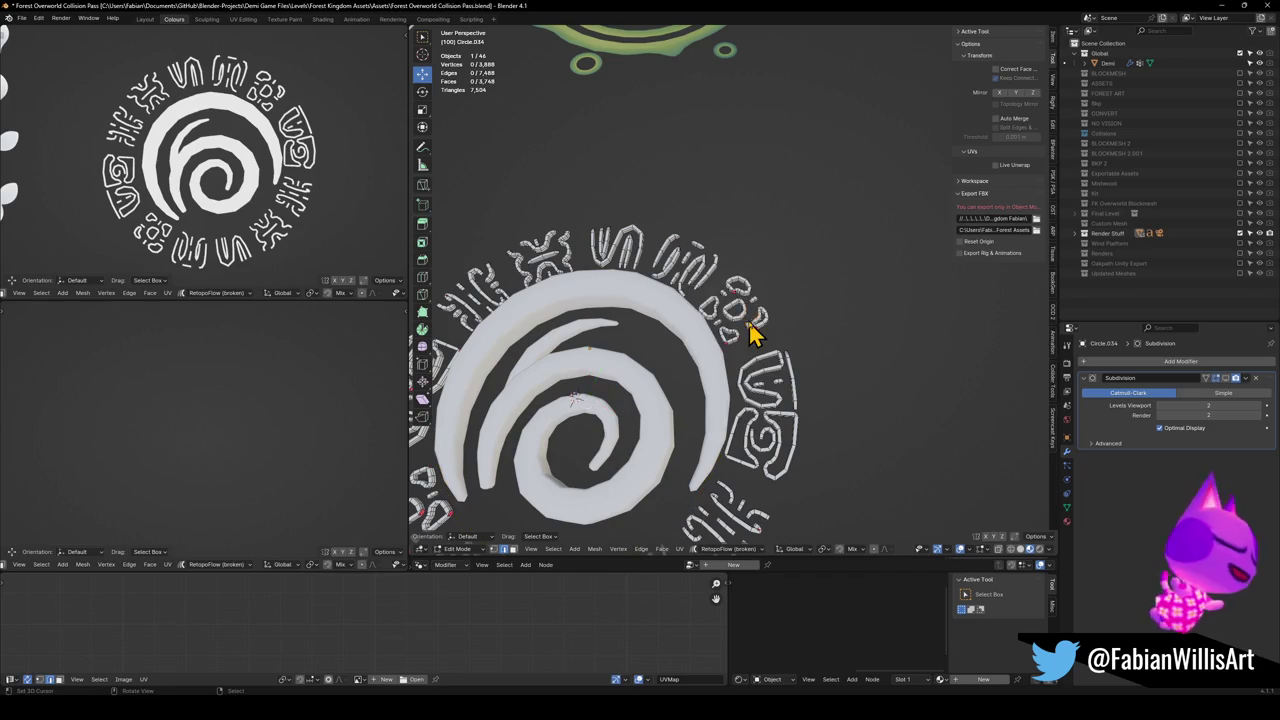
Leave the ring unfilled and isolate it in Local View in Object Mode.
key(a)
key(f)
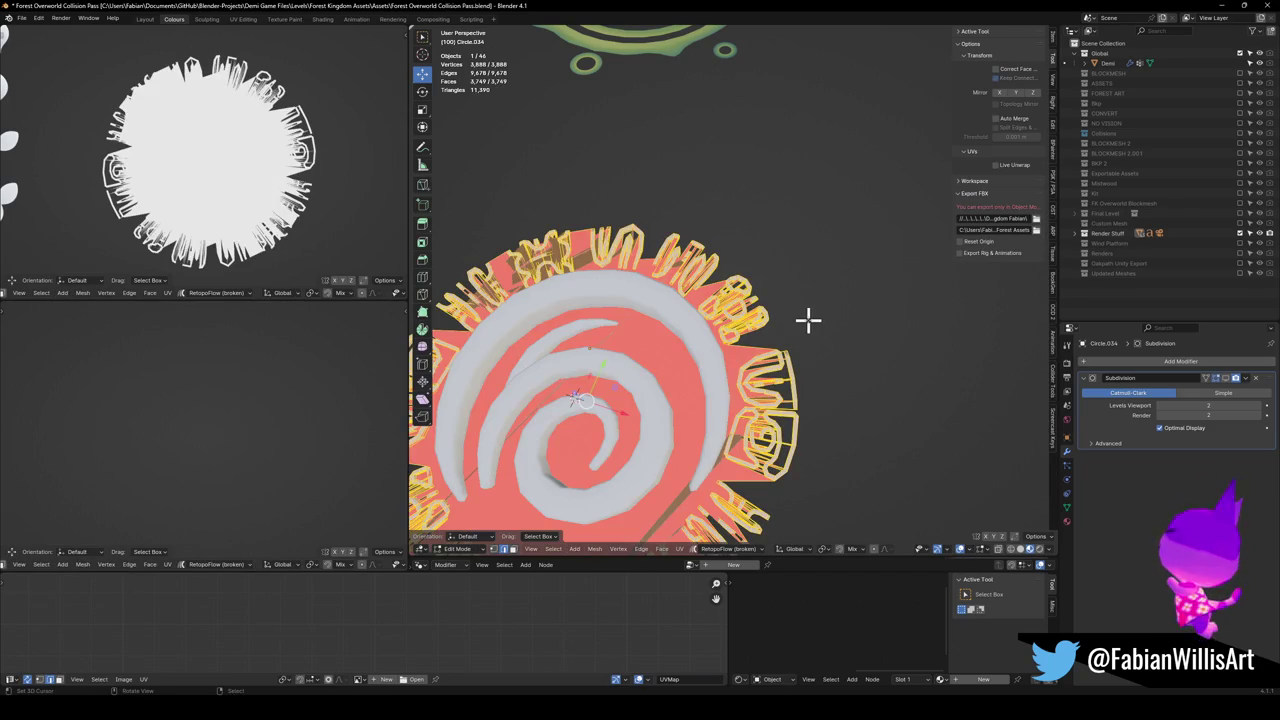
key(ctrl+z)
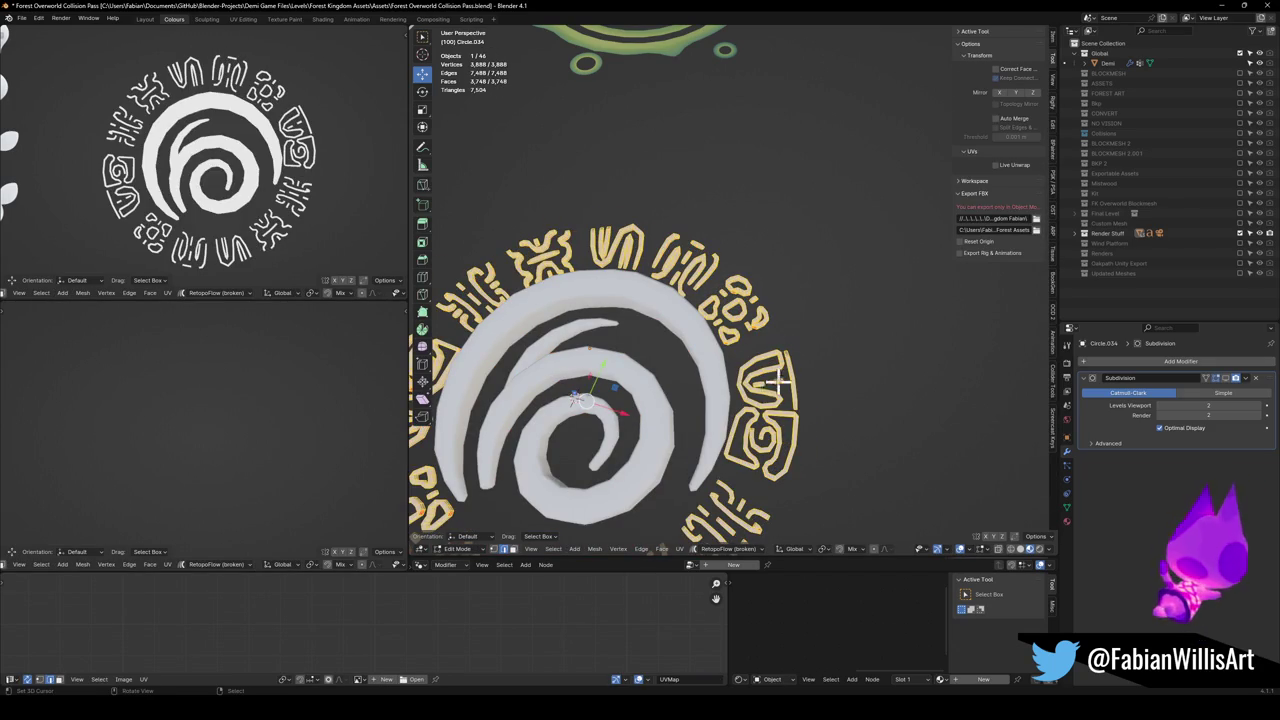
scroll(777, 385, up, 5)
scroll(780, 368, down, 5)
key(Tab)
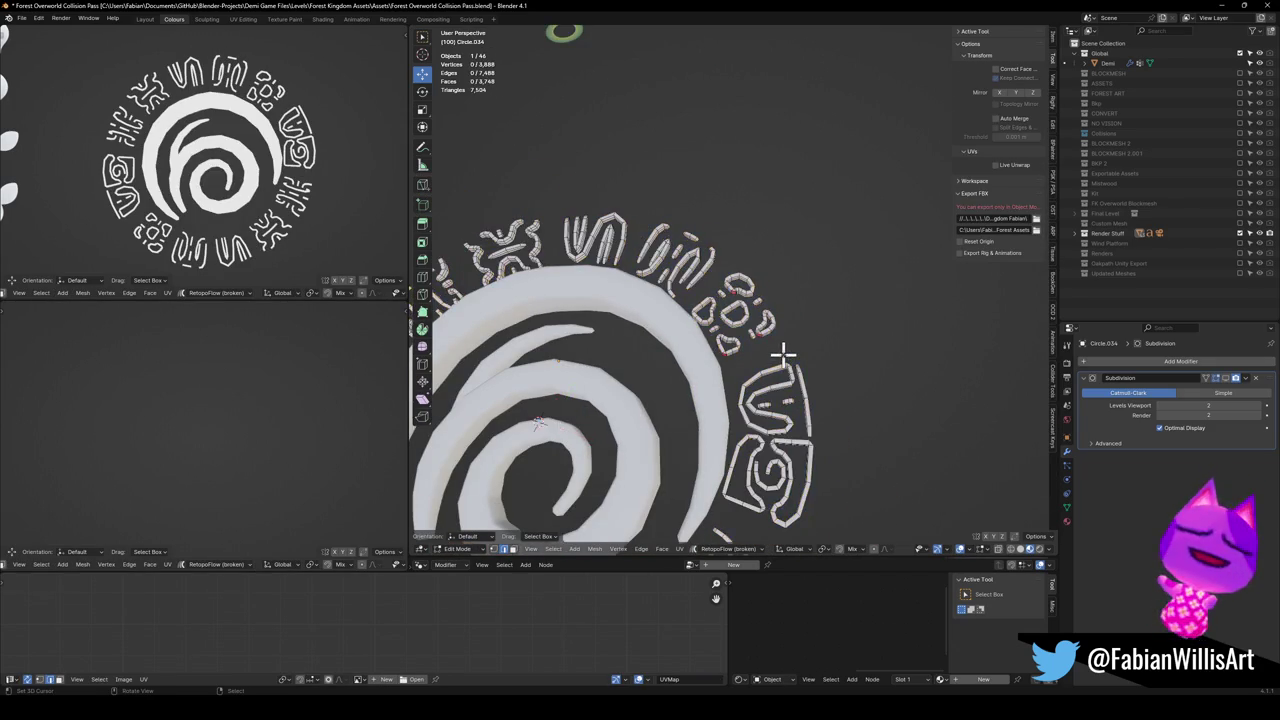
key(KP_Divide)
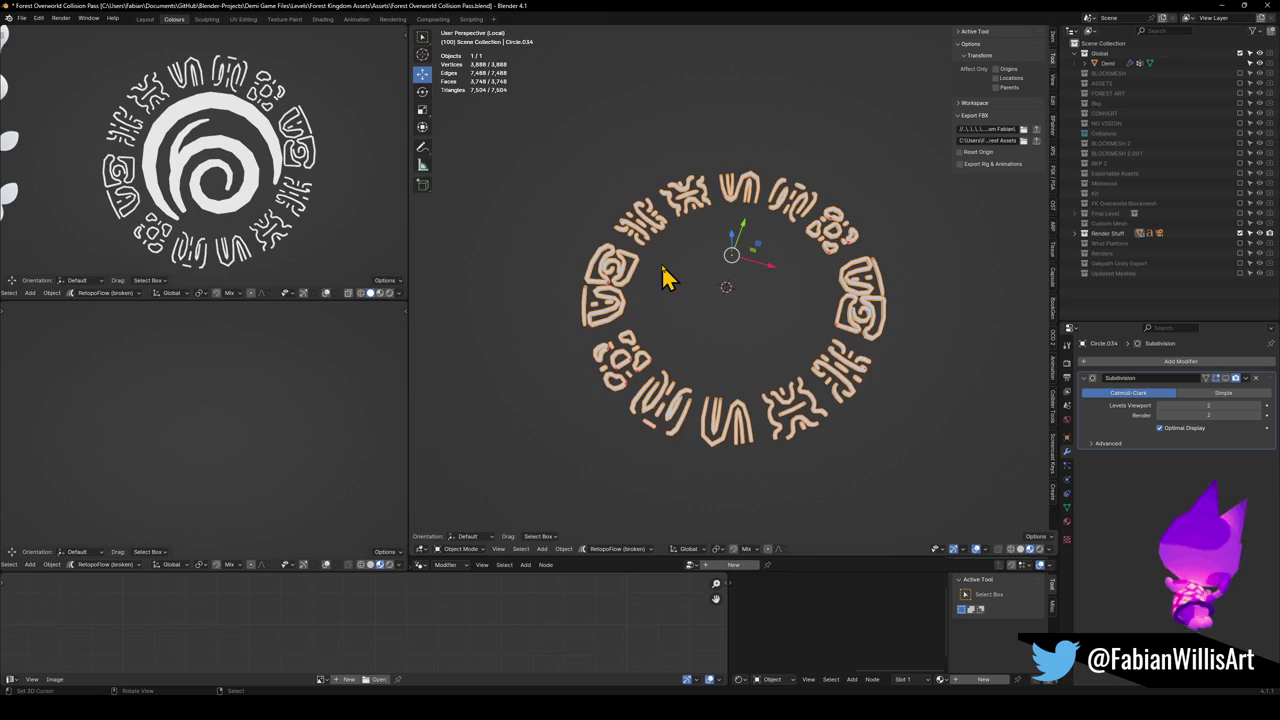
Exit Local View and render a test image of the emblem from the camera.
key(KP_Divide)
key(KP_7)
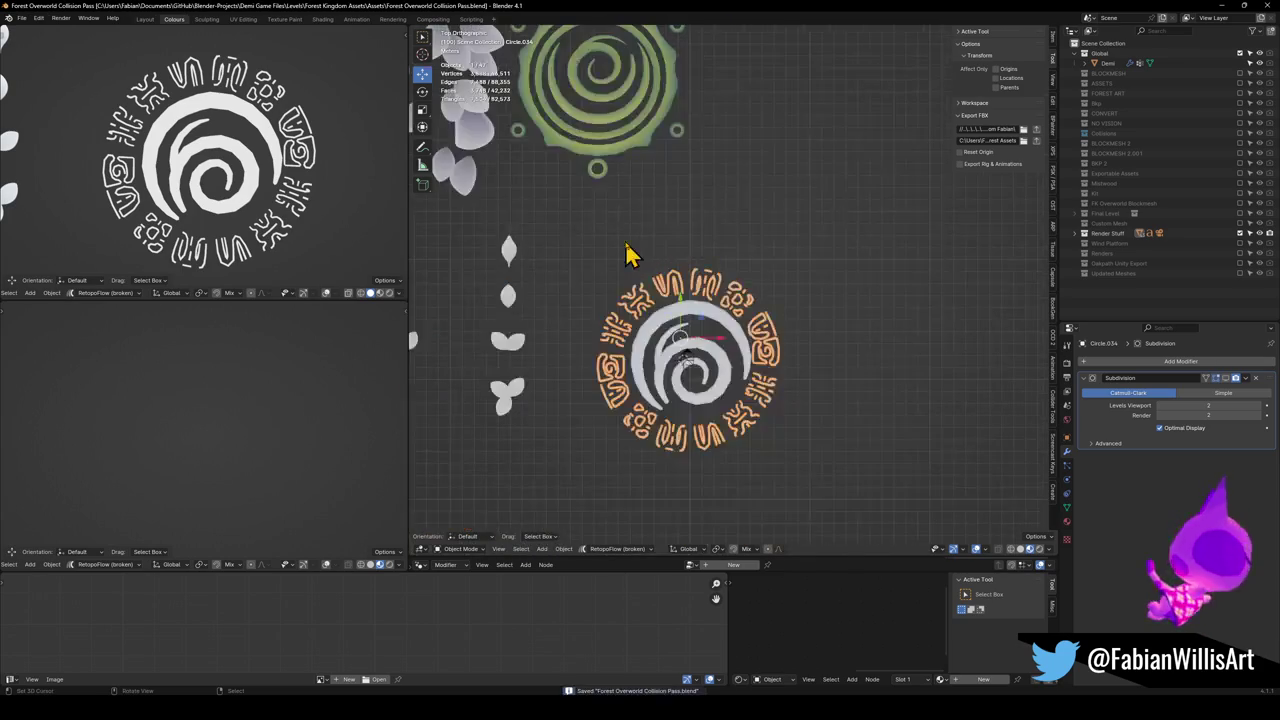
scroll(628, 255, down, 10)
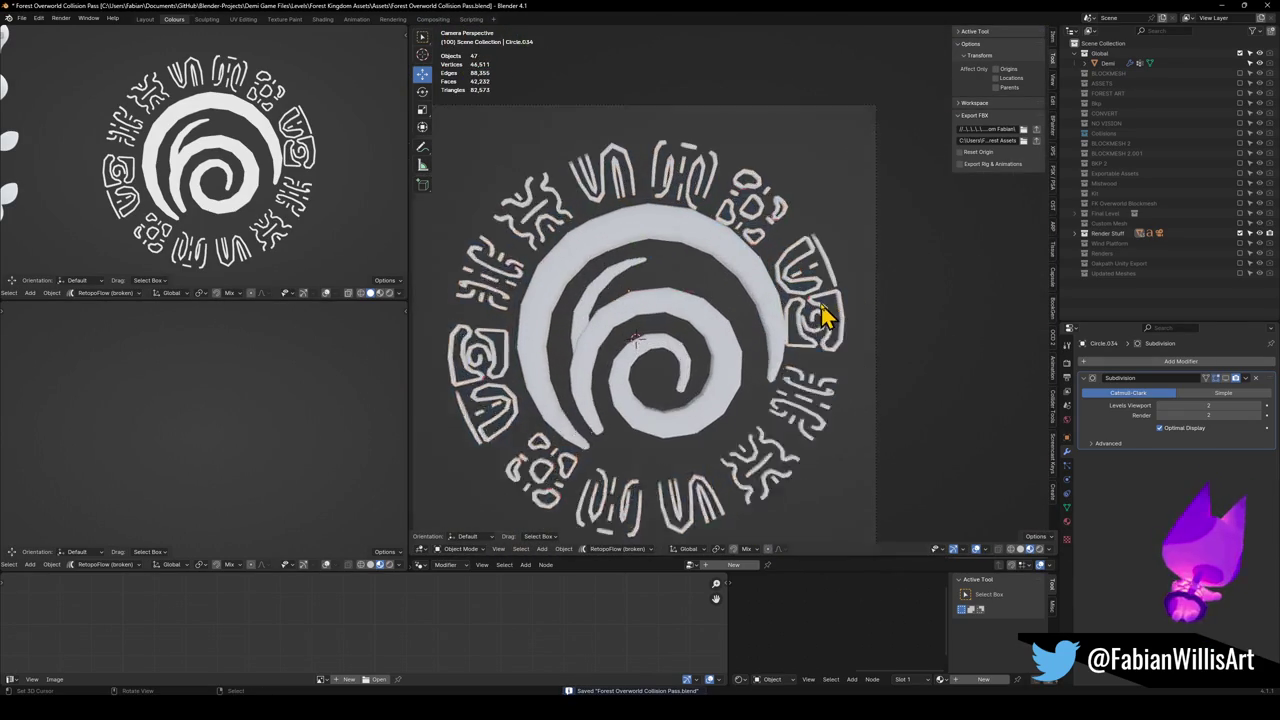
key(F12)
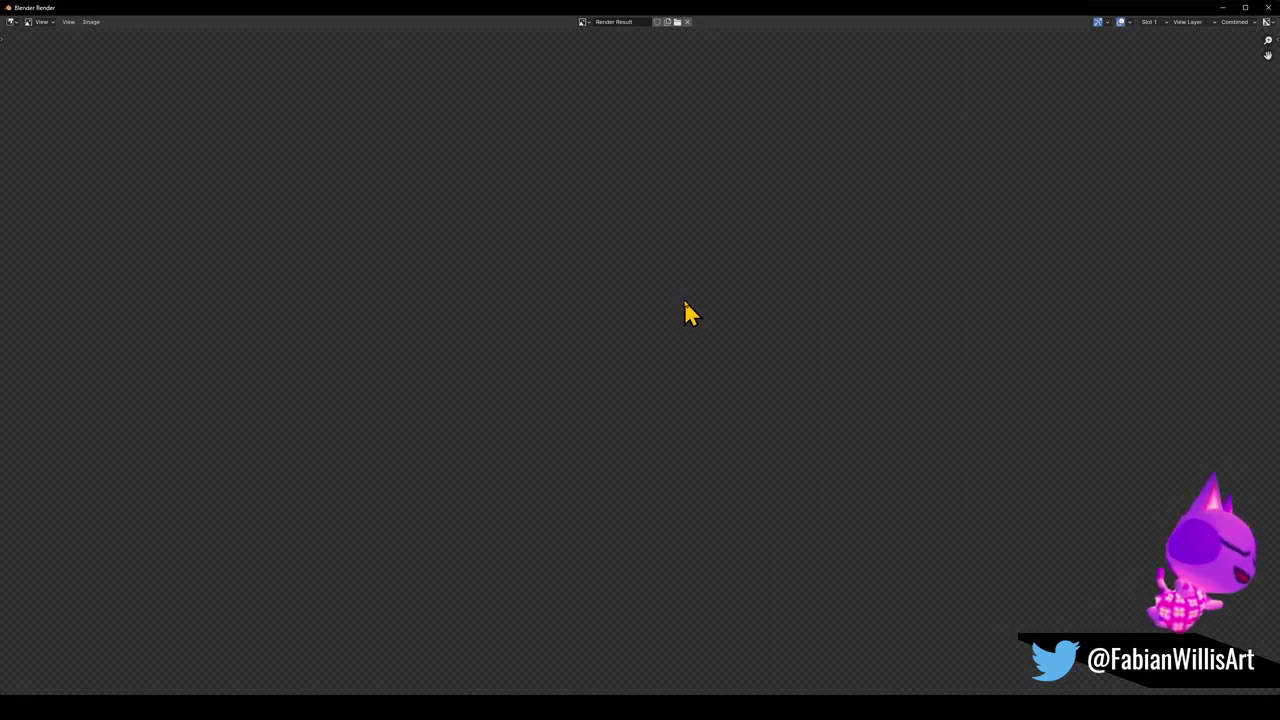
key(Escape)
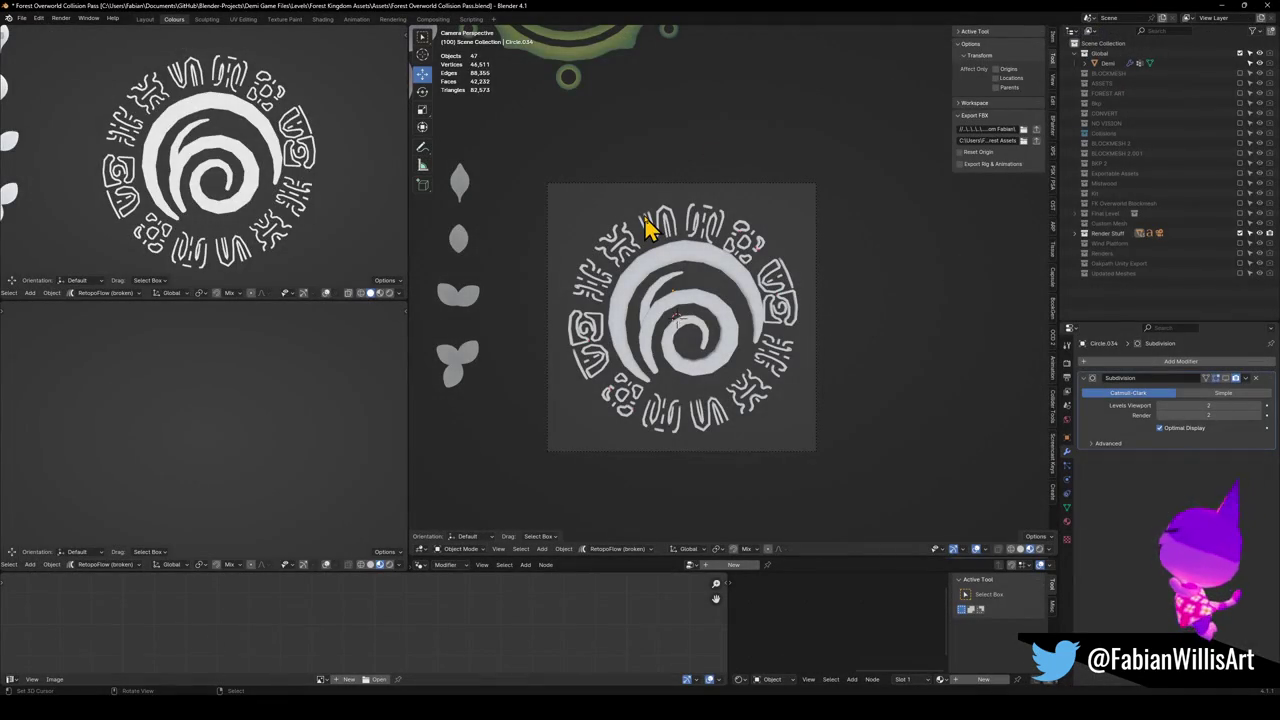
Join the spiral and rune ring into one object with subdivision level 1.
click(620, 360)
shift+click(588, 368)
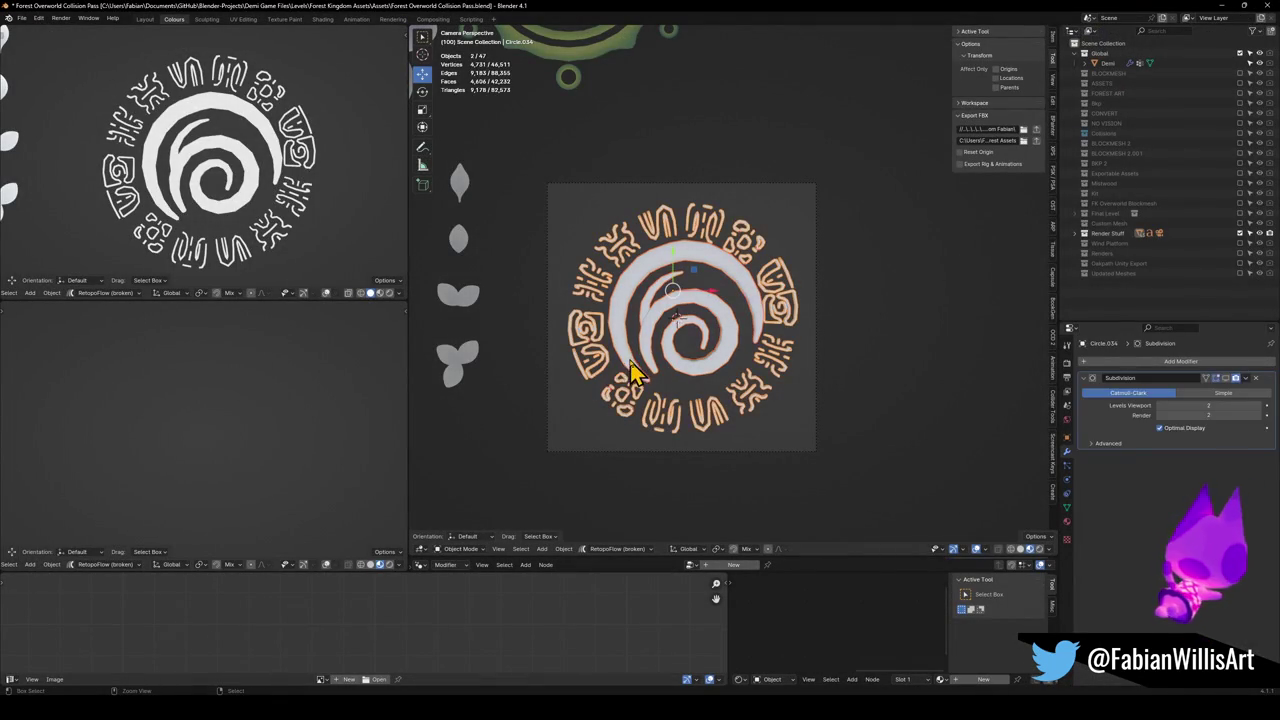
key(ctrl+j)
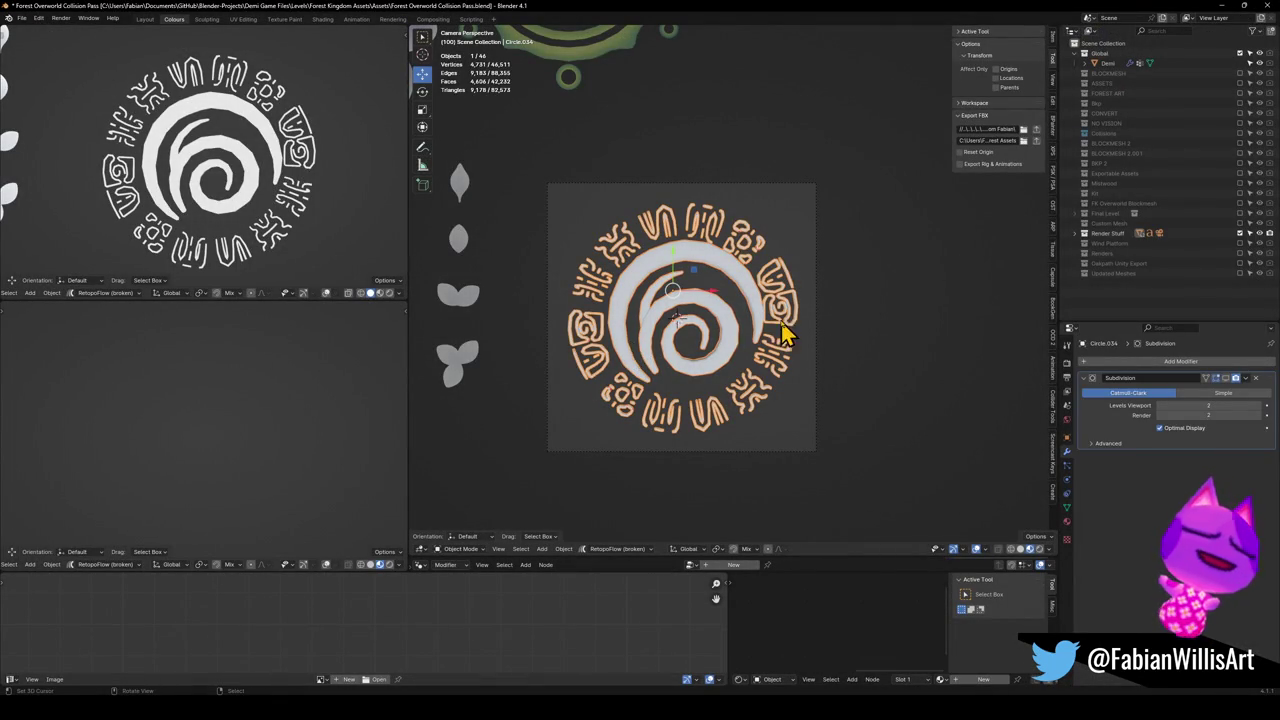
scroll(737, 334, up, 3)
scroll(735, 333, down, 1)
click(733, 334)
click(727, 355)
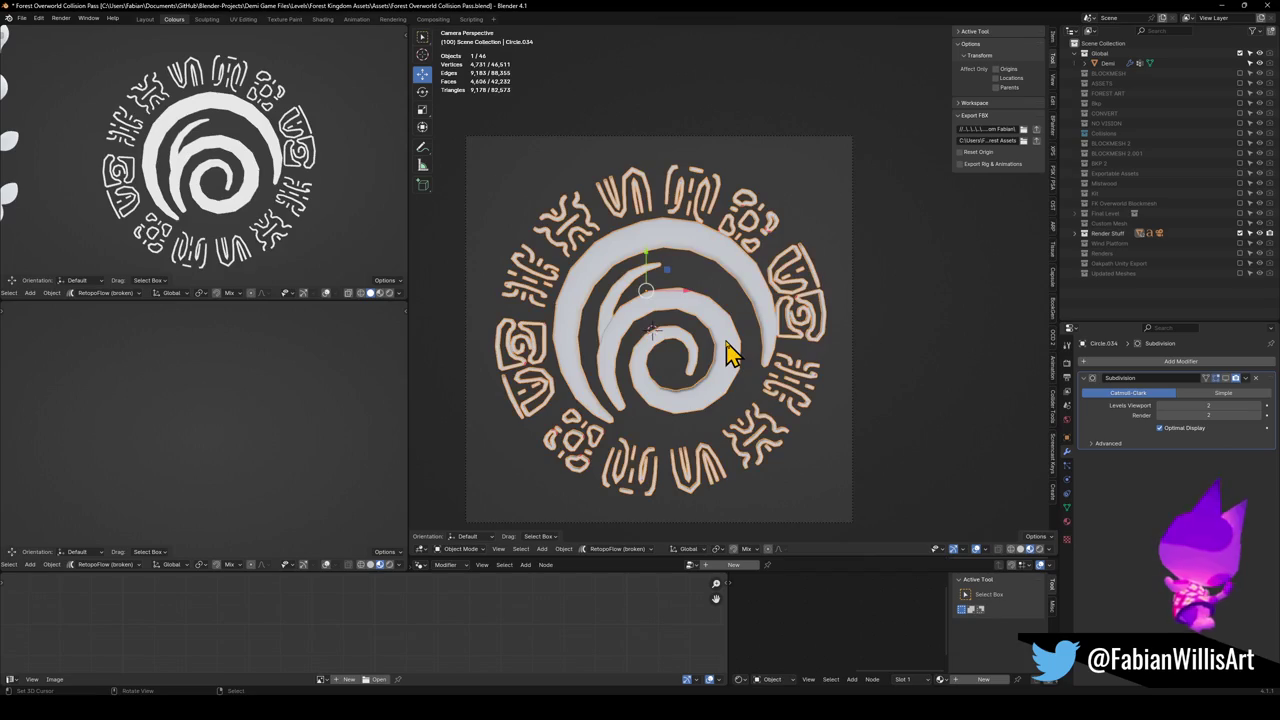
key(ctrl+1)
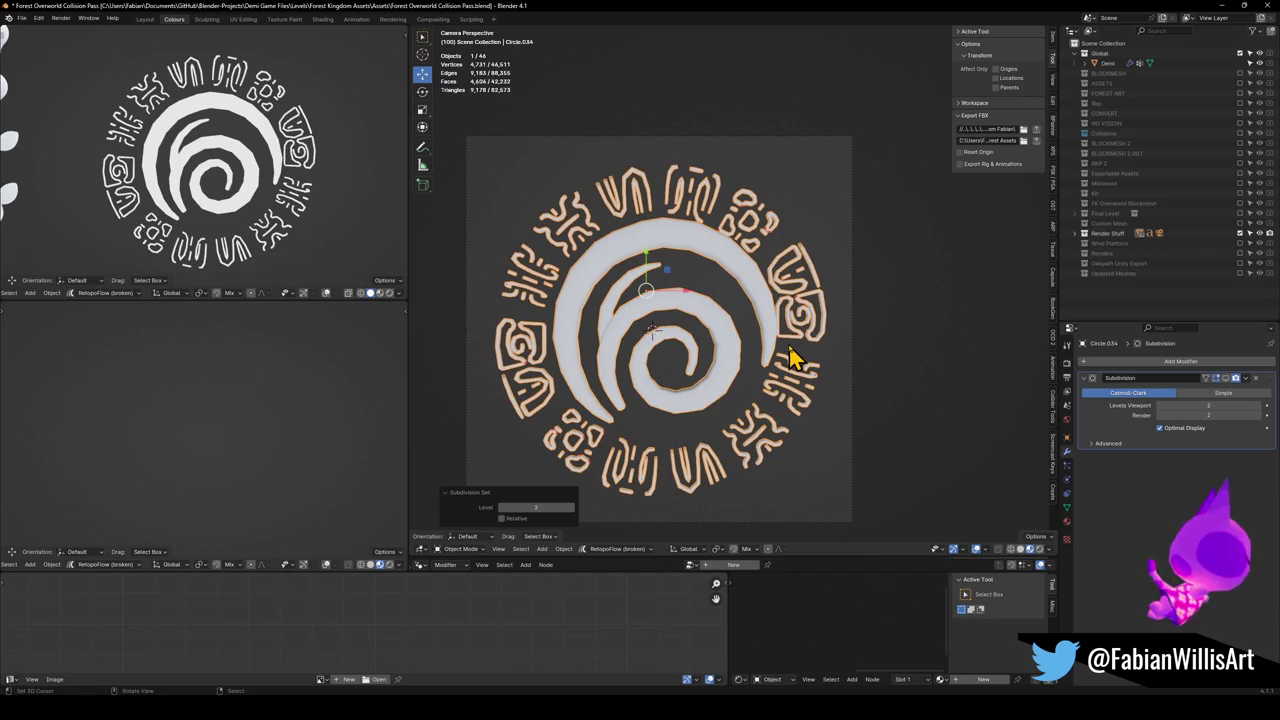
scroll(767, 342, up, 5)
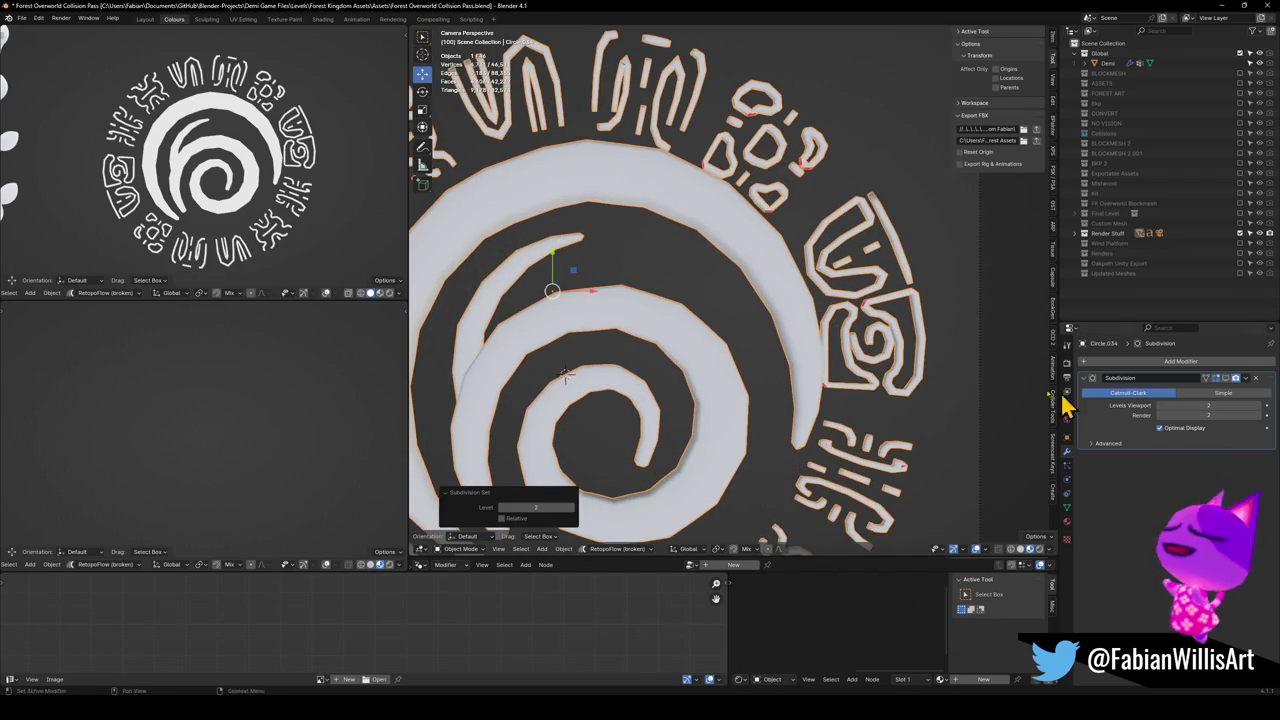
key(Tab)
key(alt+a)
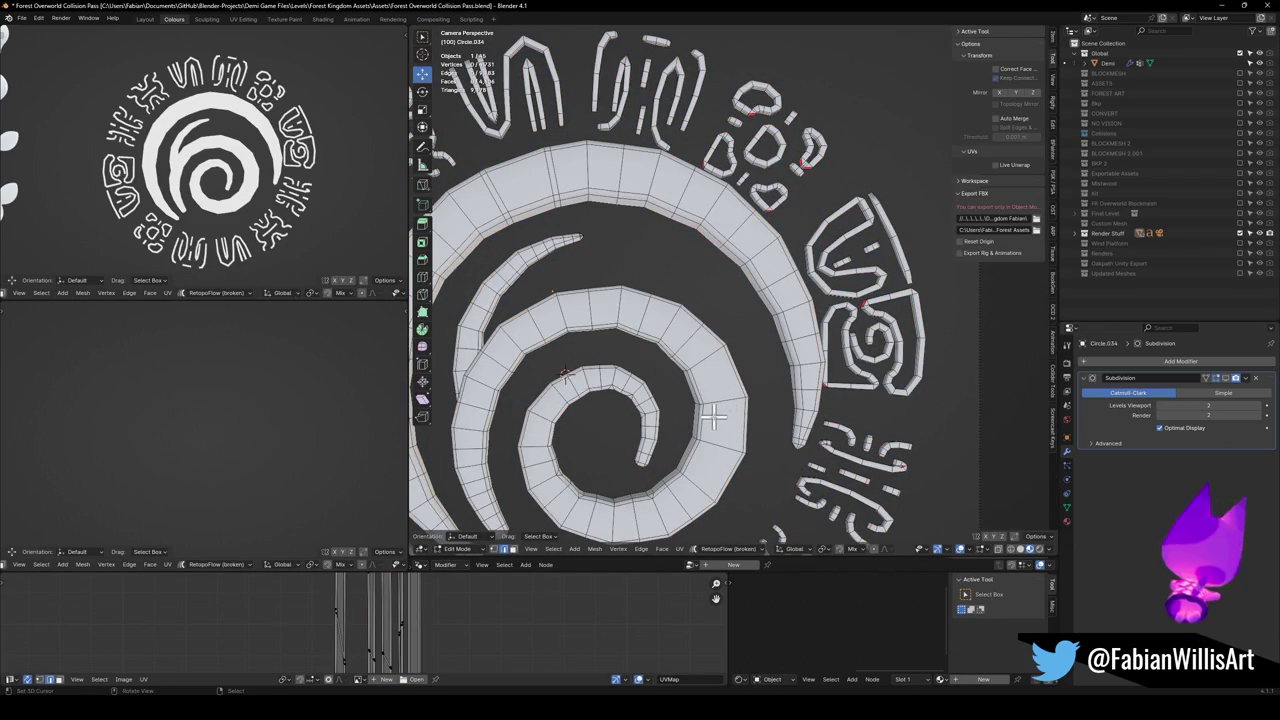
key(Tab)
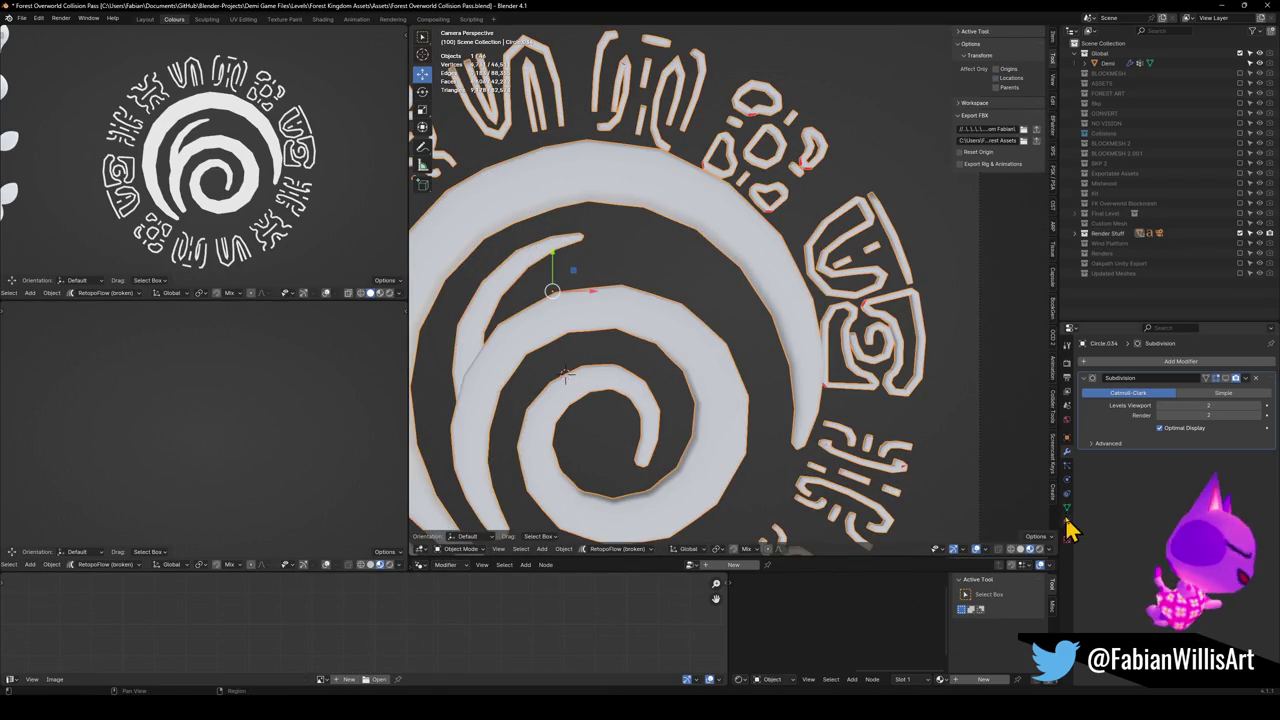
Assign the Jmy Emission material to the joined emblem.
click(1067, 530)
click(1086, 403)
text(em)
key(Return)
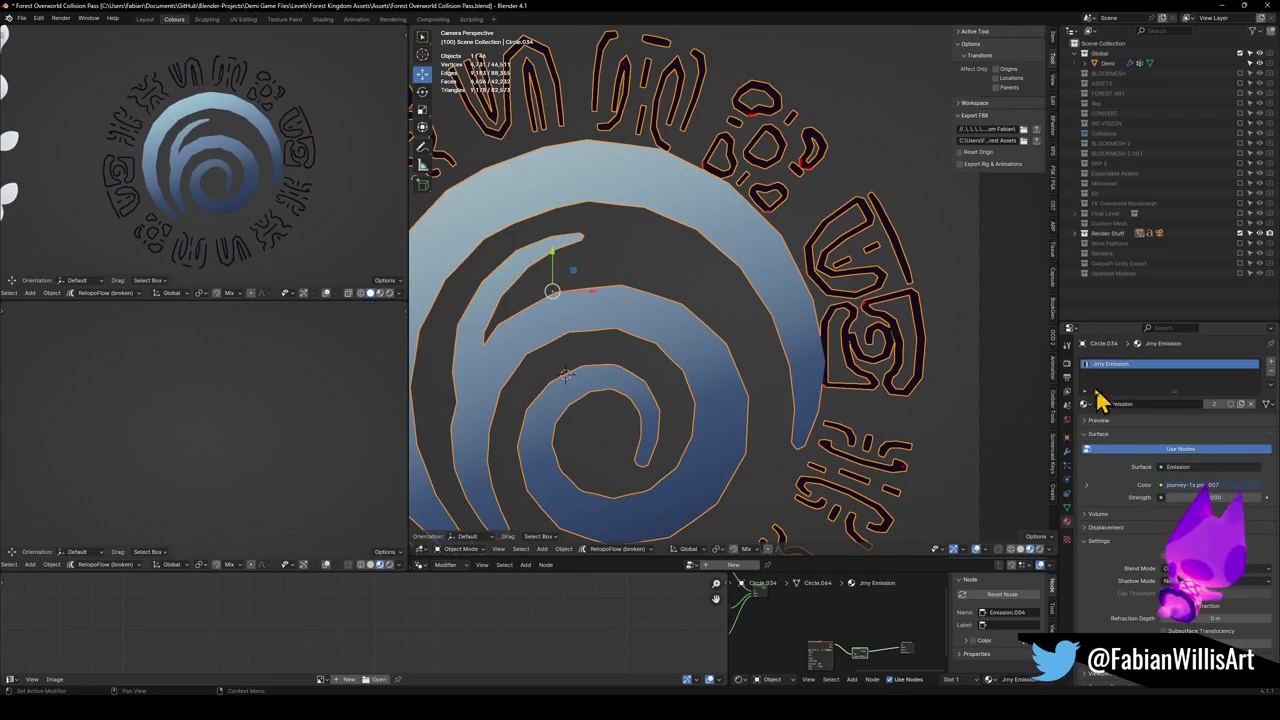
Switch the joined emblem's material to Rune Emission.
click(1085, 404)
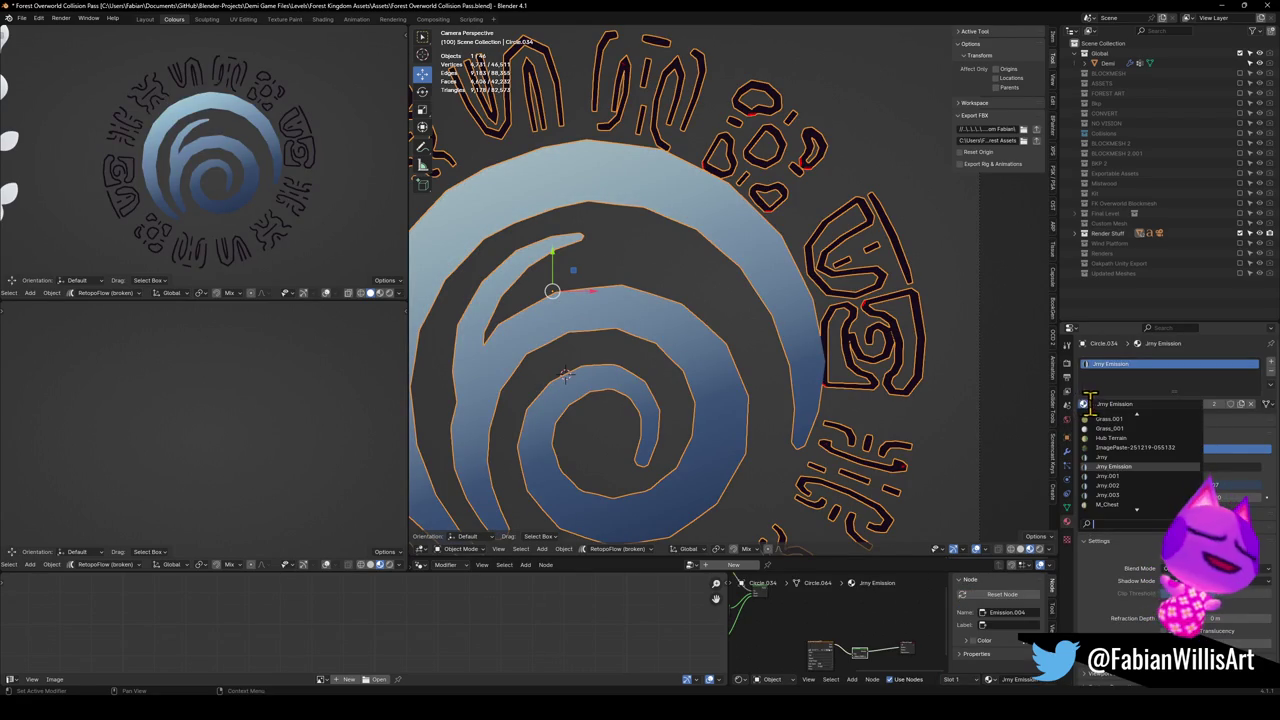
text(emiss)
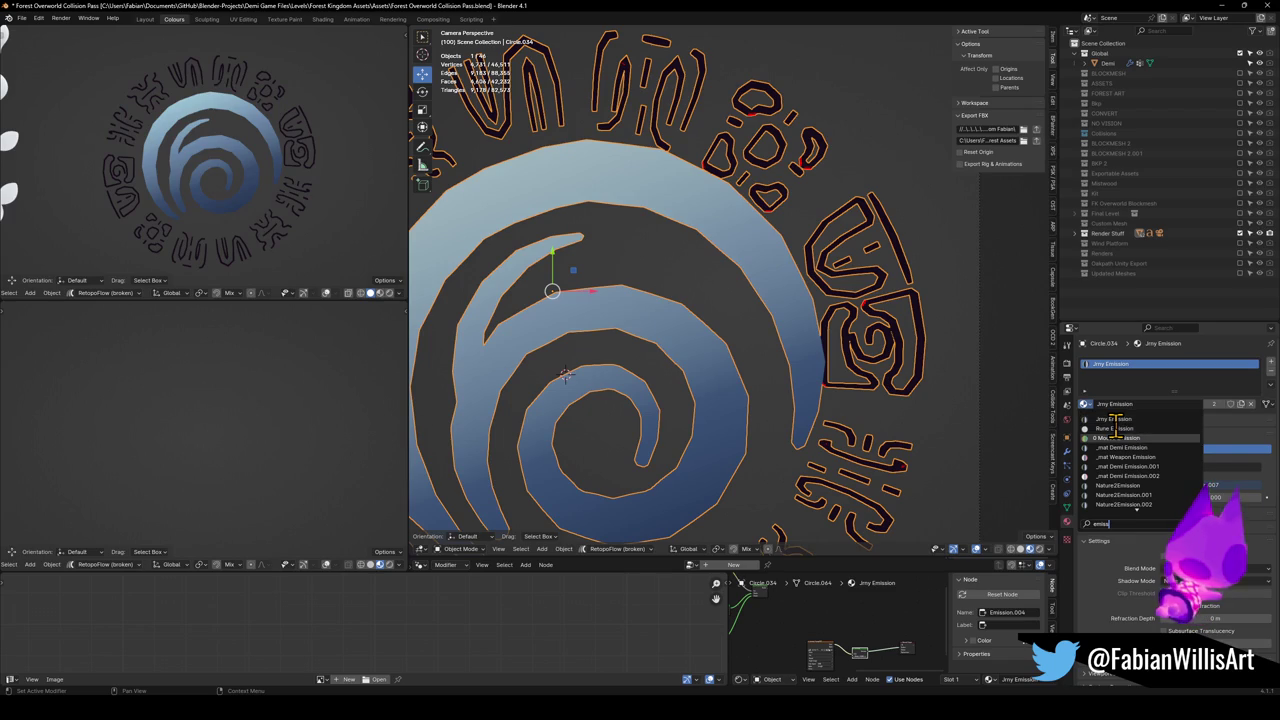
click(1114, 428)
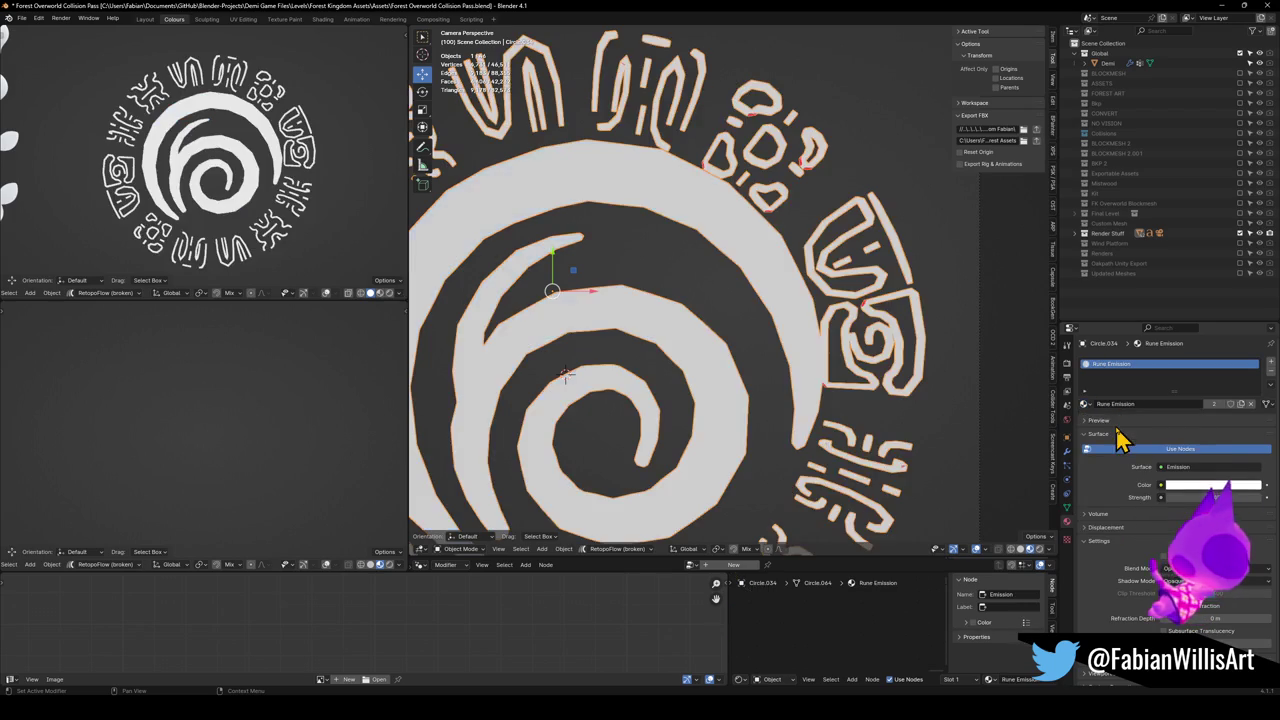
scroll(823, 386, down, 5)
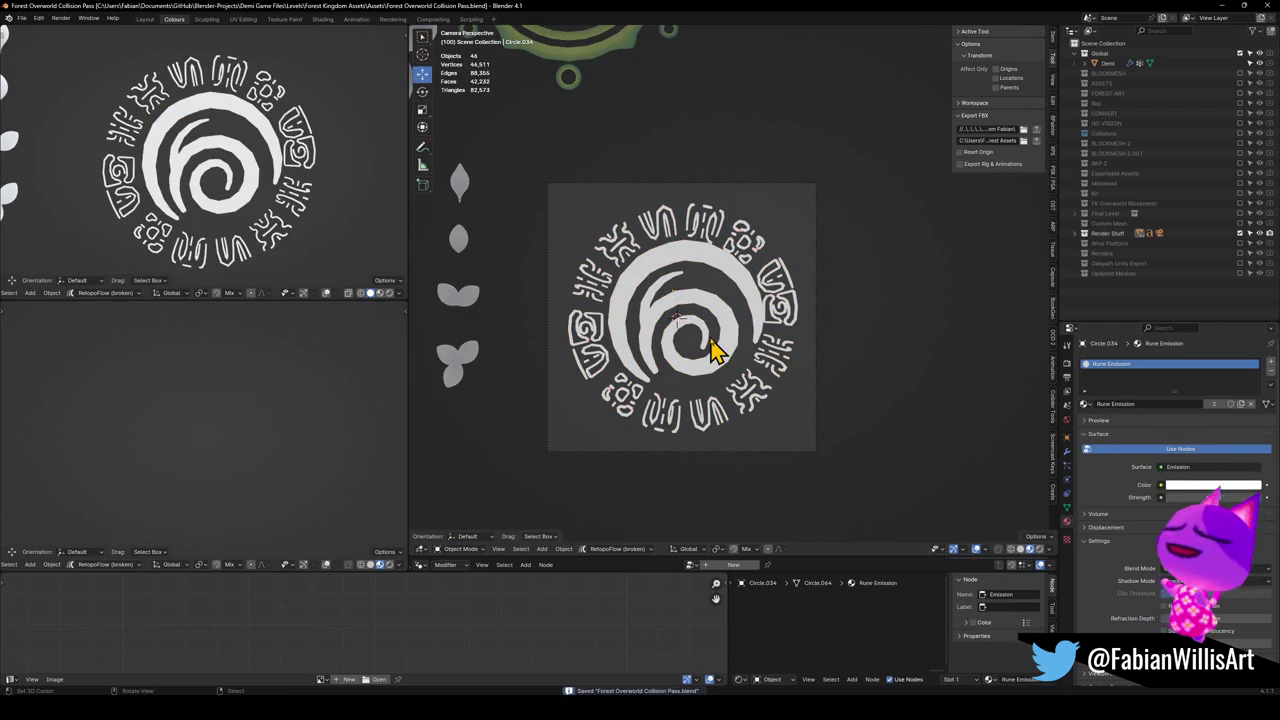
Render a fresh preview of the glowing rune, then edit the rune outline mesh.
key(F12)
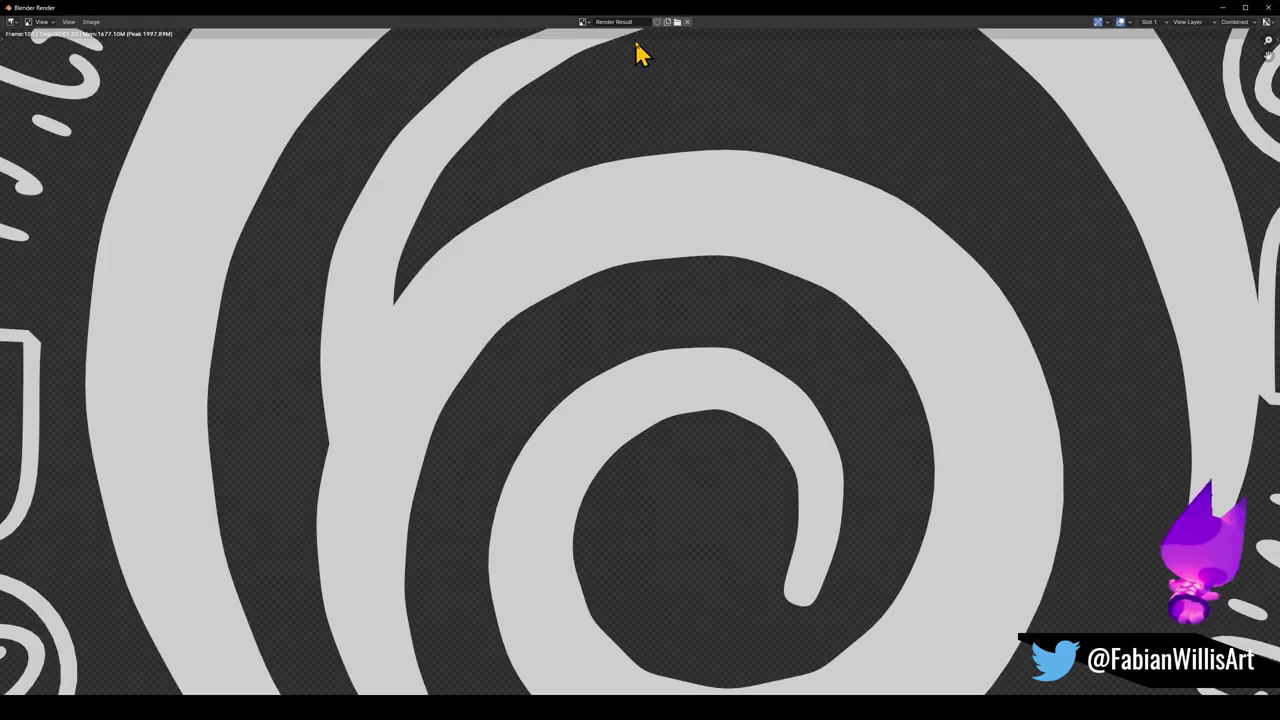
scroll(443, 329, down, 5)
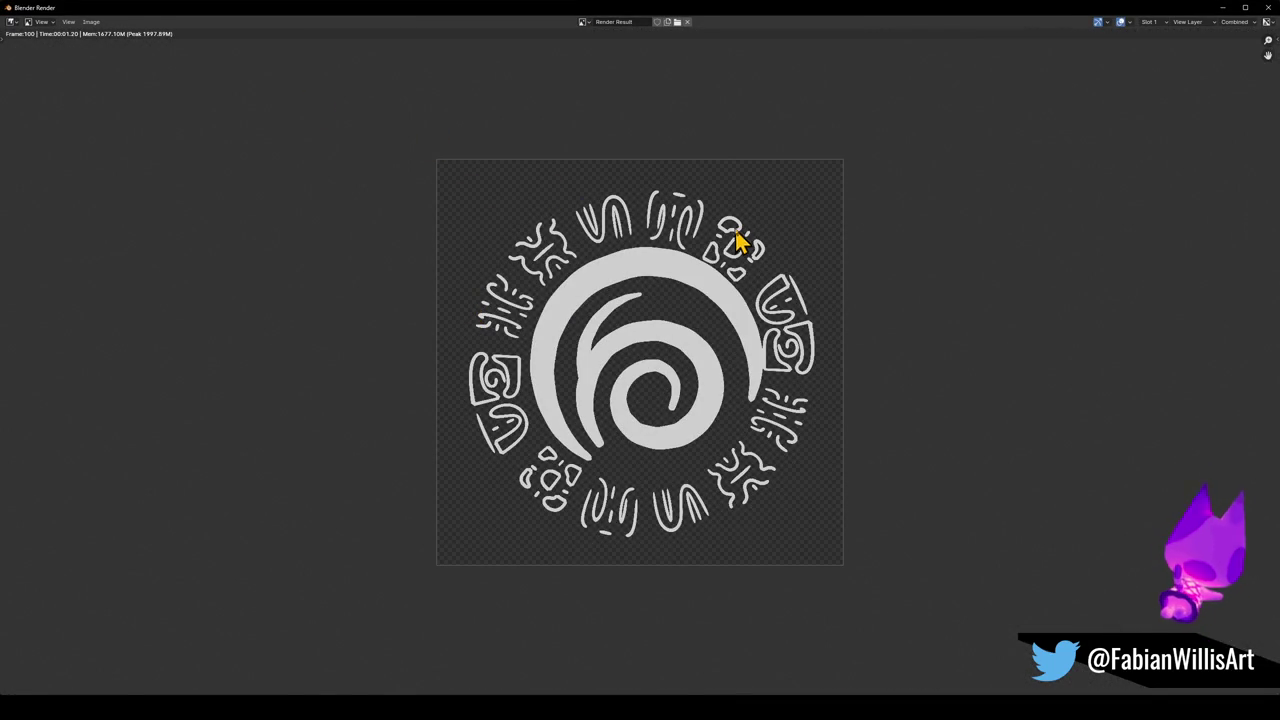
key(Escape)
click(720, 320)
key(Tab)
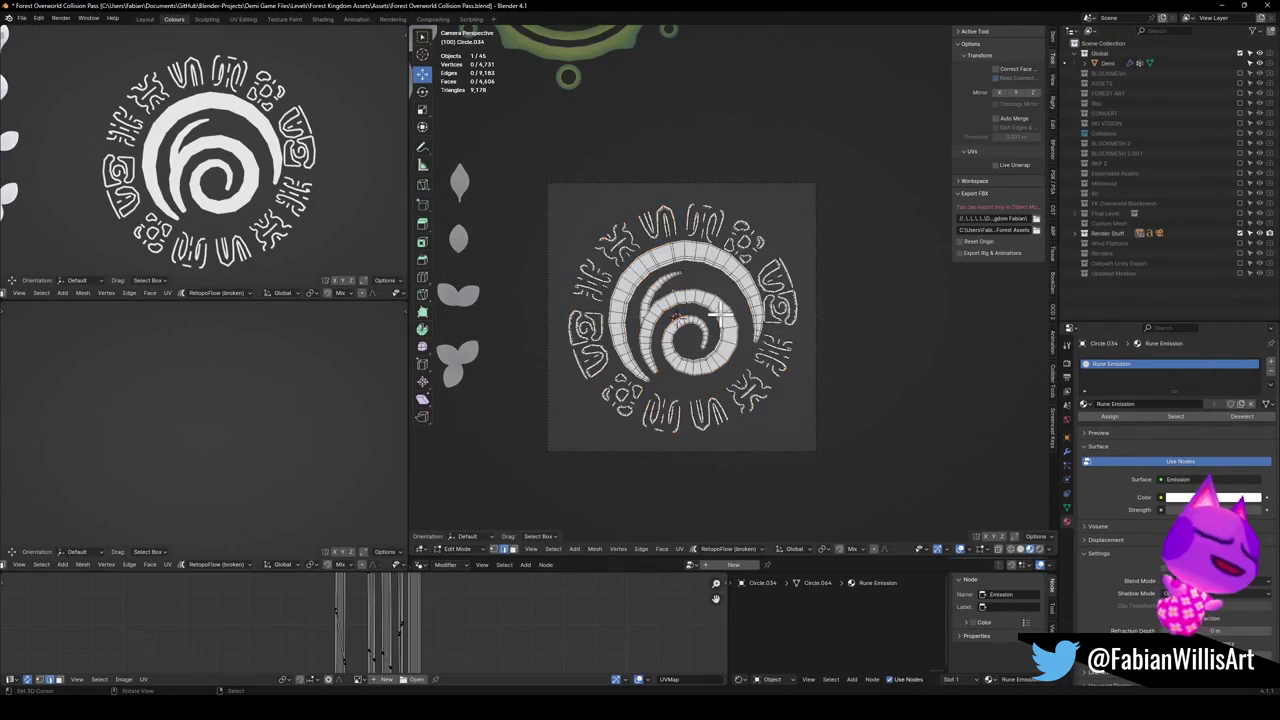
Select the connected inner spiral pieces and scale them down to 0.929.
scroll(720, 312, up, 3)
key(a)
key(alt+a)
key(l)
key(l)
key(l)
key(s)
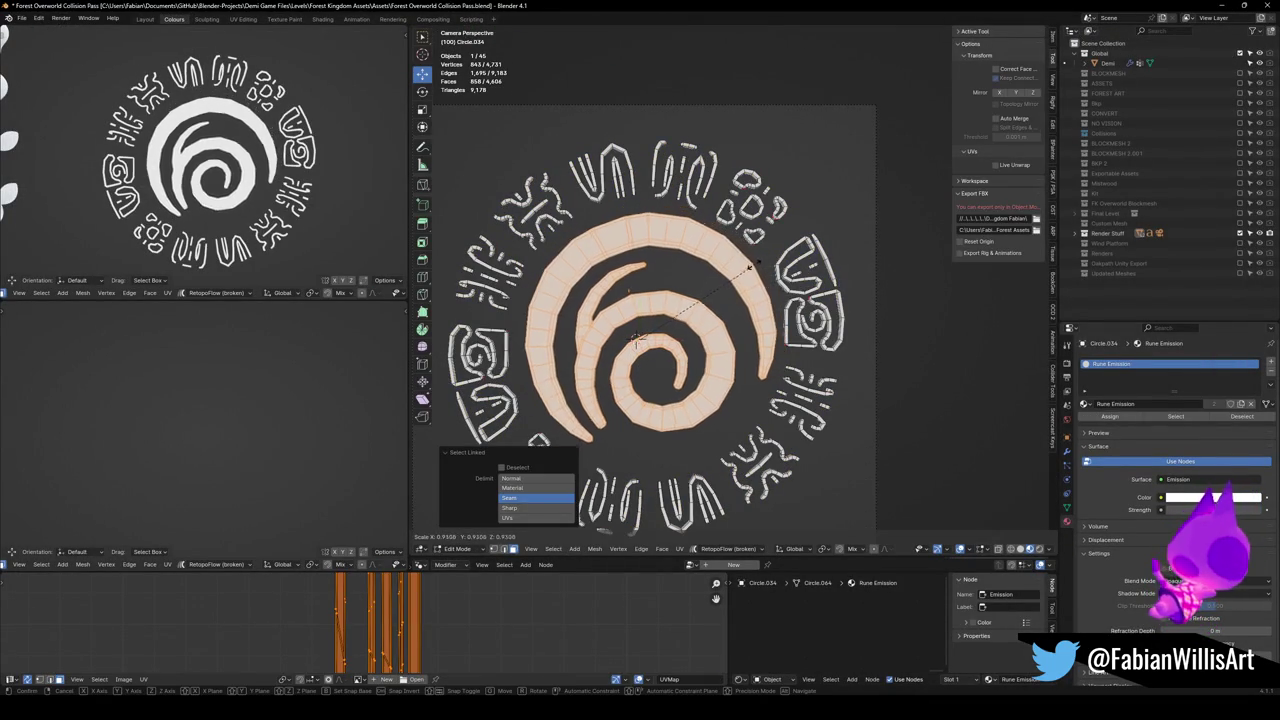
click(752, 268)
scroll(755, 265, down, 2)
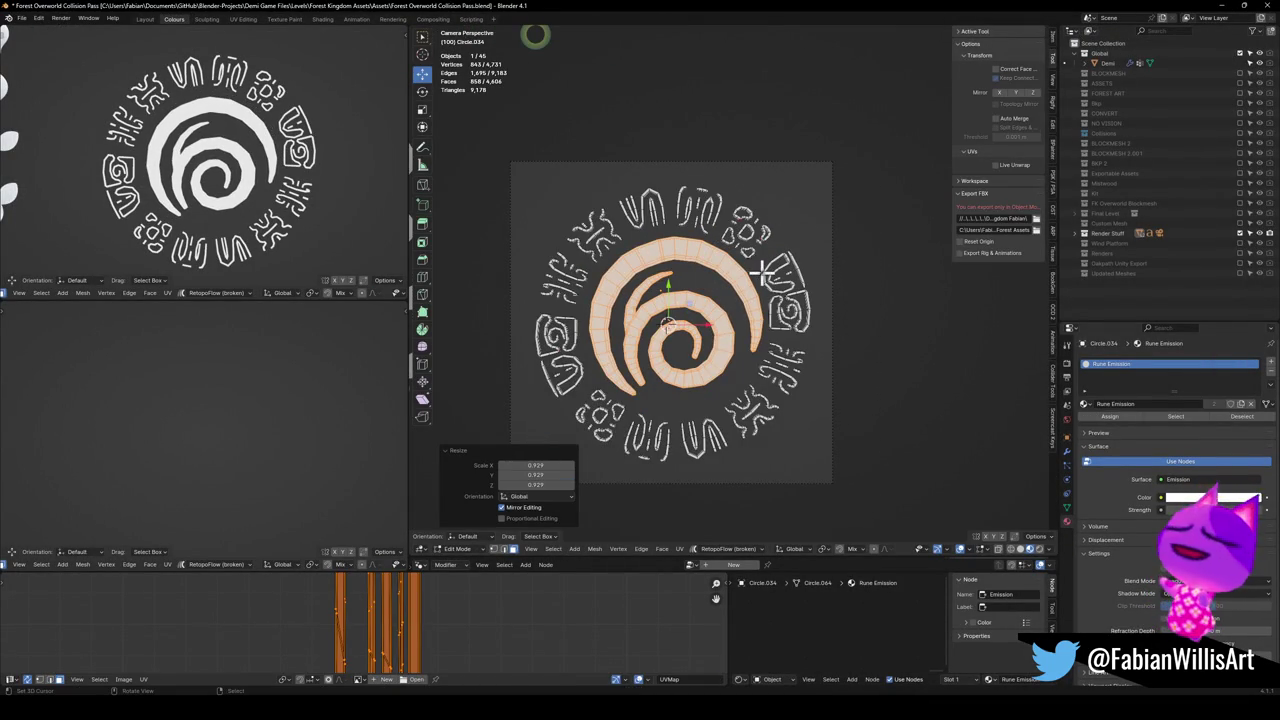
Leave Edit Mode, save the blend file and render the updated rune.
key(Tab)
key(alt+a)
key(ctrl+s)
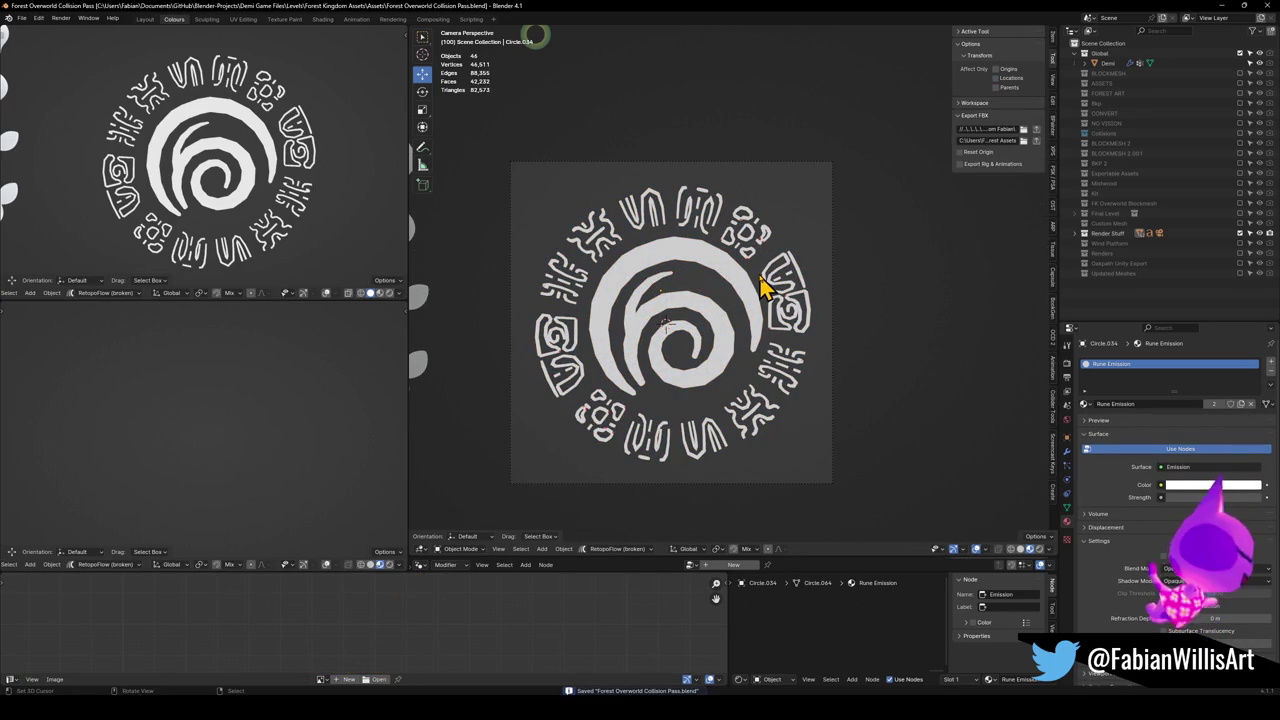
key(F12)
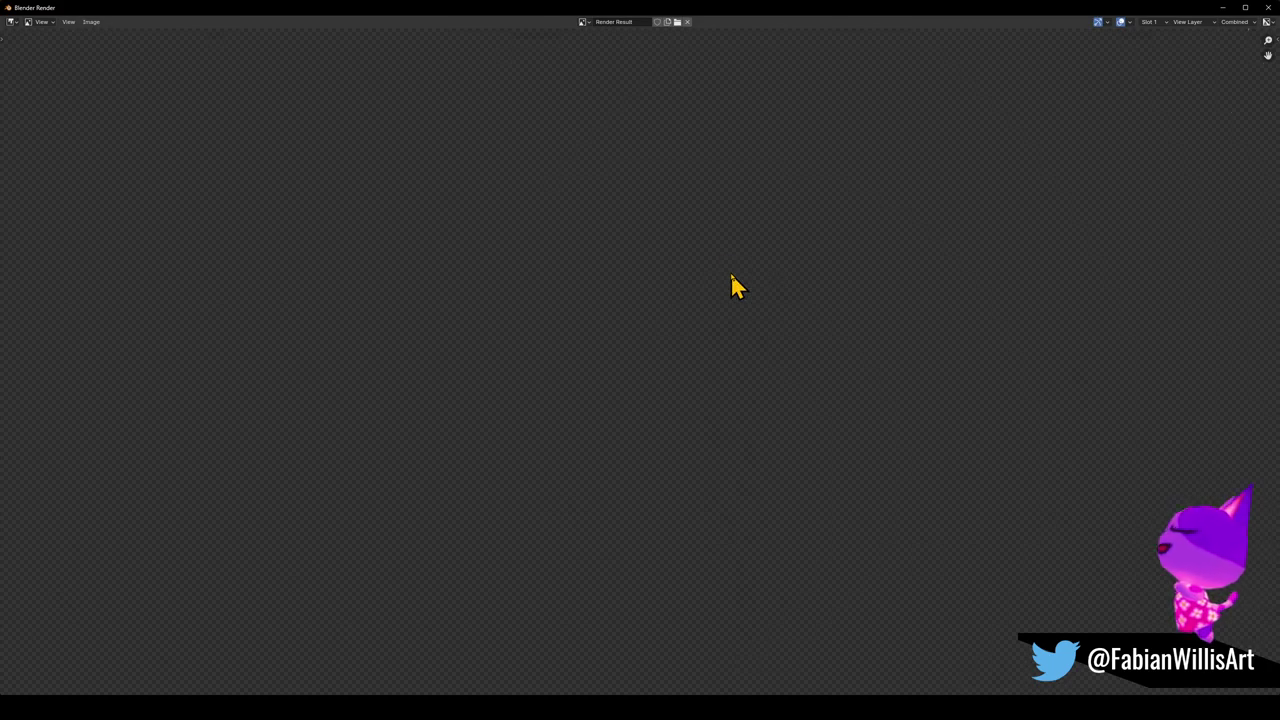
Save the render over Forest Glyph.png and close the render window.
scroll(745, 310, down, 7)
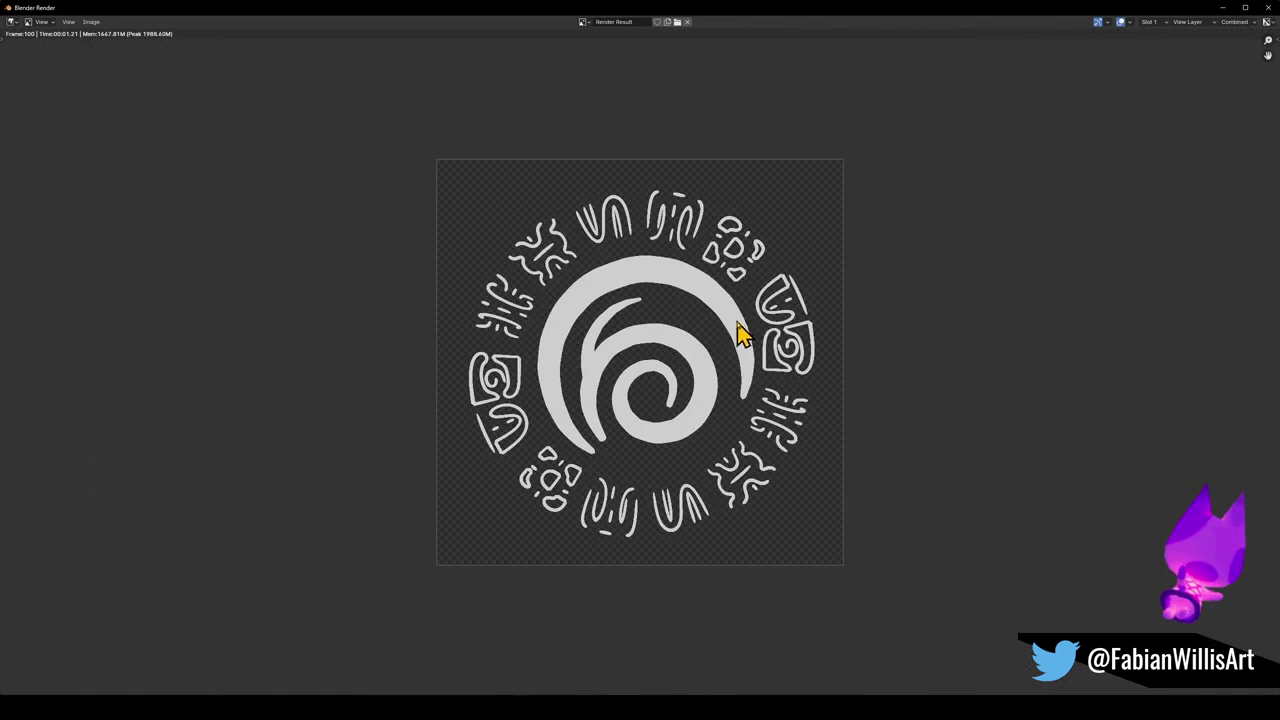
scroll(808, 250, down, 2)
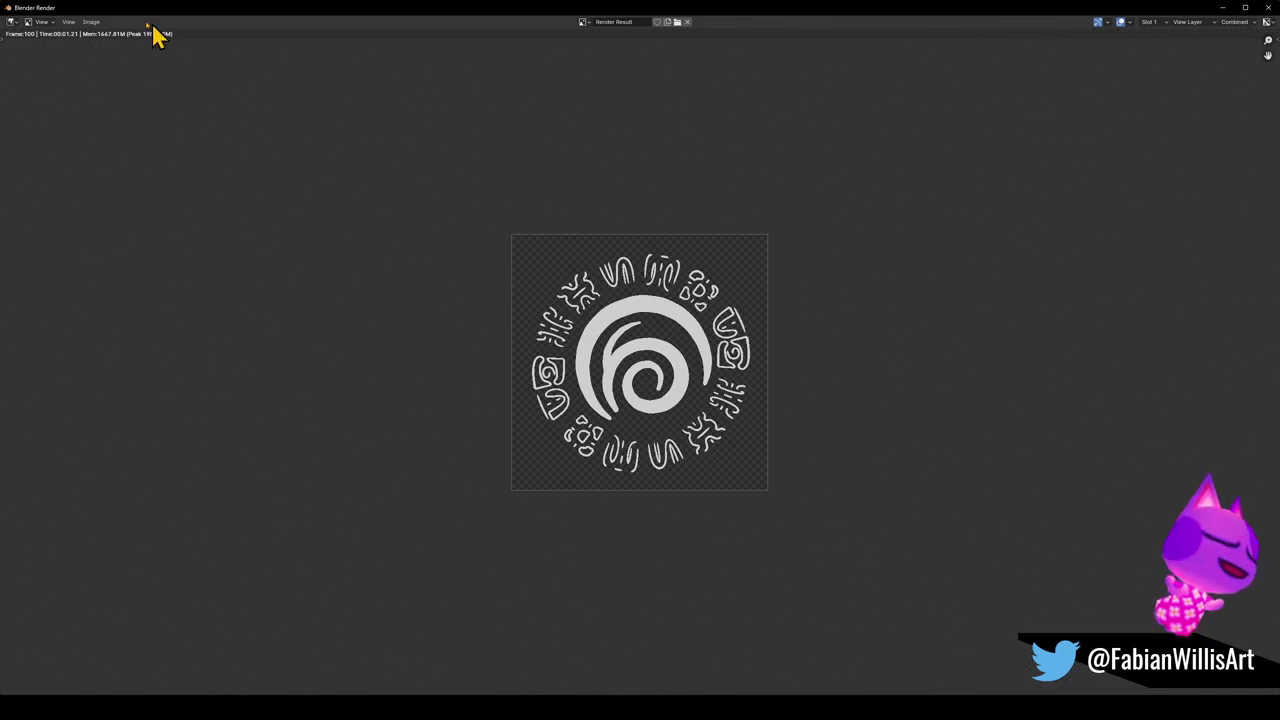
click(91, 21)
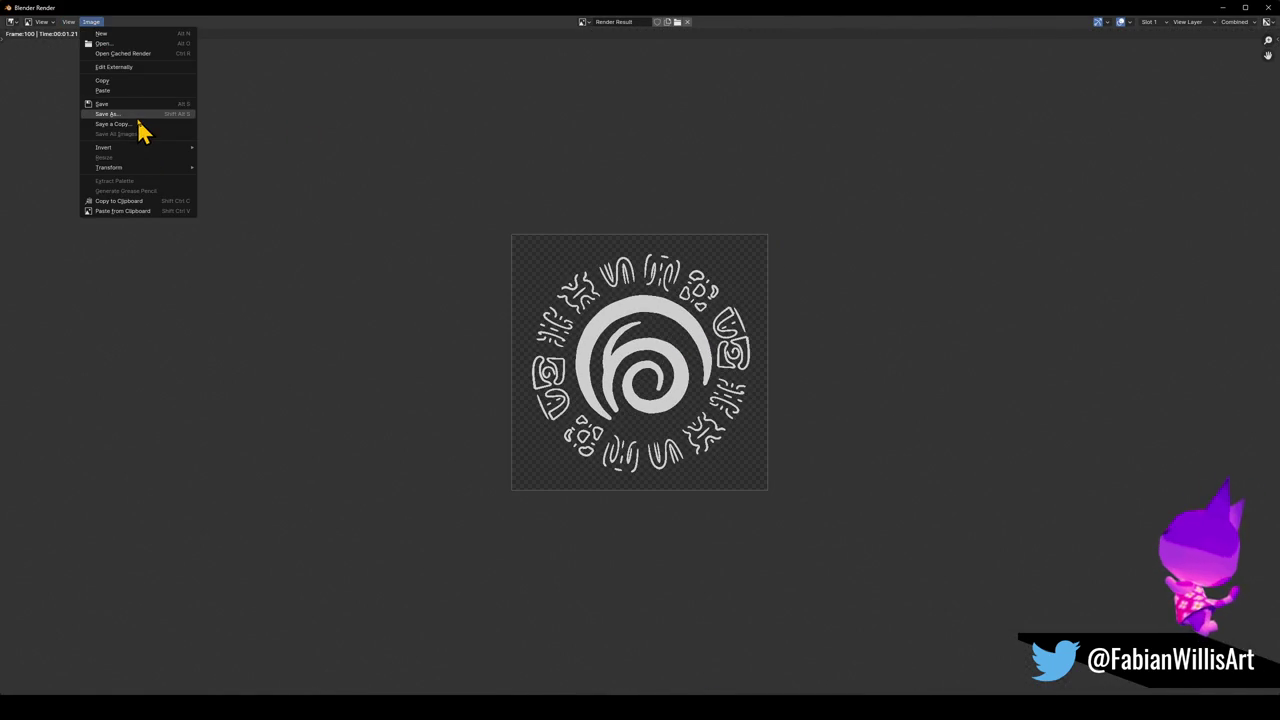
click(140, 118)
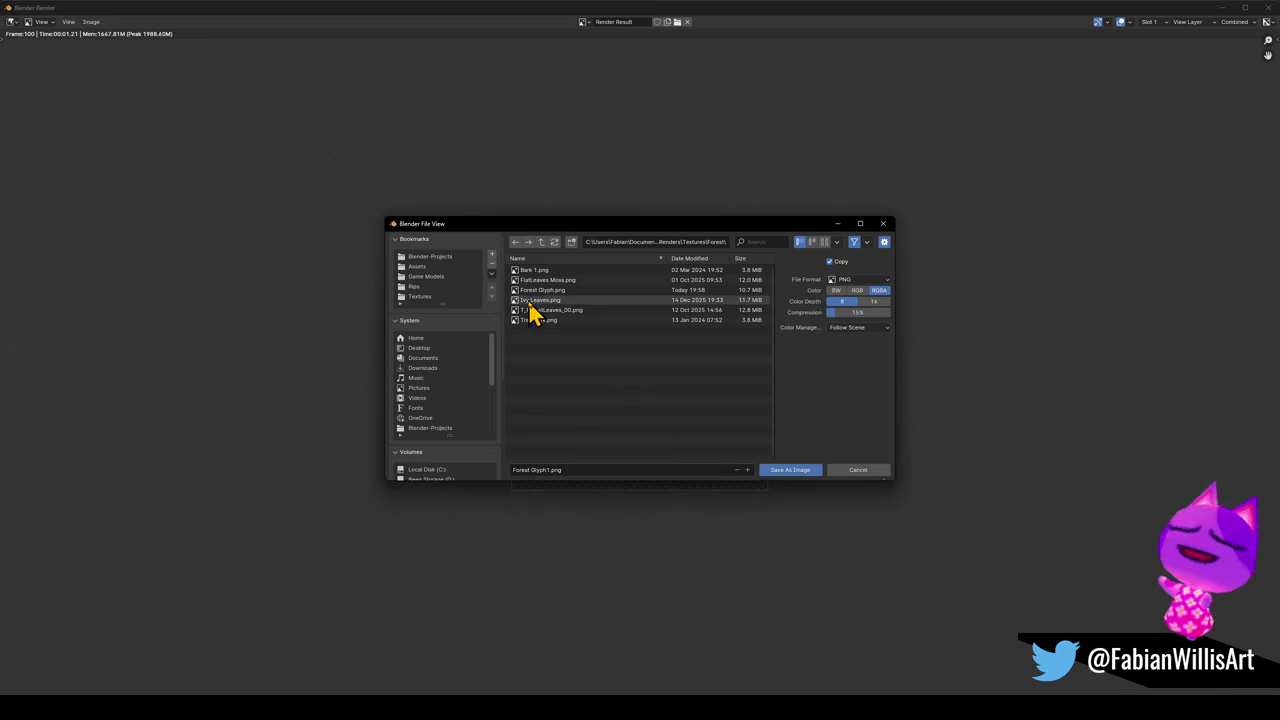
click(786, 469)
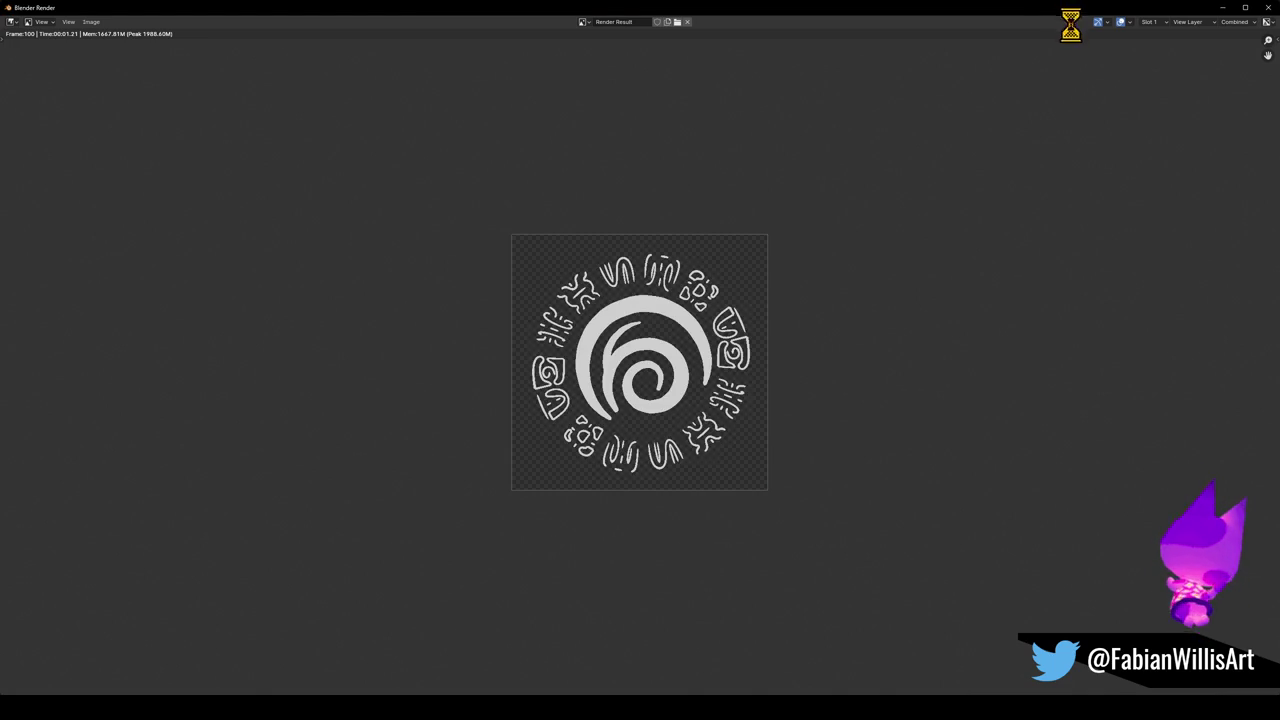
click(1268, 7)
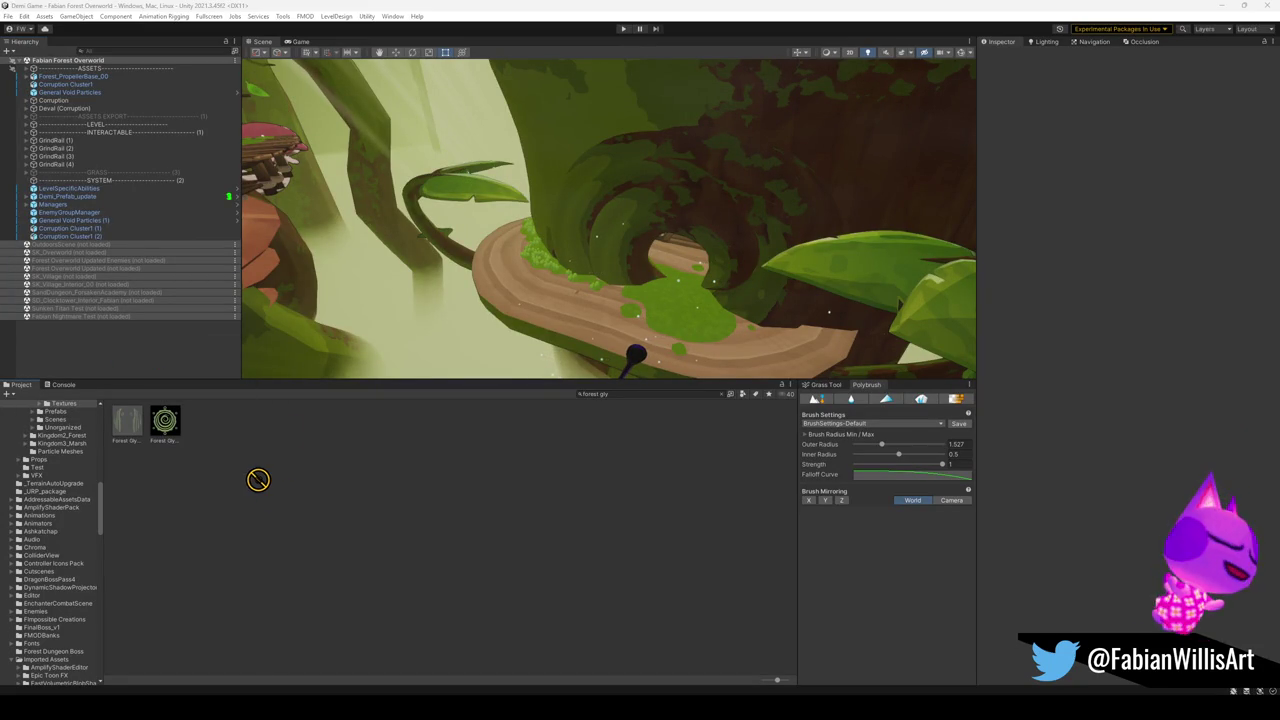
Import the Forest Glyph render into the Textures folder and select the Updraft Decal object.
click(165, 420)
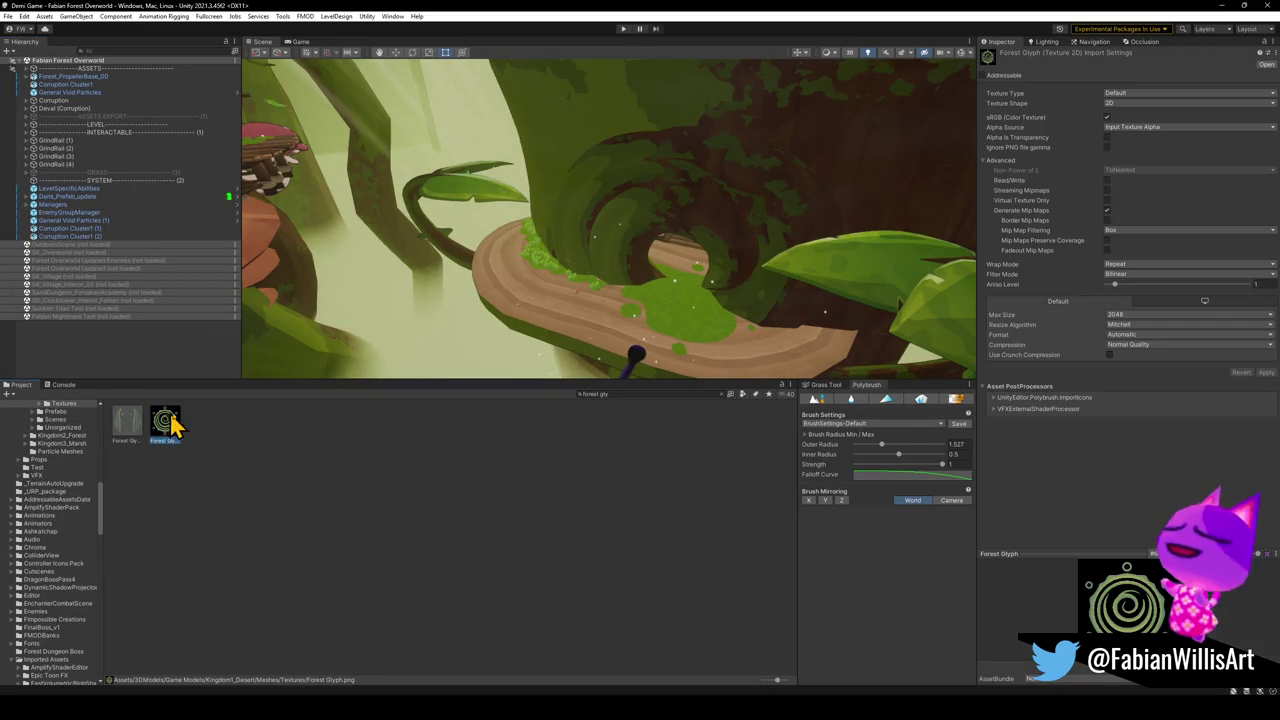
click(723, 394)
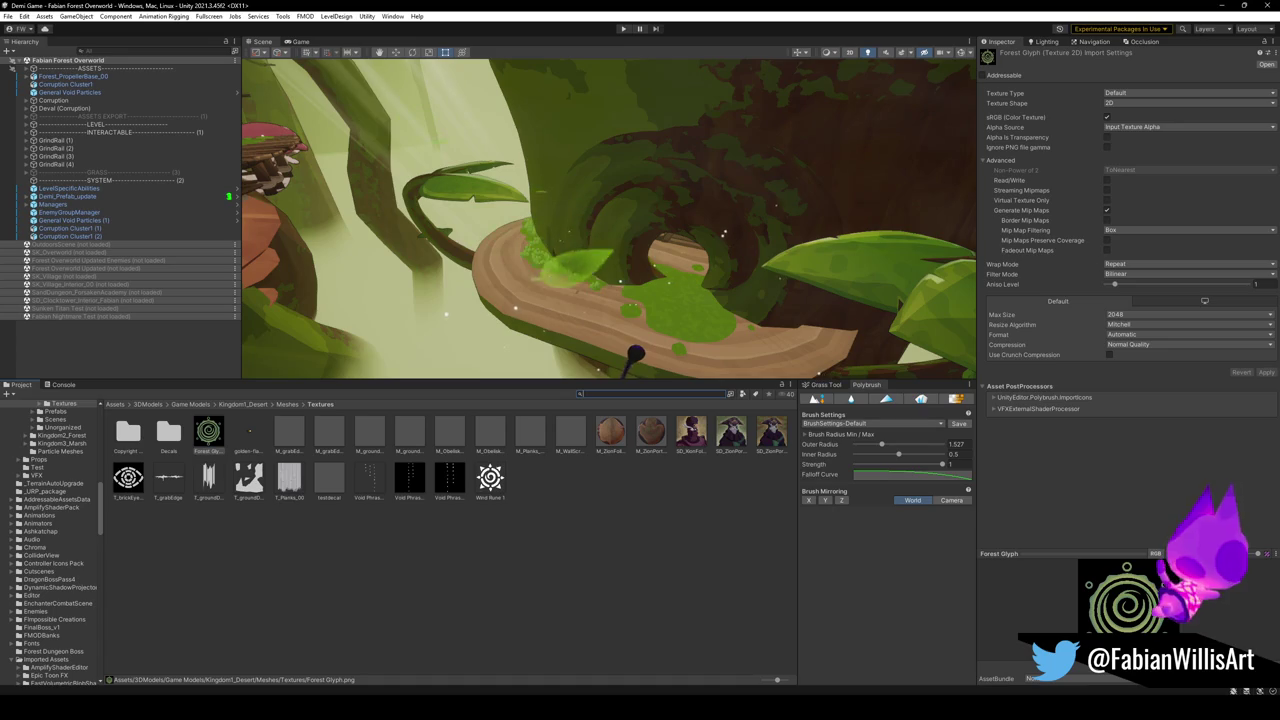
mouse_move(554, 488)
mouse_down()
mouse_move(506, 477)
mouse_move(520, 503)
mouse_up()
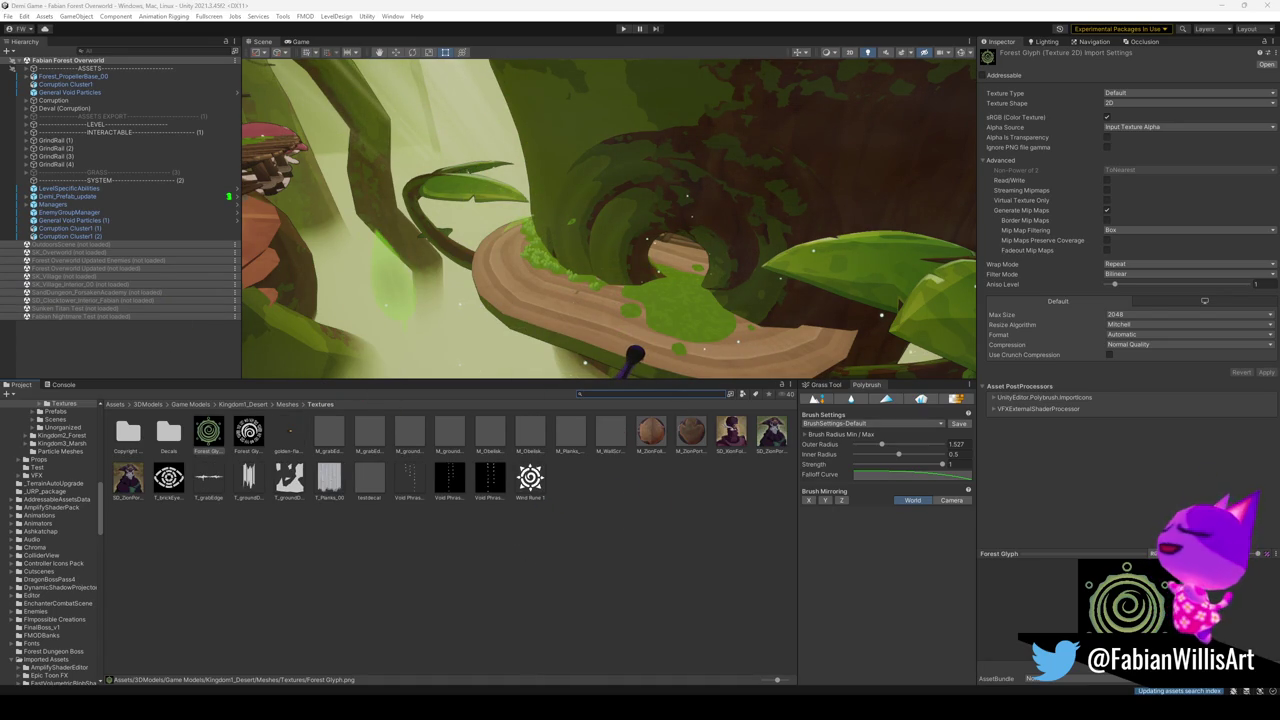
click(281, 568)
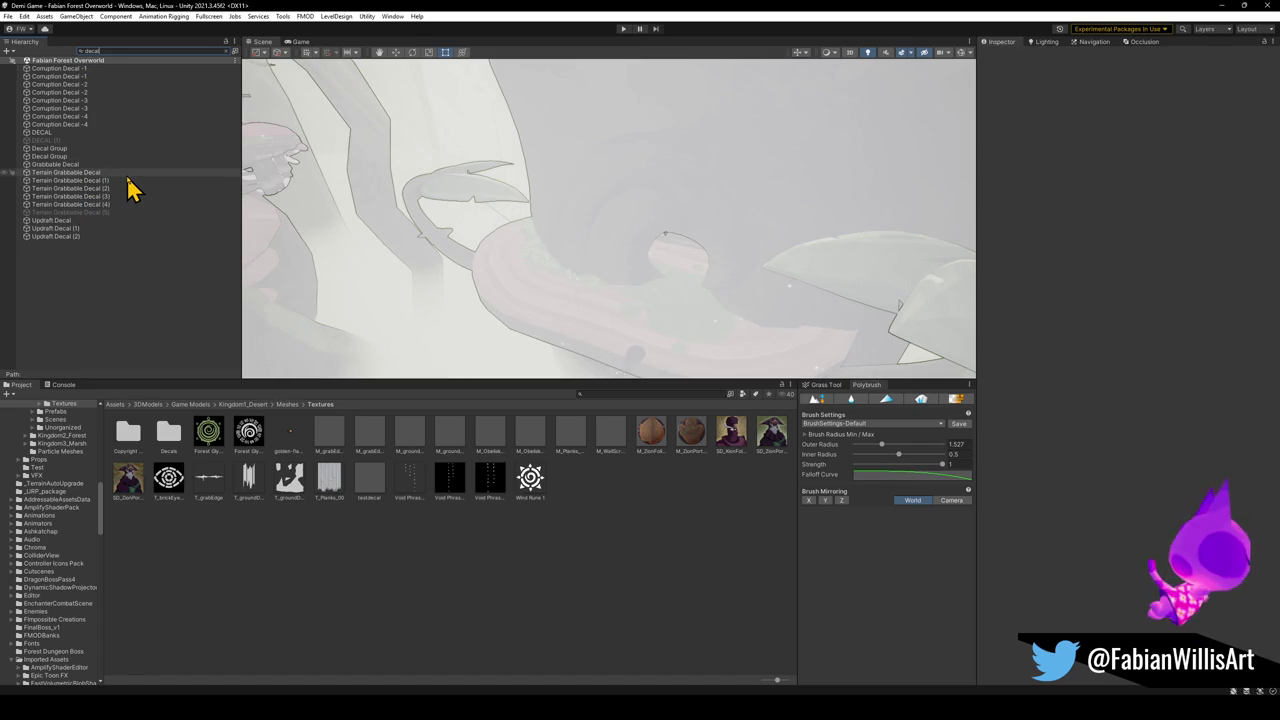
click(73, 221)
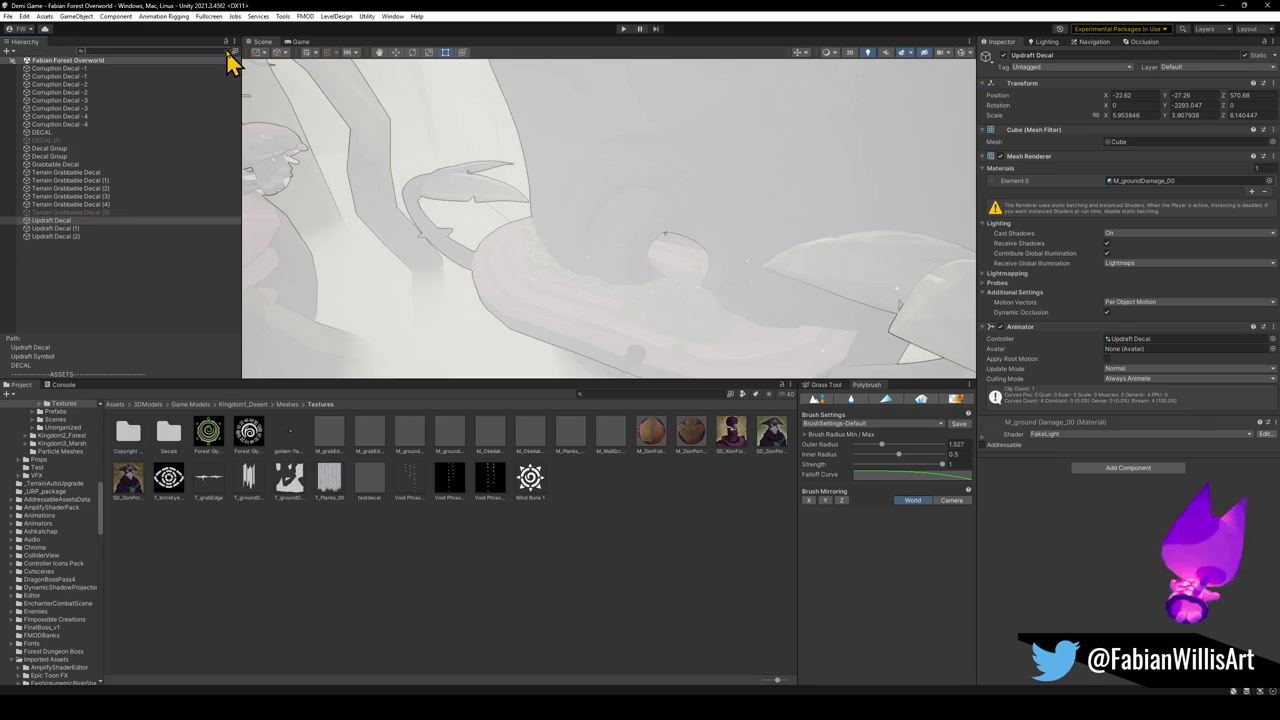
Move the Updraft Decal onto the wooden platform at roughly 44.81, 105.29, 92.87.
click(232, 51)
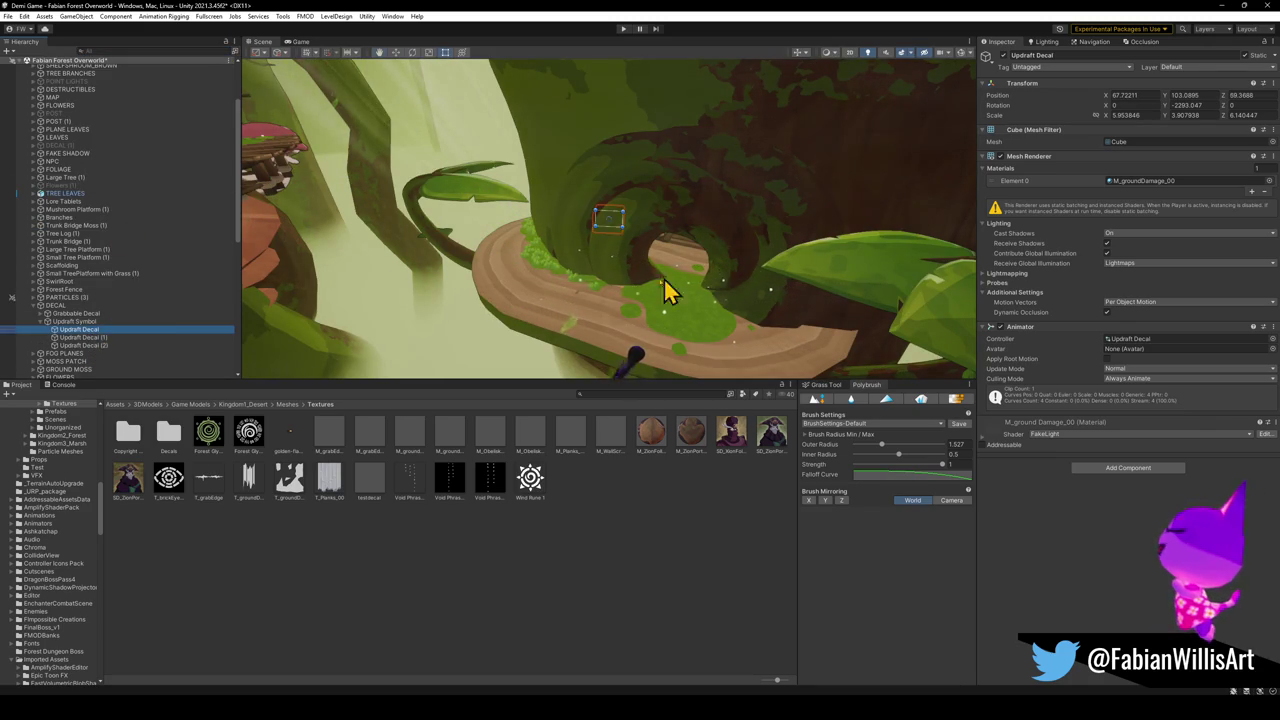
mouse_move(608, 214)
mouse_down()
mouse_move(588, 335)
mouse_move(608, 320)
mouse_up()
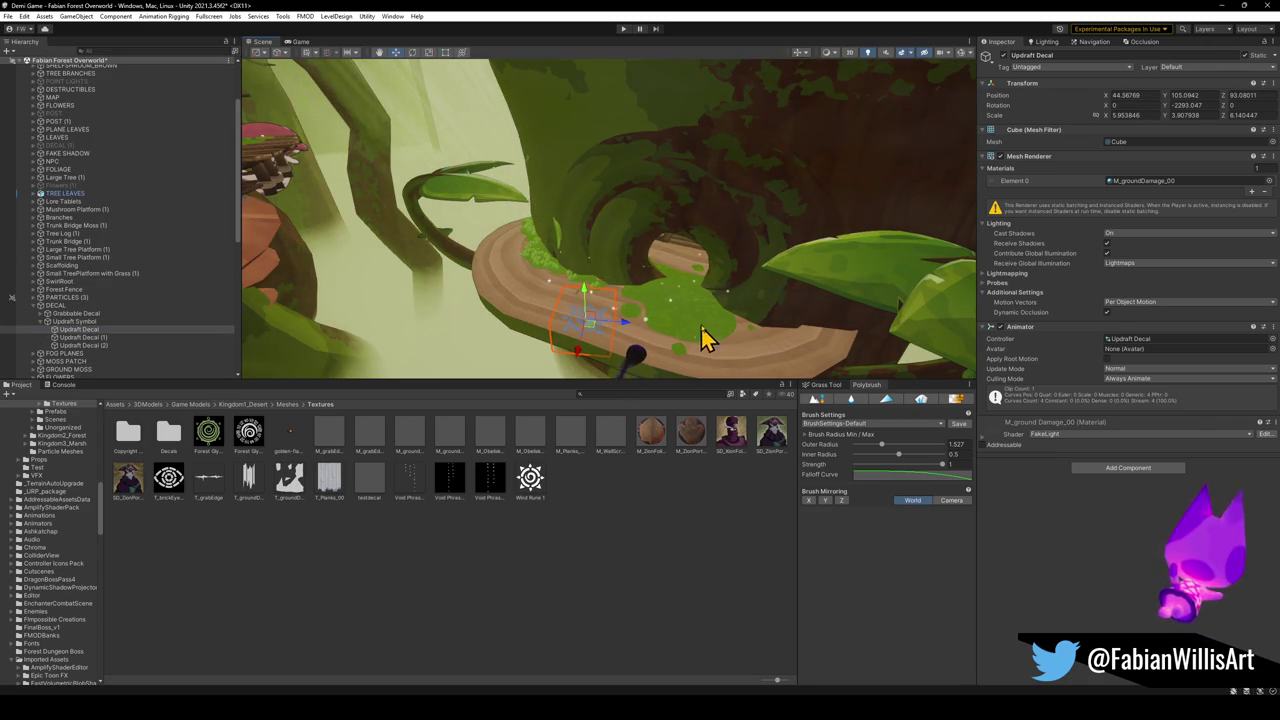
mouse_move(714, 303)
mouse_down()
mouse_move(355, 232)
mouse_move(628, 280)
mouse_move(586, 249)
mouse_move(663, 291)
mouse_move(778, 286)
mouse_move(463, 257)
mouse_move(600, 180)
mouse_move(659, 244)
mouse_move(743, 246)
mouse_move(683, 251)
mouse_move(766, 220)
mouse_move(389, 231)
mouse_move(563, 291)
mouse_move(517, 257)
mouse_move(683, 221)
mouse_move(629, 214)
mouse_move(745, 240)
mouse_move(640, 240)
mouse_move(689, 249)
mouse_move(614, 303)
mouse_move(480, 269)
mouse_move(617, 289)
mouse_up()
key(ctrl+alt+f)
mouse_move(609, 240)
mouse_down()
mouse_move(557, 330)
mouse_move(611, 277)
mouse_move(589, 346)
mouse_move(613, 312)
mouse_up()
mouse_move(594, 243)
mouse_down()
mouse_move(586, 223)
mouse_move(591, 237)
mouse_up()
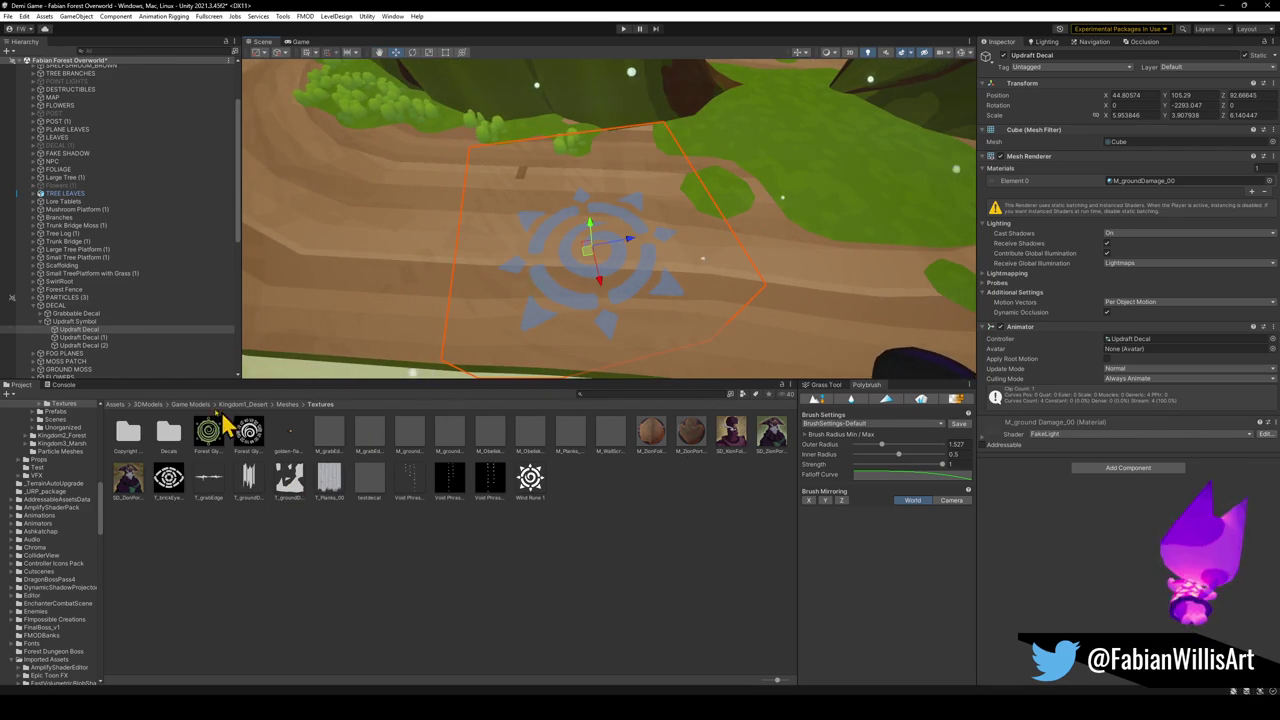
Delete the Updraft Decal (1) and Updraft Decal (2) copies.
click(96, 346)
ctrl+click(97, 338)
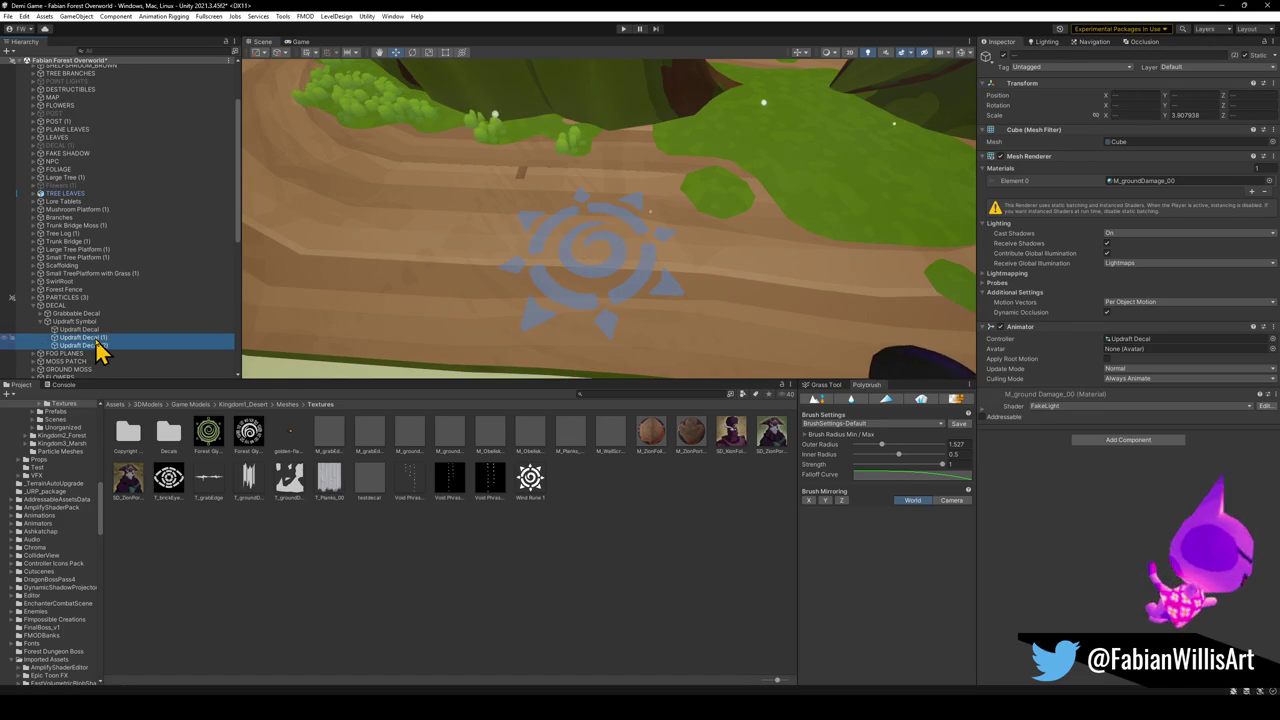
key(Delete)
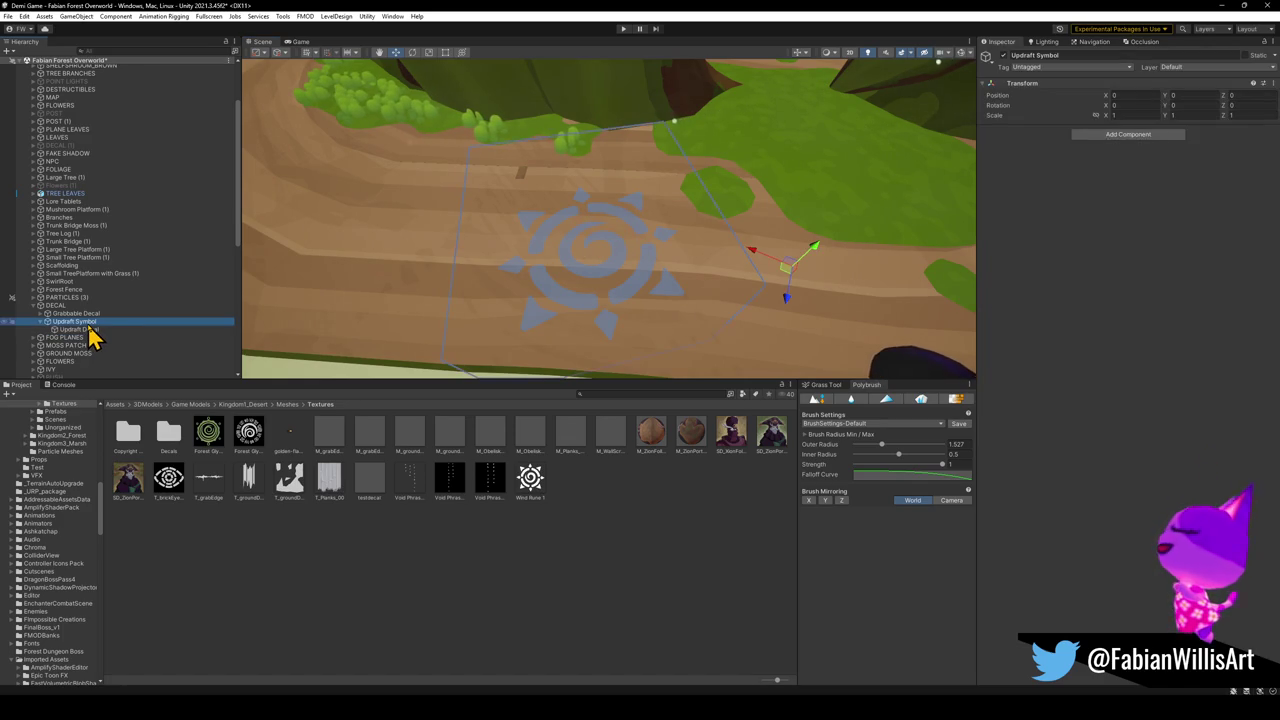
Rename the Updraft Symbol group to Forest Glyph Decal and select the Updraft Decal inside it.
key(F2)
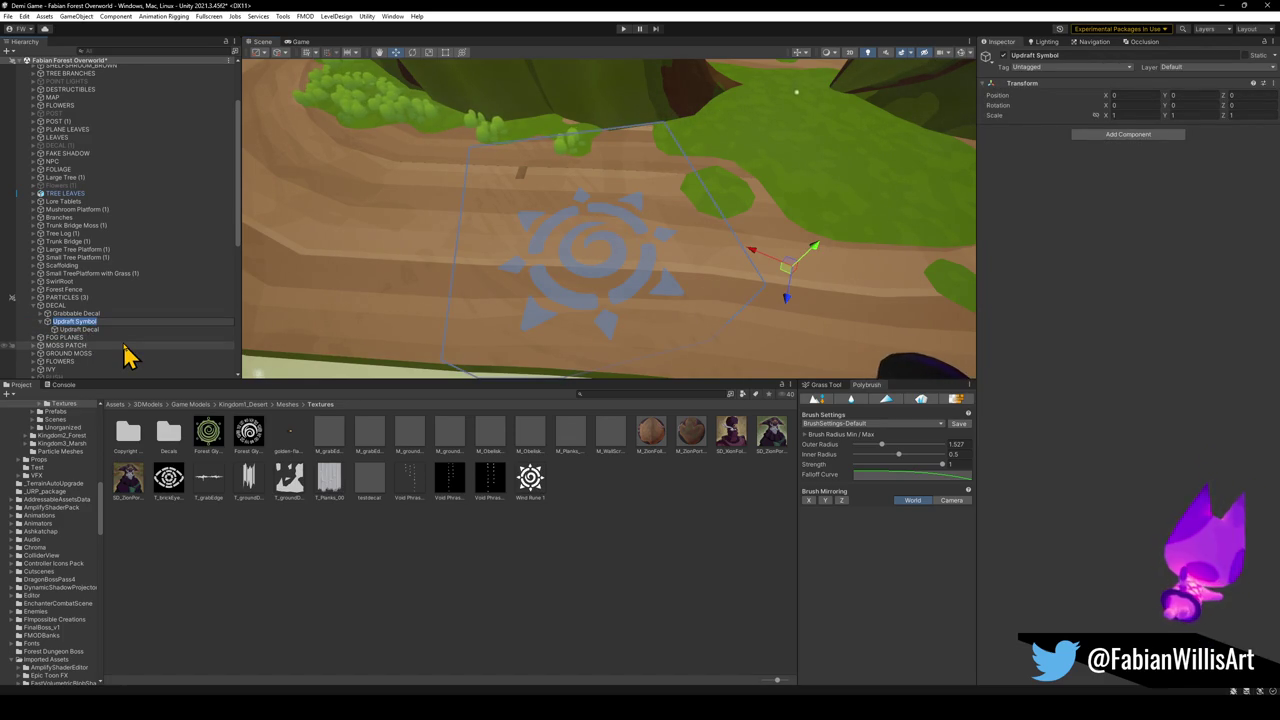
text(ForestGlyph Decal)
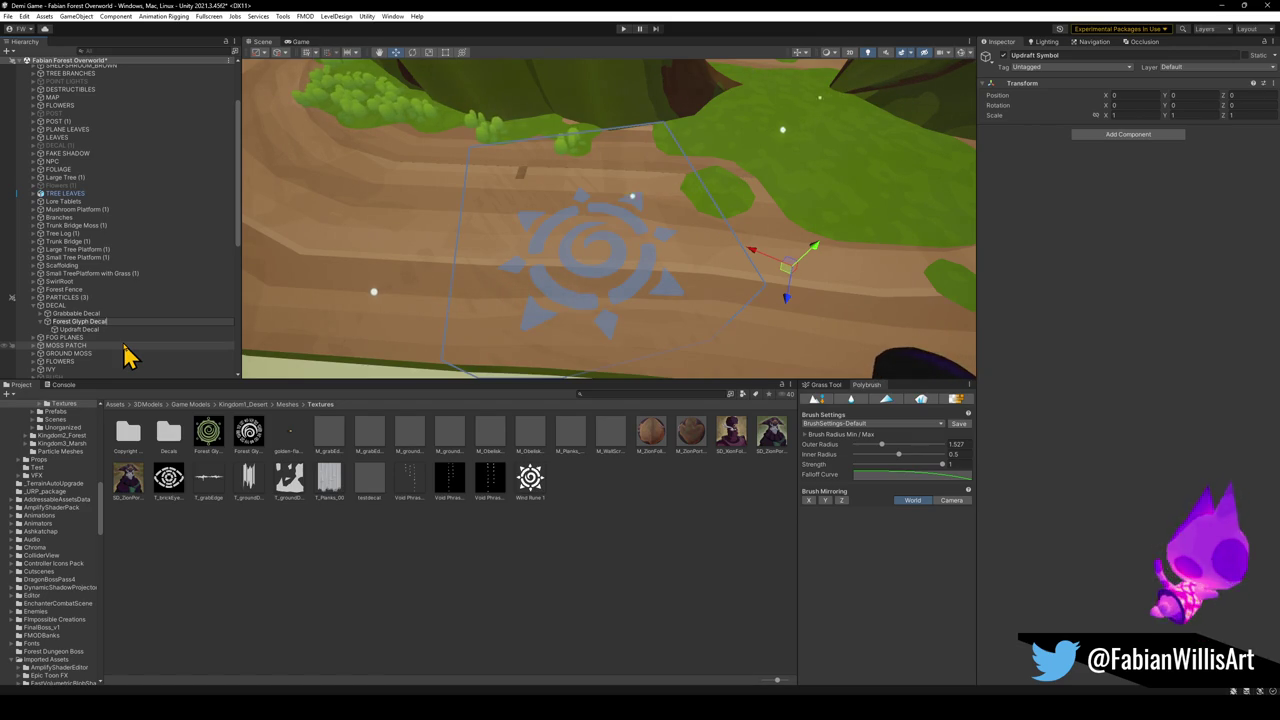
key(Return)
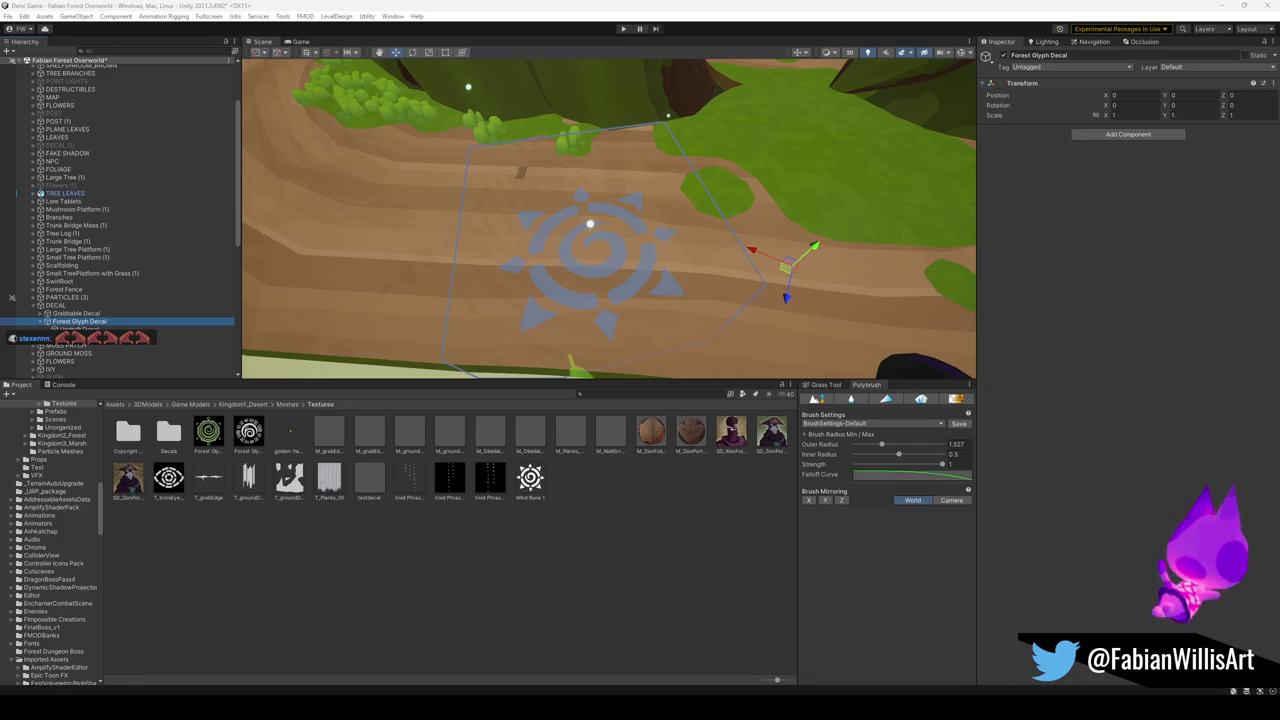
drag(647, 245, 652, 192)
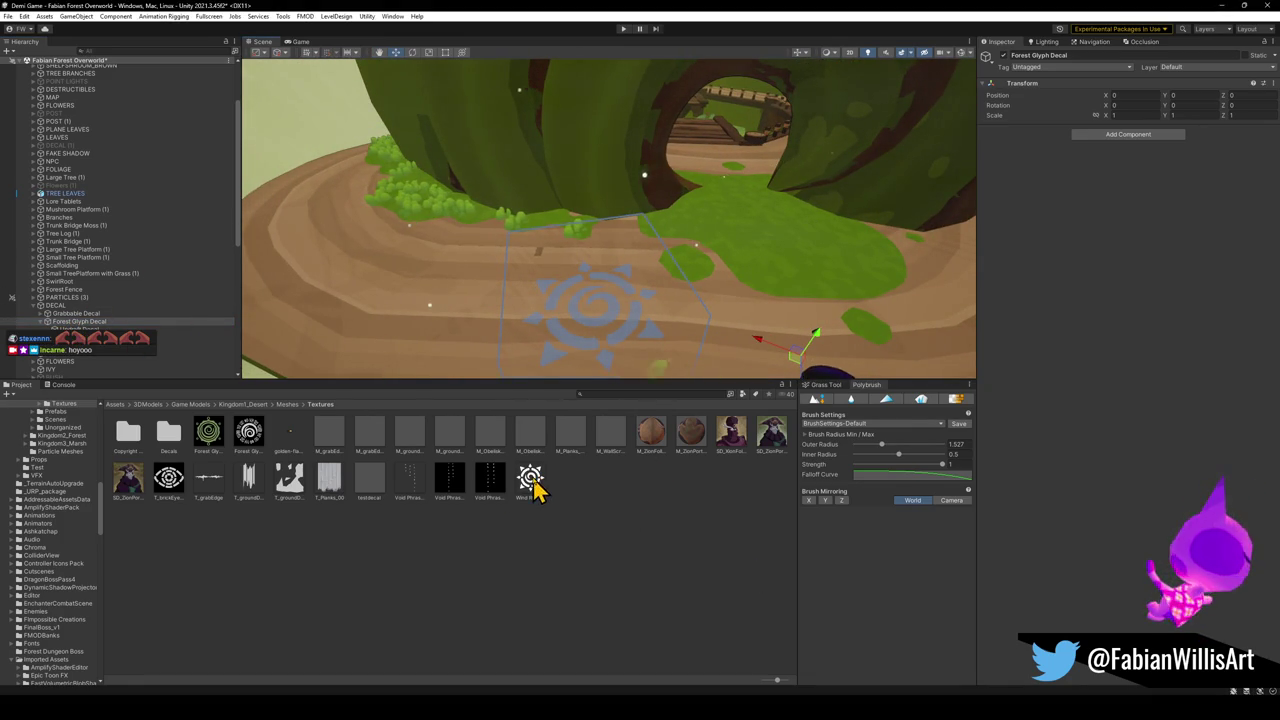
scroll(137, 314, down, 2)
click(100, 300)
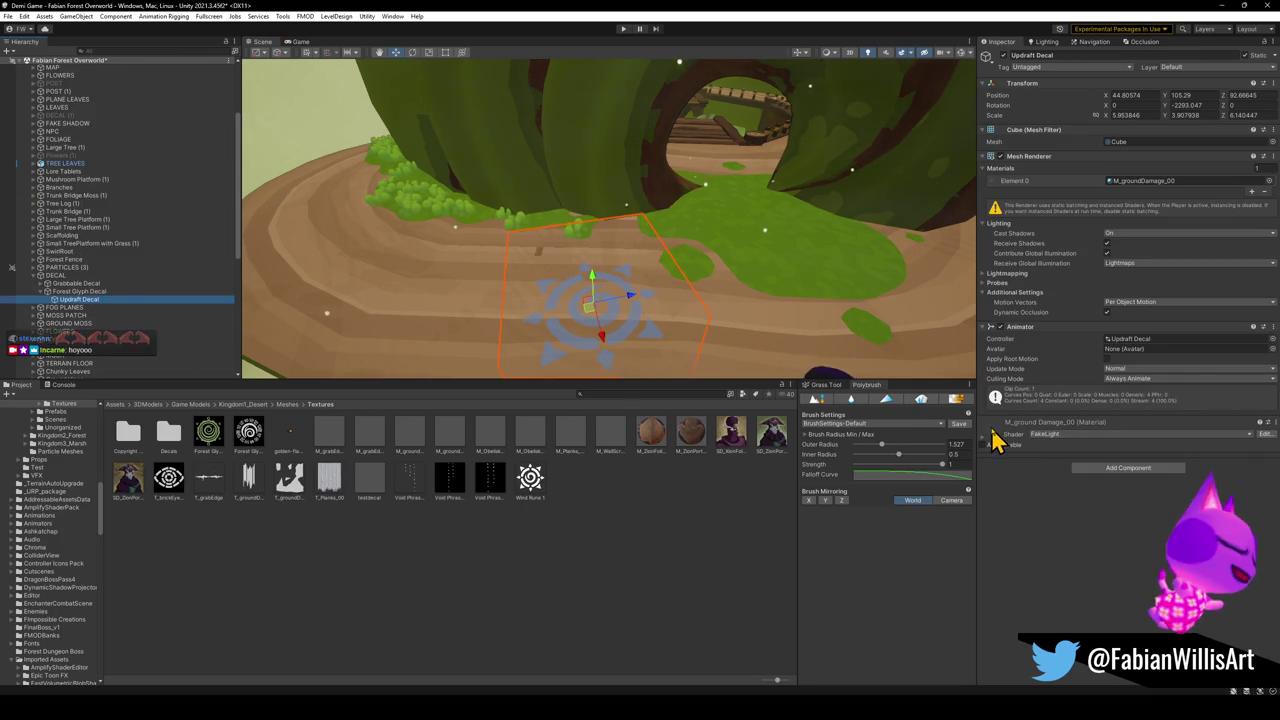
Locate the decal's duplicated material and rename it M_ForestGlyphDecal.
right_click(991, 434)
click(1029, 466)
click(413, 448)
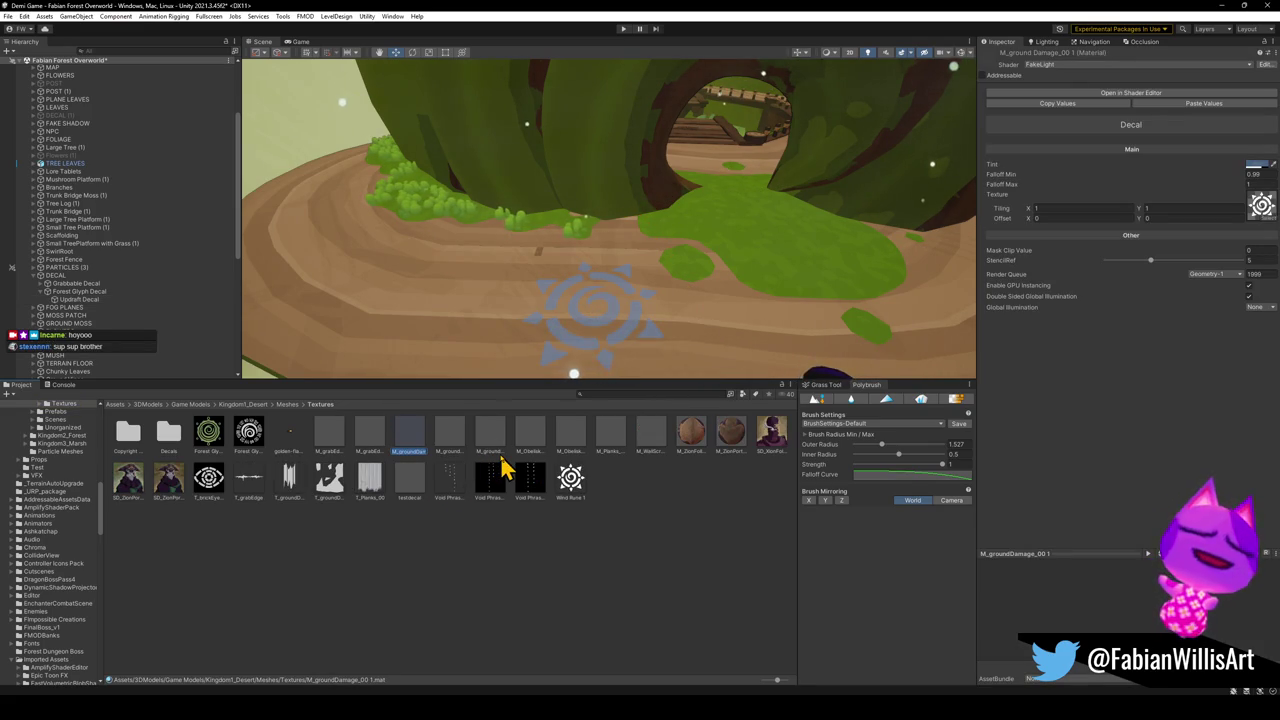
key(F2)
text(M_Fore)
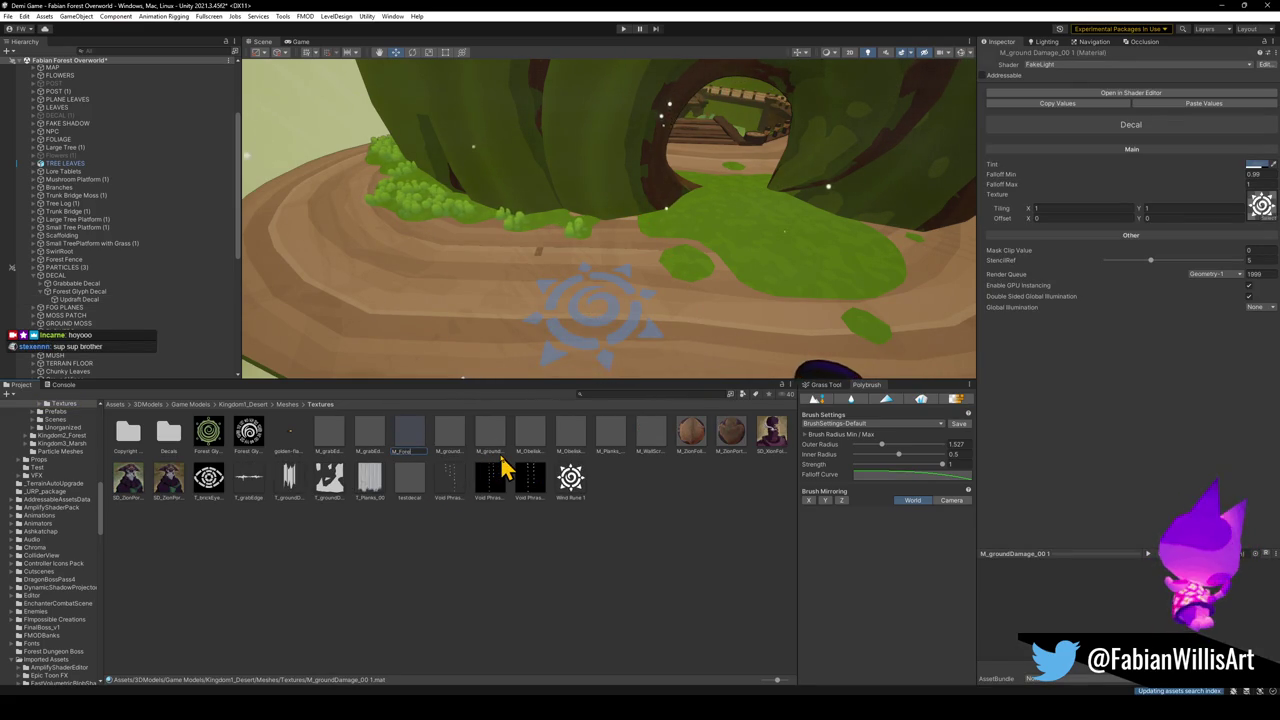
text(GlyphDecal)
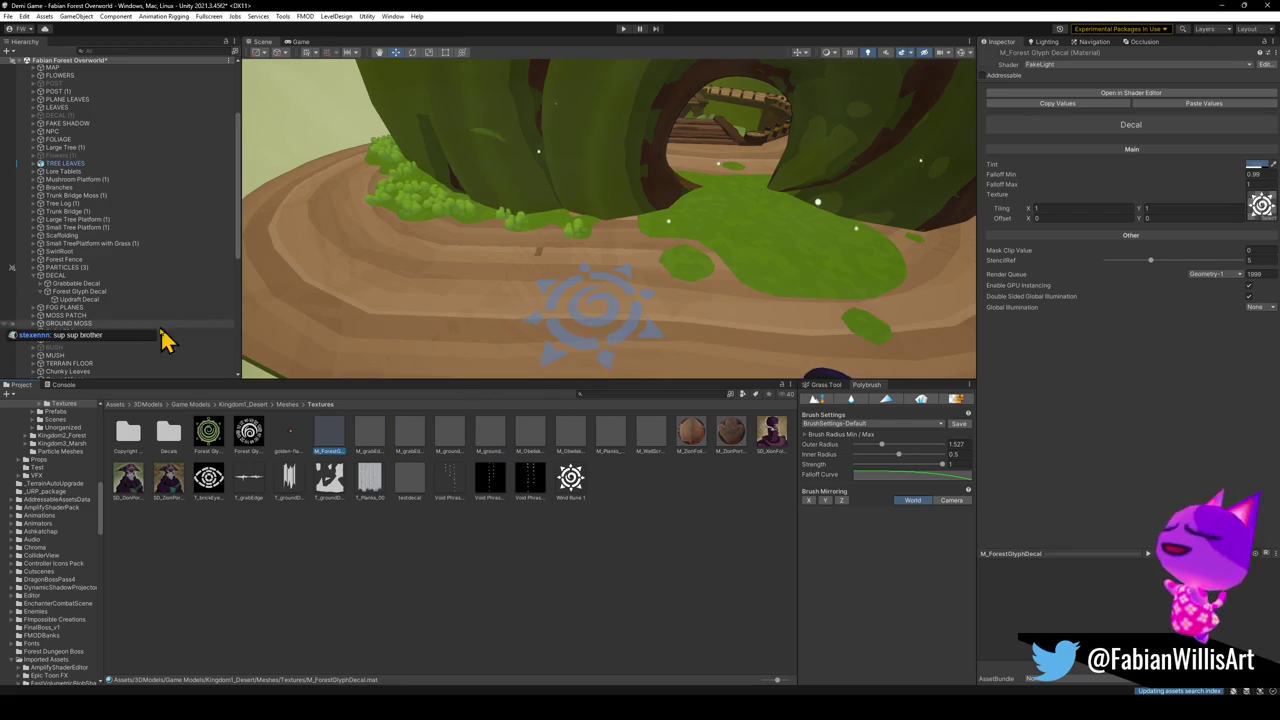
scroll(110, 260, down, 2)
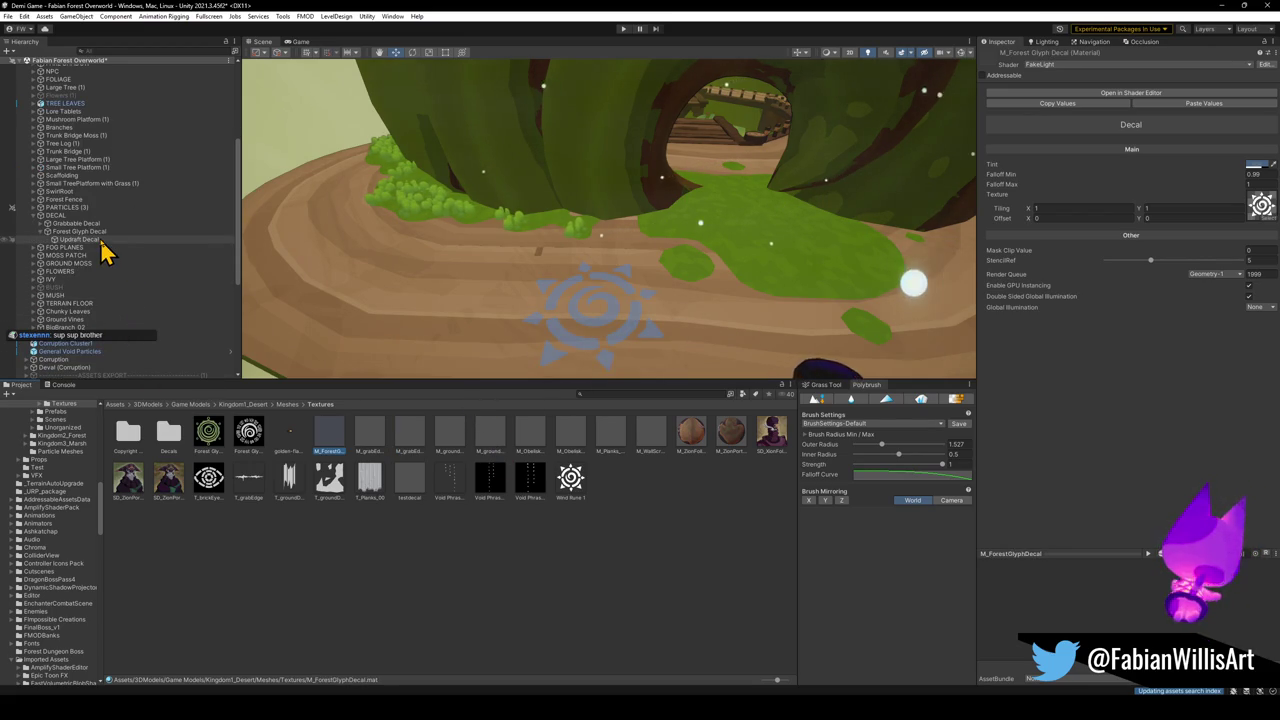
Assign M_ForestGlyphDecal to the Updraft Decal with the ringed glyph texture and reposition it on the path.
click(100, 240)
drag(335, 445, 1140, 180)
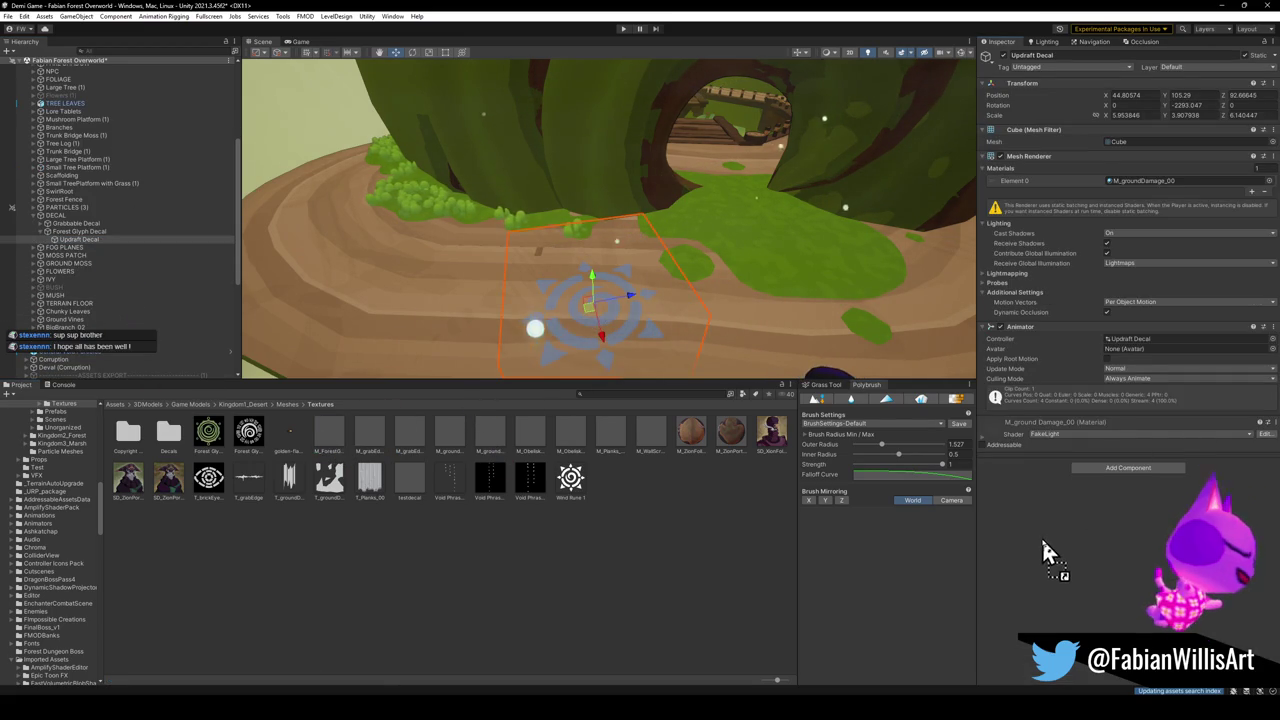
click(984, 439)
mouse_move(220, 448)
mouse_down()
mouse_move(449, 449)
mouse_move(1277, 568)
mouse_move(1258, 585)
mouse_up()
mouse_move(586, 323)
mouse_down()
mouse_move(720, 286)
mouse_move(737, 323)
mouse_move(592, 264)
mouse_move(665, 248)
mouse_up()
mouse_move(578, 243)
mouse_down()
mouse_move(571, 206)
mouse_move(571, 246)
mouse_move(557, 224)
mouse_up()
key(r)
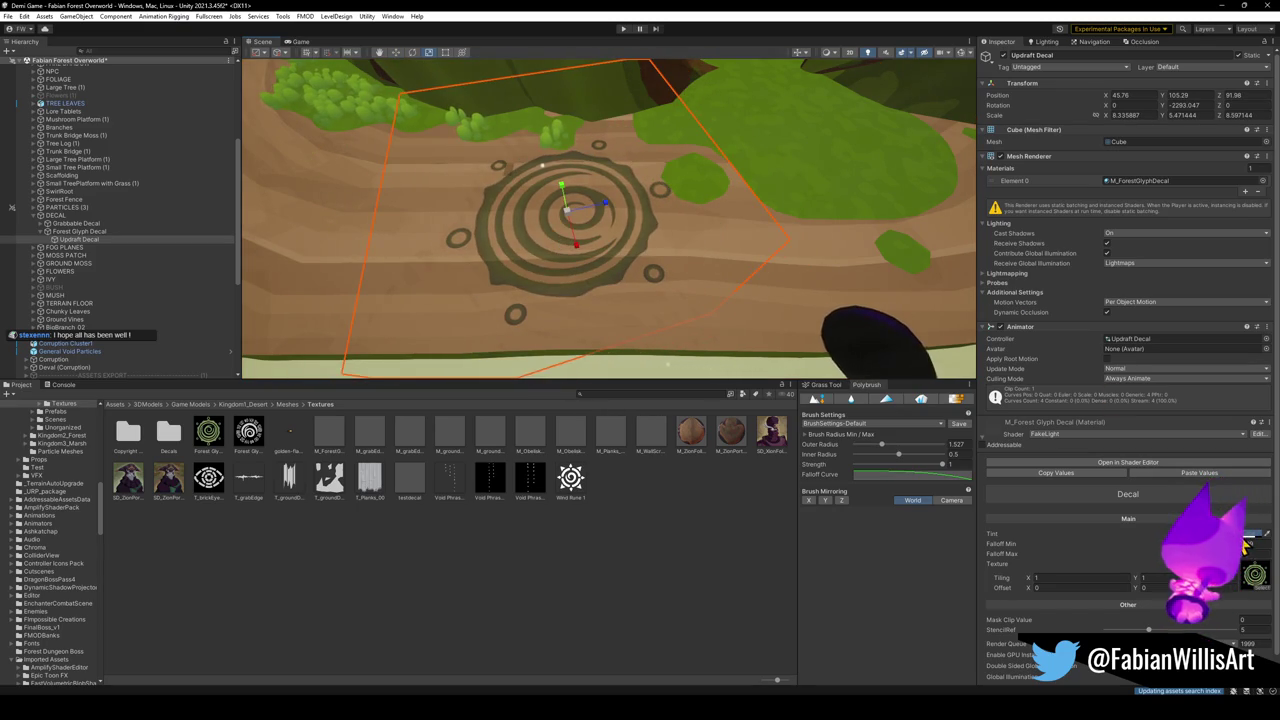
Replace the Updraft Decal's texture with the spiral-with-glyphs image.
click(1253, 537)
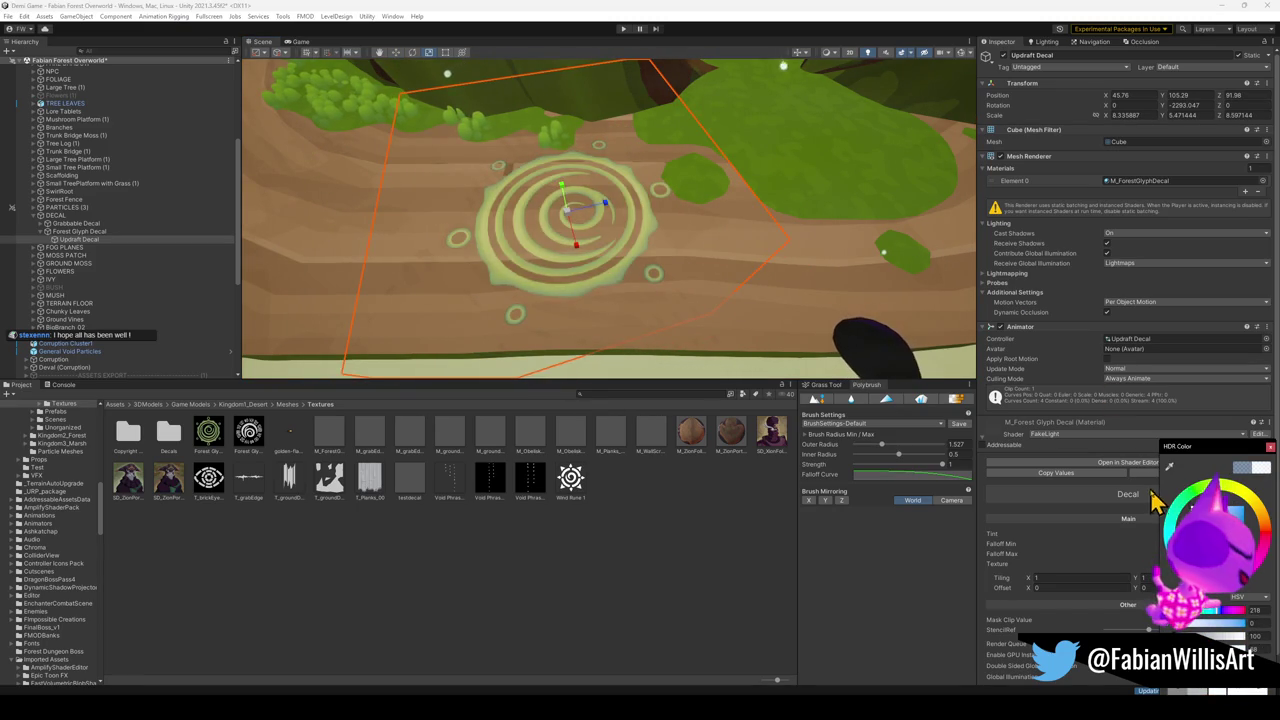
click(597, 520)
key(w)
mouse_move(783, 160)
mouse_down()
mouse_move(797, 189)
mouse_move(811, 187)
mouse_up()
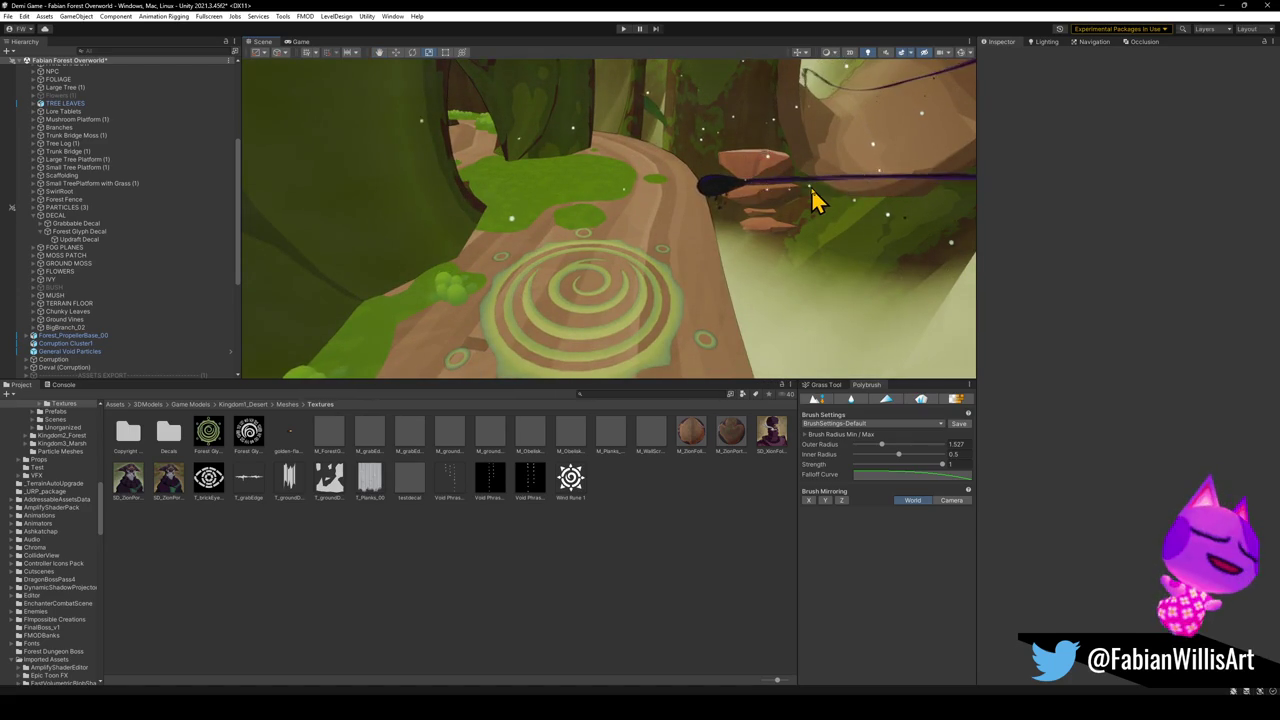
mouse_move(607, 207)
mouse_down()
mouse_move(797, 283)
mouse_move(717, 194)
mouse_move(737, 180)
mouse_move(626, 150)
mouse_up()
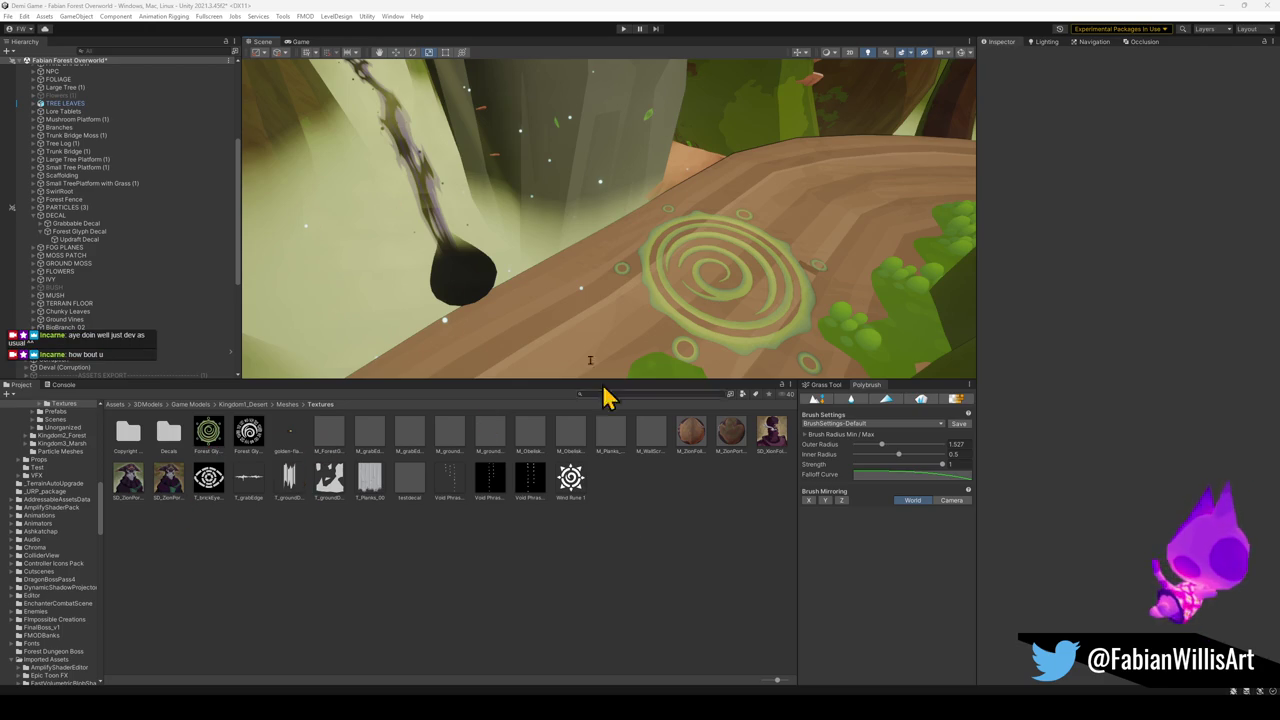
click(551, 263)
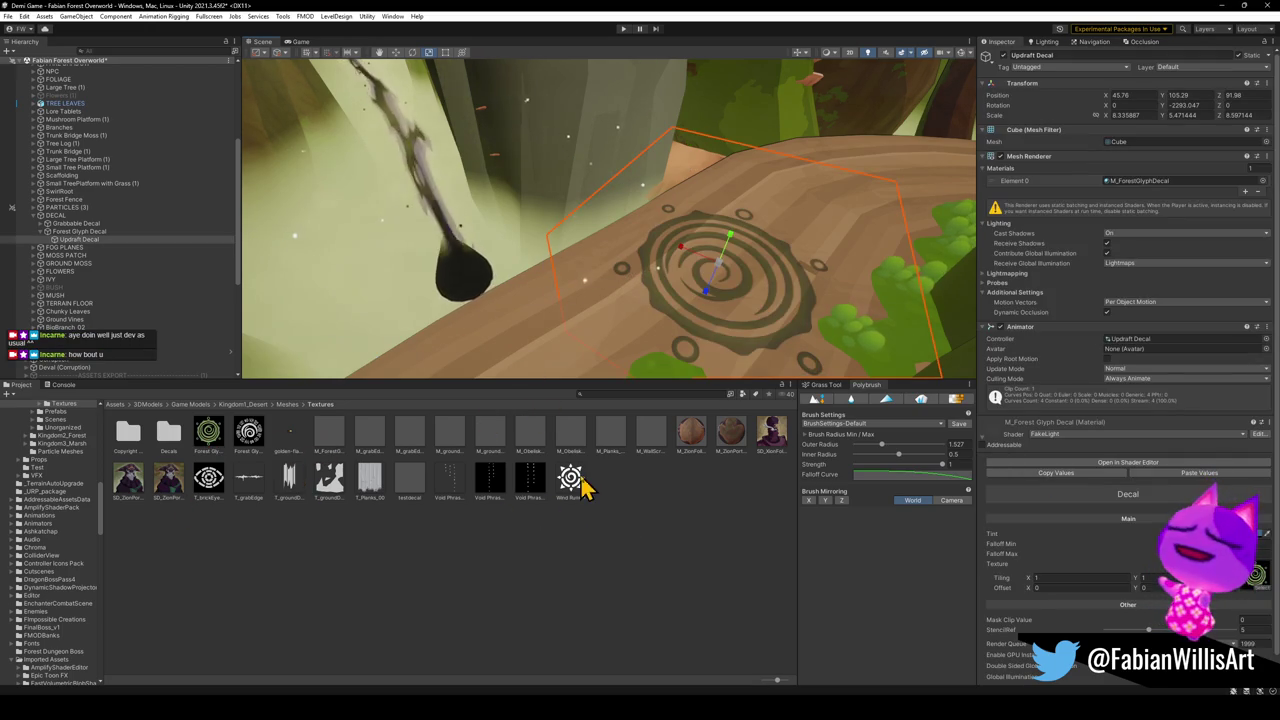
mouse_move(246, 449)
mouse_down()
mouse_move(1071, 531)
mouse_move(1255, 575)
mouse_up()
Set the decal's tint to a dim, low-alpha blue-grey so the spiral is faint.
mouse_move(800, 260)
mouse_down()
mouse_move(766, 217)
mouse_move(731, 229)
mouse_move(777, 231)
mouse_move(639, 221)
mouse_up()
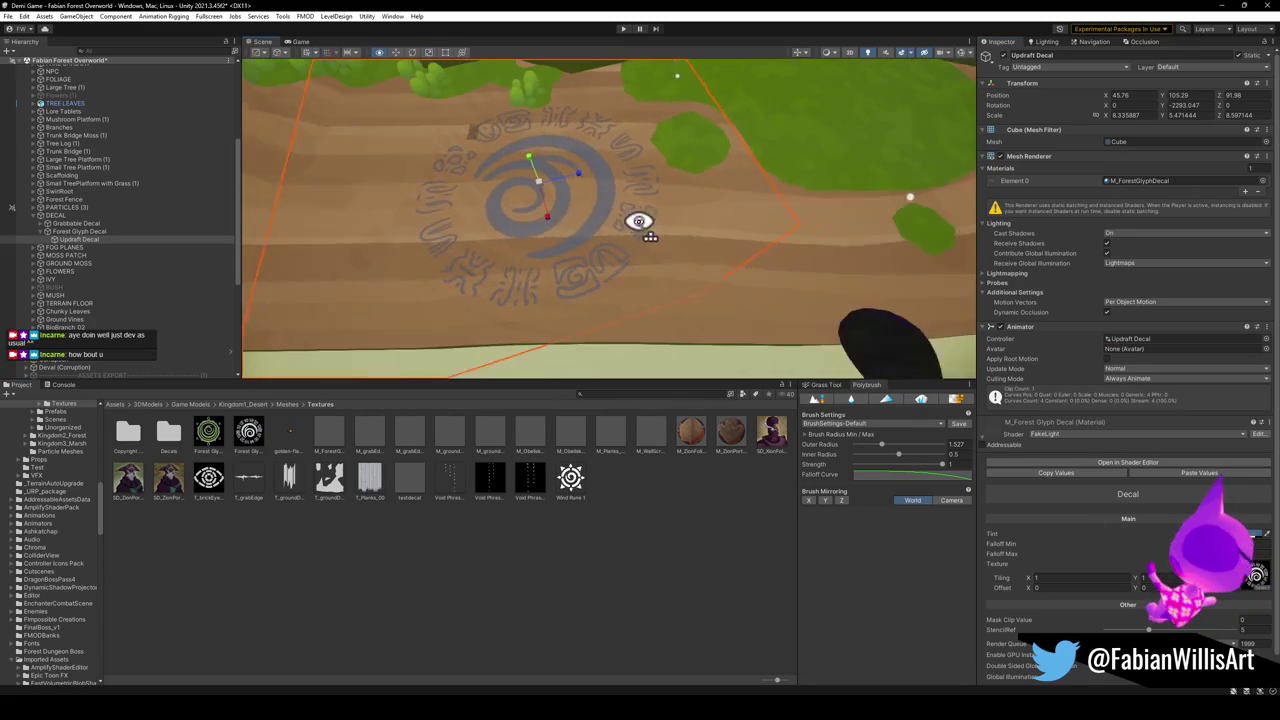
click(1250, 534)
mouse_move(1232, 518)
mouse_down()
mouse_move(1238, 482)
mouse_move(1258, 490)
mouse_up()
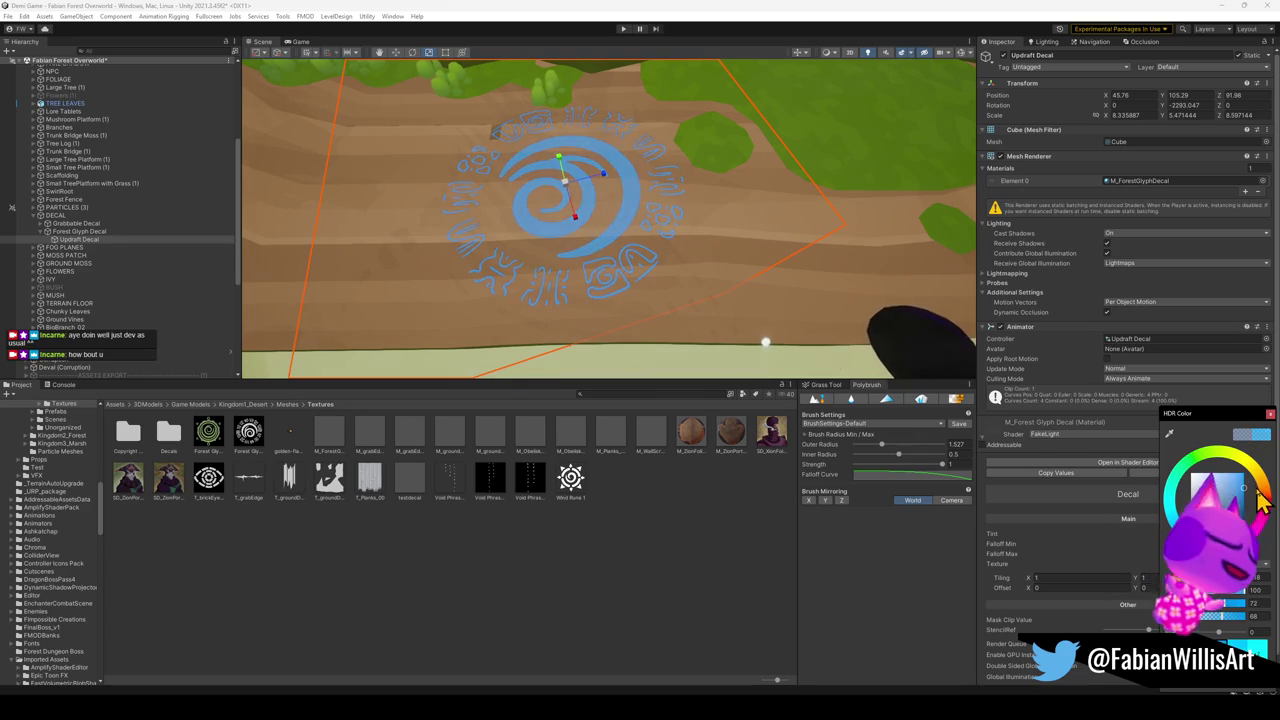
click(640, 537)
mouse_move(600, 200)
mouse_down()
mouse_move(614, 163)
mouse_move(657, 200)
mouse_move(737, 206)
mouse_up()
click(623, 190)
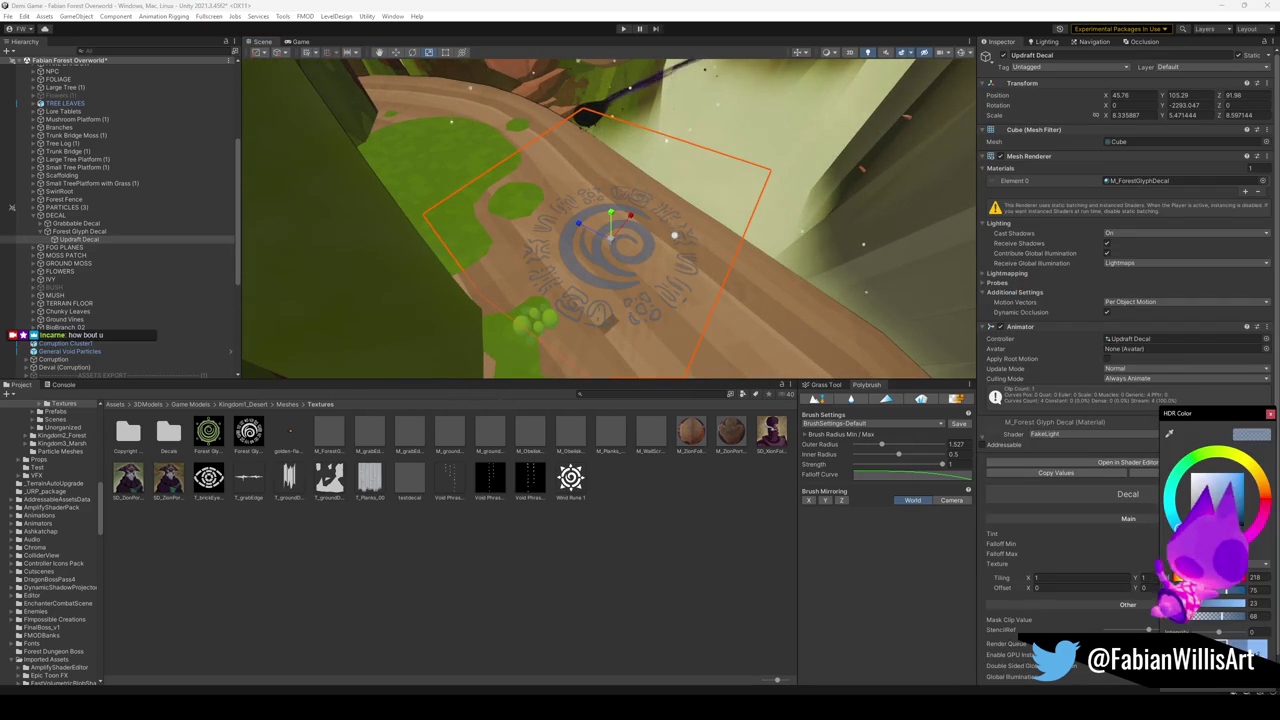
drag(1215, 603, 1210, 603)
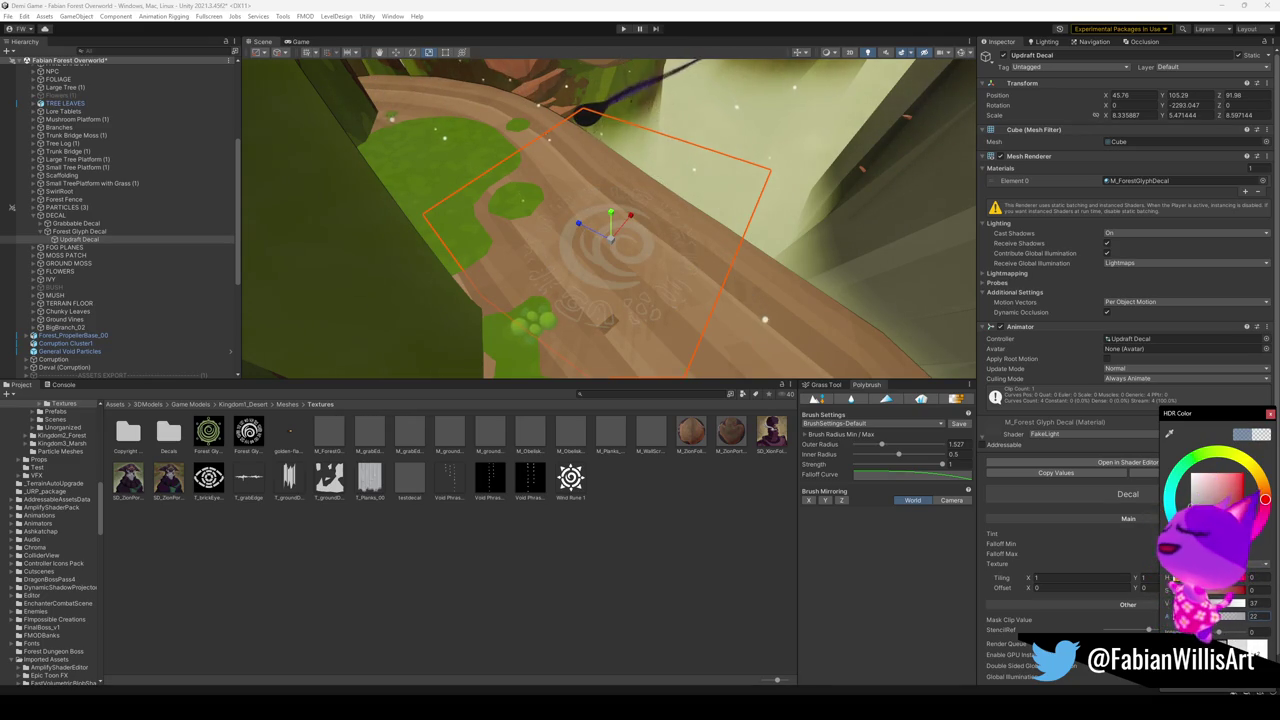
key(Return)
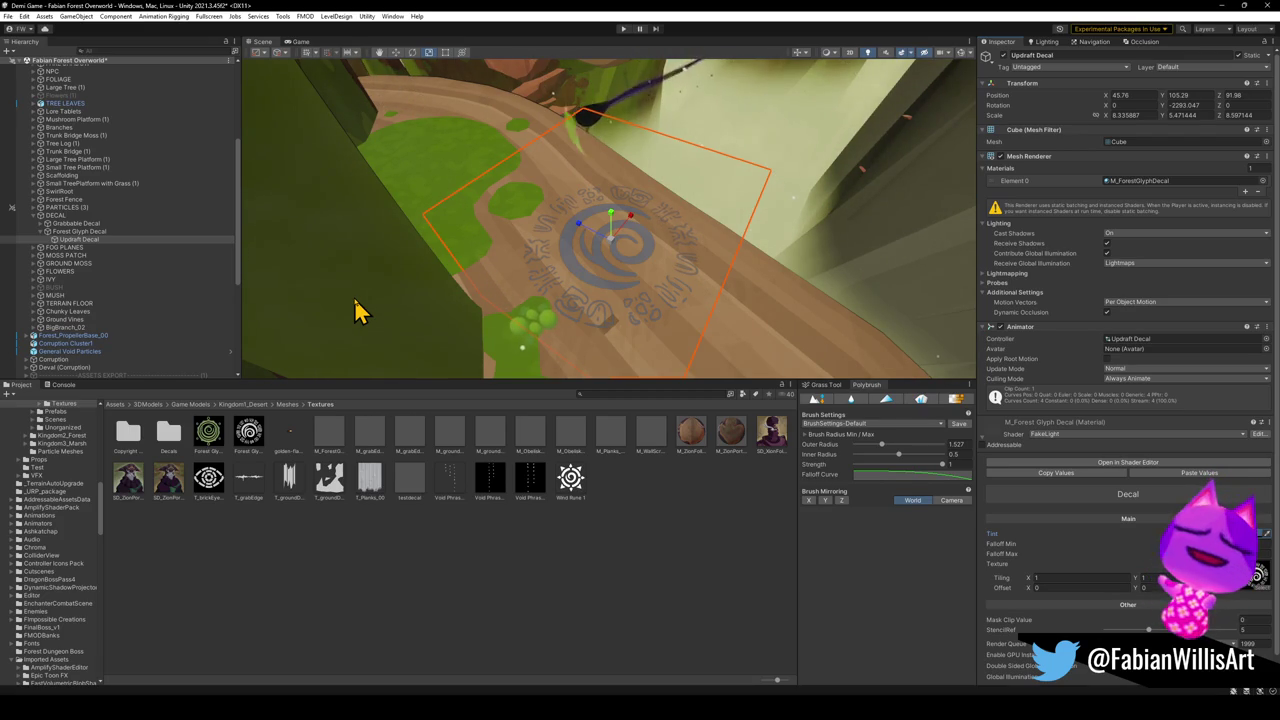
Deactivate Forest Glyph Decal and search the Project panel for 'forest run' prefabs.
click(97, 232)
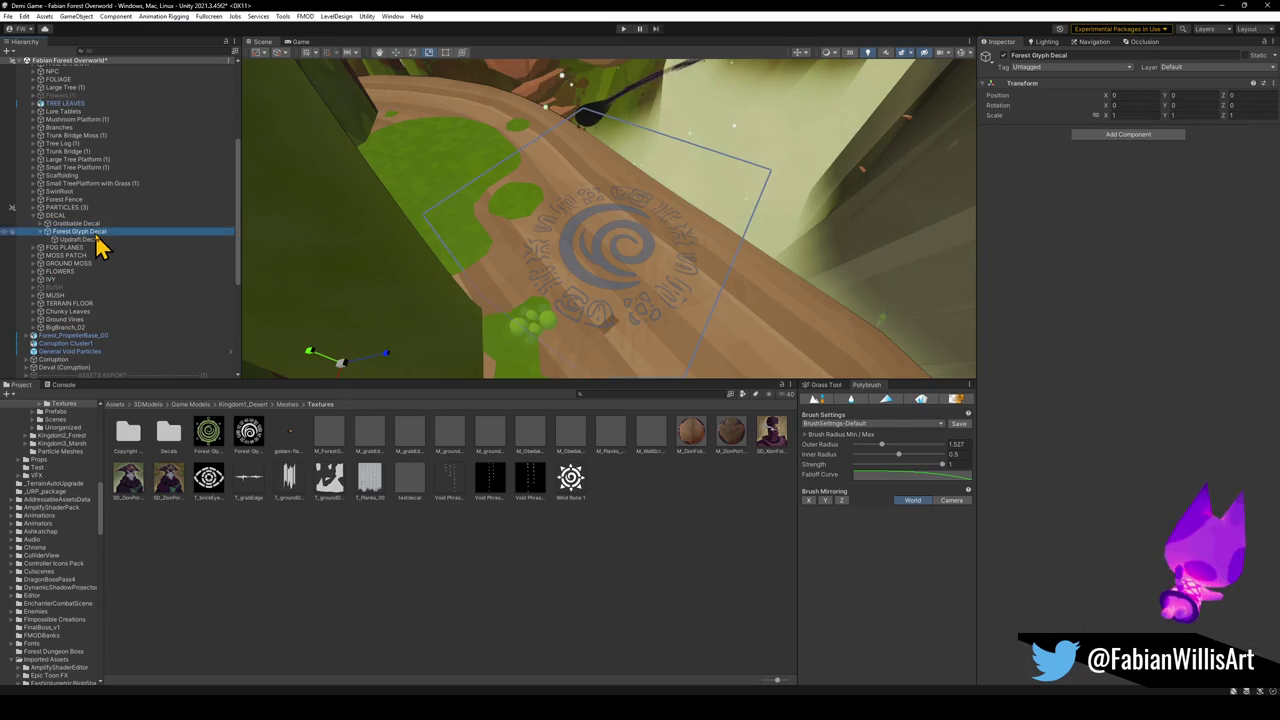
click(1003, 55)
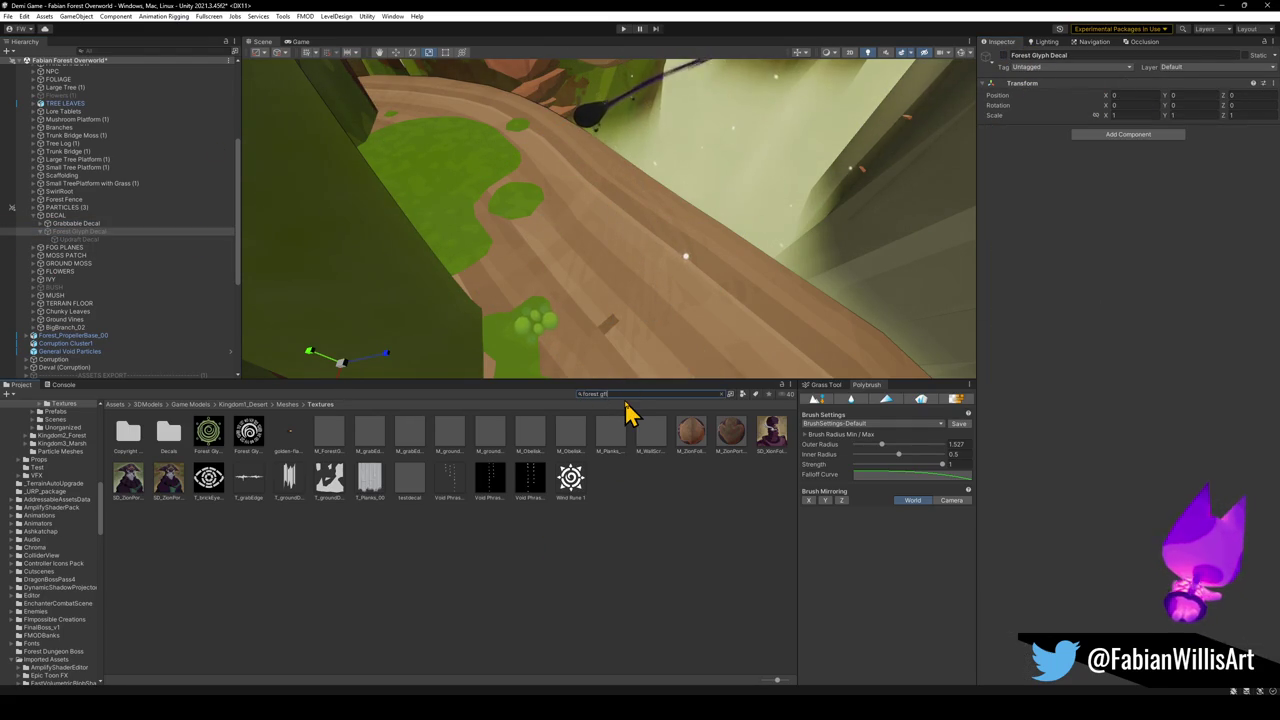
key(BackSpace)
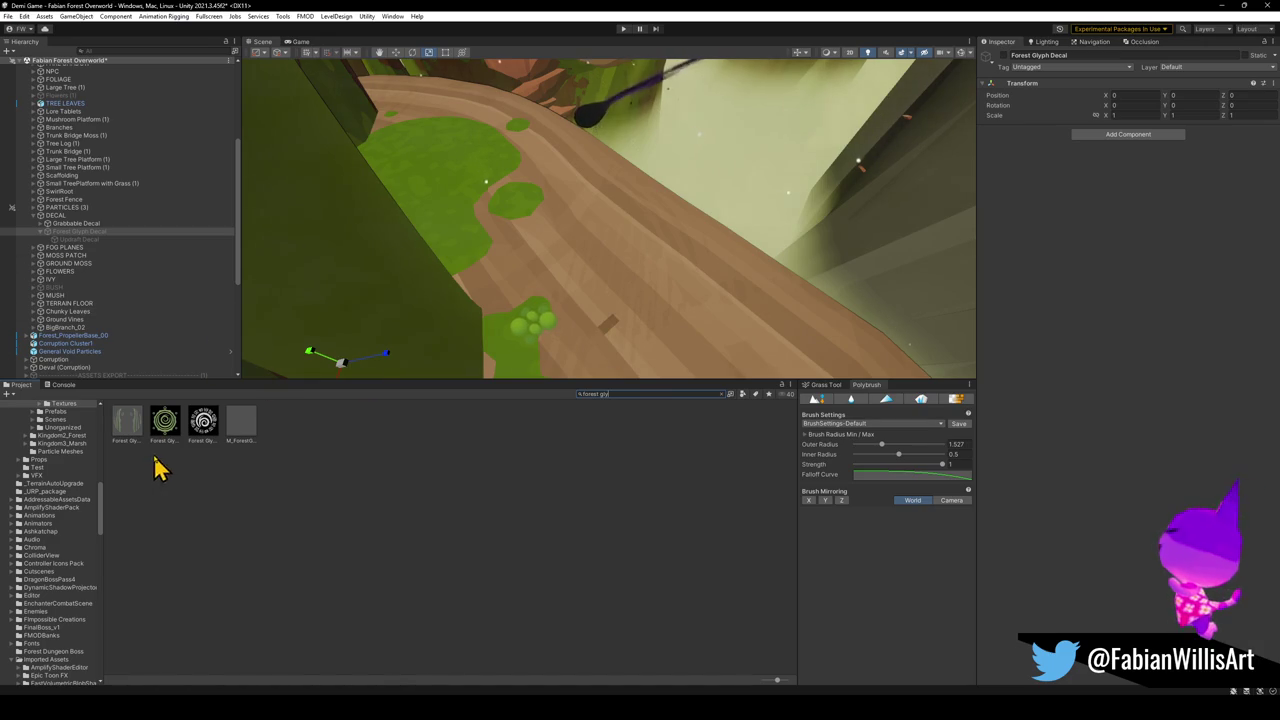
mouse_move(245, 433)
mouse_down()
mouse_move(500, 294)
mouse_move(570, 290)
mouse_move(429, 320)
mouse_move(234, 477)
mouse_up()
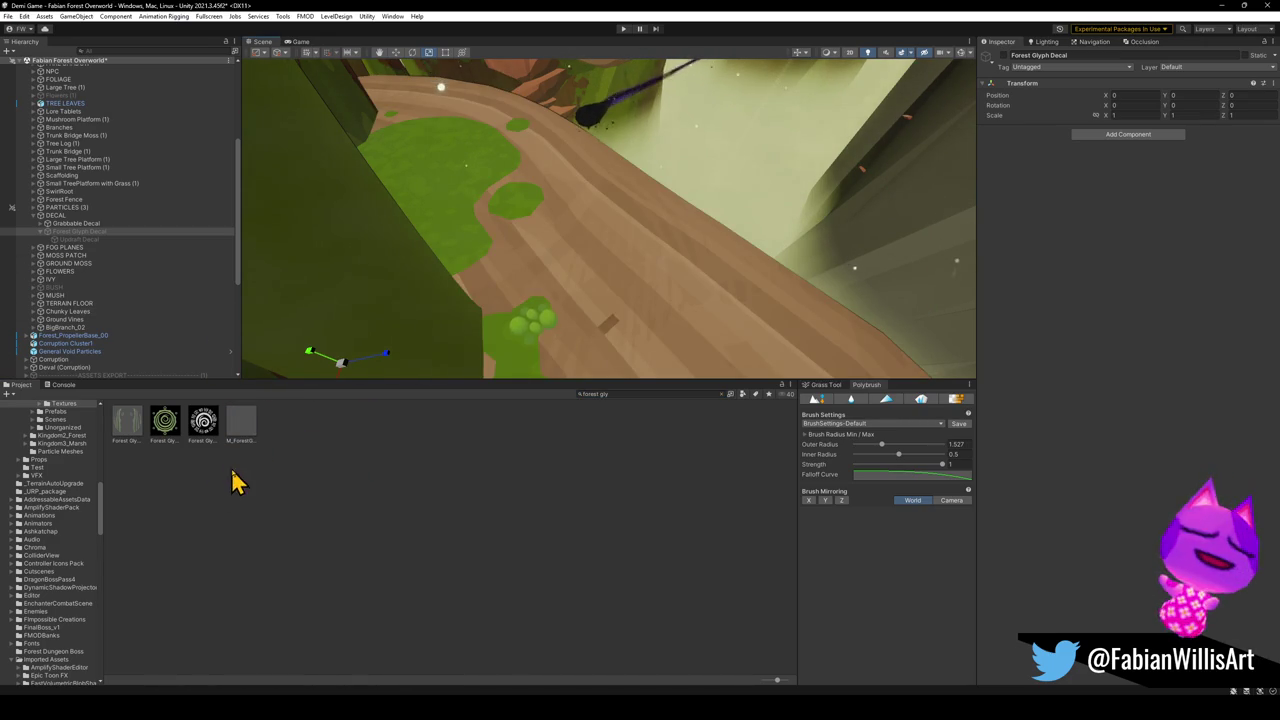
click(672, 432)
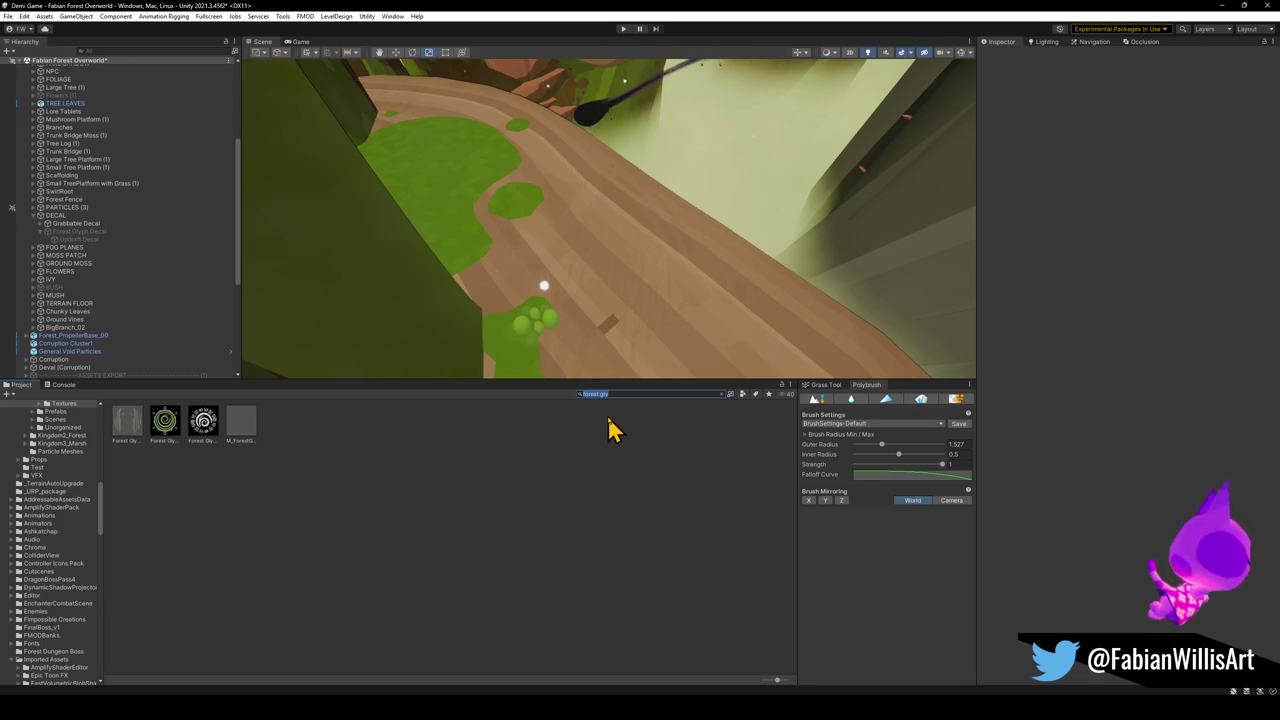
text(run)
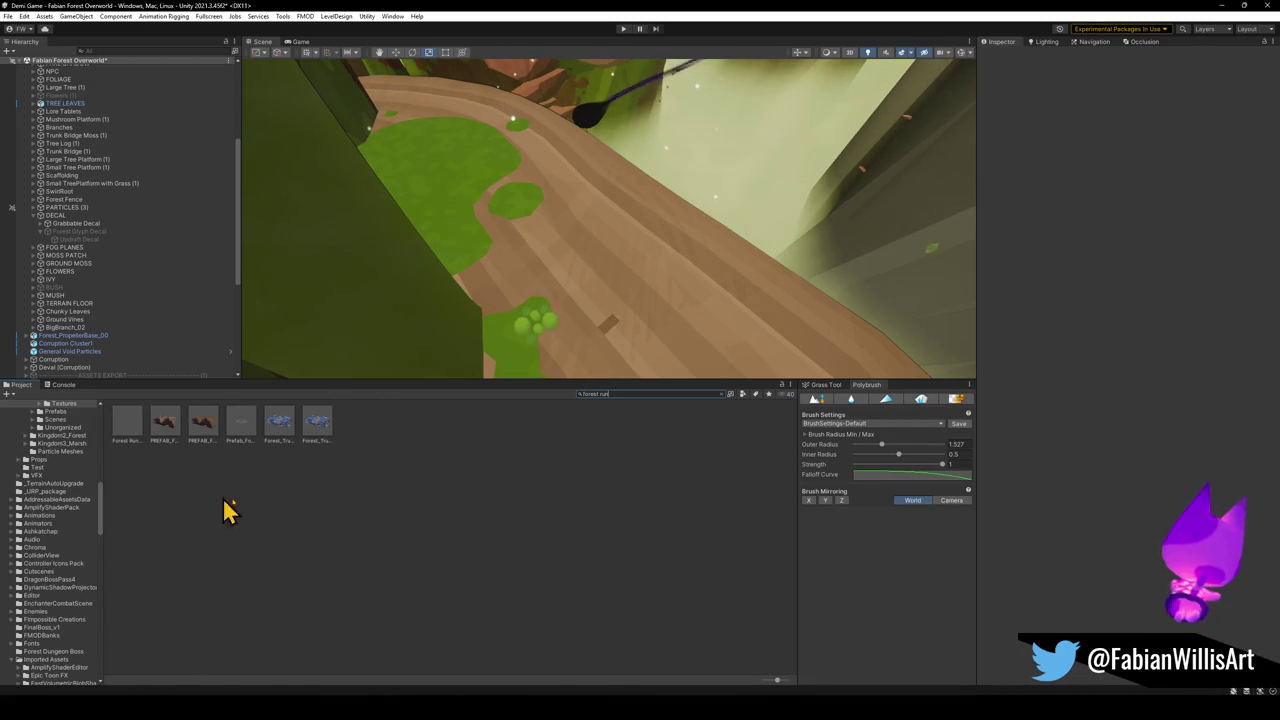
Drop Prefab_ForestRune into the scene and raise it onto the tree trunk.
drag(249, 440, 650, 282)
mouse_move(650, 282)
mouse_down()
mouse_move(777, 277)
mouse_move(457, 194)
mouse_move(583, 250)
mouse_up()
key(w)
drag(569, 318, 566, 150)
key(f)
mouse_move(650, 280)
mouse_down()
mouse_move(628, 277)
mouse_move(580, 355)
mouse_up()
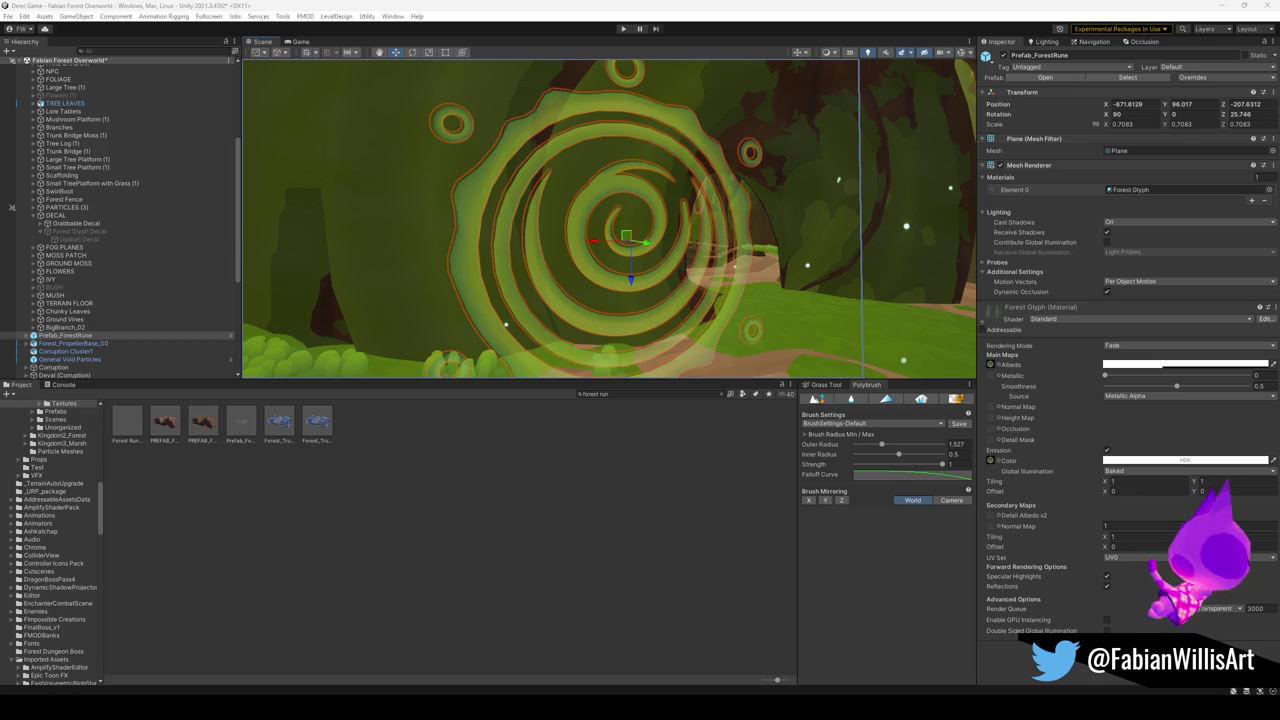
drag(848, 263, 720, 280)
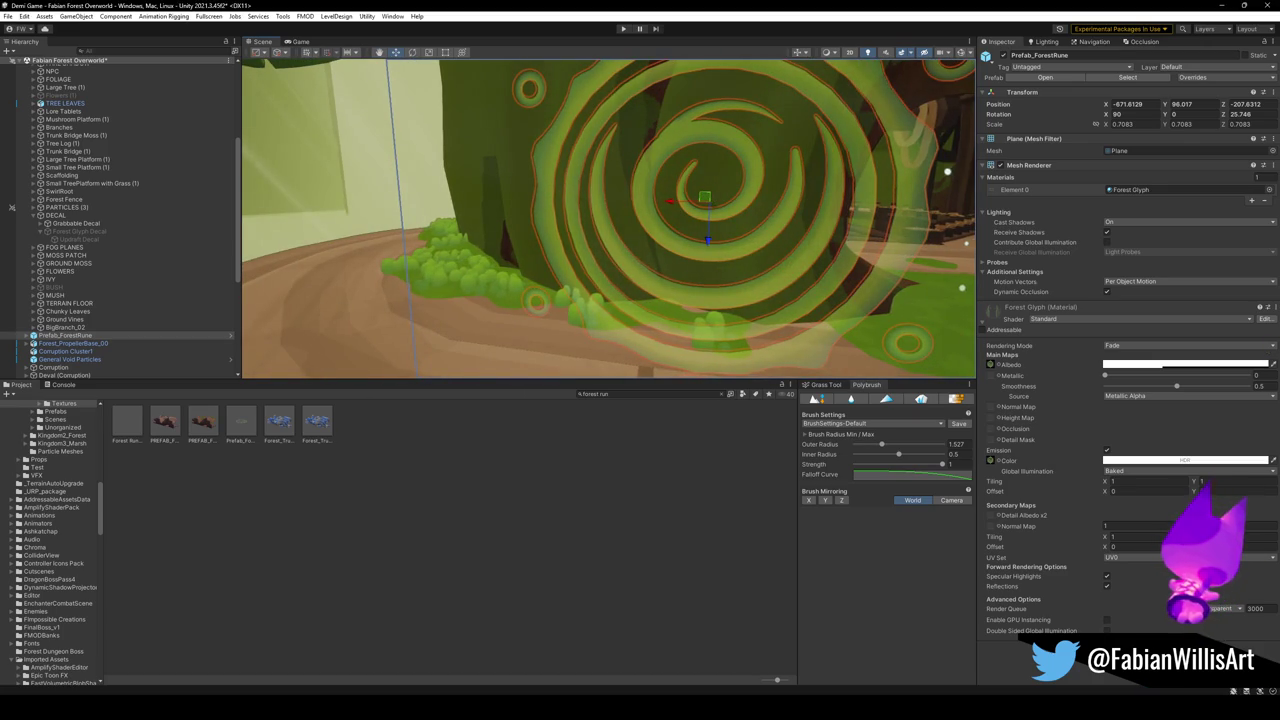
mouse_move(487, 299)
mouse_down()
mouse_move(623, 266)
mouse_move(580, 270)
mouse_up()
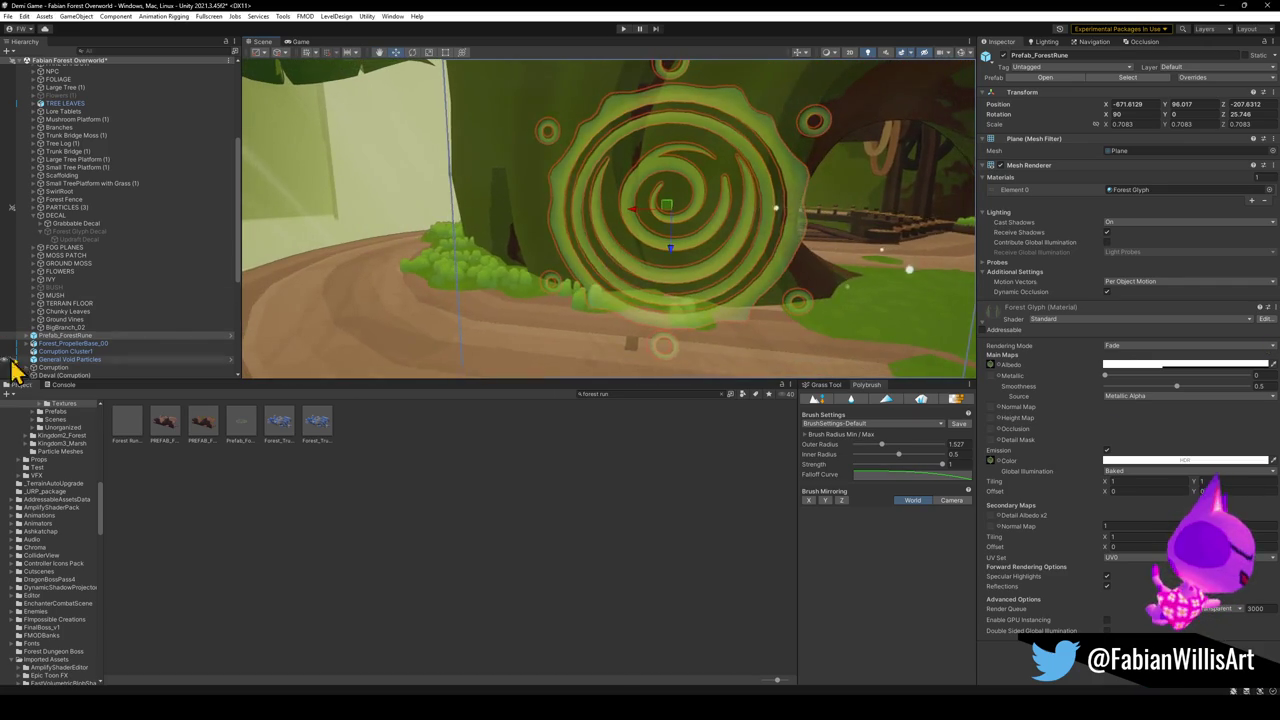
Set the Forest Rune Distort child's Distortion Amount to 0.0081.
click(27, 335)
click(72, 343)
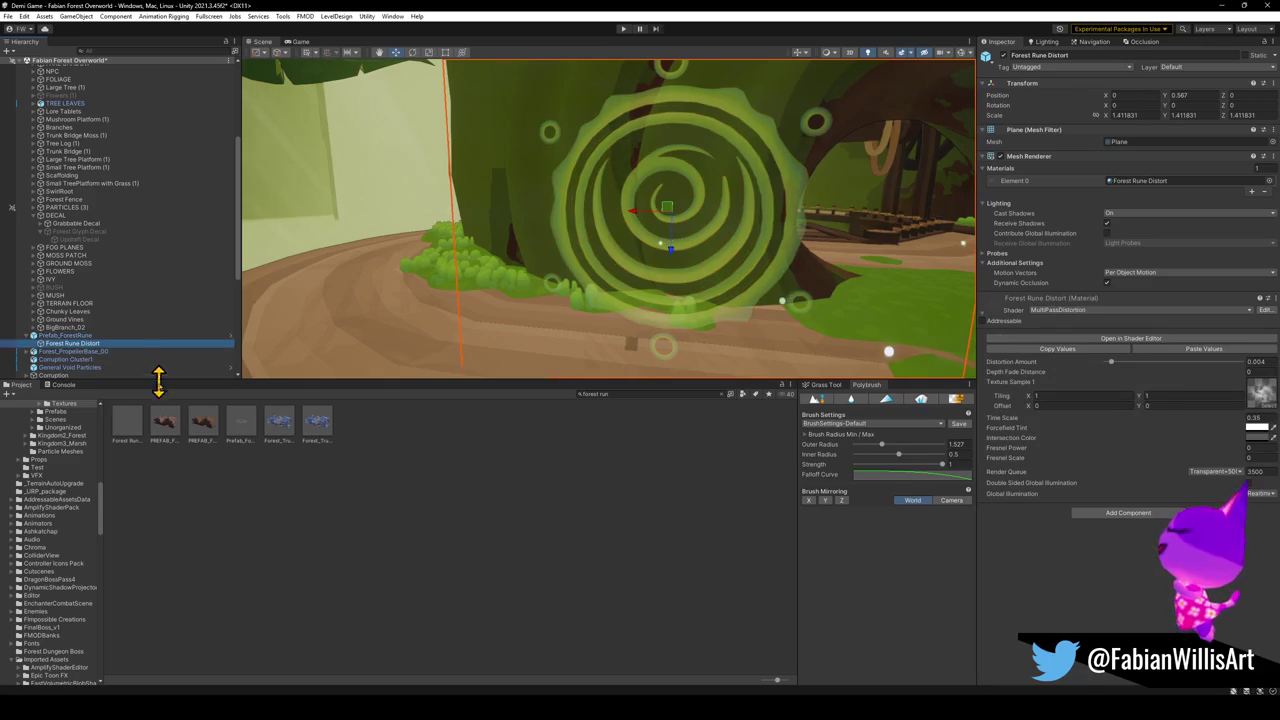
drag(1111, 363, 1116, 363)
mouse_move(720, 250)
mouse_down()
mouse_move(757, 245)
mouse_move(726, 257)
mouse_up()
scroll(684, 326, up, 2)
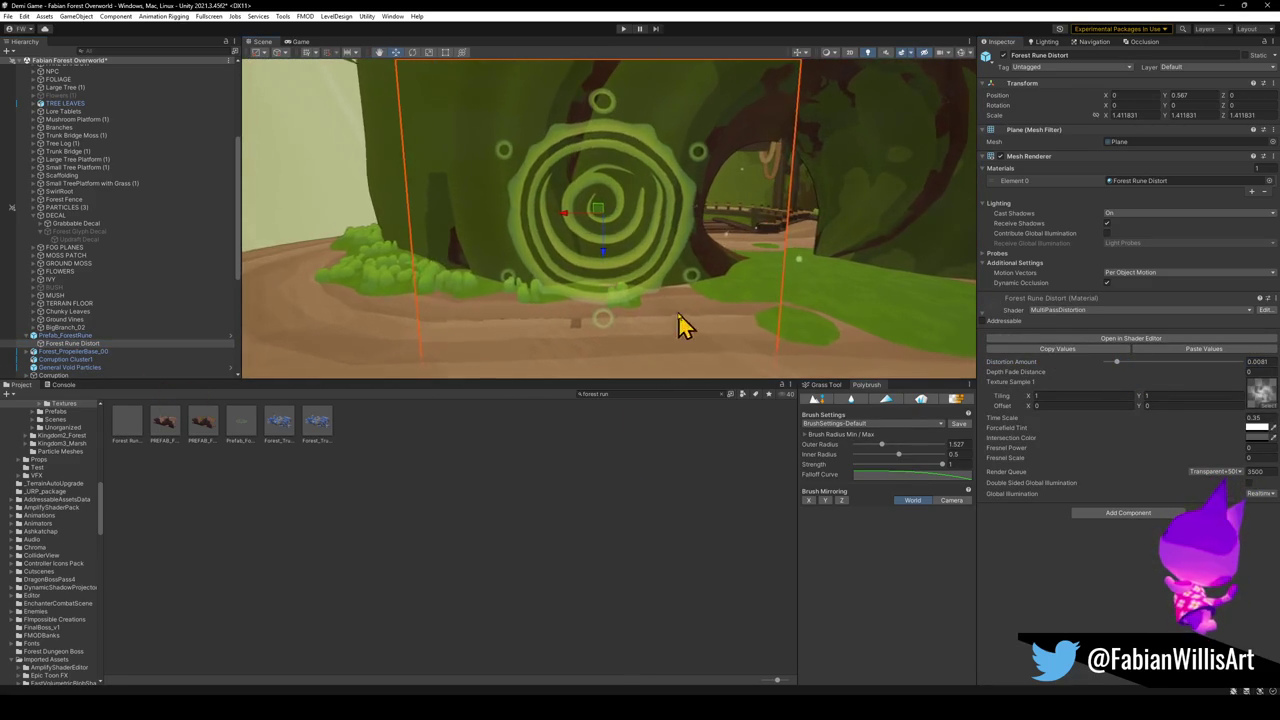
Set Forest Glyph1 as the rune's albedo texture and adjust its emission colour.
click(86, 336)
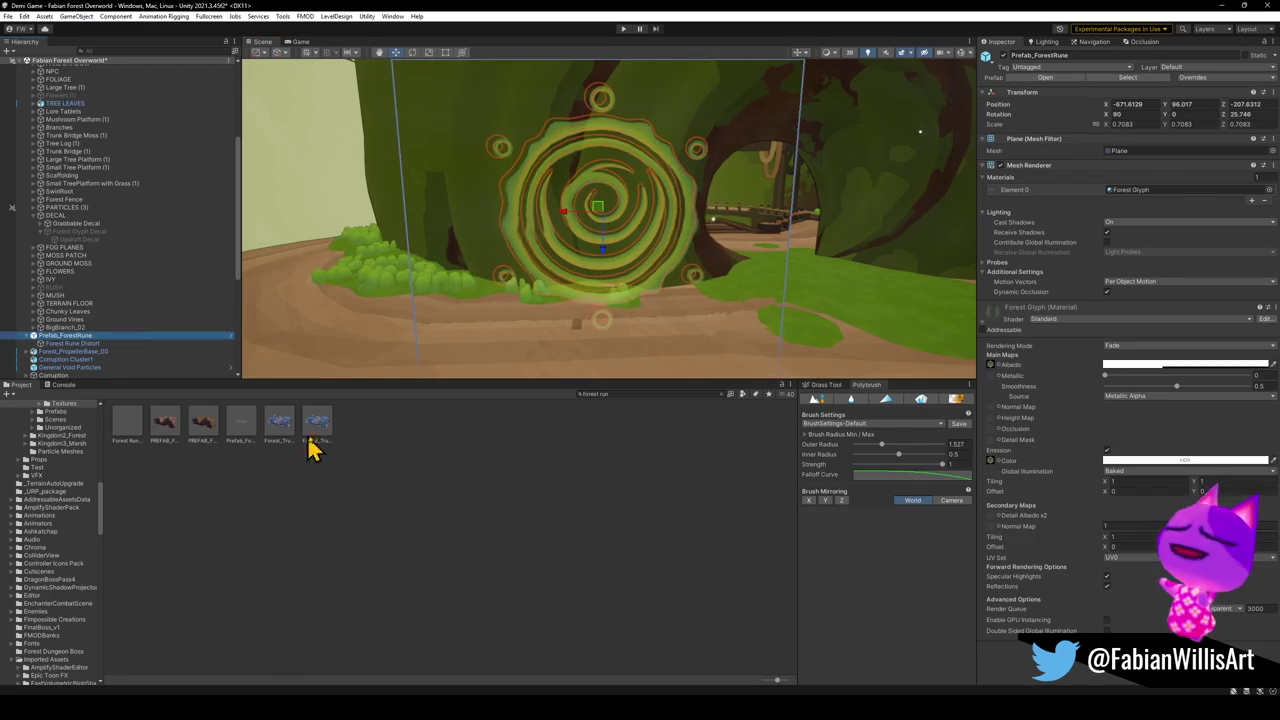
click(996, 366)
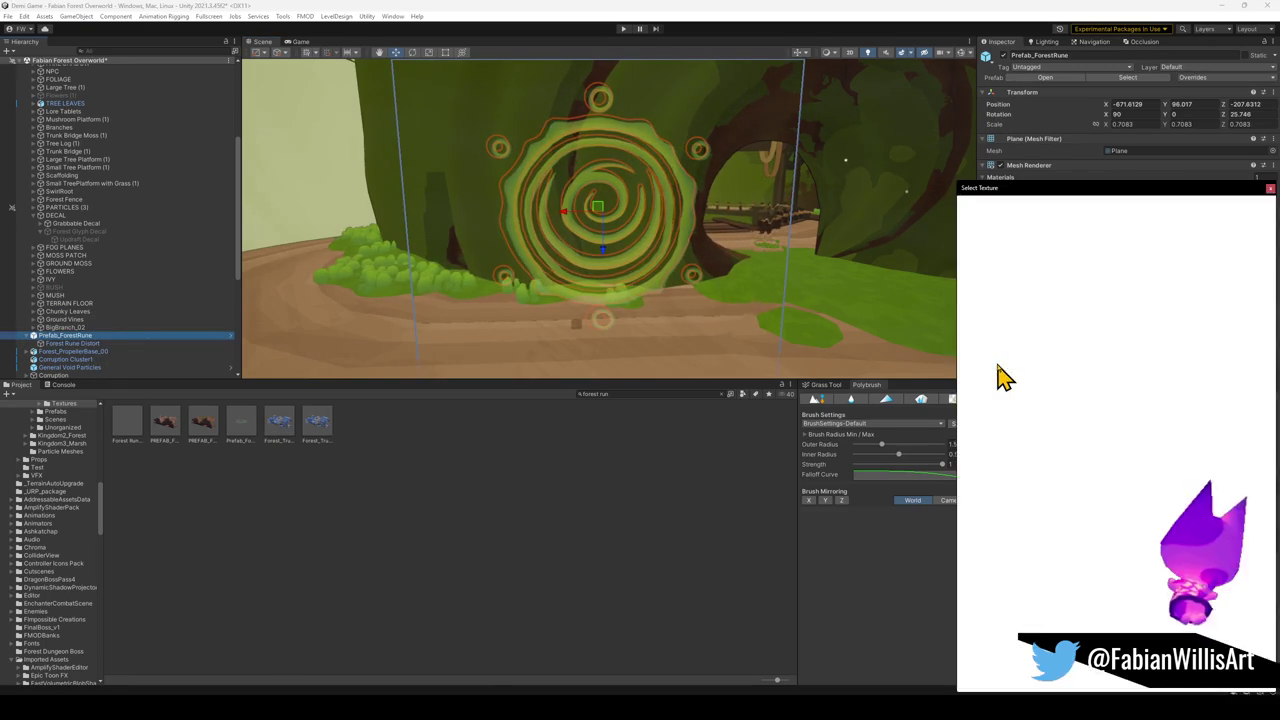
click(1110, 437)
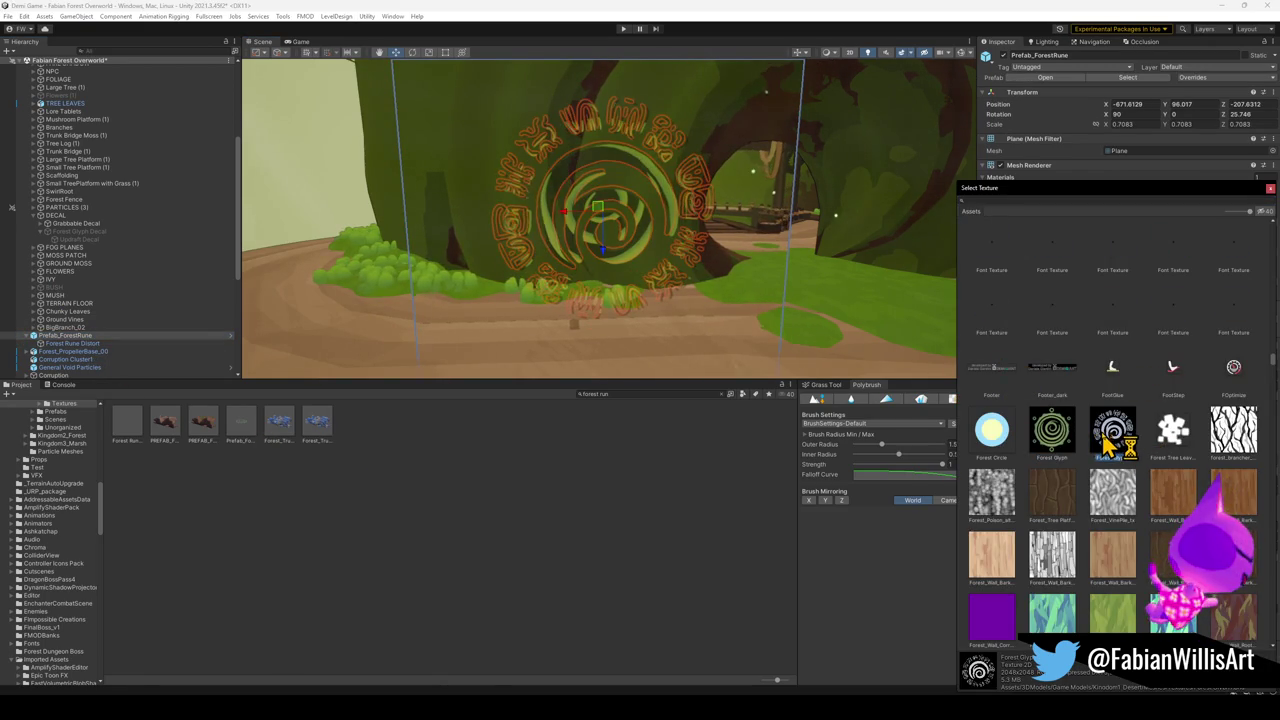
click(1062, 445)
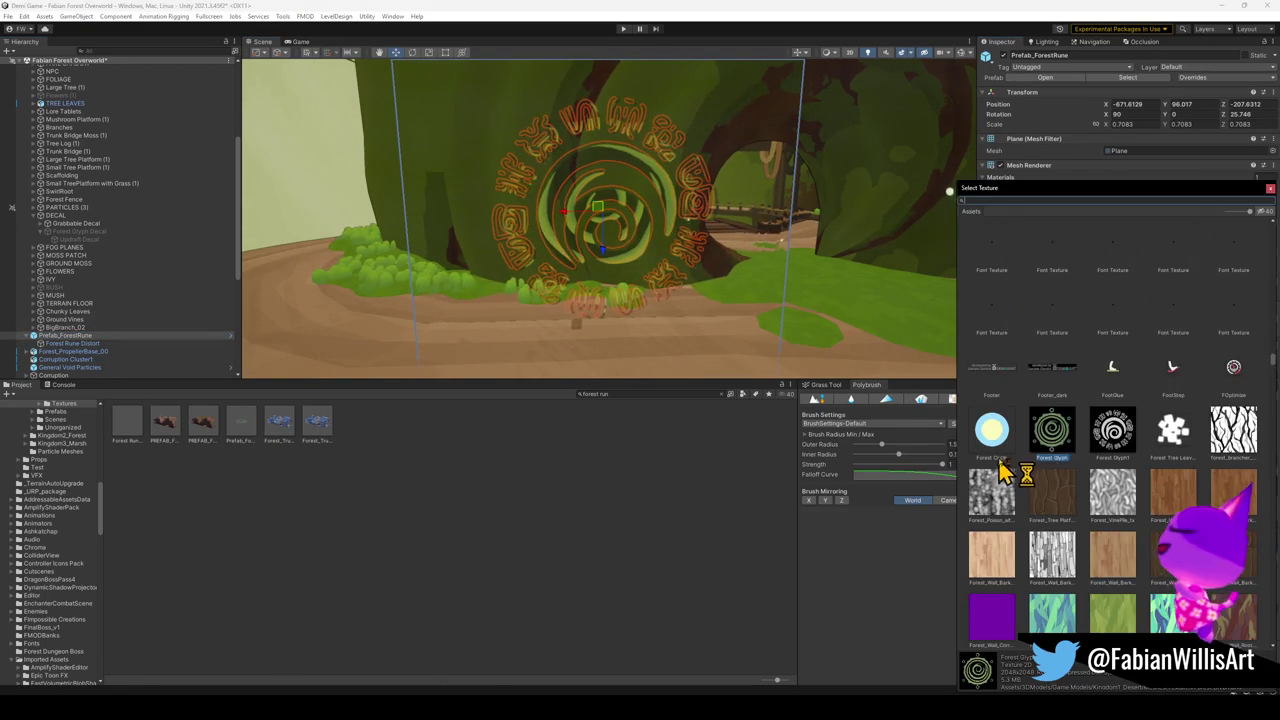
double_click(1115, 440)
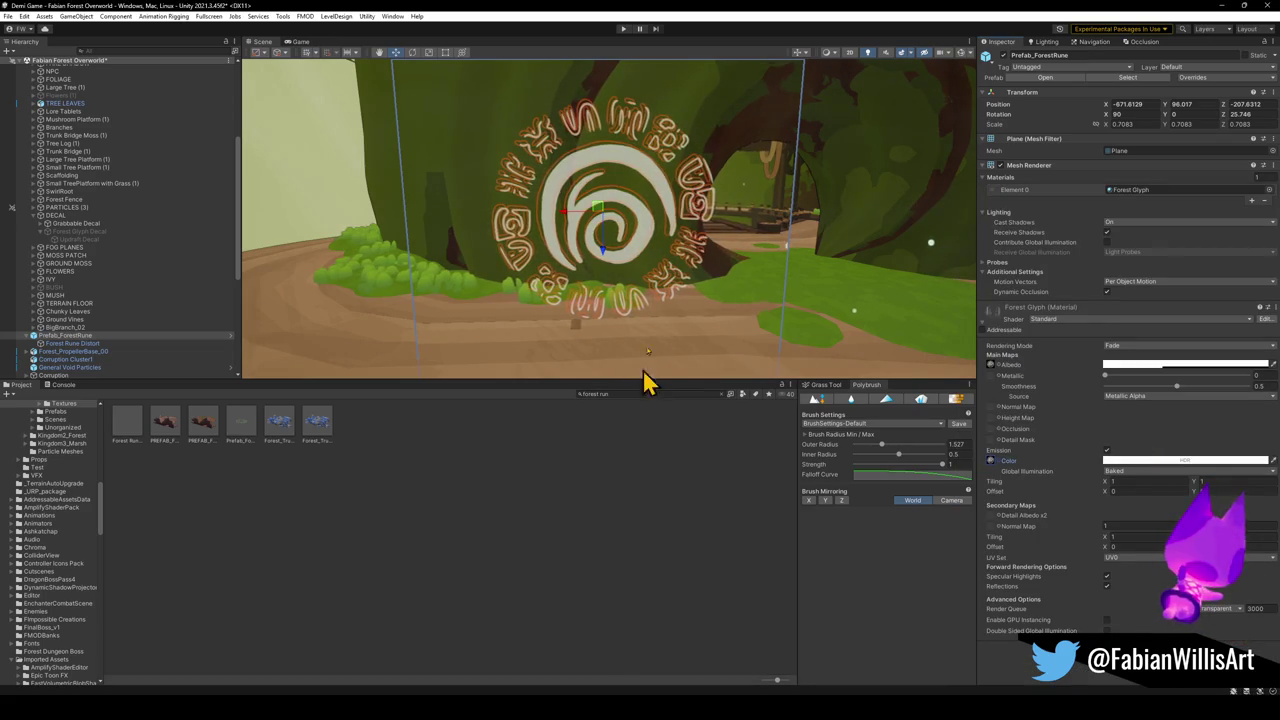
drag(672, 338, 688, 292)
click(1166, 468)
mouse_move(1212, 498)
mouse_down()
mouse_move(1246, 476)
mouse_move(1222, 458)
mouse_move(1226, 470)
mouse_move(1205, 462)
mouse_move(1151, 493)
mouse_up()
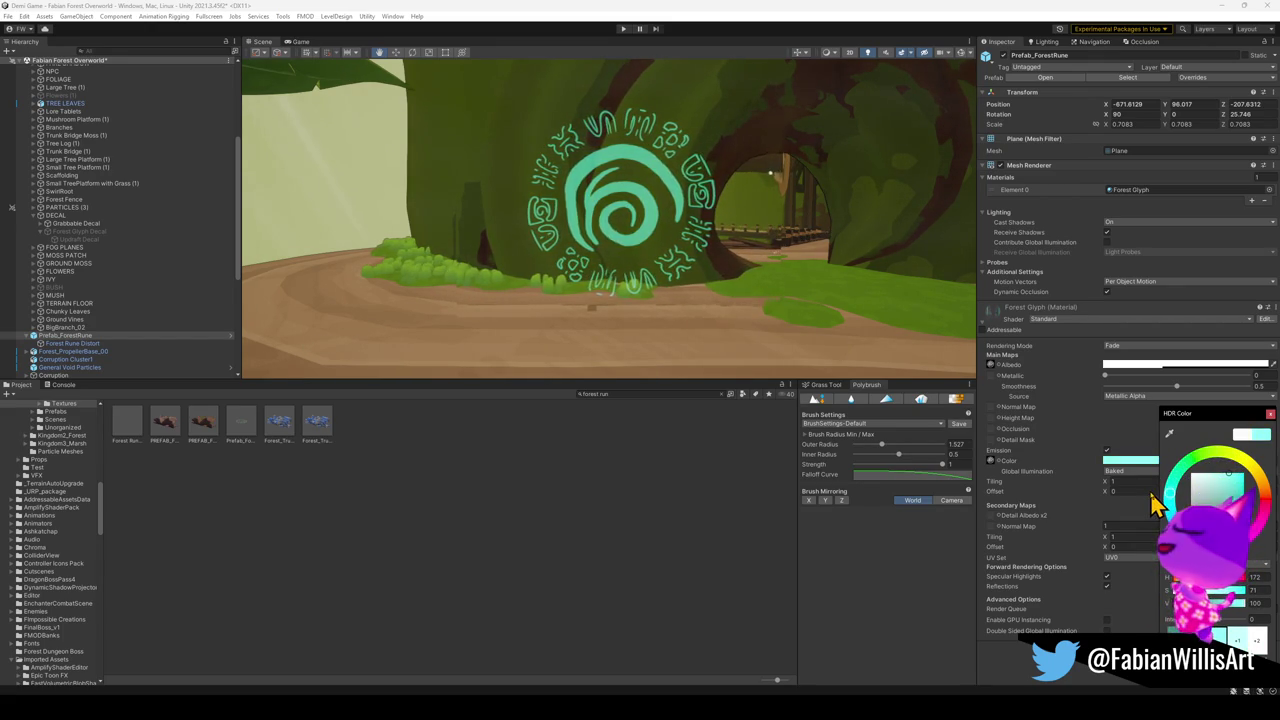
Search the Project assets for 'rune'.
click(620, 397)
text(rune)
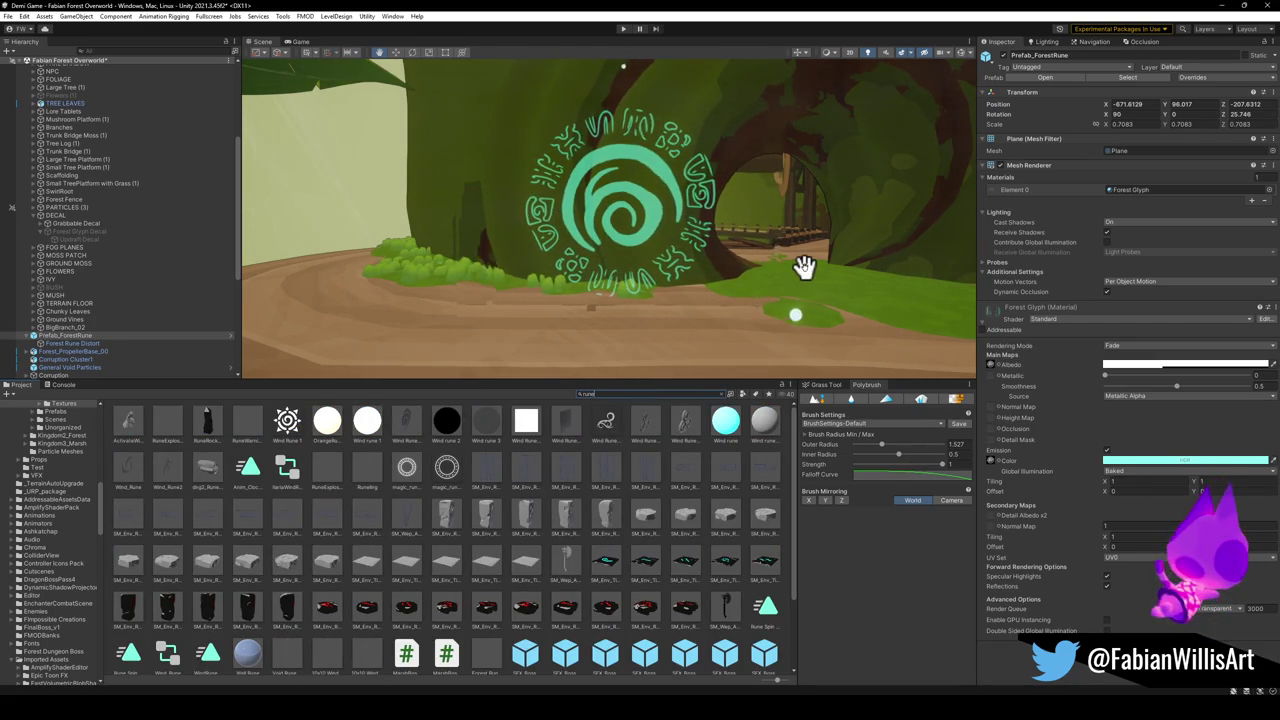
drag(806, 266, 711, 285)
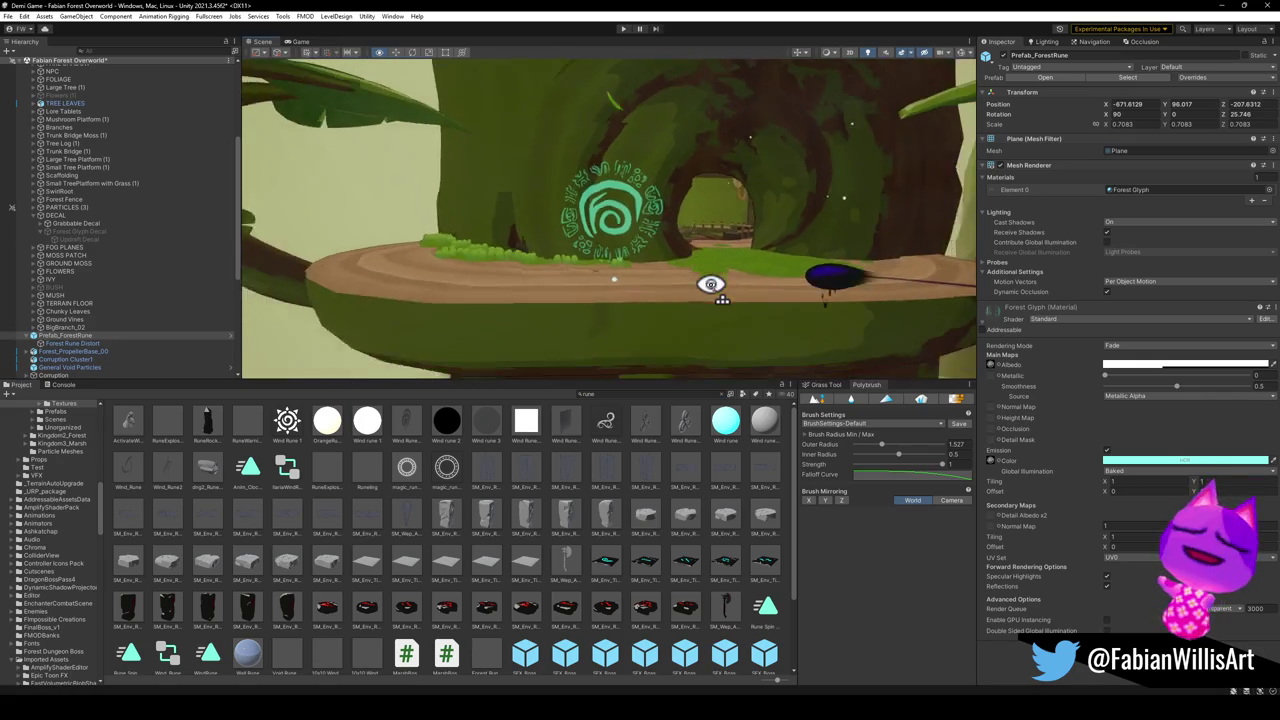
scroll(715, 285, up, 4)
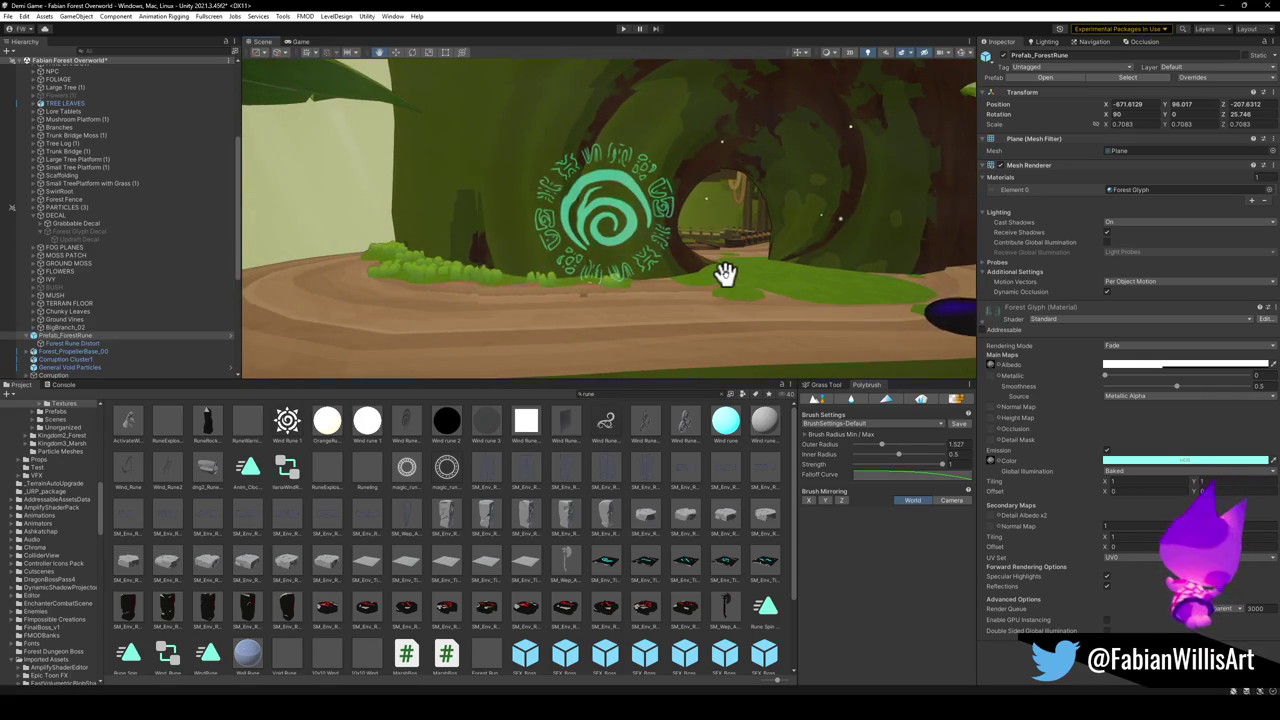
Change the rune's emission colour from teal to a darker, muted green.
click(1185, 460)
drag(1170, 515, 1203, 488)
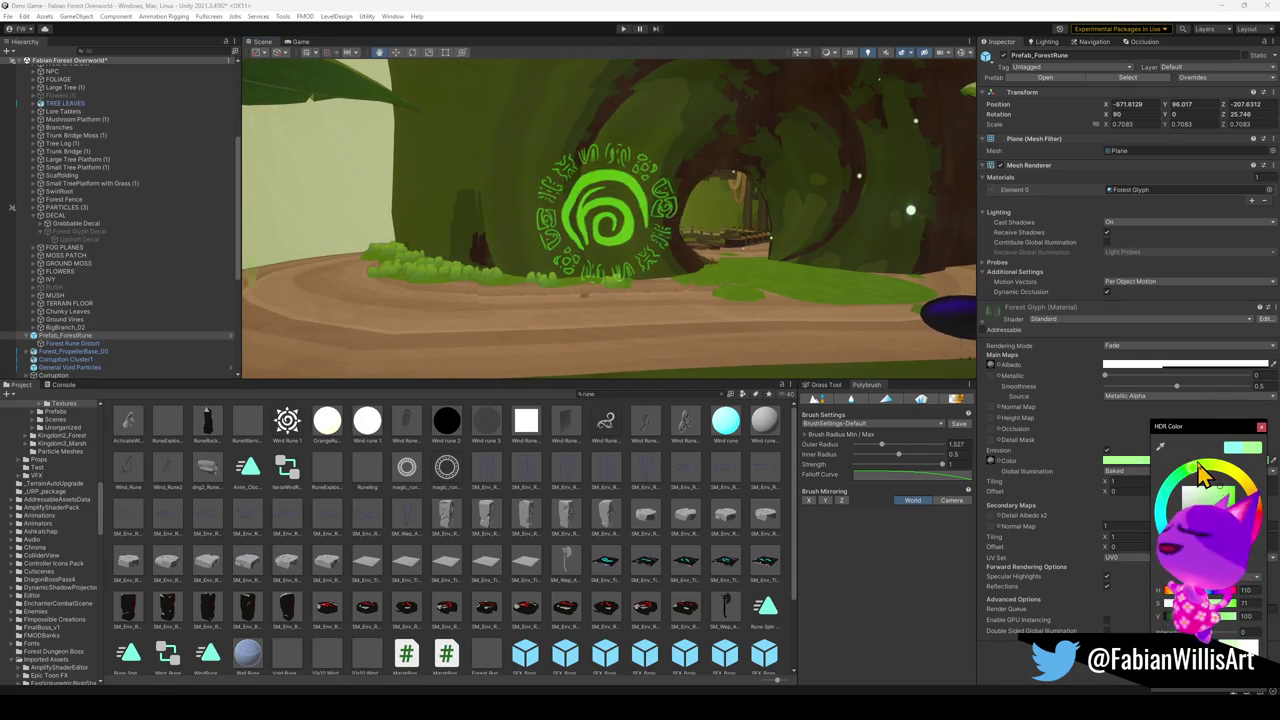
drag(1223, 508, 1226, 512)
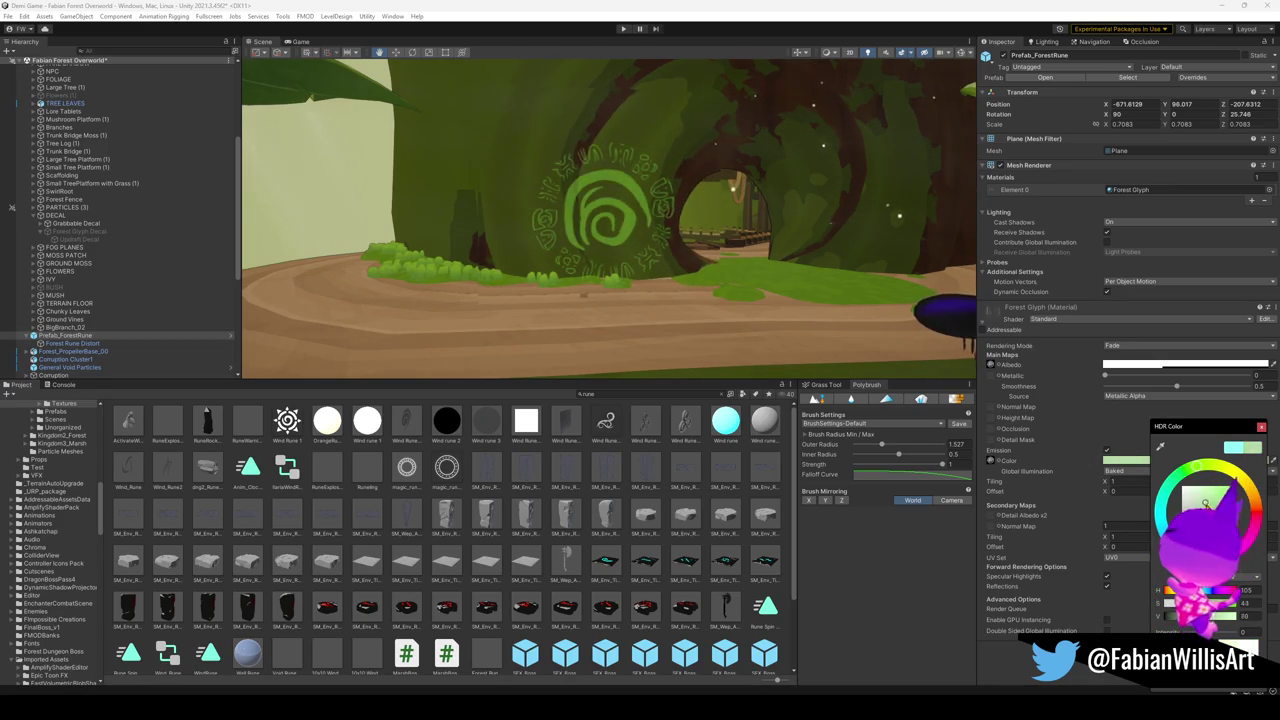
drag(1211, 511, 1215, 510)
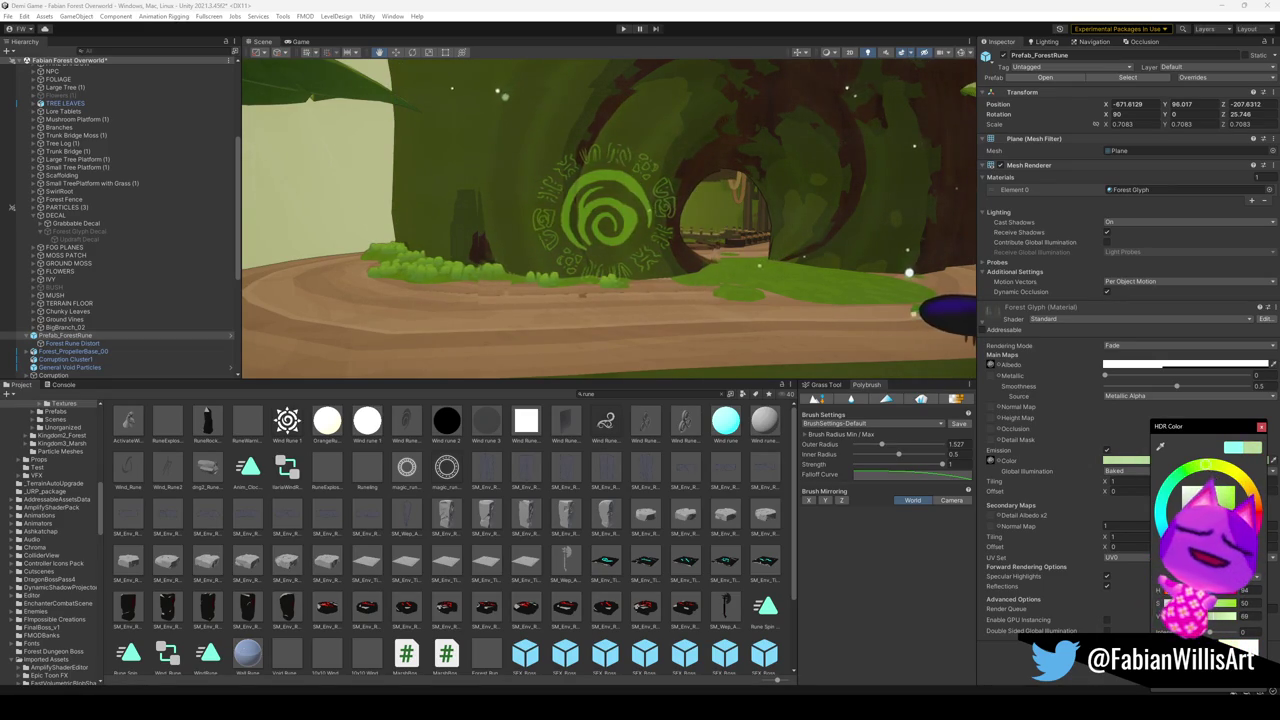
mouse_move(897, 352)
mouse_down()
mouse_move(709, 251)
mouse_move(614, 251)
mouse_move(630, 265)
mouse_move(700, 250)
mouse_up()
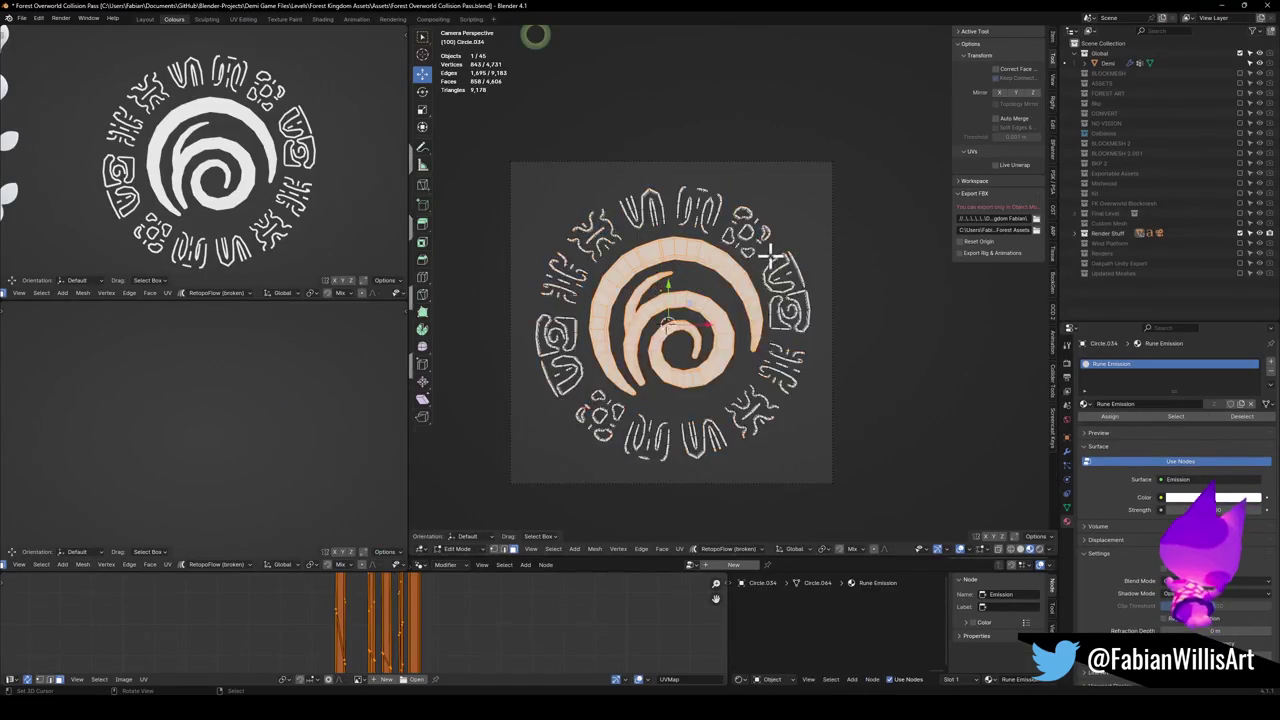
scroll(765, 262, up, 4)
Bridge the gap in the spiral's outer arc with a new face.
key(alt+a)
key(l)
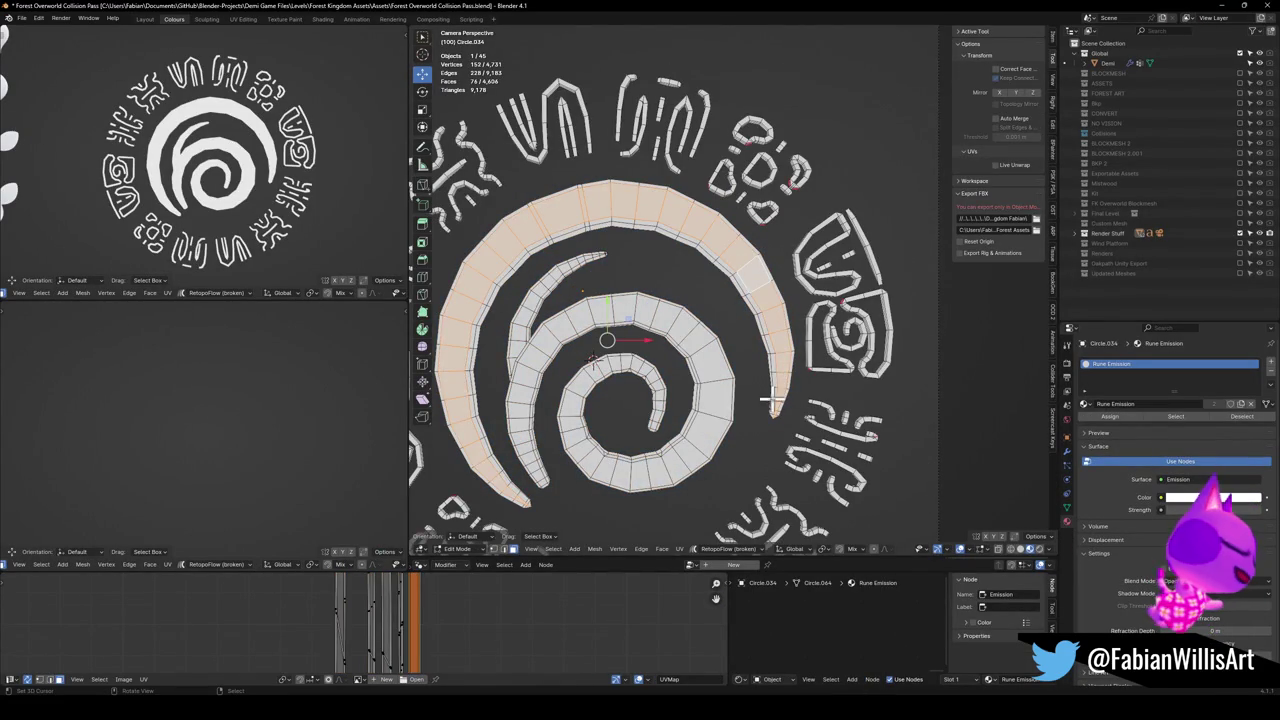
key(alt+a)
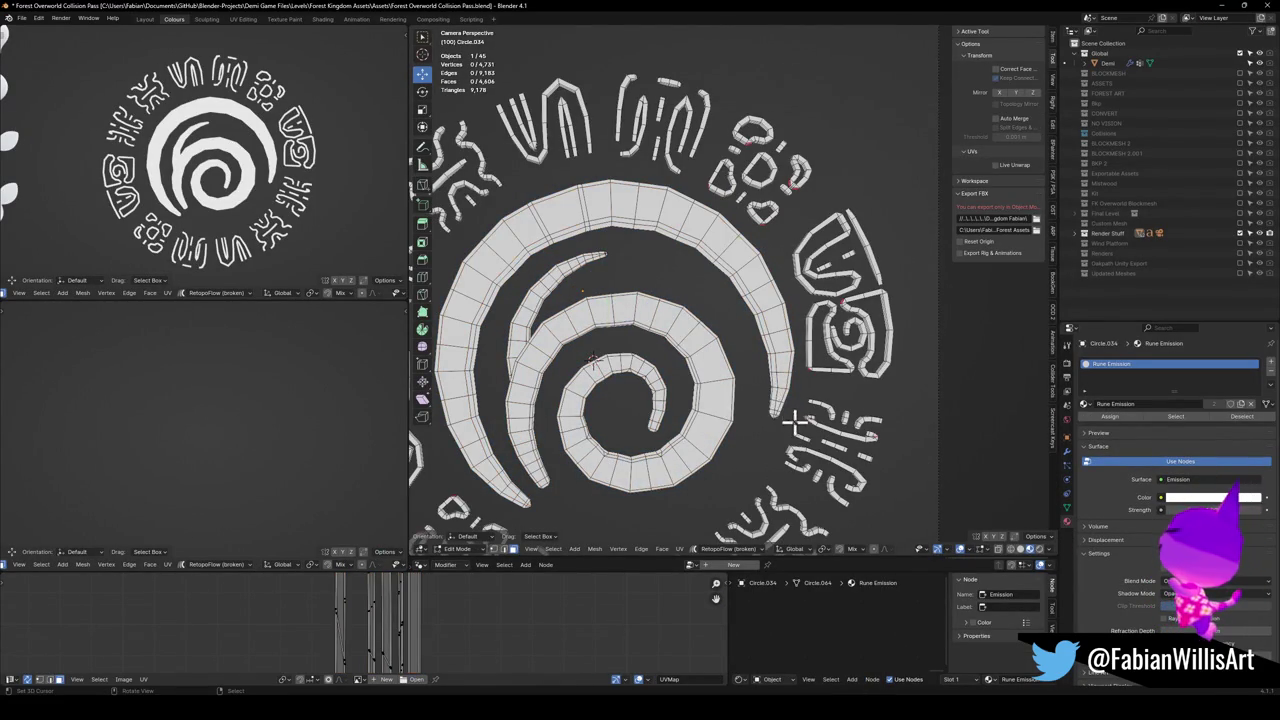
scroll(797, 424, up, 5)
key(q)
click(830, 371)
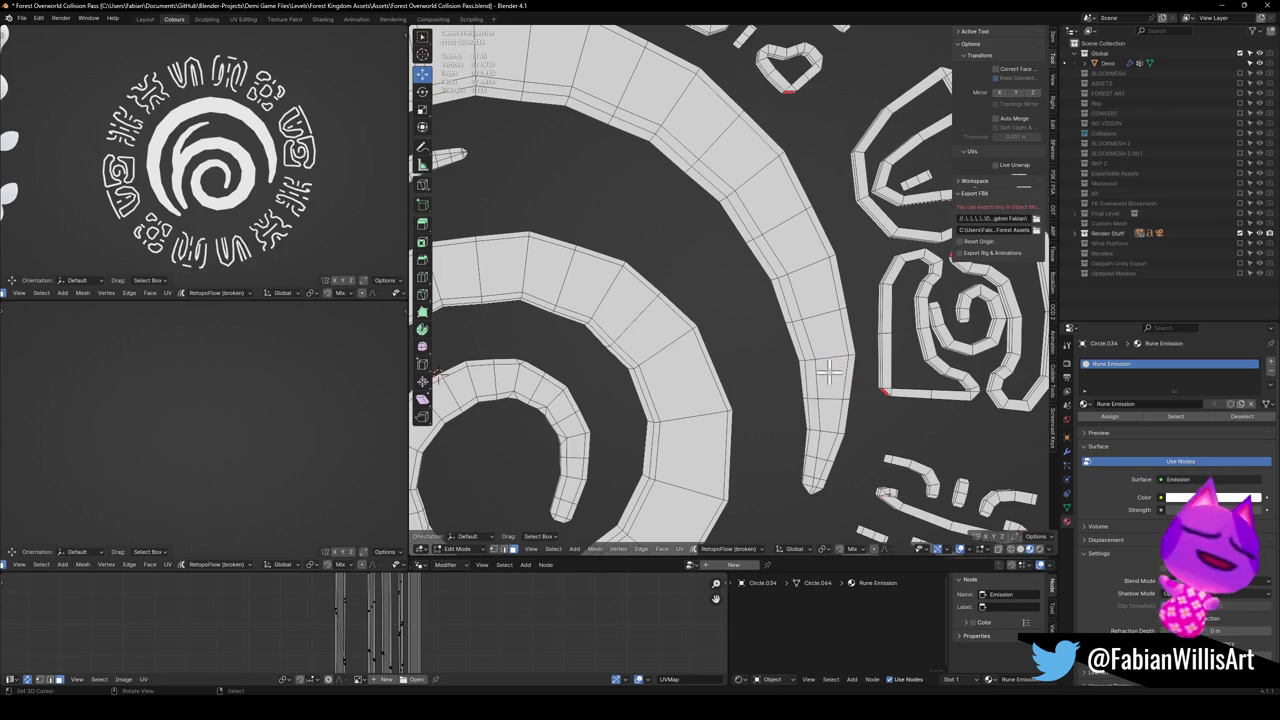
Select the connected spiral and separate it into its own object.
key(l)
key(KP_0)
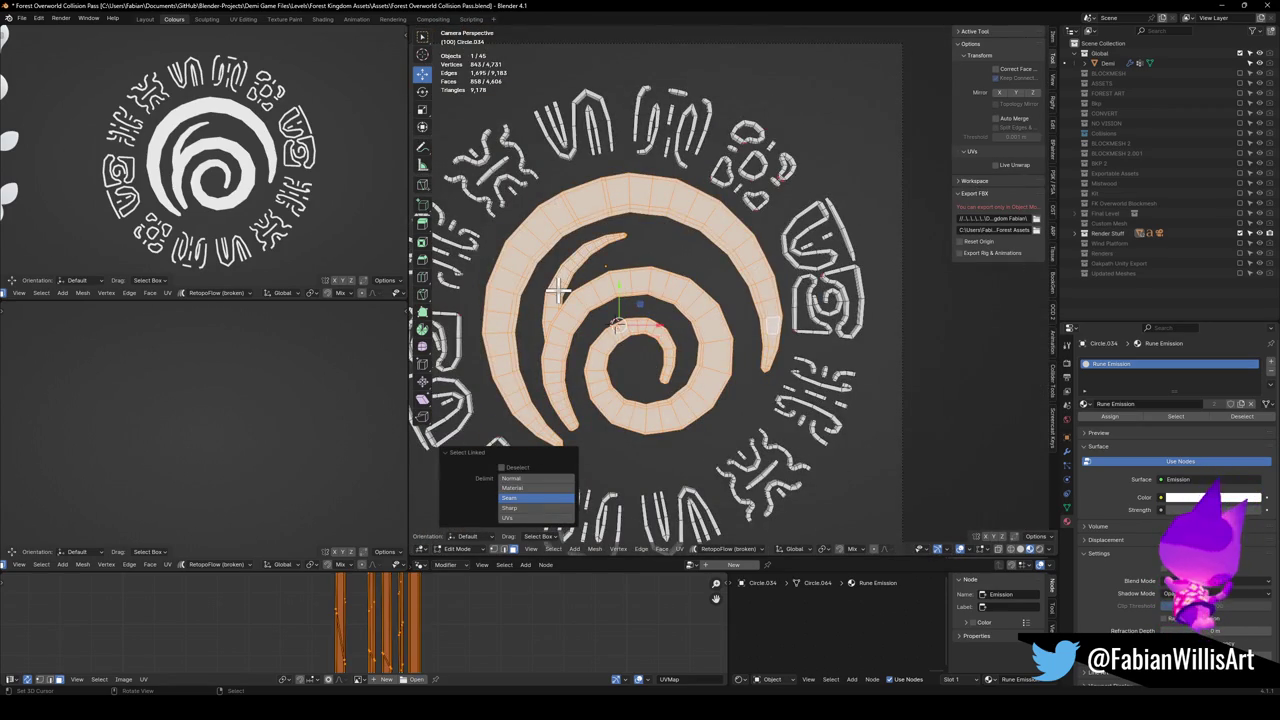
key(p)
click(560, 293)
click(604, 287)
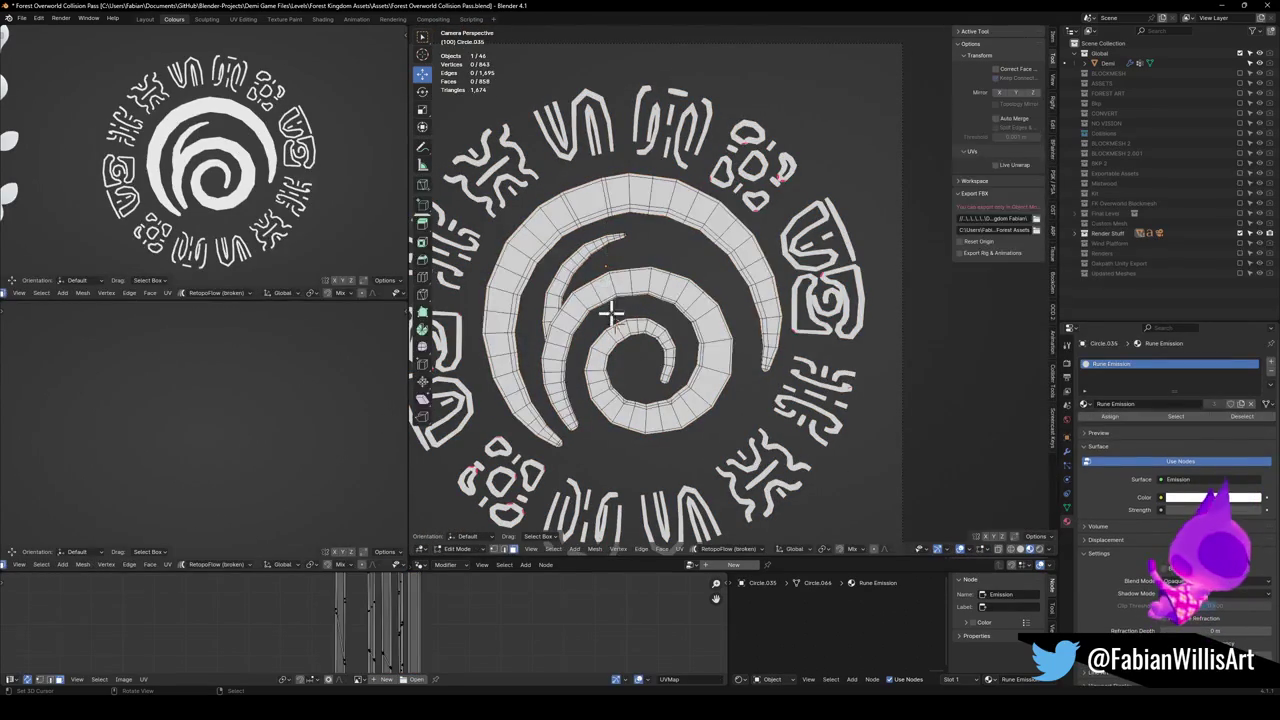
Delete the spiral's extra faces so only the flat shape remains.
key(q)
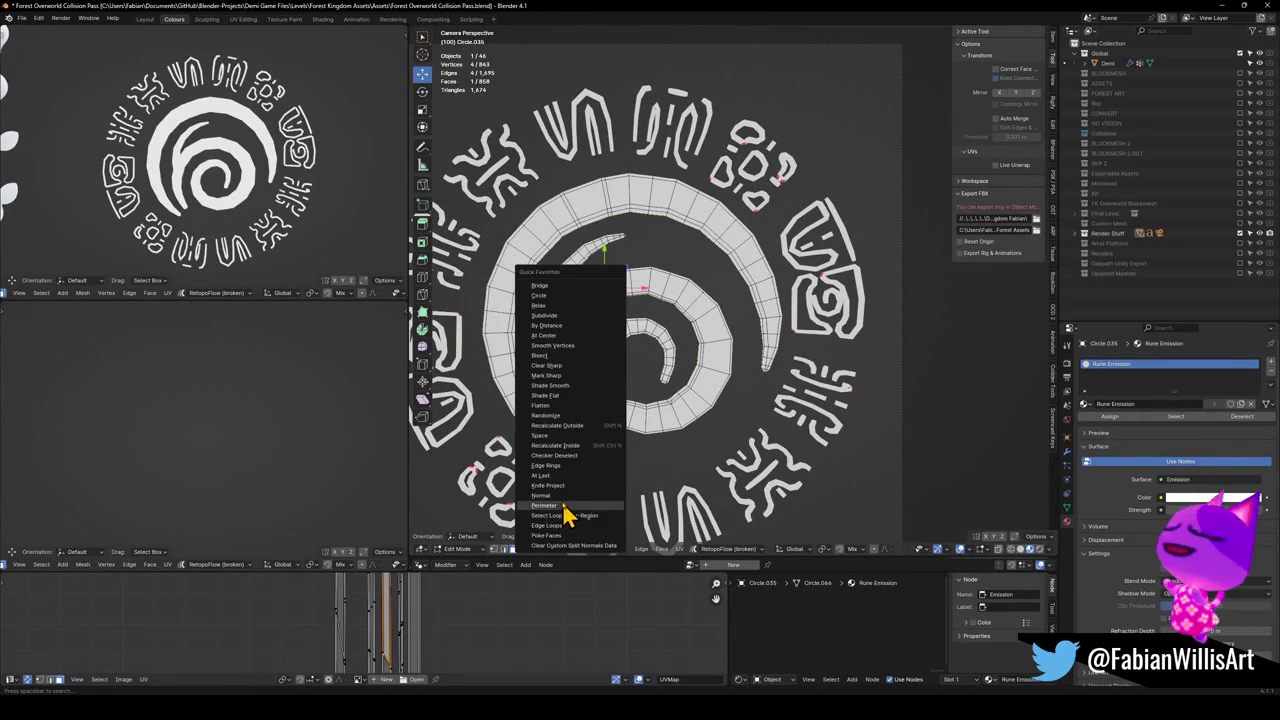
click(565, 498)
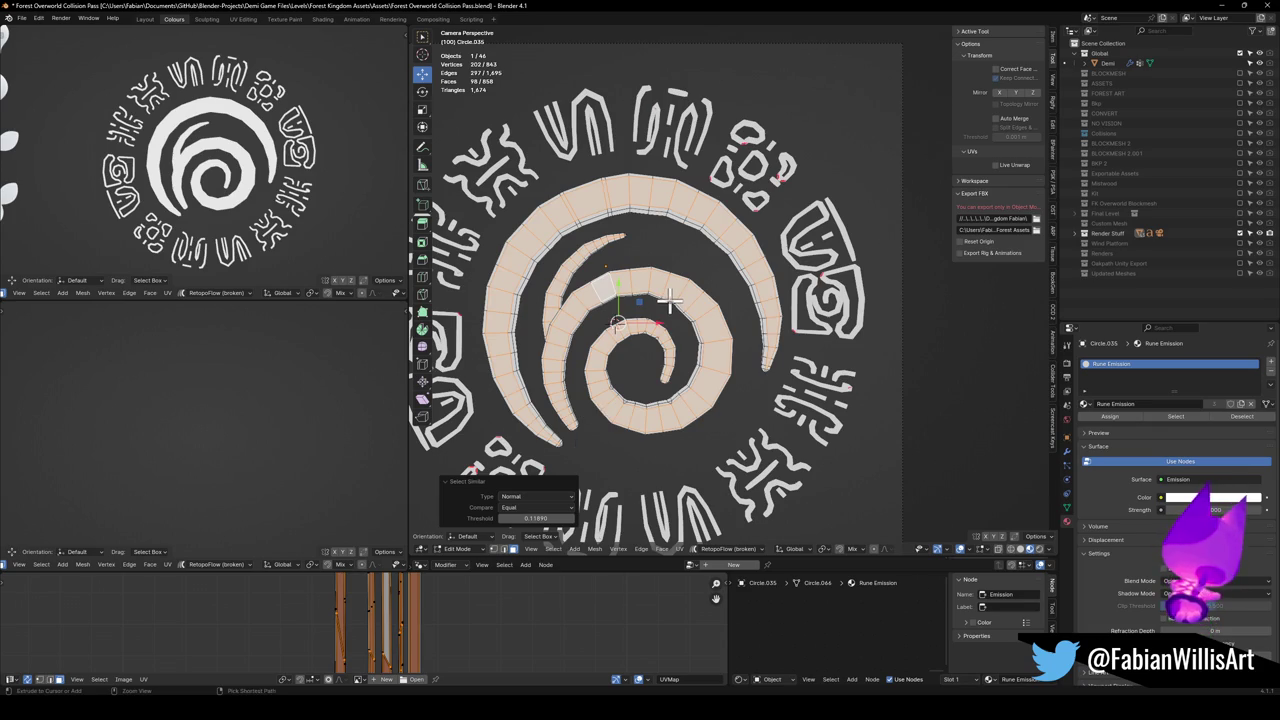
key(a)
key(x)
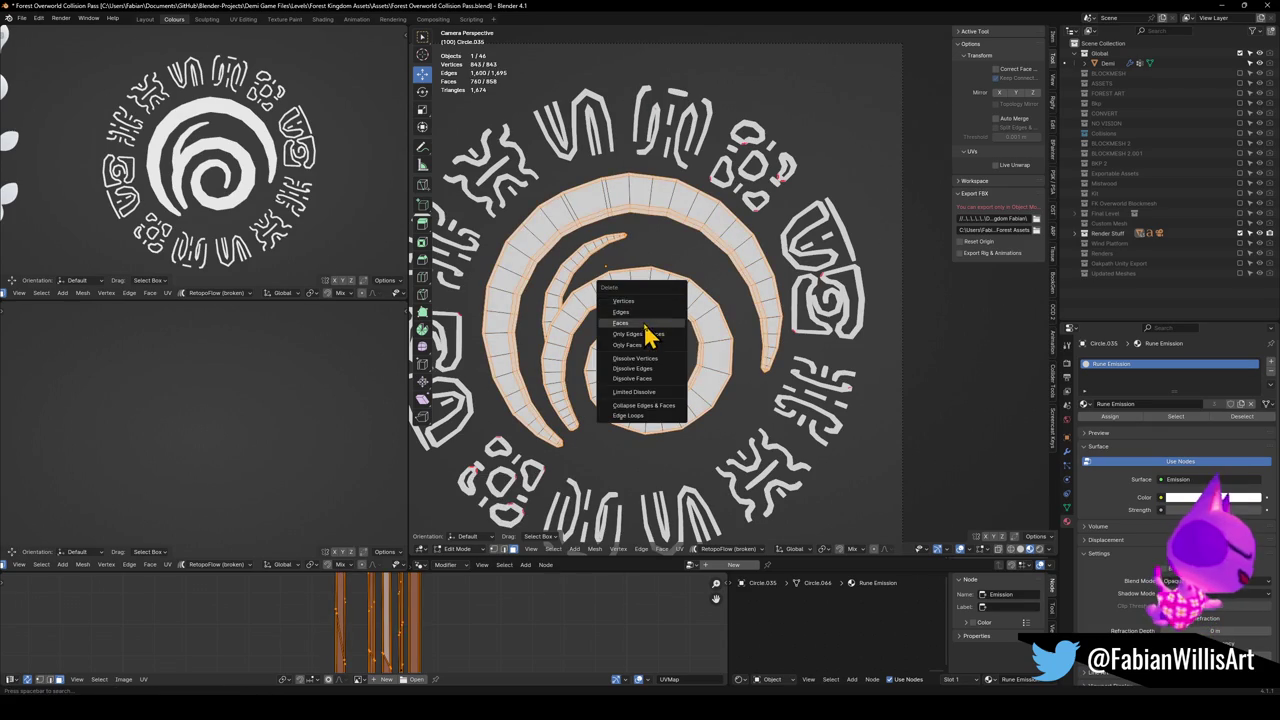
click(652, 308)
Add a level-2 Subdivision modifier to the spiral and show it in the viewport.
key(Tab)
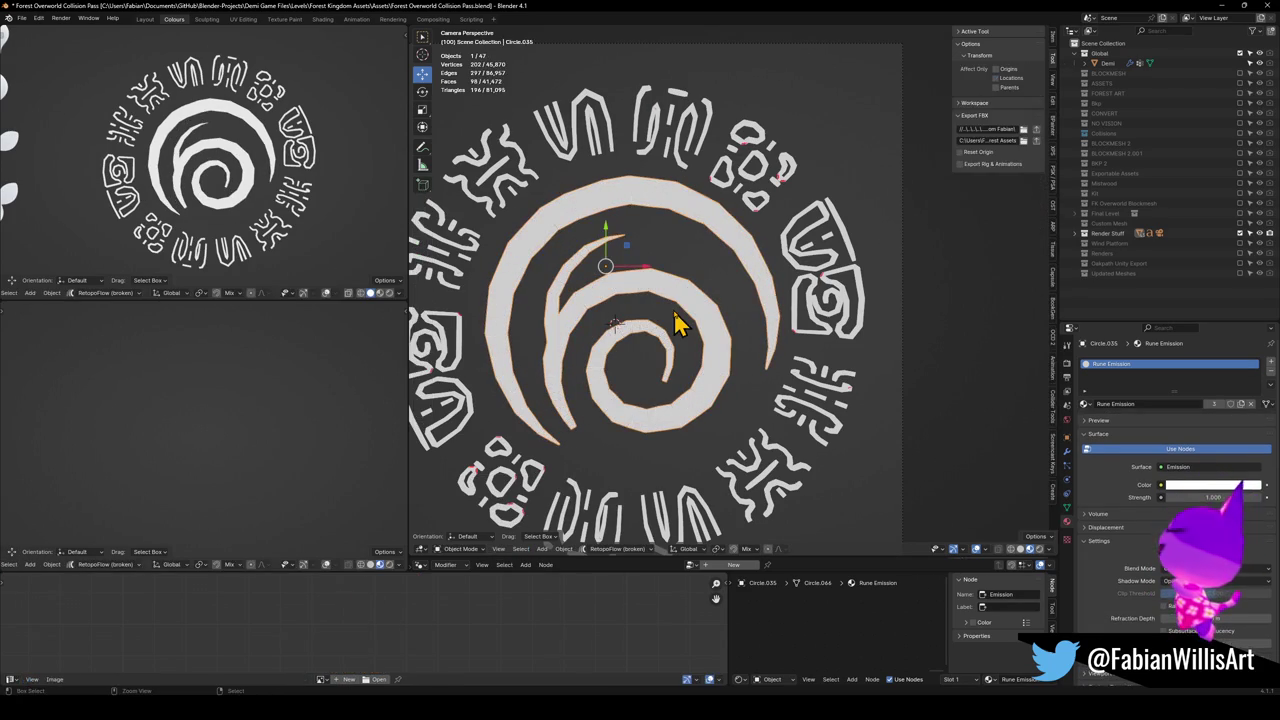
key(ctrl+2)
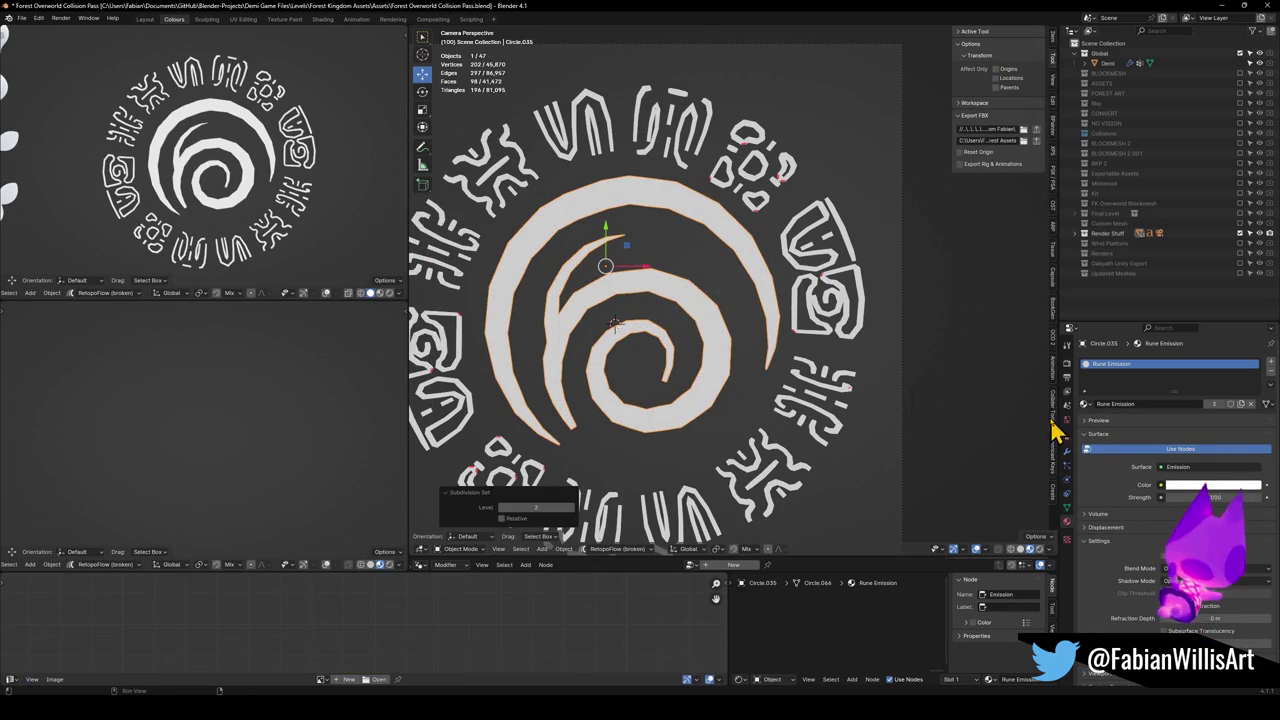
click(1067, 452)
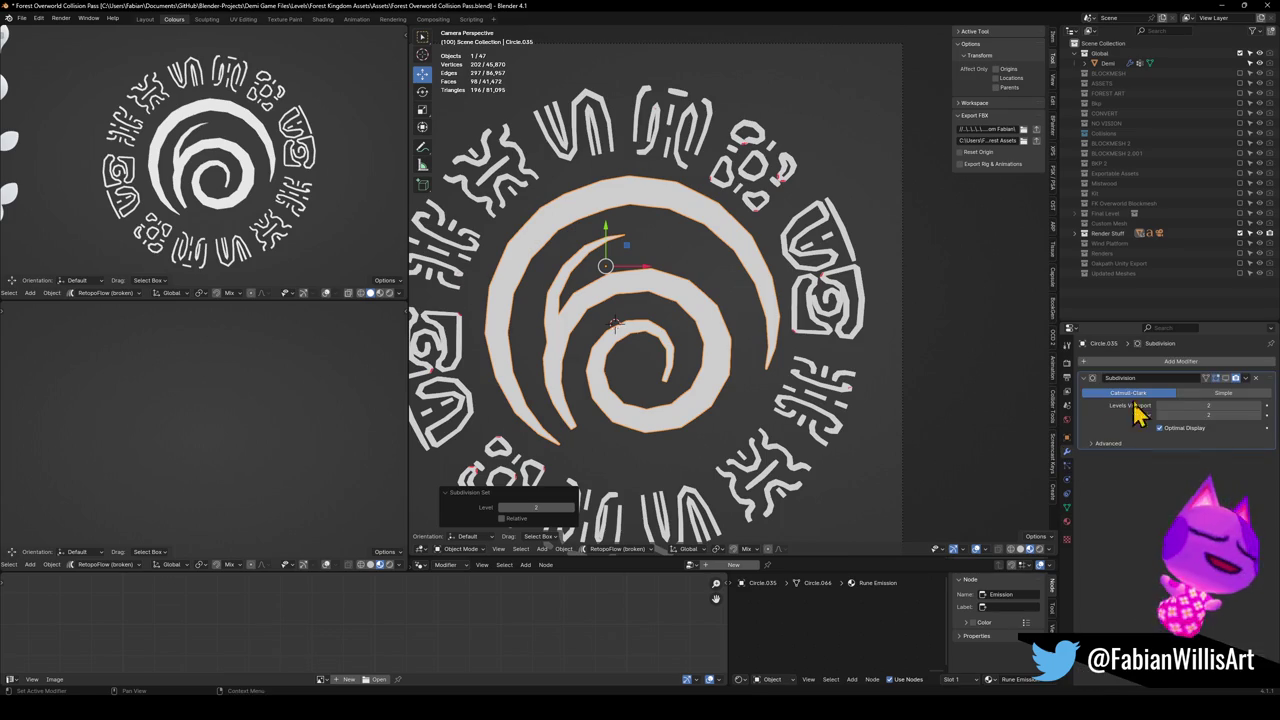
click(1226, 378)
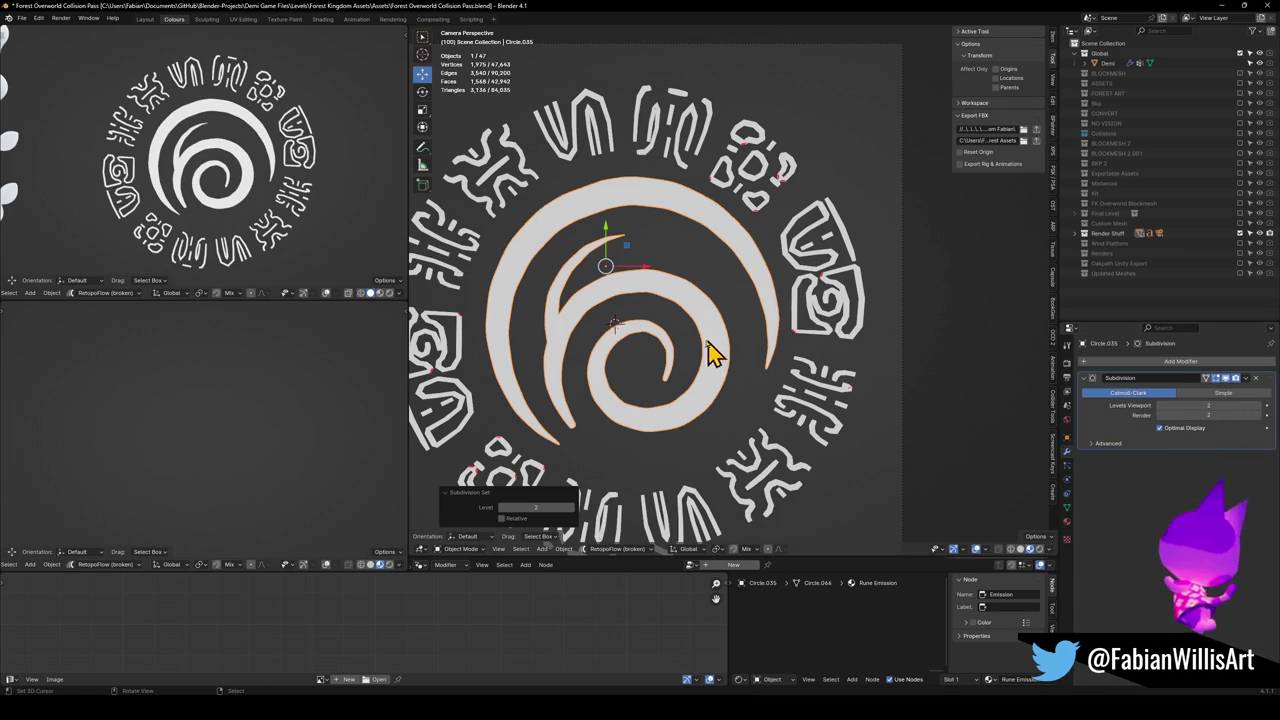
key(Tab)
Scale the whole spiral mesh up slightly.
key(a)
key(s)
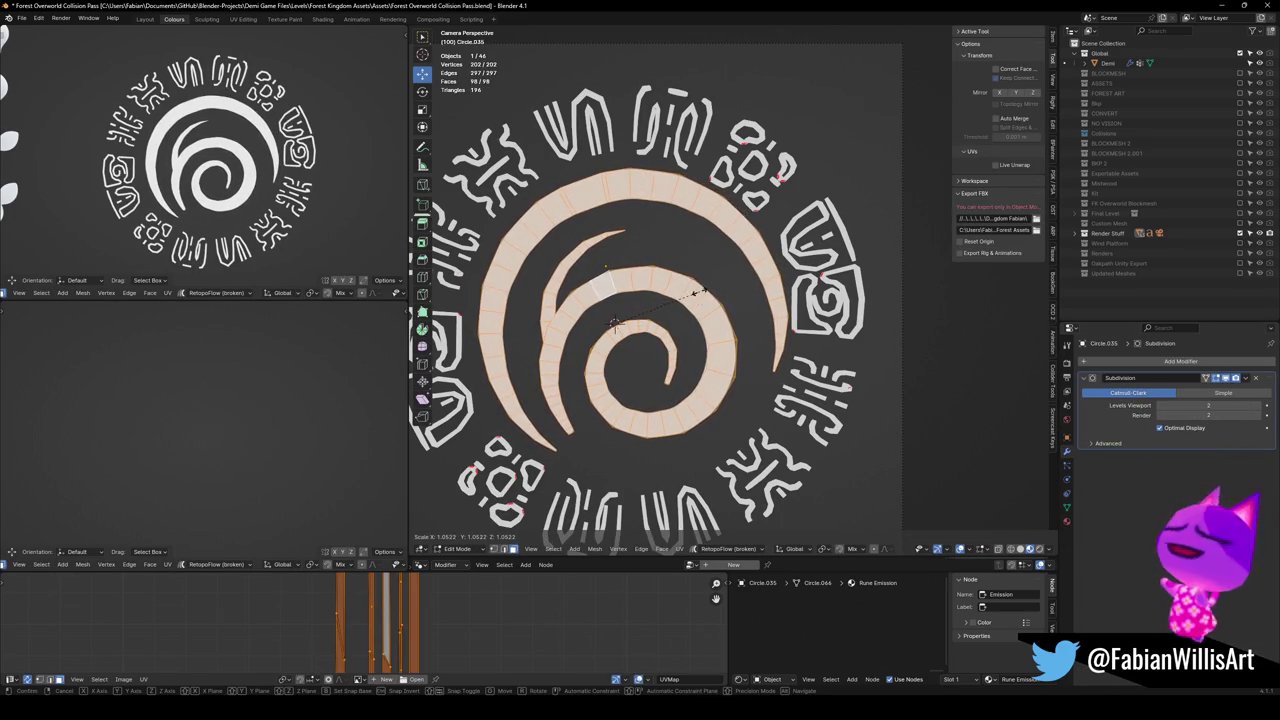
click(727, 220)
key(alt+a)
Add two loop cuts across the spiral's outer and upper arc.
key(ctrl+r)
click(714, 208)
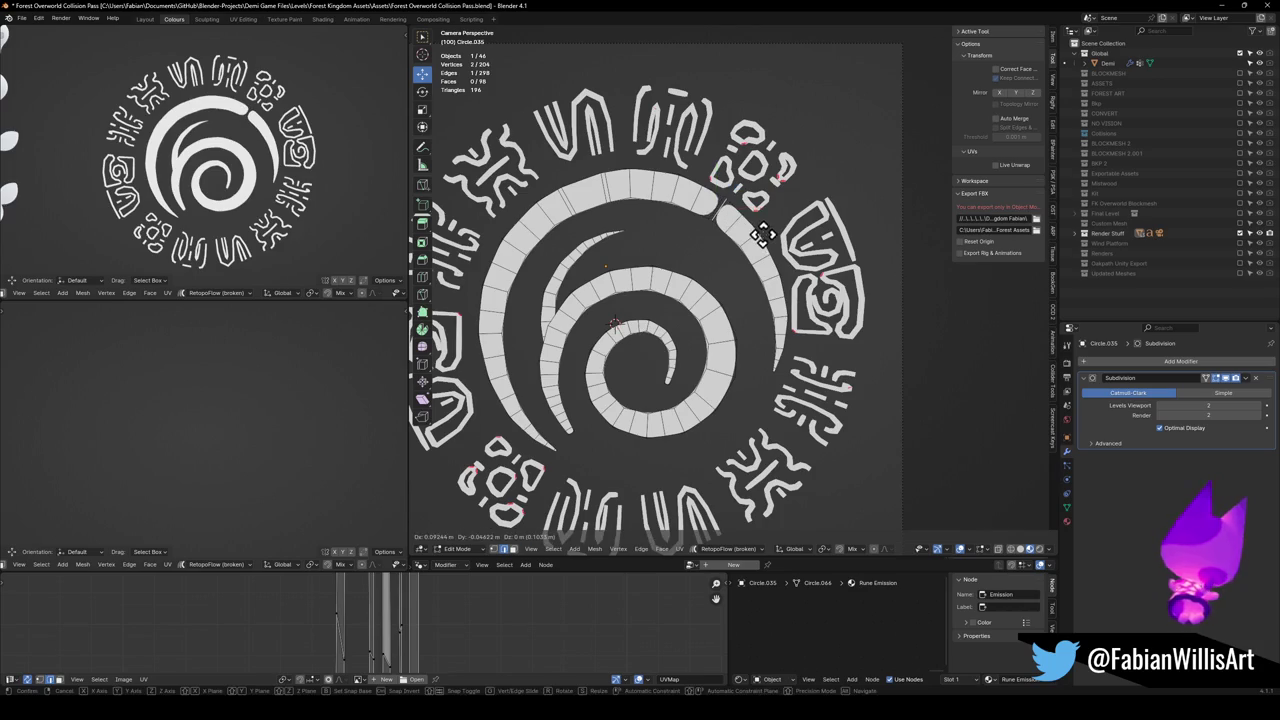
click(683, 234)
key(alt+a)
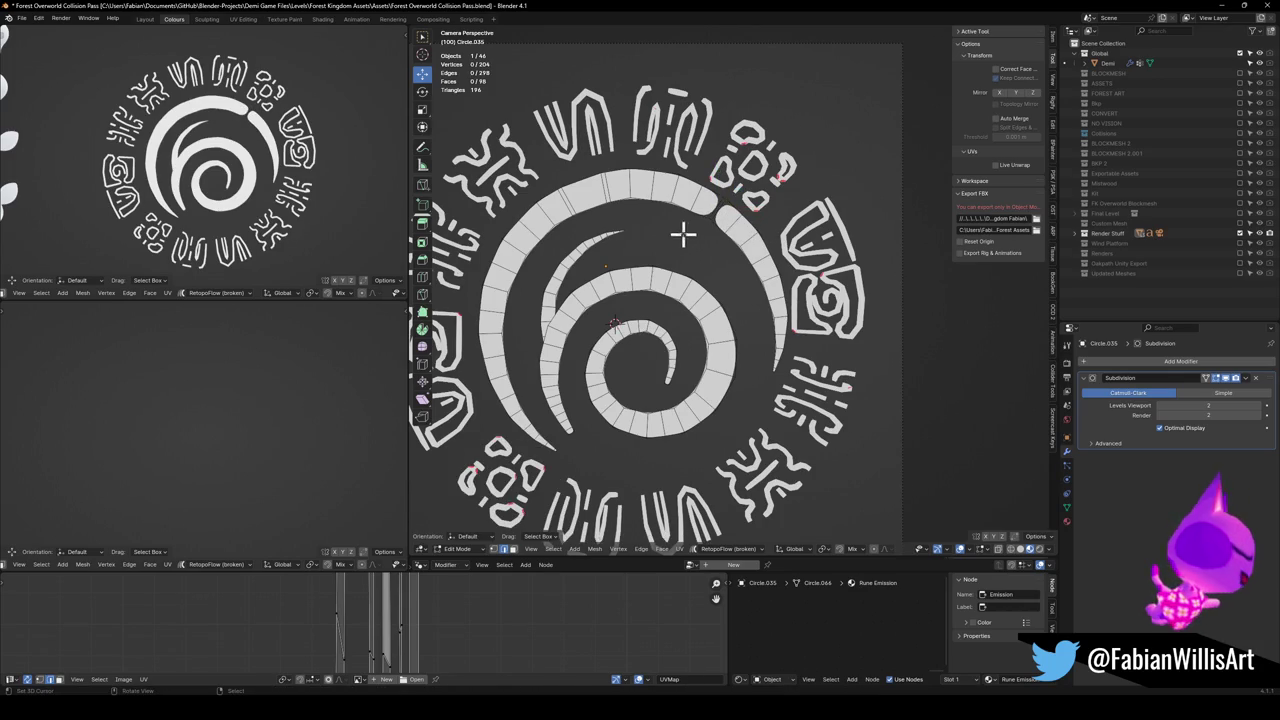
key(ctrl+r)
click(552, 208)
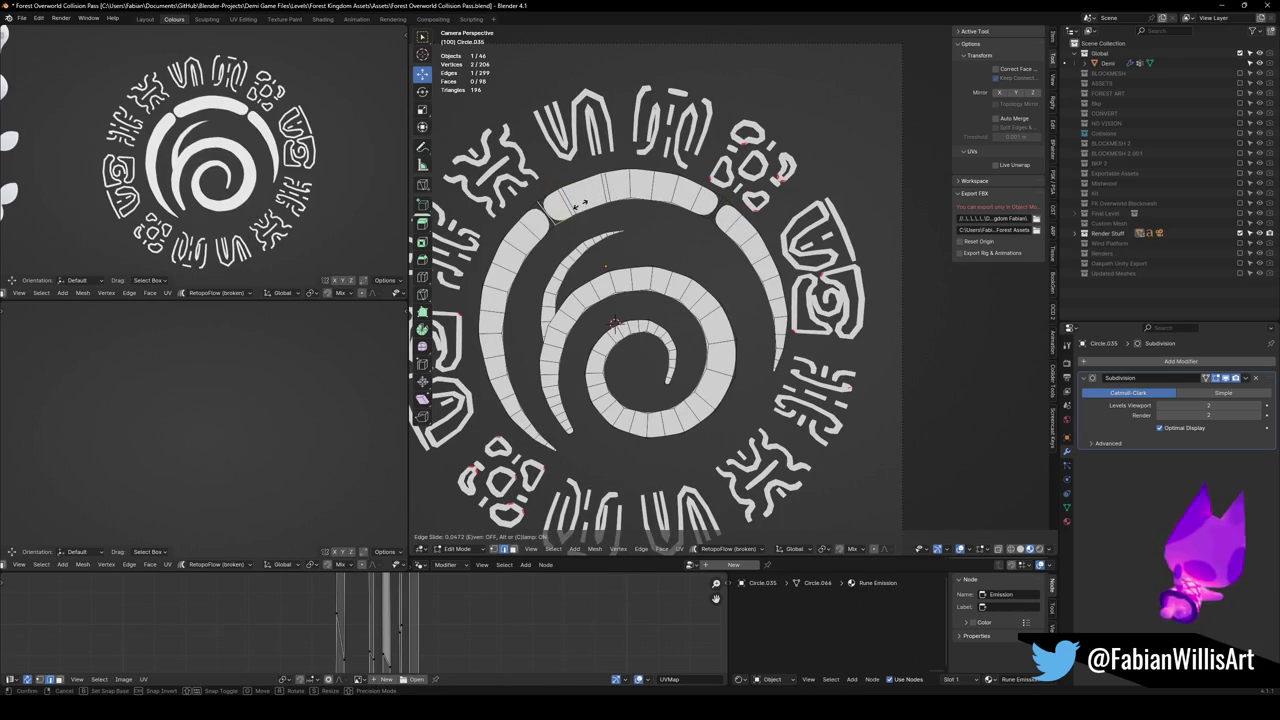
click(577, 204)
key(alt+a)
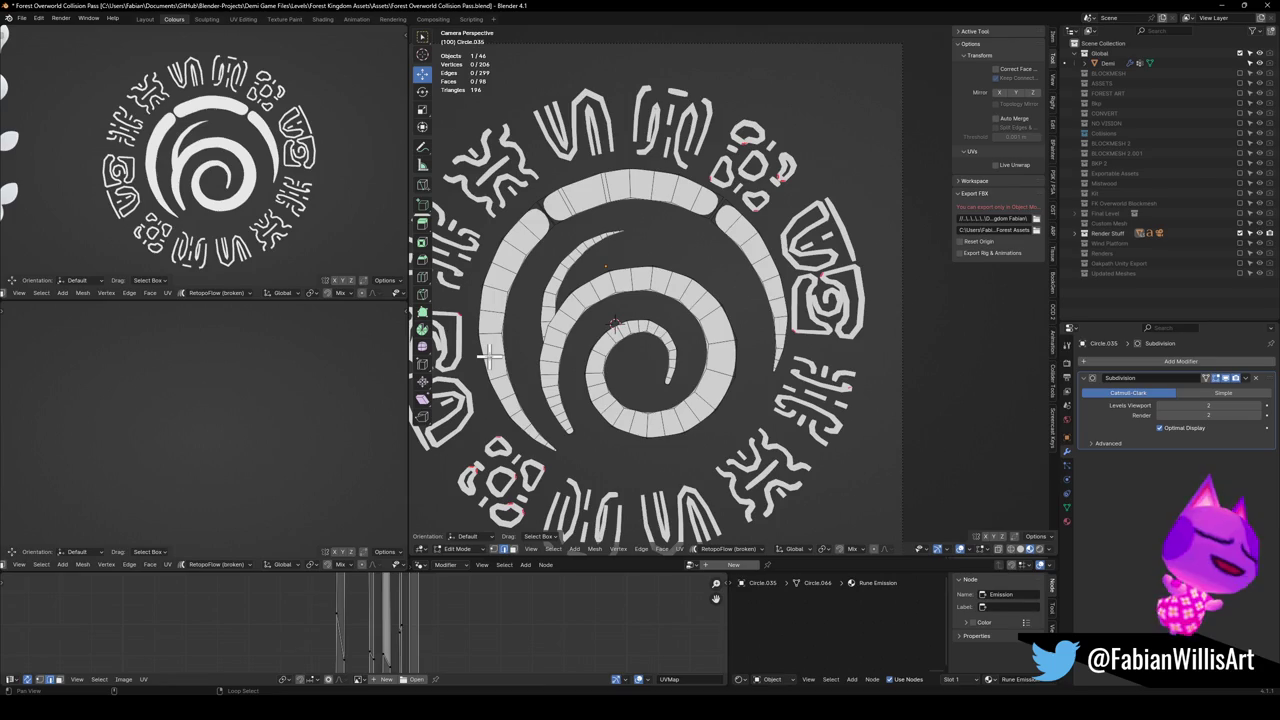
Add loop cuts on the spiral's left side, middle, and lower end.
key(ctrl+r)
click(500, 335)
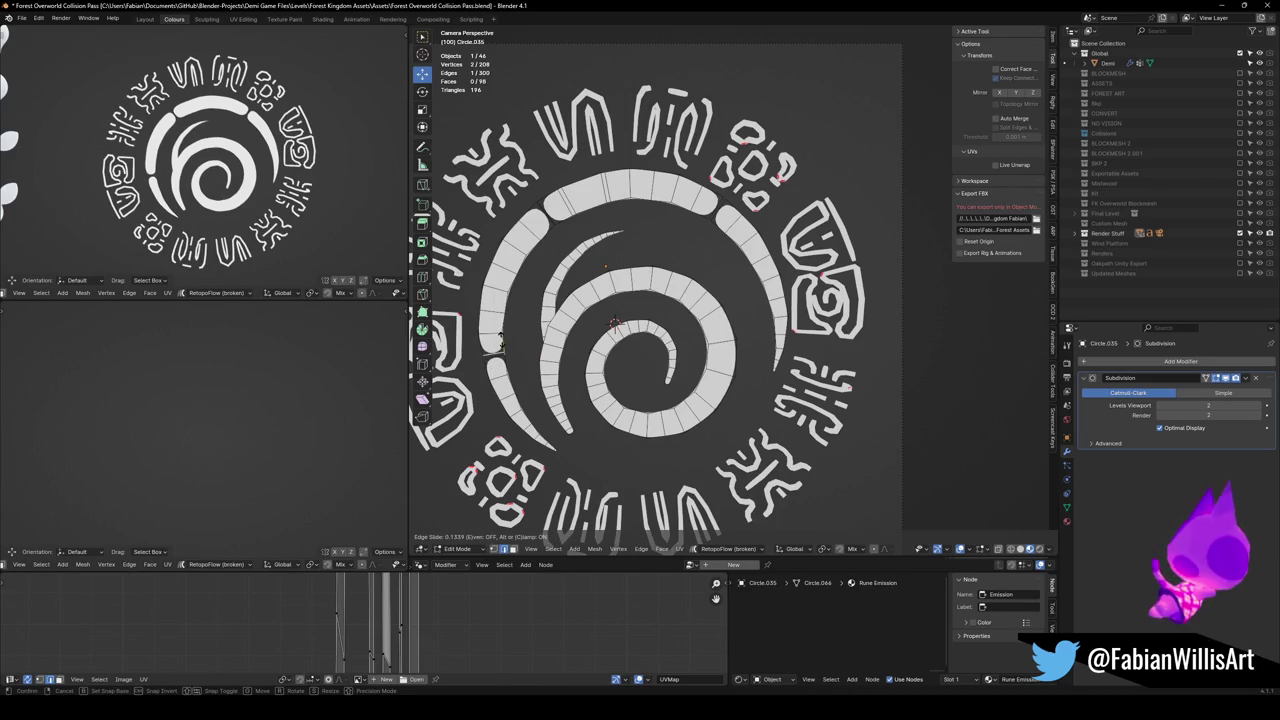
click(500, 338)
key(alt+a)
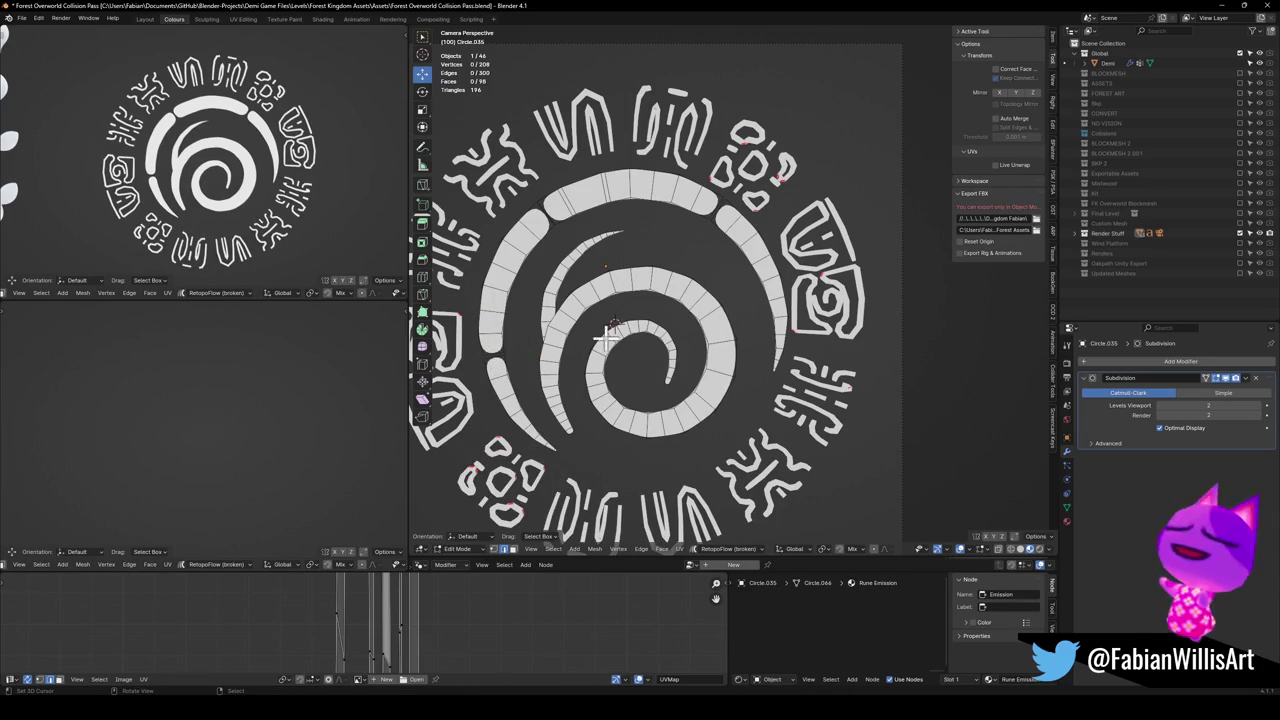
key(ctrl+r)
click(650, 272)
click(655, 270)
key(ctrl+r)
click(690, 412)
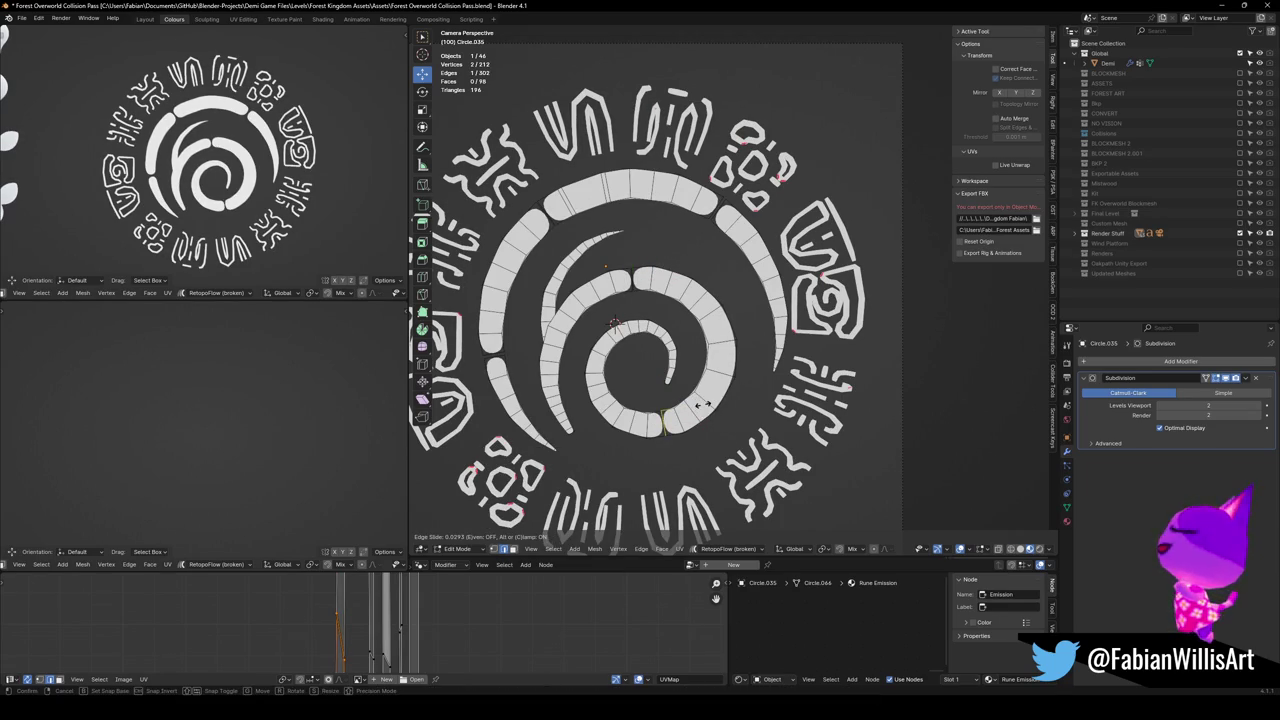
click(703, 403)
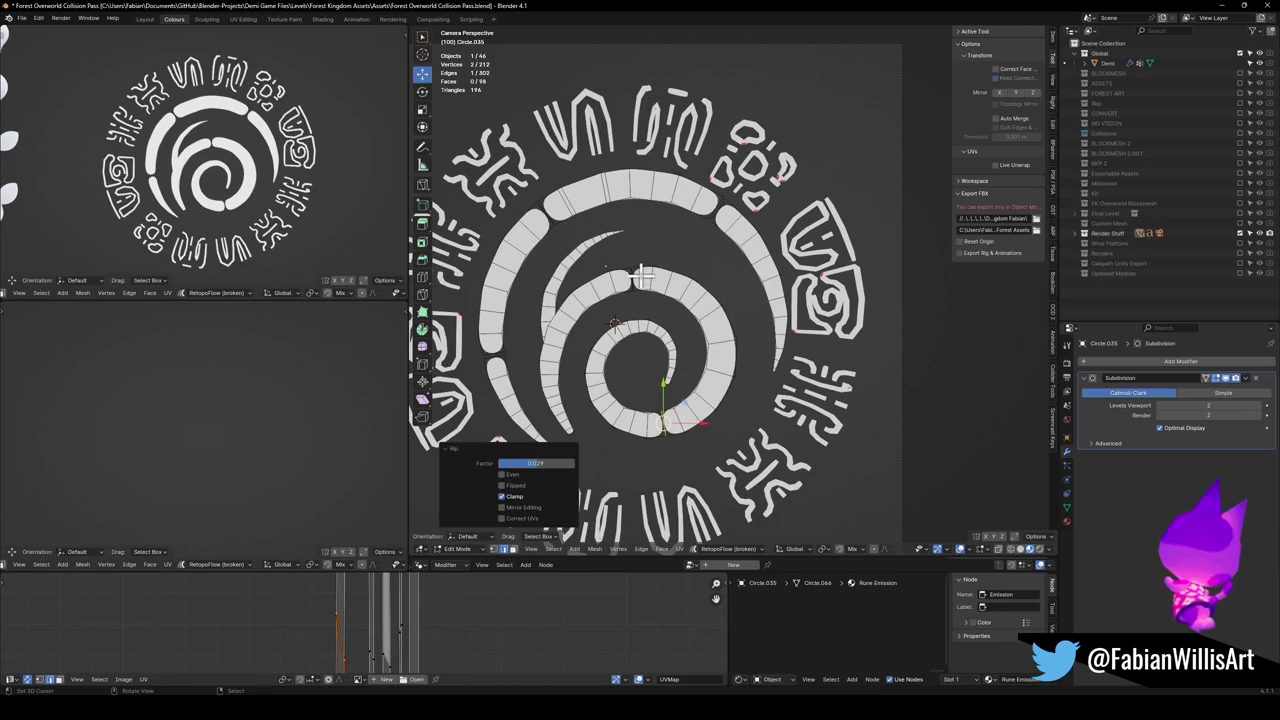
Insert a loop cut across the spiral's inner arm.
click(570, 355)
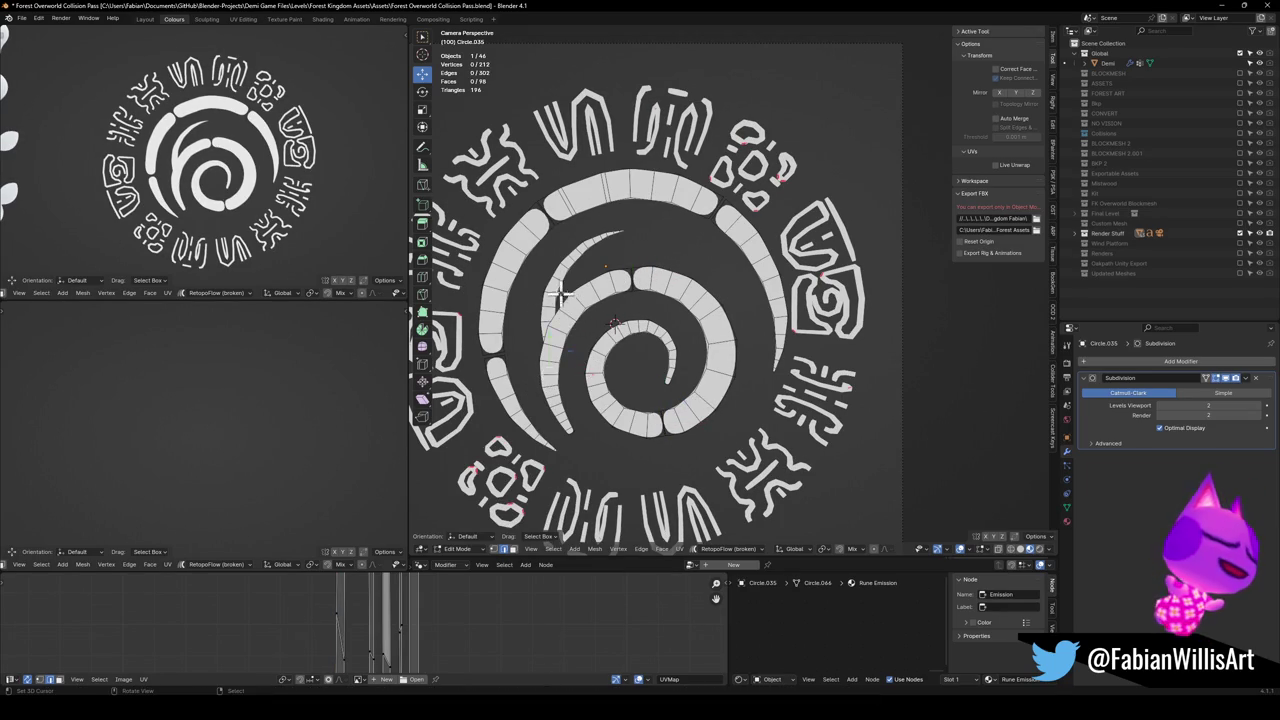
key(ctrl+r)
click(584, 268)
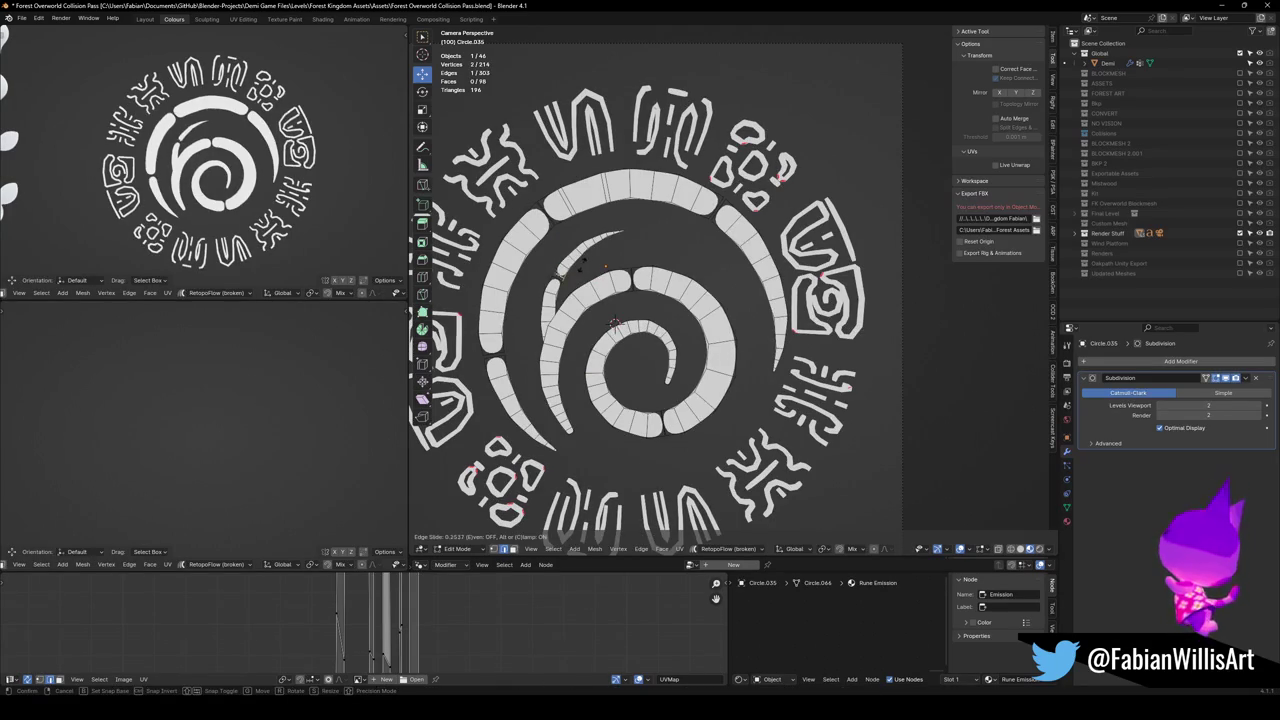
click(584, 262)
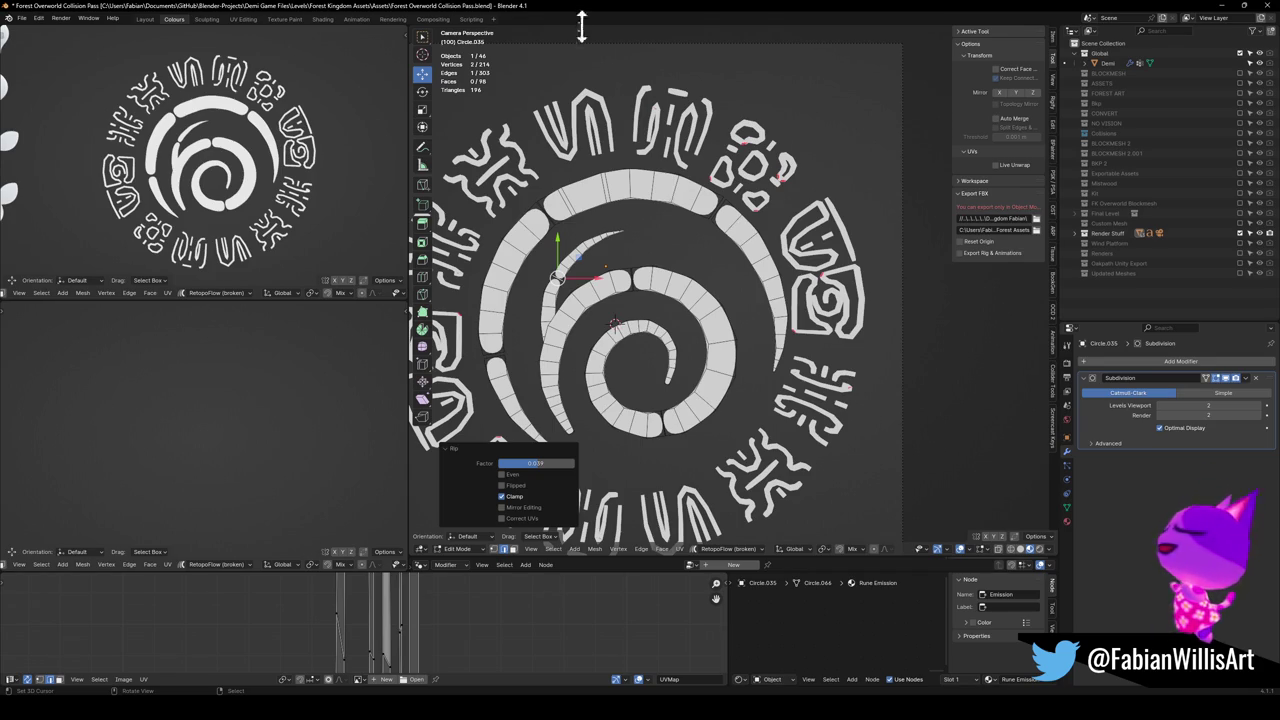
scroll(230, 140, down, 2)
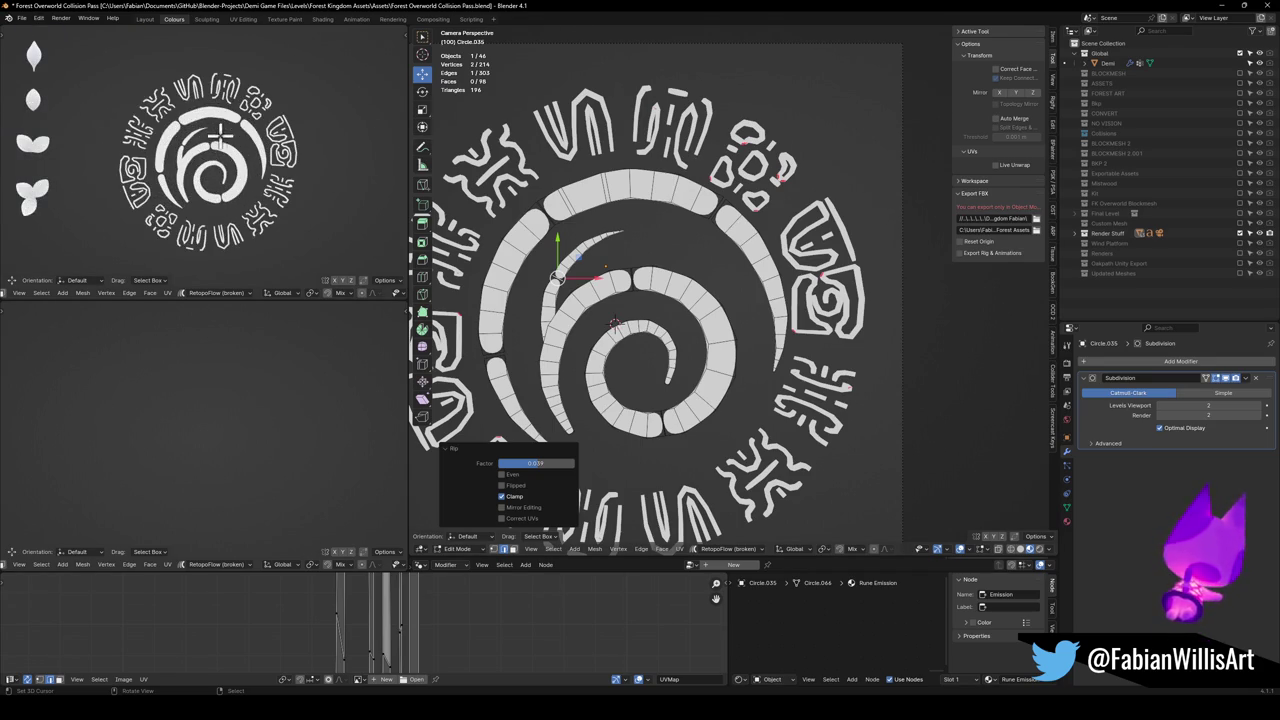
Hide the outer rune objects and edit the spiral's mesh alone.
key(Tab)
key(shift+h)
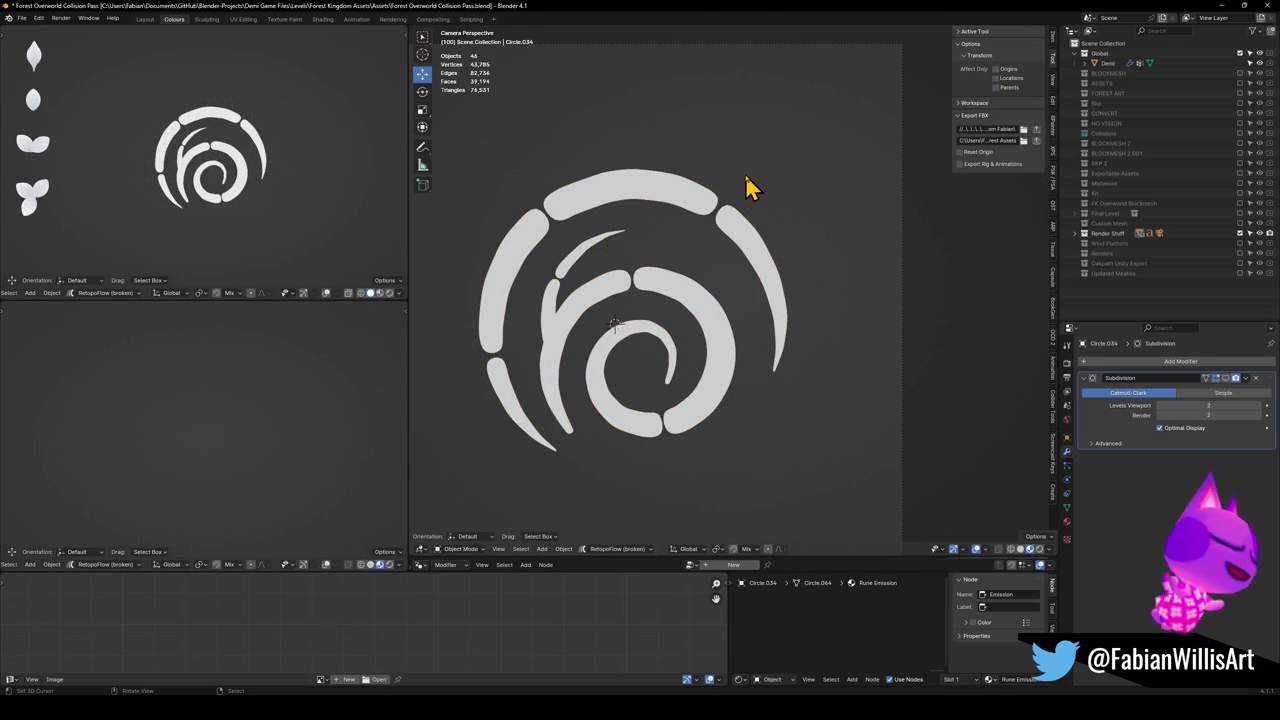
click(700, 423)
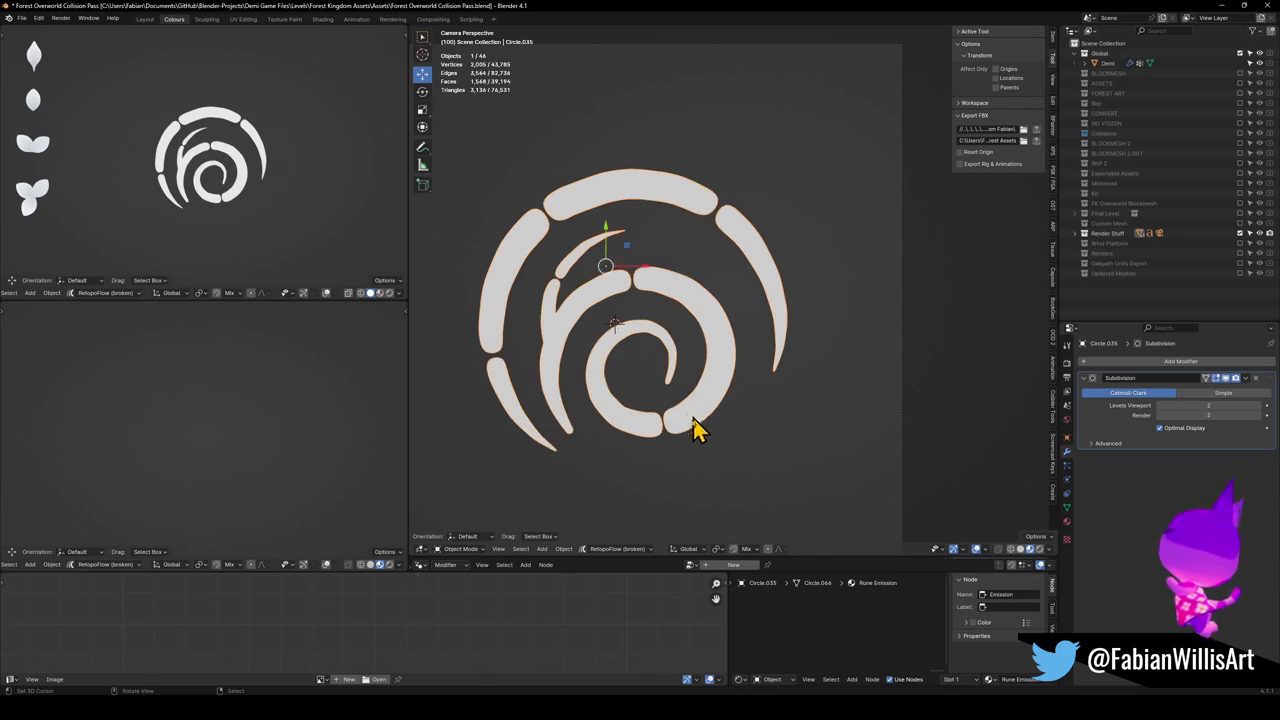
key(Tab)
Edge-slide the upper arm's gap edges, the first to 0.212, previewing the Wind Rune 1 texture.
key(g)
key(g)
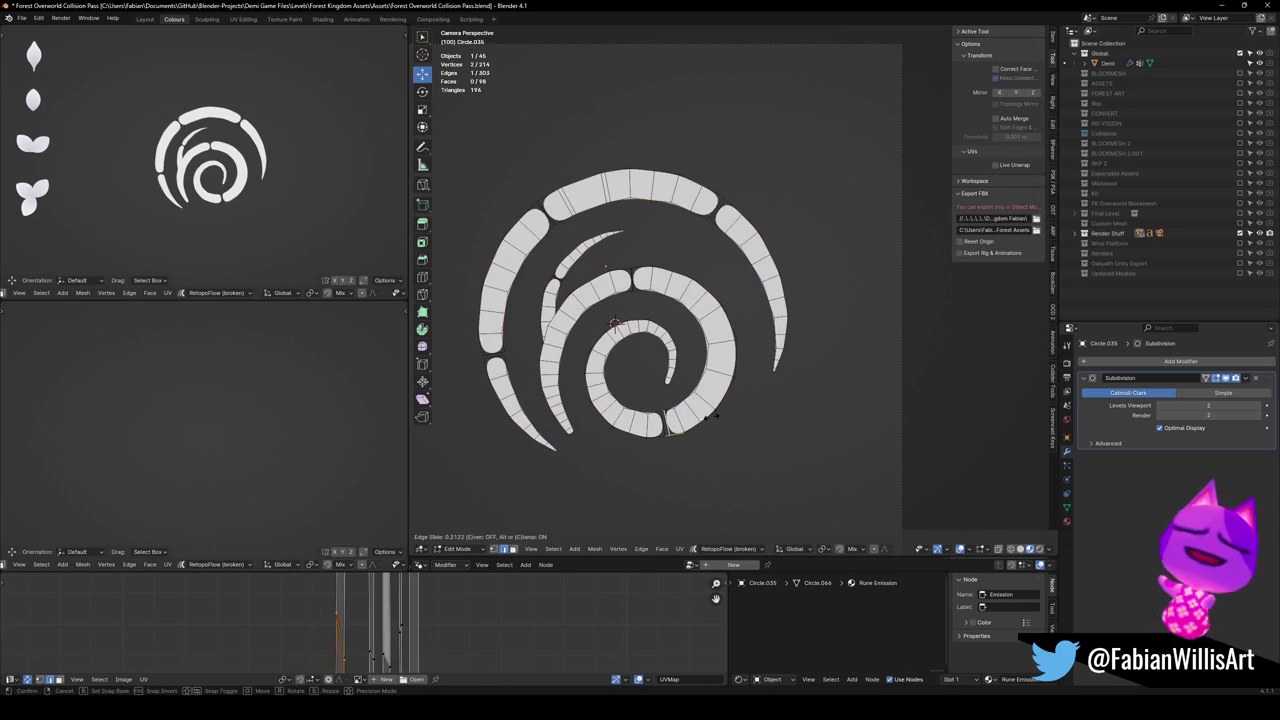
click(708, 416)
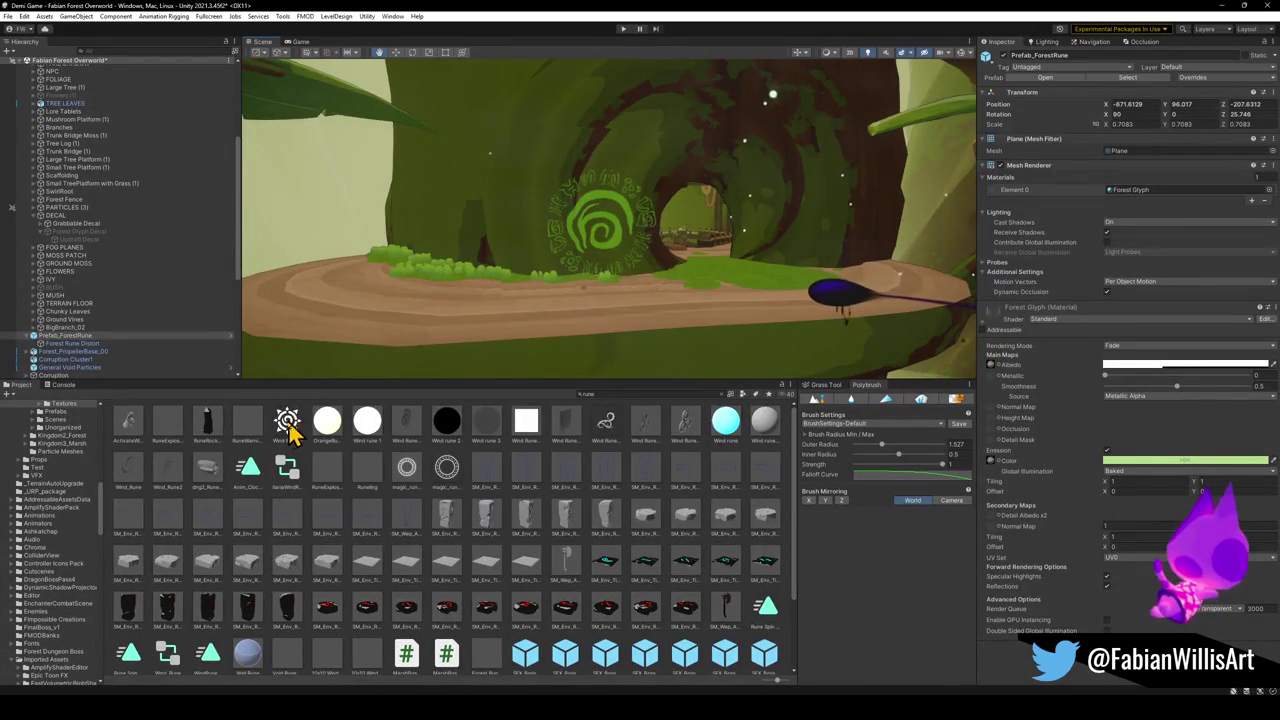
click(289, 423)
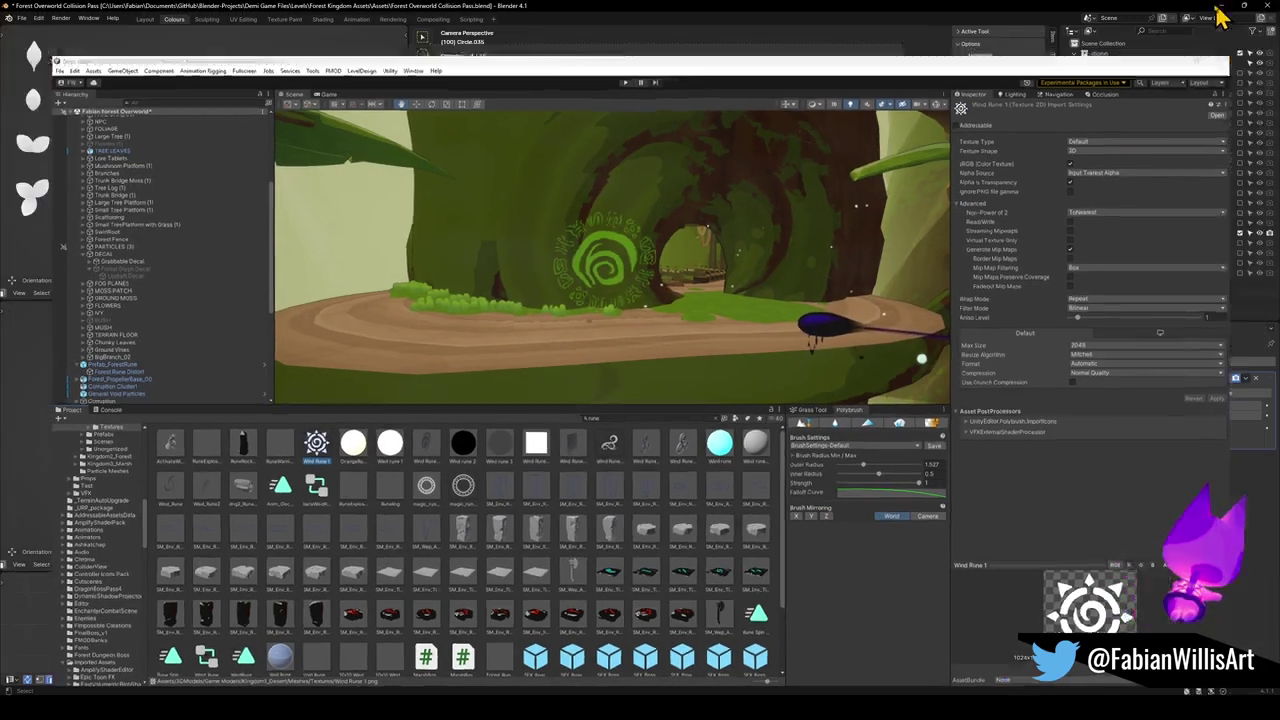
key(g)
key(g)
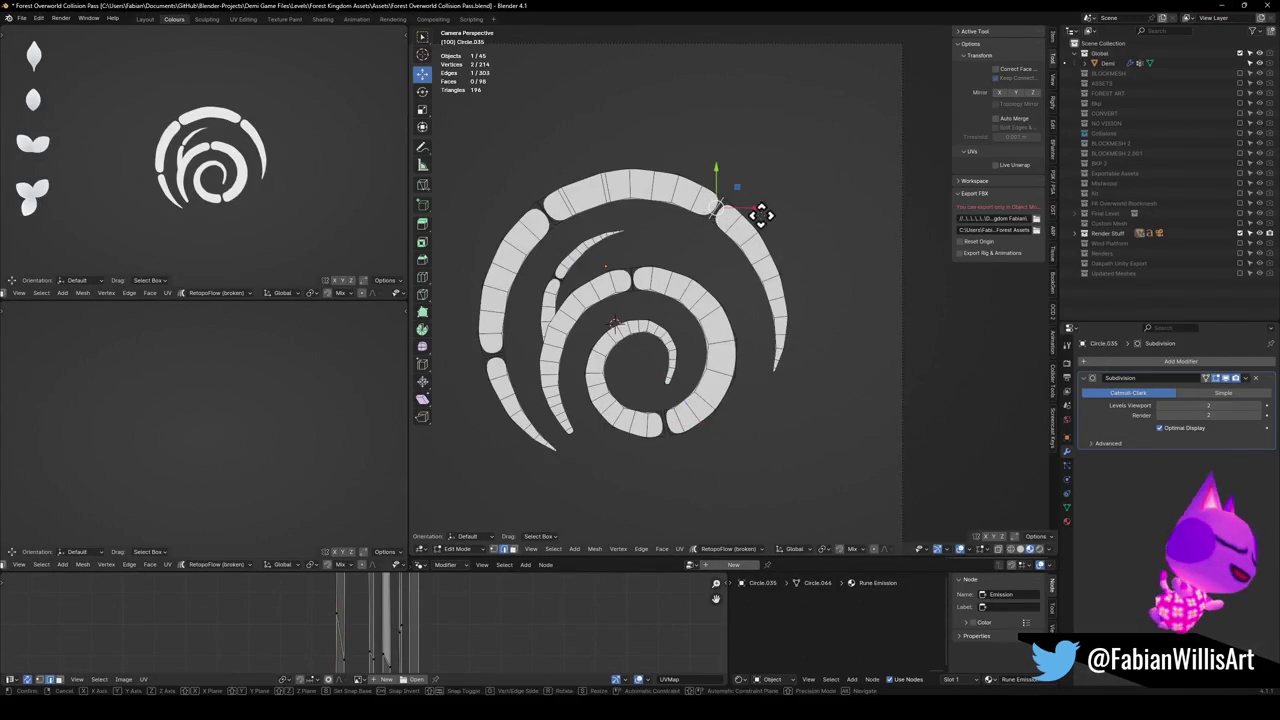
click(757, 213)
key(alt+a)
key(g)
key(g)
click(620, 197)
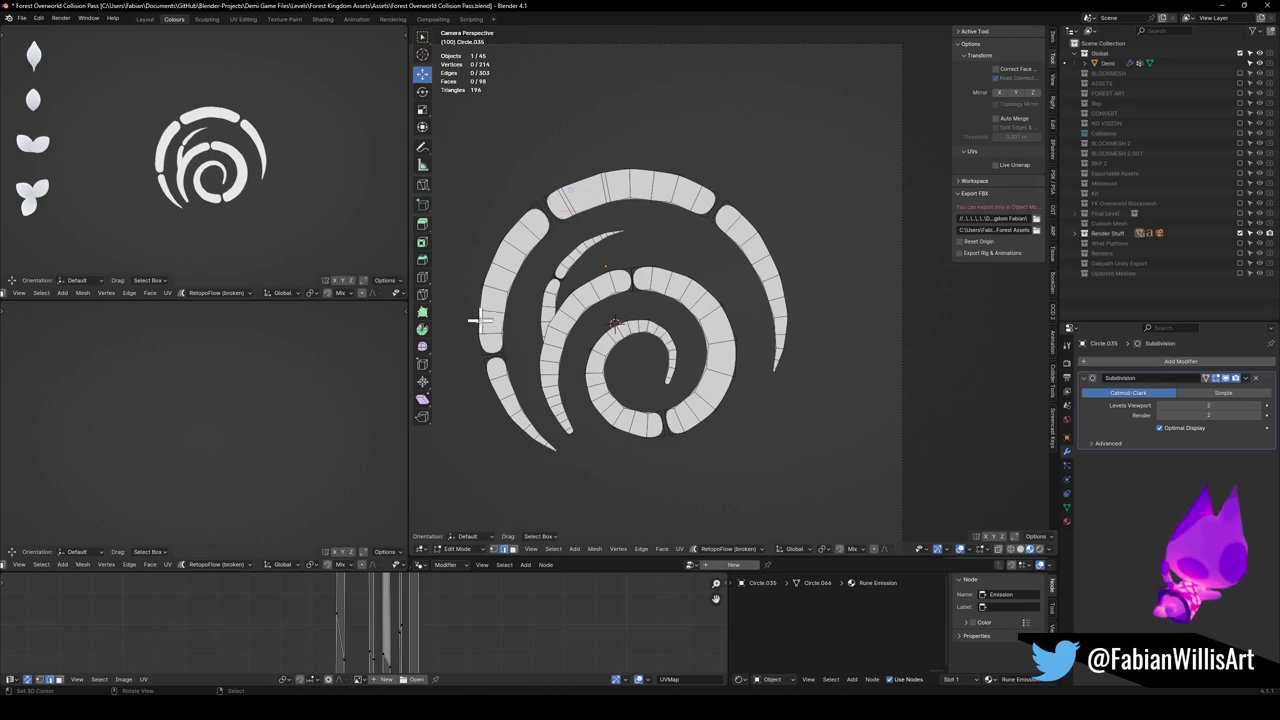
Slide the left ring edge to 0.154 and a lower edge to 0.368, scaling it down.
click(490, 348)
key(g)
key(g)
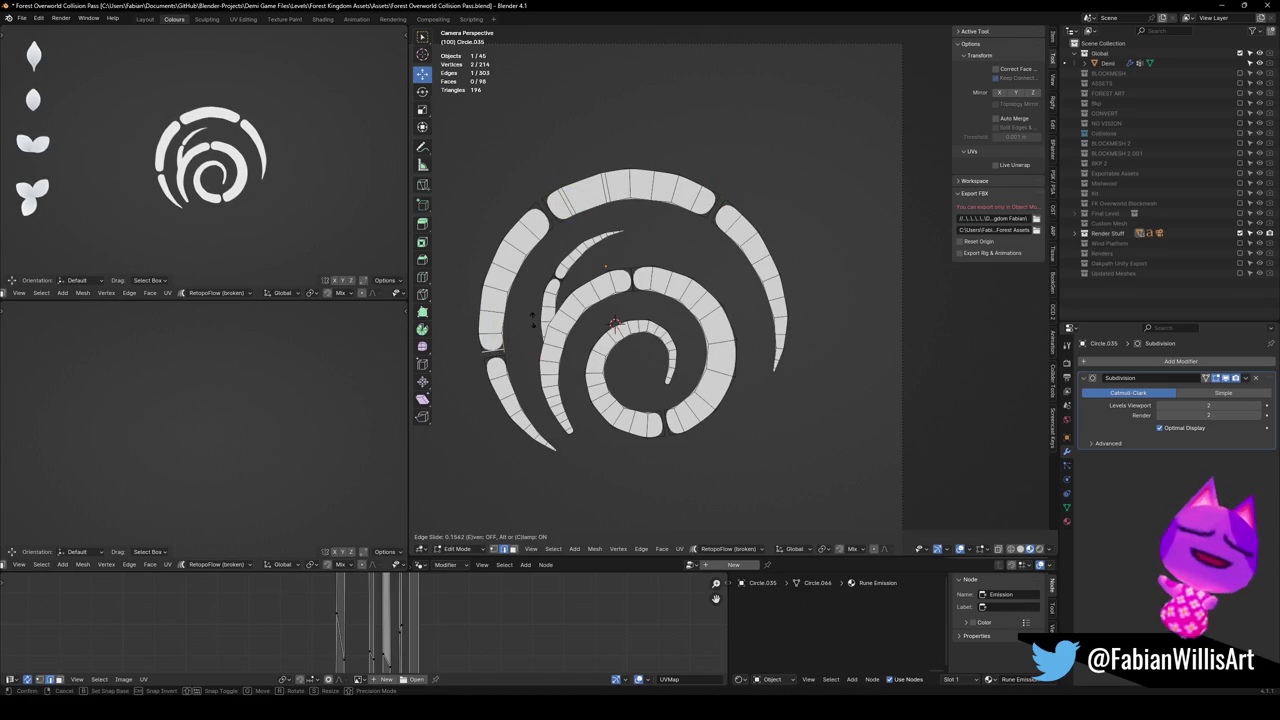
click(532, 318)
key(alt+a)
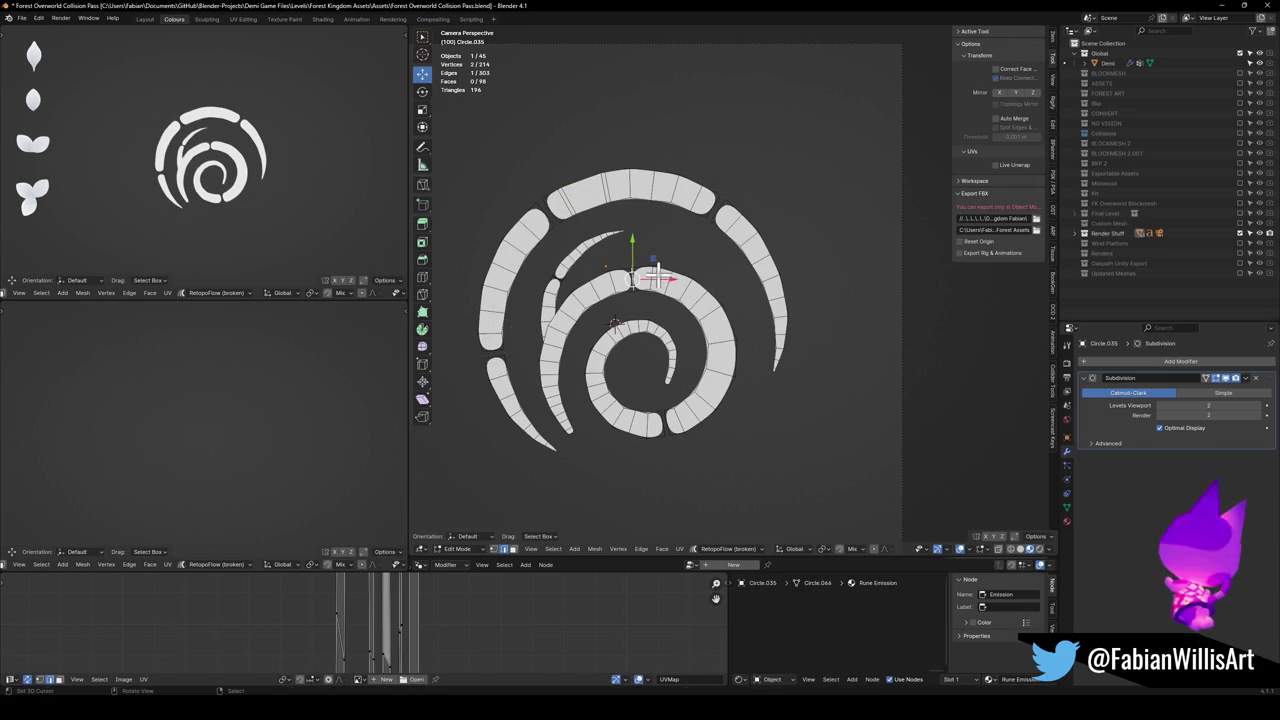
key(g)
key(g)
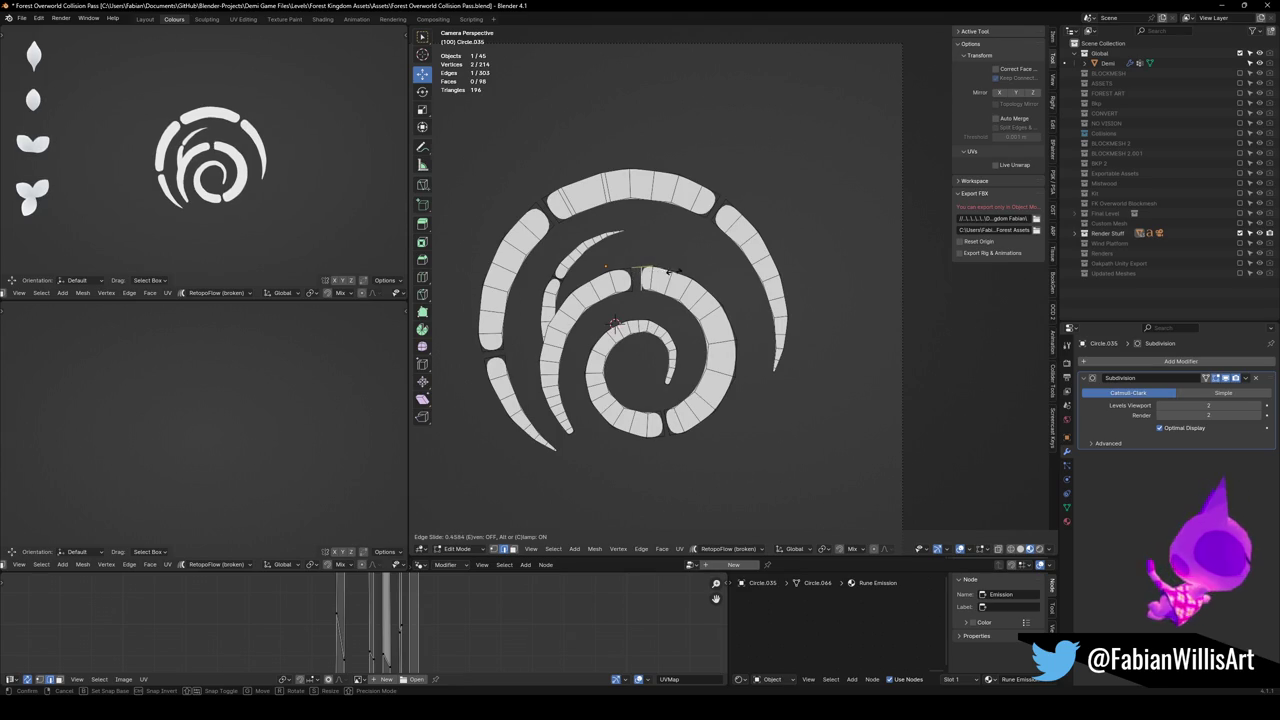
click(660, 272)
key(alt+a)
key(g)
key(g)
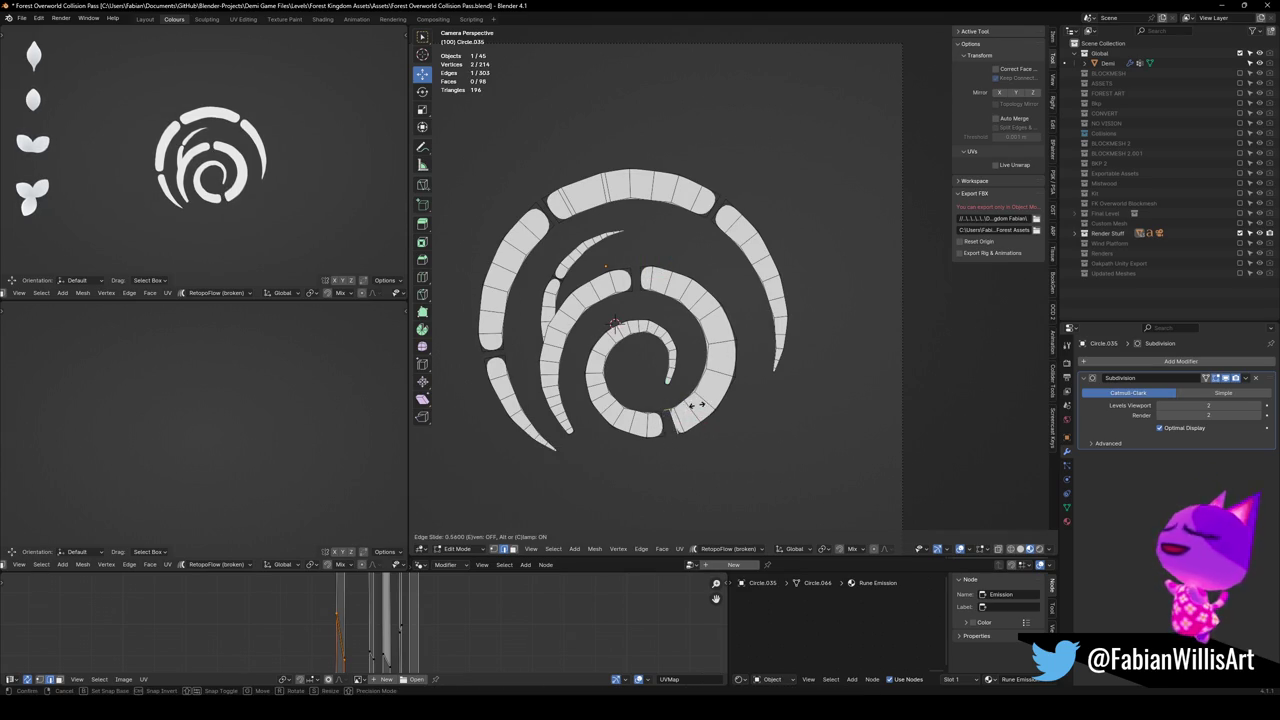
click(688, 405)
key(s)
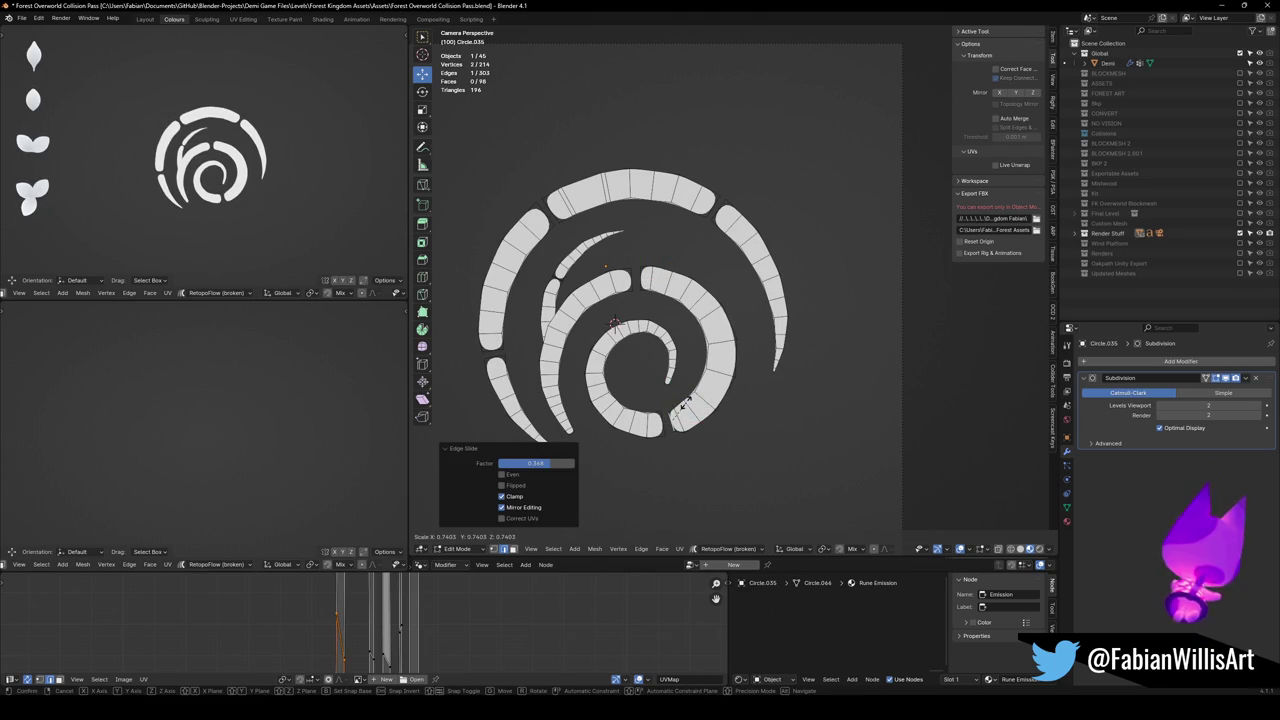
click(685, 400)
Slide and slightly shrink an inner-arm edge, then save the blend file.
key(alt+a)
click(607, 274)
key(g)
key(g)
key(s)
click(602, 278)
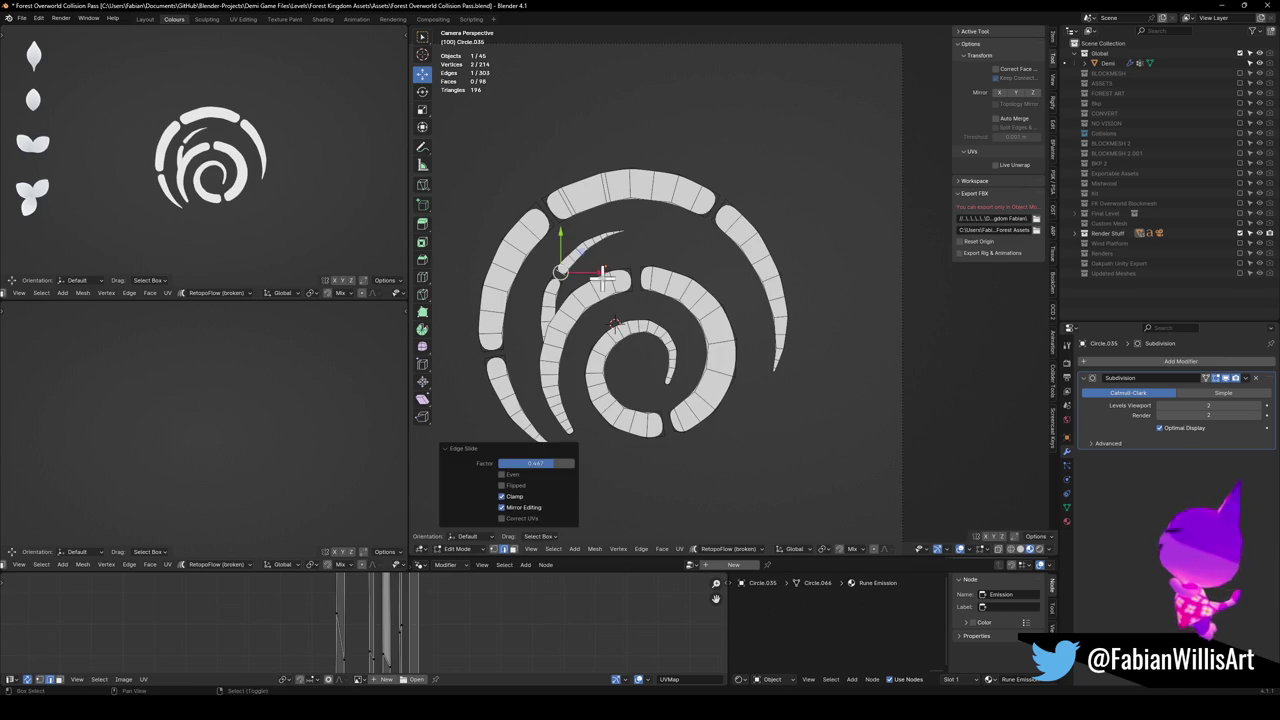
key(ctrl+s)
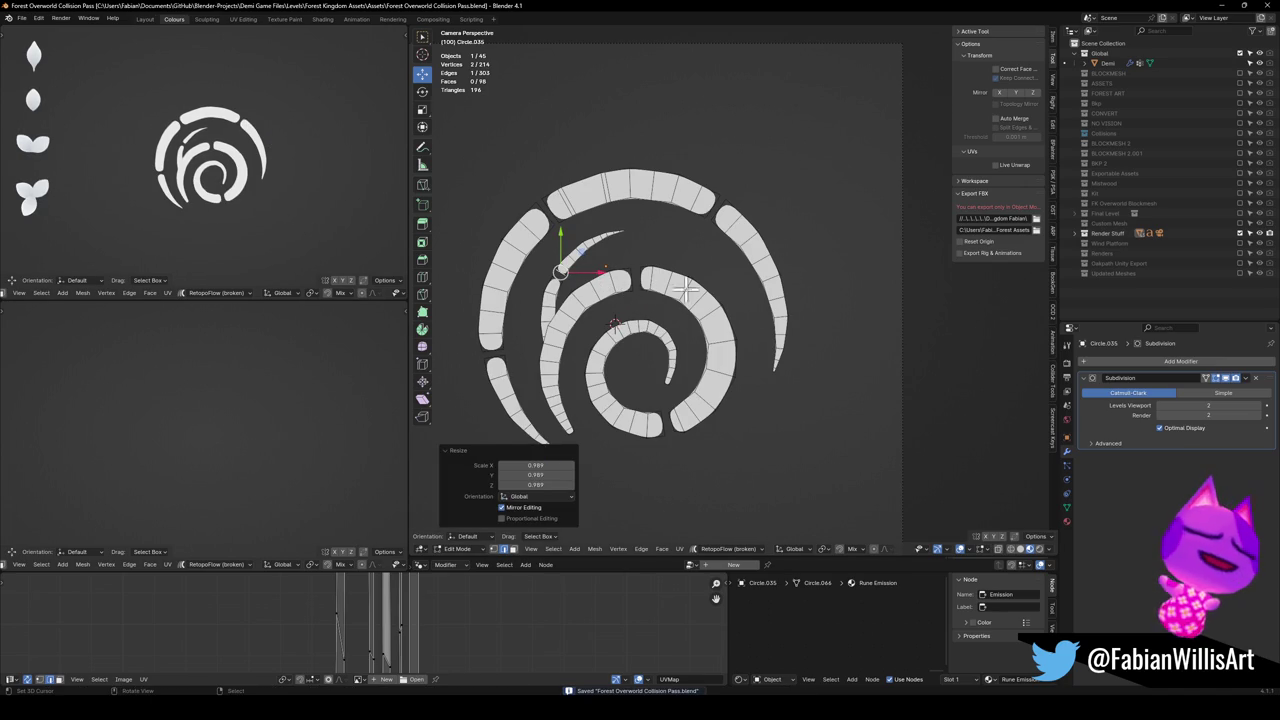
key(Tab)
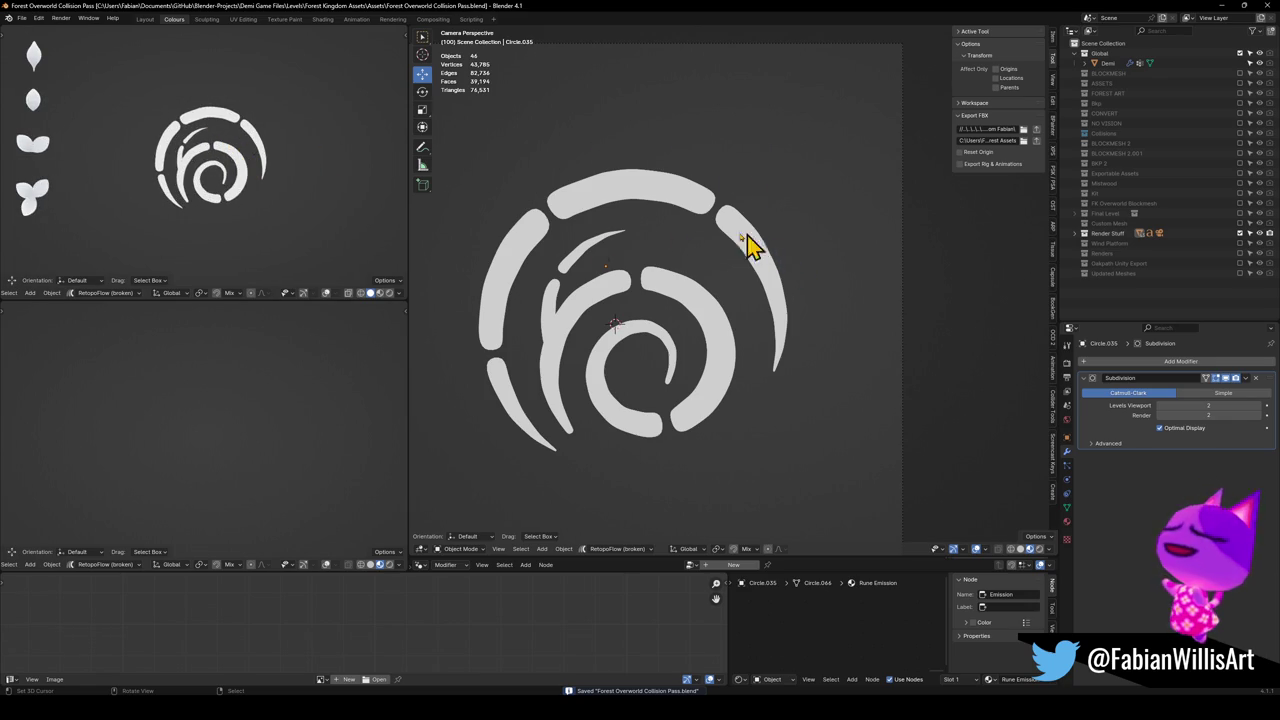
Duplicate a leaf from Plane.158 and place the copy beside the swirl.
scroll(763, 248, down, 7)
click(572, 330)
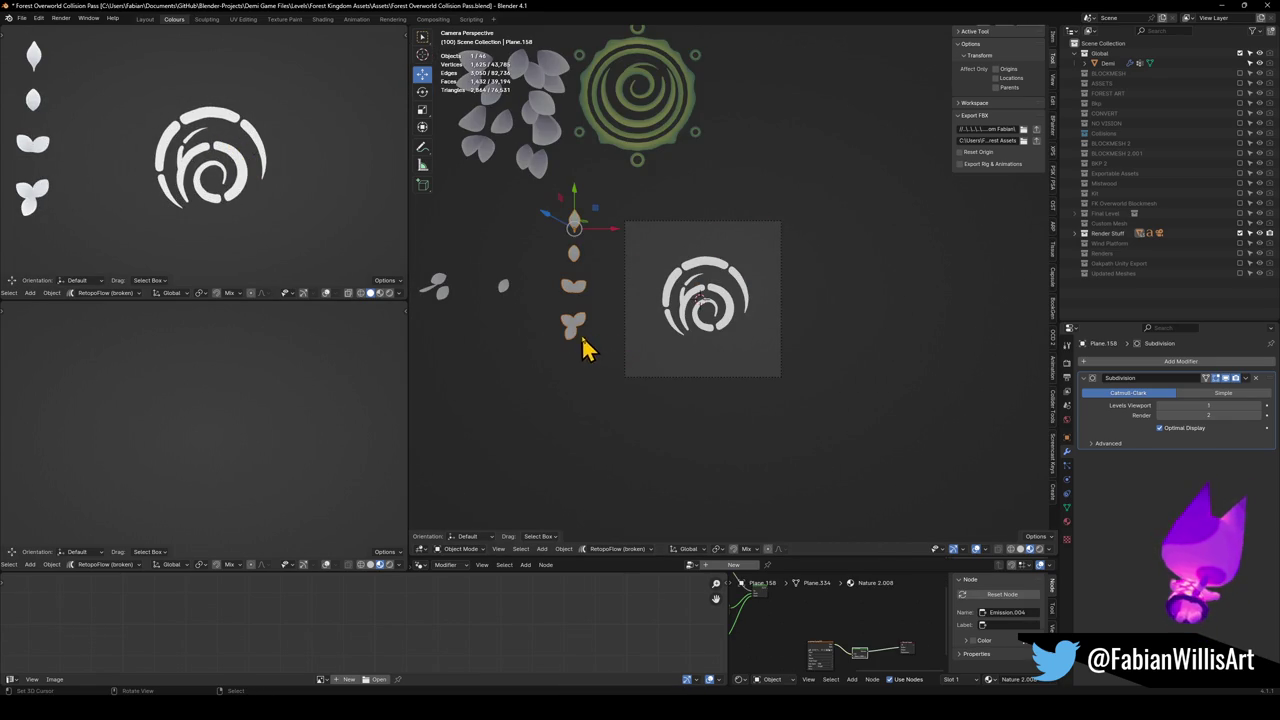
key(Tab)
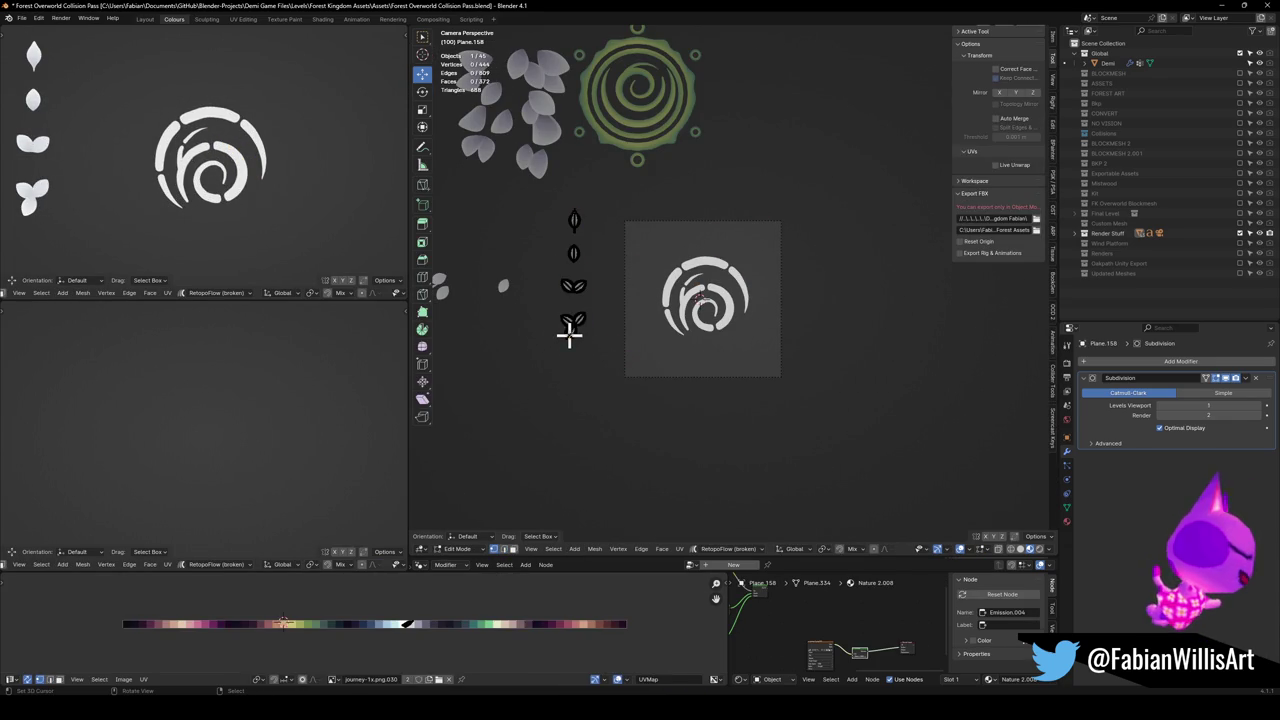
key(l)
key(shift+d)
click(752, 250)
Position the leaf copy at the ring's upper right, rotated about 10.5°.
key(r)
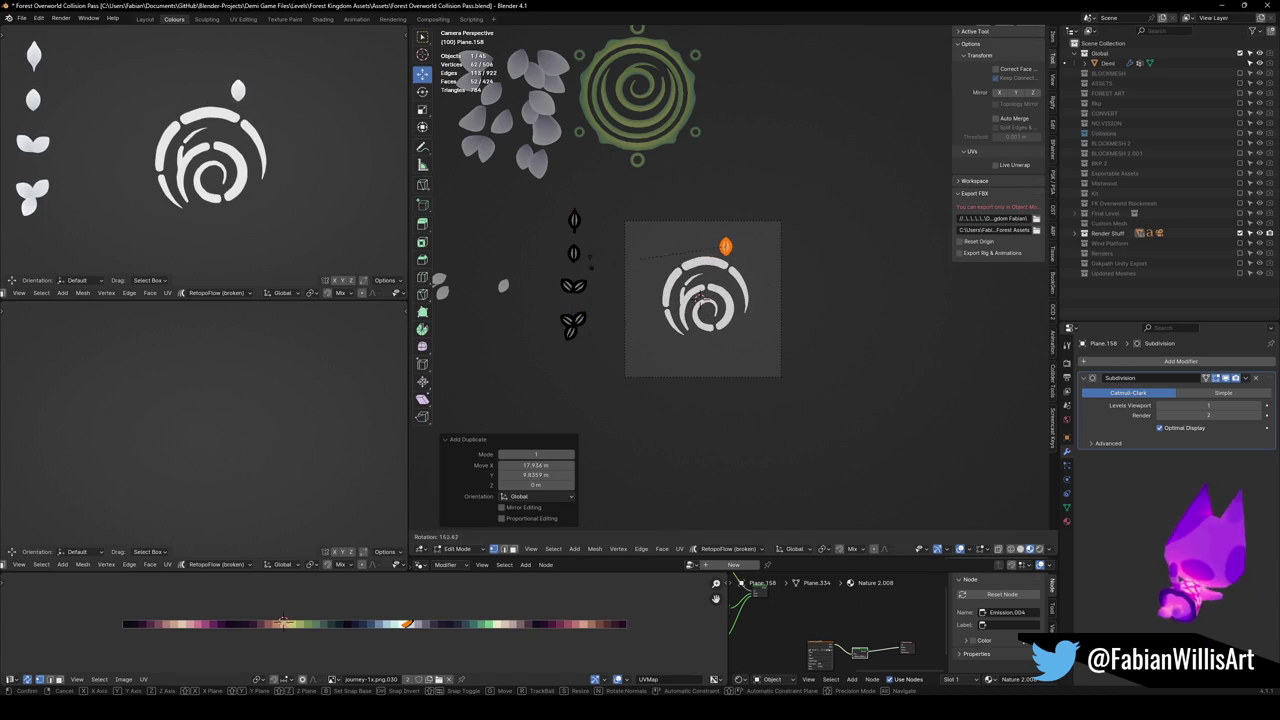
click(556, 231)
key(g)
click(716, 310)
key(r)
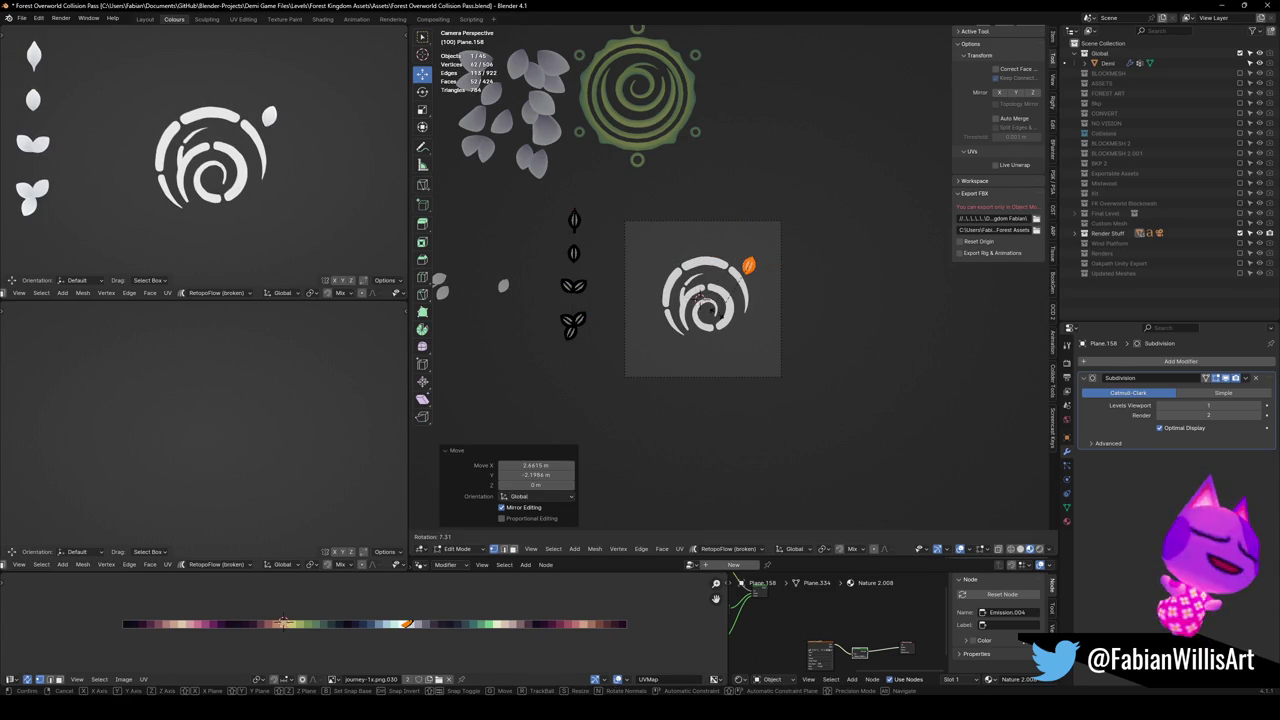
click(698, 300)
key(g)
click(746, 322)
key(r)
click(765, 328)
Add a second leaf copy above the ring, rotated about -49°.
key(shift+d)
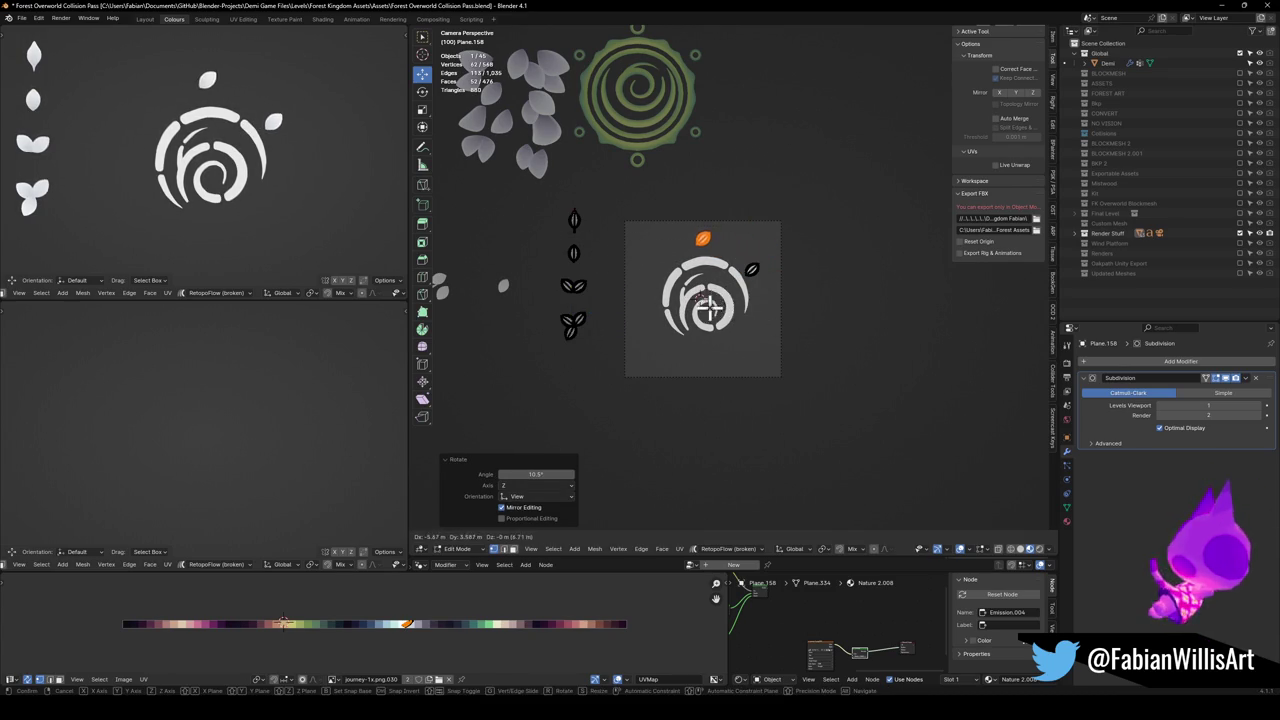
click(688, 275)
key(r)
click(745, 255)
key(g)
click(742, 258)
Add a third leaf copy left of the ring, rotated about -56°.
key(shift+d)
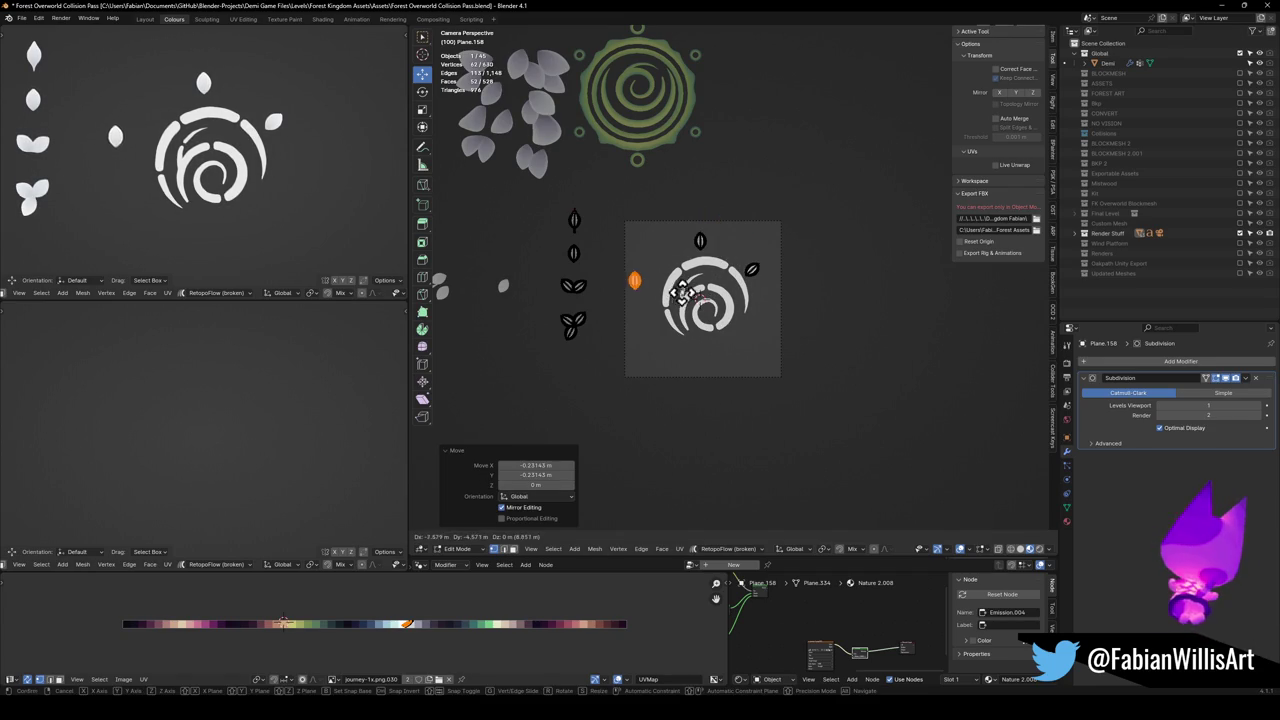
click(690, 290)
key(r)
click(712, 251)
key(g)
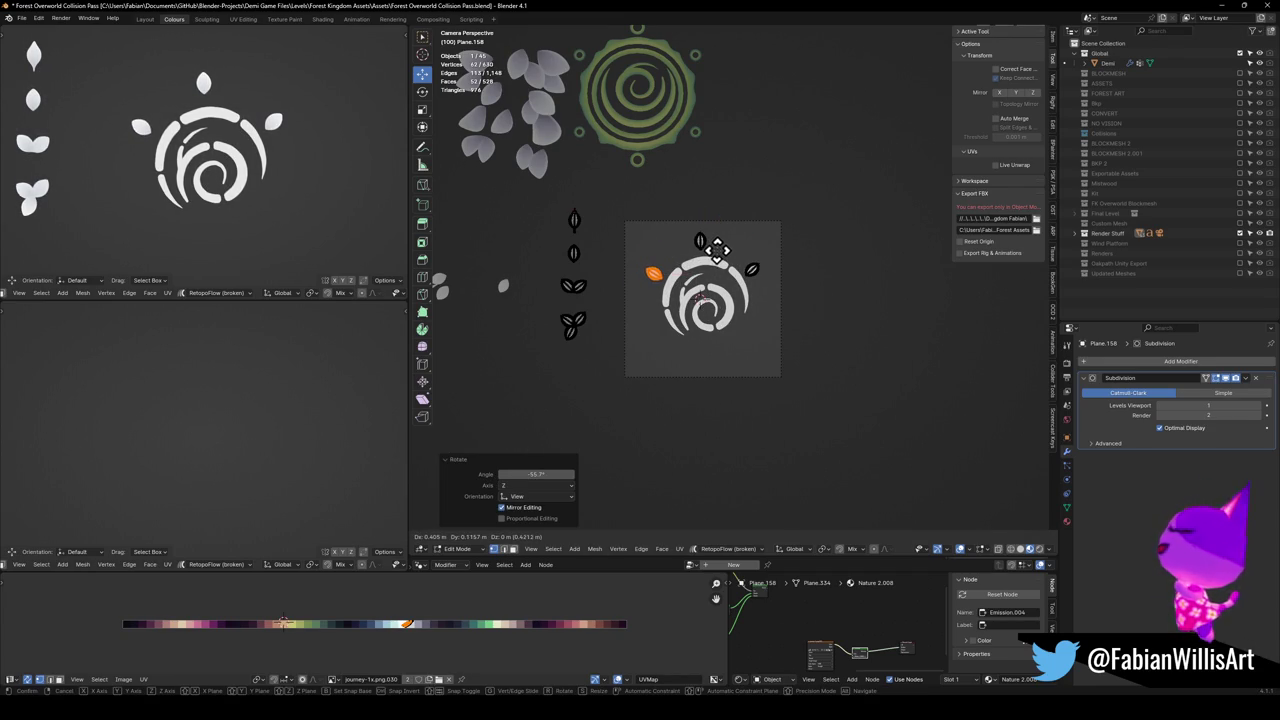
click(716, 250)
Add a fourth leaf copy at the ring's lower left and leave Edit Mode.
key(shift+d)
click(716, 315)
key(r)
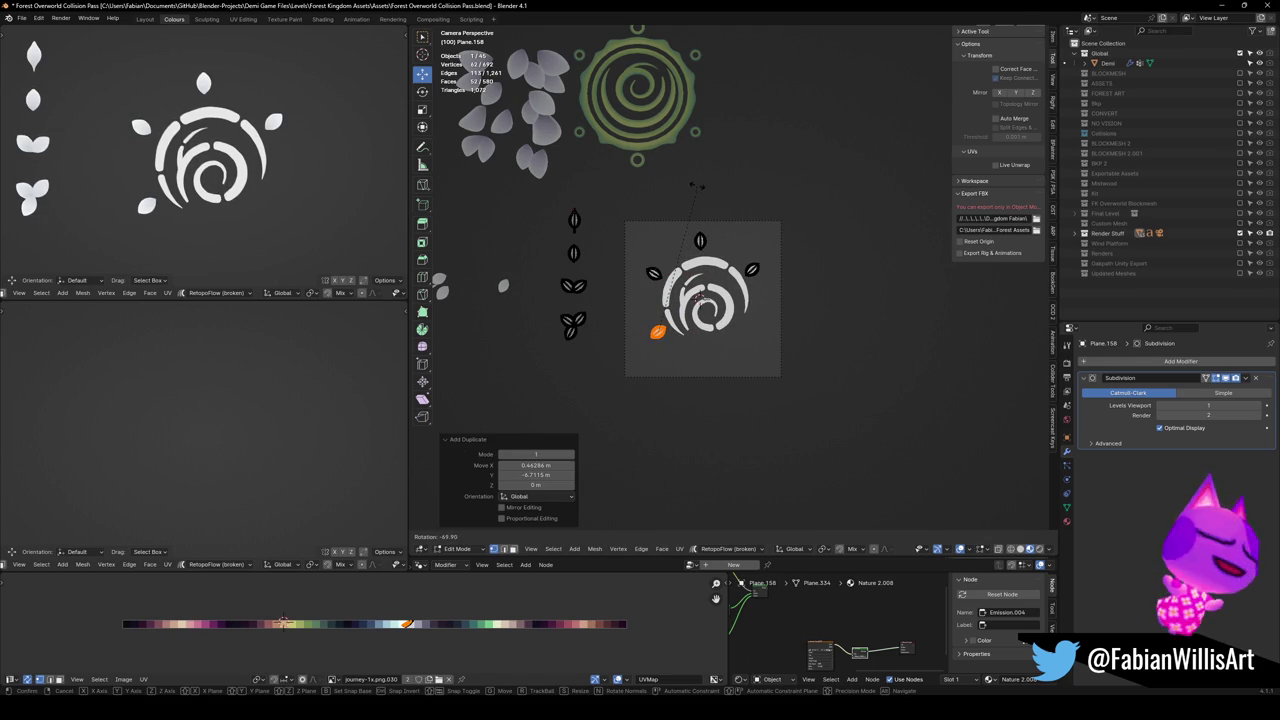
click(699, 189)
key(g)
click(707, 190)
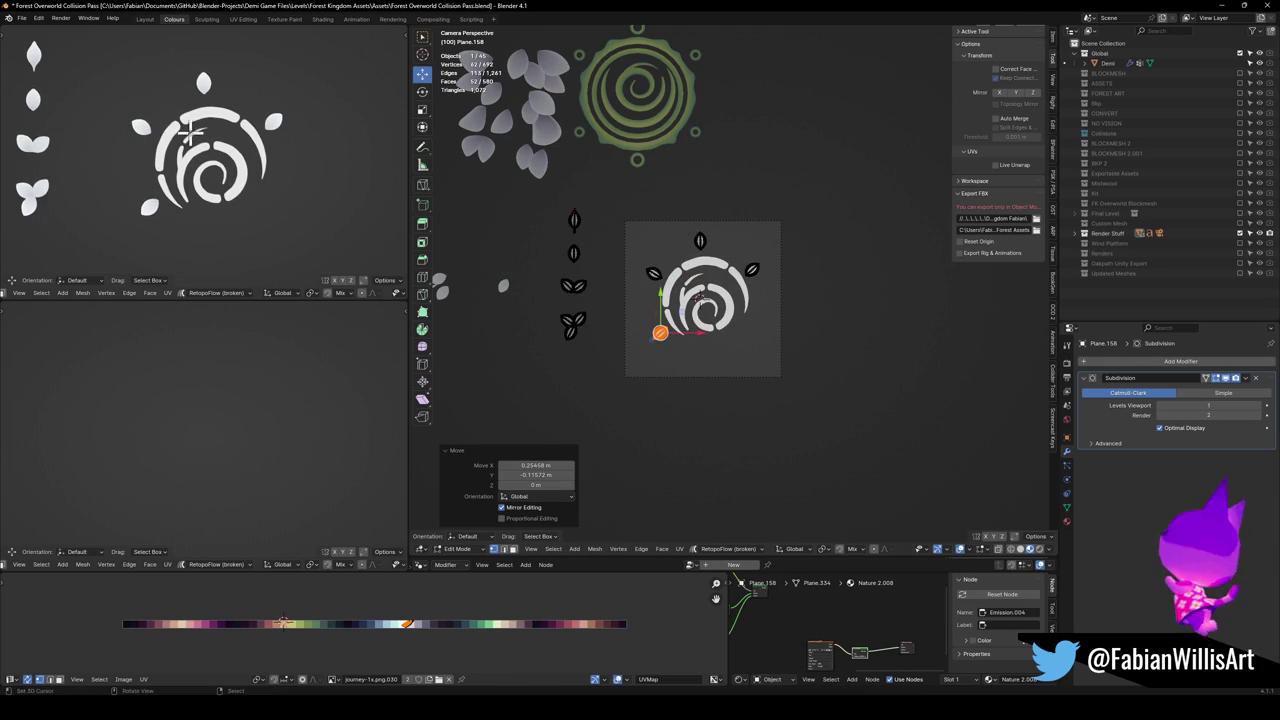
scroll(188, 130, up, 1)
key(Tab)
scroll(736, 316, up, 4)
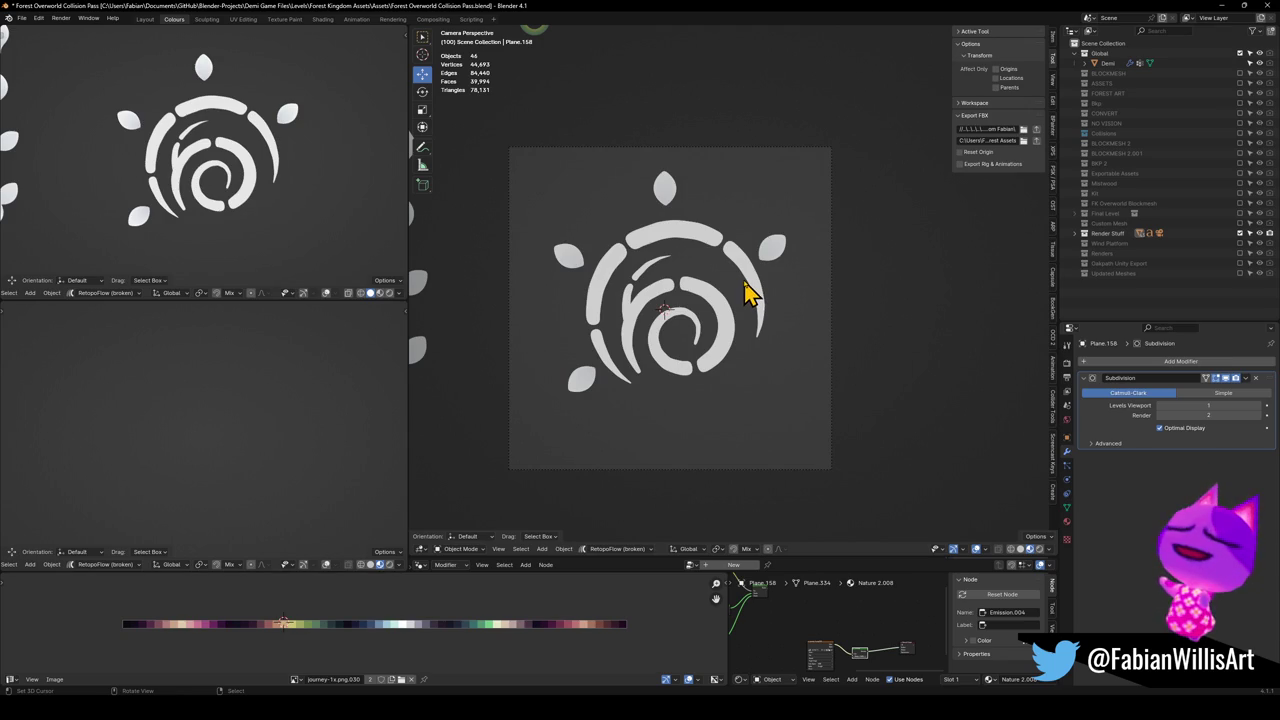
Rotate the top leaf and enlarge it about 1.35 times.
click(671, 194)
key(Tab)
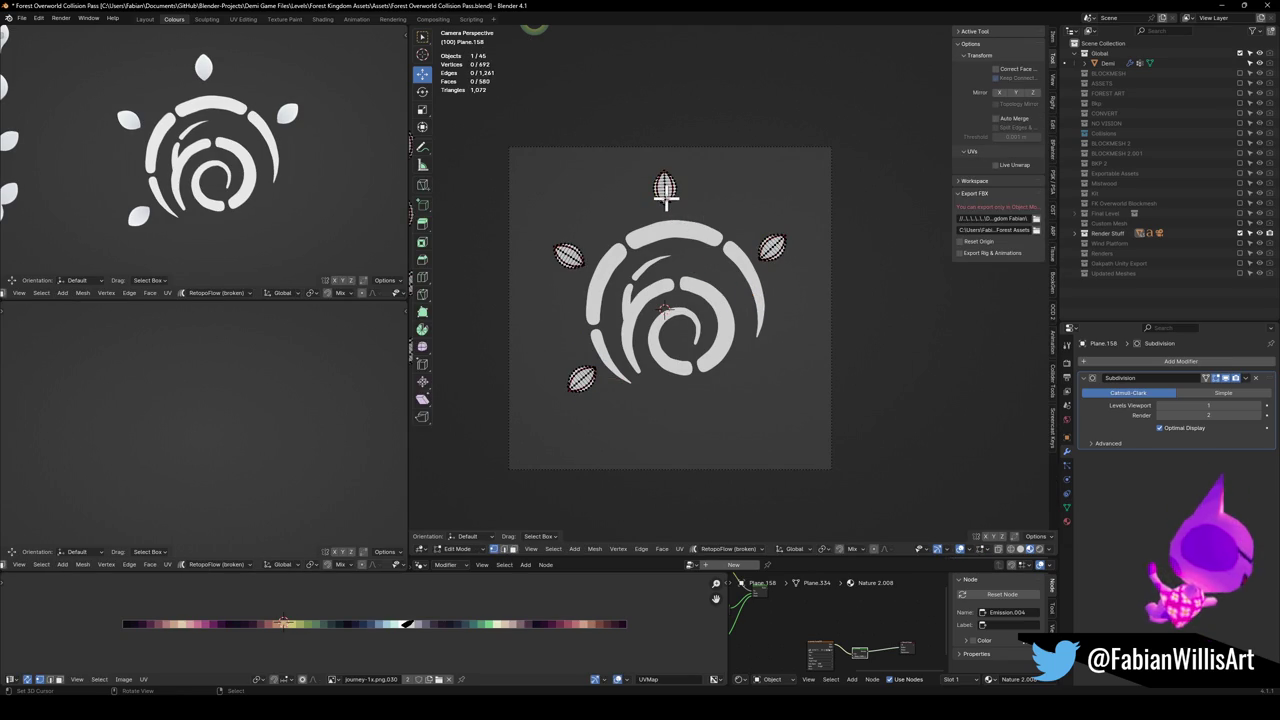
key(l)
key(r)
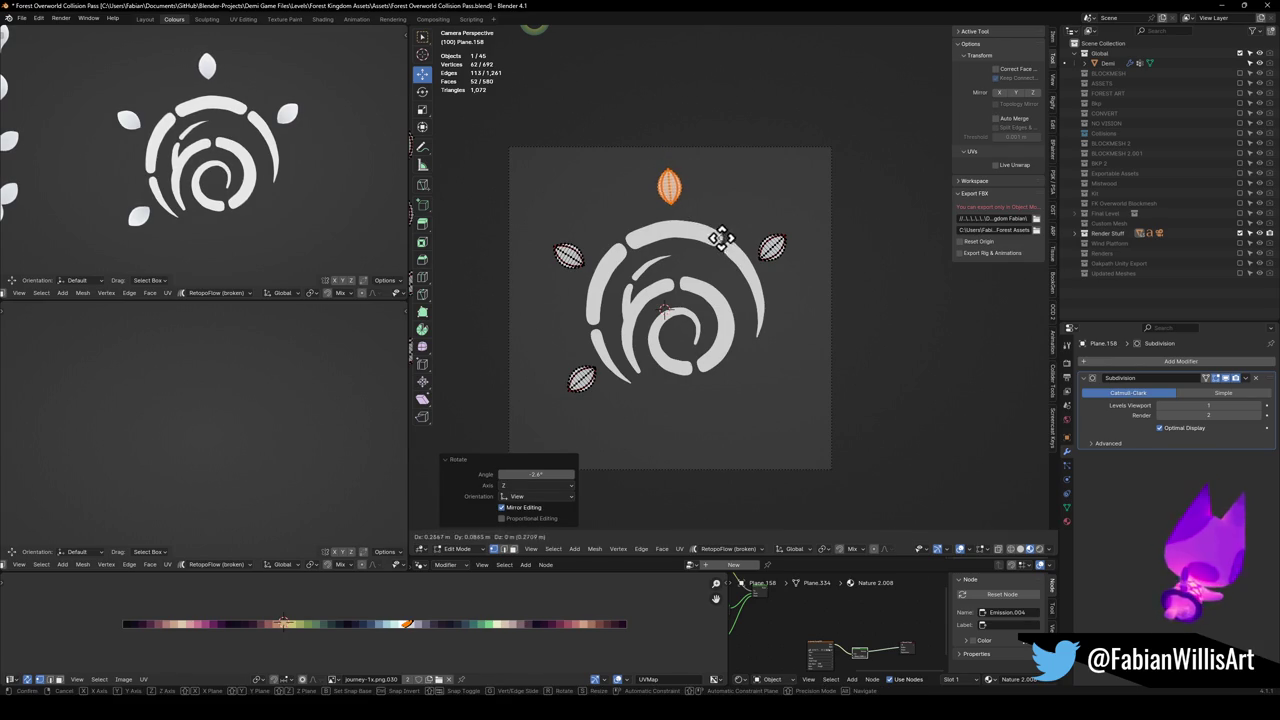
click(723, 237)
key(s)
click(786, 208)
Move the top leaf into place and enlarge it slightly more.
key(g)
click(788, 222)
key(r)
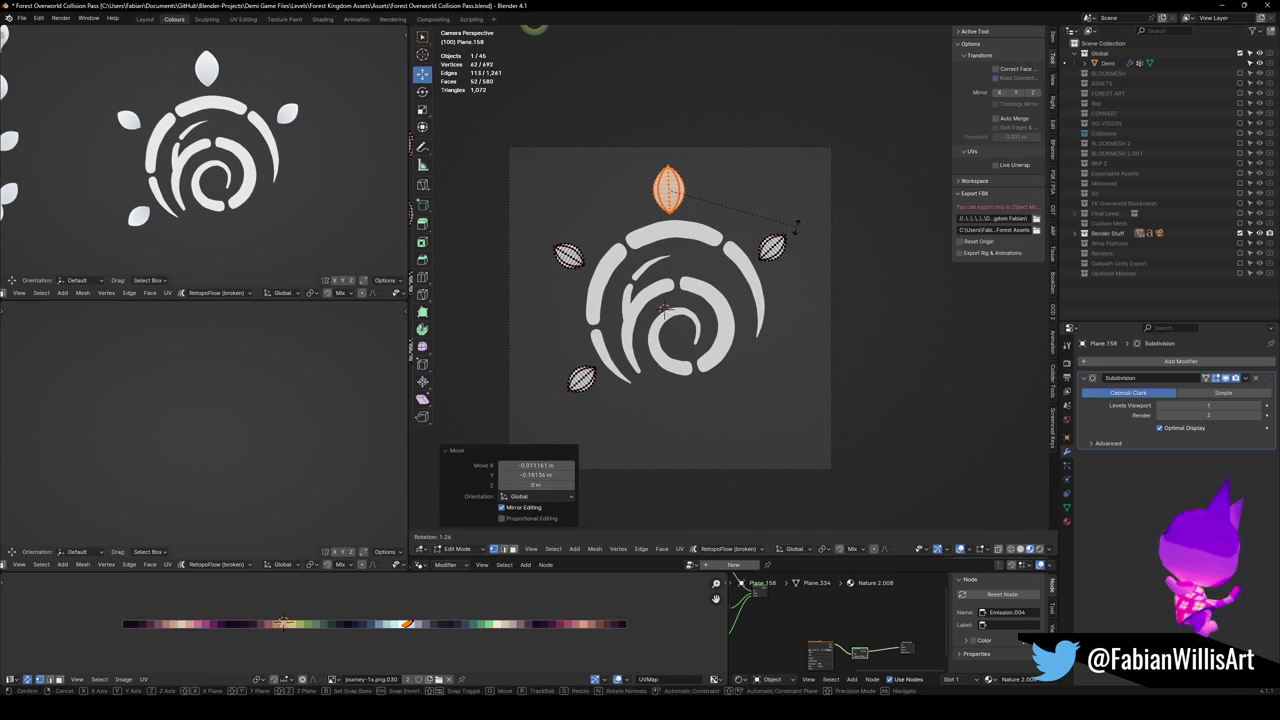
key(Escape)
key(s)
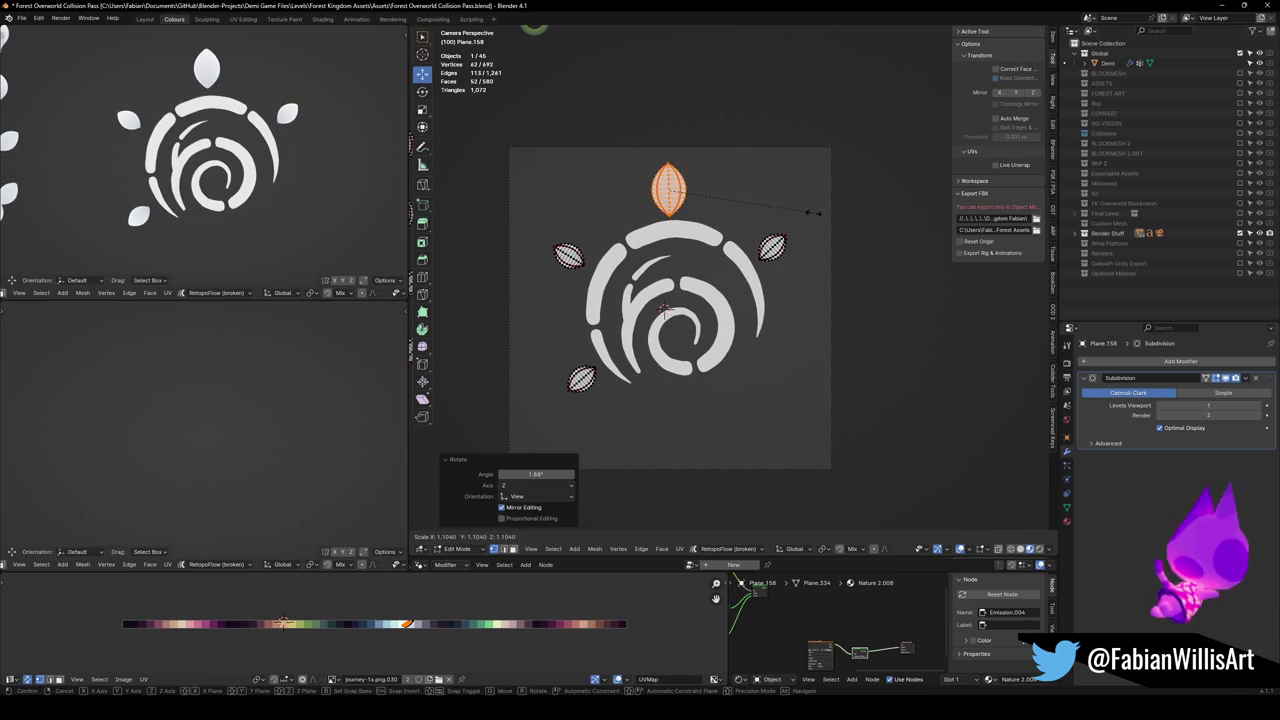
click(813, 212)
Exit local view, return to Object Mode on the rune, and render it.
key(KP_Divide)
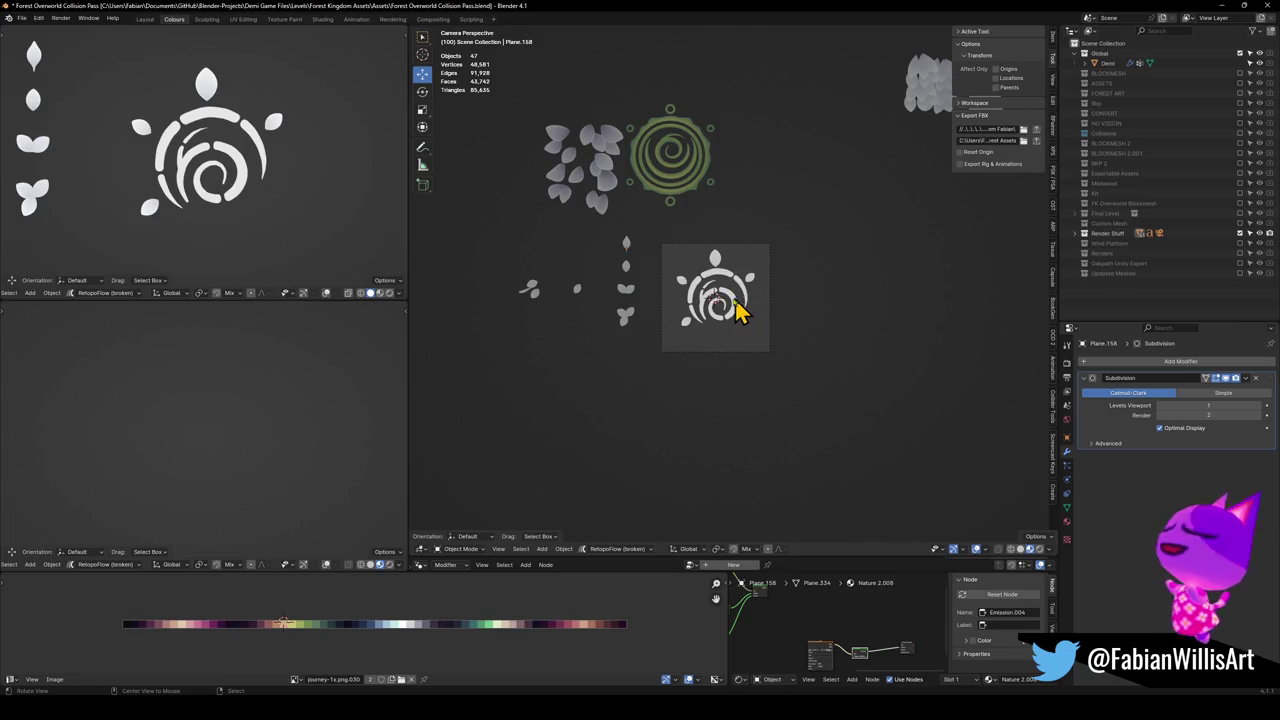
key(alt+q)
key(Tab)
scroll(750, 304, up, 4)
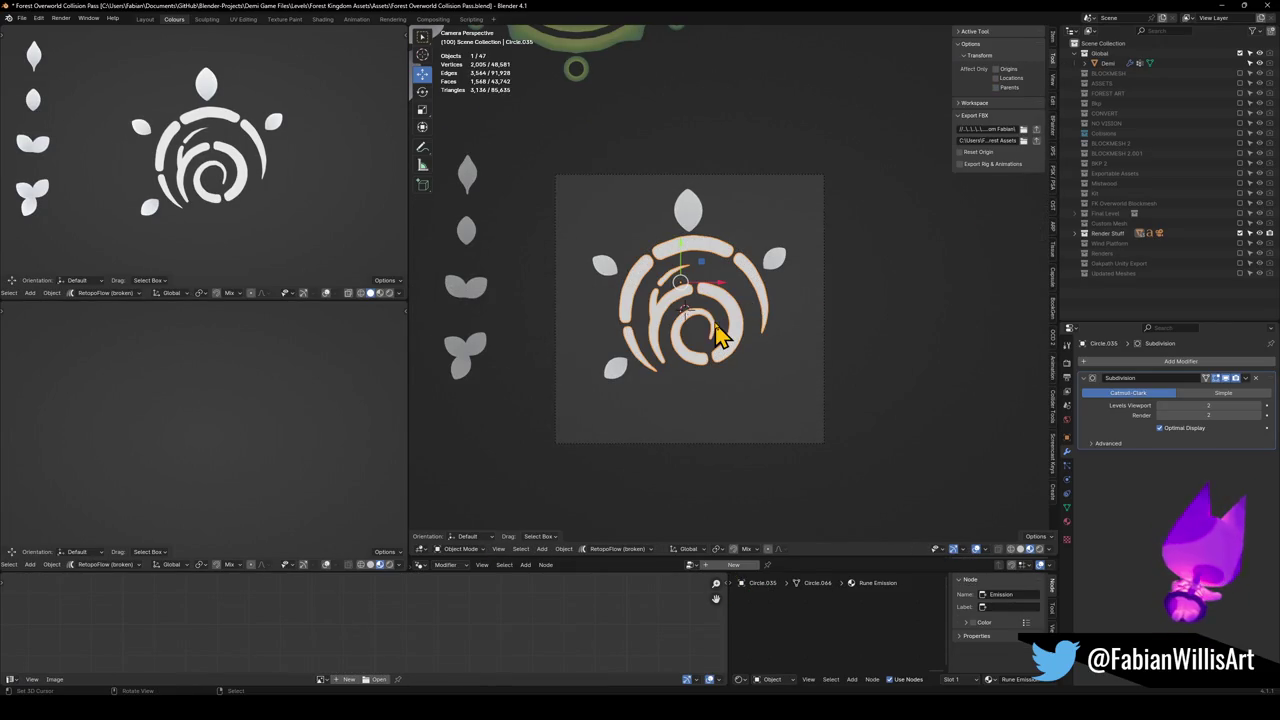
key(F12)
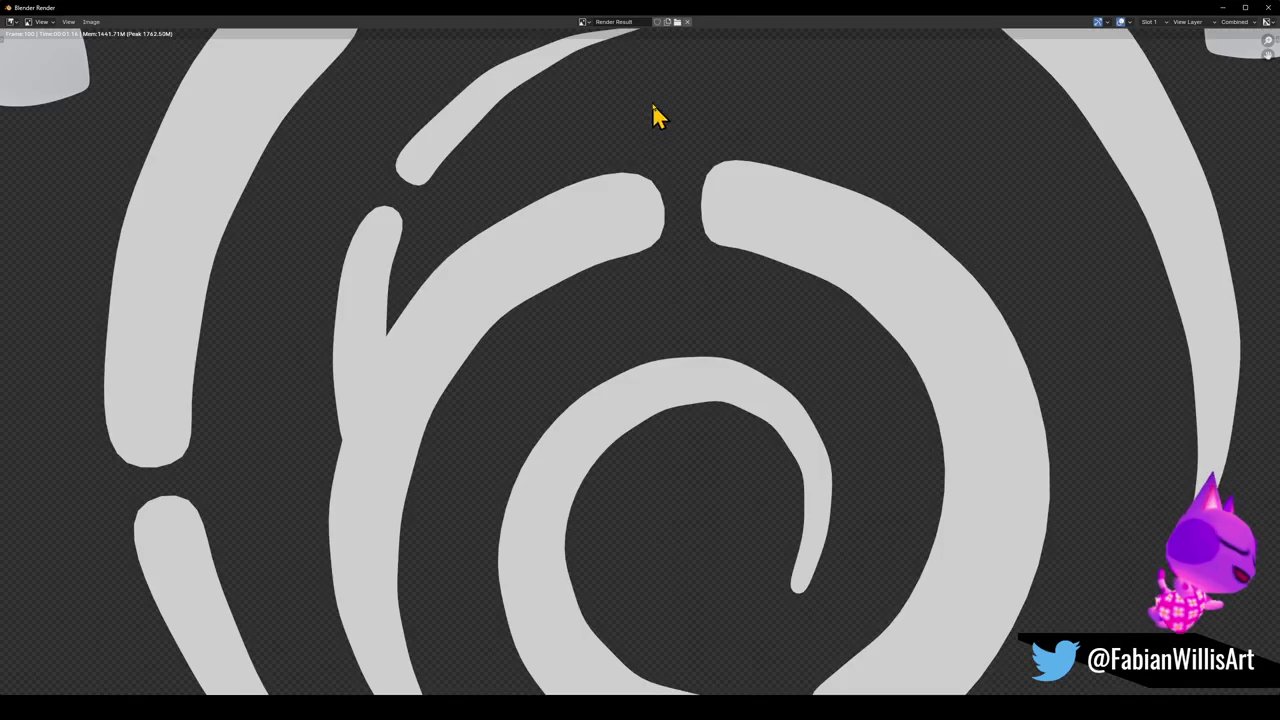
Re-render the rune and save the render as Forest Glyph1.png.
scroll(659, 300, down, 5)
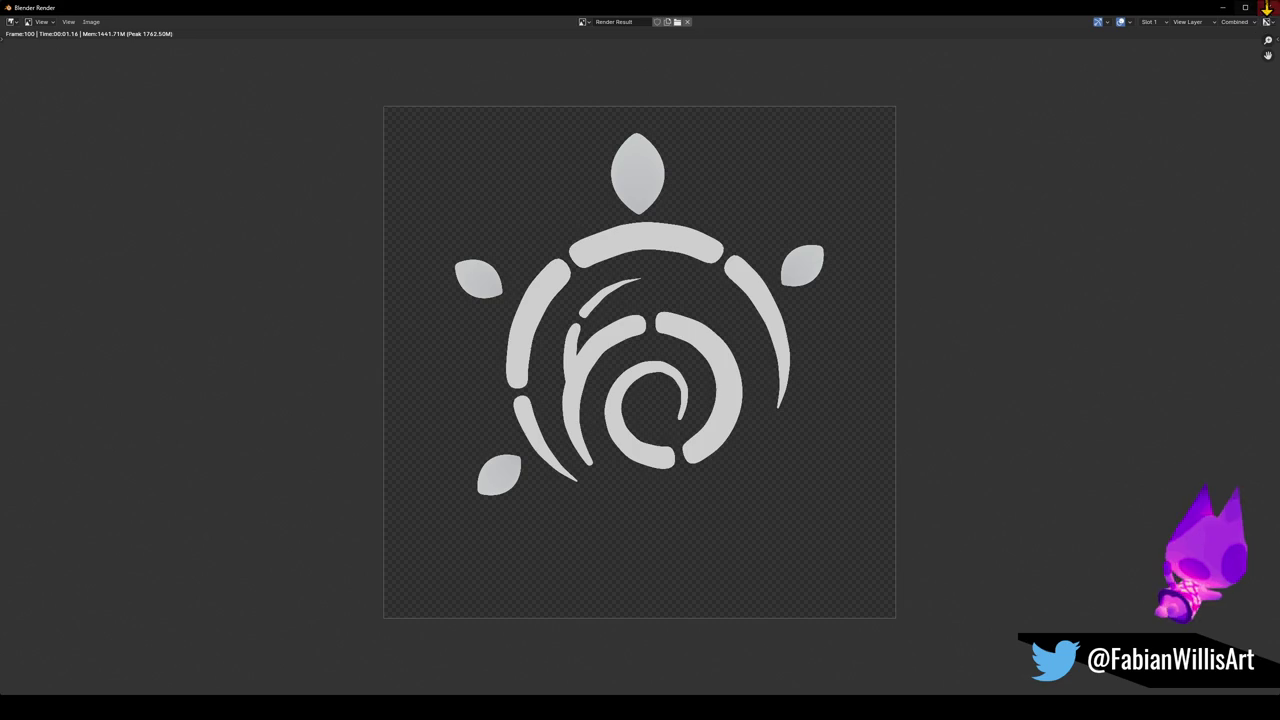
click(1268, 7)
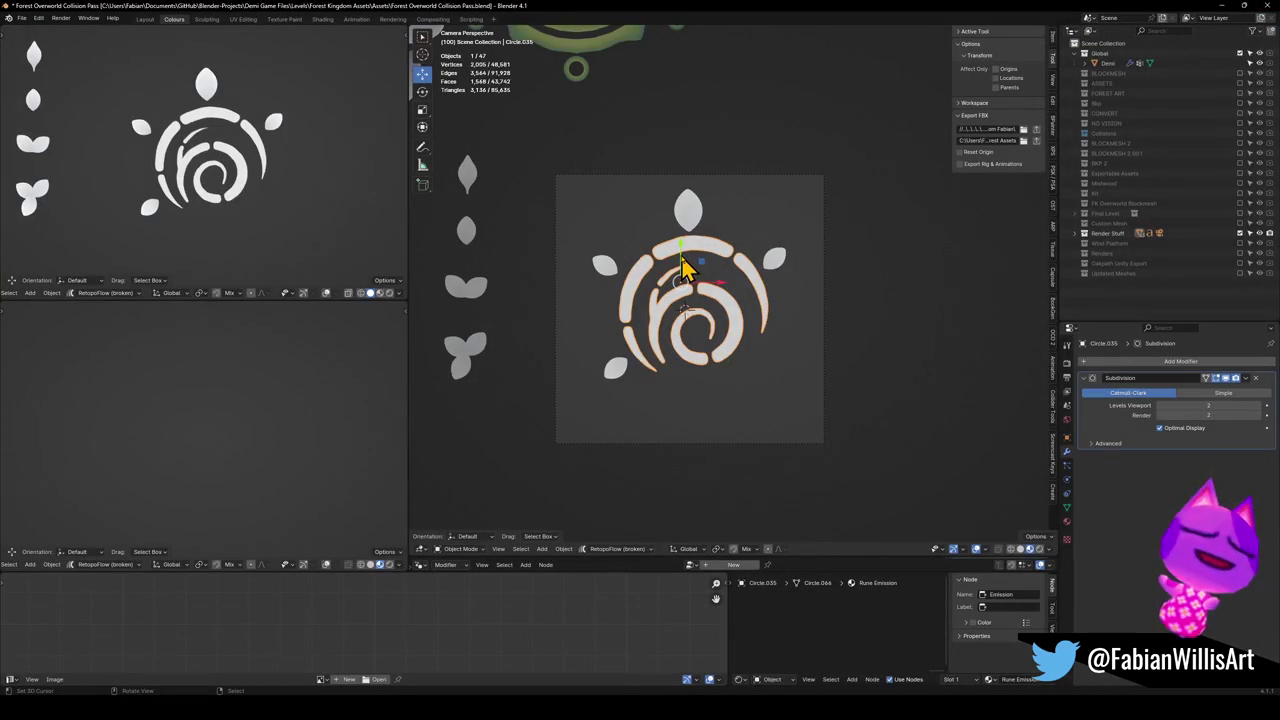
key(F12)
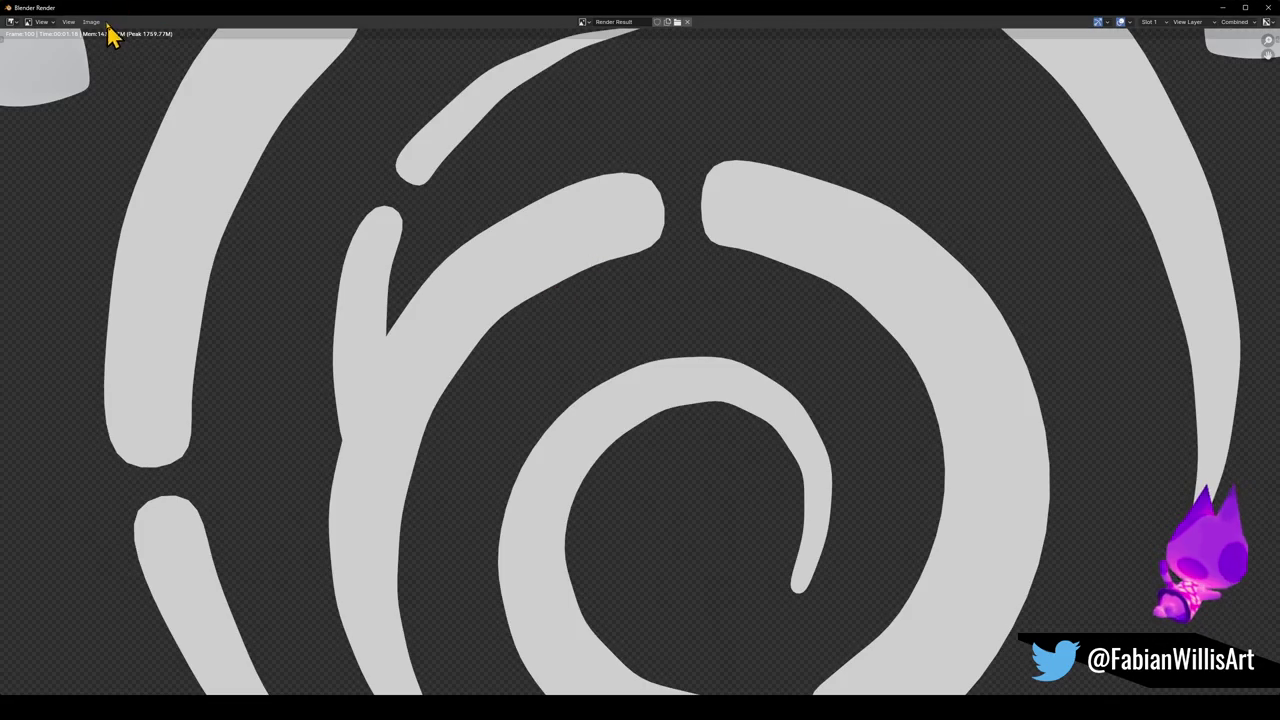
click(91, 21)
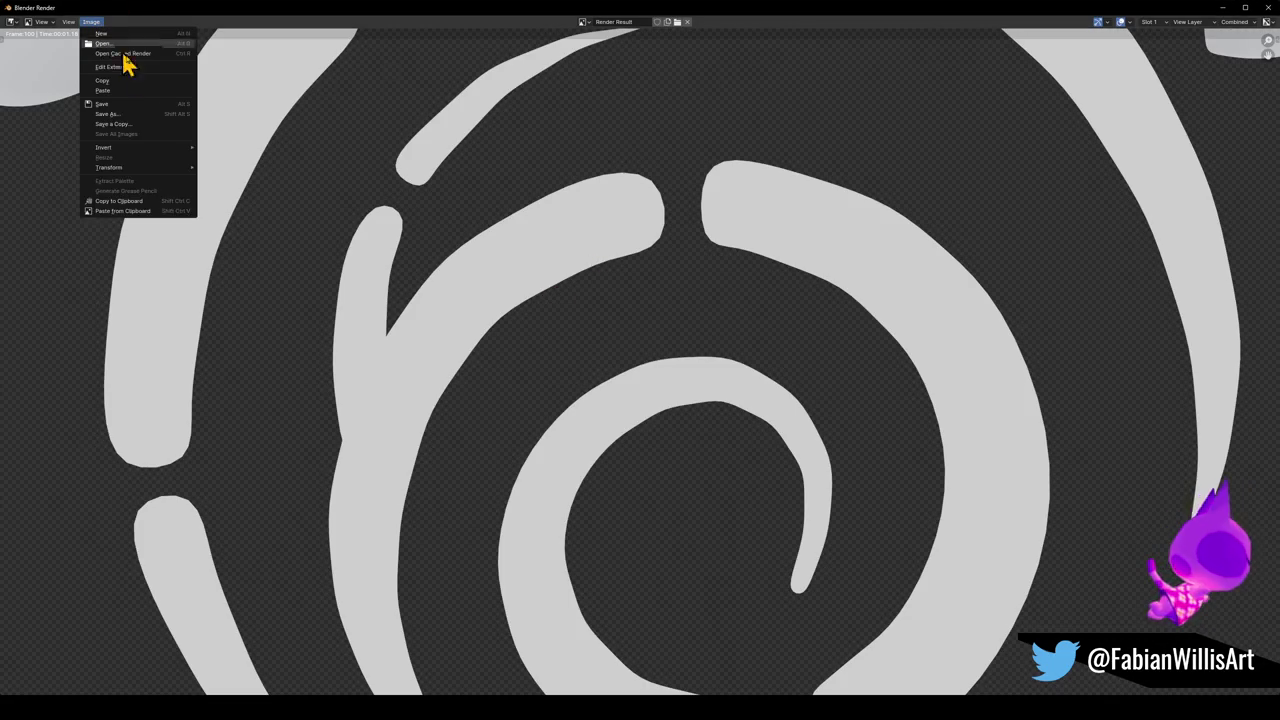
click(126, 121)
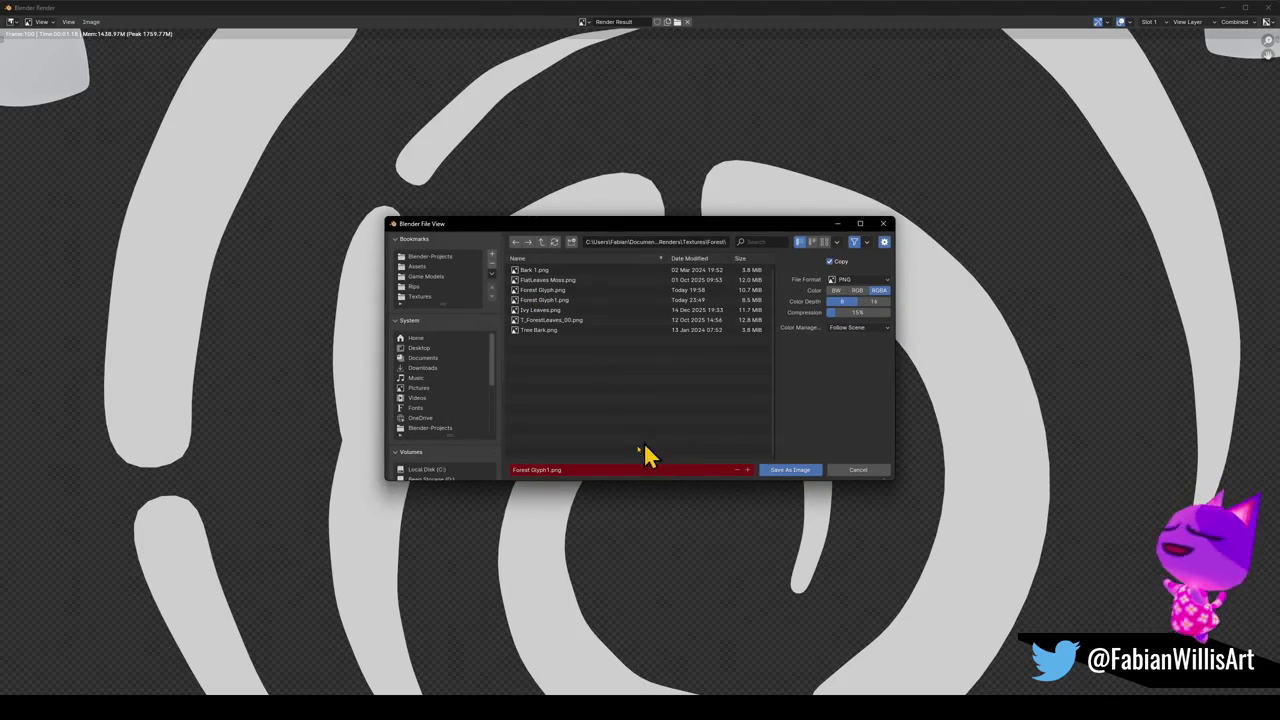
click(784, 468)
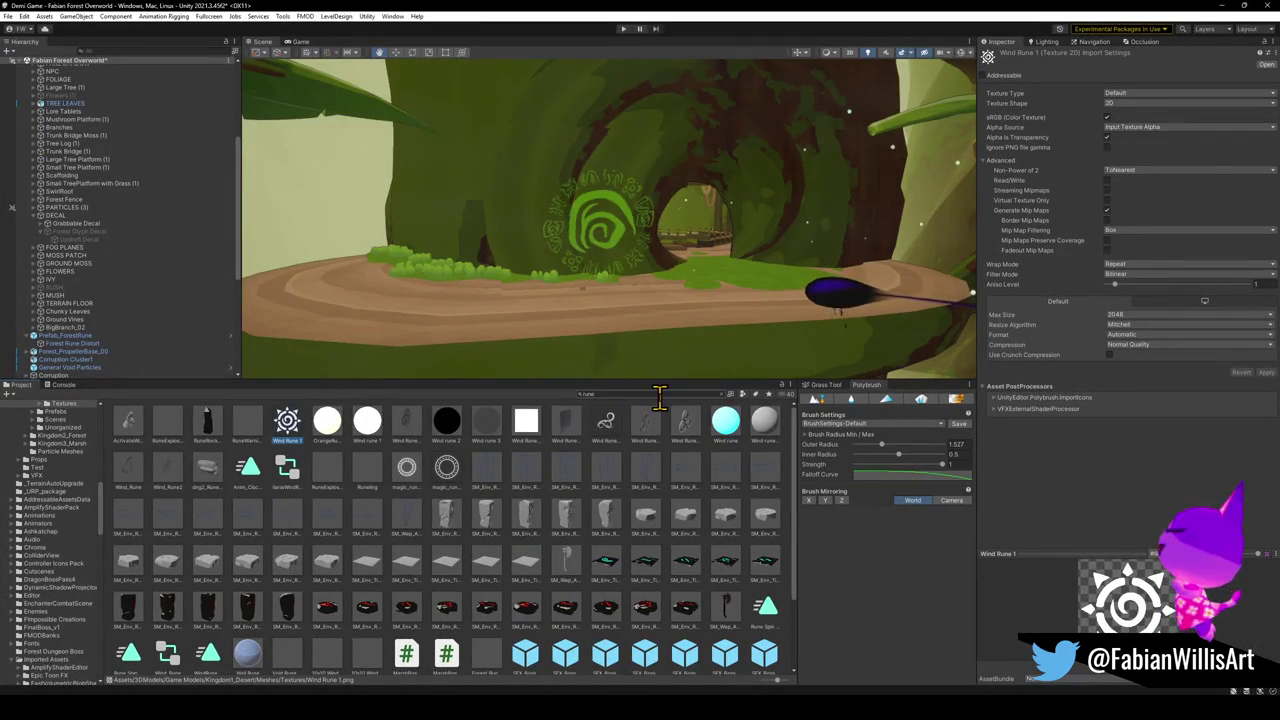
Search the Project for 'forest gly' and delete the old Forest Glyph1.png texture.
click(660, 396)
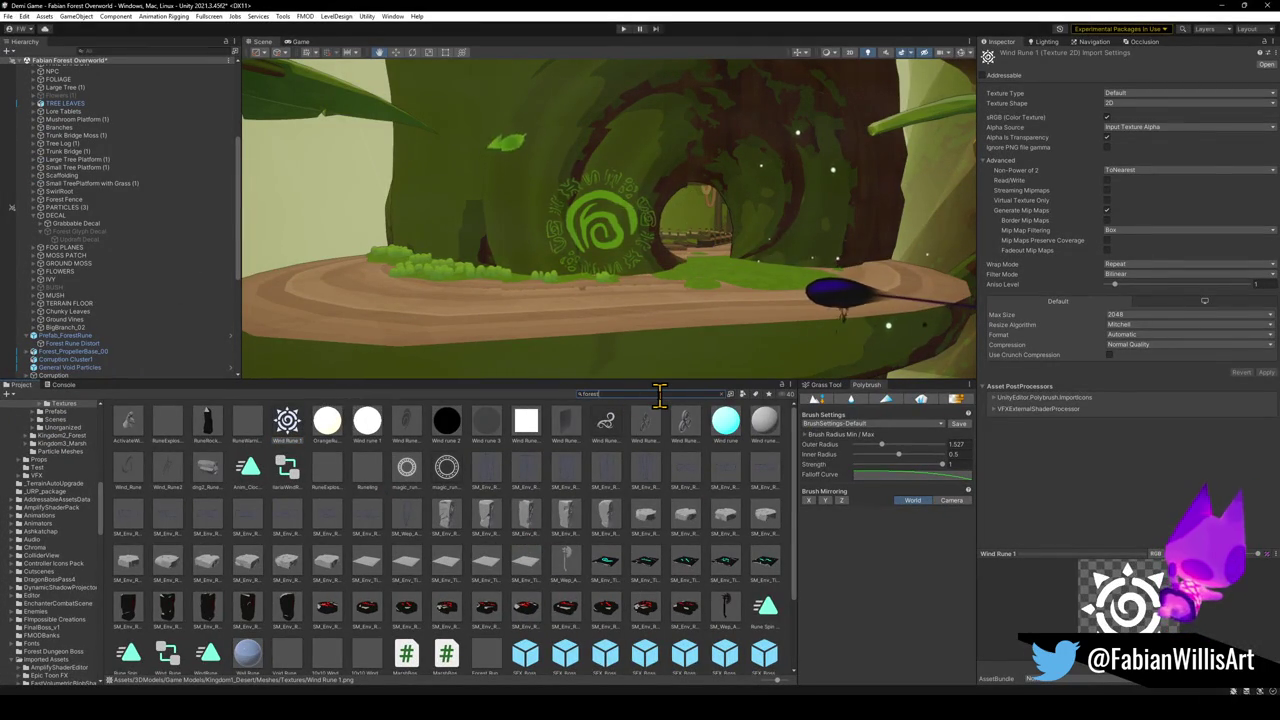
text(forest gly)
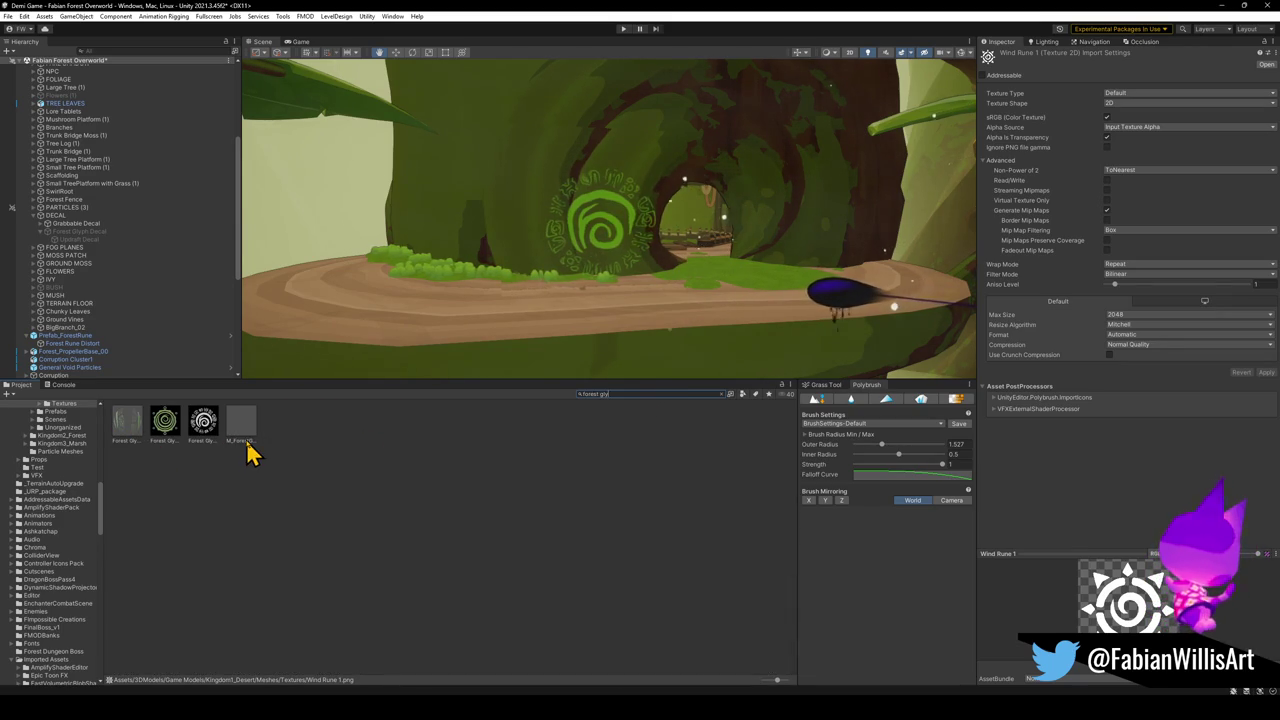
click(195, 432)
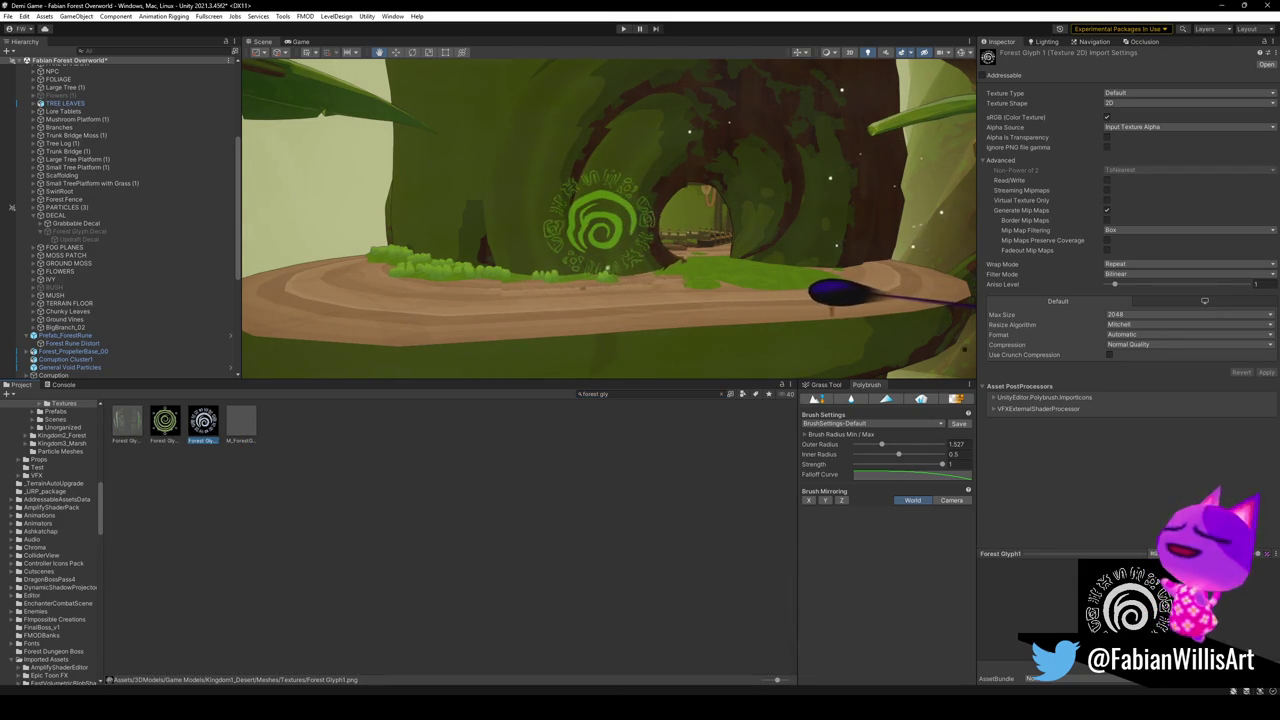
click(213, 421)
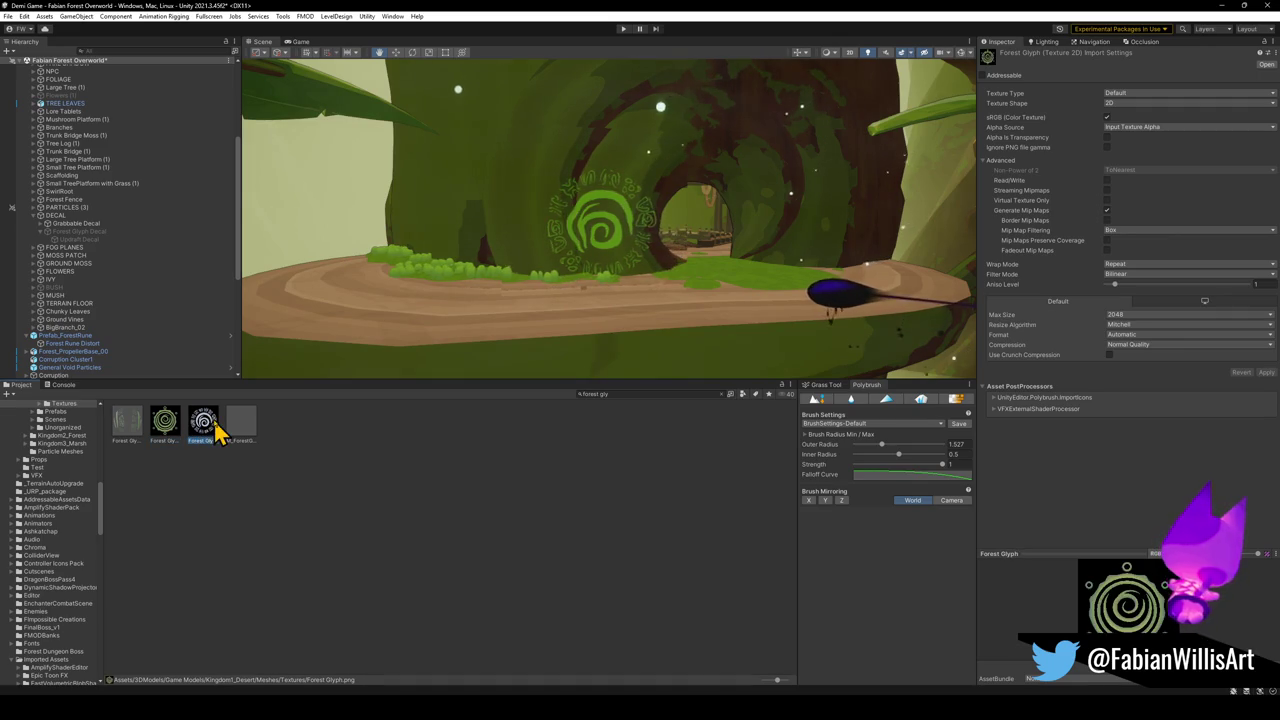
click(722, 394)
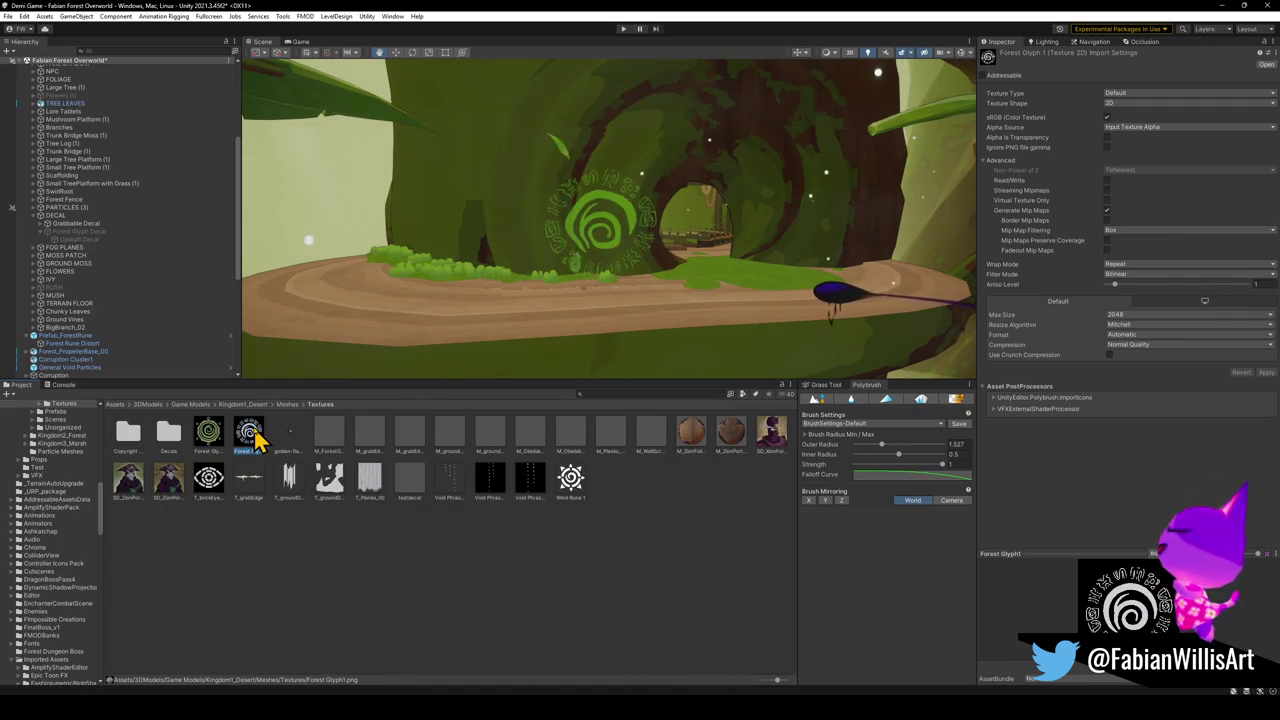
key(Delete)
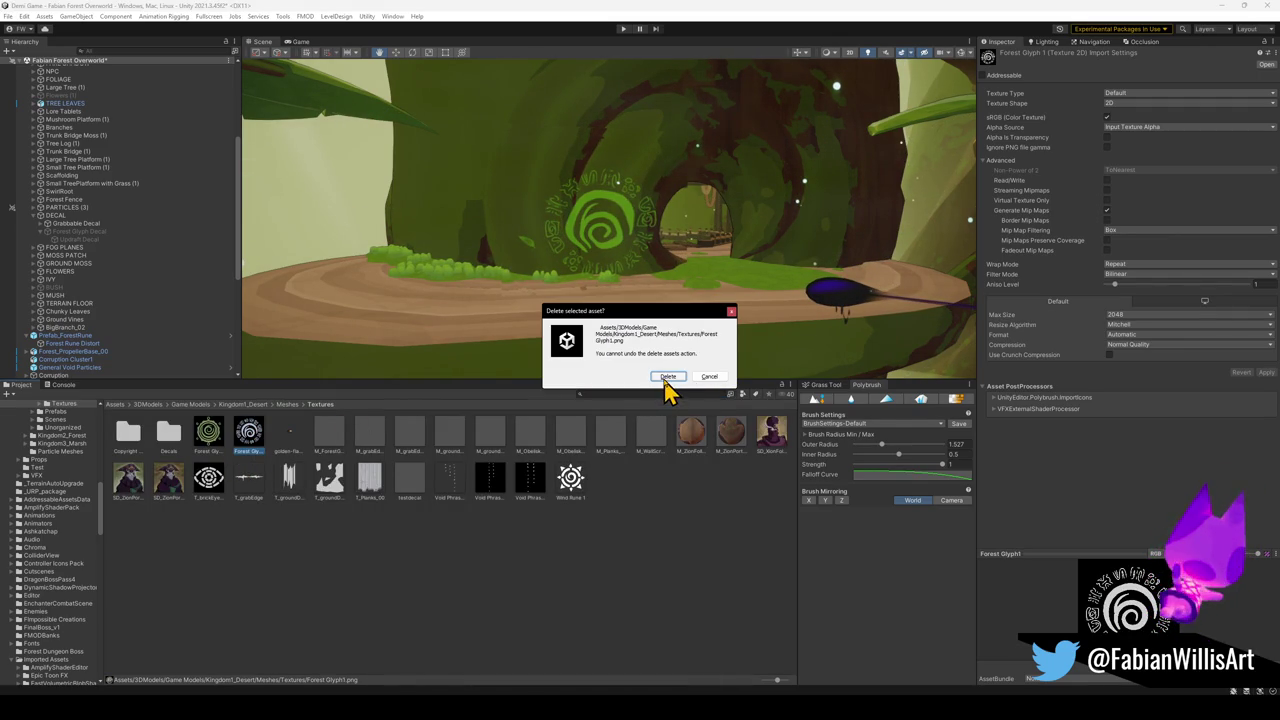
click(667, 377)
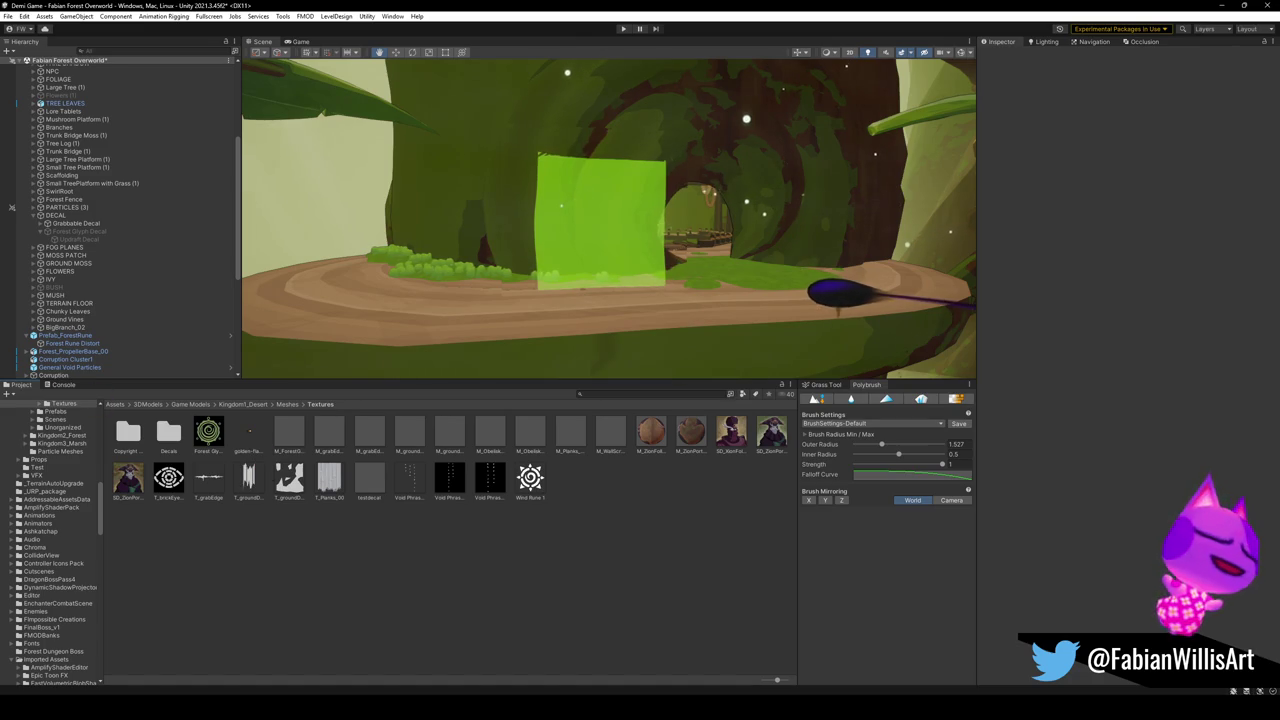
Import the new glyph PNG into Textures and fly the Scene view to the trunk decal.
drag(337, 537, 286, 491)
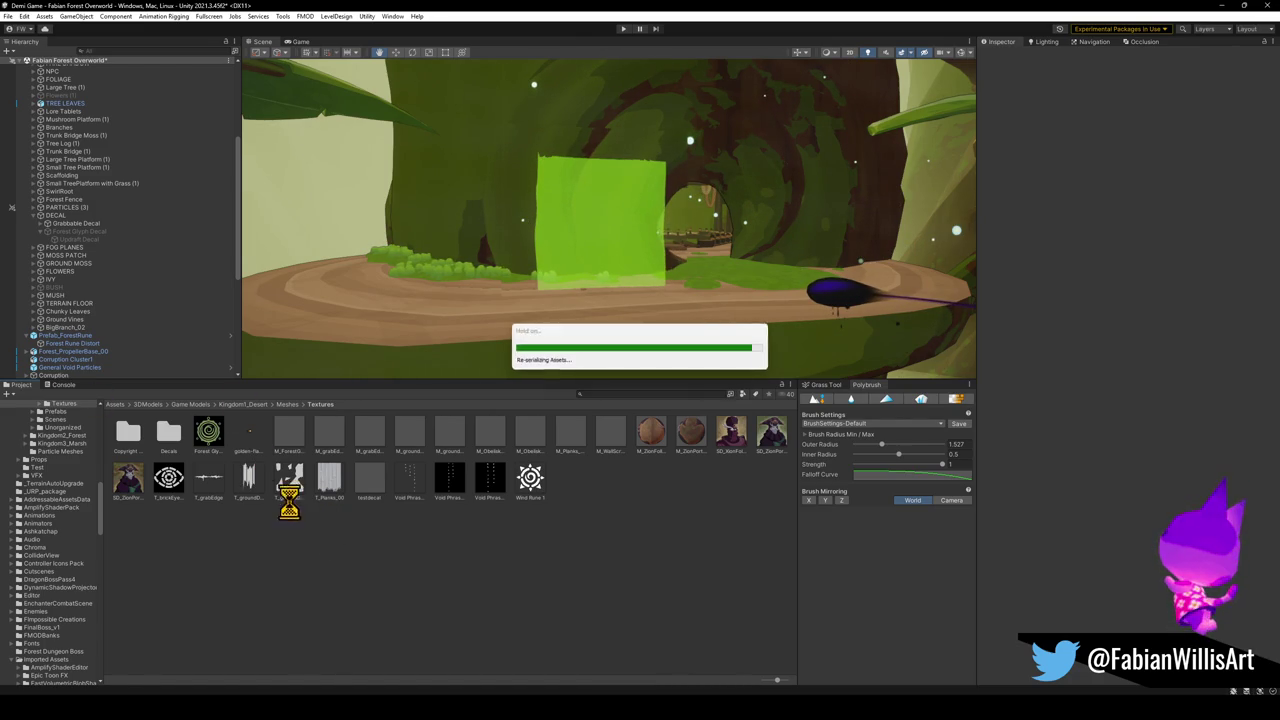
mouse_move(674, 177)
mouse_down()
mouse_move(749, 174)
mouse_move(614, 211)
mouse_move(820, 228)
mouse_move(520, 220)
mouse_up()
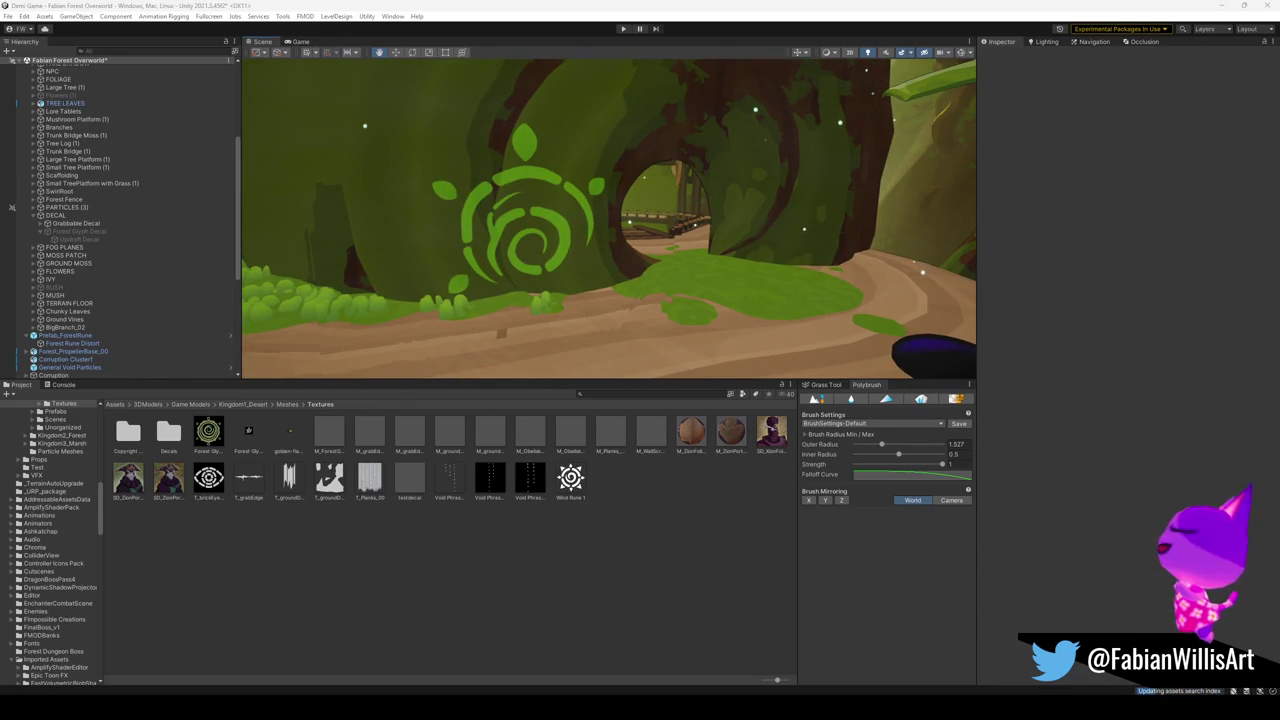
mouse_move(847, 264)
mouse_down()
mouse_move(734, 251)
mouse_move(680, 260)
mouse_move(695, 247)
mouse_move(668, 272)
mouse_up()
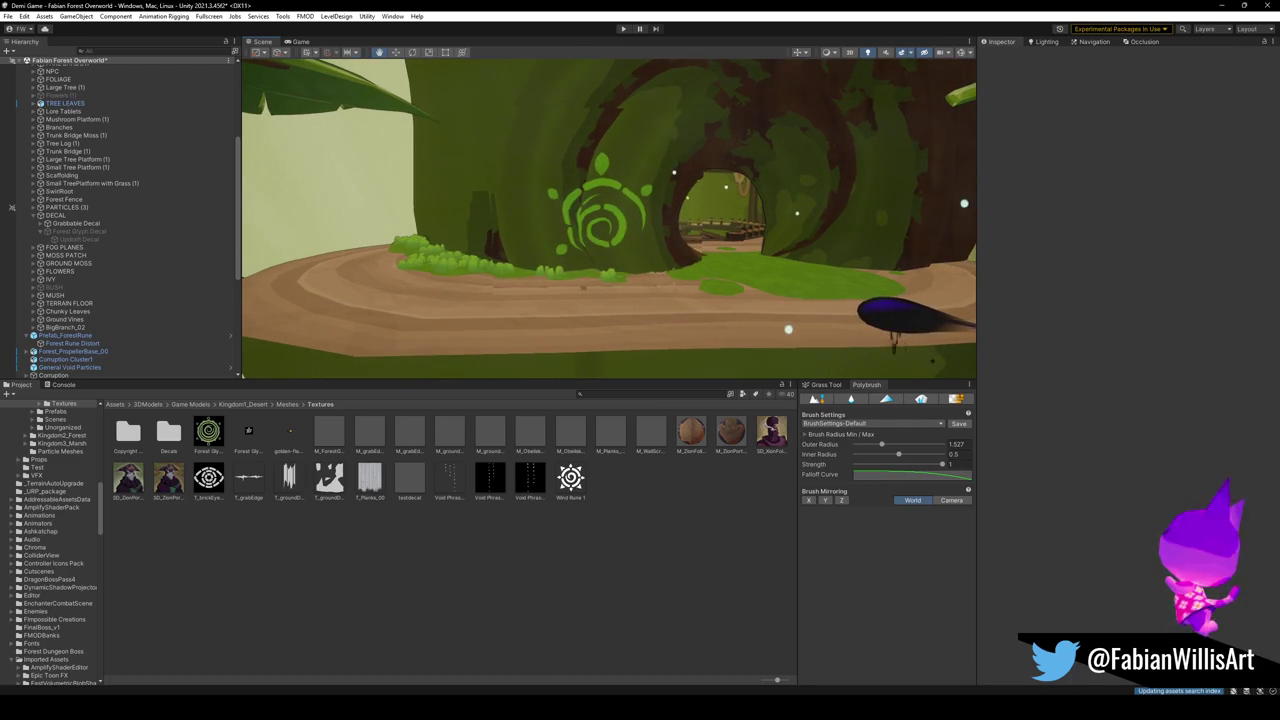
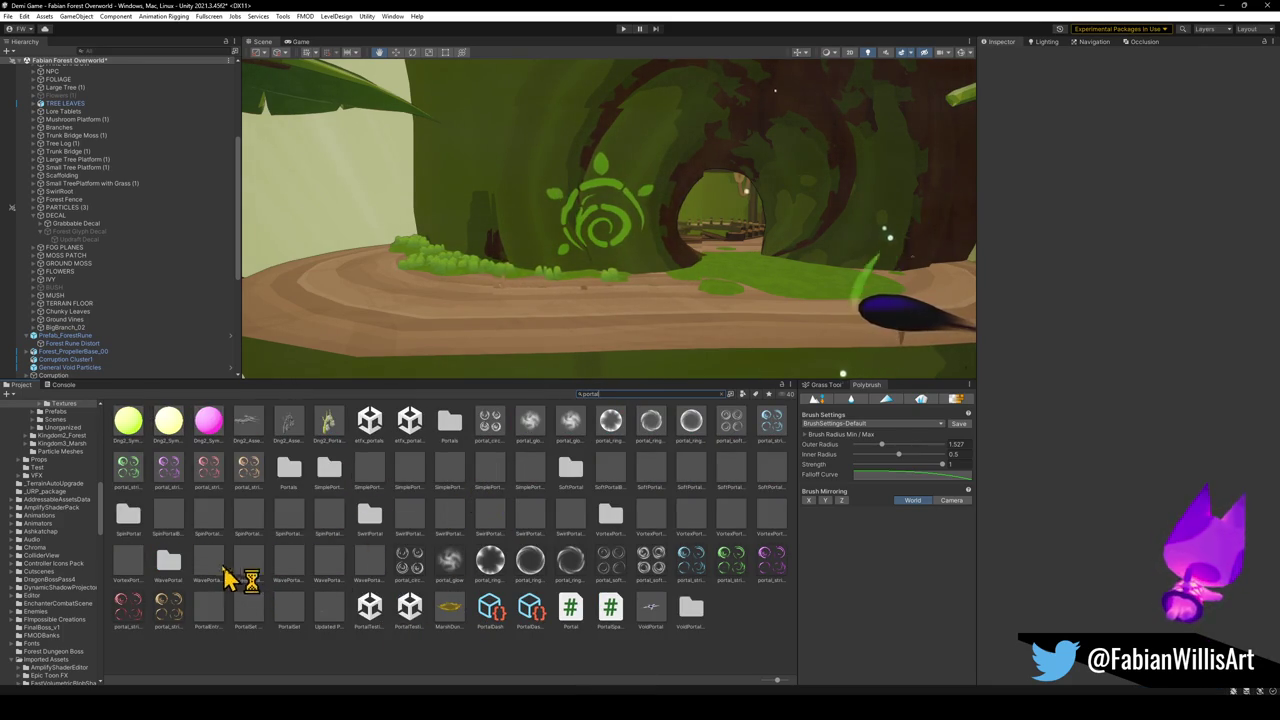
Place SimplePortalGreen on the path beside the rune tree, raised to Y 95.58.
mouse_move(213, 576)
mouse_down()
mouse_move(451, 343)
mouse_move(450, 323)
mouse_move(368, 358)
mouse_move(248, 530)
mouse_up()
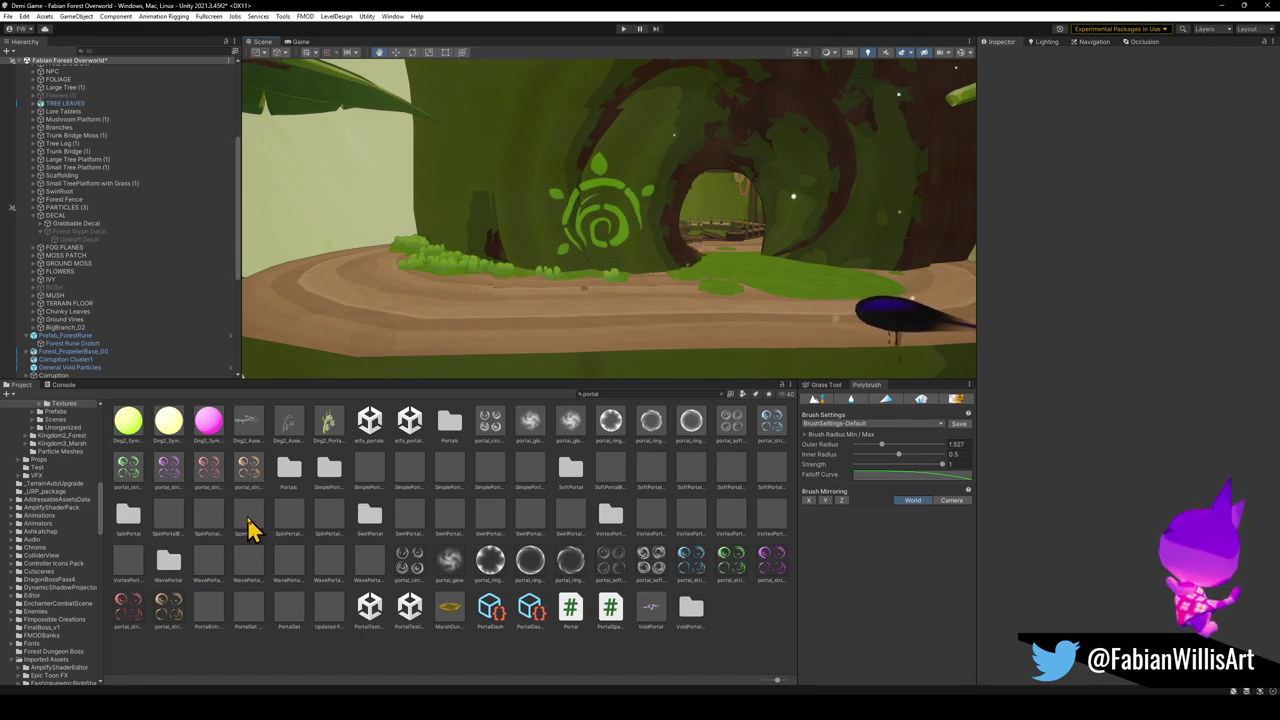
mouse_move(245, 575)
mouse_down()
mouse_move(251, 543)
mouse_move(394, 337)
mouse_move(429, 337)
mouse_move(423, 323)
mouse_move(337, 523)
mouse_move(429, 337)
mouse_move(472, 430)
mouse_move(406, 334)
mouse_move(457, 329)
mouse_move(457, 309)
mouse_up()
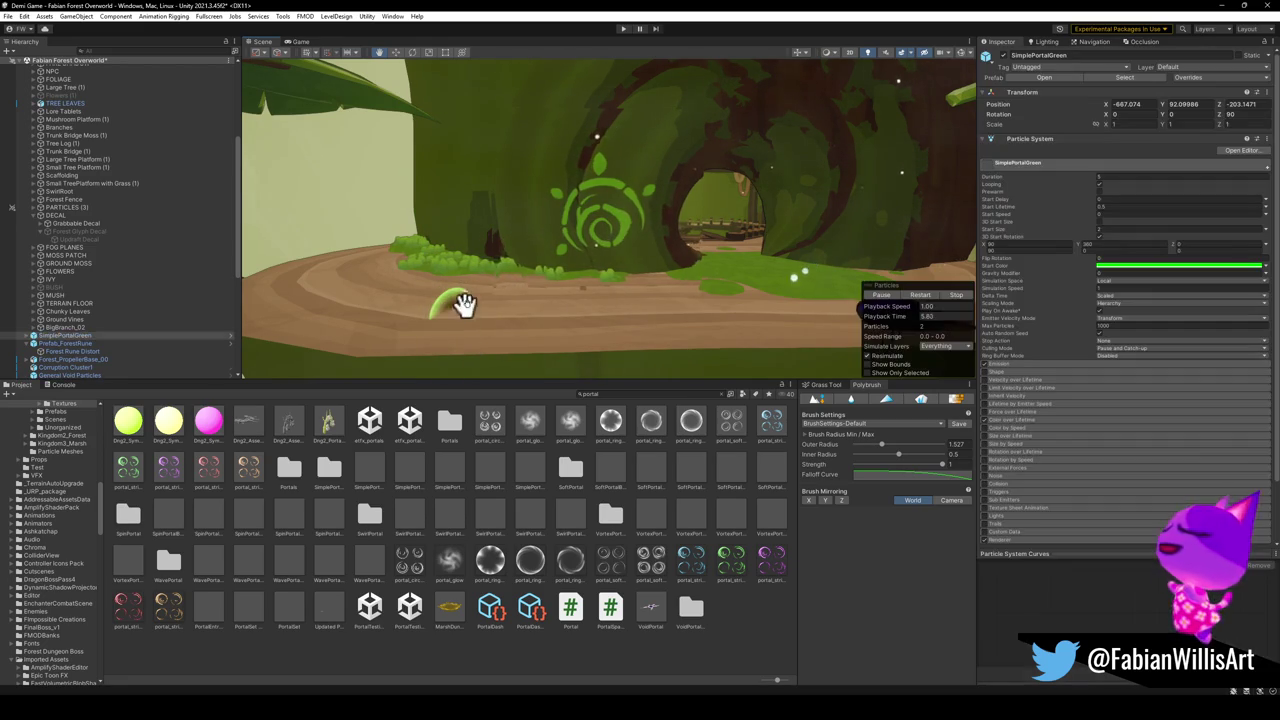
drag(465, 186, 463, 183)
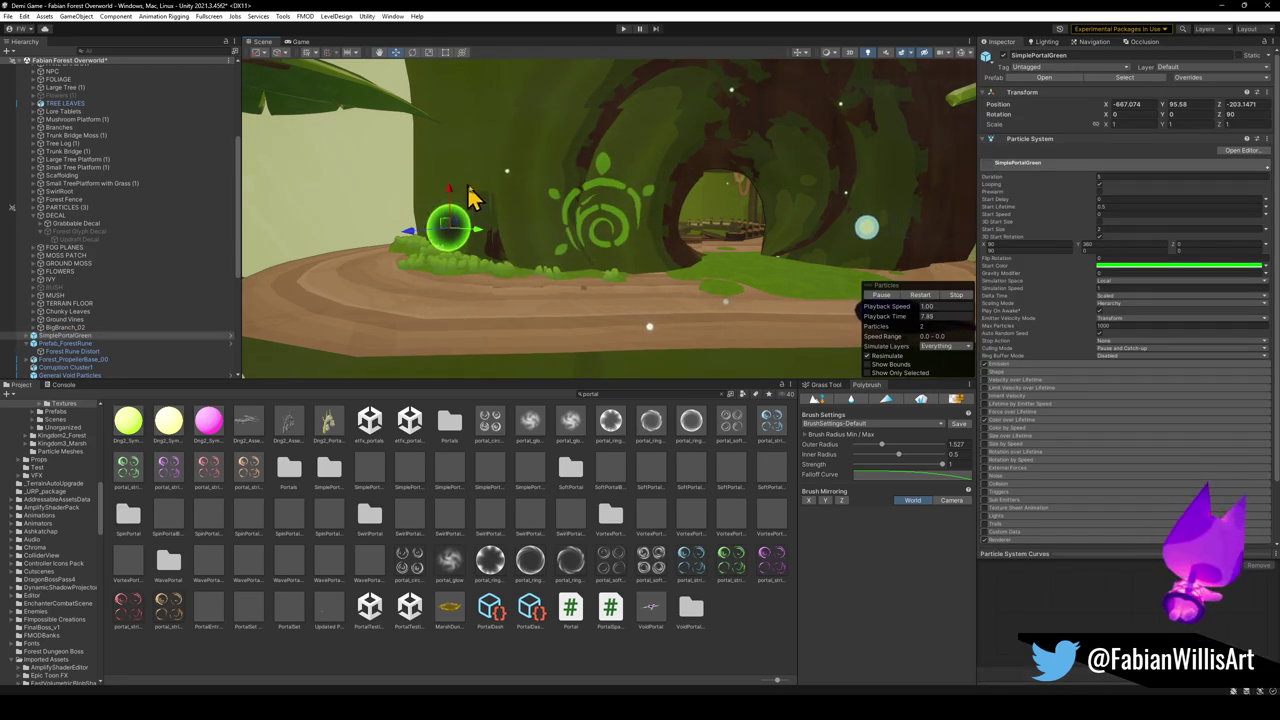
key(f)
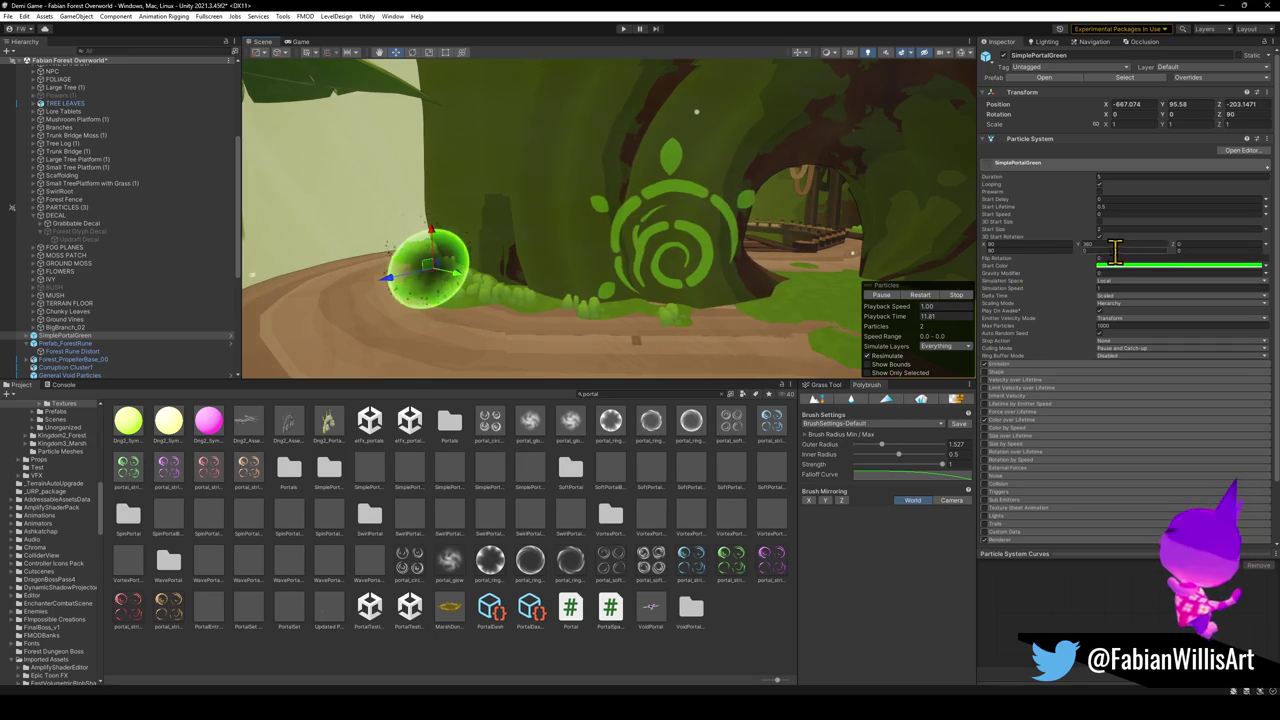
click(27, 335)
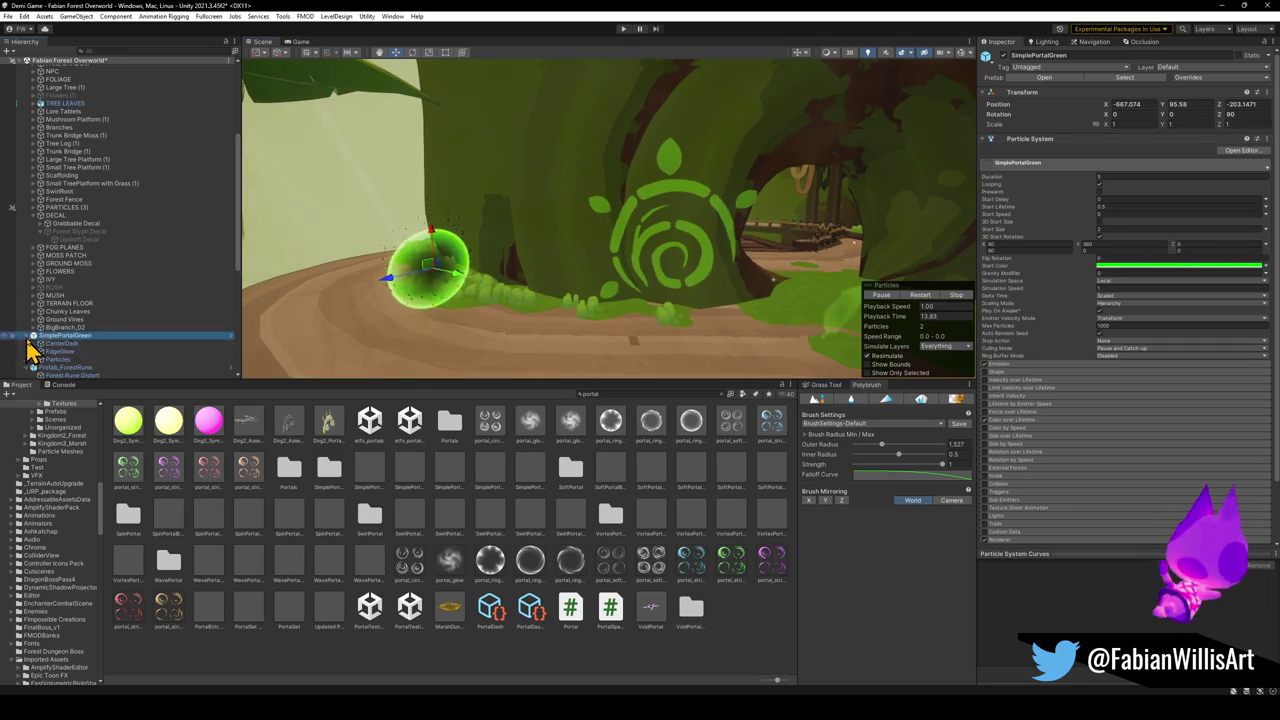
Deactivate the portal's Particles child layer.
click(60, 343)
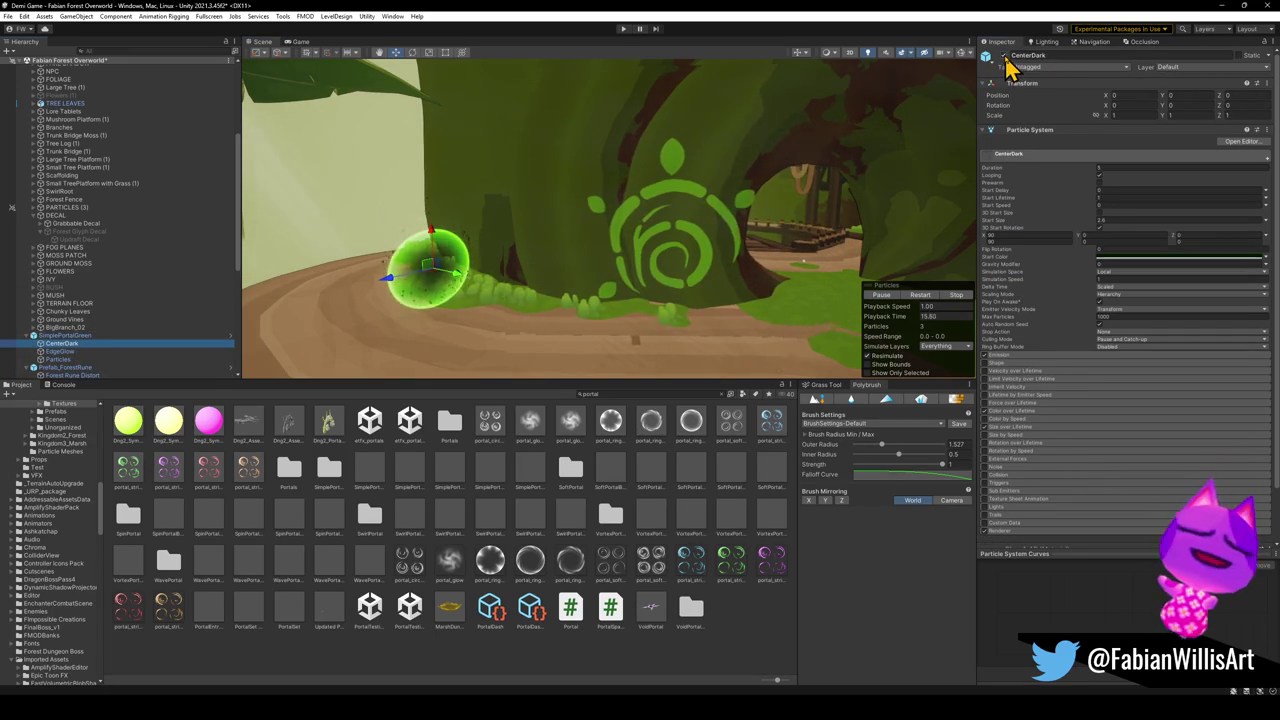
click(72, 360)
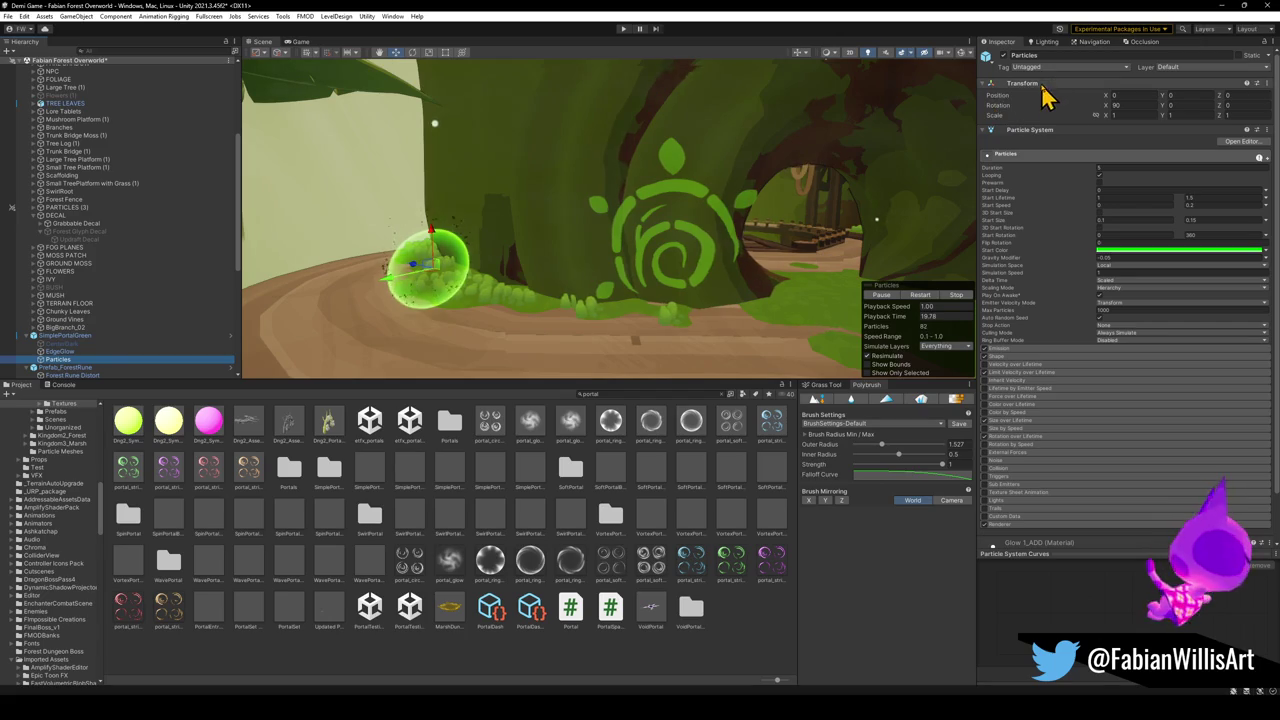
click(1004, 56)
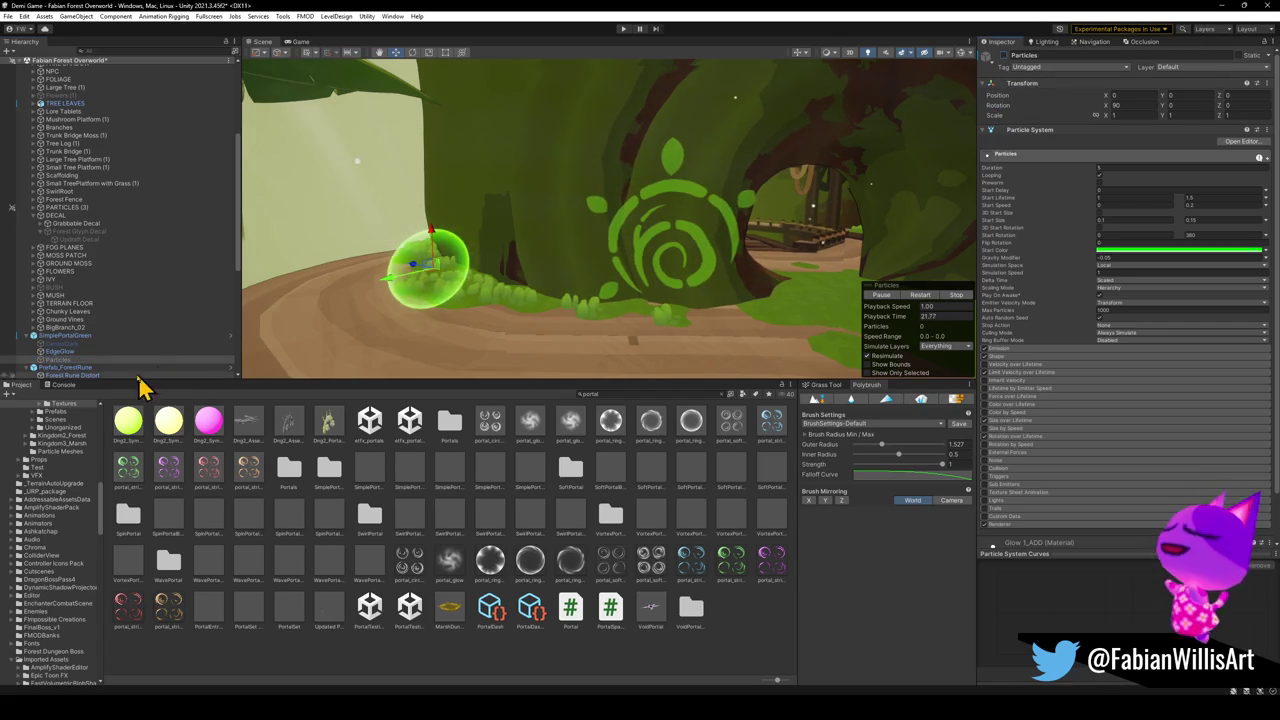
Scale the whole SimplePortalGreen portal uniformly to about 1.822.
click(78, 353)
drag(435, 270, 477, 267)
key(ctrl+z)
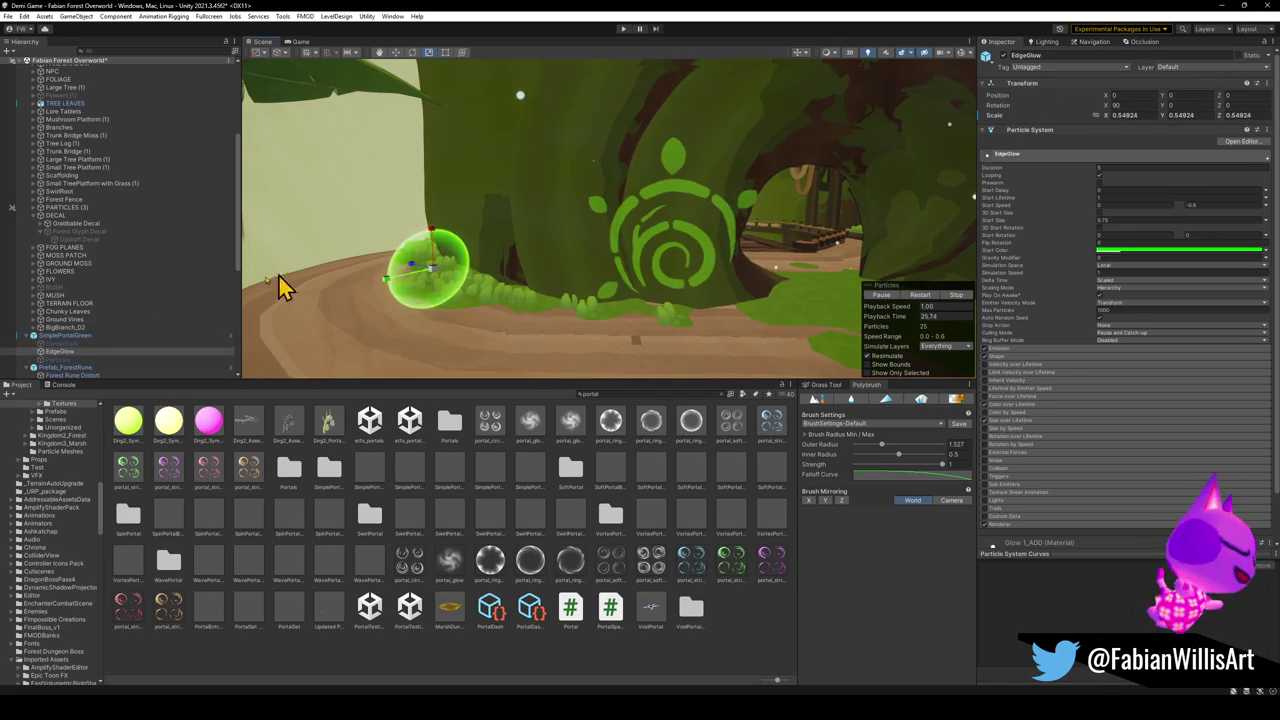
click(77, 351)
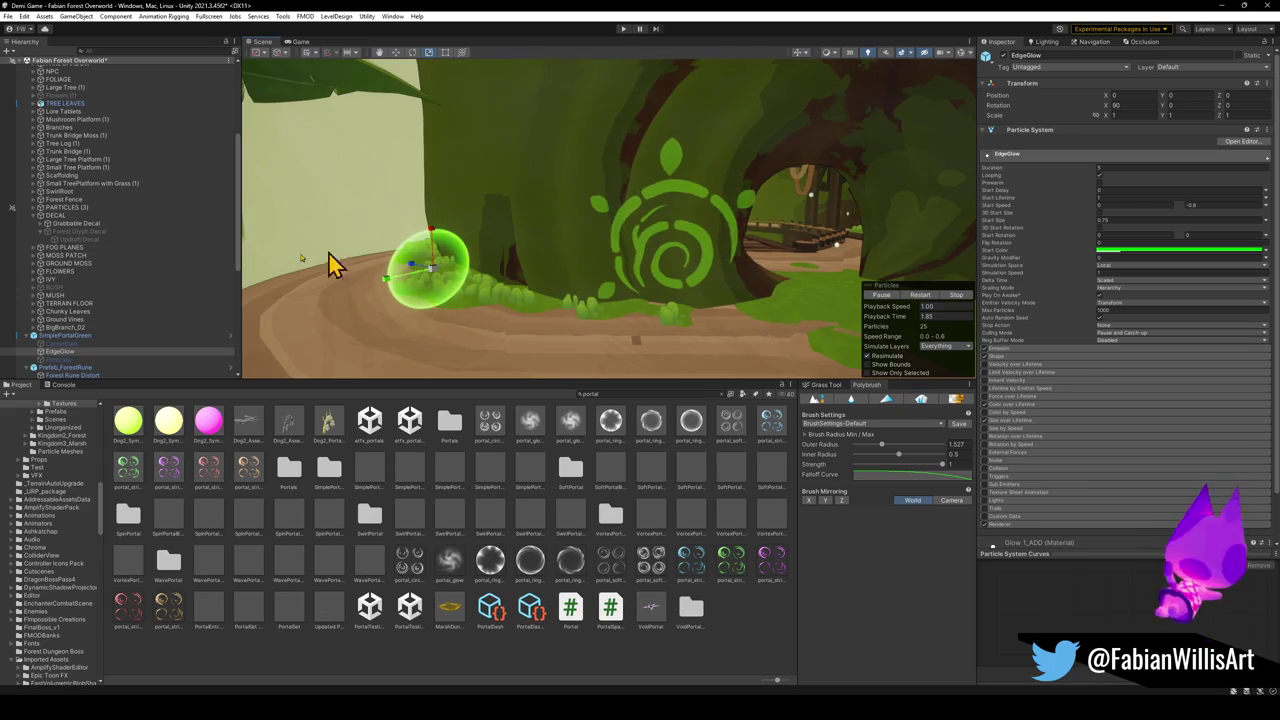
click(100, 335)
mouse_move(434, 274)
mouse_down()
mouse_move(500, 263)
mouse_move(466, 264)
mouse_up()
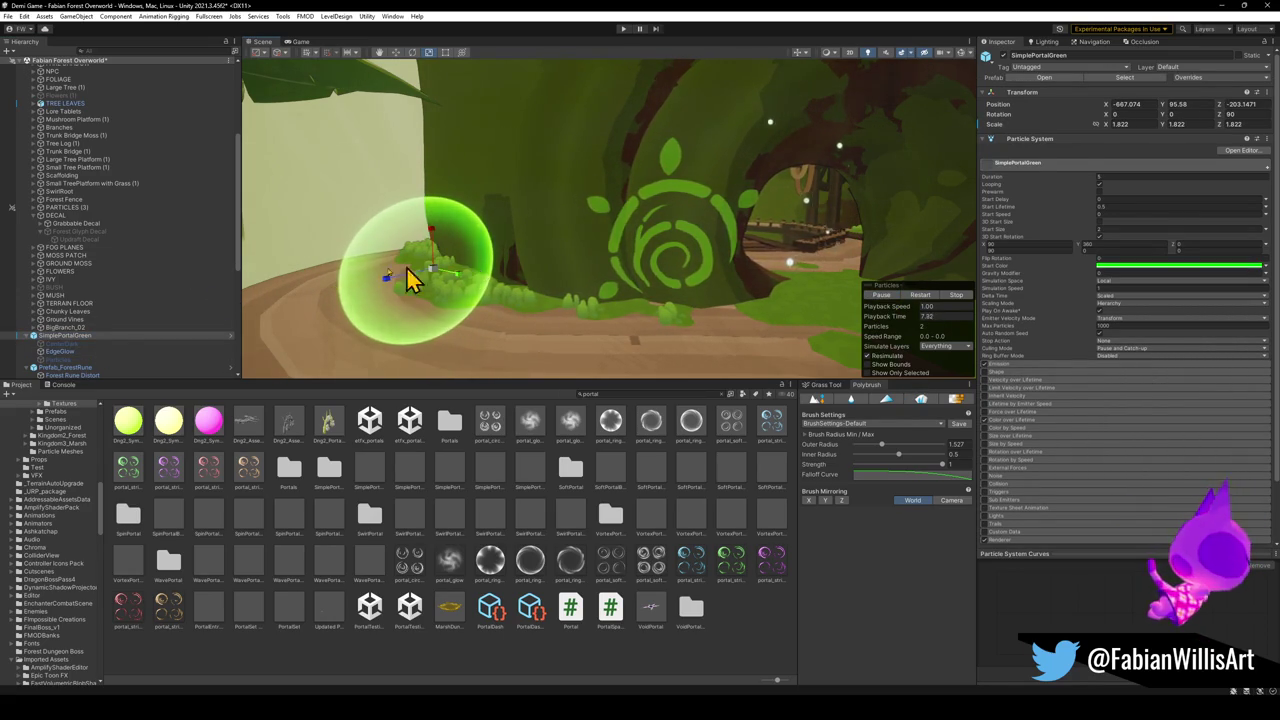
Open Prefab_ForestRune in Prefab Mode, showing SimplePortalGreen and Forest Rune Distort inside.
key(e)
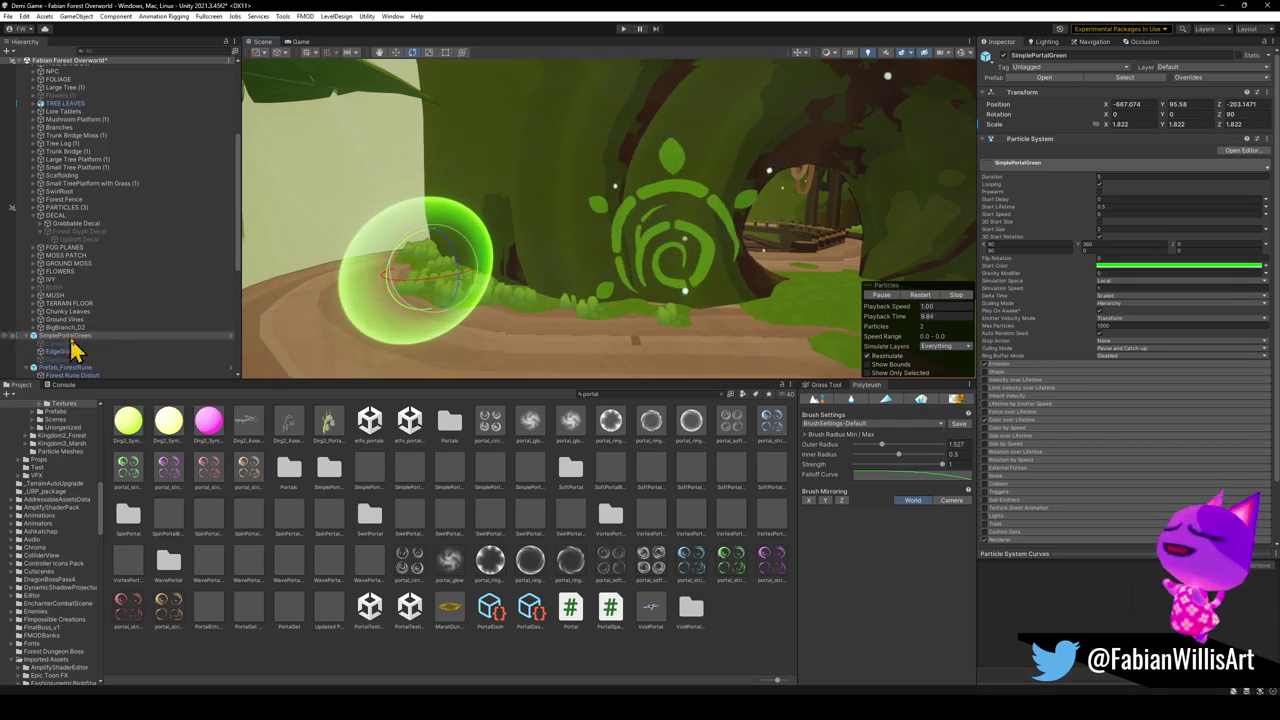
scroll(80, 350, down, 3)
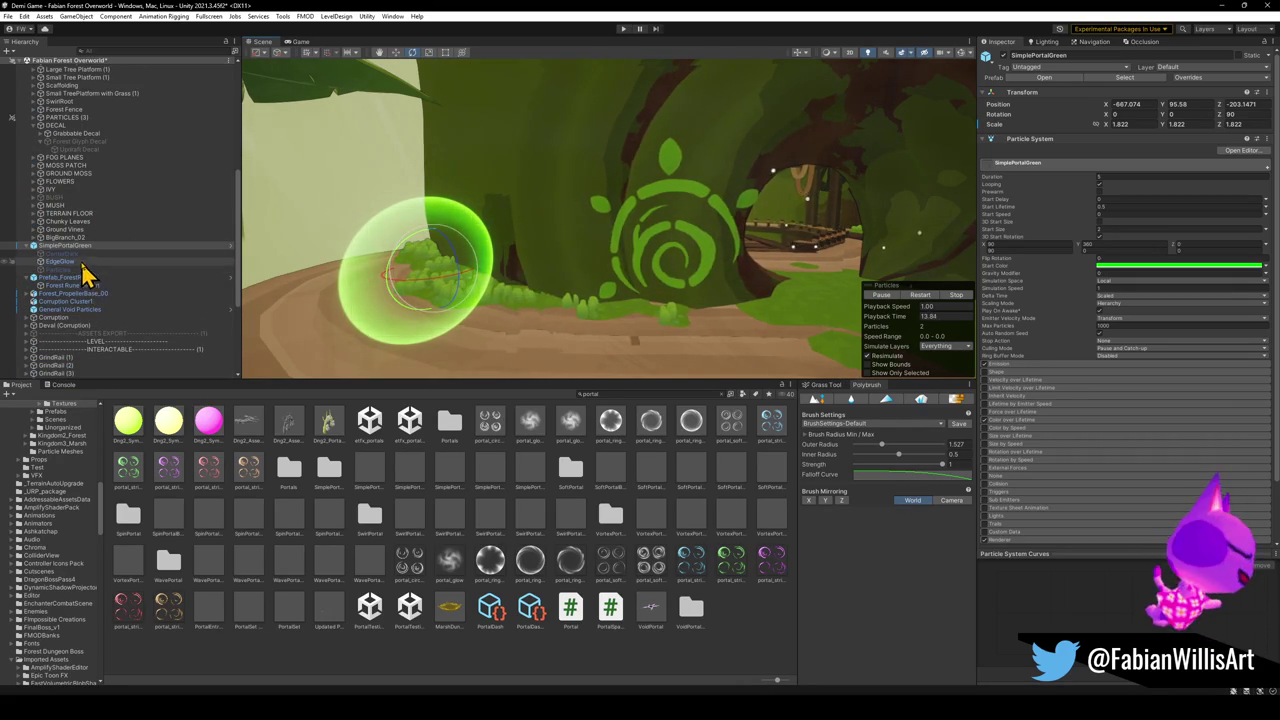
click(76, 247)
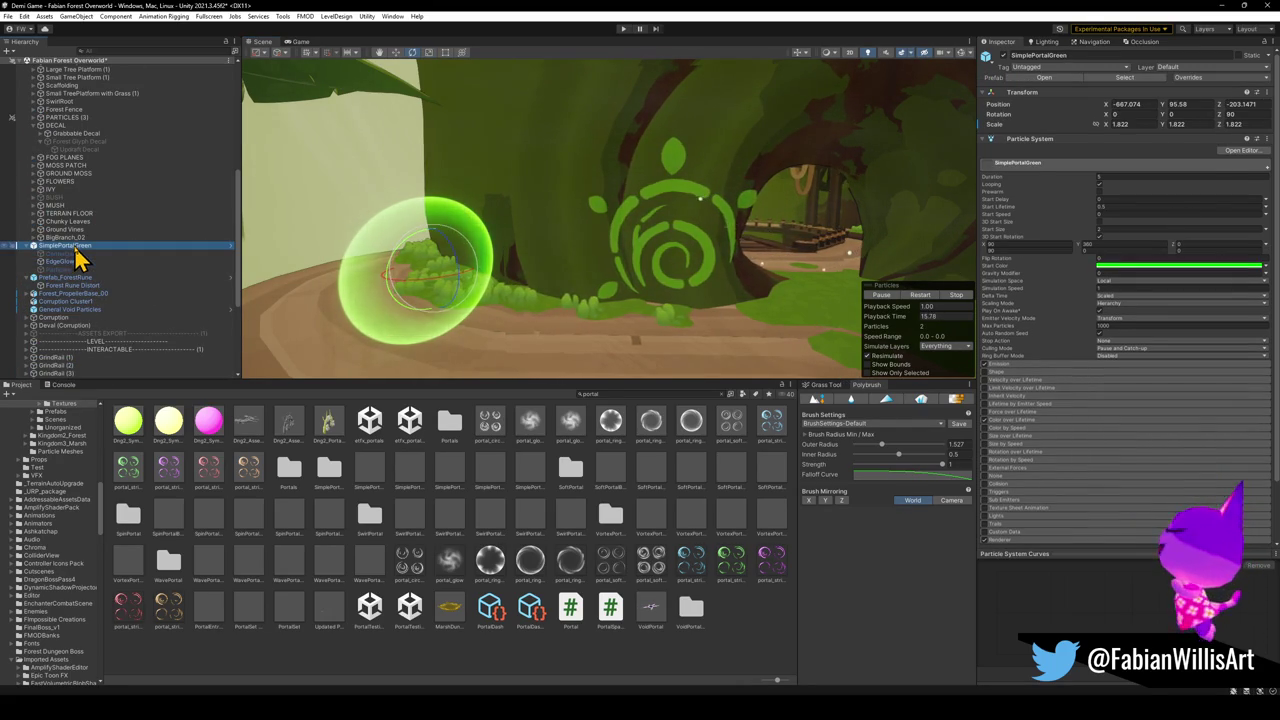
click(84, 278)
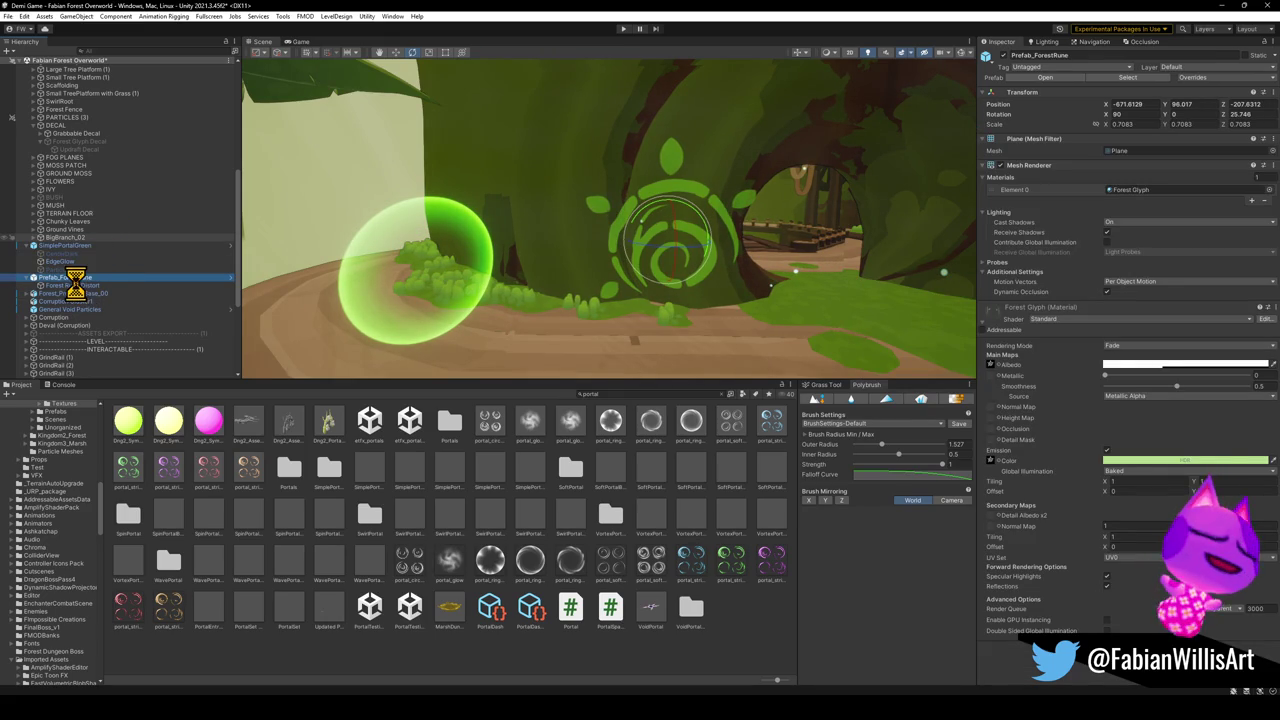
click(232, 279)
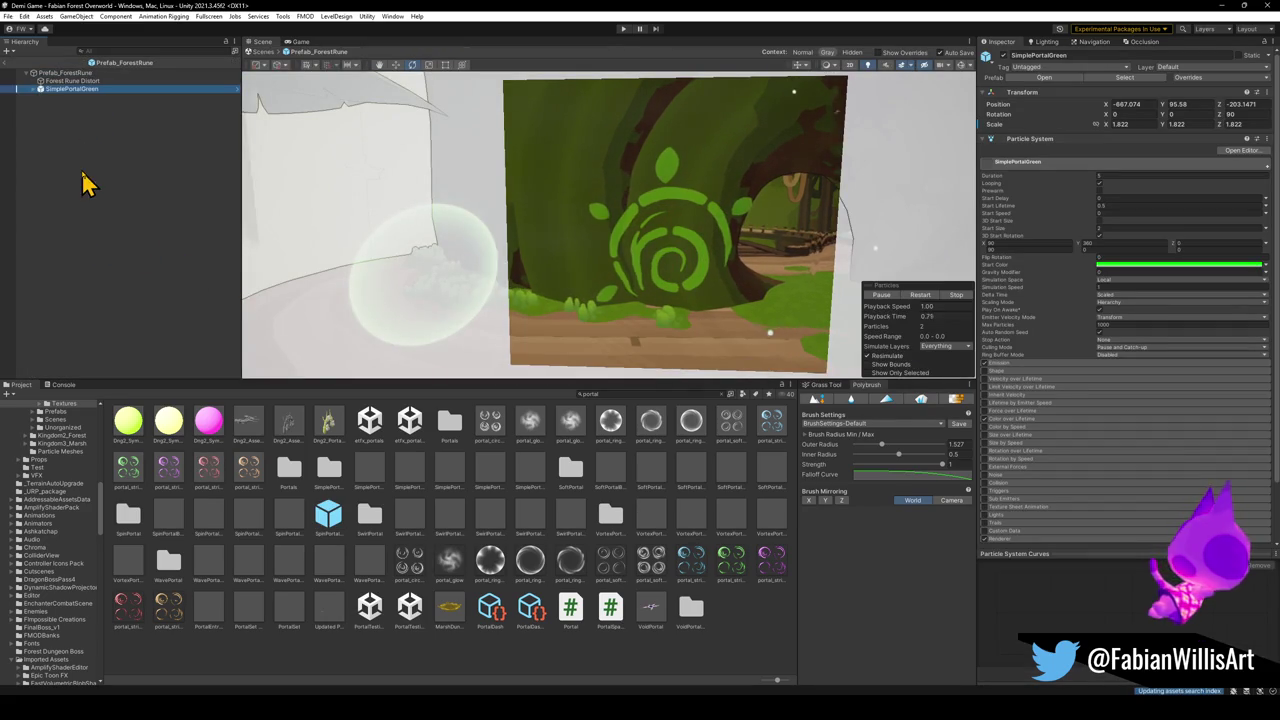
Set SimplePortalGreen's position inside the prefab to 0, 0, 0.
click(1138, 104)
text(0)
key(Tab)
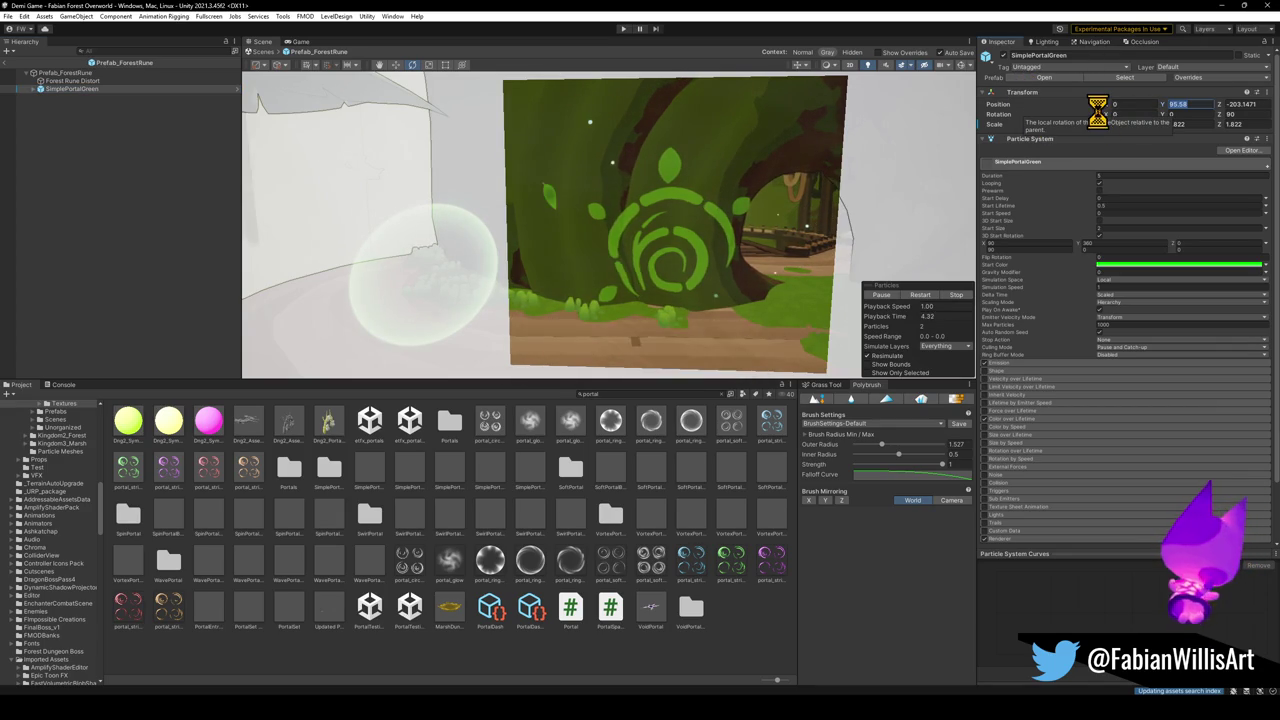
text(0)
key(Tab)
text(0)
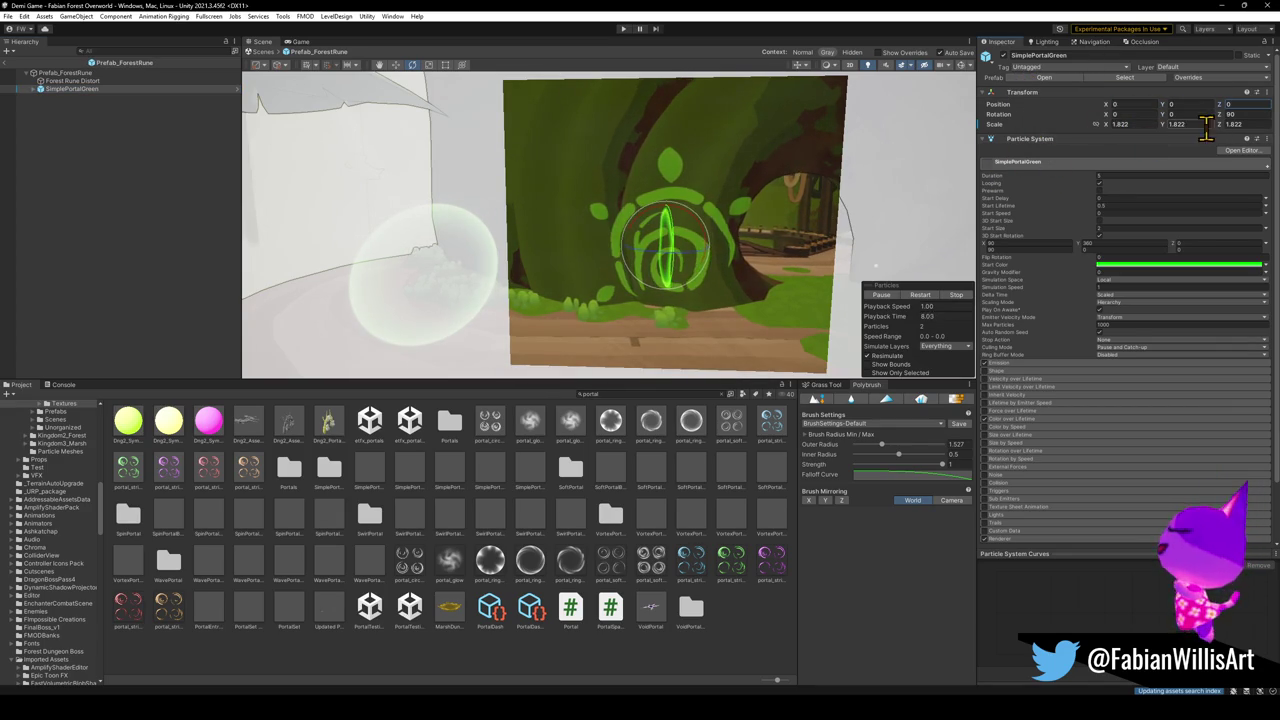
Scale the portal up to about 4.78 and shift it to Z -0.28.
mouse_move(680, 285)
mouse_down()
mouse_move(723, 271)
mouse_move(716, 246)
mouse_up()
scroll(716, 246, up, 3)
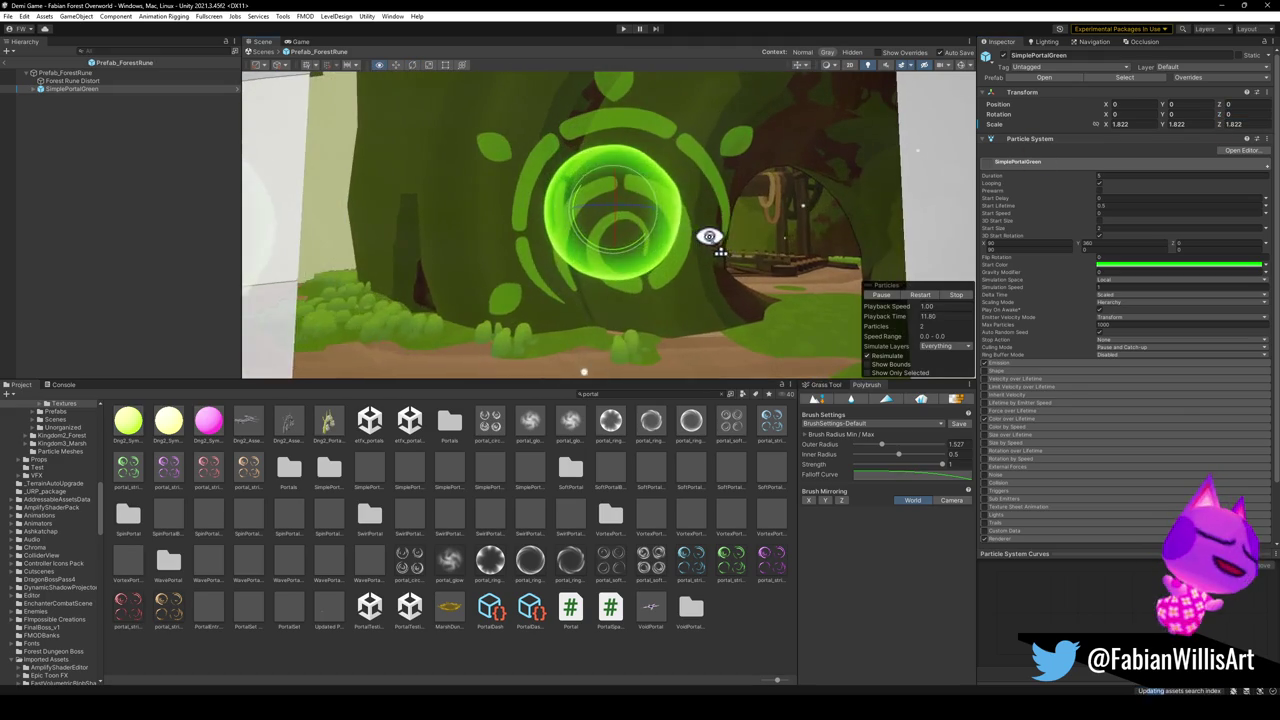
mouse_move(614, 214)
mouse_down()
mouse_move(686, 214)
mouse_move(666, 220)
mouse_move(766, 252)
mouse_move(592, 263)
mouse_move(623, 223)
mouse_move(663, 229)
mouse_move(634, 240)
mouse_move(632, 226)
mouse_move(634, 251)
mouse_move(589, 263)
mouse_move(603, 277)
mouse_move(560, 280)
mouse_move(538, 300)
mouse_move(601, 283)
mouse_move(560, 256)
mouse_up()
key(w)
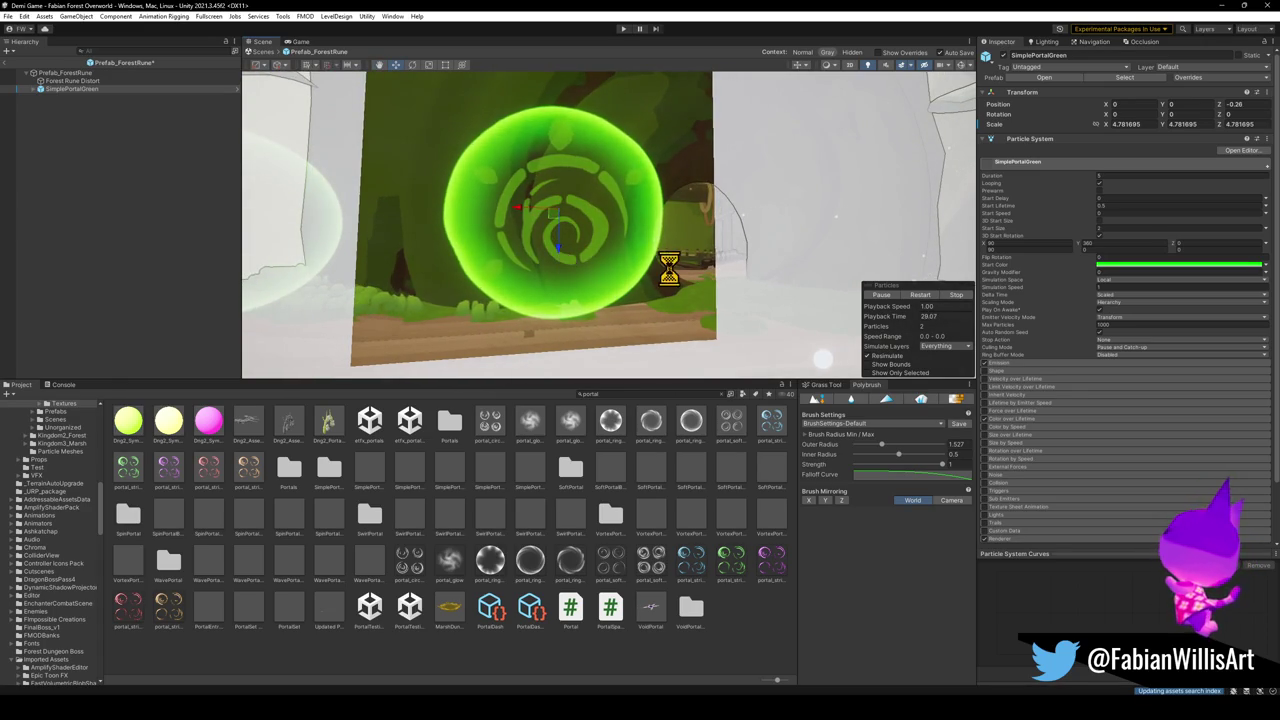
Shift the portal's start colour slightly and replay the EdgeGlow particle preview.
click(1165, 265)
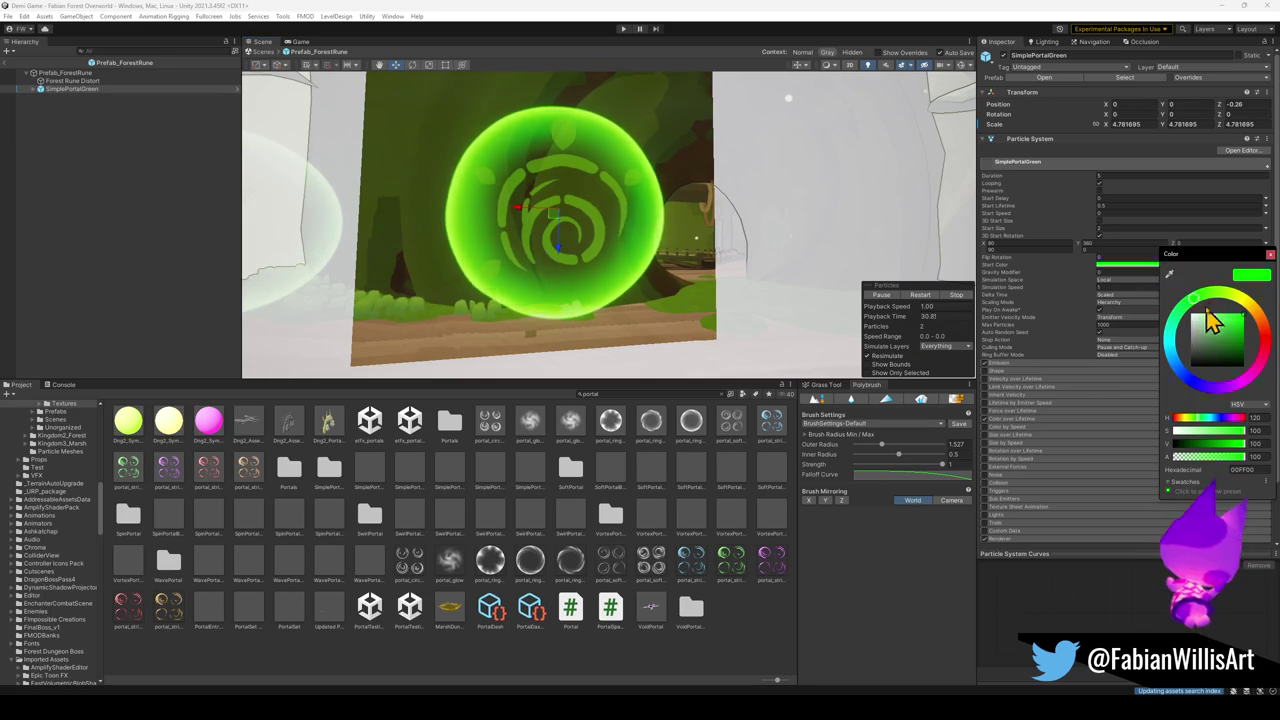
mouse_move(1222, 308)
mouse_down()
mouse_move(1226, 298)
mouse_move(1222, 308)
mouse_up()
click(95, 90)
click(38, 89)
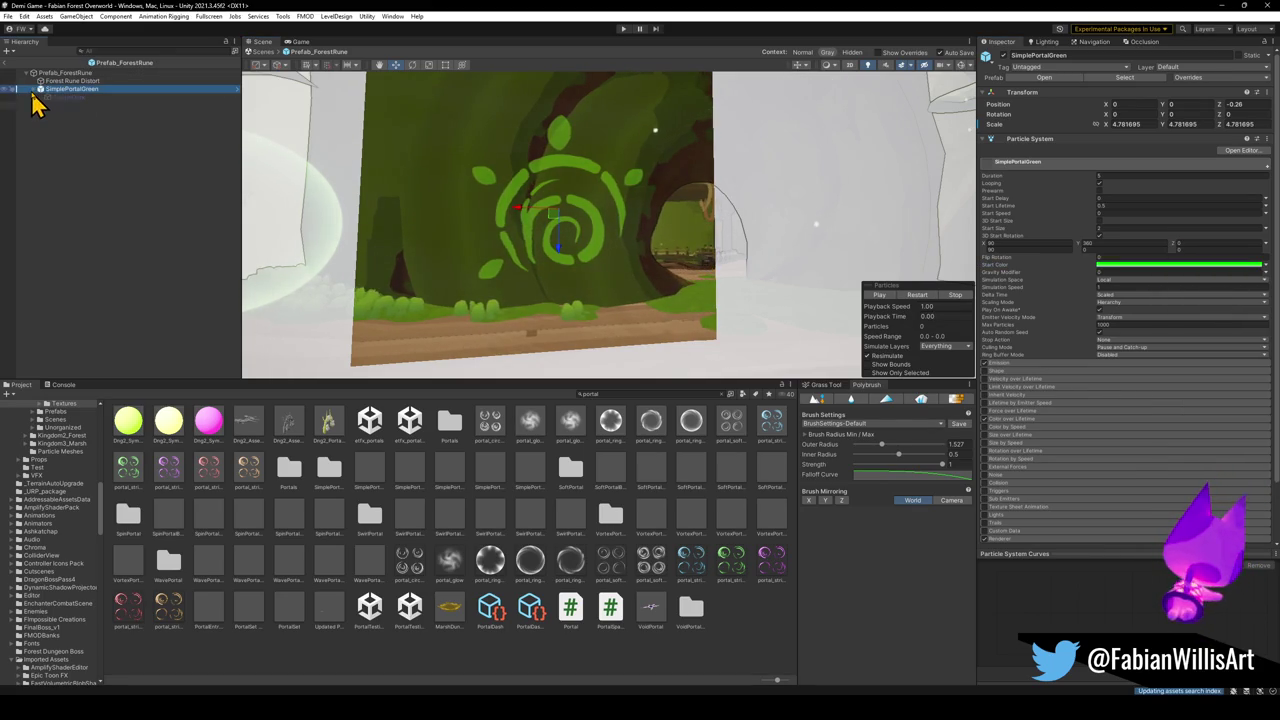
click(76, 106)
click(884, 298)
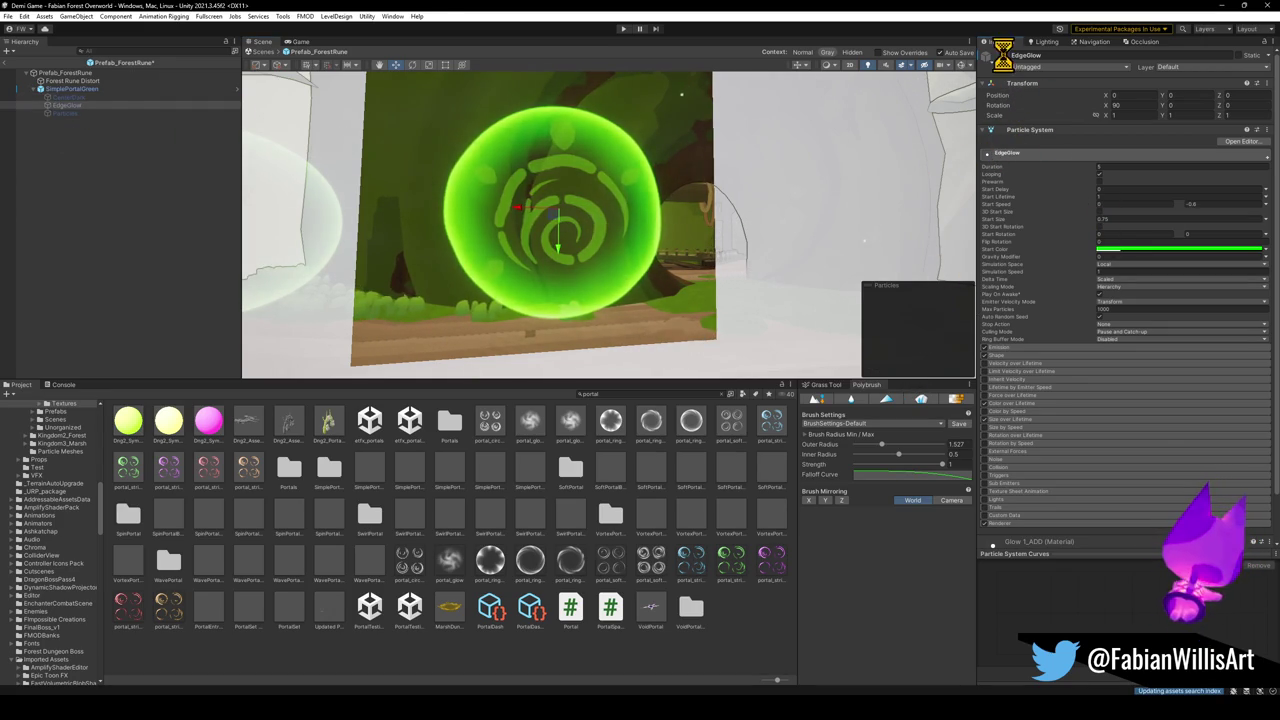
Try yellow and orange start colours on the portal, then settle back on green.
click(72, 89)
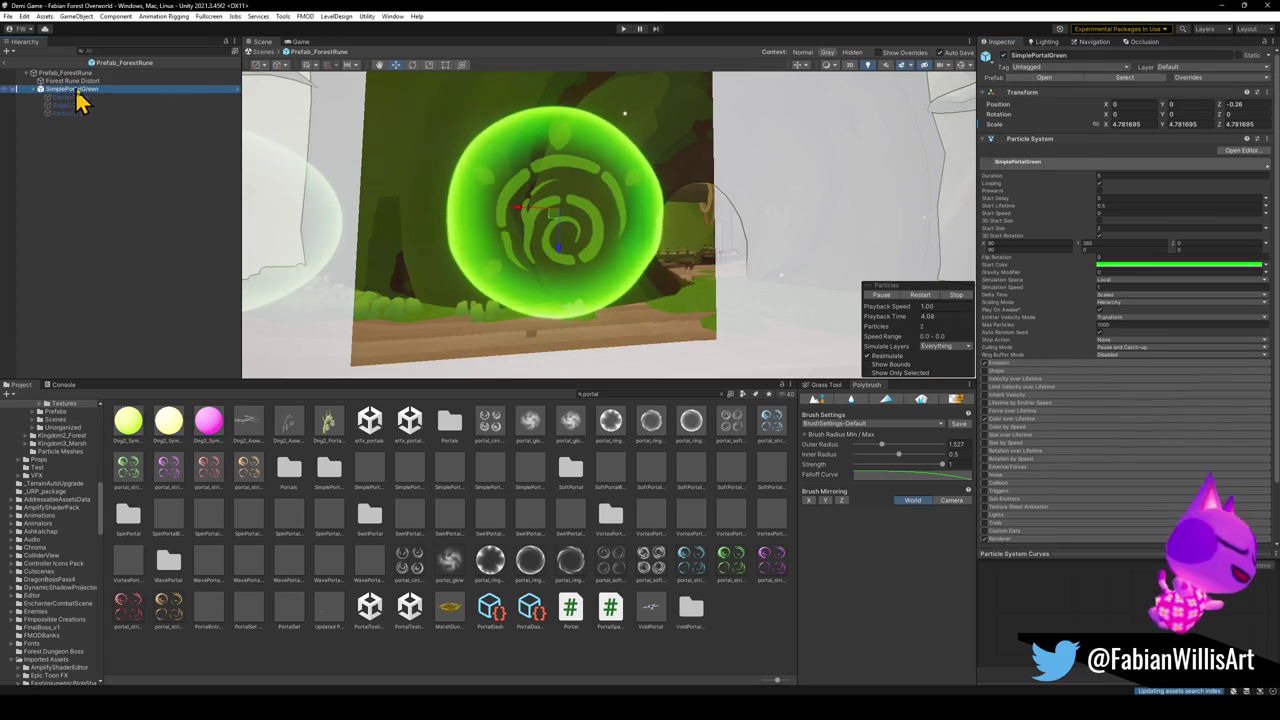
click(1128, 265)
mouse_move(1187, 315)
mouse_down()
mouse_move(1220, 292)
mouse_move(1226, 302)
mouse_move(1187, 315)
mouse_up()
key(Escape)
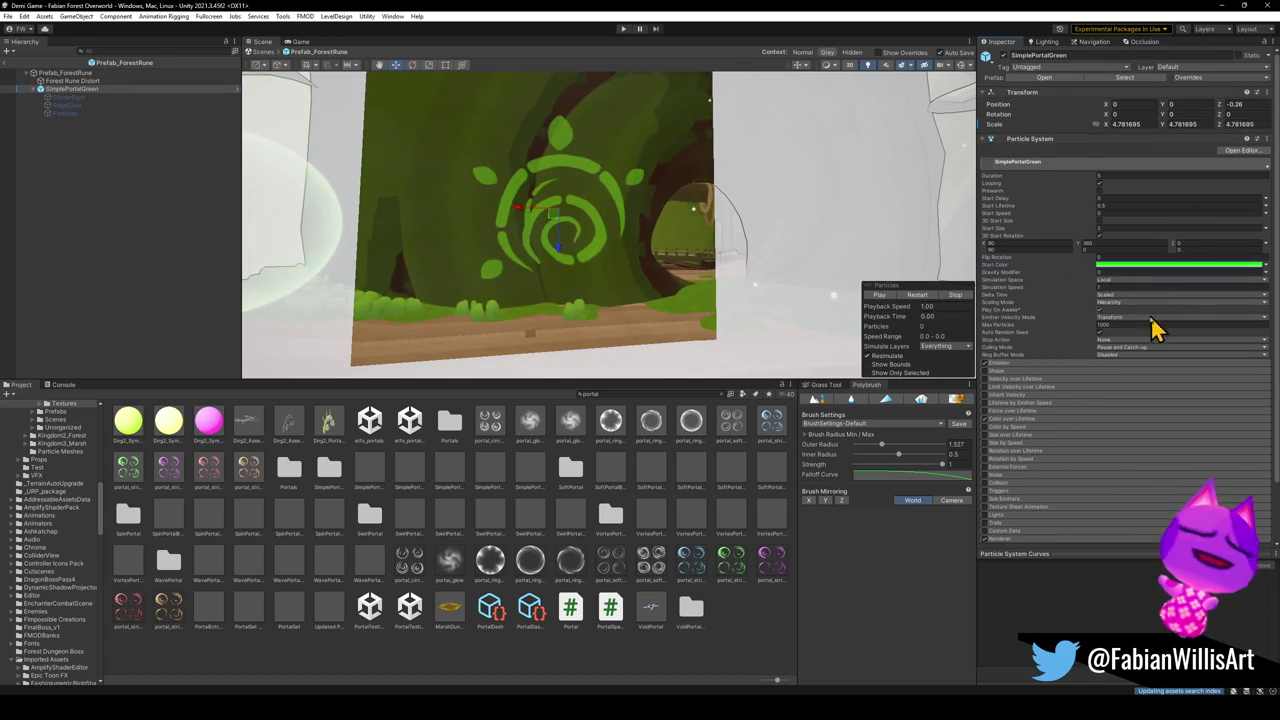
scroll(1038, 374, down, 2)
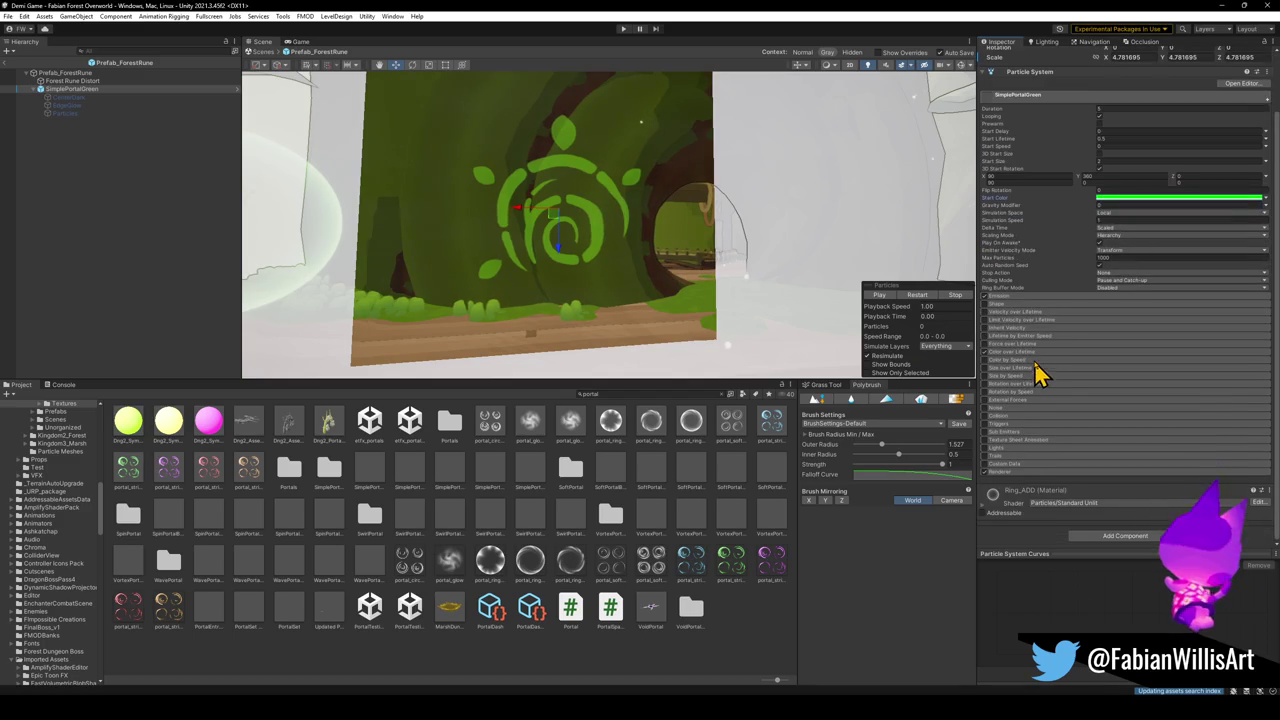
click(1000, 495)
scroll(1080, 470, down, 8)
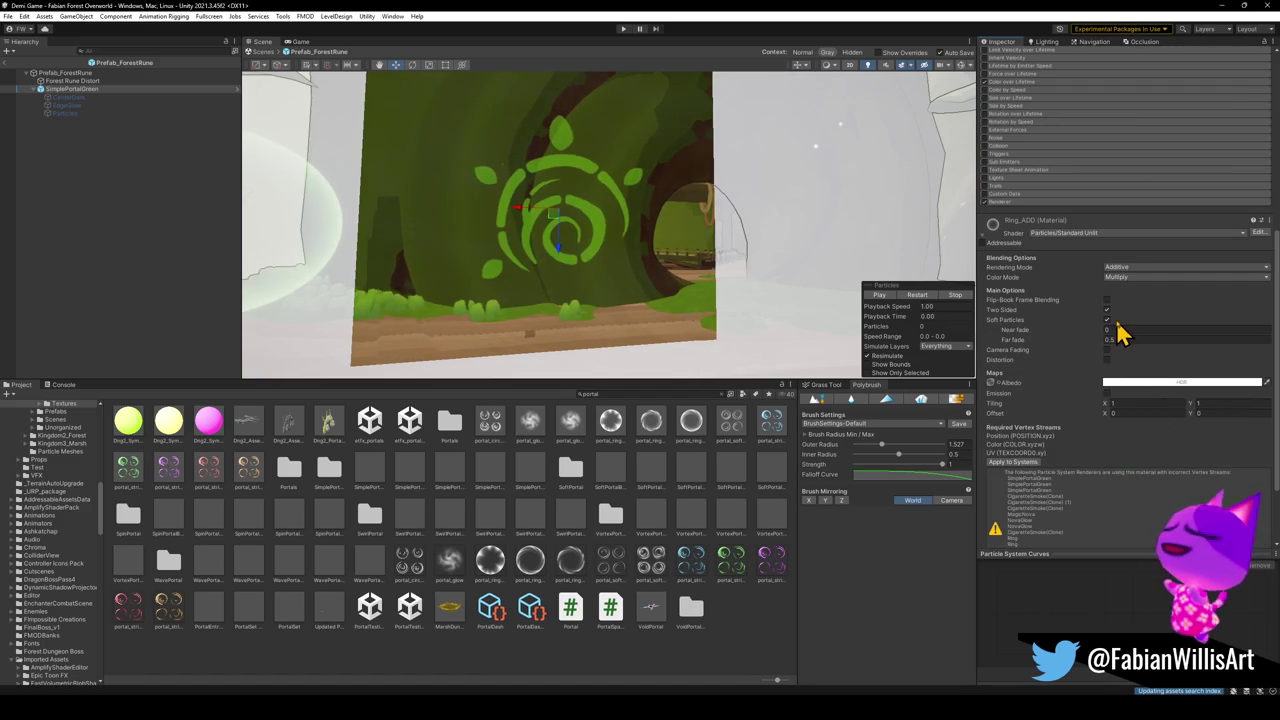
click(1108, 321)
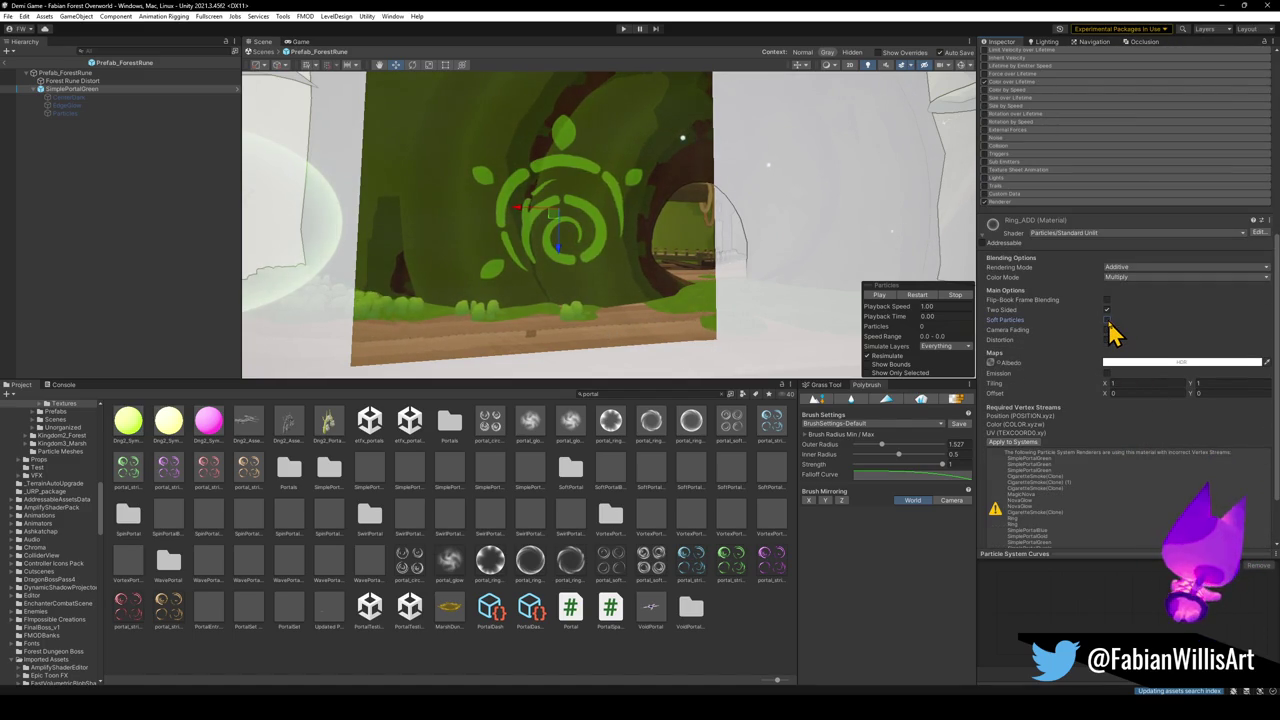
click(1108, 320)
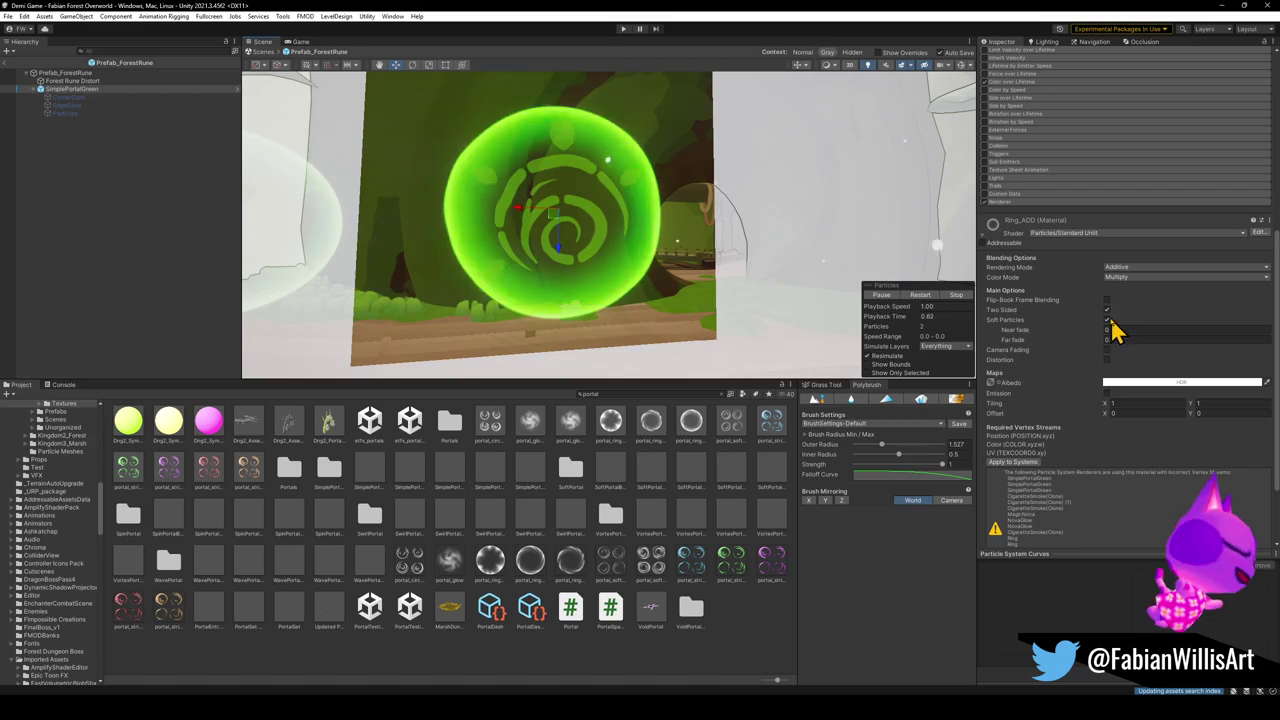
click(1108, 321)
click(1108, 321)
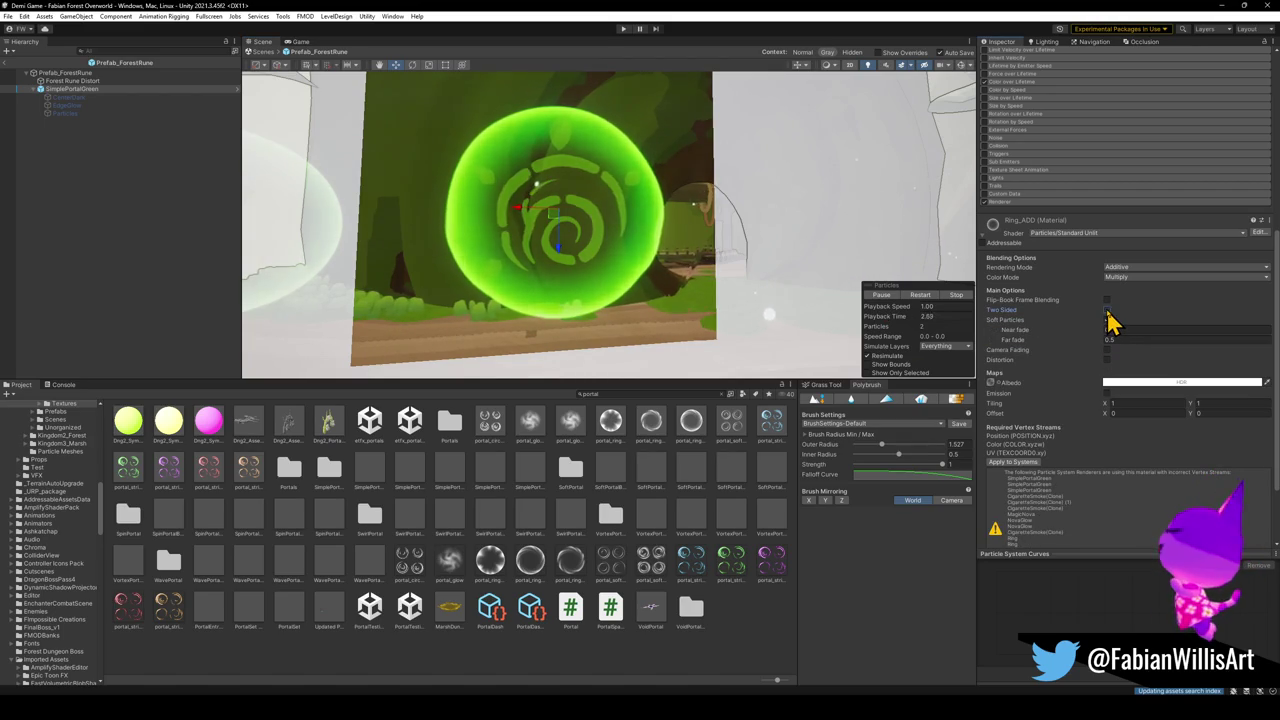
scroll(1100, 330, up, 5)
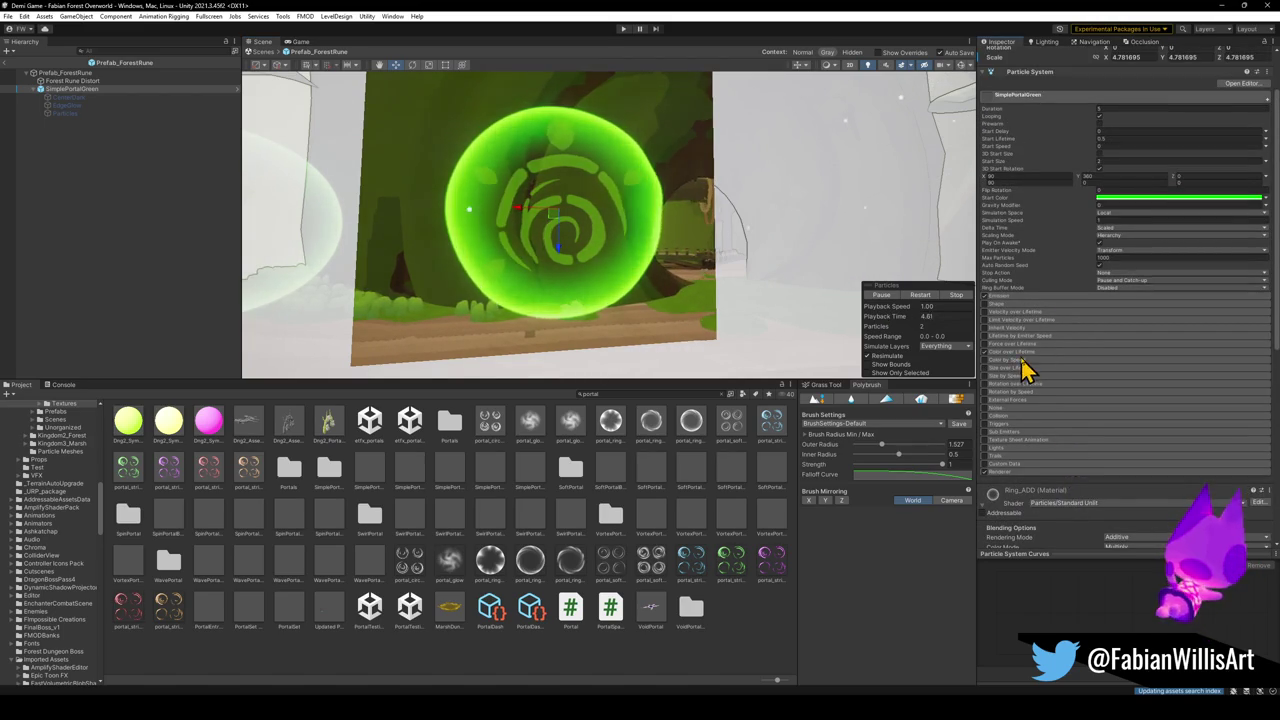
click(1003, 305)
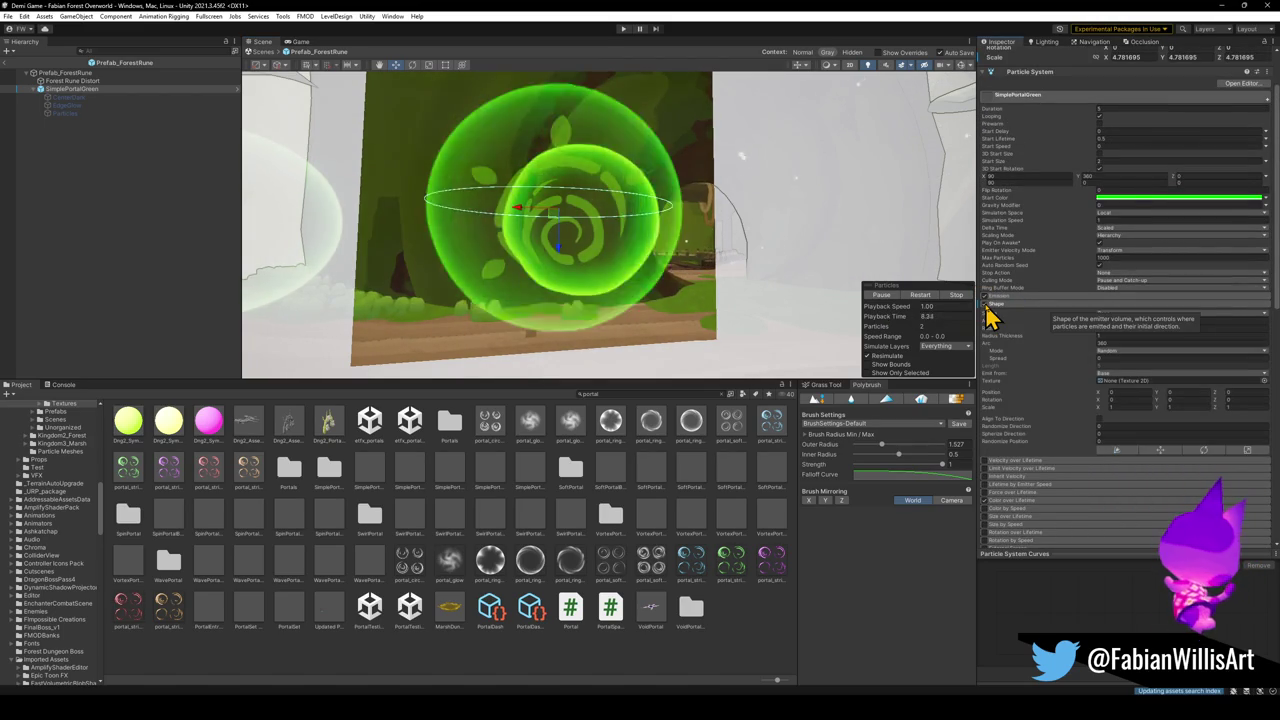
click(1039, 306)
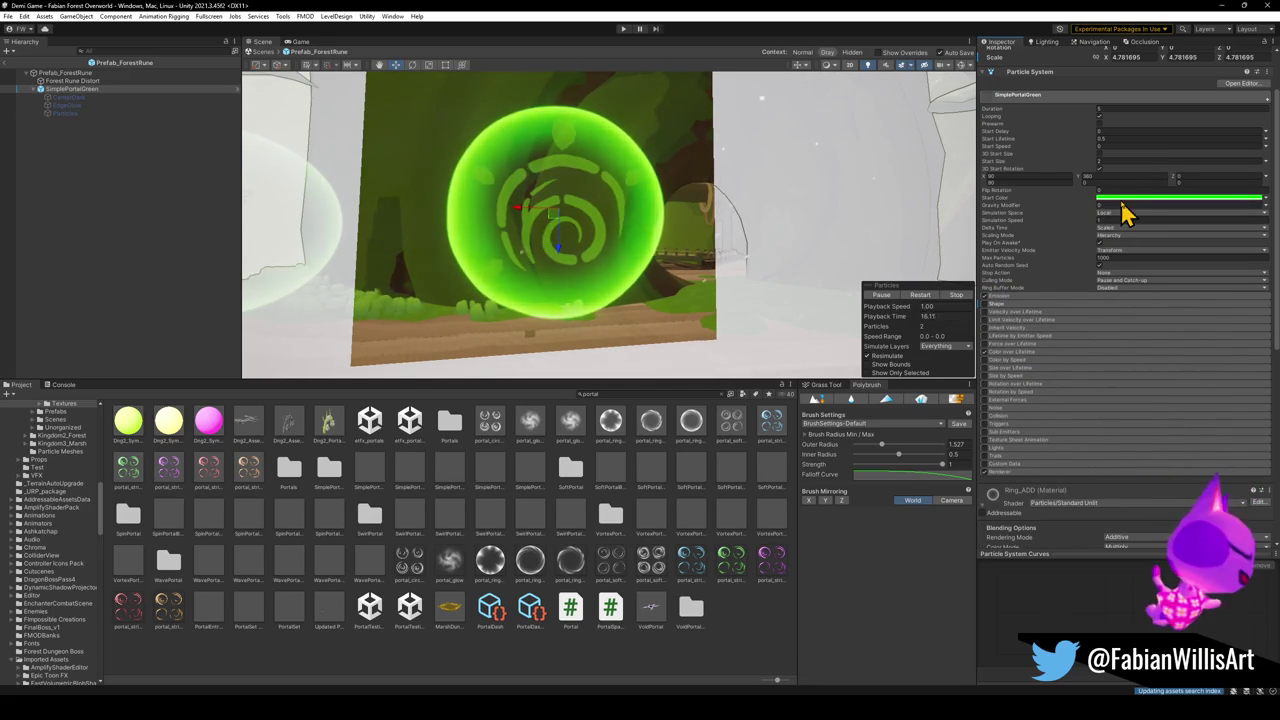
Lower the start colour's opacity and saturation for a pale green, then exit Prefab Mode.
click(1127, 199)
click(1200, 395)
drag(1167, 395, 1148, 399)
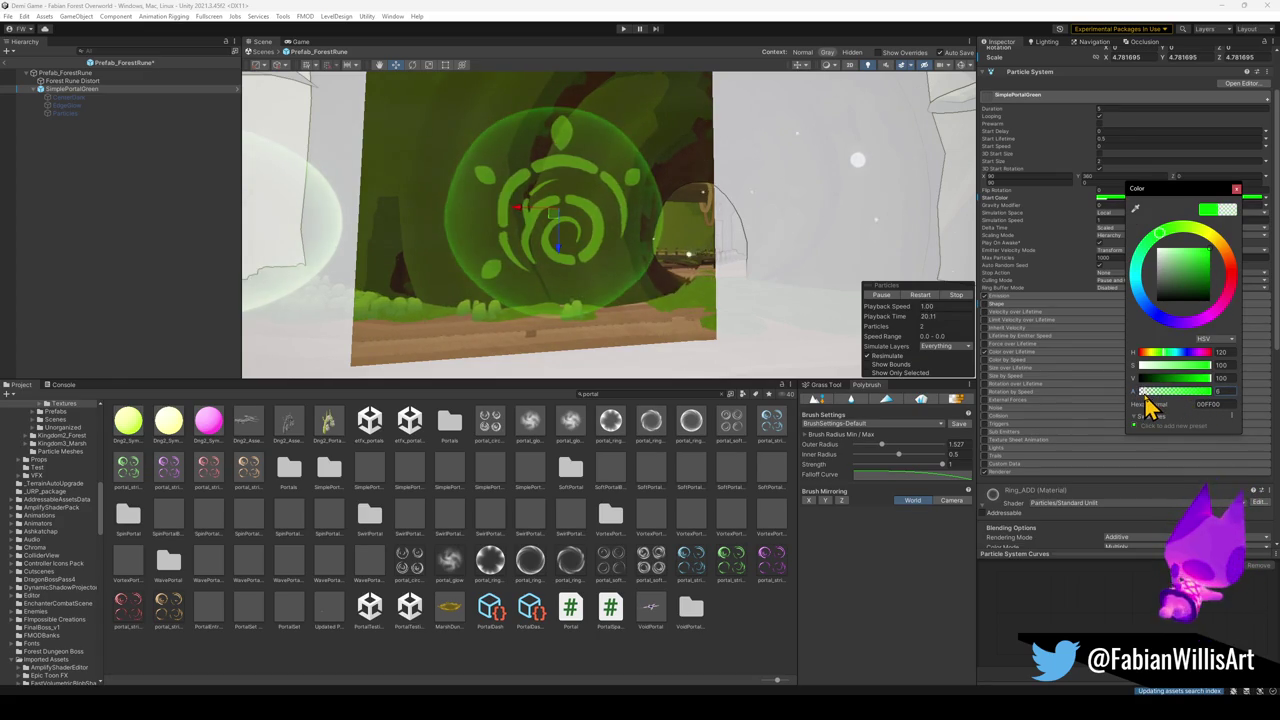
click(1181, 264)
mouse_move(640, 240)
mouse_down()
mouse_move(634, 230)
mouse_move(629, 249)
mouse_move(634, 234)
mouse_move(690, 218)
mouse_up()
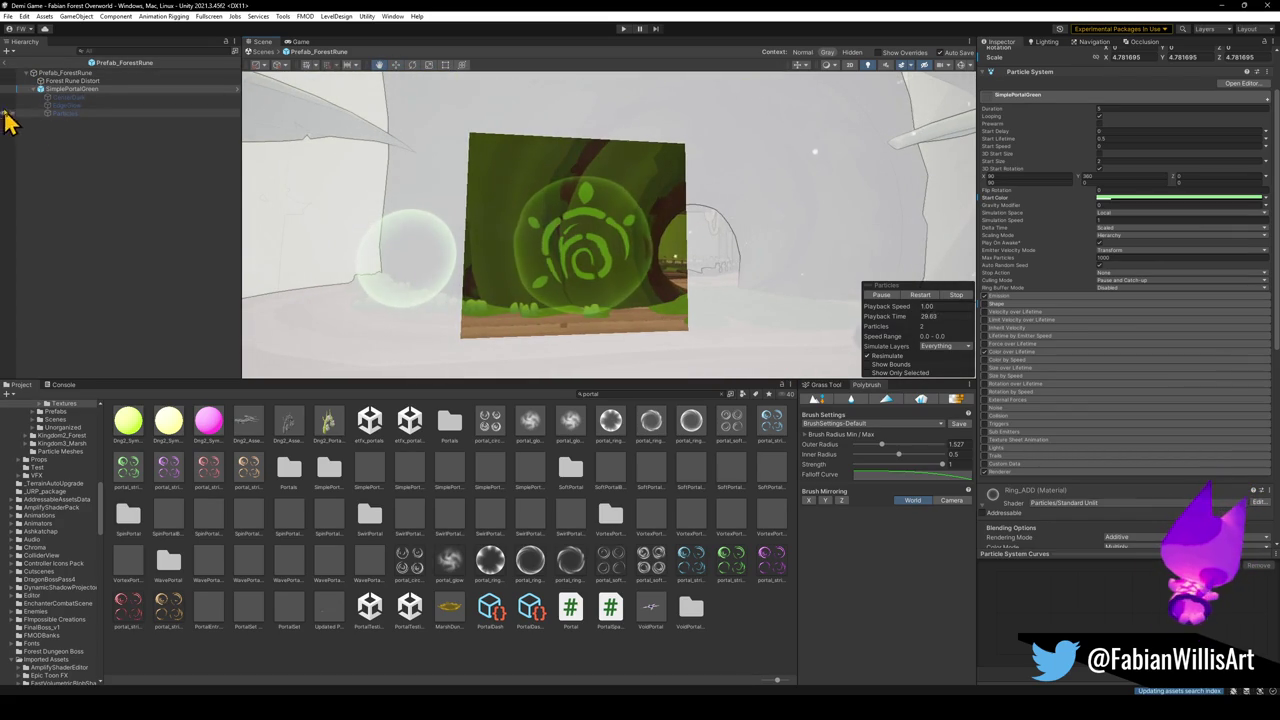
click(9, 62)
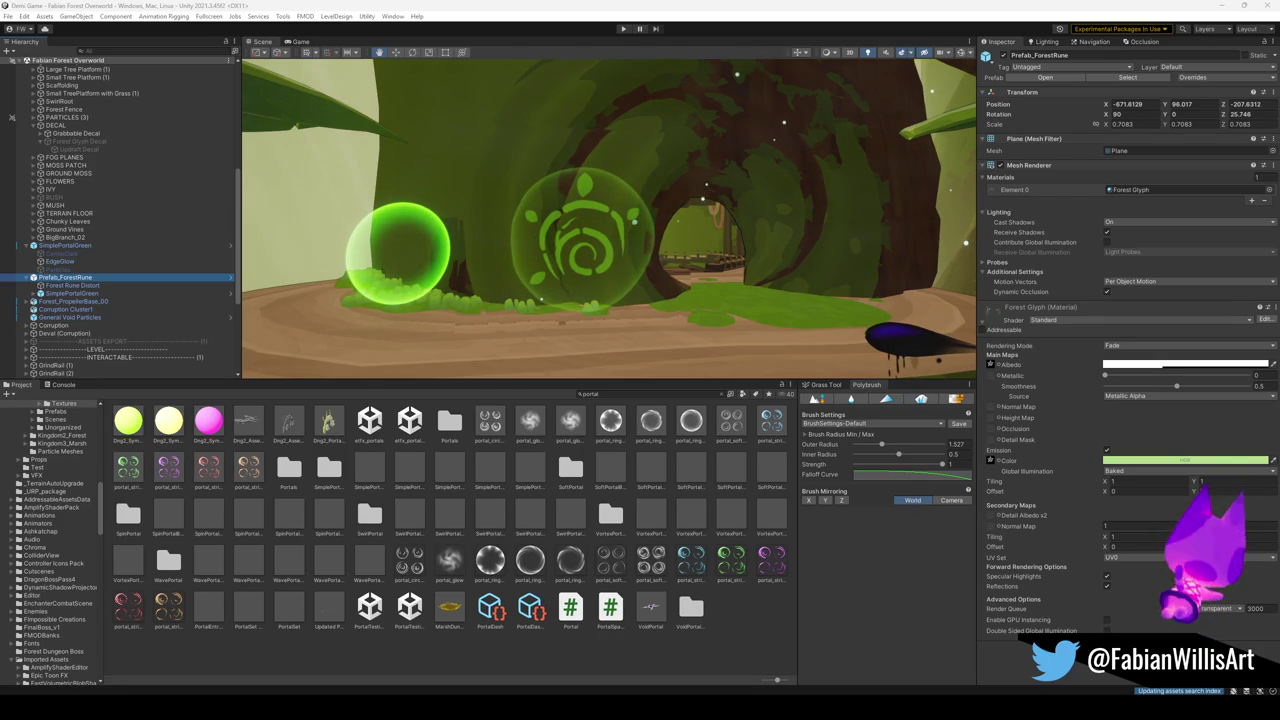
Slow the rune's SimplePortalGreen Simulation Speed to 0.11.
scroll(760, 270, up, 3)
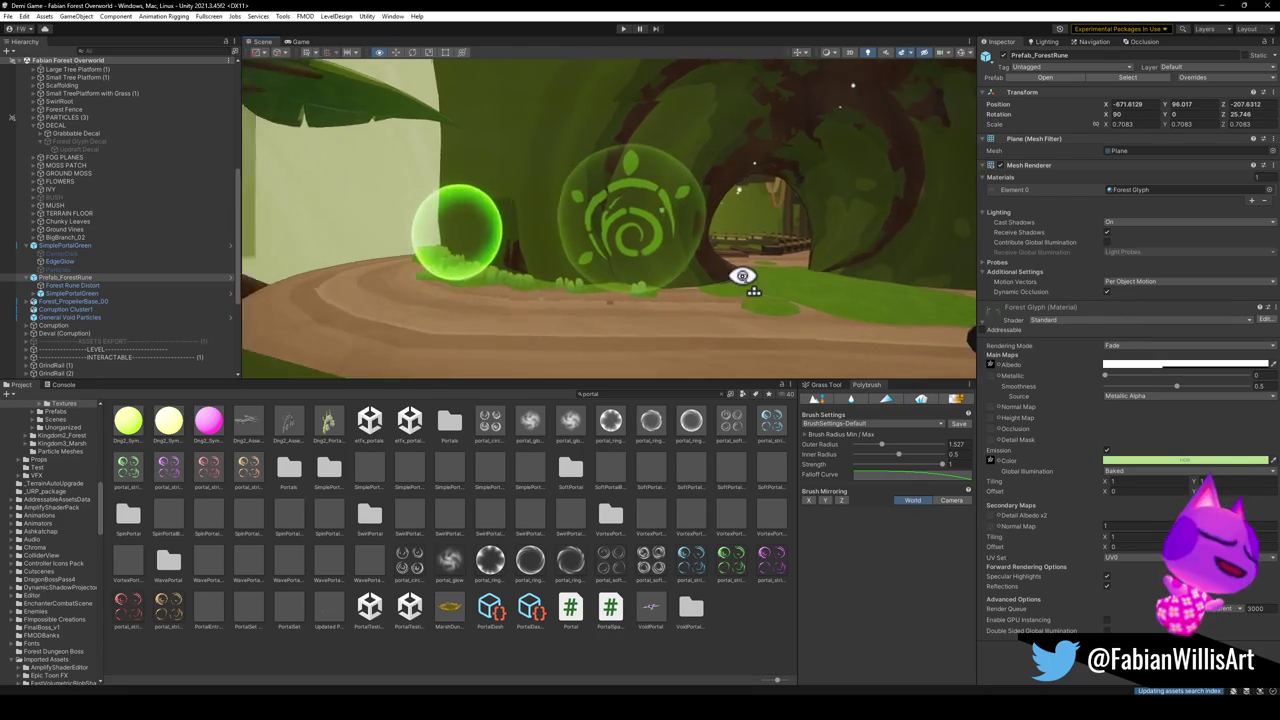
click(97, 294)
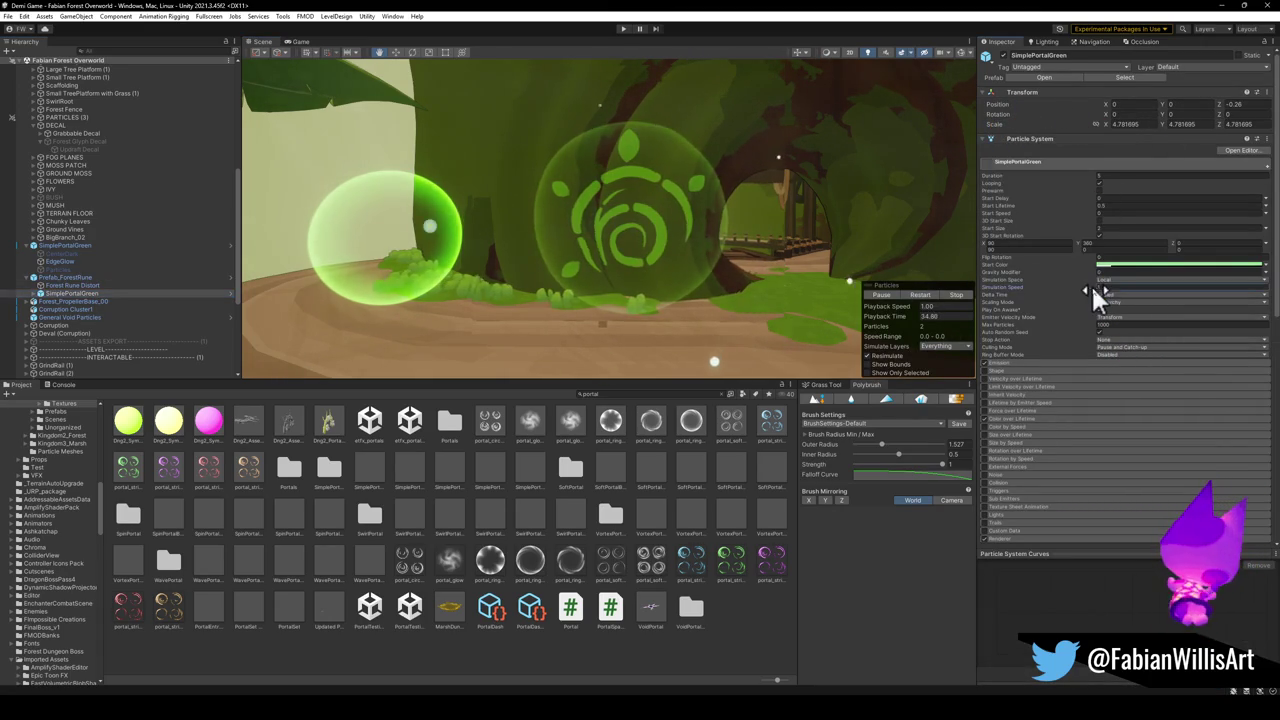
drag(1085, 287, 1086, 304)
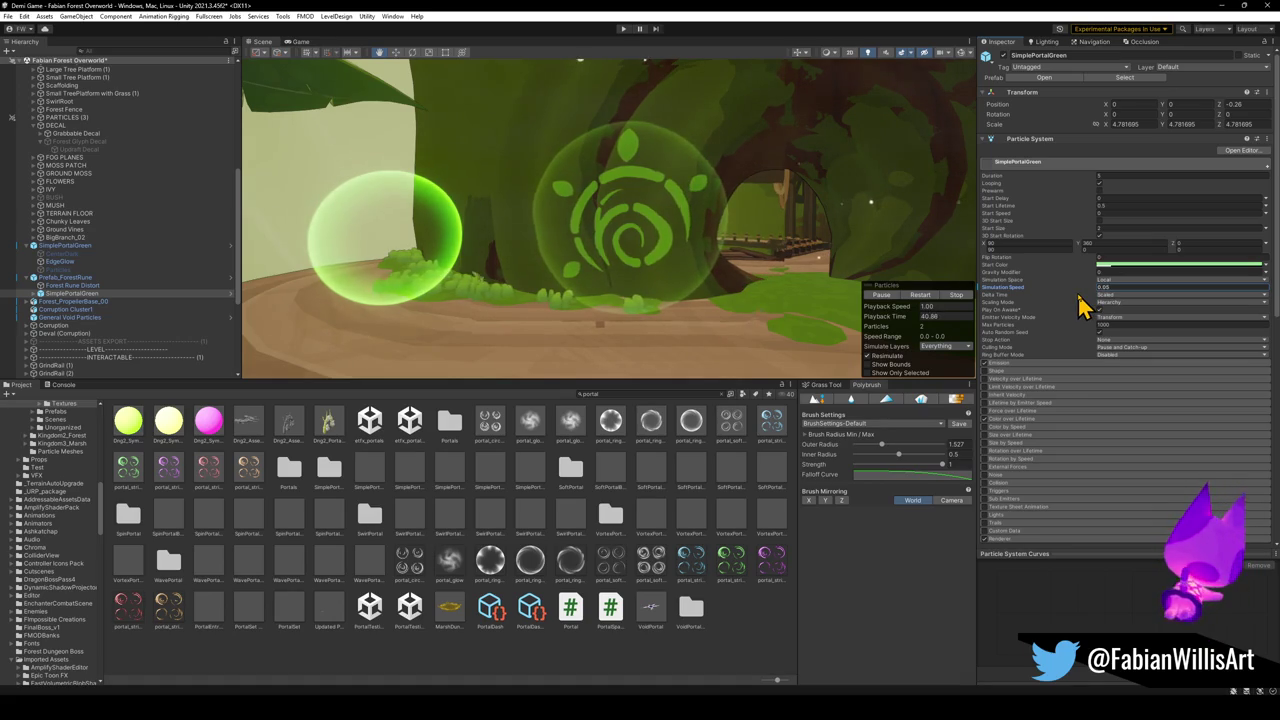
Delete the standalone SimplePortalGreen orb from the forest scene.
mouse_move(700, 226)
mouse_down()
mouse_move(734, 209)
mouse_move(690, 240)
mouse_move(666, 220)
mouse_up()
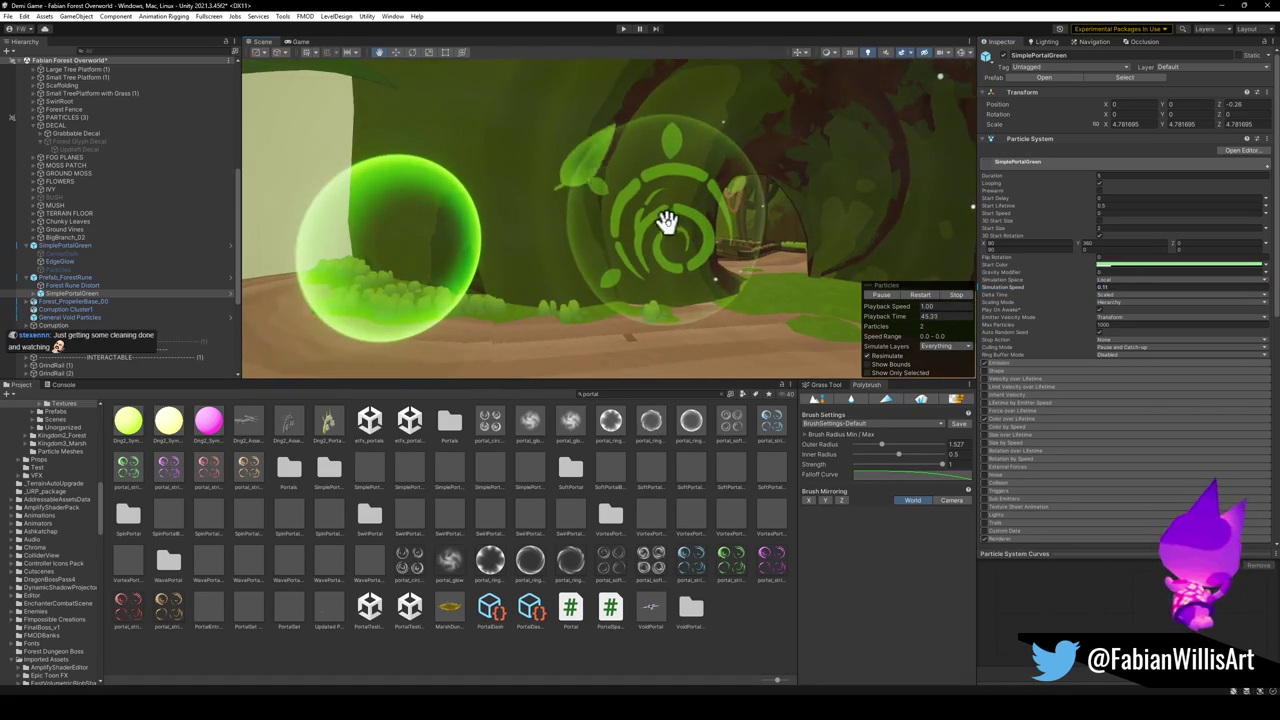
ctrl+click(57, 248)
key(Delete)
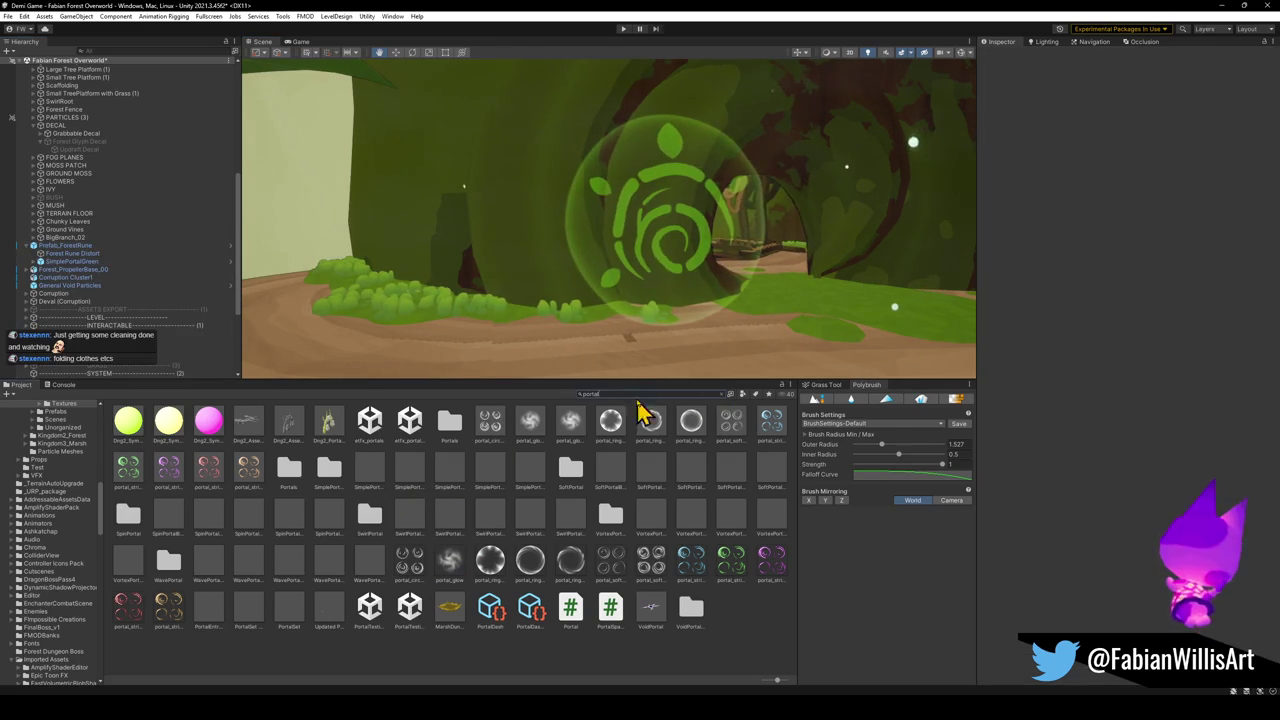
Try a green portal and SwirlPortalGold on the path, then undo the gold one.
mouse_move(371, 484)
mouse_down()
mouse_move(419, 341)
mouse_move(437, 366)
mouse_move(429, 394)
mouse_move(414, 337)
mouse_move(437, 420)
mouse_up()
mouse_move(540, 495)
mouse_down()
mouse_move(456, 342)
mouse_move(654, 474)
mouse_move(457, 329)
mouse_move(597, 381)
mouse_move(678, 460)
mouse_move(503, 314)
mouse_move(744, 480)
mouse_move(497, 352)
mouse_move(766, 477)
mouse_move(494, 329)
mouse_move(374, 363)
mouse_move(300, 558)
mouse_move(436, 334)
mouse_up()
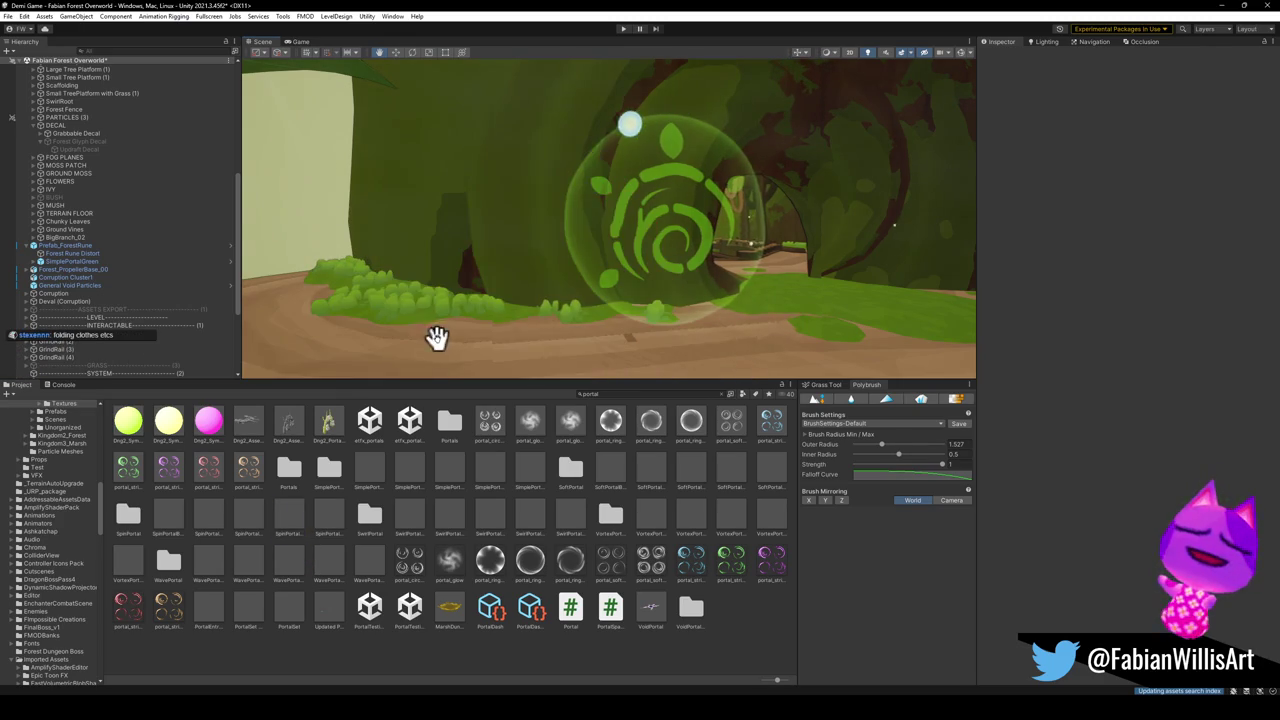
drag(451, 523, 478, 365)
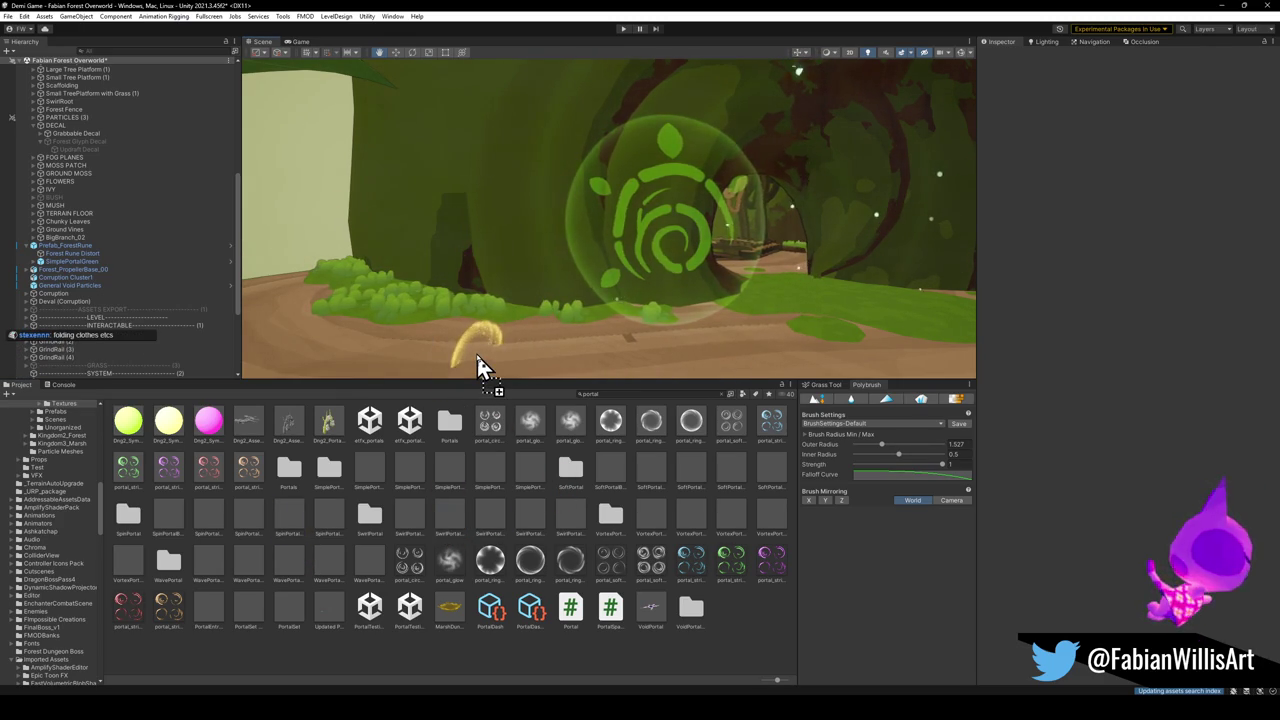
drag(478, 365, 480, 330)
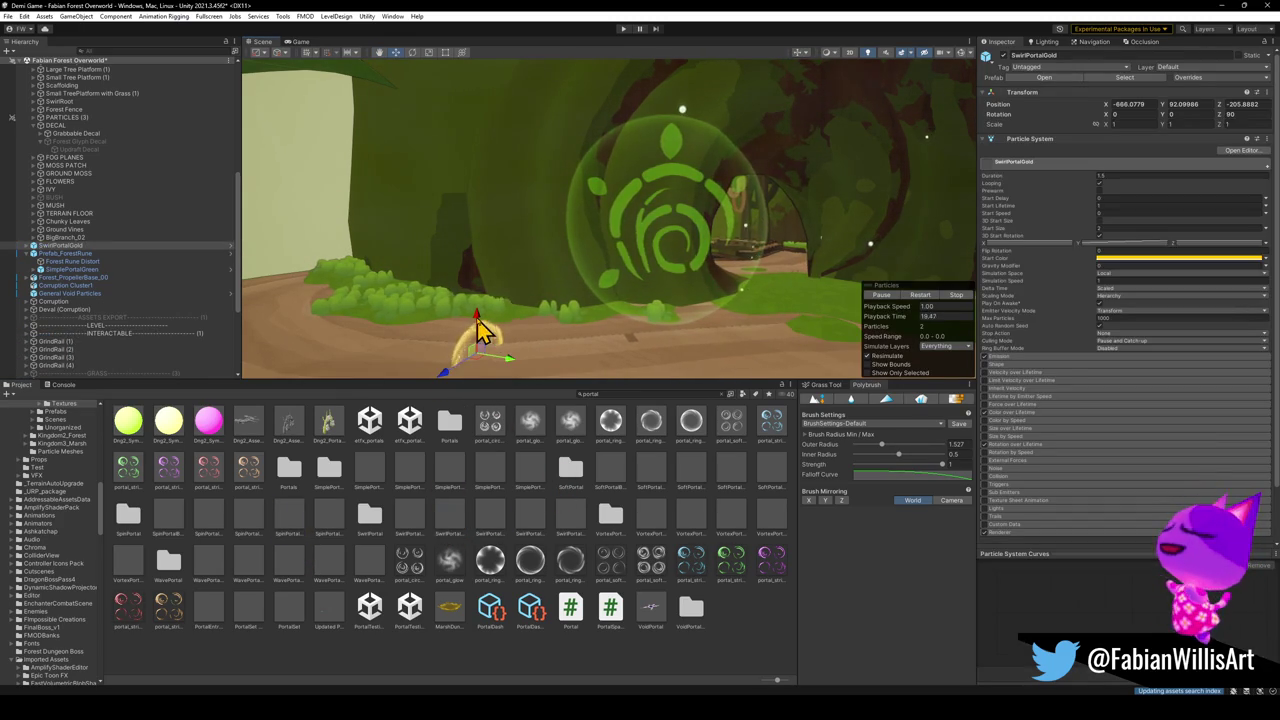
key(ctrl+z)
Place and rotate SwirlPortalGreen, then move it into the Prefab_ForestRune prefab.
mouse_move(500, 537)
mouse_down()
mouse_move(466, 352)
mouse_move(458, 185)
mouse_move(423, 243)
mouse_move(408, 243)
mouse_up()
key(e)
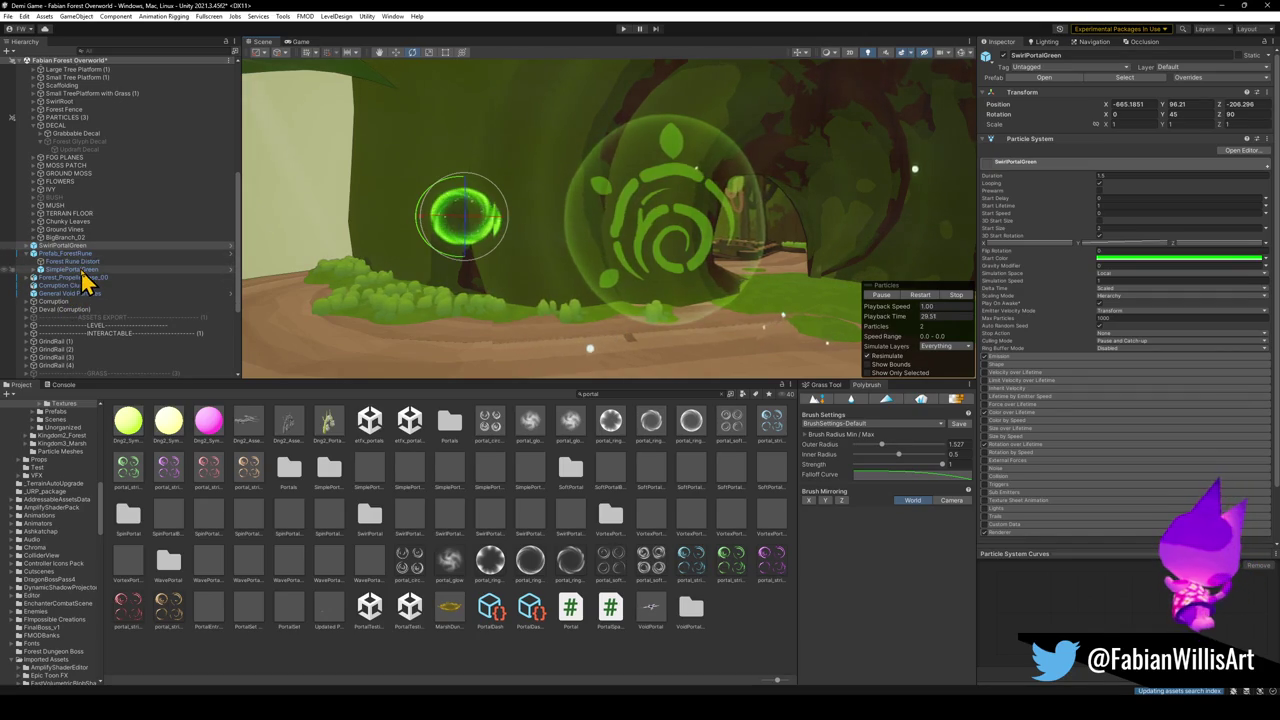
key(Delete)
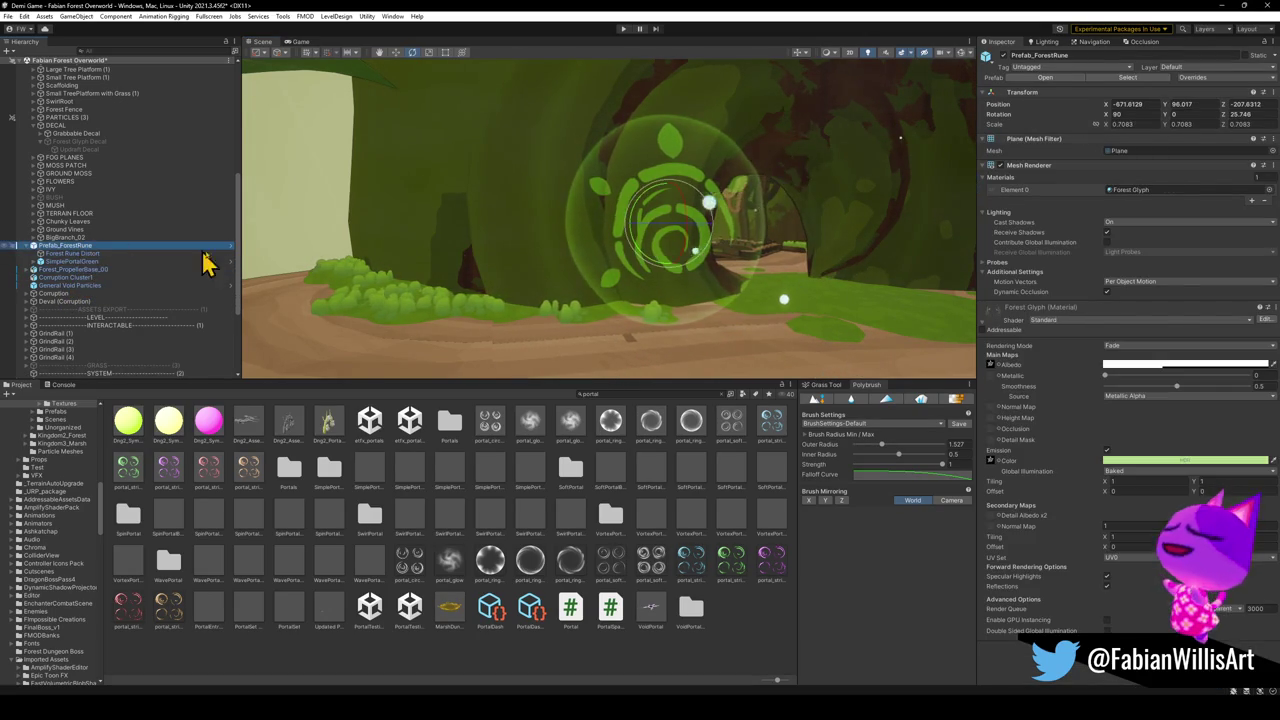
click(231, 246)
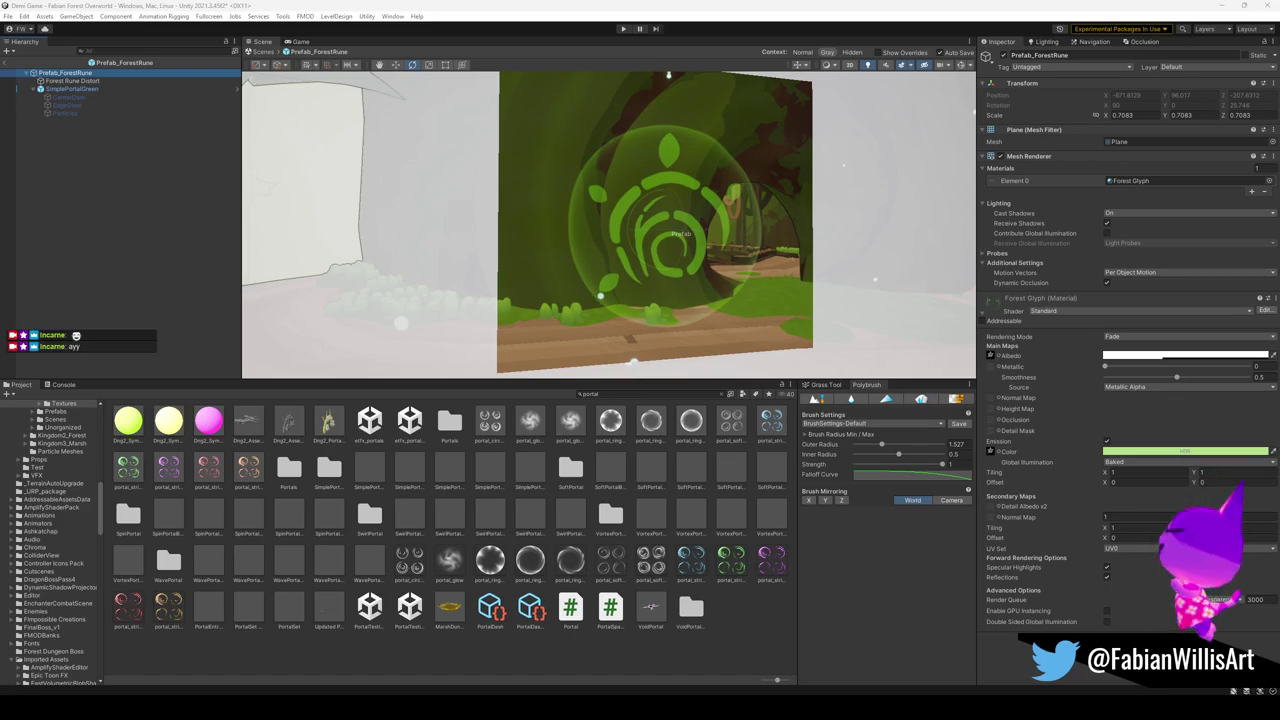
key(ctrl+v)
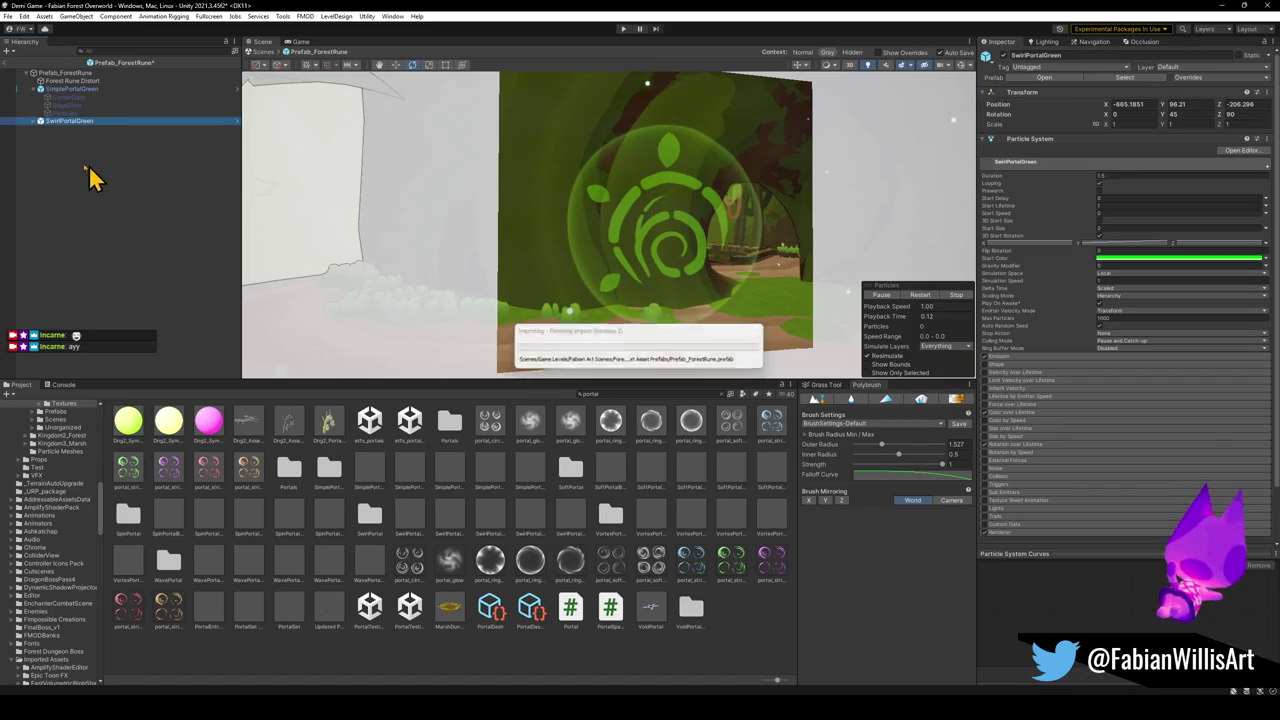
Delete SimplePortalGreen, zero SwirlPortalGreen's position and rotation, and scale it to 4.341.
key(Delete)
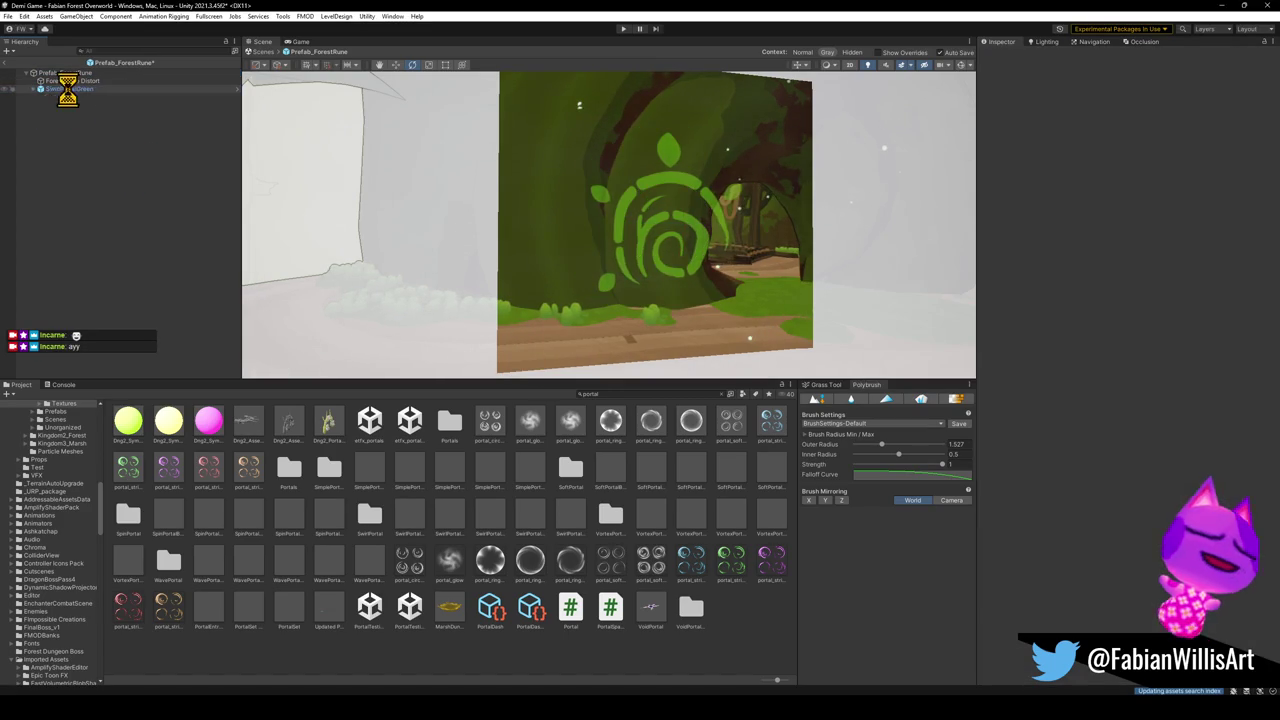
click(74, 91)
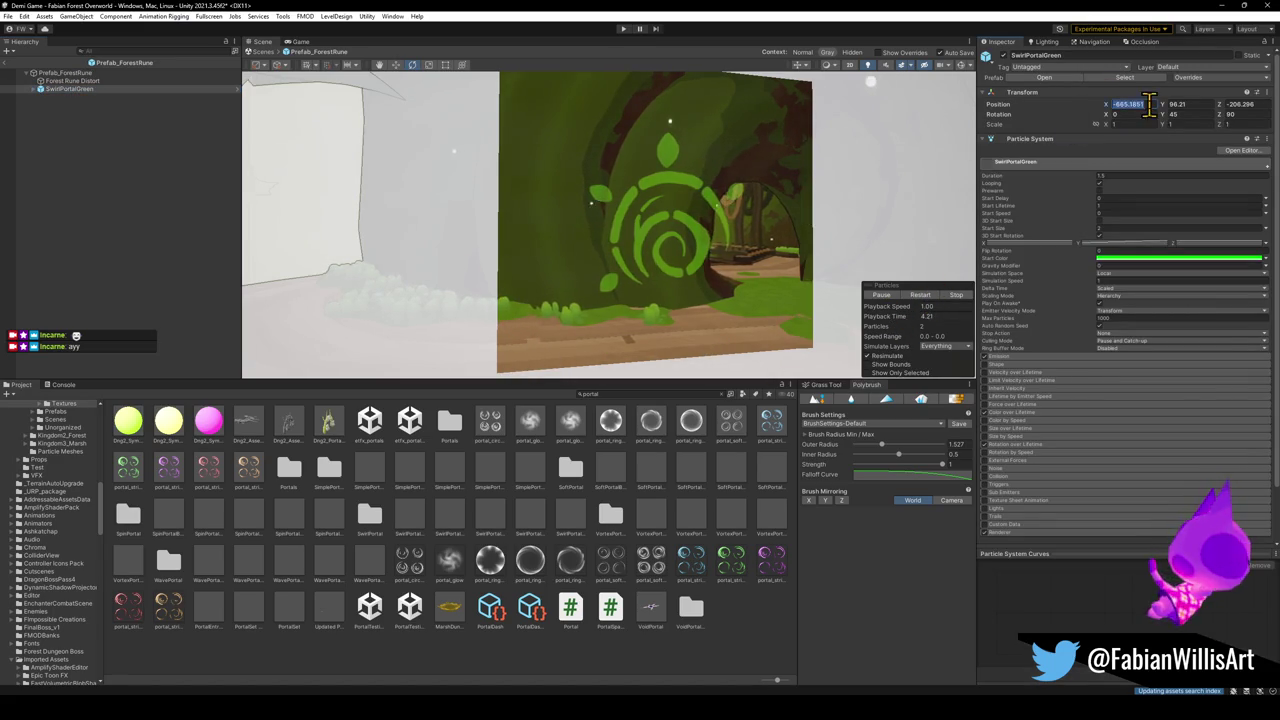
text(0)
key(Tab)
text(0)
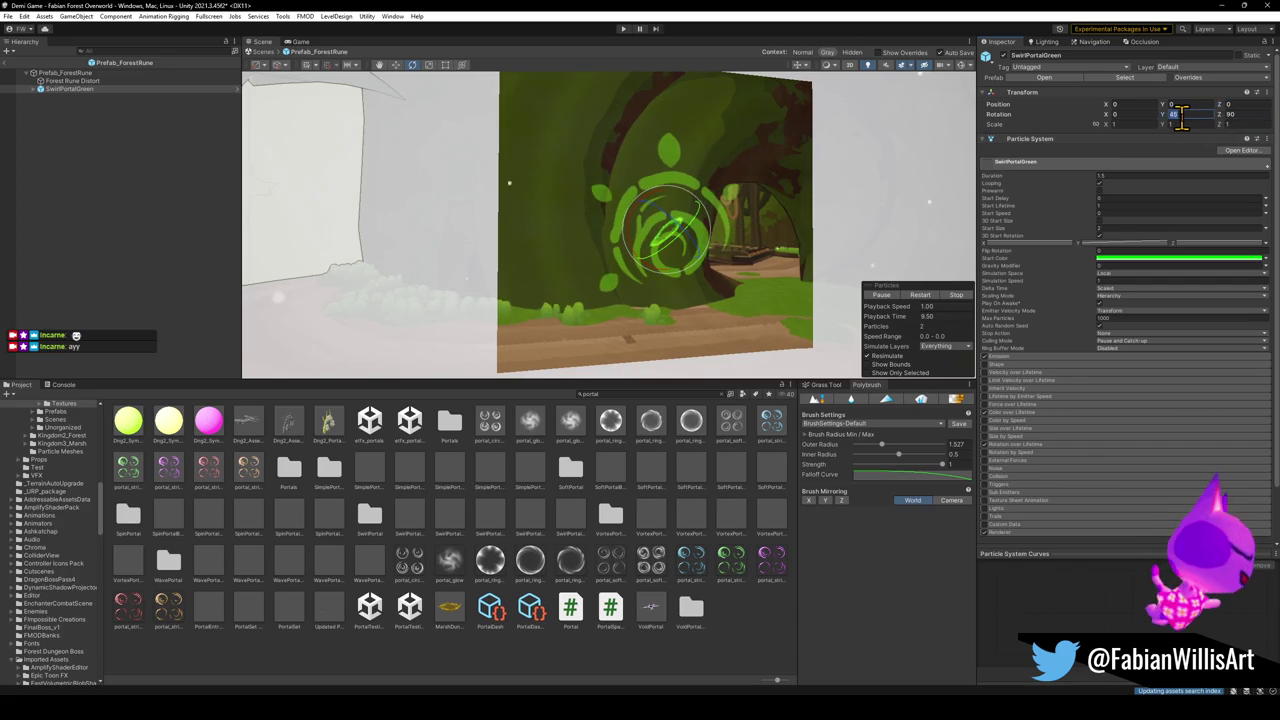
text(0)
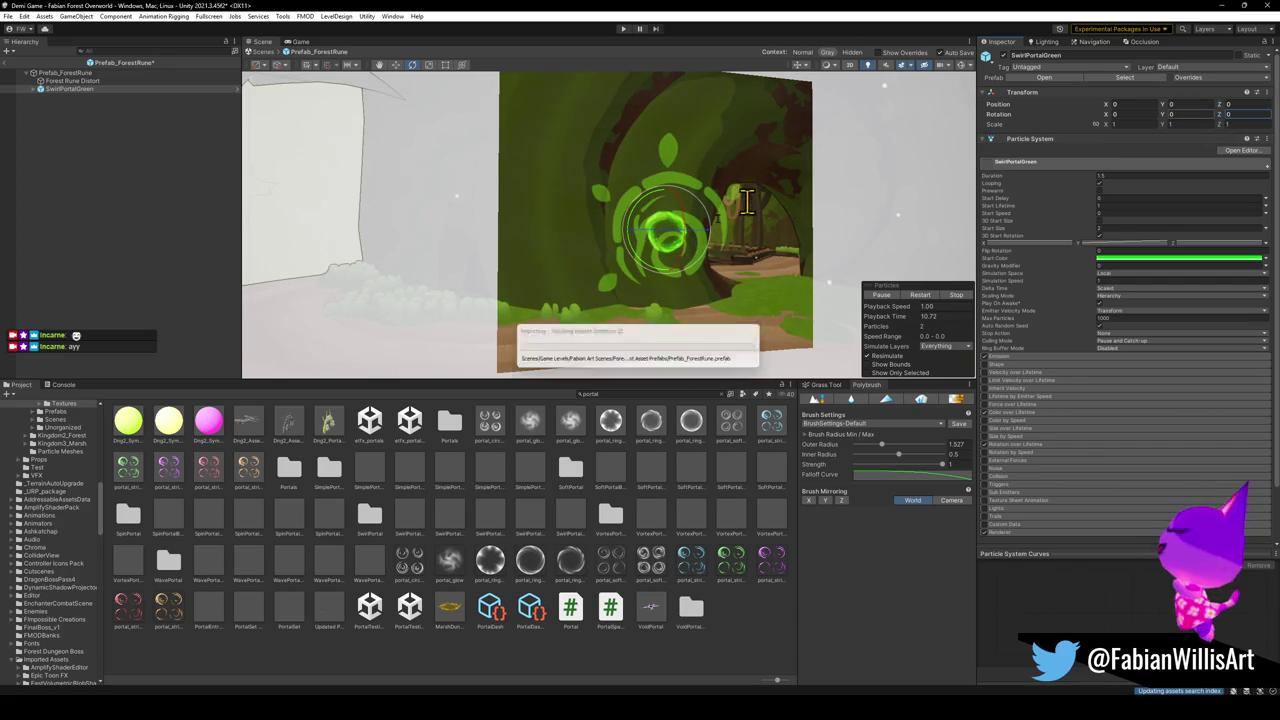
mouse_move(670, 232)
mouse_down()
mouse_move(838, 218)
mouse_move(771, 214)
mouse_move(786, 208)
mouse_move(706, 222)
mouse_up()
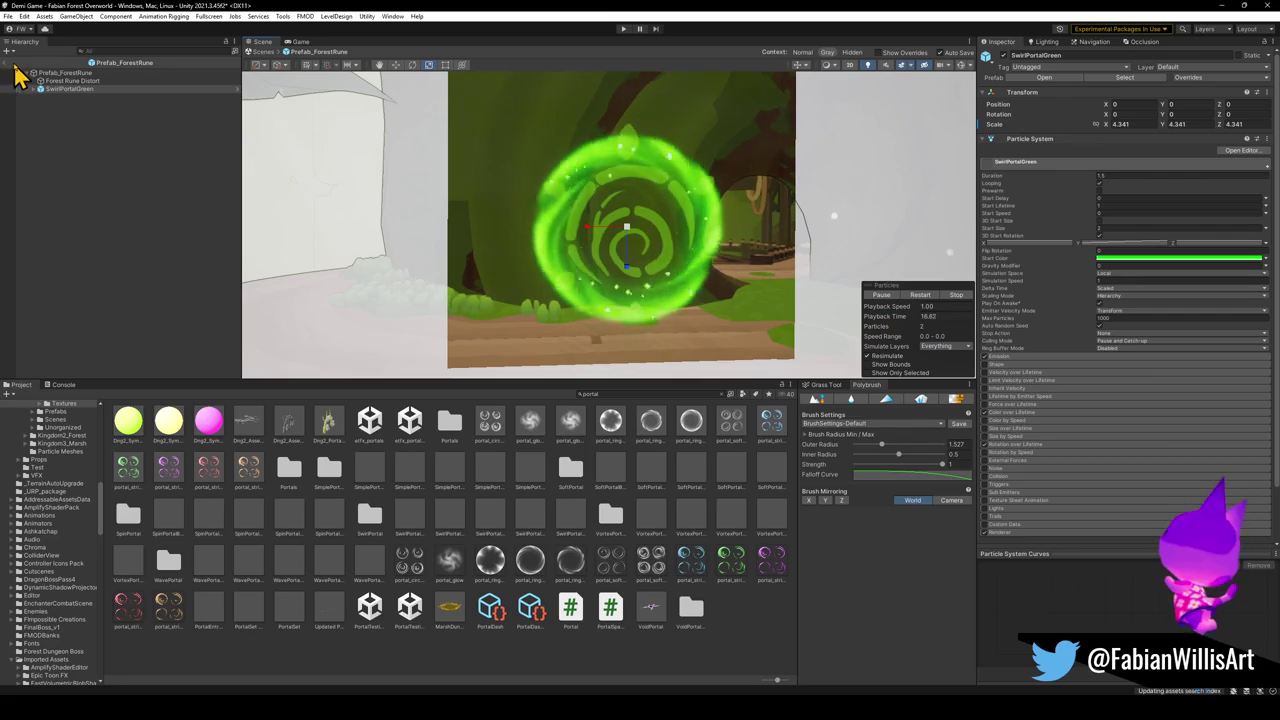
Back in the forest scene, enlarge the forest rune slightly and select Forest Rune Distort.
click(7, 64)
drag(614, 229, 655, 222)
click(65, 253)
Undo the plane resize, scale SwirlPortalGreen to 5.876 and move it to Y -0.15, Z -0.25.
key(ctrl+z)
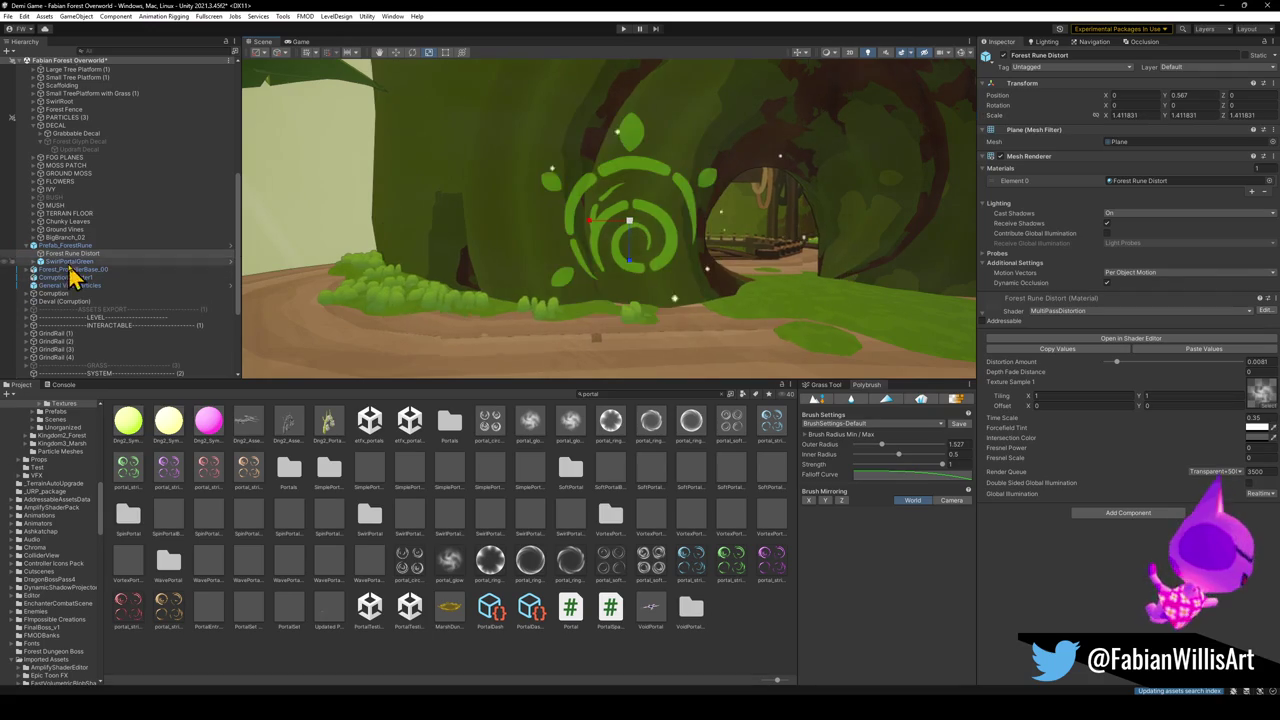
click(70, 261)
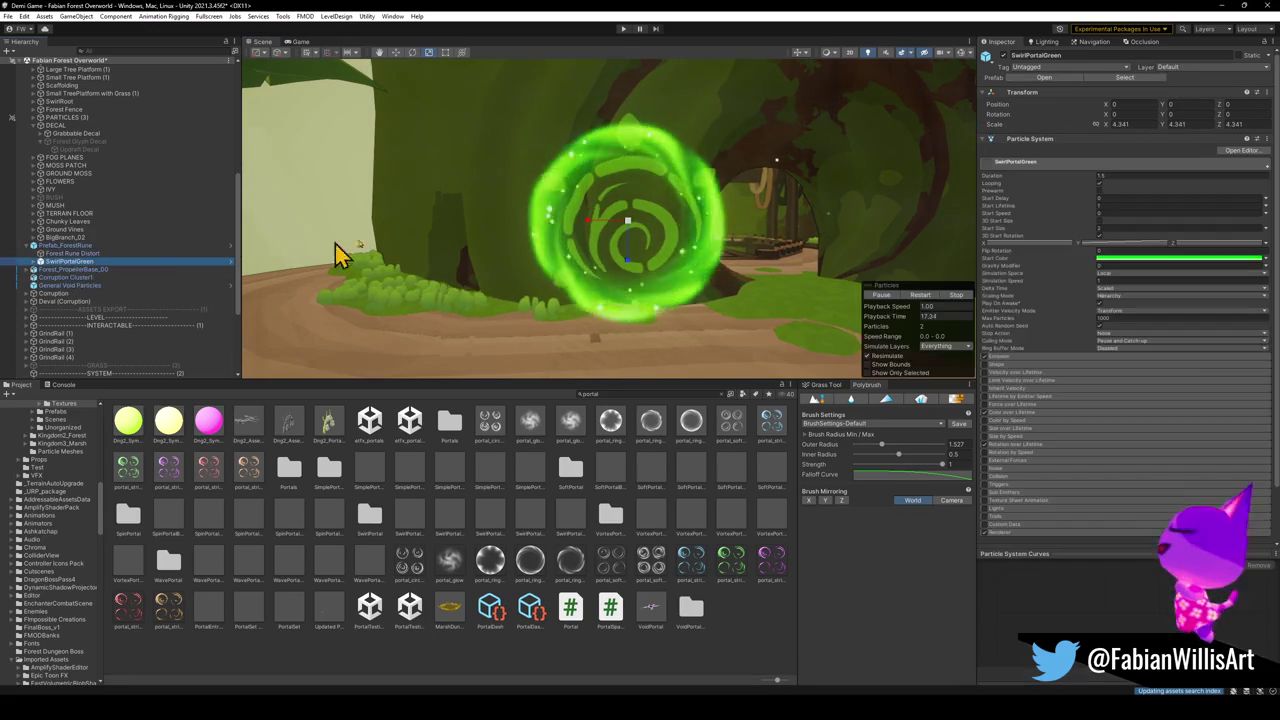
mouse_move(630, 226)
mouse_down()
mouse_move(650, 230)
mouse_move(643, 206)
mouse_move(702, 224)
mouse_move(751, 220)
mouse_up()
key(w)
mouse_move(606, 234)
mouse_down()
mouse_move(680, 243)
mouse_move(549, 229)
mouse_move(486, 251)
mouse_move(614, 245)
mouse_move(567, 256)
mouse_move(680, 263)
mouse_move(523, 291)
mouse_up()
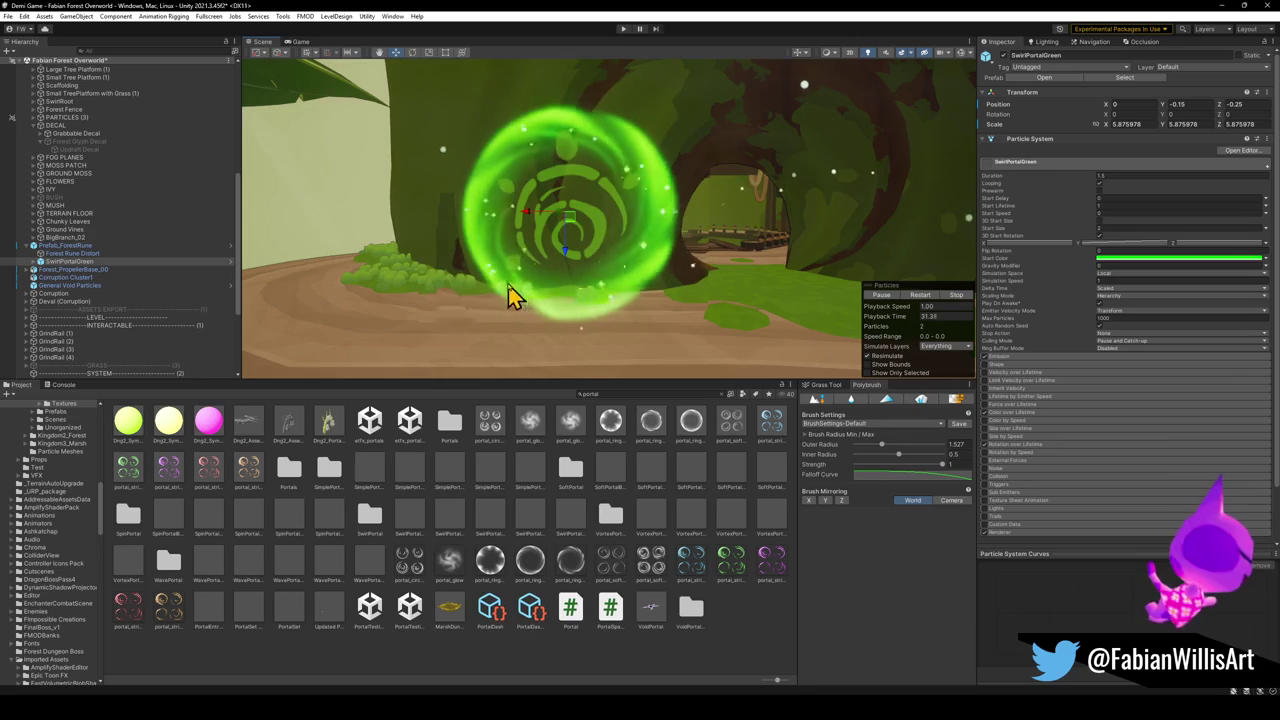
click(1135, 258)
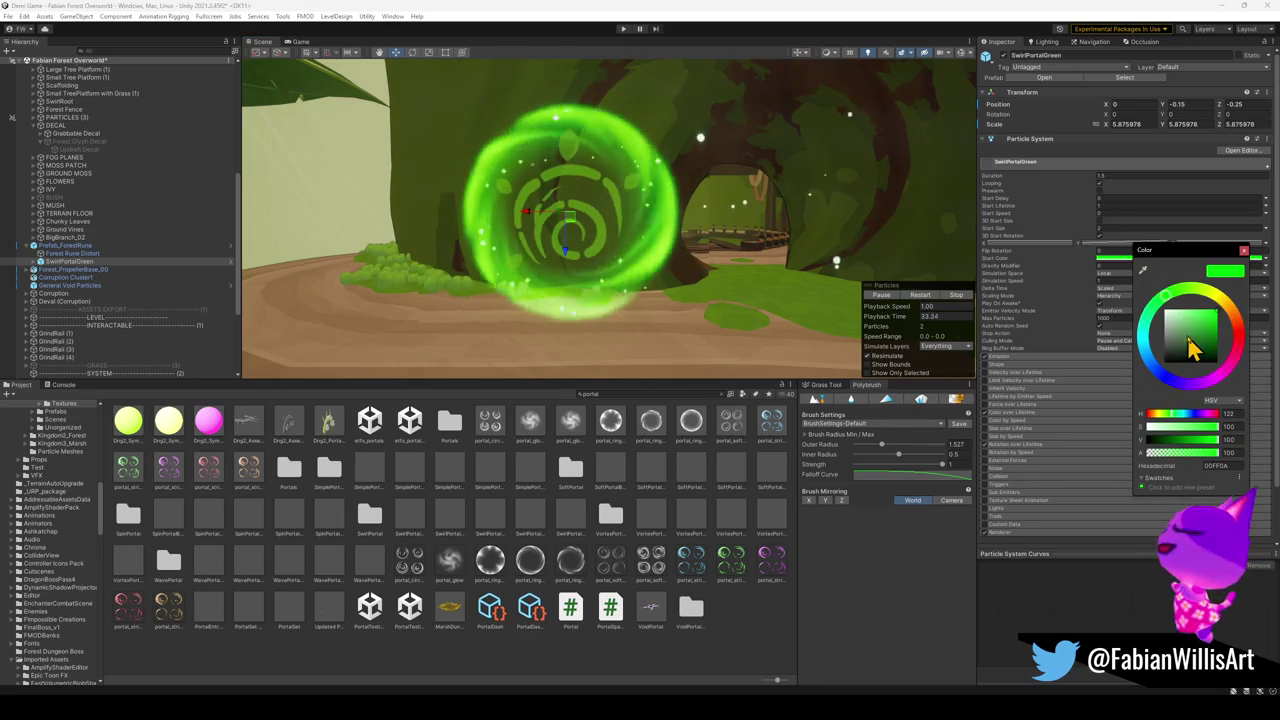
Darken the swirl portal's green and shift its hue toward yellow-green.
drag(1209, 320, 1208, 343)
click(1196, 296)
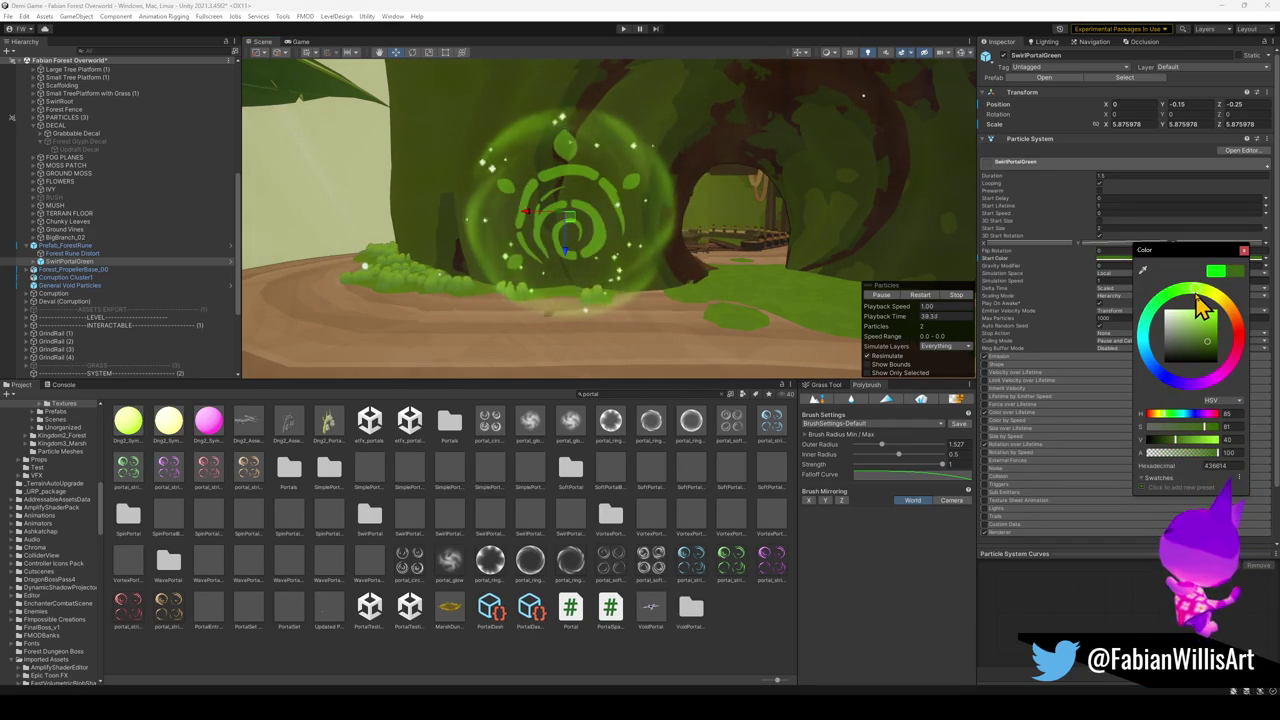
click(576, 265)
scroll(575, 262, up, 4)
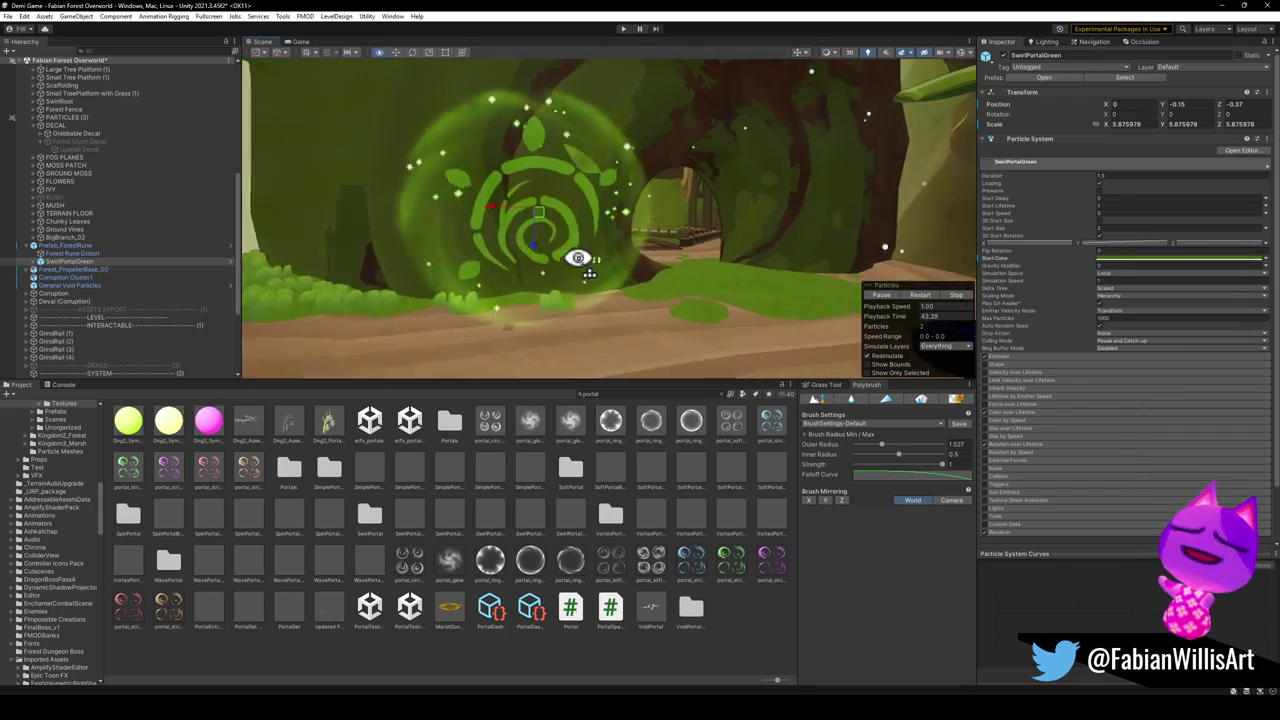
mouse_move(560, 274)
mouse_down()
mouse_move(594, 251)
mouse_move(566, 249)
mouse_move(640, 263)
mouse_move(566, 215)
mouse_up()
Orbit around the portal, check Forest Rune Distort, then reselect SwirlPortalGreen.
key(w)
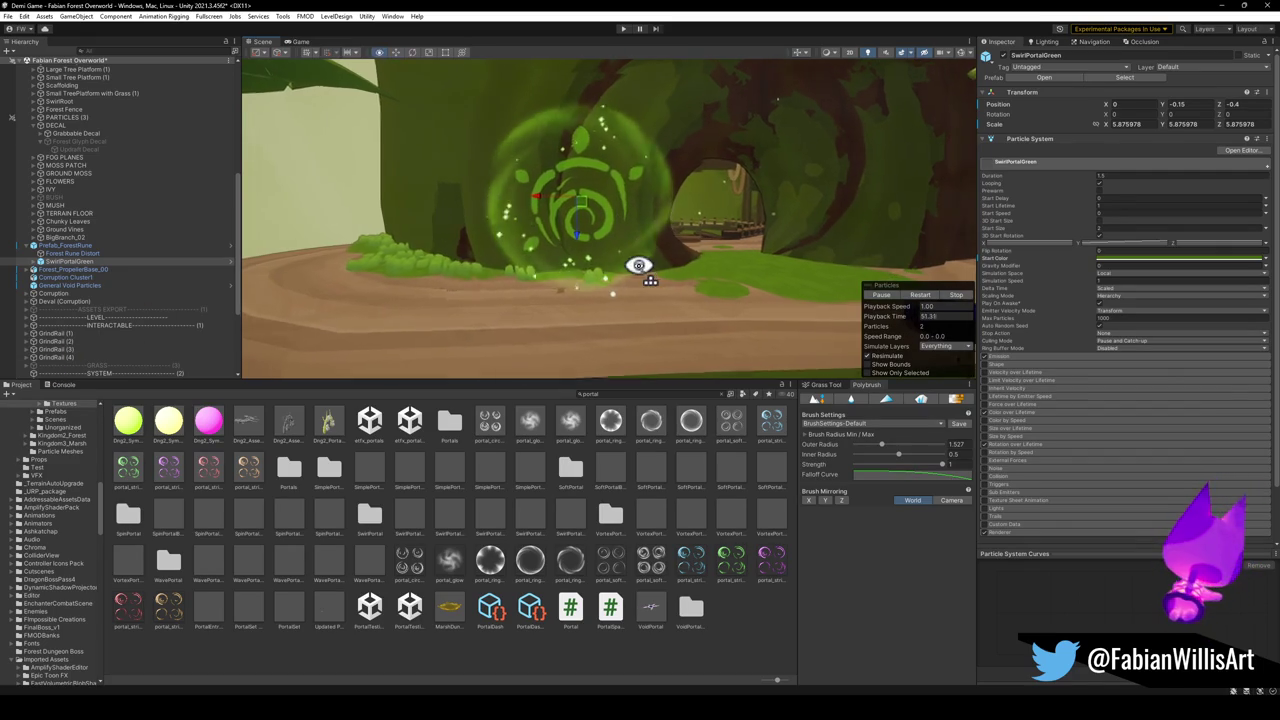
drag(643, 266, 580, 250)
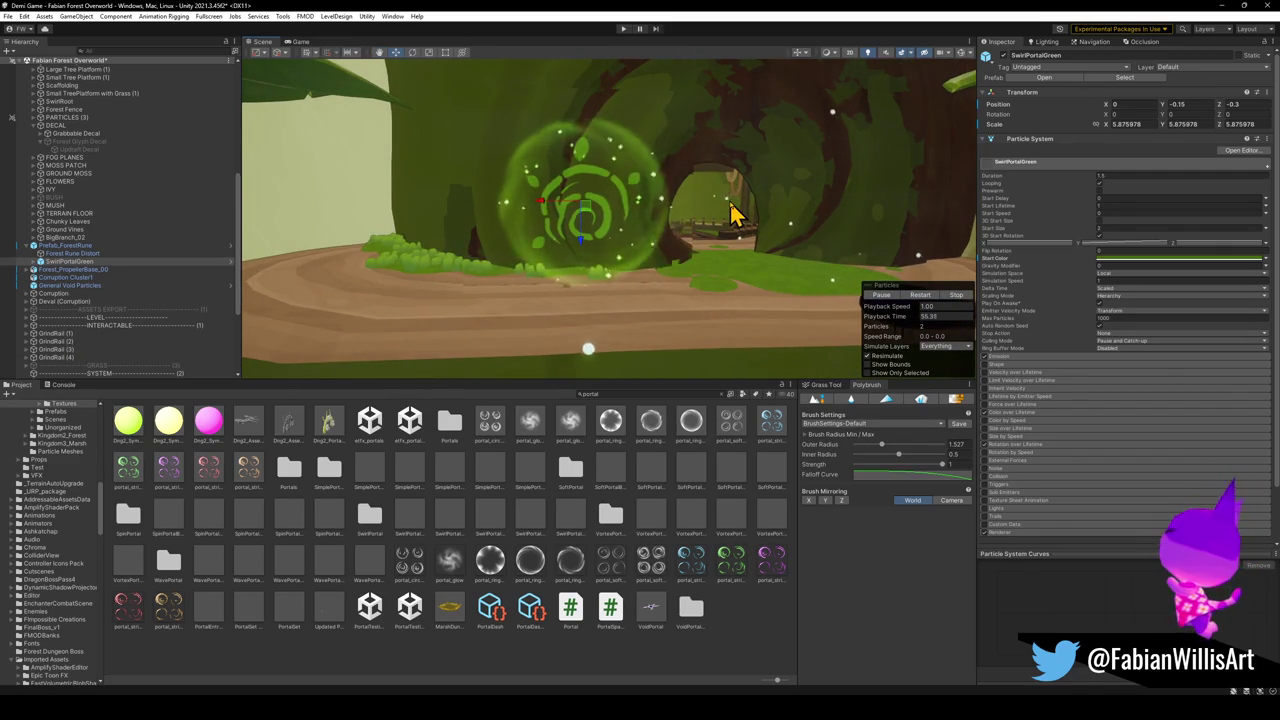
mouse_move(580, 220)
mouse_down()
mouse_move(612, 206)
mouse_move(677, 209)
mouse_move(571, 223)
mouse_move(568, 205)
mouse_move(609, 206)
mouse_move(583, 209)
mouse_move(635, 252)
mouse_up()
mouse_move(714, 237)
mouse_down()
mouse_move(694, 214)
mouse_move(811, 211)
mouse_move(531, 274)
mouse_up()
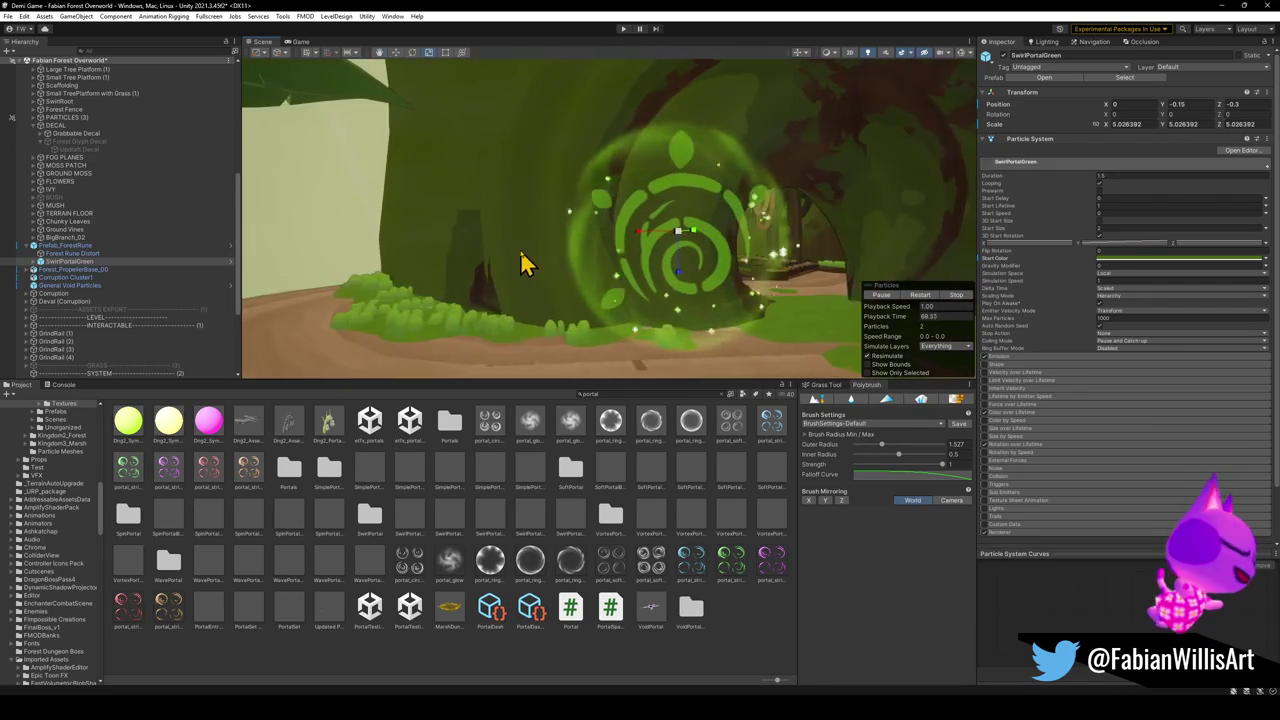
click(72, 254)
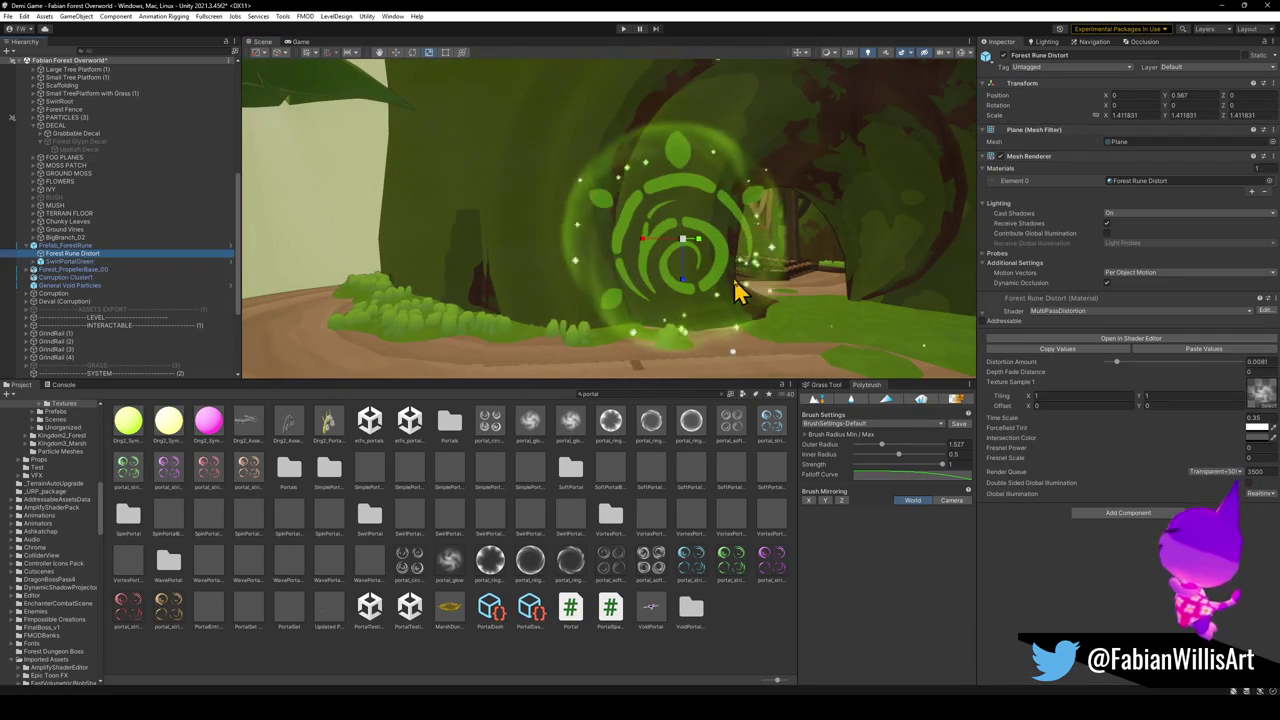
click(82, 261)
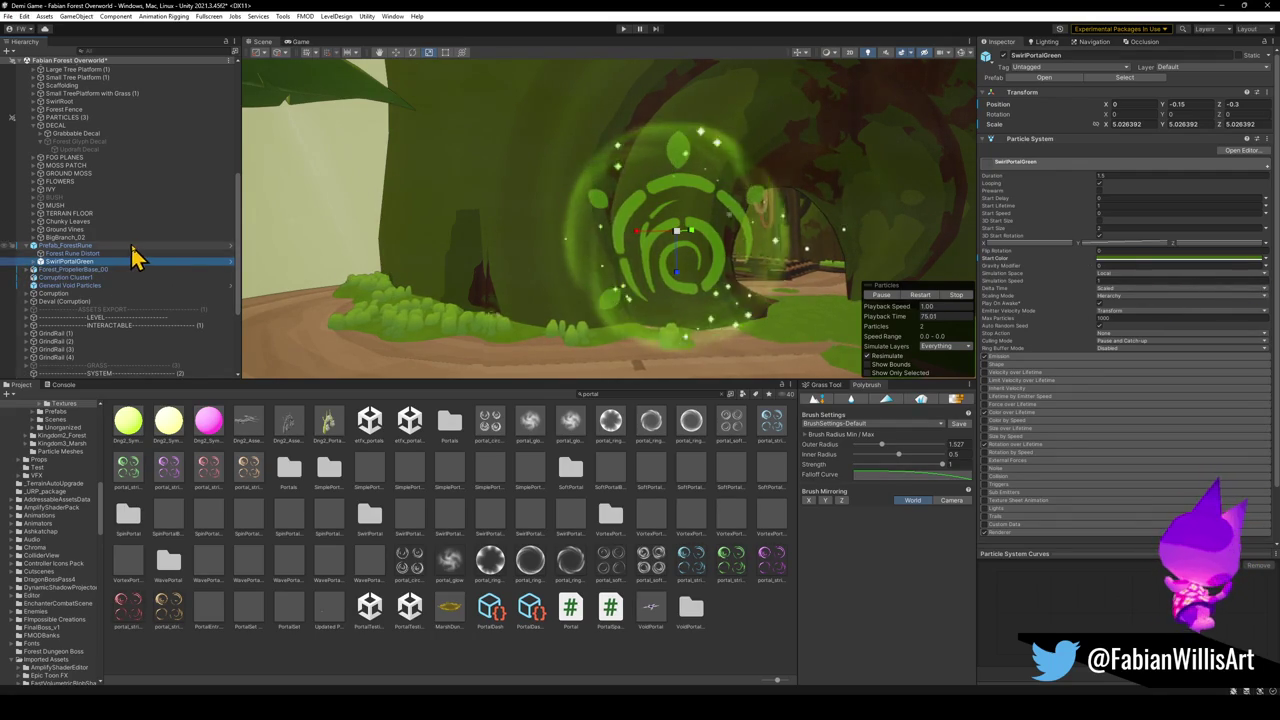
Set the portal's Particles start colour to dark grey (333333).
click(33, 262)
click(62, 269)
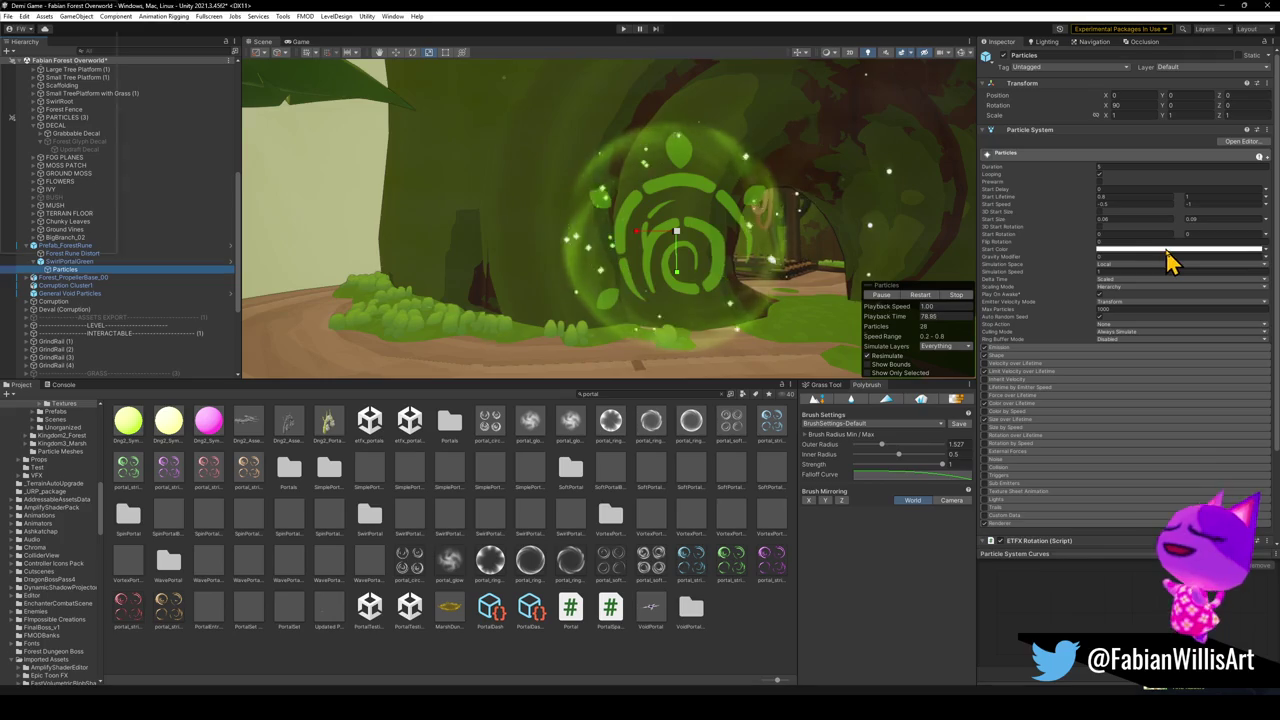
click(1167, 249)
drag(1183, 325, 1184, 346)
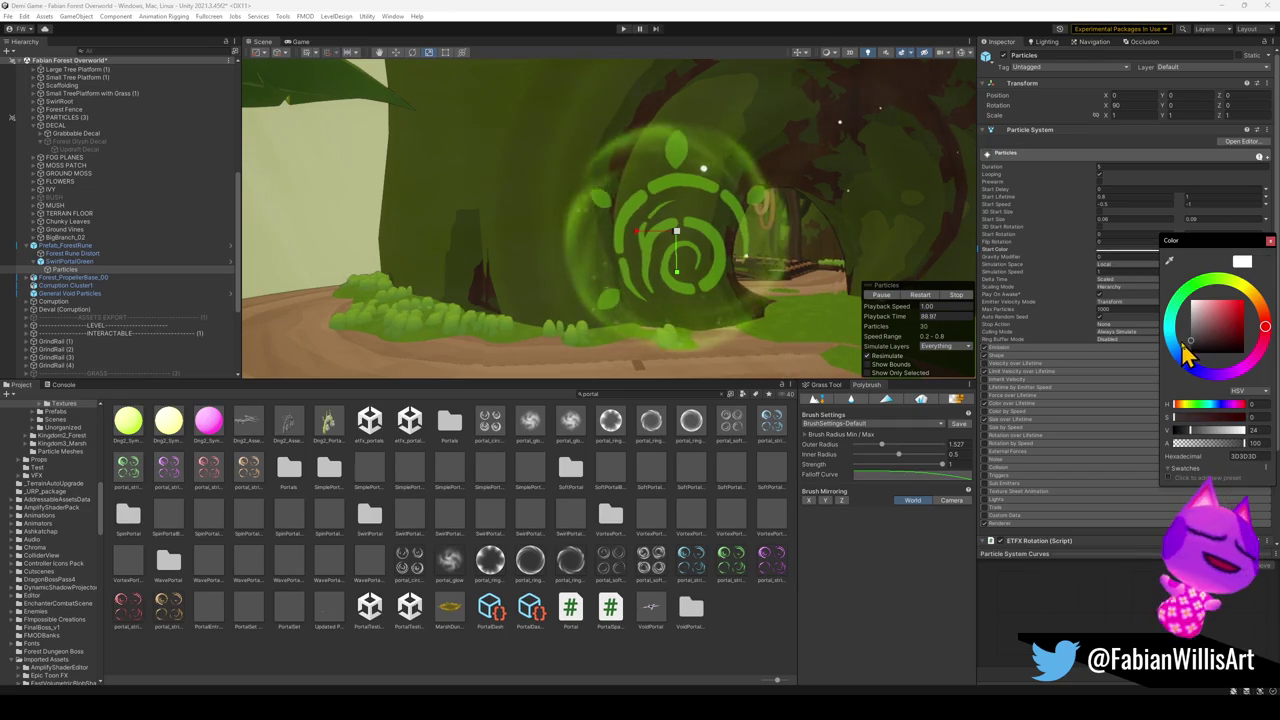
mouse_move(650, 228)
mouse_down()
mouse_move(557, 243)
mouse_move(718, 275)
mouse_up()
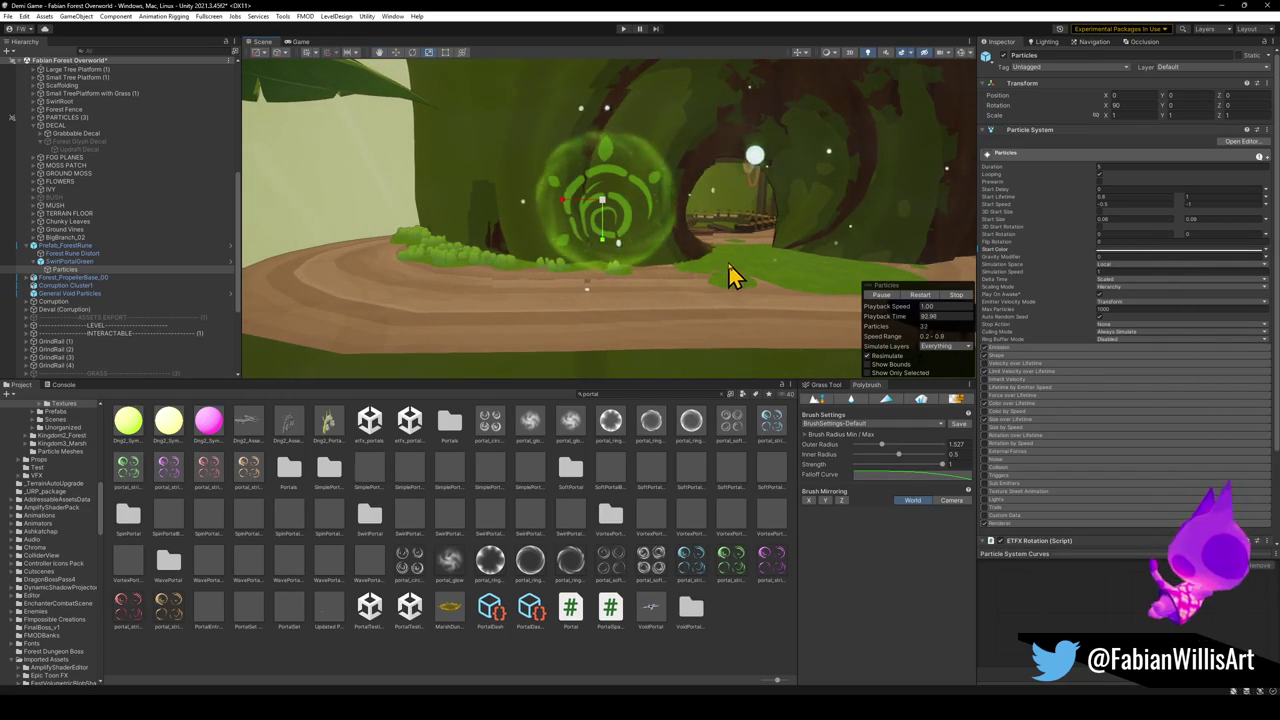
drag(757, 254, 754, 241)
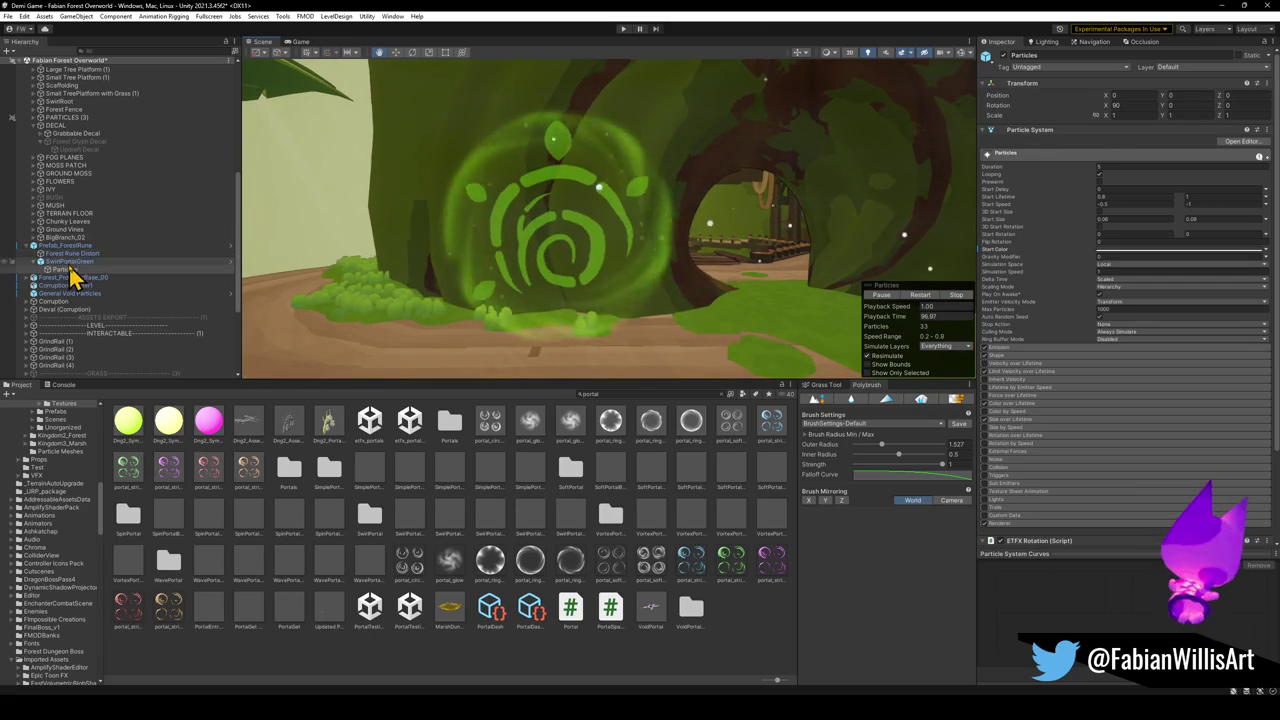
Make SwirlPortalGreen's start colour a darker, less saturated green.
click(66, 261)
click(1158, 260)
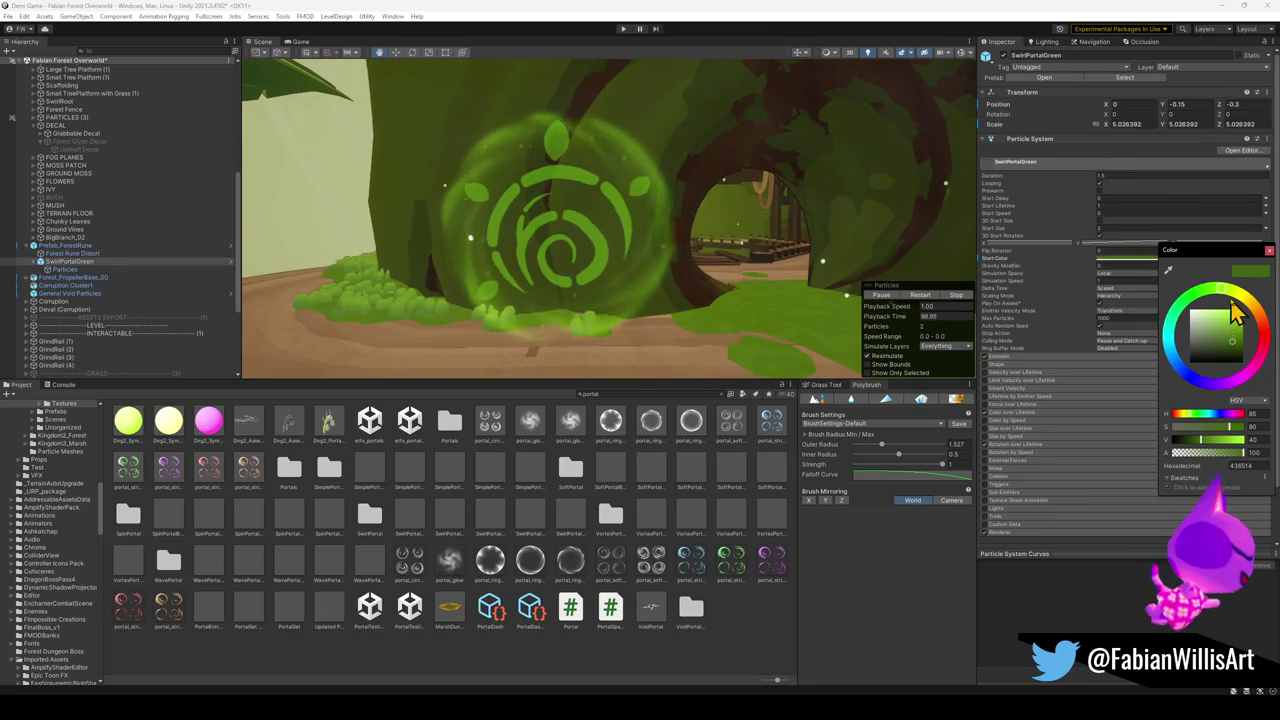
drag(1233, 306, 1229, 303)
mouse_move(1229, 348)
mouse_down()
mouse_move(1216, 358)
mouse_move(1235, 362)
mouse_up()
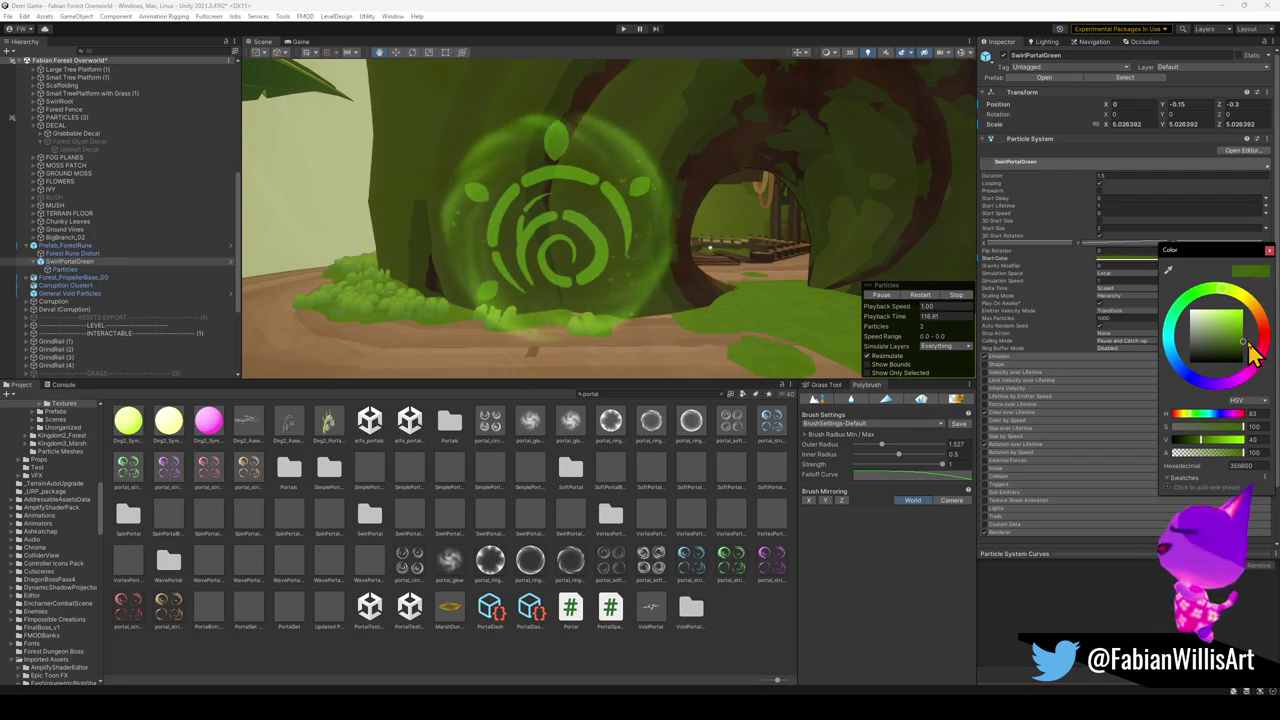
drag(1249, 338, 1253, 368)
mouse_move(651, 217)
mouse_down()
mouse_move(651, 206)
mouse_move(717, 251)
mouse_move(623, 229)
mouse_up()
click(66, 245)
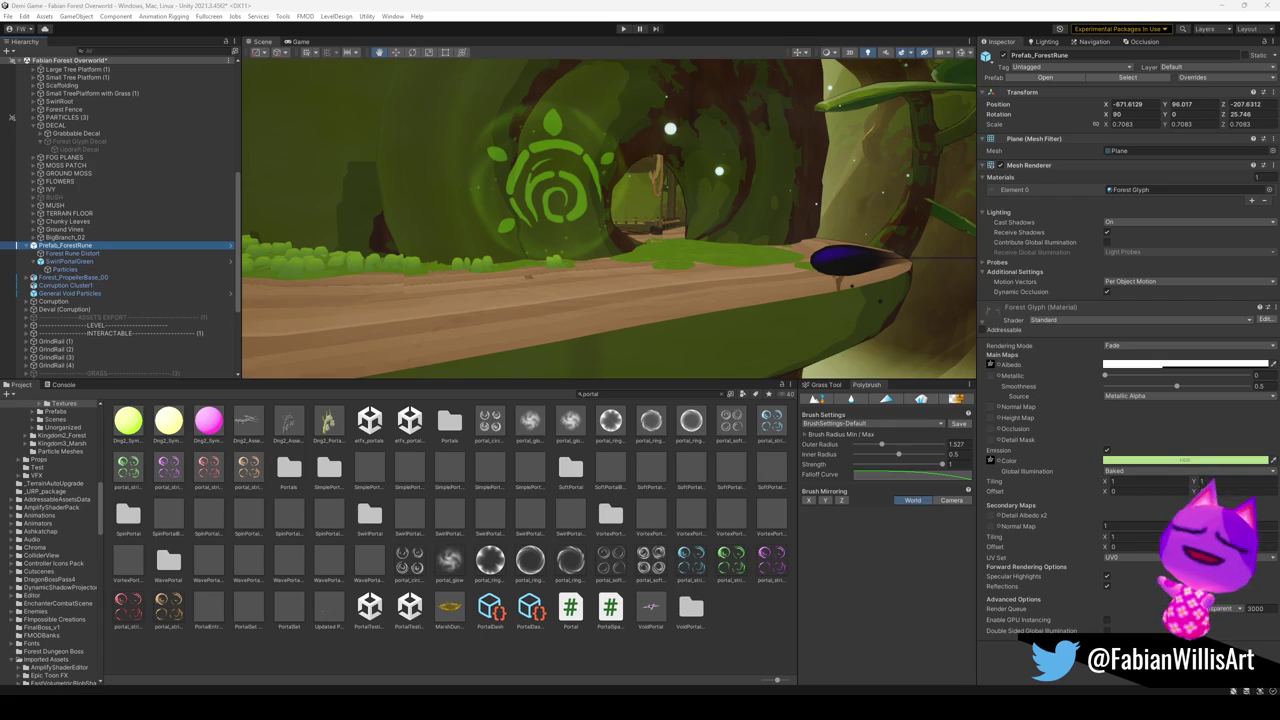
Raise the Forest Glyph emission intensity so the rune glyph glows bright green.
mouse_move(651, 232)
mouse_down()
mouse_move(766, 257)
mouse_move(720, 235)
mouse_up()
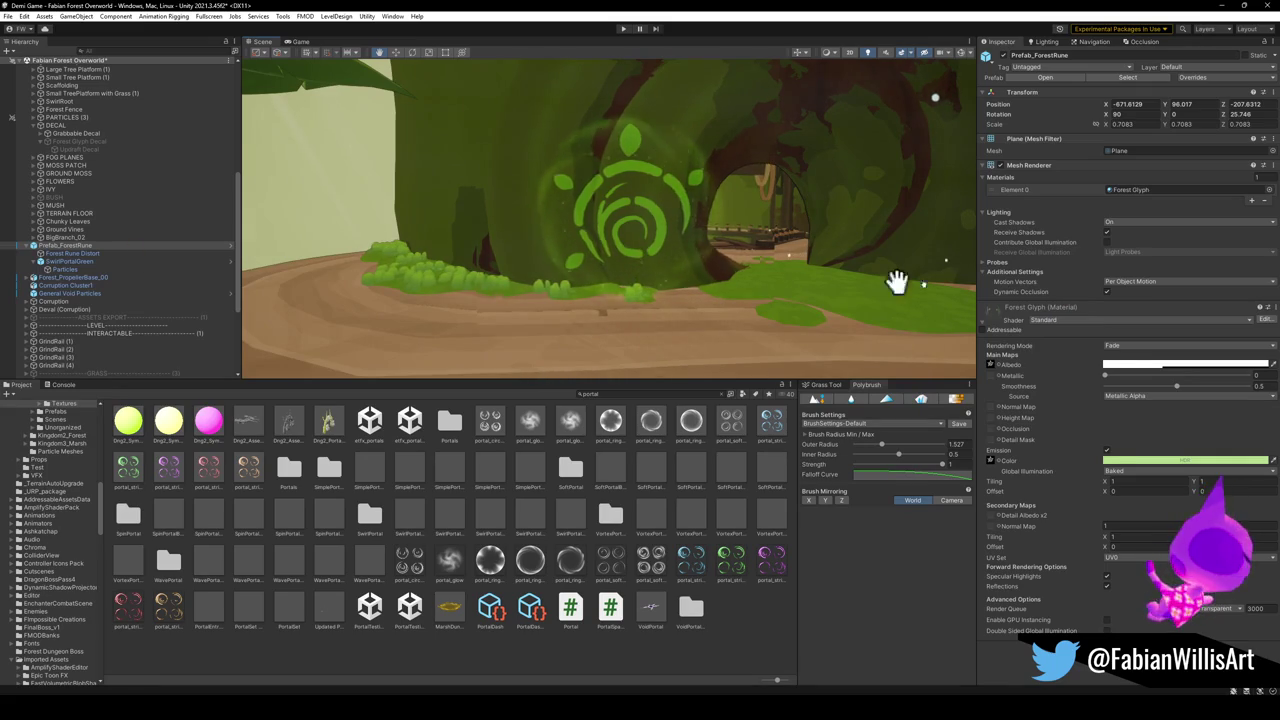
click(1112, 459)
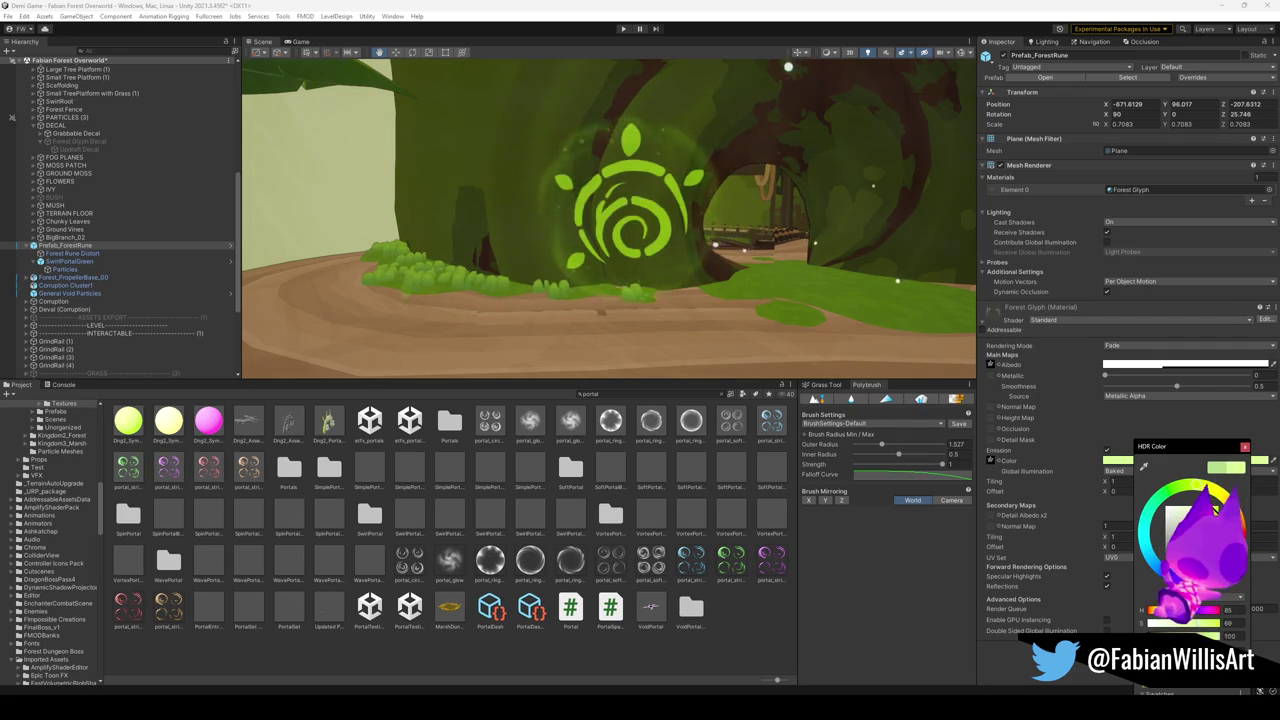
key(Escape)
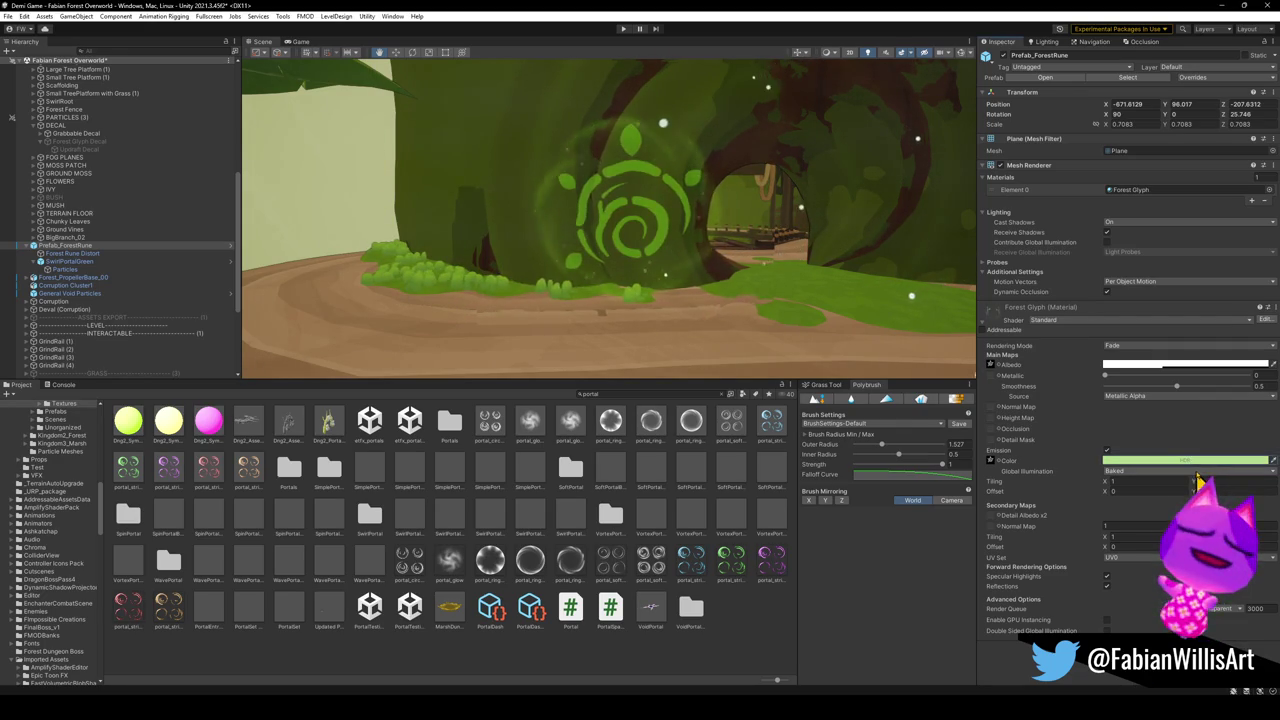
click(1200, 461)
drag(1205, 633, 1222, 637)
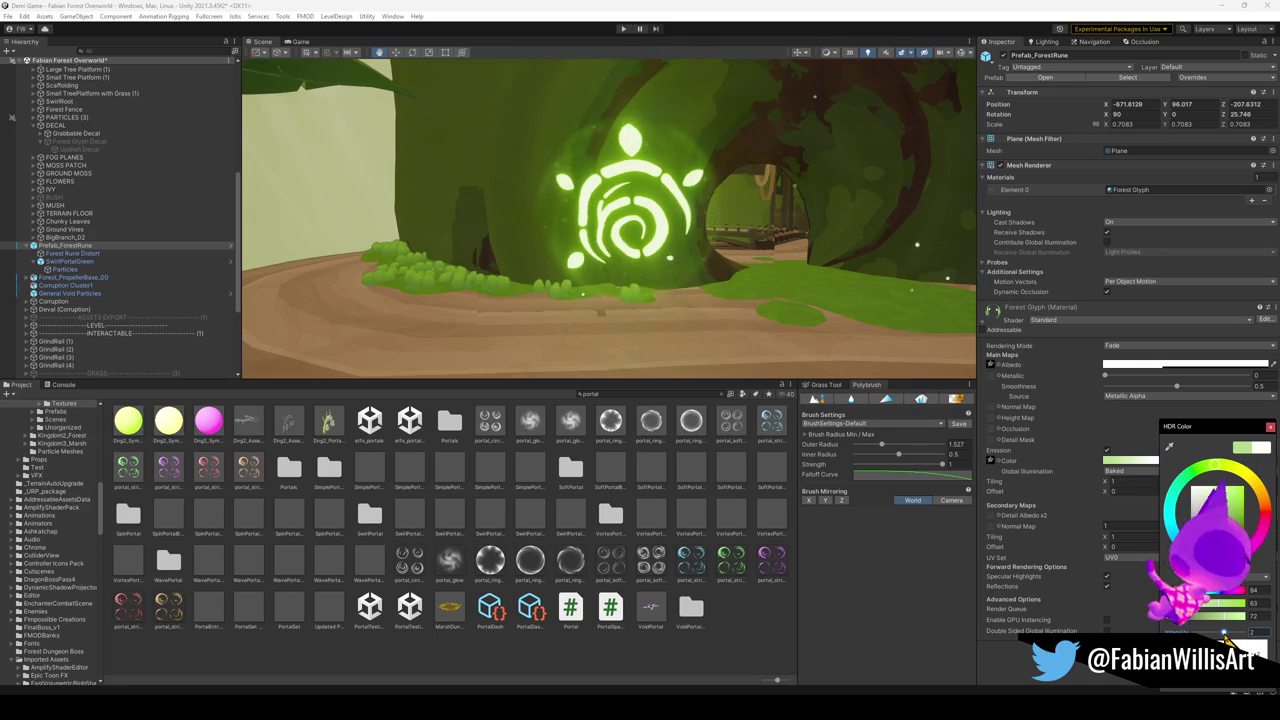
mouse_move(806, 280)
mouse_down()
mouse_move(826, 277)
mouse_move(700, 243)
mouse_move(724, 262)
mouse_move(748, 251)
mouse_move(669, 246)
mouse_up()
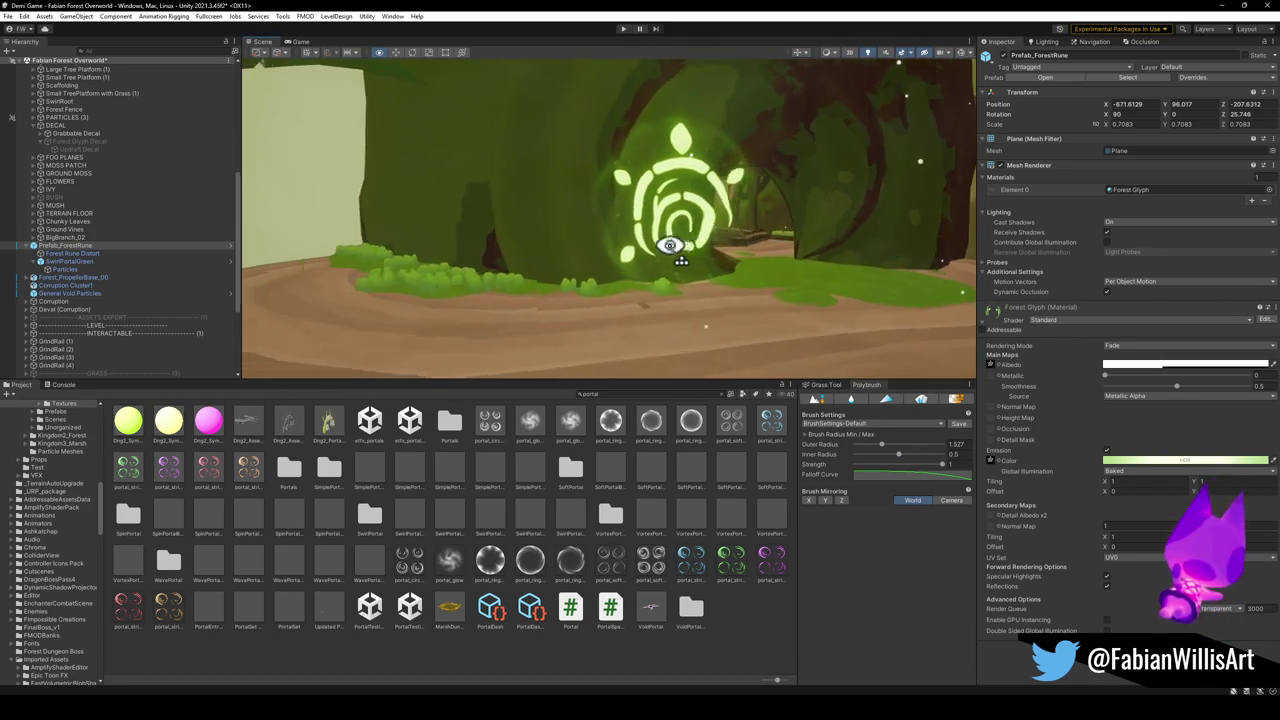
click(62, 270)
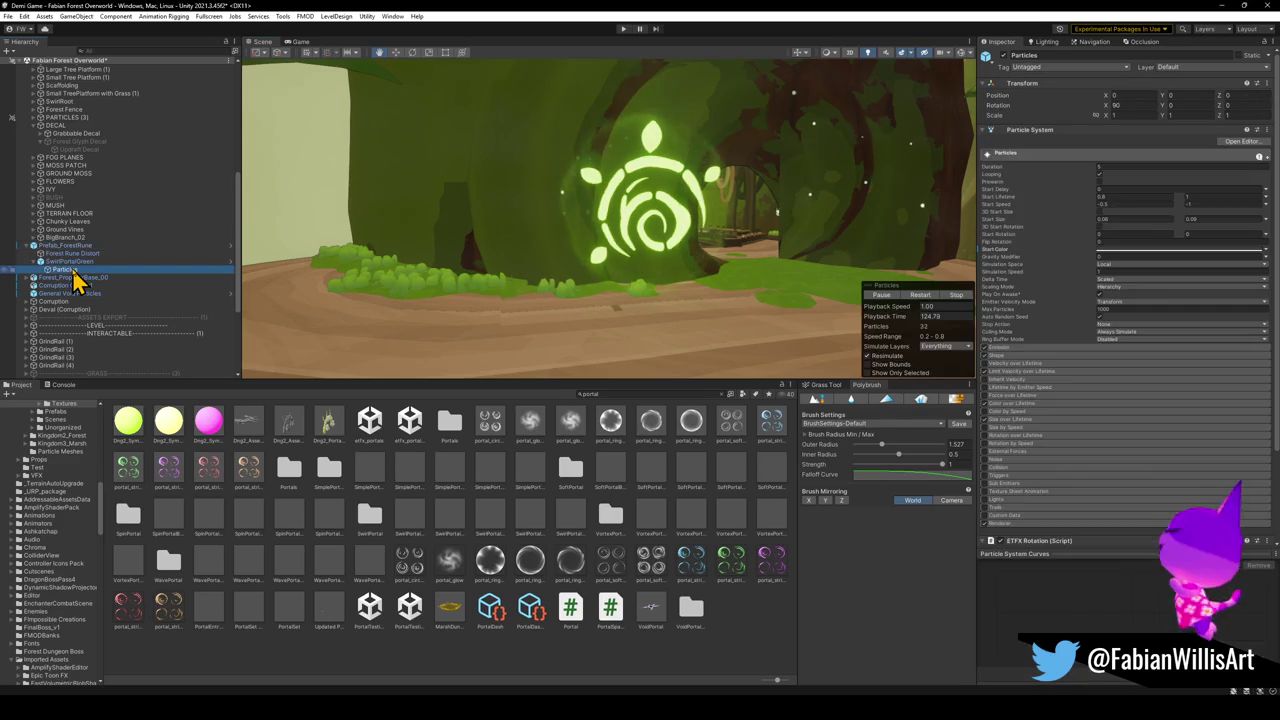
drag(789, 212, 762, 217)
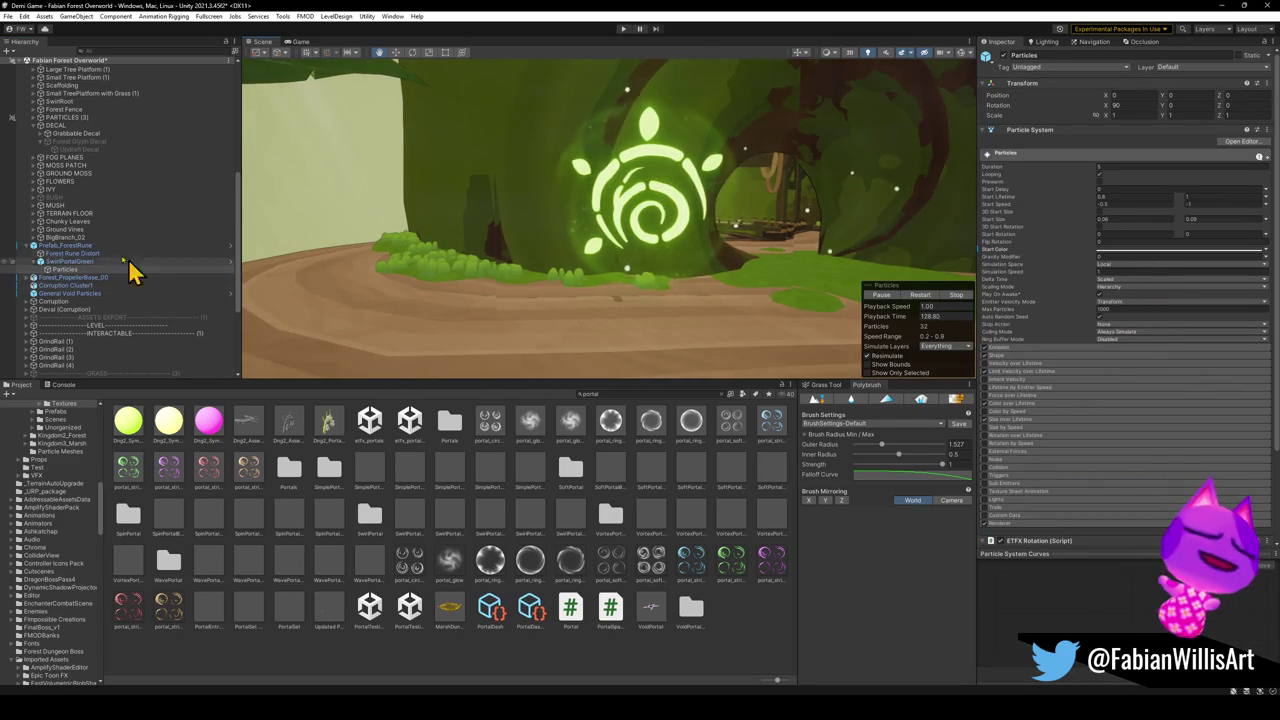
click(75, 261)
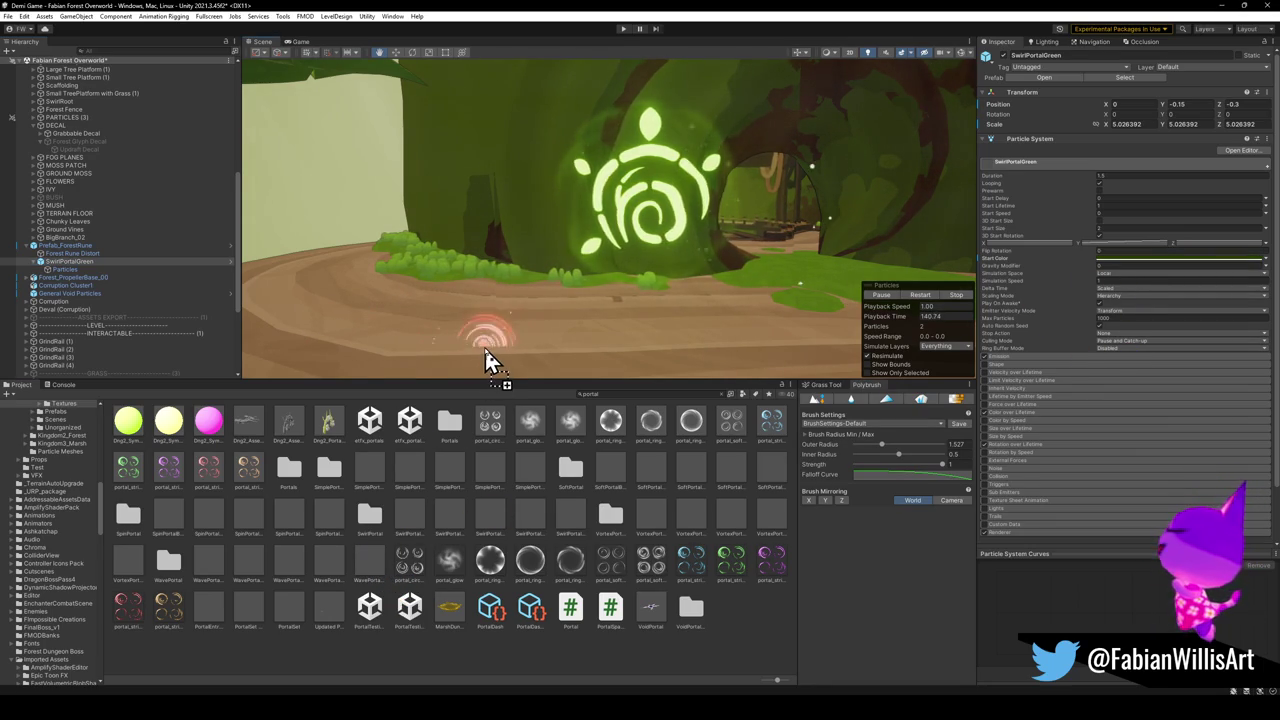
Search the Project for zone assets and try several zone effects, undoing BasicZoneWallBlue.
drag(650, 300, 637, 258)
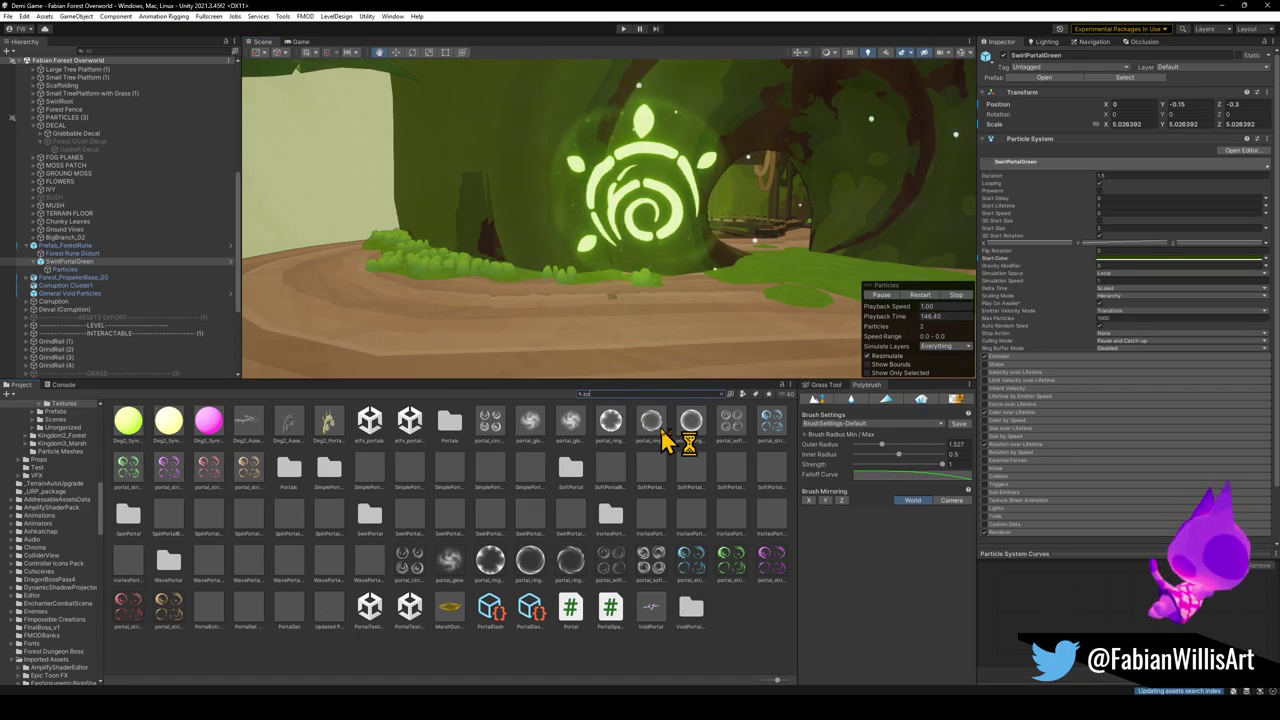
text(ne)
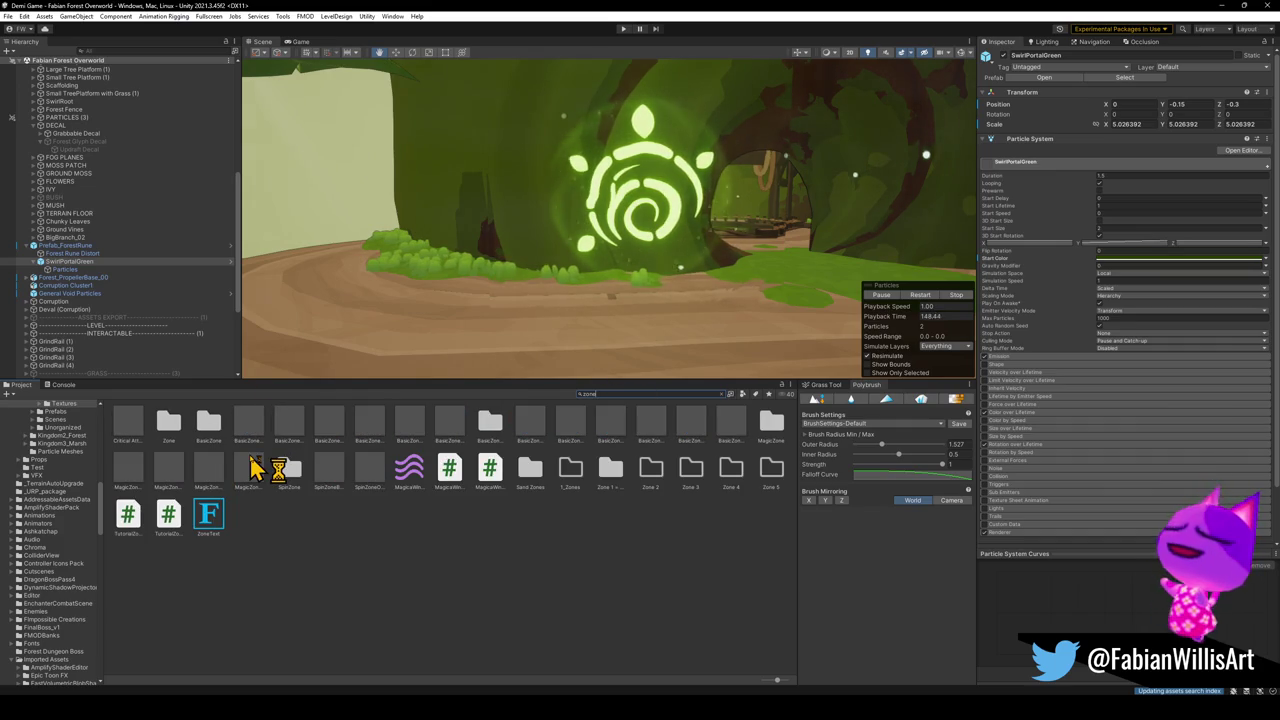
mouse_move(255, 440)
mouse_down()
mouse_move(430, 330)
mouse_move(445, 343)
mouse_up()
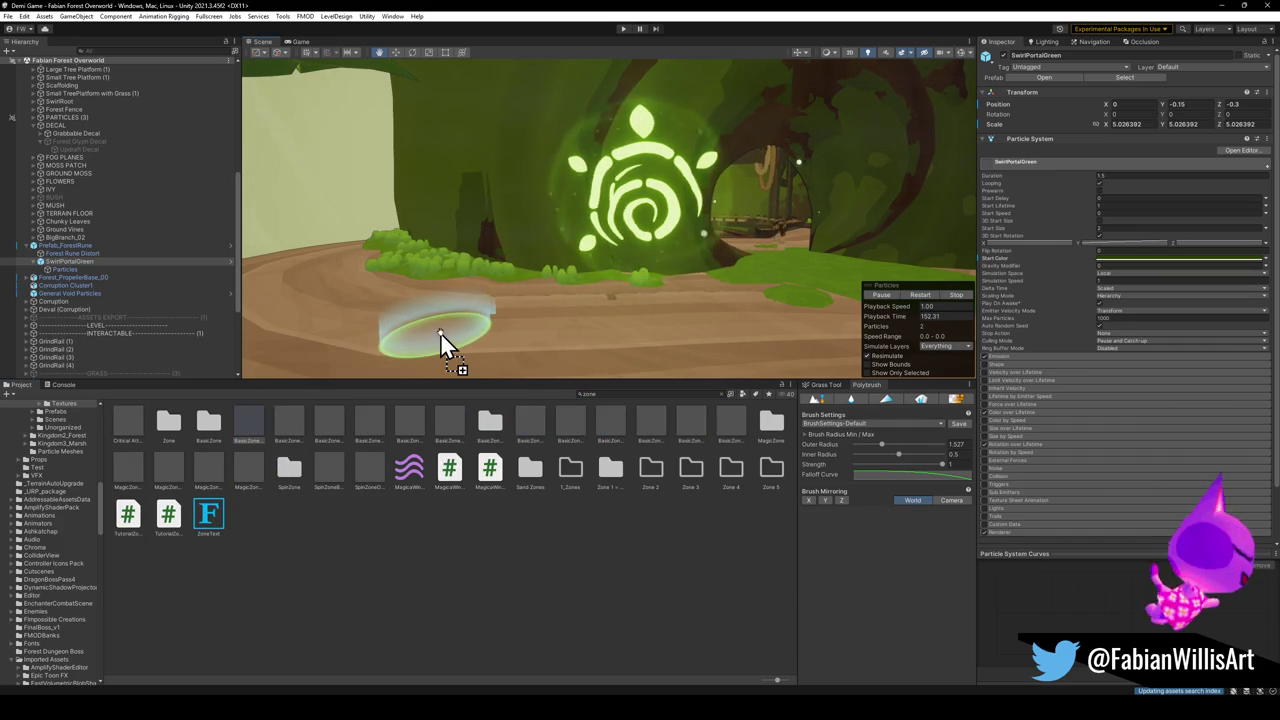
key(Escape)
mouse_move(303, 452)
mouse_down()
mouse_move(437, 323)
mouse_move(443, 343)
mouse_move(418, 393)
mouse_up()
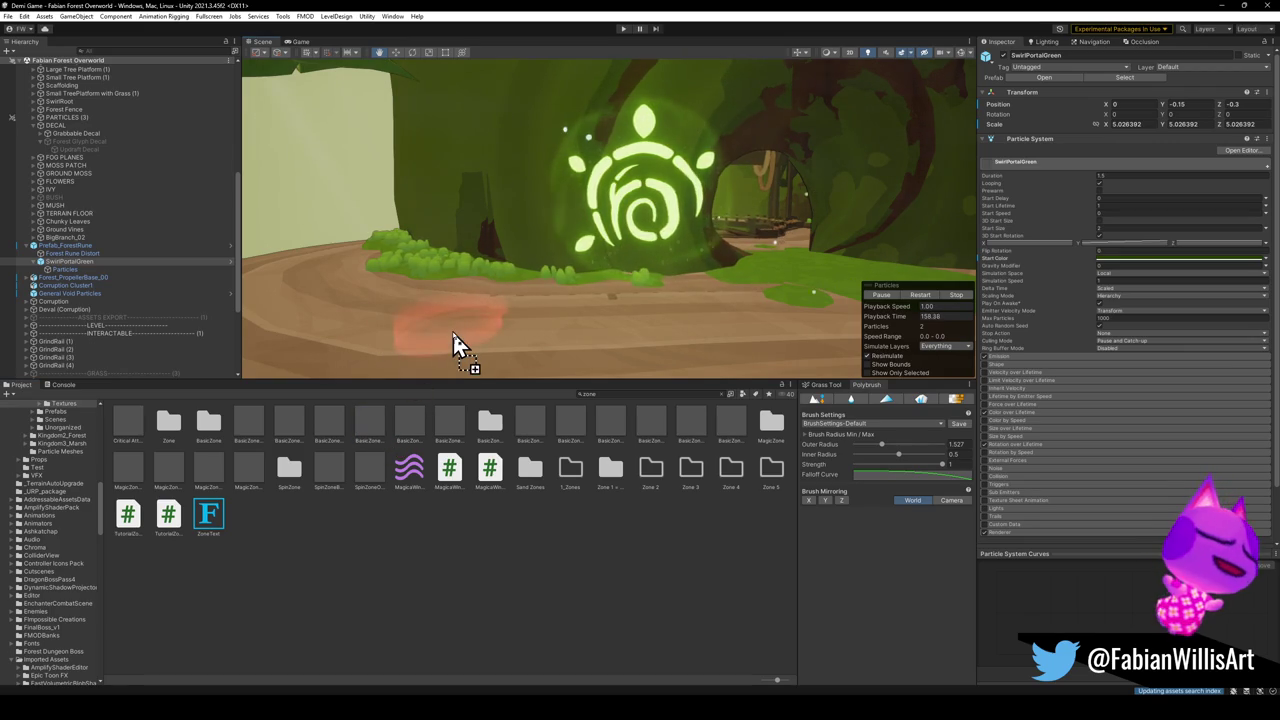
drag(453, 334, 441, 443)
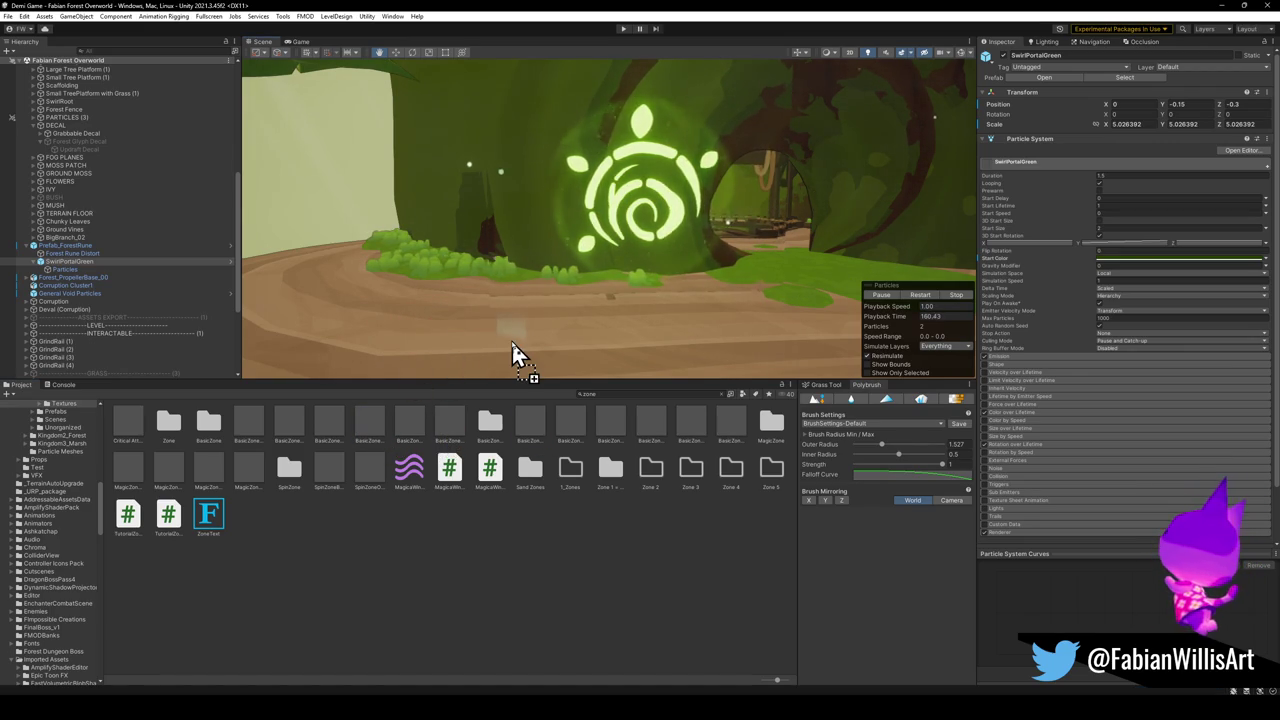
drag(500, 347, 515, 262)
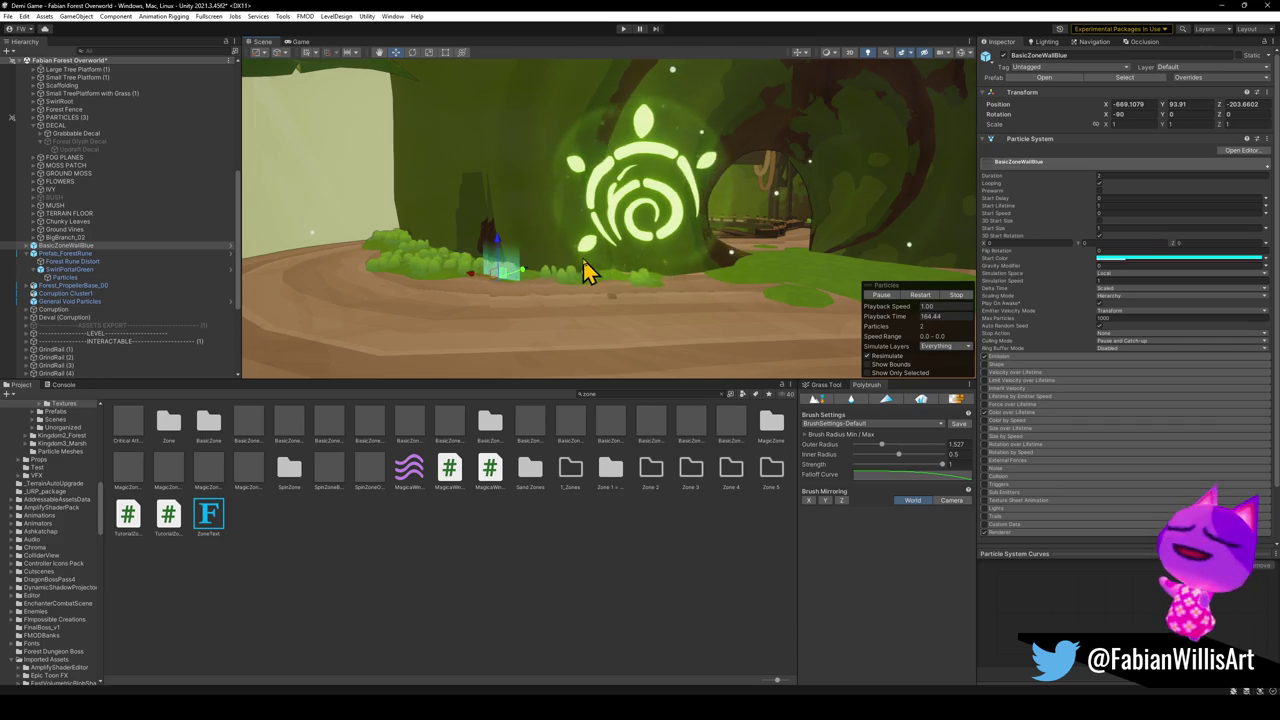
key(ctrl+z)
key(ctrl+z)
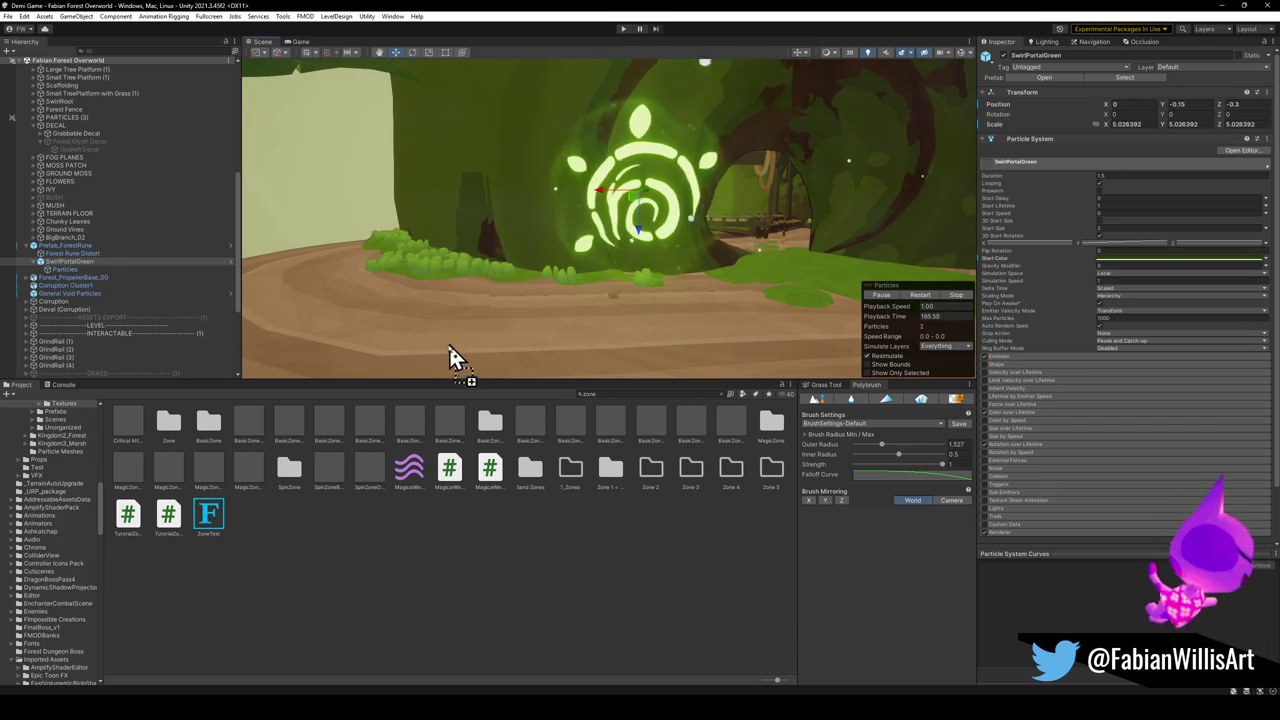
Try purple and MagicZoneGreen decals, undo them, and select Prefab_ForestRune.
drag(203, 480, 447, 352)
key(Escape)
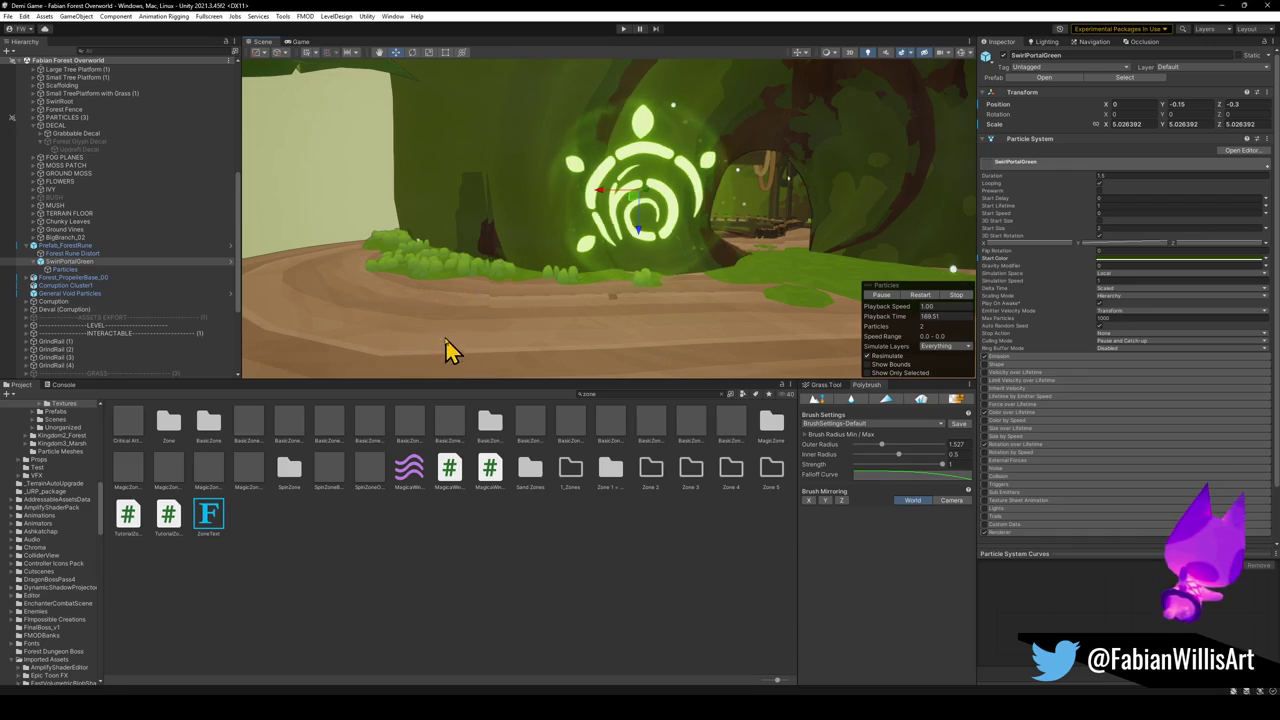
mouse_move(258, 475)
mouse_down()
mouse_move(445, 337)
mouse_move(437, 351)
mouse_move(449, 351)
mouse_up()
key(ctrl+z)
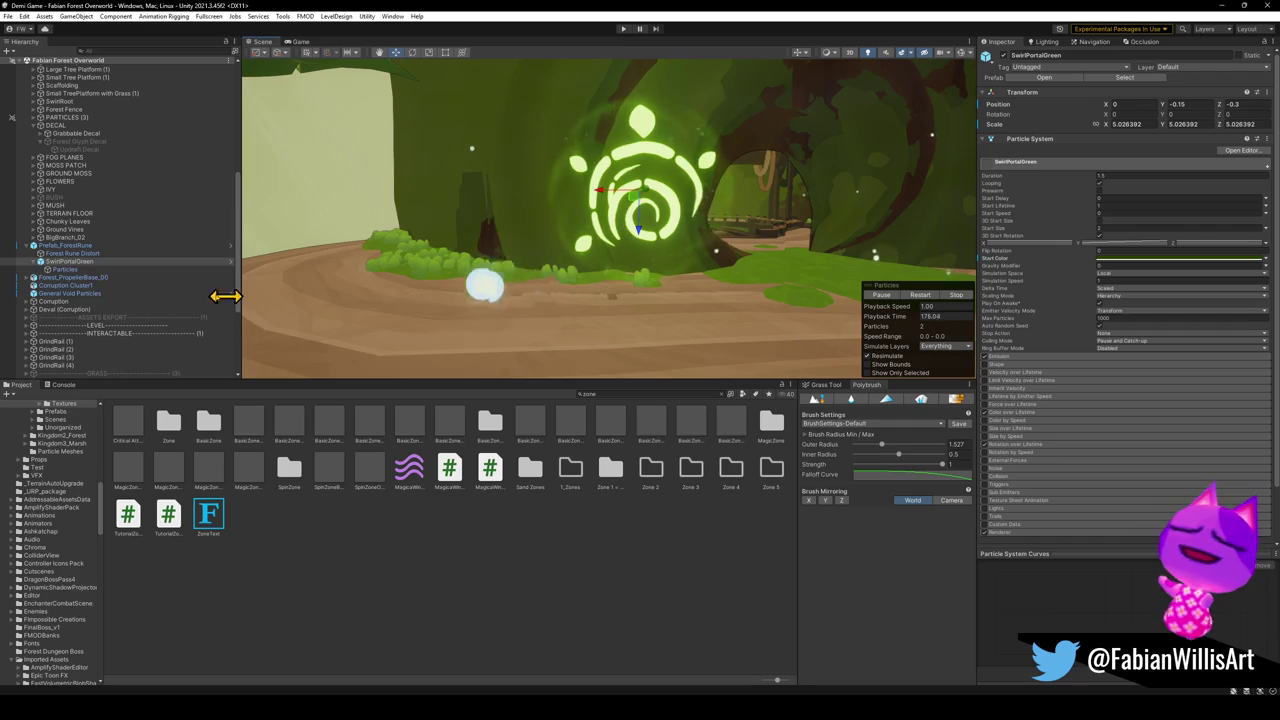
click(64, 246)
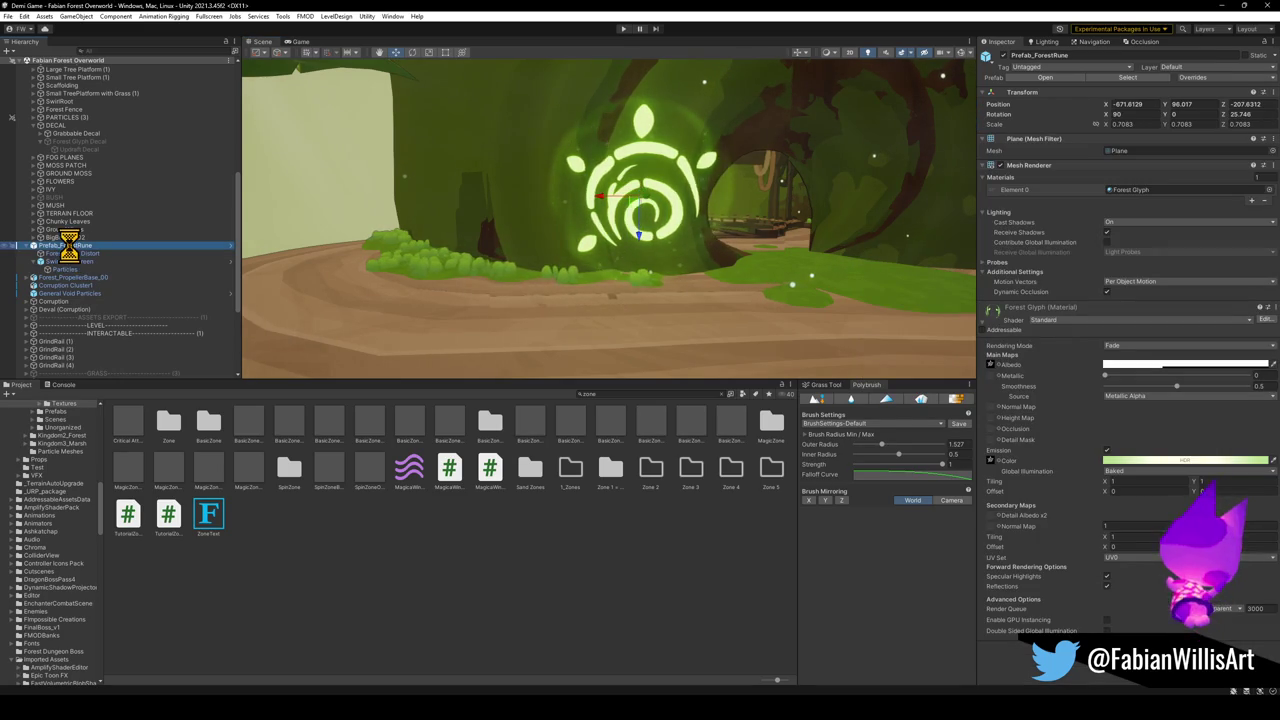
Add MagicZoneGreen as a child of Prefab_ForestRune in prefab mode, then return to the scene.
click(230, 248)
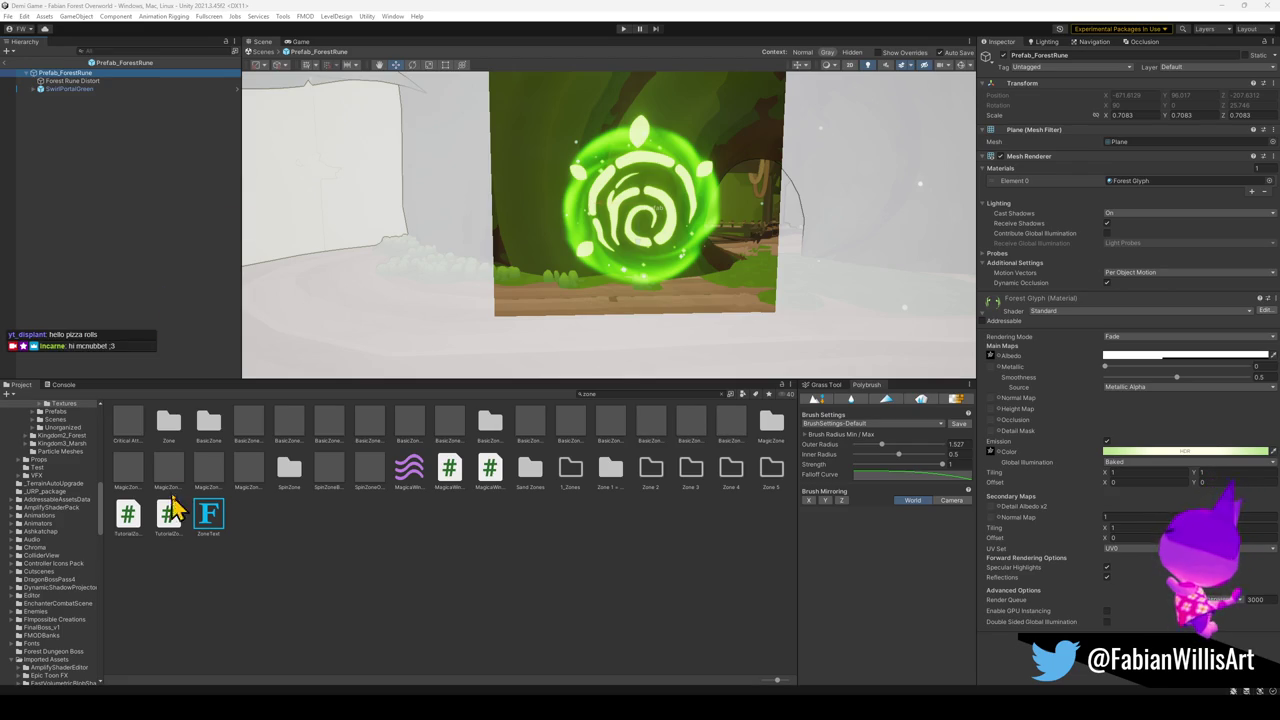
drag(154, 484, 178, 400)
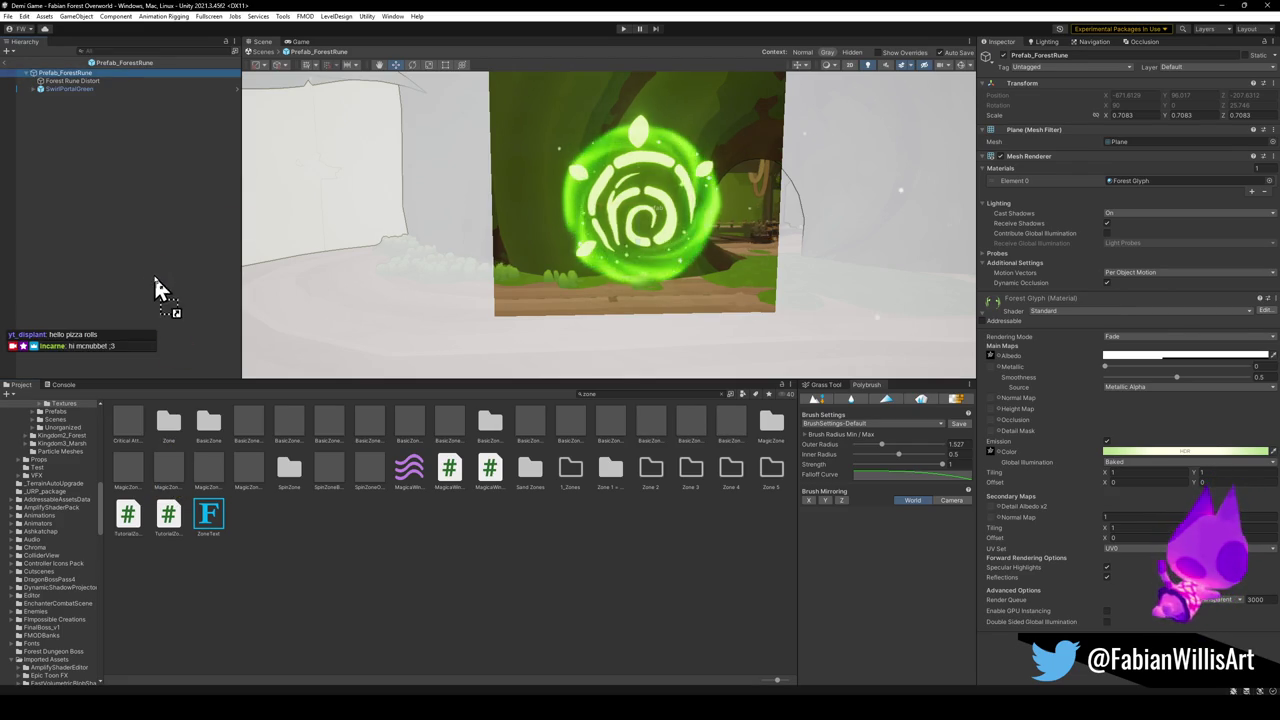
drag(154, 275, 154, 276)
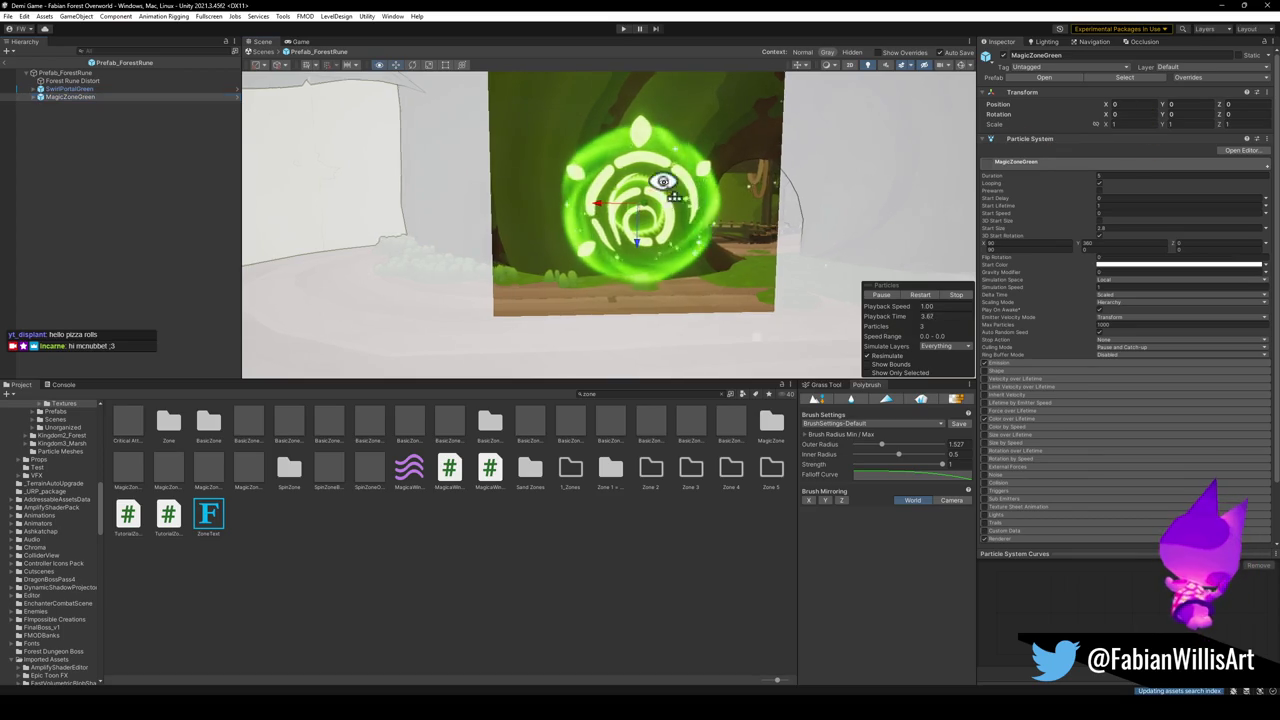
key(f)
click(10, 74)
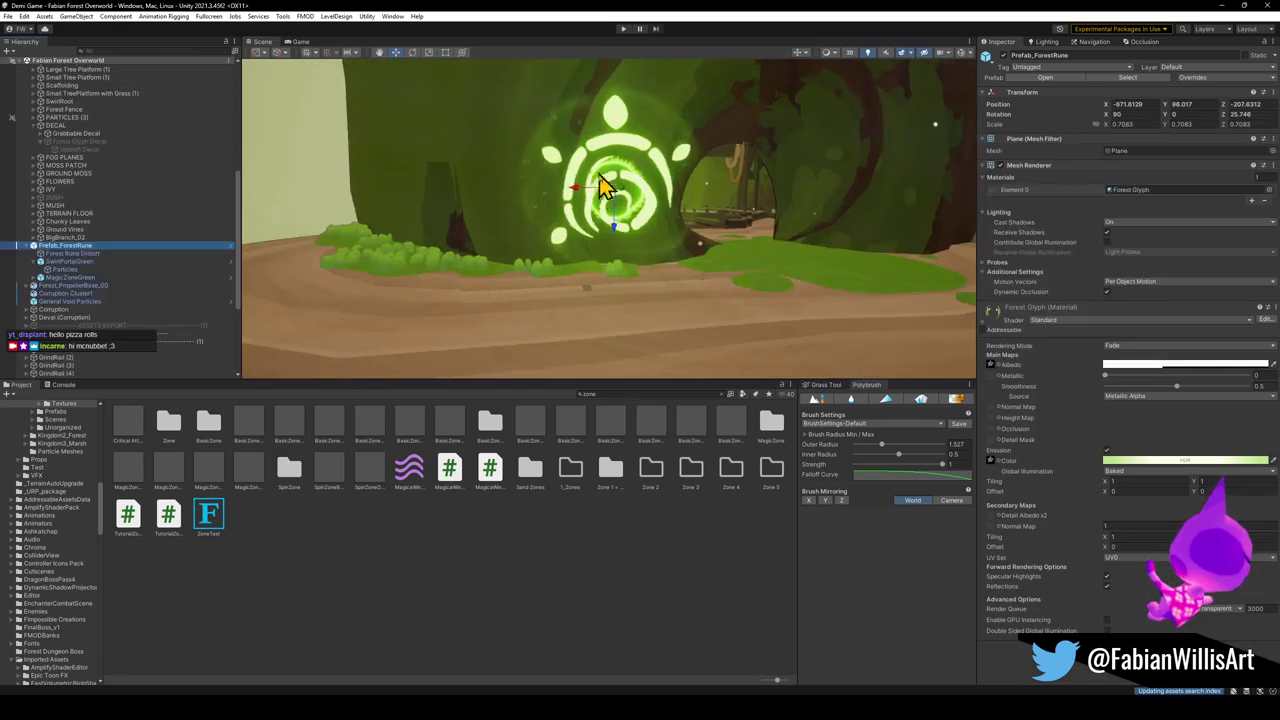
key(f)
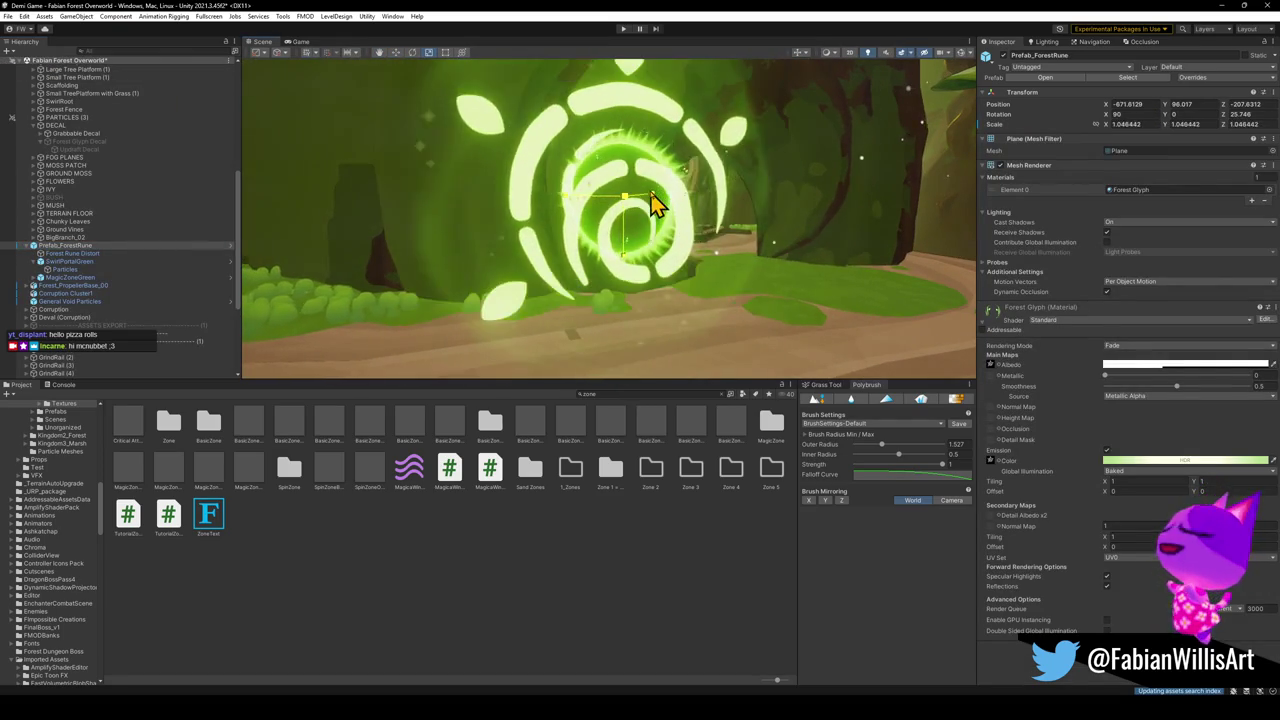
Scale MagicZoneGreen up to about 3.12 and darken its particle colour toward grey.
click(85, 277)
mouse_move(617, 207)
mouse_down()
mouse_move(749, 171)
mouse_move(700, 184)
mouse_up()
mouse_move(700, 184)
alt+mouse_down()
mouse_move(665, 175)
mouse_move(698, 161)
mouse_move(690, 280)
alt+mouse_up()
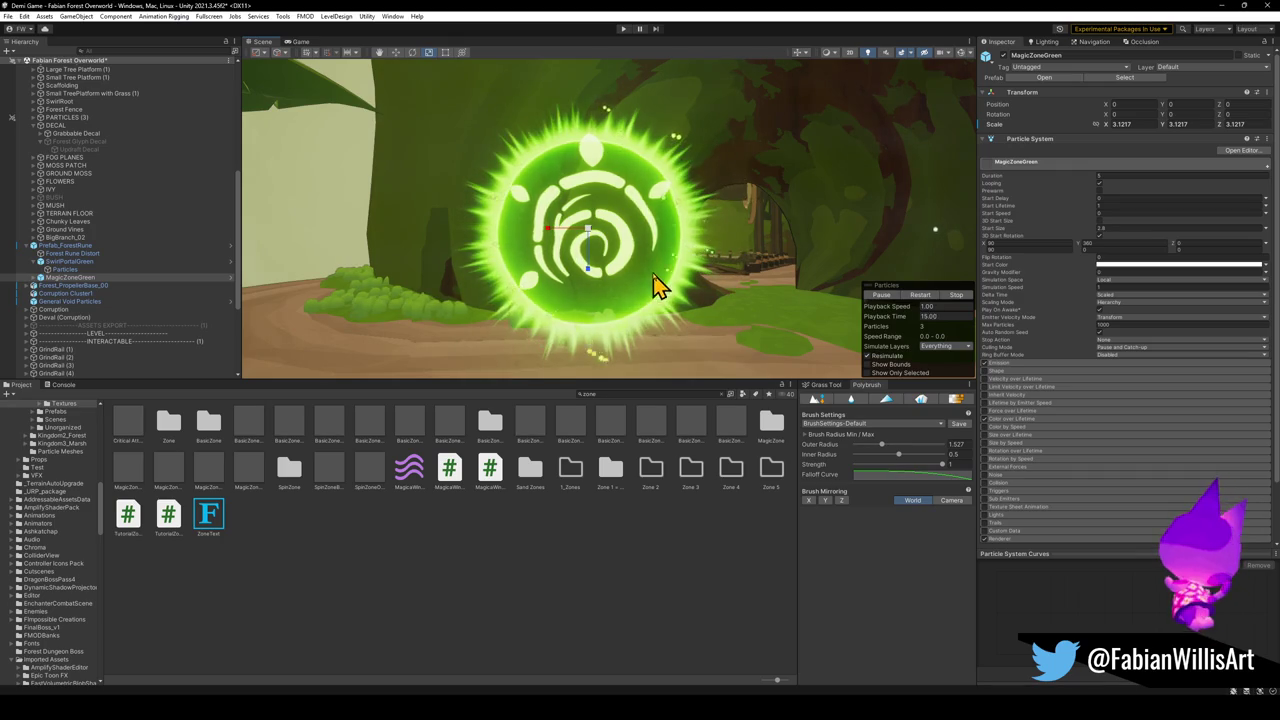
click(34, 277)
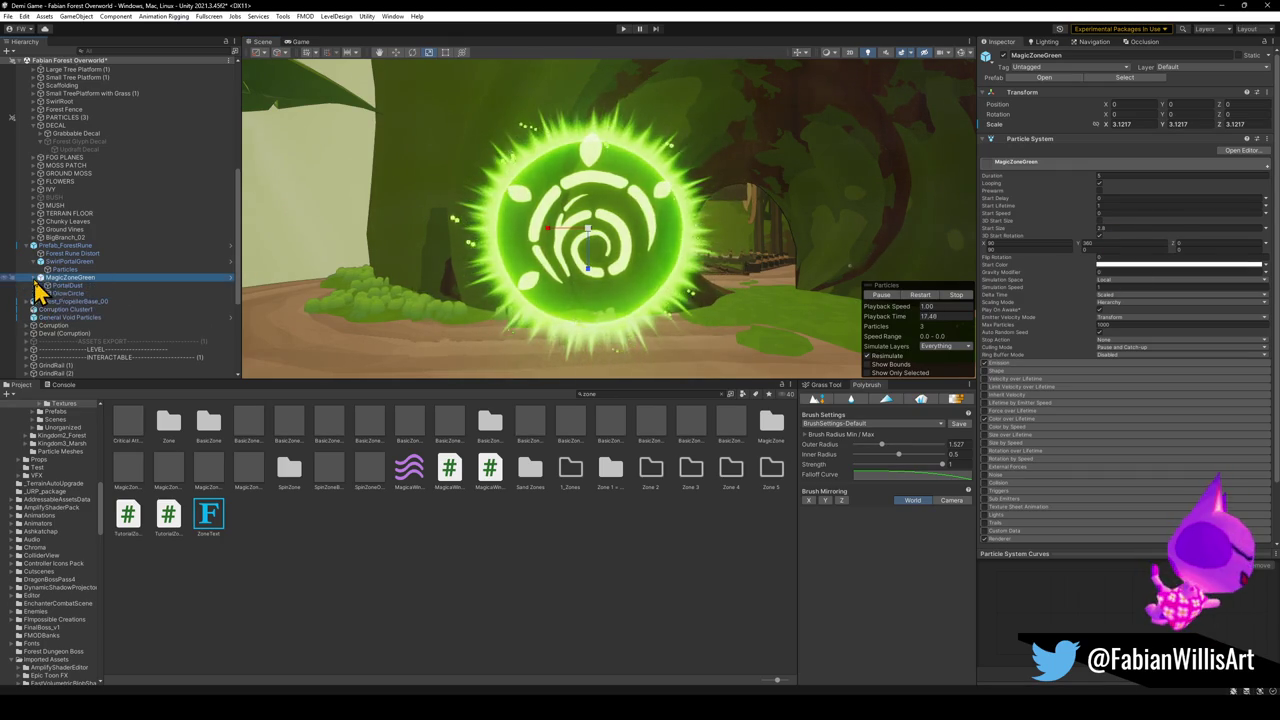
click(1151, 270)
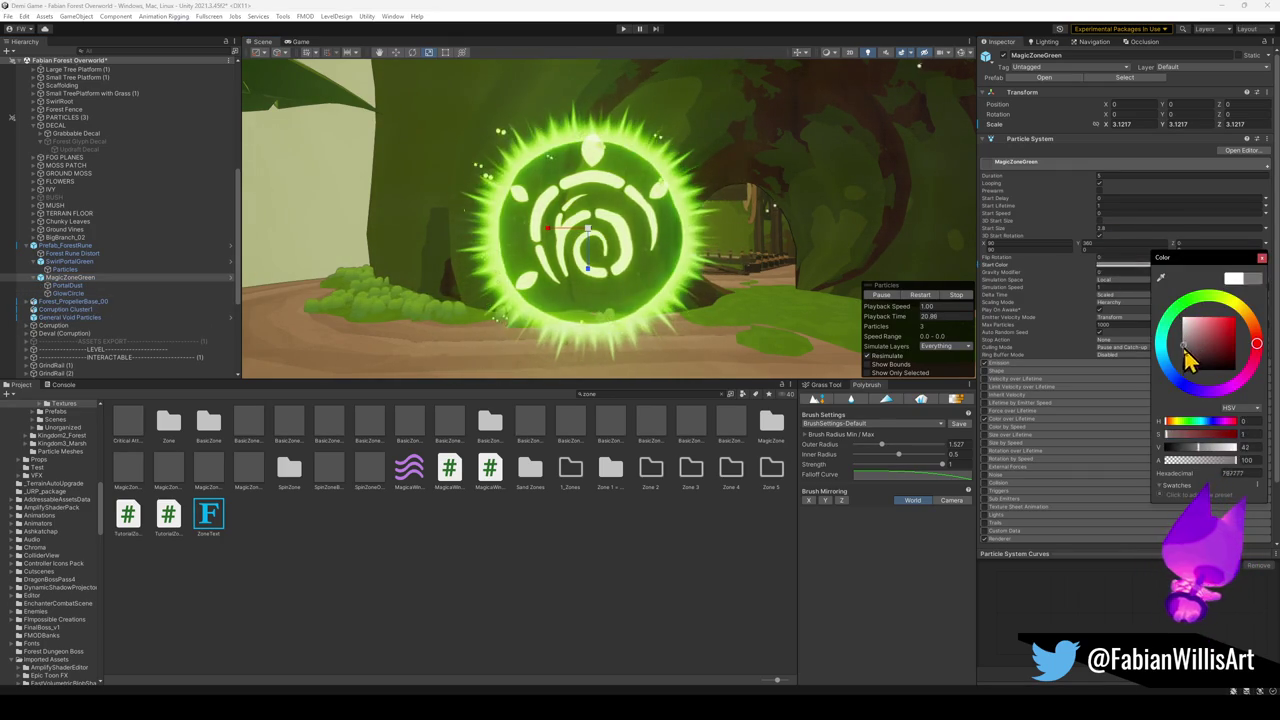
drag(1187, 330, 1148, 395)
Set the PortalDust particles' start colour to black and restart the particle preview.
click(66, 286)
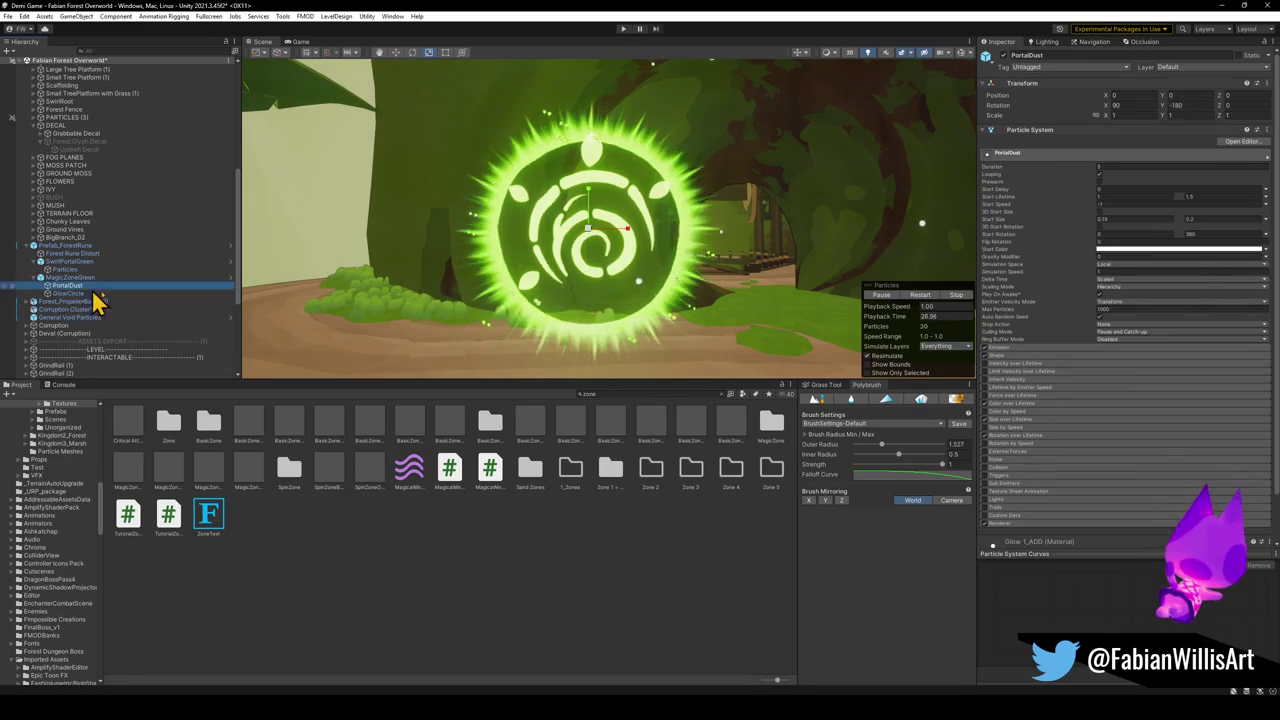
click(1123, 250)
drag(1166, 323, 1133, 380)
click(1112, 380)
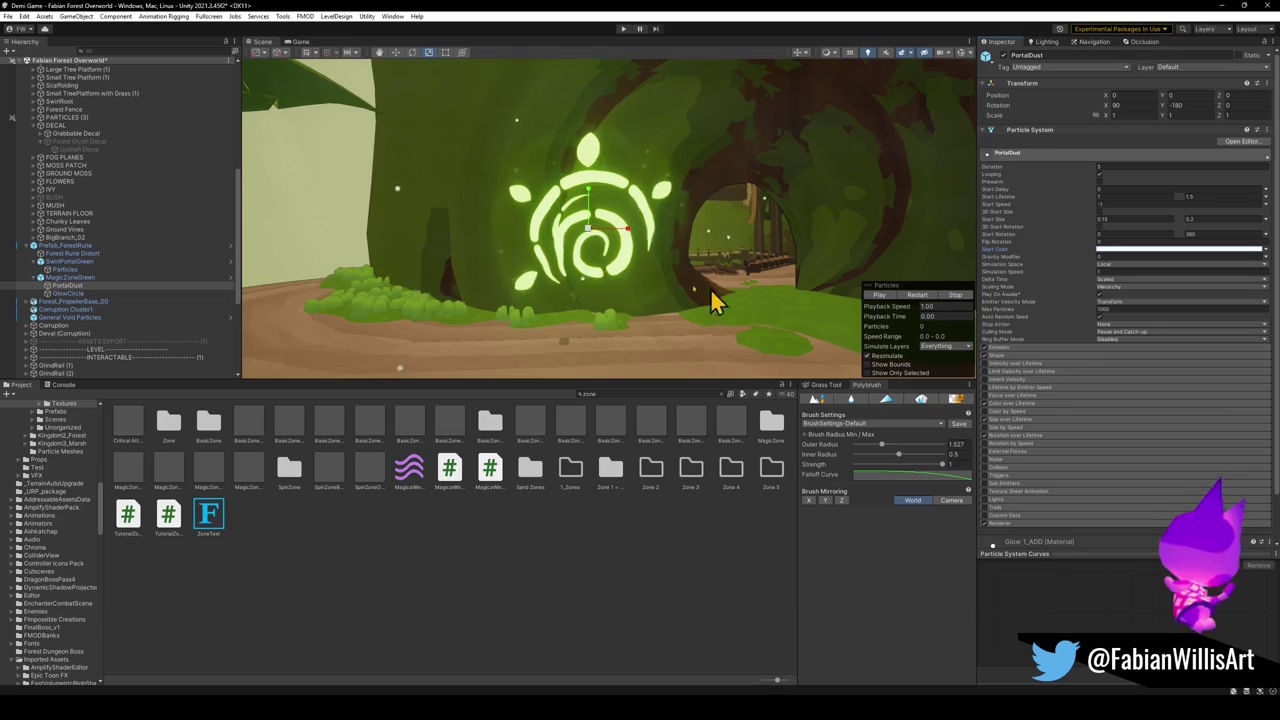
click(884, 295)
click(68, 293)
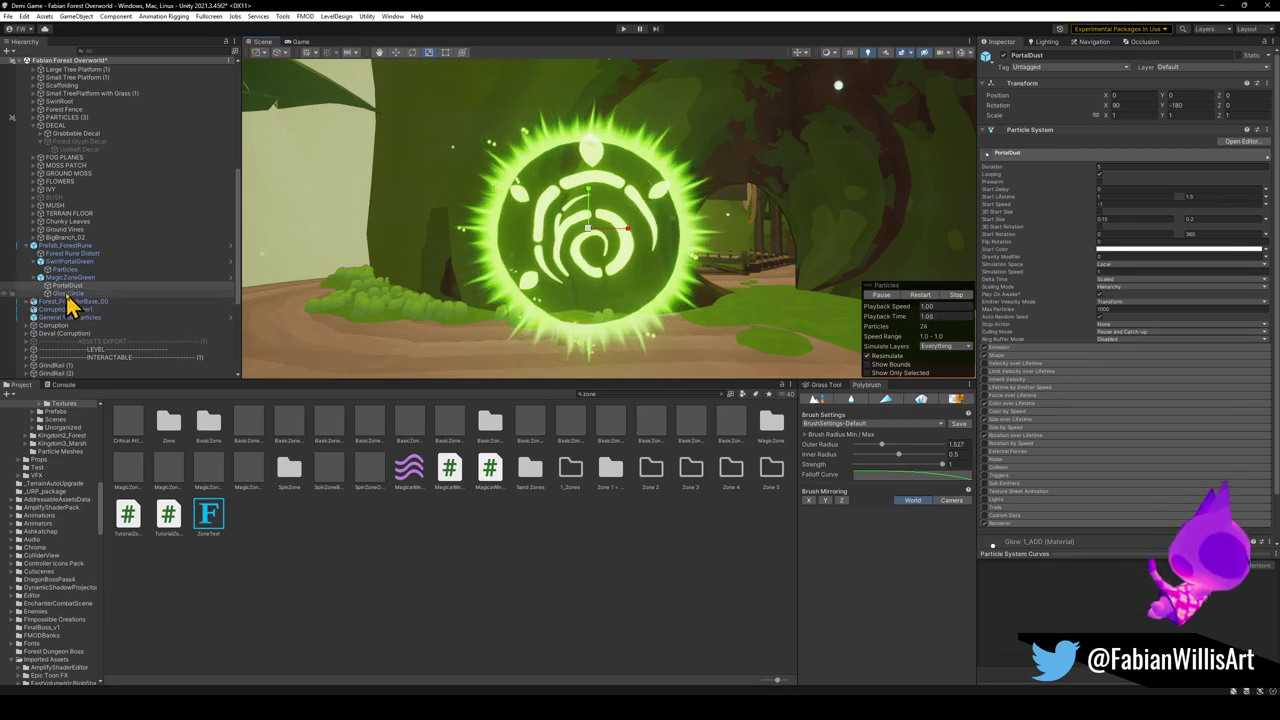
click(1118, 257)
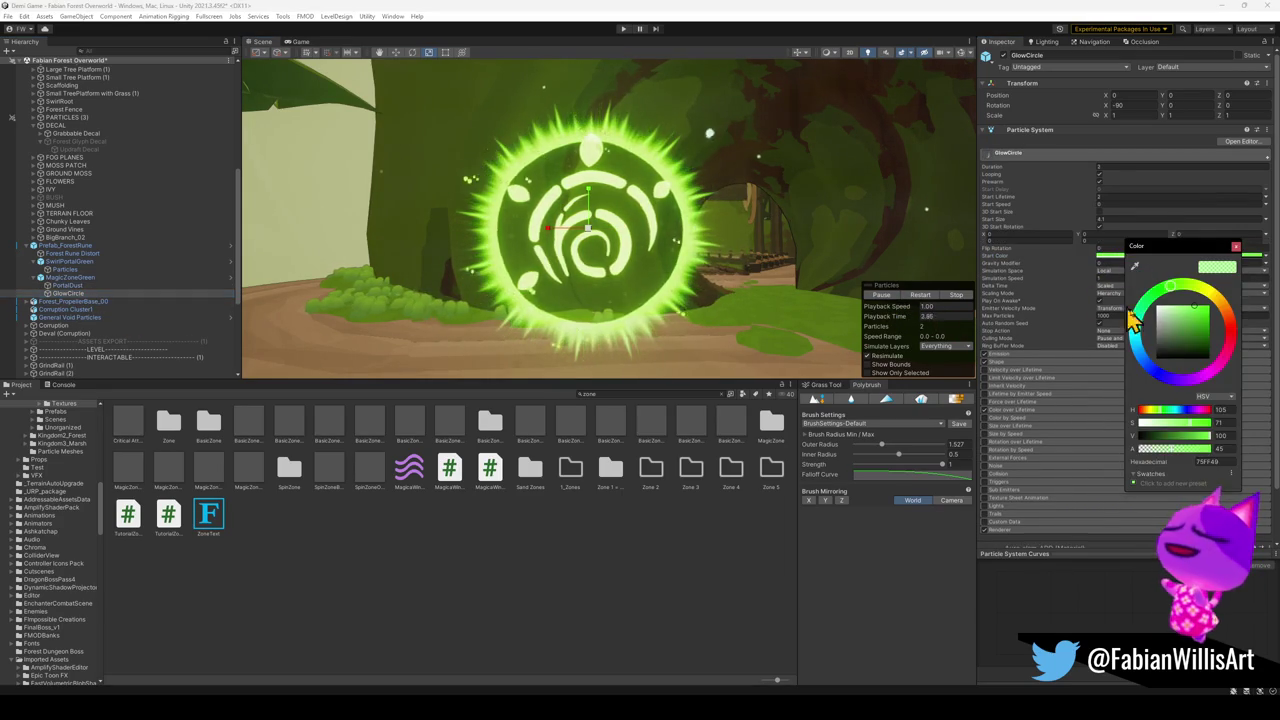
Darken GlowCircle's colour and shrink the ring to about 0.977 scale.
drag(1200, 330, 1194, 347)
mouse_move(640, 257)
mouse_down()
mouse_move(937, 260)
mouse_move(631, 257)
mouse_move(737, 260)
mouse_up()
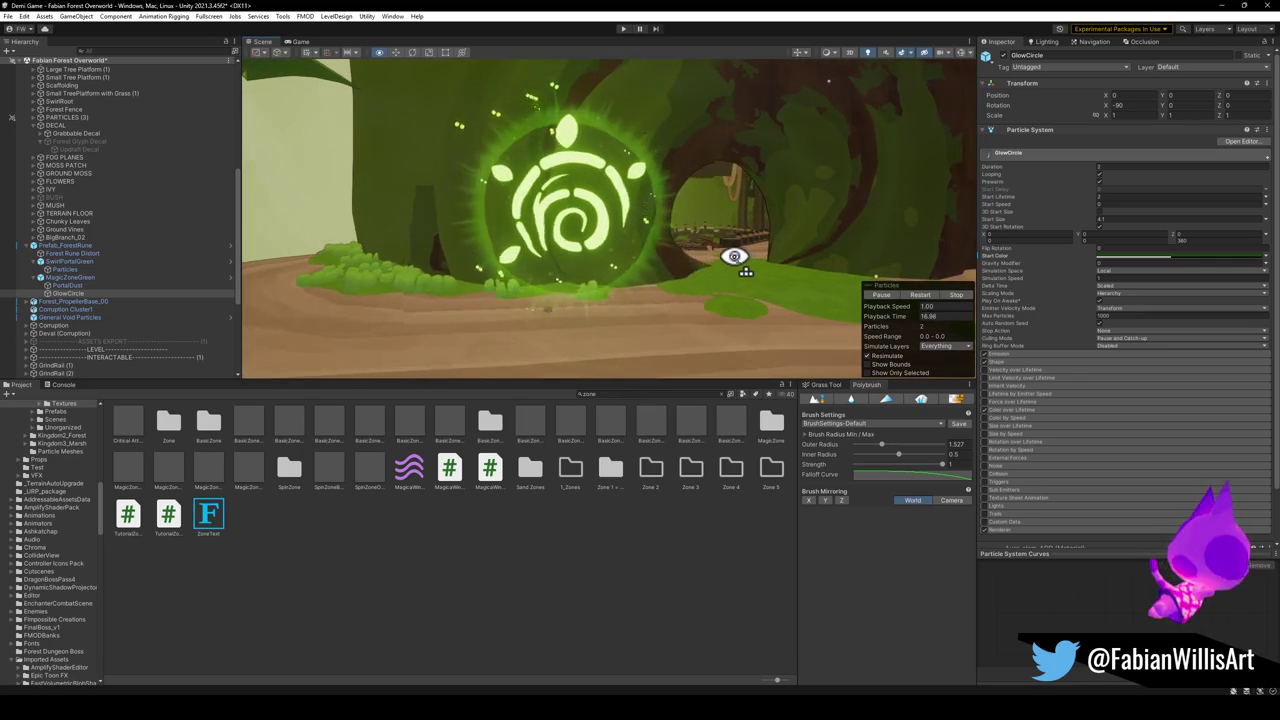
mouse_move(568, 210)
mouse_down()
mouse_move(585, 213)
mouse_move(548, 208)
mouse_move(570, 213)
mouse_up()
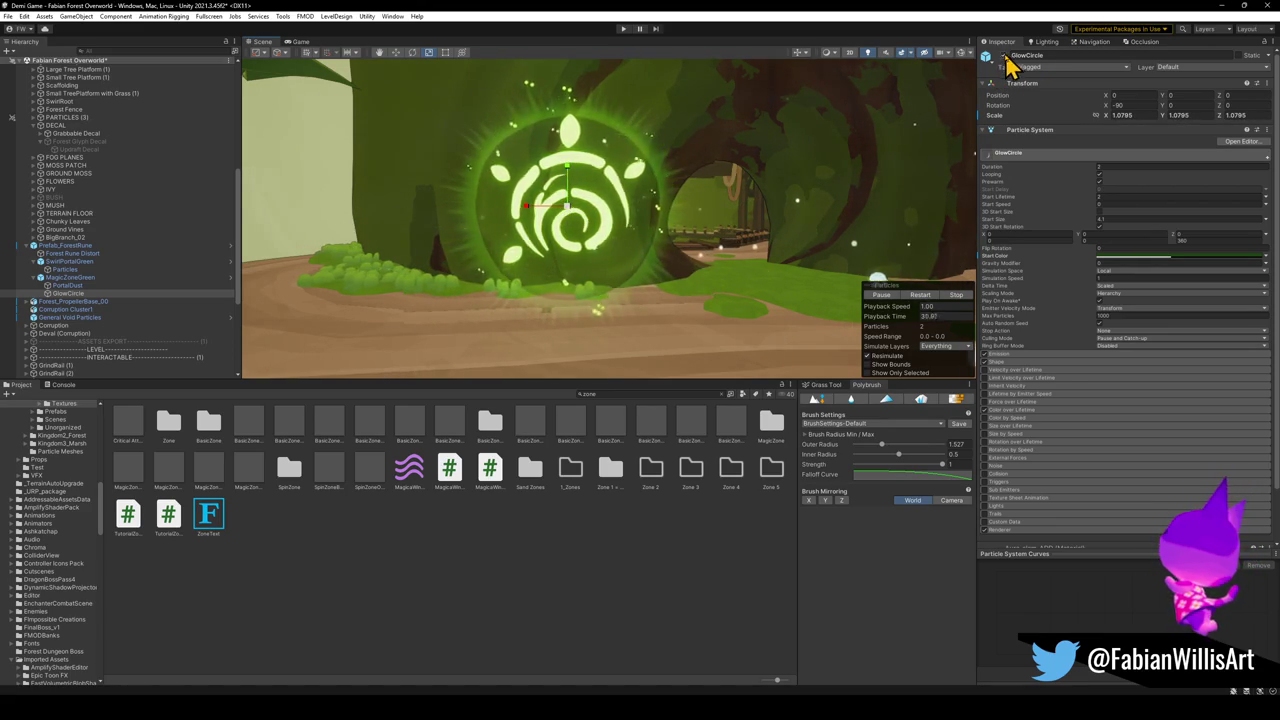
drag(568, 208, 571, 220)
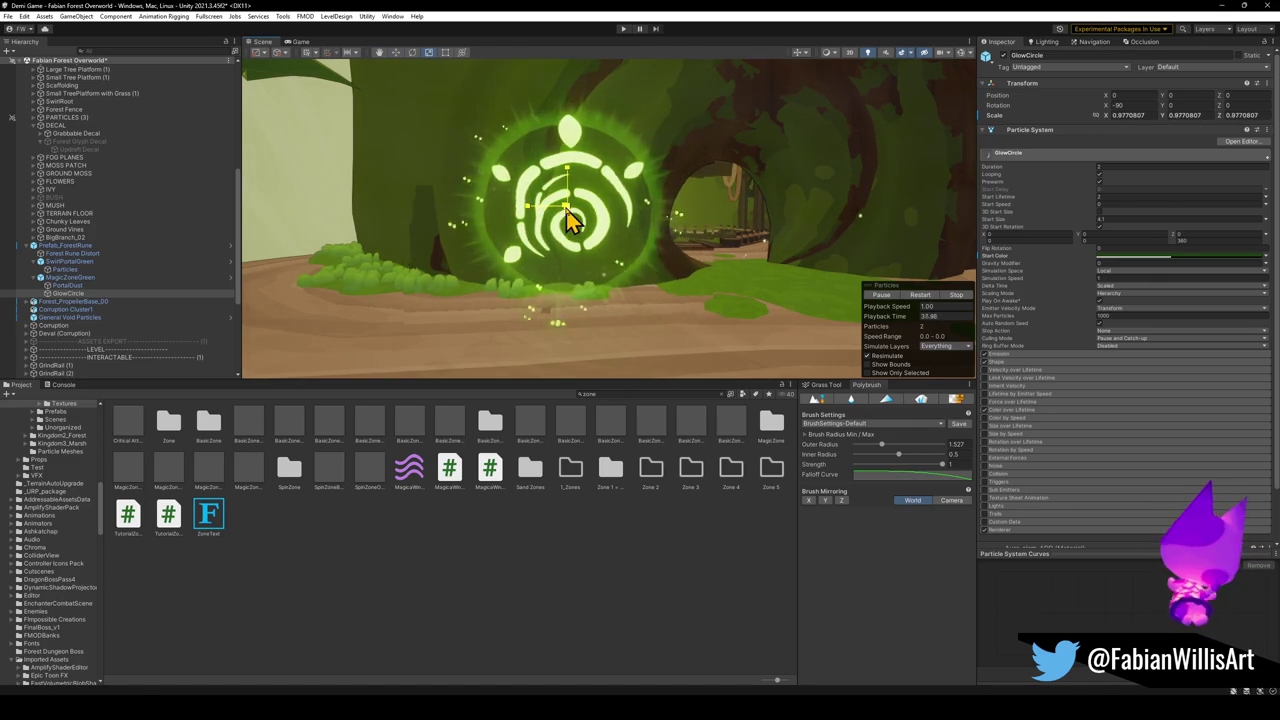
mouse_move(718, 210)
mouse_down()
mouse_move(749, 194)
mouse_move(731, 180)
mouse_move(808, 189)
mouse_up()
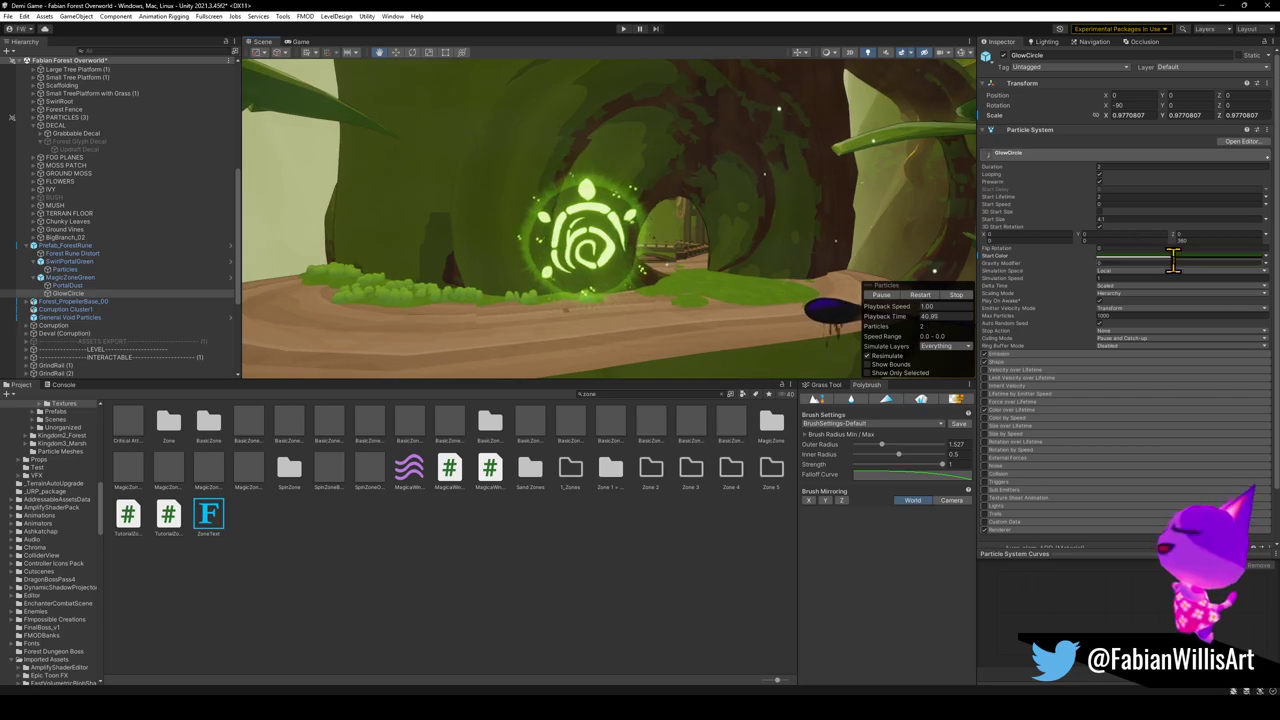
Set GlowCircle's start colour to a very dark green (243D16).
click(1135, 256)
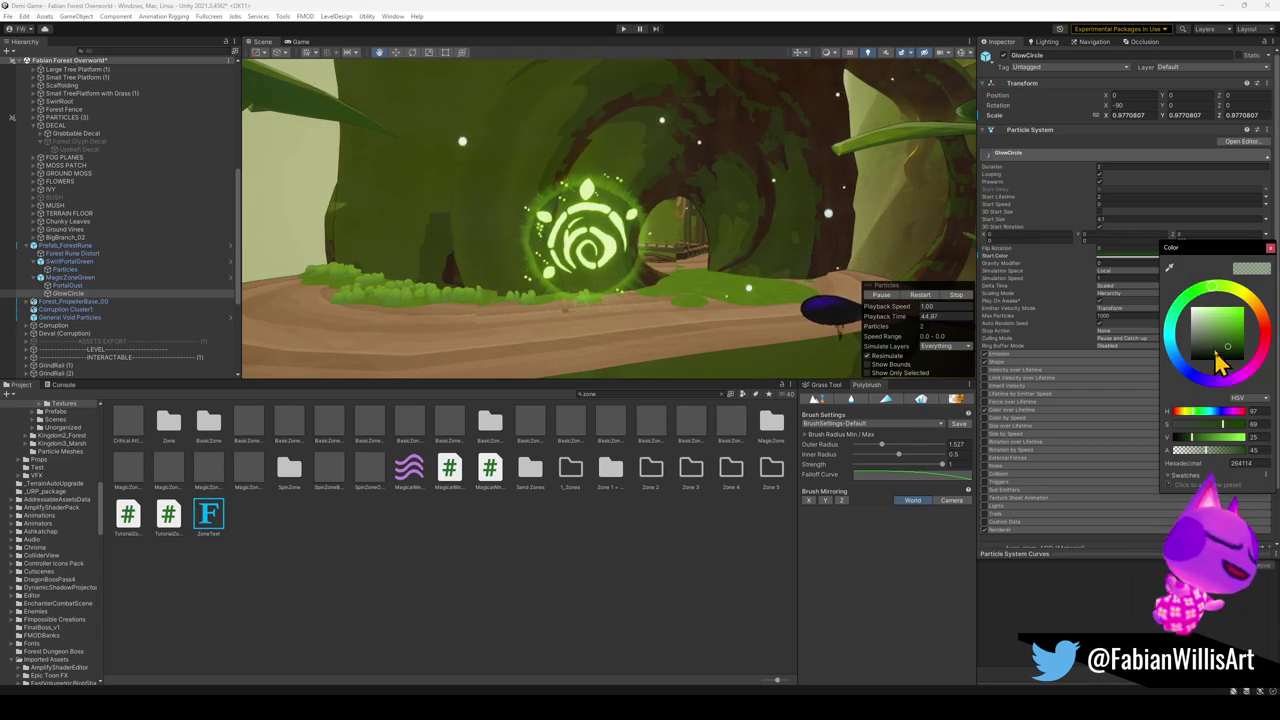
drag(1223, 300, 1232, 302)
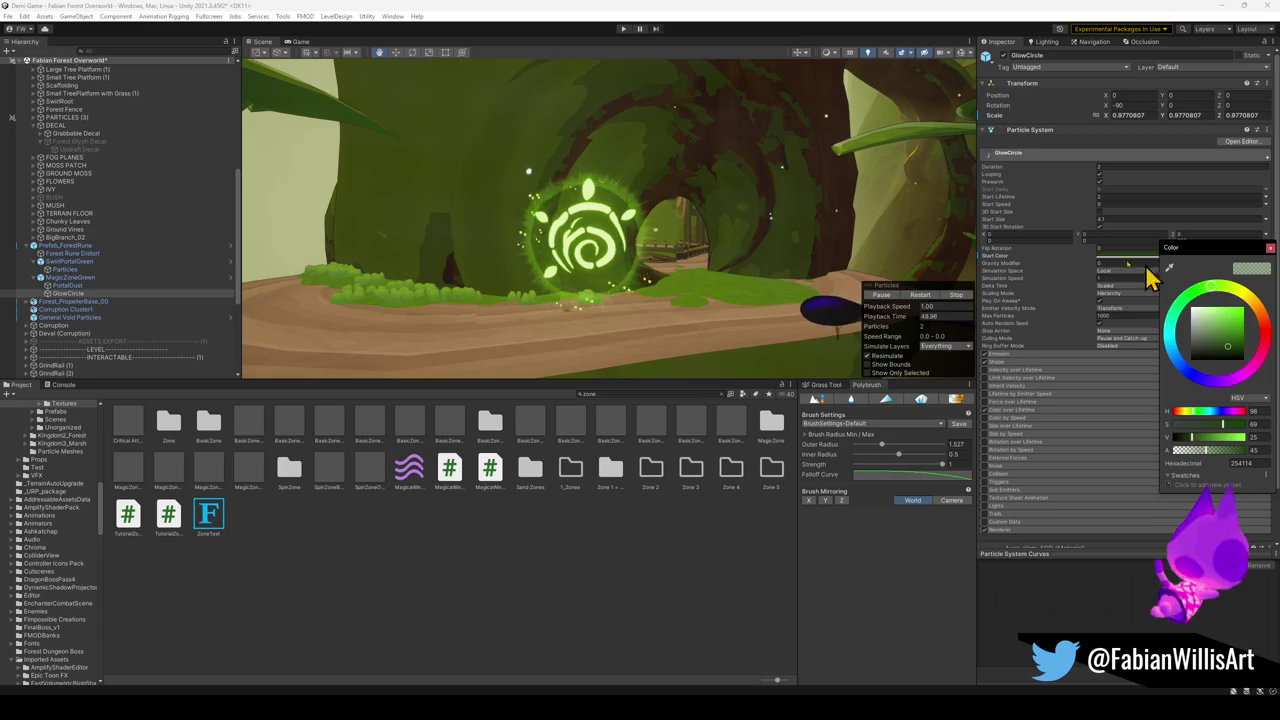
click(1220, 361)
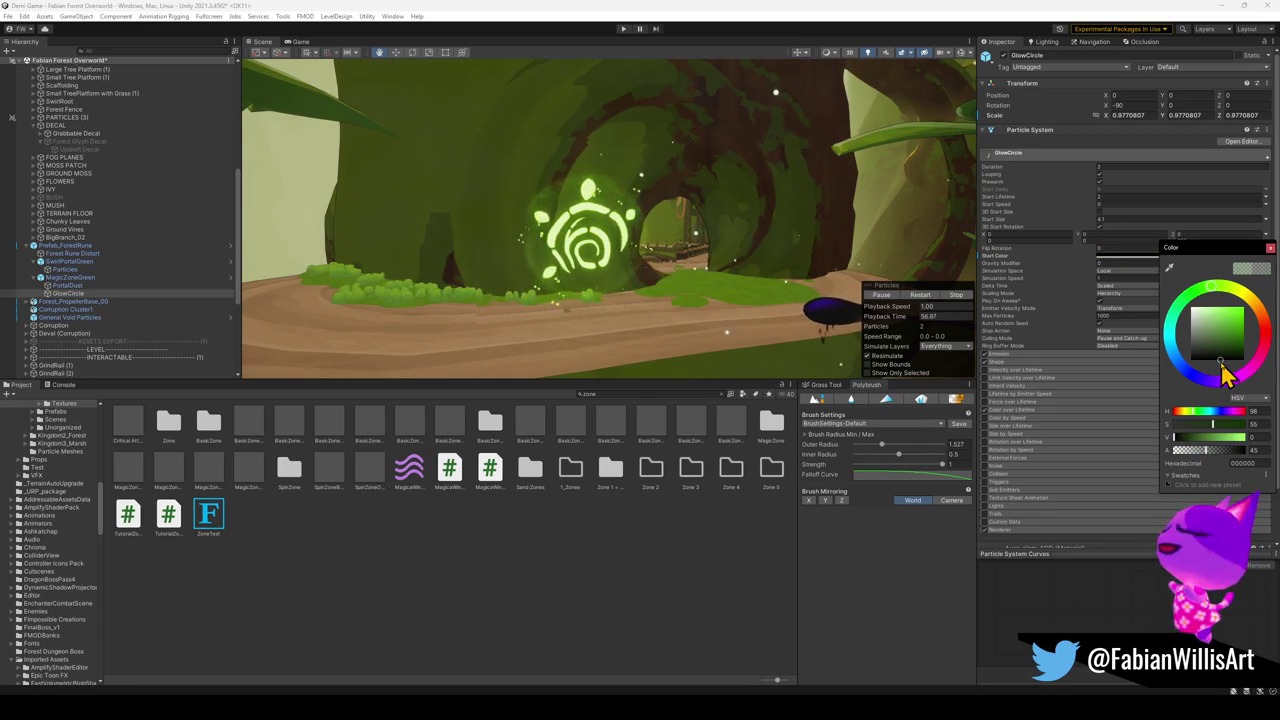
click(1222, 358)
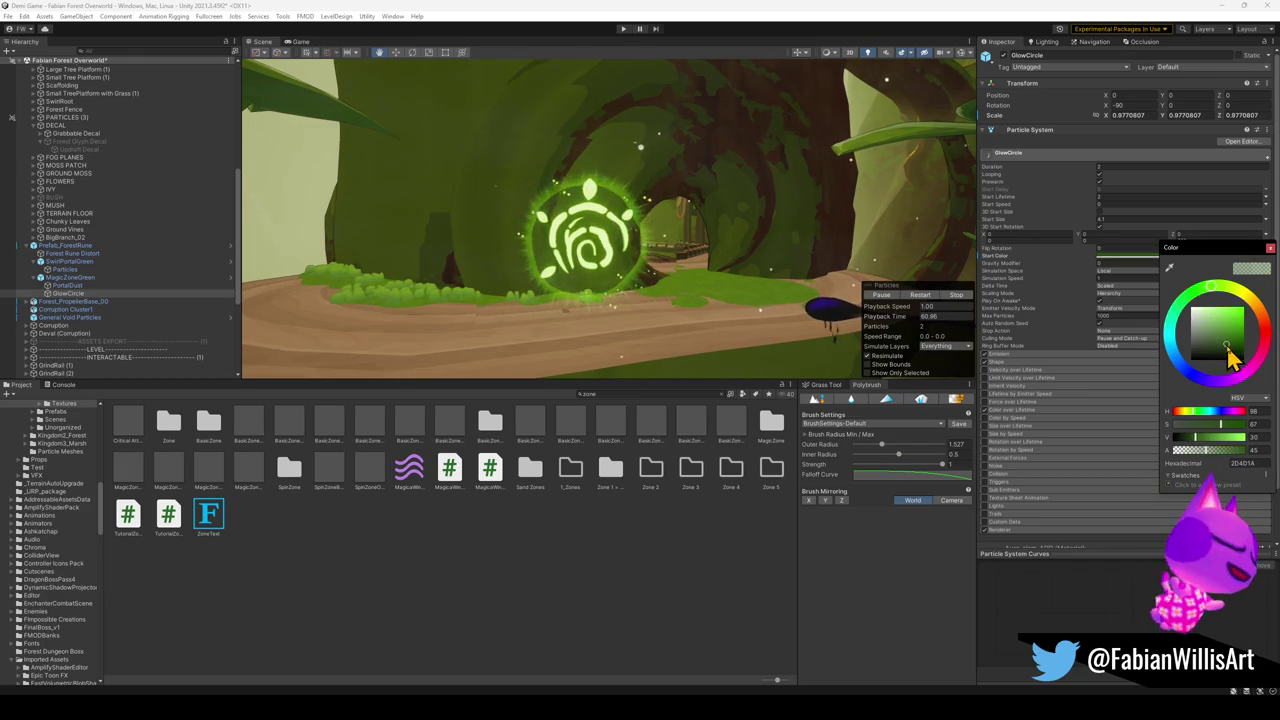
mouse_move(600, 220)
mouse_down()
mouse_move(614, 229)
mouse_move(531, 213)
mouse_move(606, 227)
mouse_move(717, 220)
mouse_move(578, 222)
mouse_move(523, 206)
mouse_move(629, 218)
mouse_move(600, 225)
mouse_up()
click(118, 269)
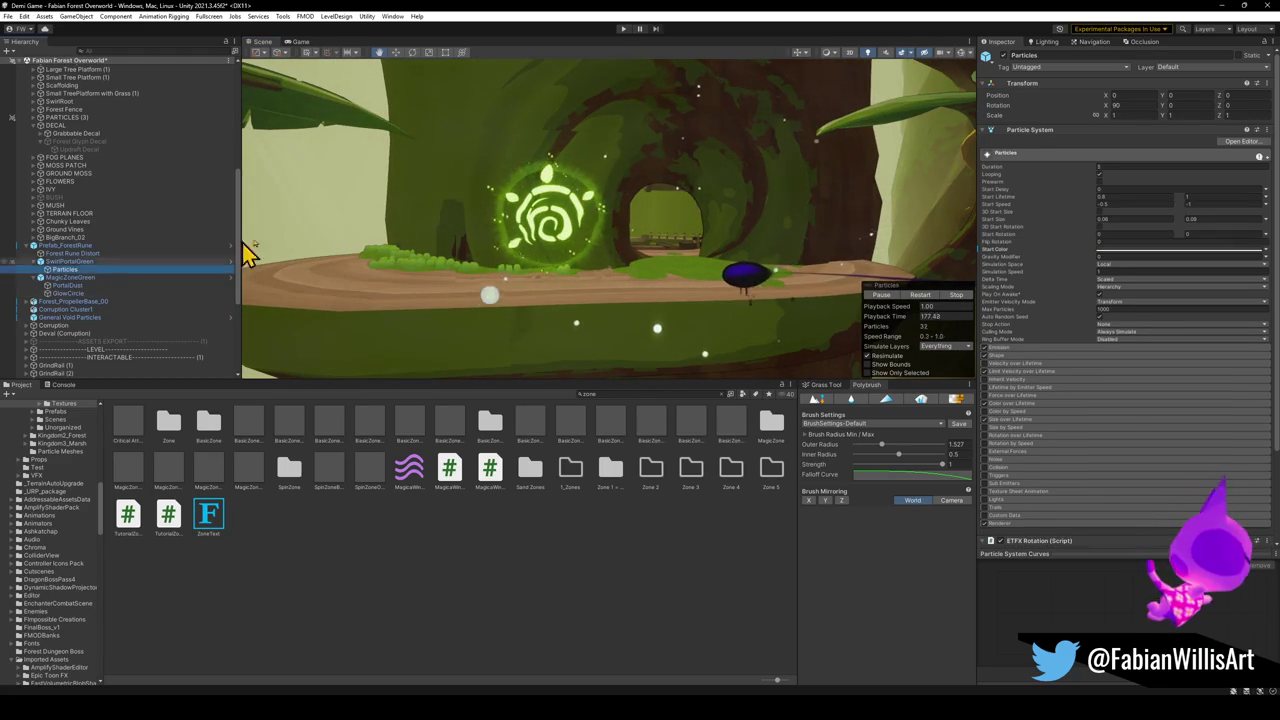
Try enlarging SwirlPortalGreen, then undo the scale change.
click(85, 261)
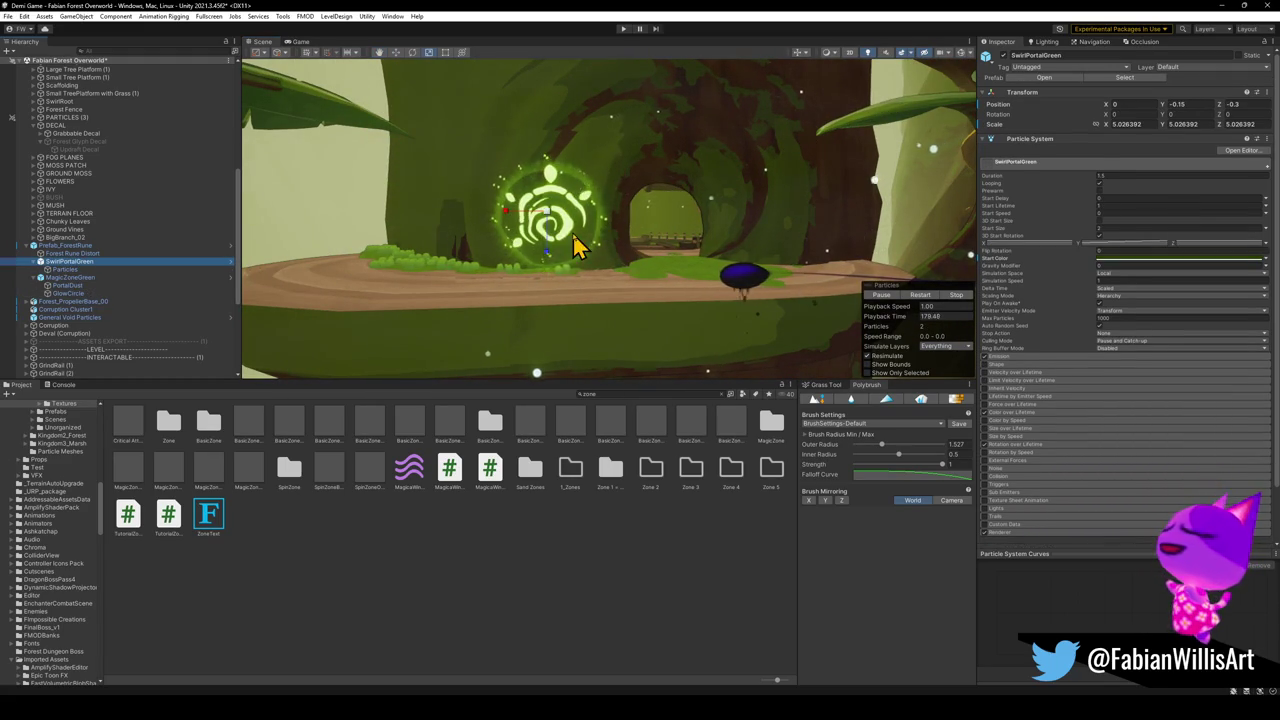
drag(575, 240, 563, 222)
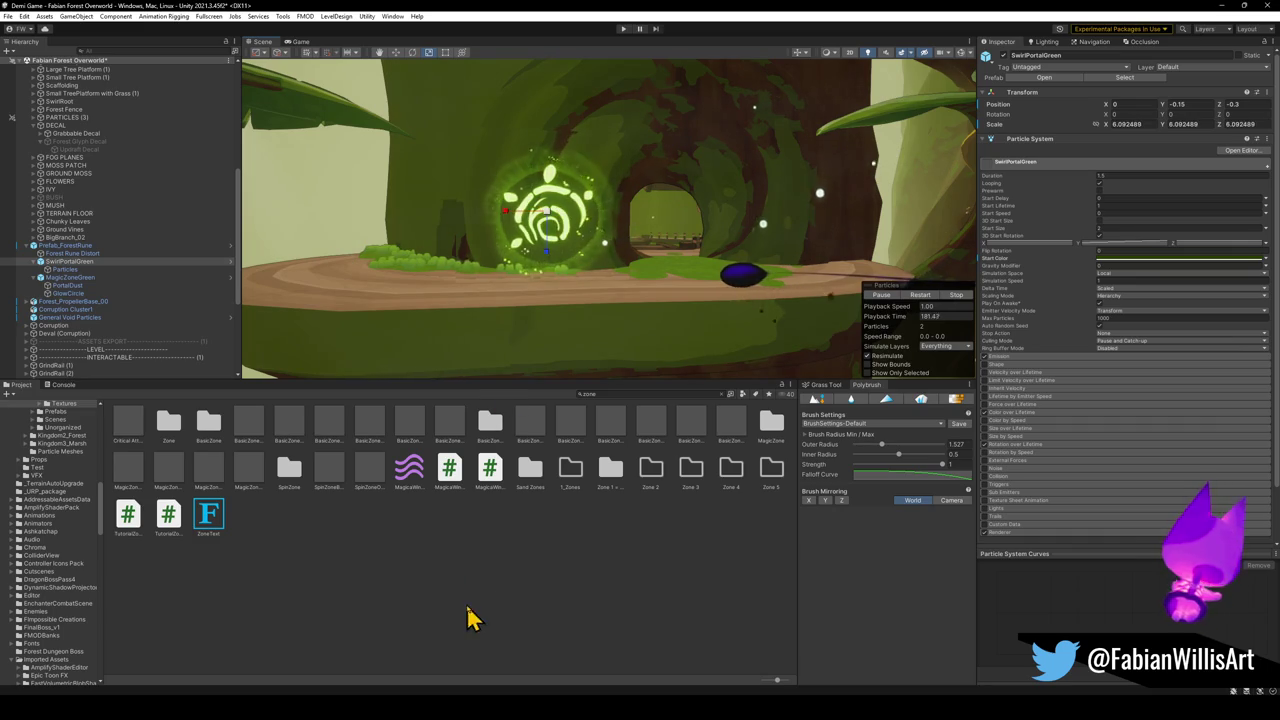
click(472, 618)
drag(729, 280, 666, 266)
click(493, 286)
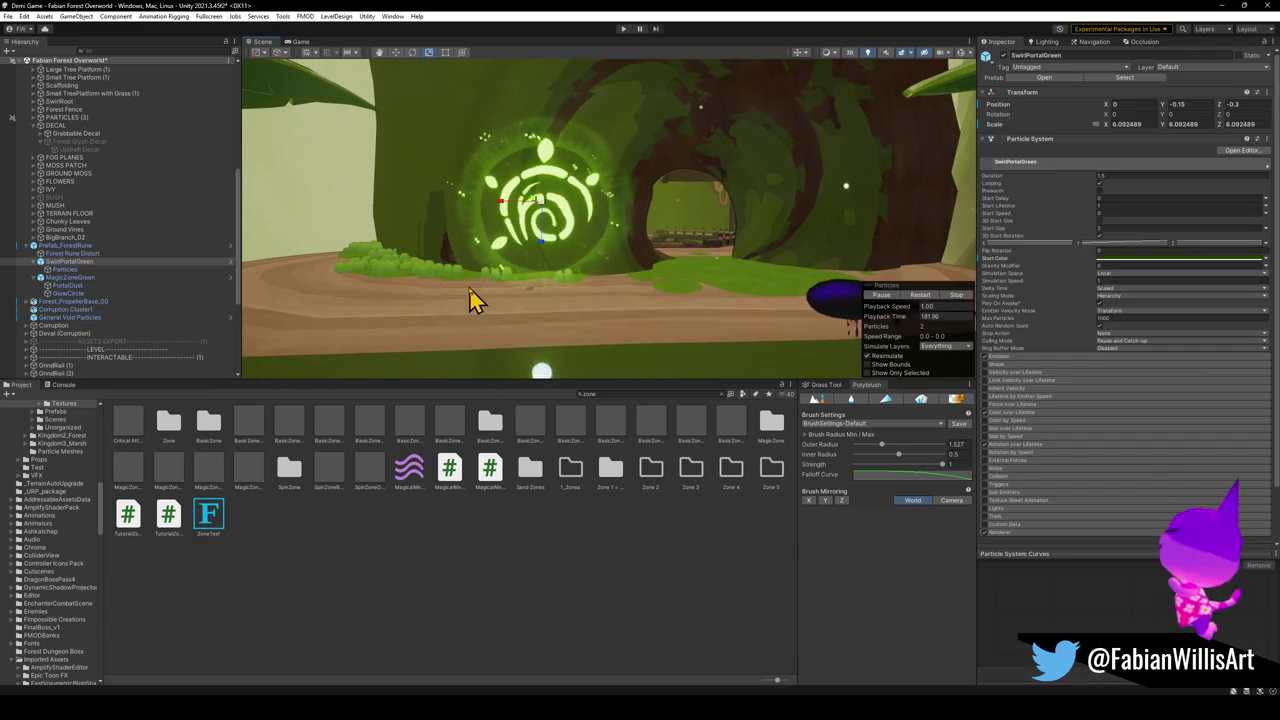
key(ctrl+z)
mouse_move(752, 253)
mouse_down()
mouse_move(720, 229)
mouse_move(714, 257)
mouse_move(750, 262)
mouse_up()
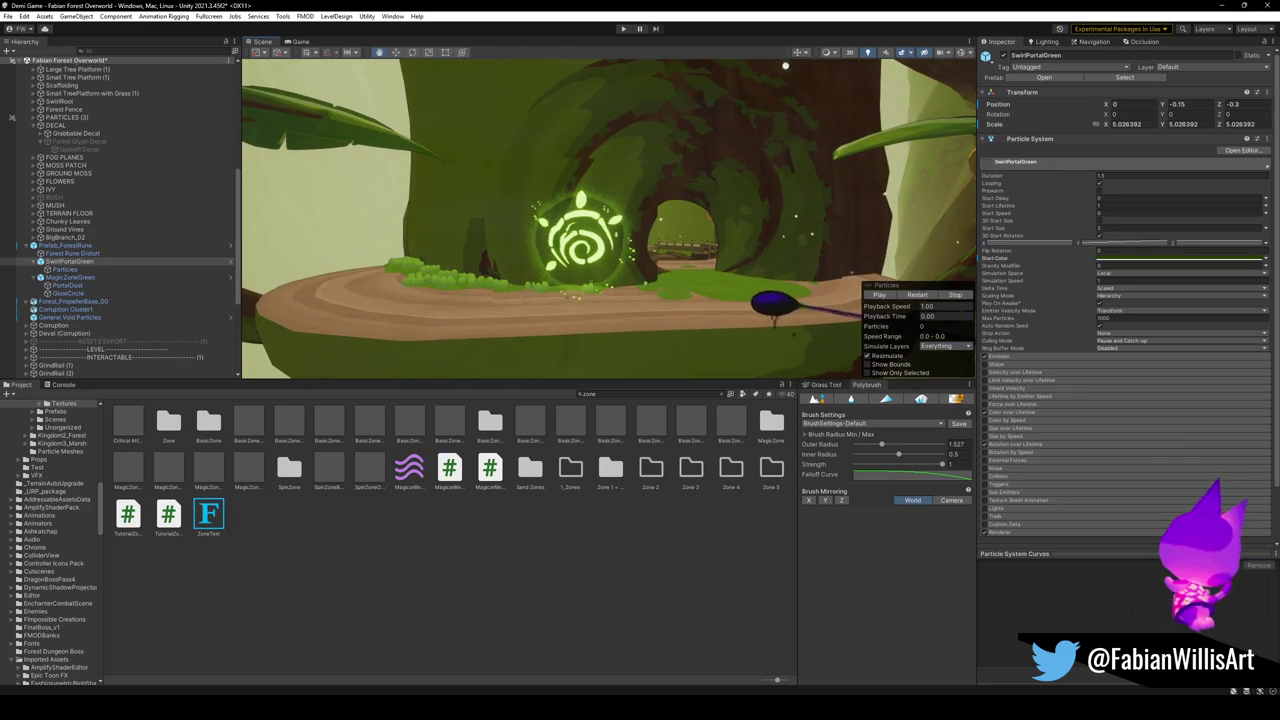
scroll(777, 314, up, 3)
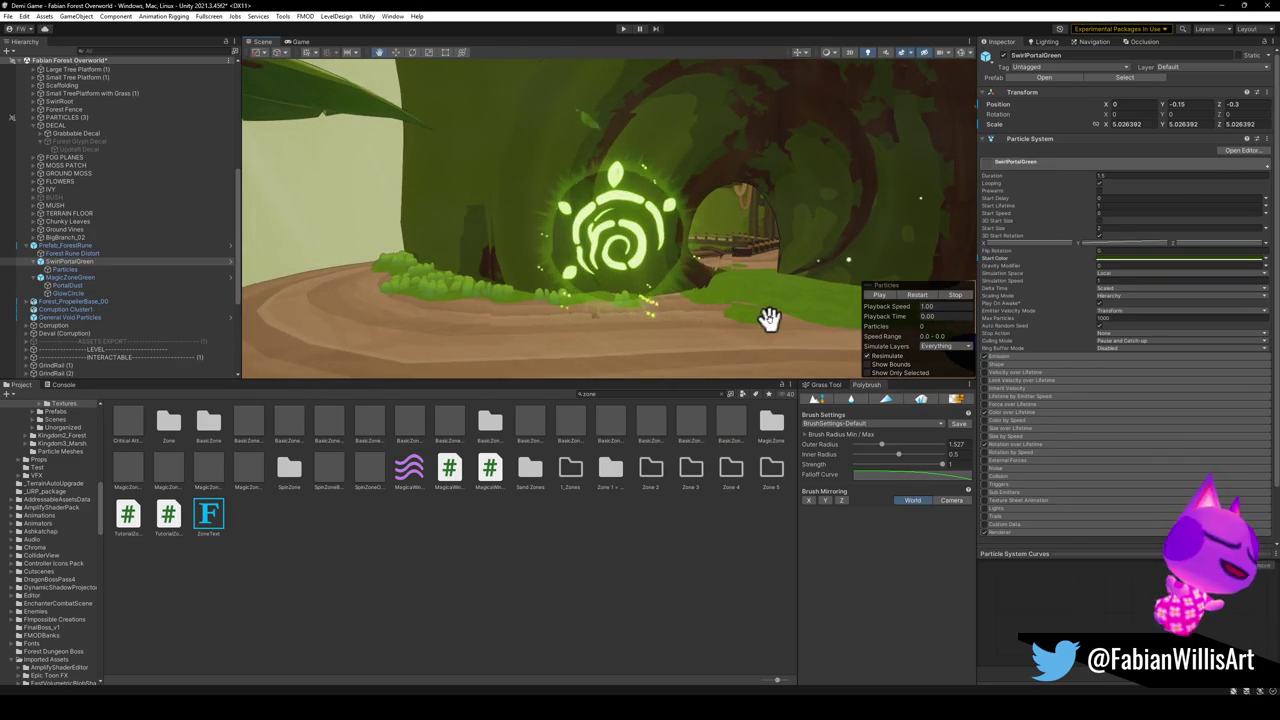
Turn off the MagicZoneGreen effect and clear the selection.
key(Down)
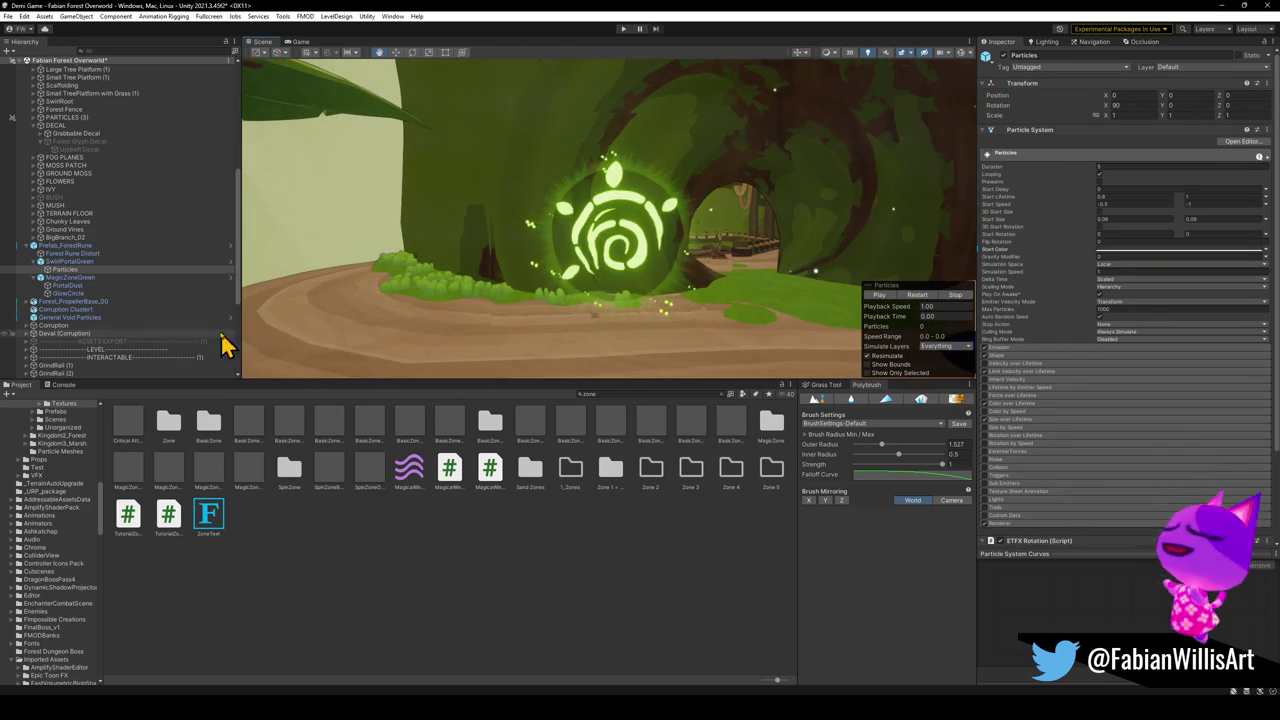
key(Up)
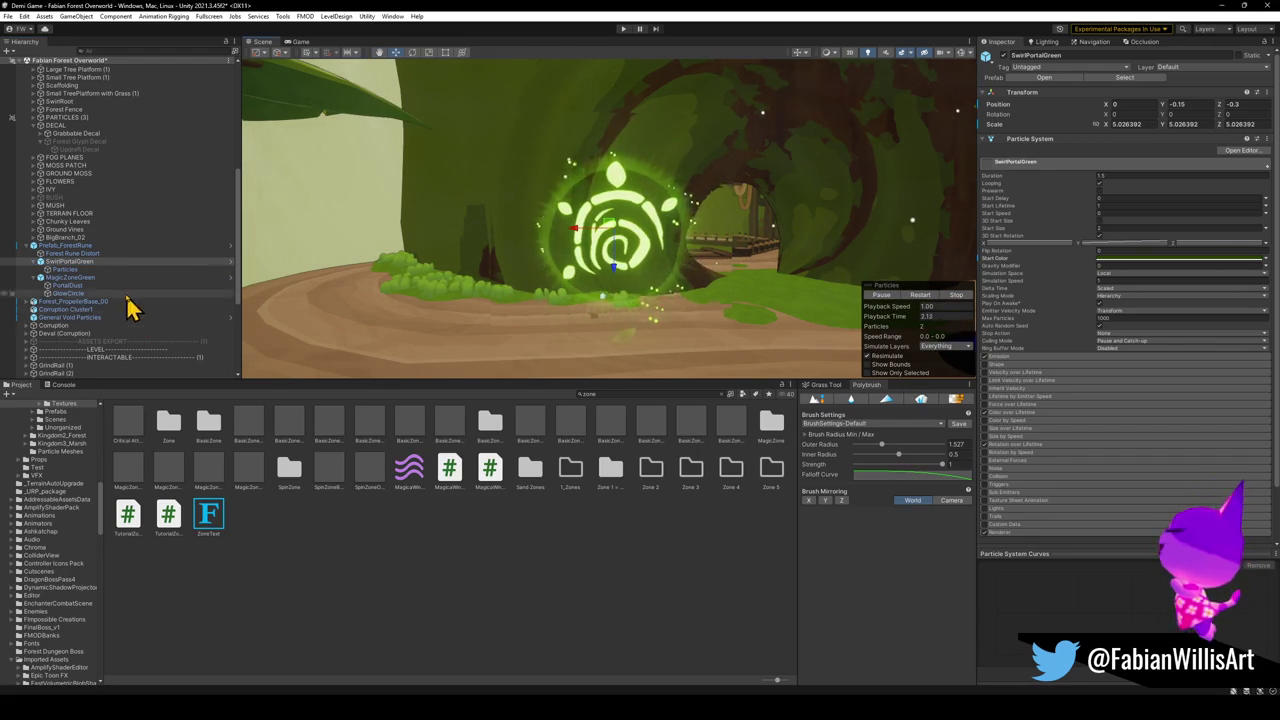
key(Down)
key(Down)
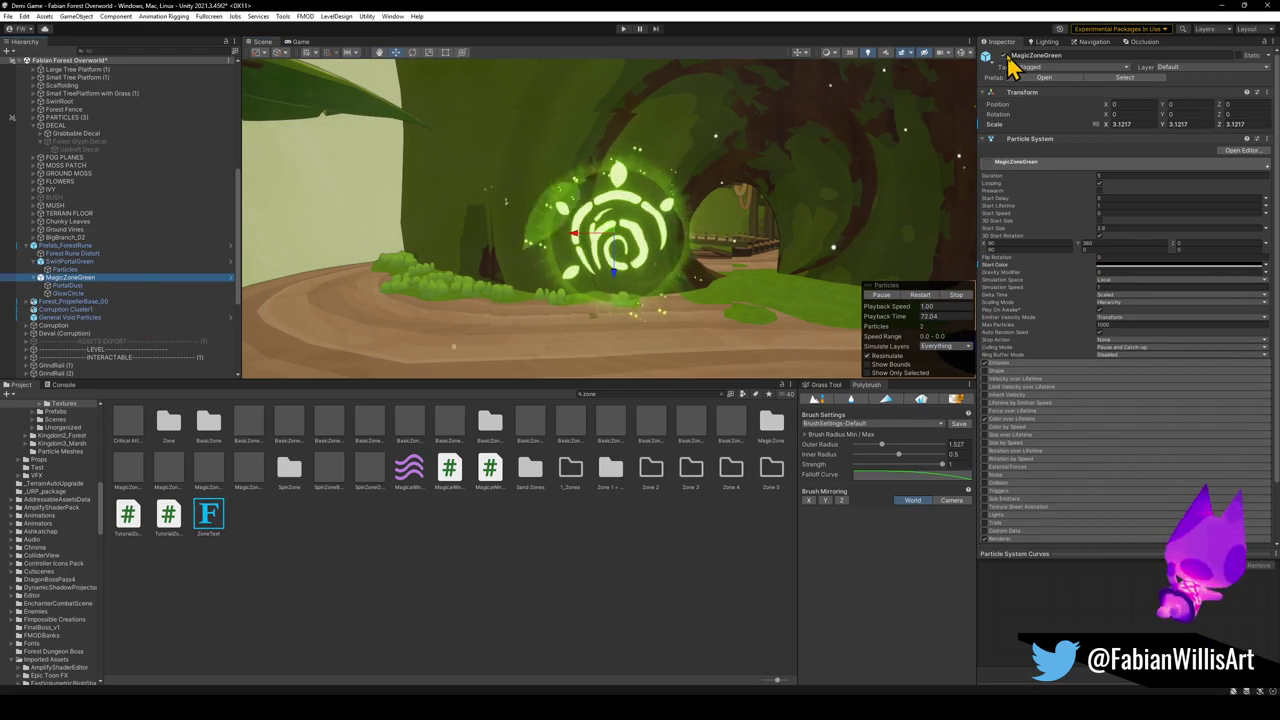
click(1005, 56)
click(470, 568)
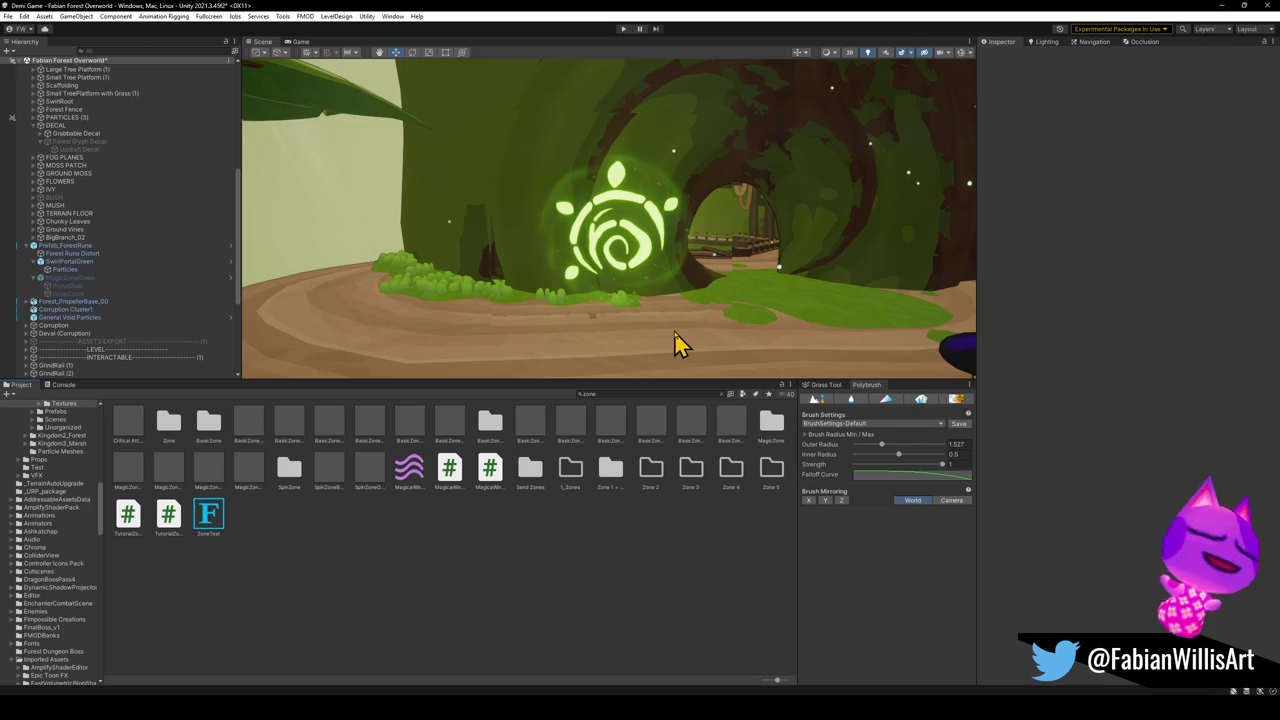
Change SwirlPortalGreen's particle start colour to a brighter green (335004).
click(68, 262)
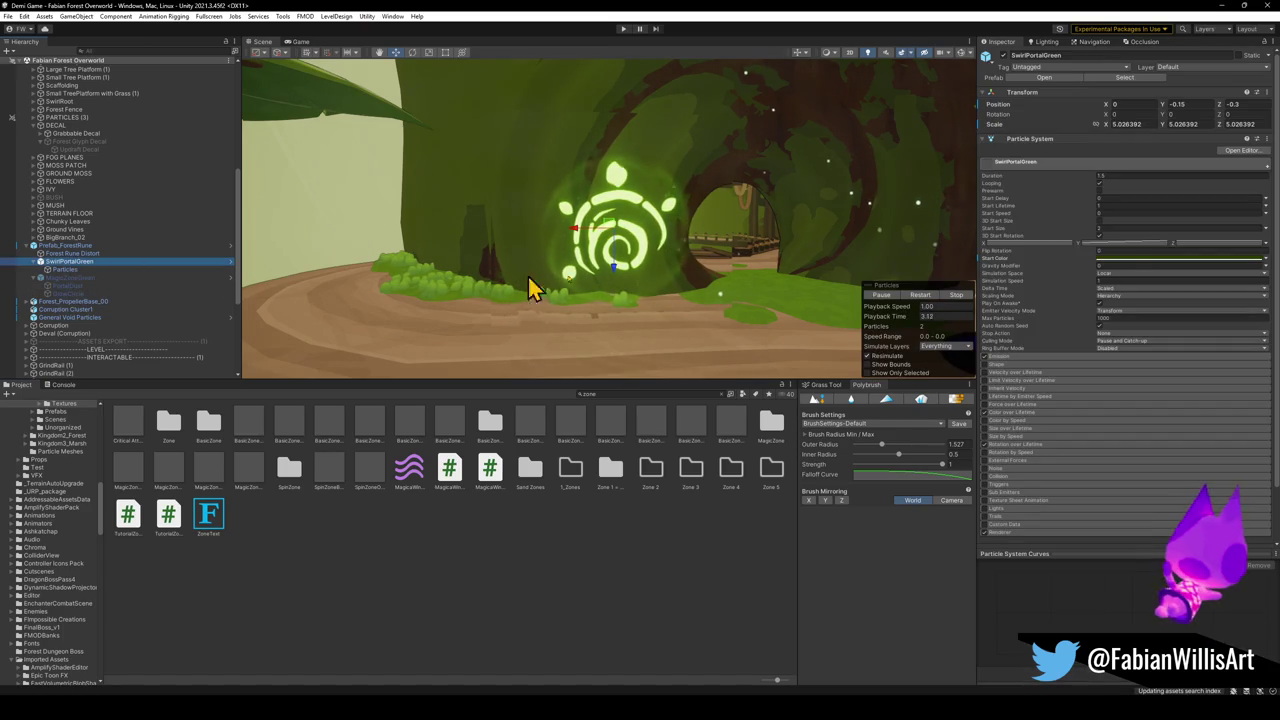
click(1127, 260)
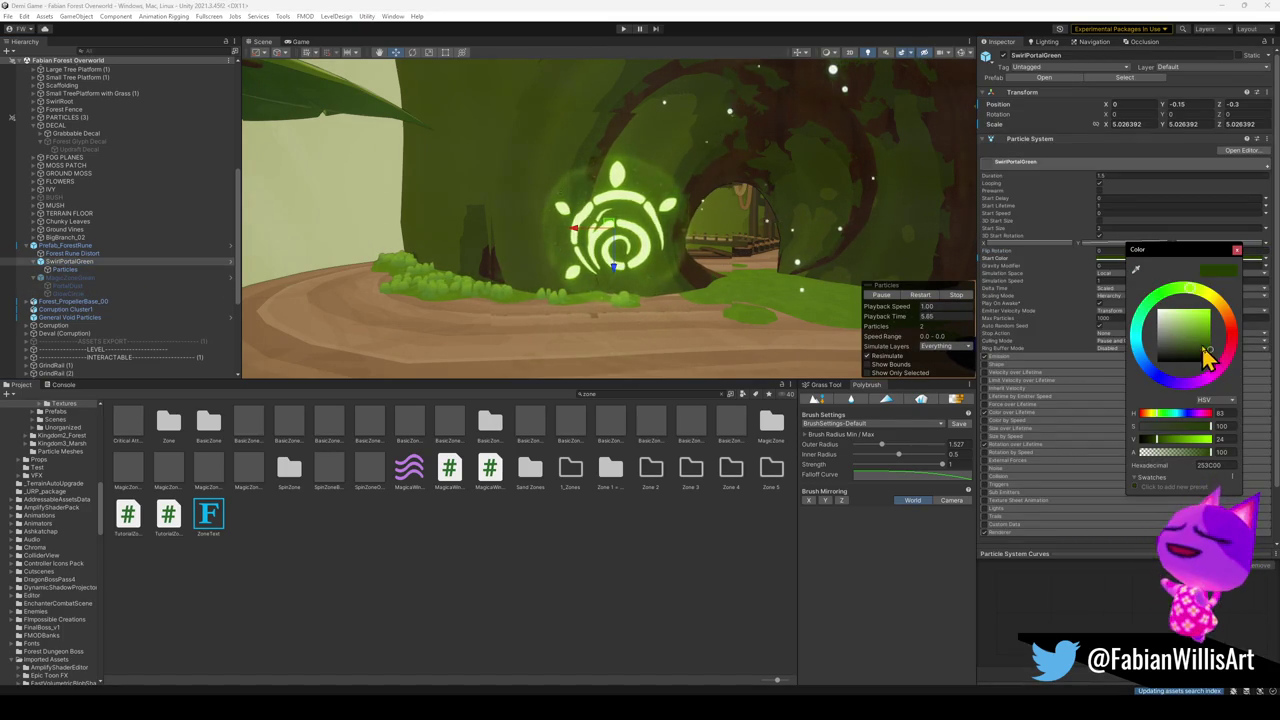
drag(1202, 350, 1209, 345)
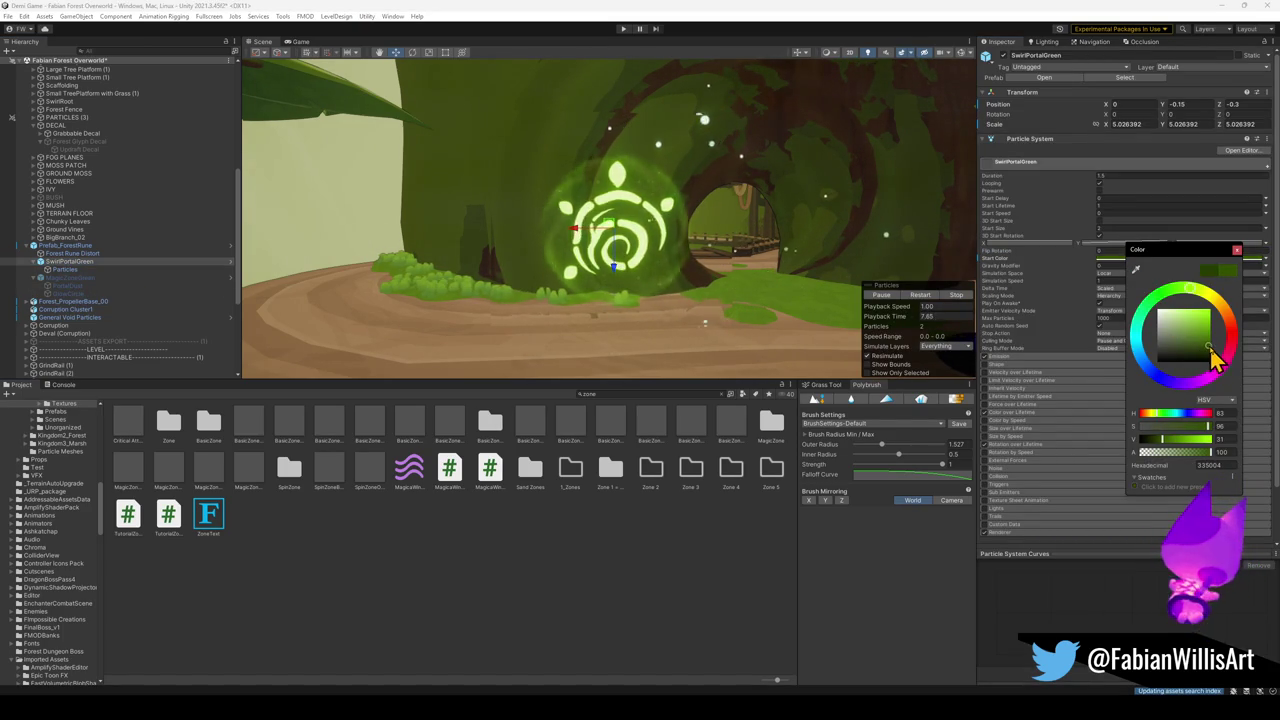
click(671, 551)
mouse_move(690, 300)
mouse_down()
mouse_move(703, 214)
mouse_move(677, 234)
mouse_up()
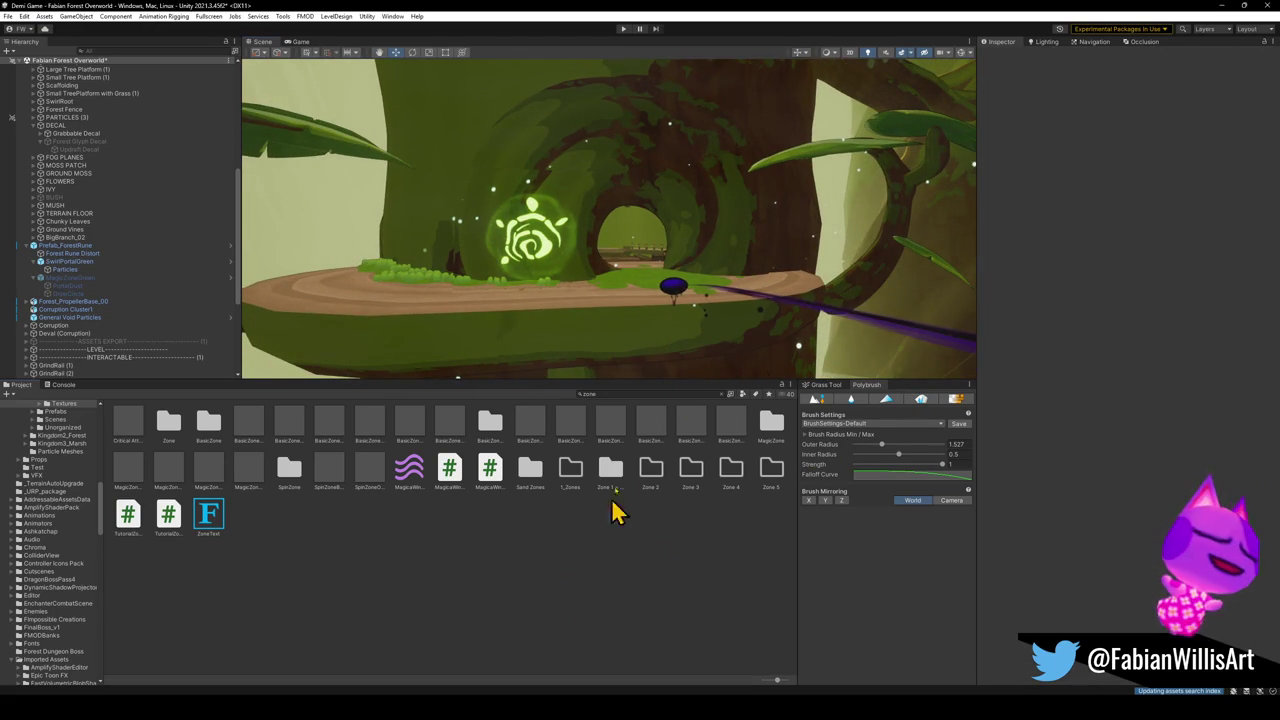
mouse_move(634, 329)
mouse_down()
mouse_move(640, 346)
mouse_move(651, 339)
mouse_up()
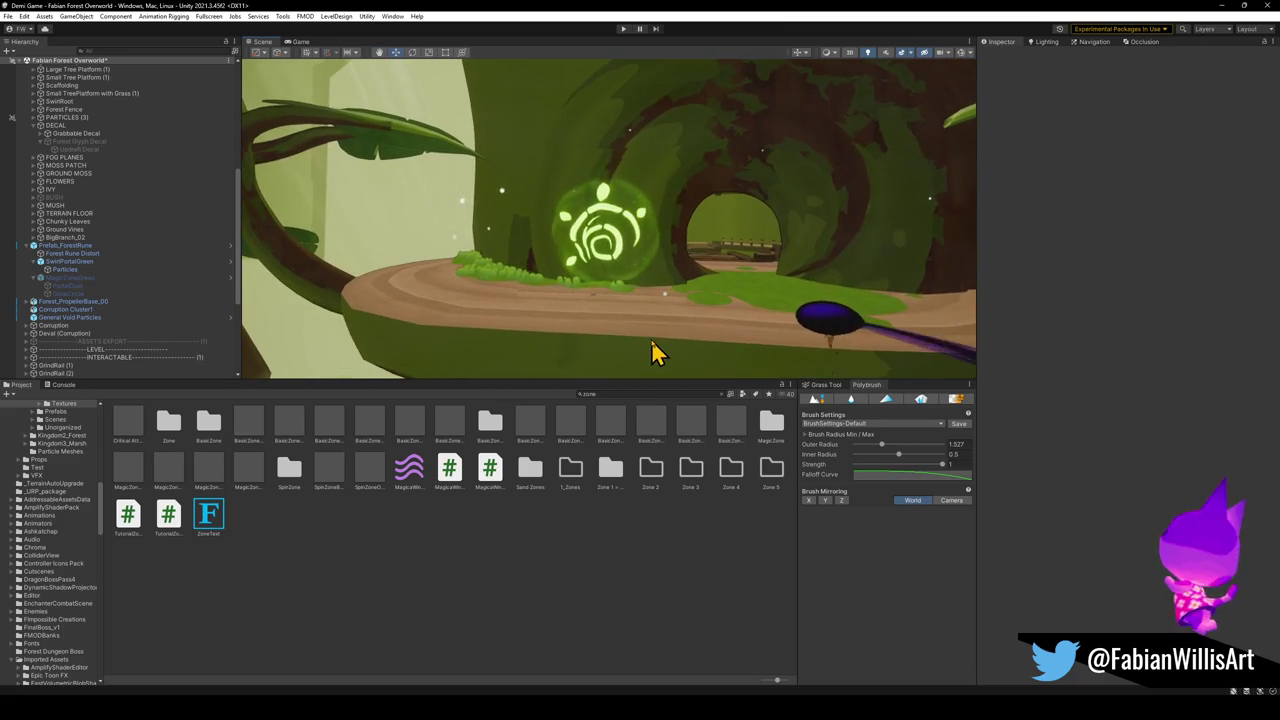
click(651, 340)
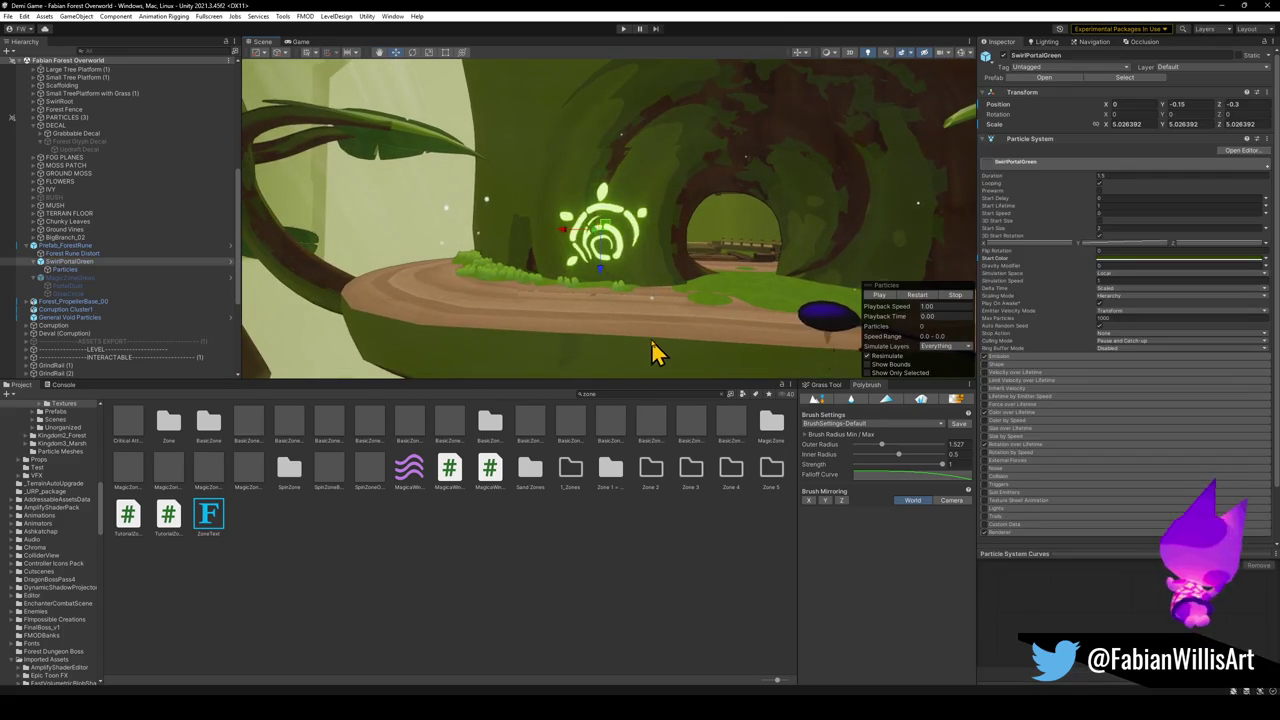
Play and restart the portal particle preview, viewing it from several angles.
click(880, 296)
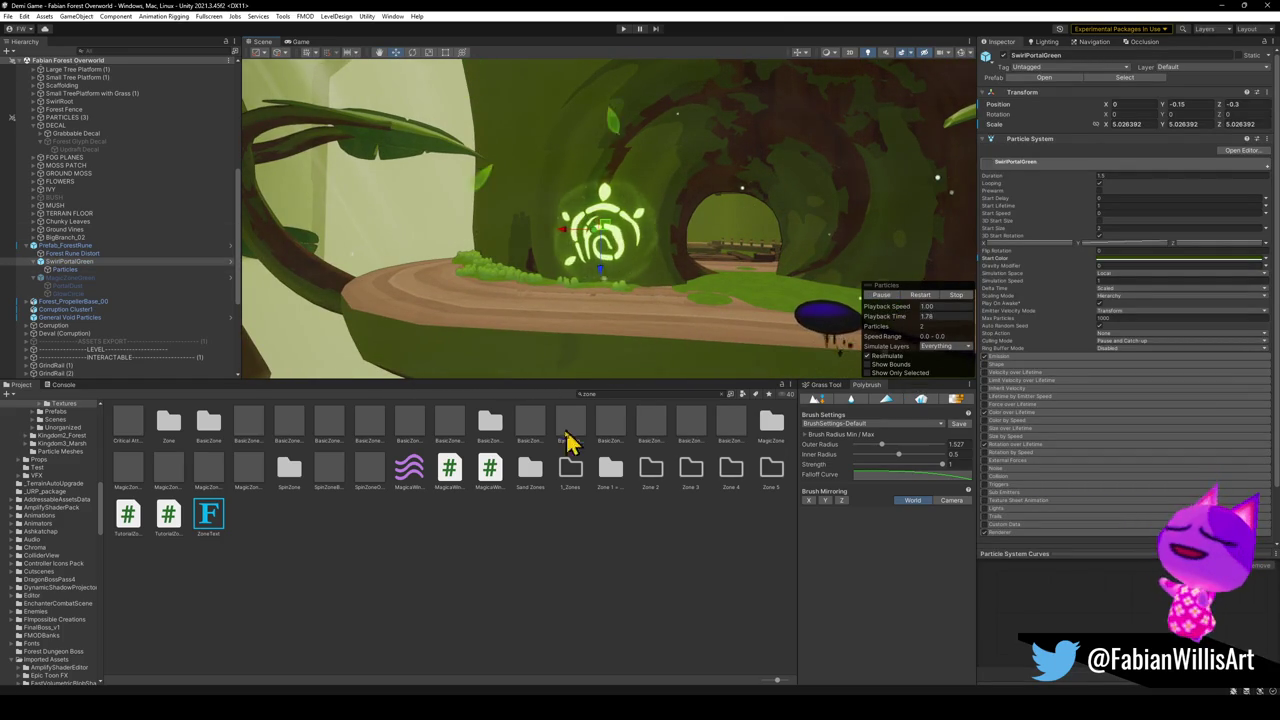
click(374, 629)
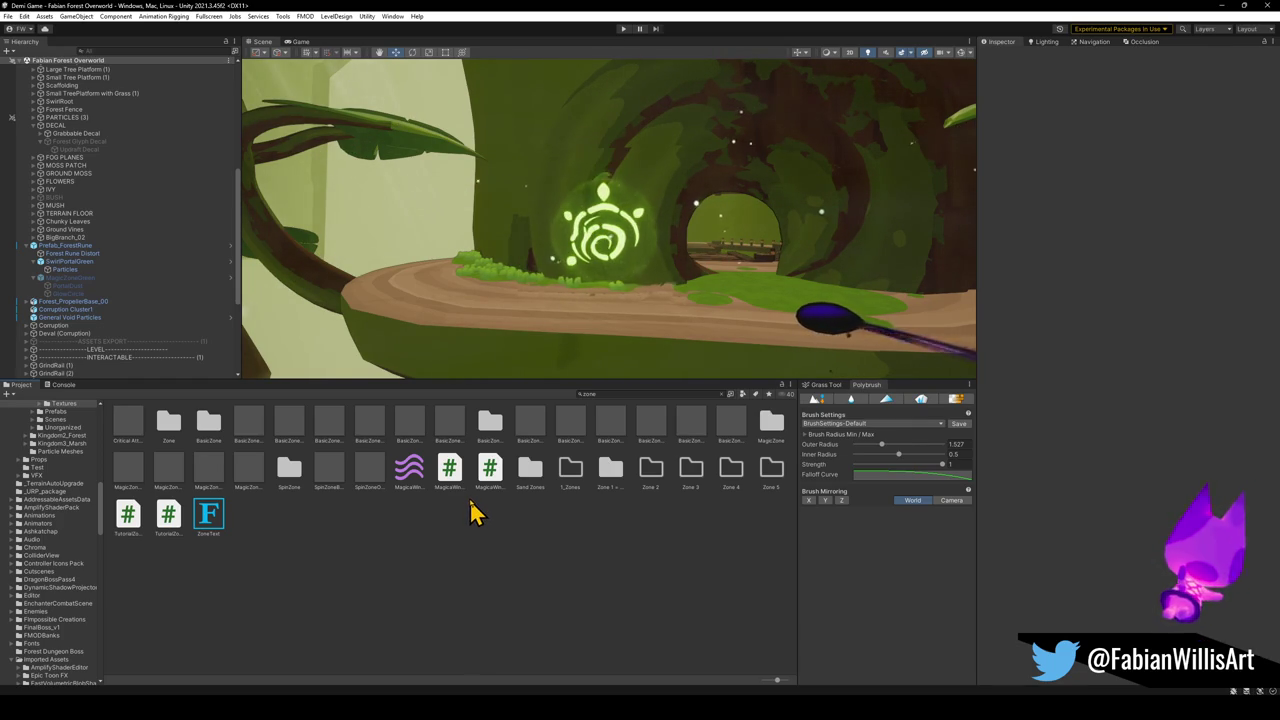
mouse_move(760, 300)
mouse_down()
mouse_move(586, 289)
mouse_move(611, 297)
mouse_up()
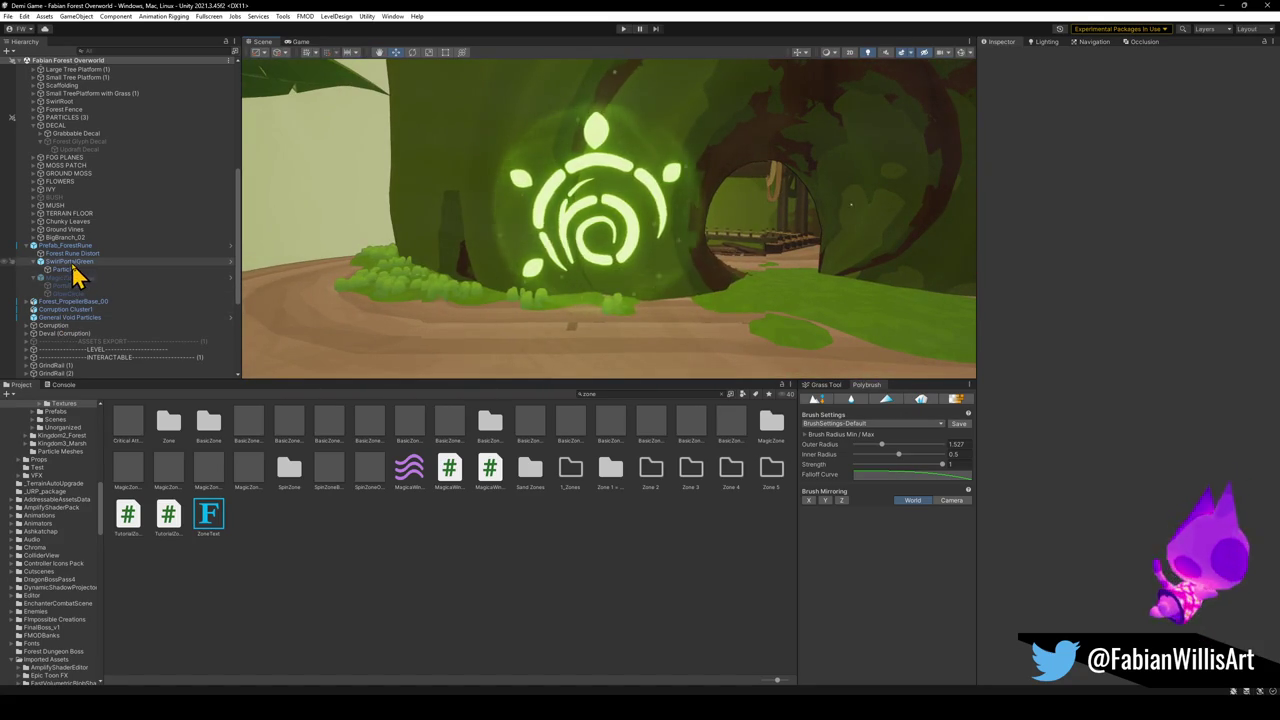
click(72, 262)
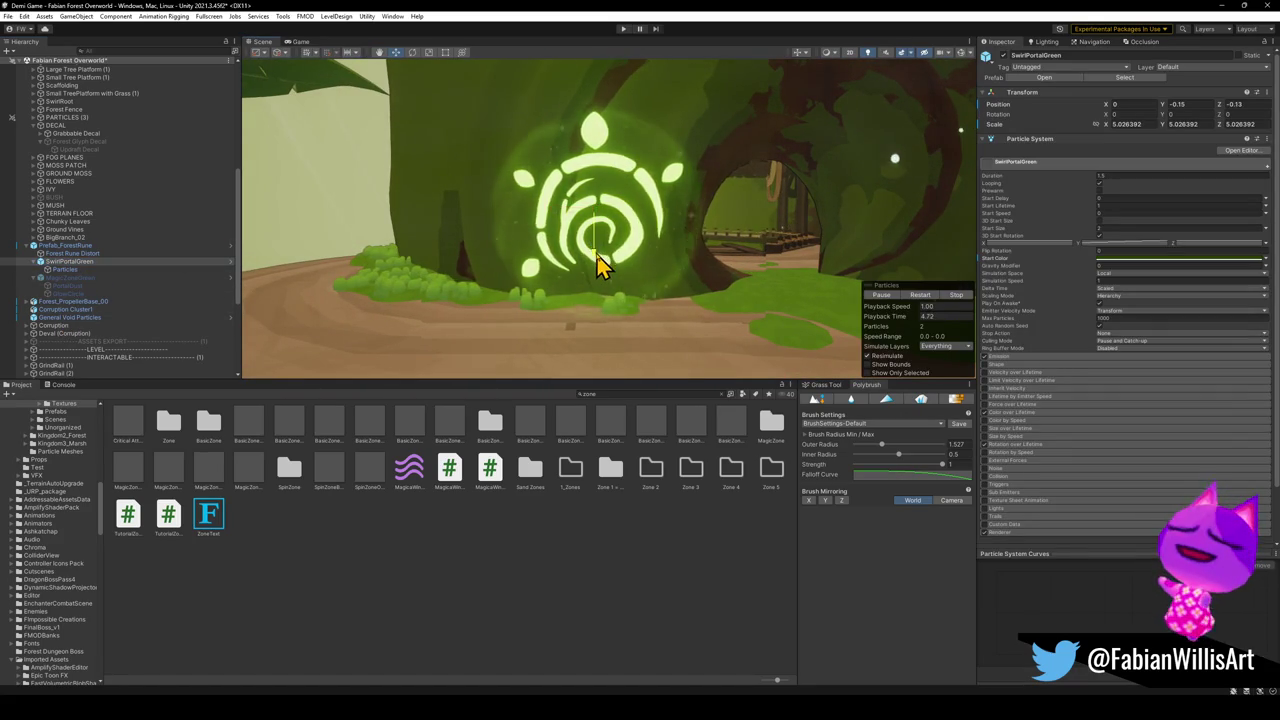
mouse_move(597, 262)
mouse_down()
mouse_move(624, 246)
mouse_move(657, 266)
mouse_move(640, 272)
mouse_up()
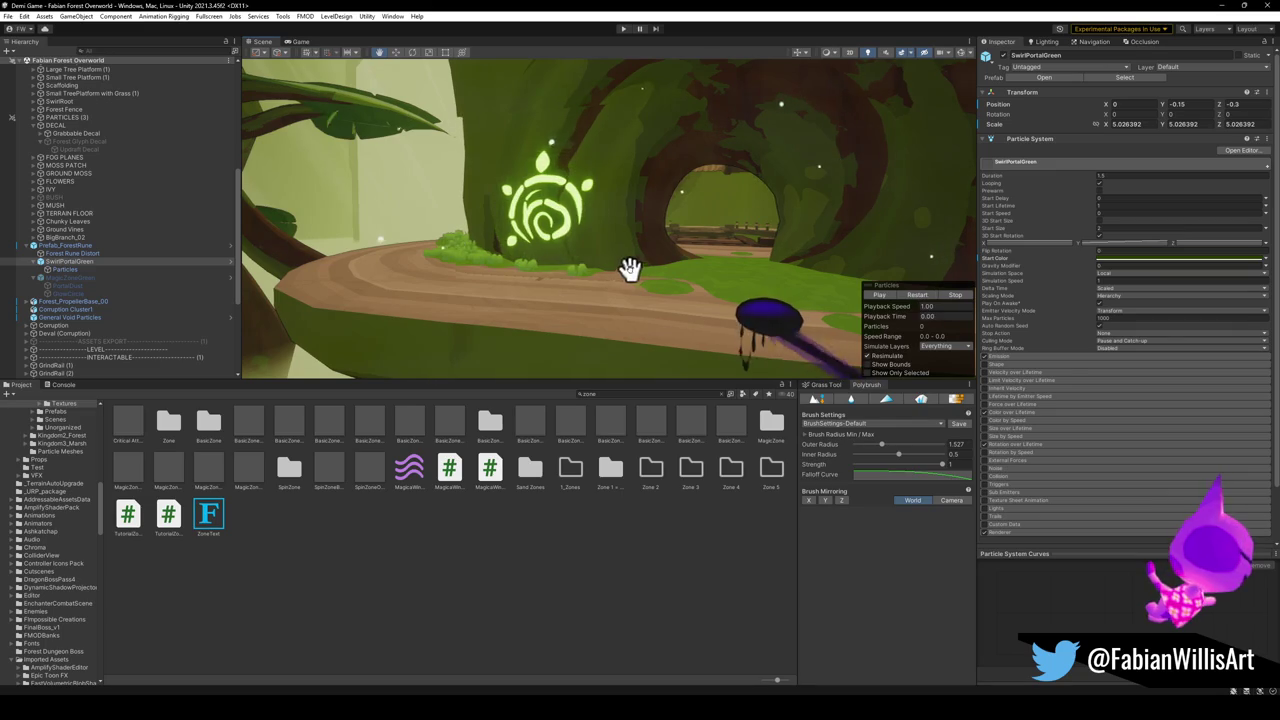
click(886, 297)
click(885, 295)
scroll(606, 243, up, 1)
key(w)
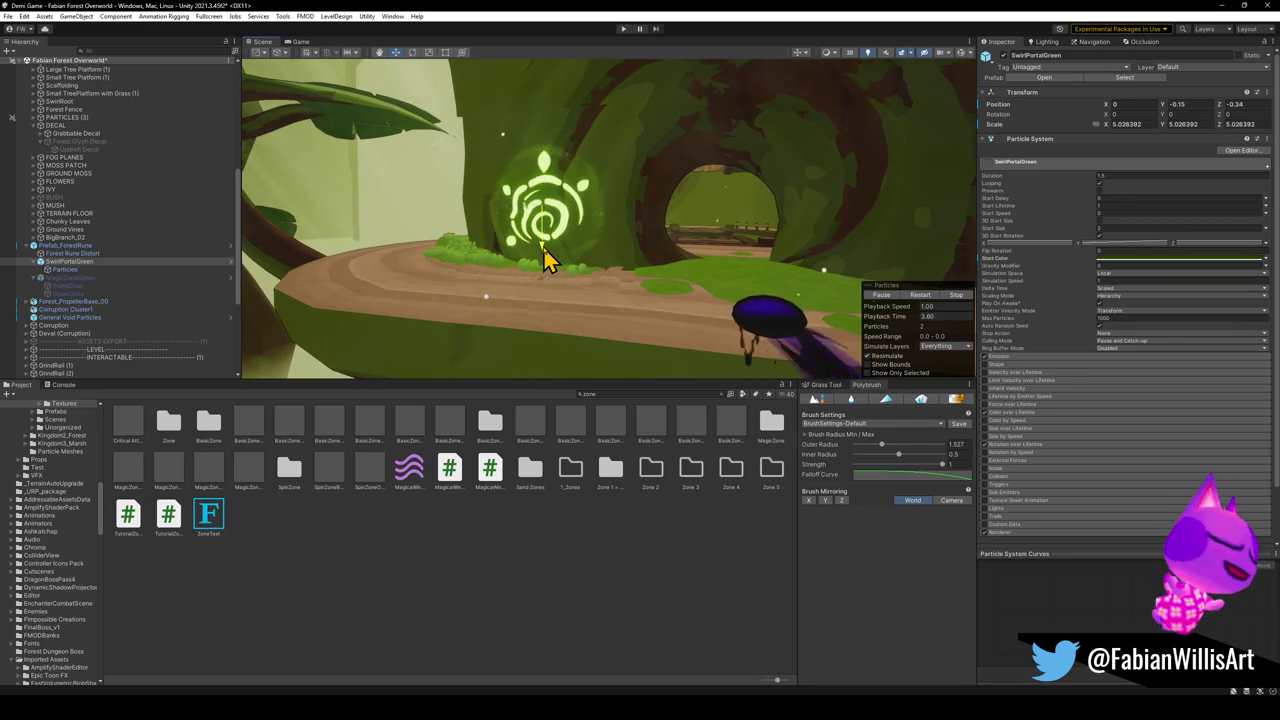
click(523, 546)
drag(620, 250, 686, 249)
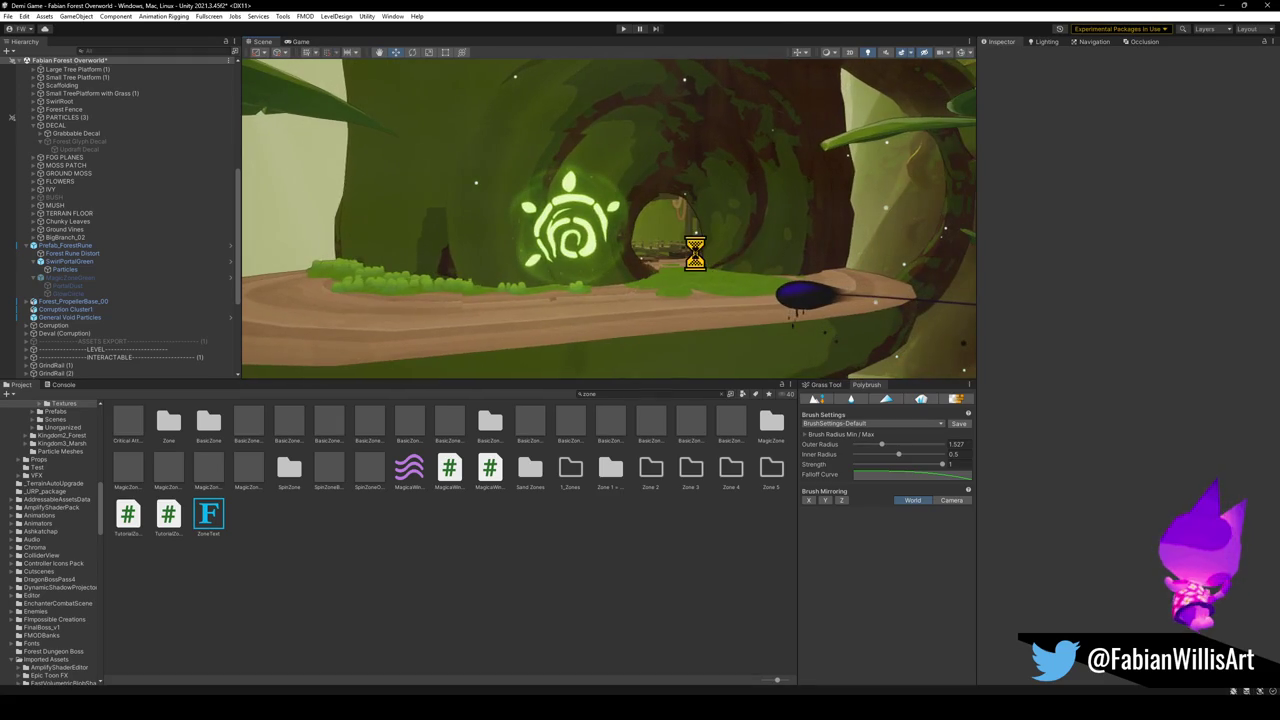
Apply all of Prefab_ForestRune's overrides to its prefab.
click(72, 246)
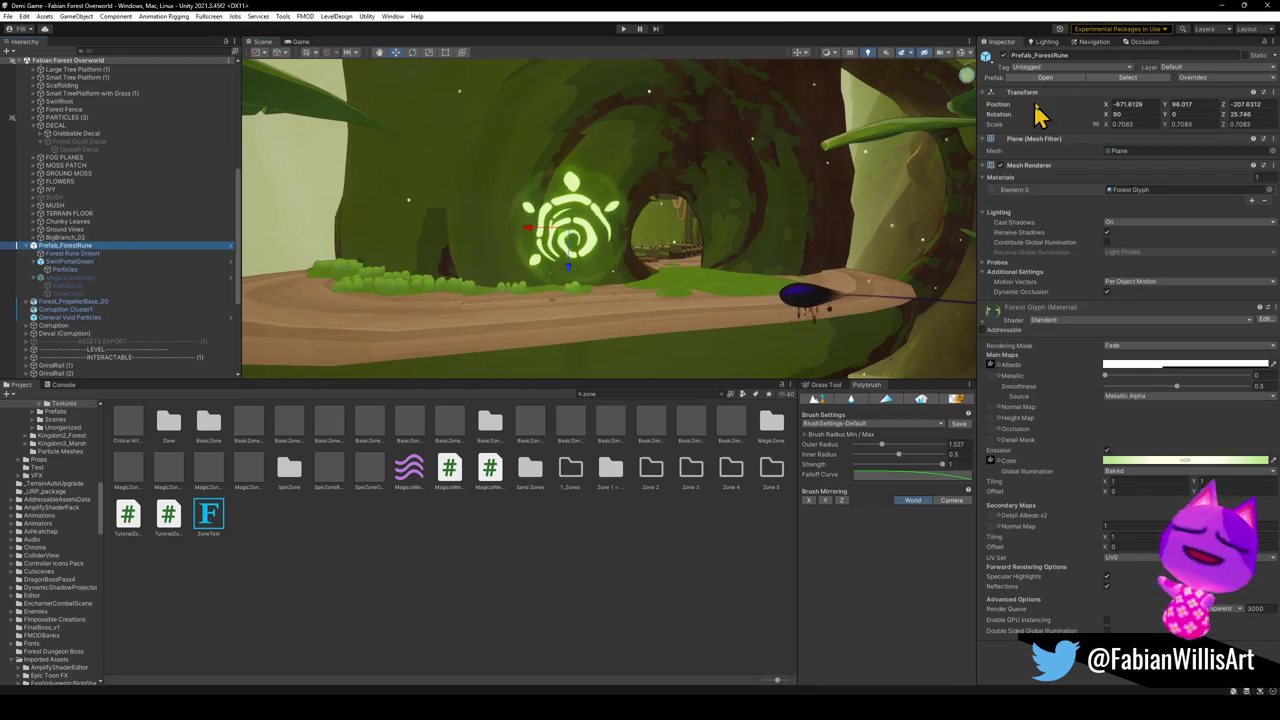
click(1200, 78)
click(1251, 266)
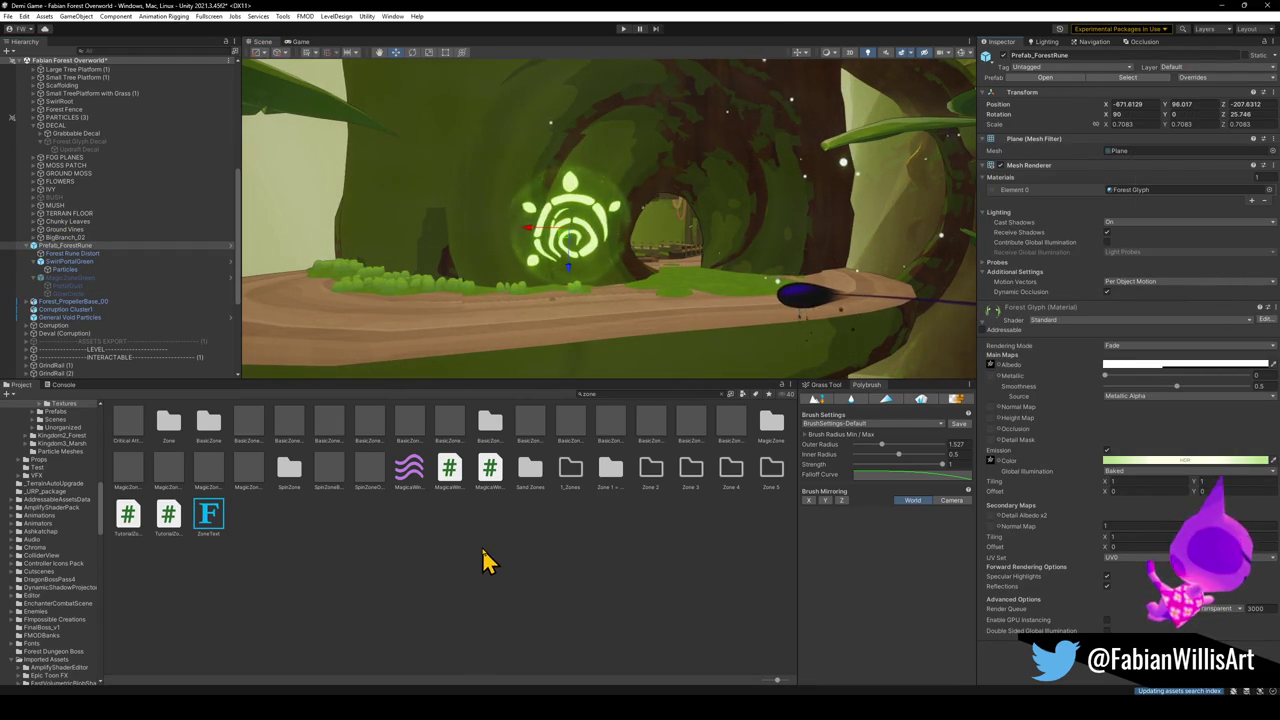
mouse_move(337, 586)
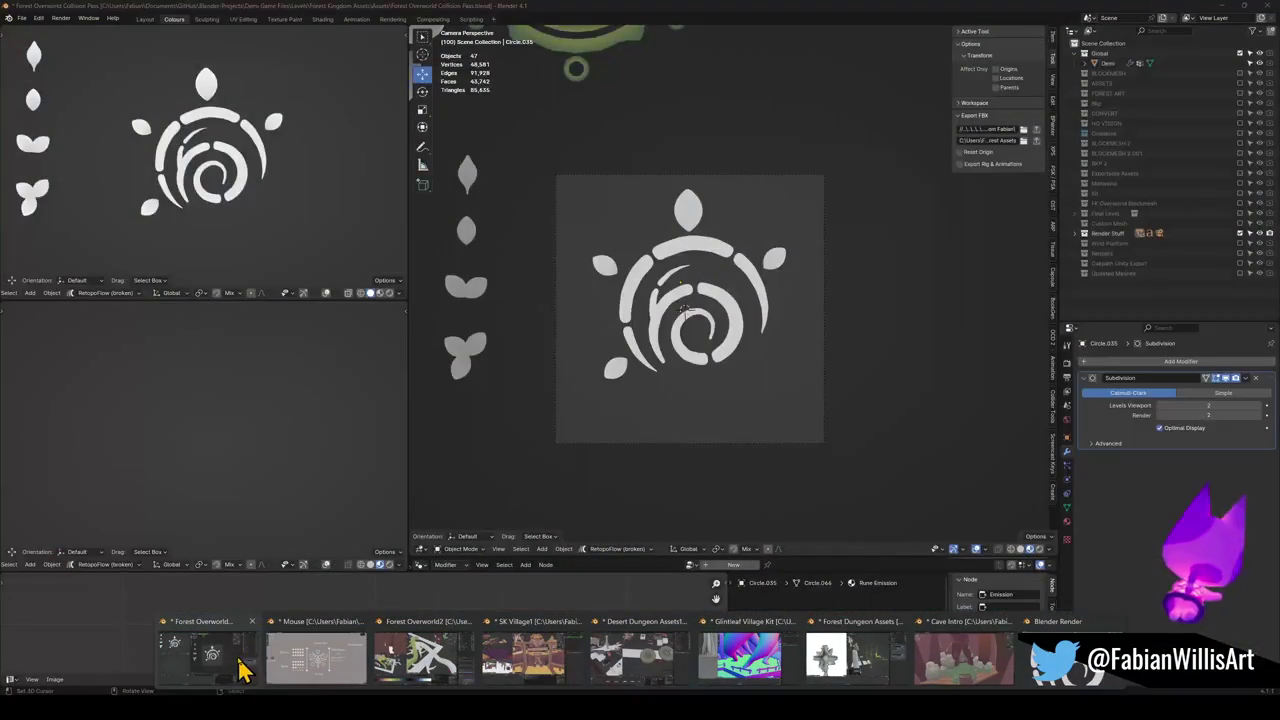
In the forest level, select the rune object Circle.035 and the leaf shapes.
click(255, 665)
scroll(754, 289, down, 4)
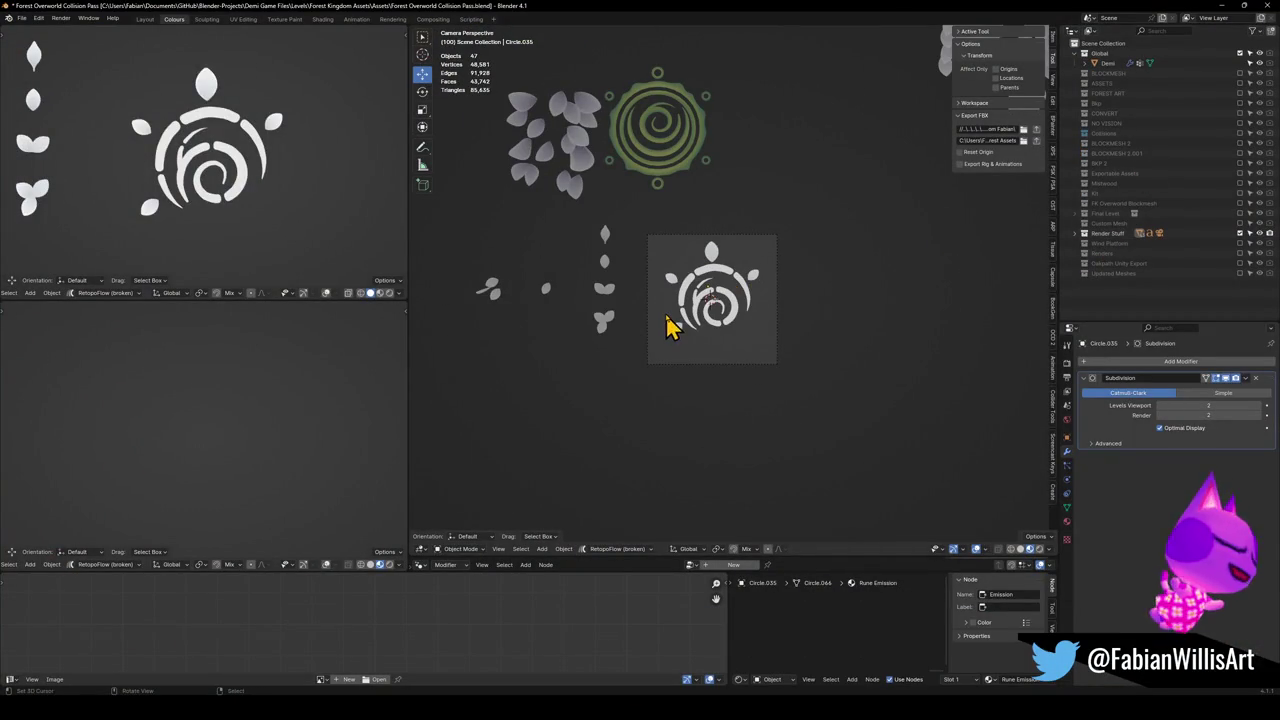
click(698, 313)
scroll(706, 309, up, 4)
click(615, 370)
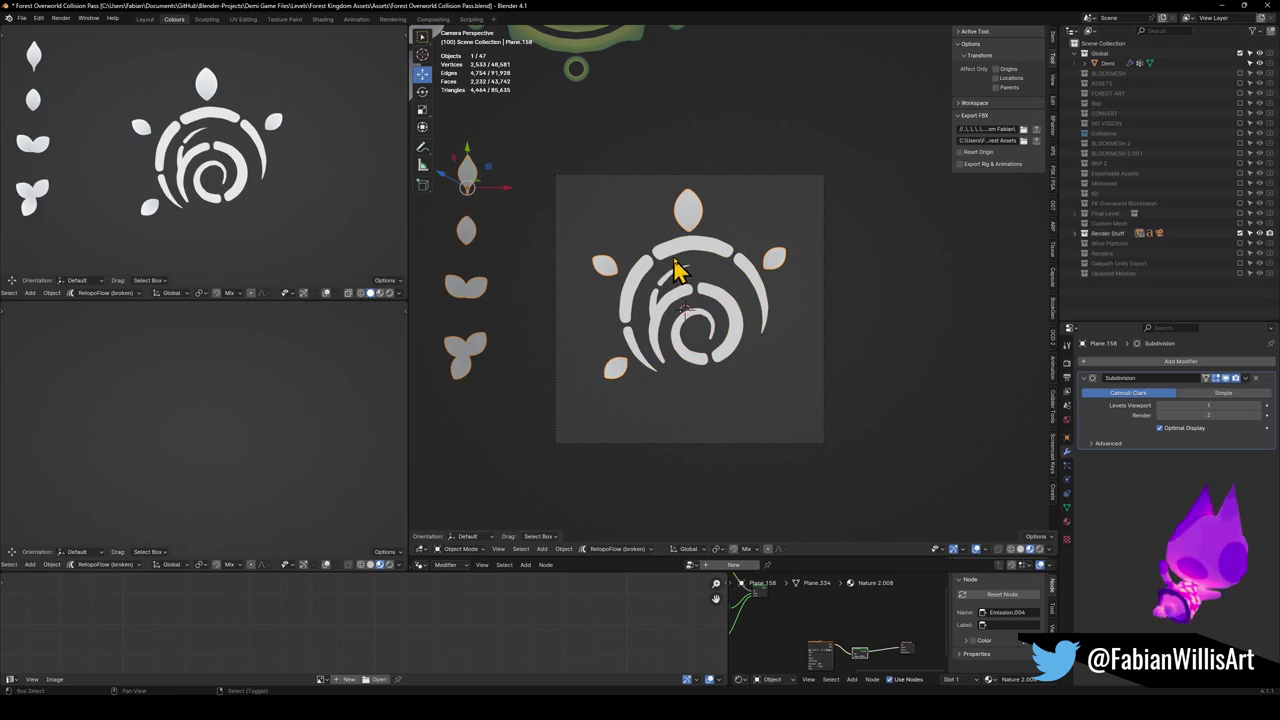
click(686, 265)
Select all the leaf geometry in Edit Mode, then return to Object Mode.
click(598, 272)
key(Tab)
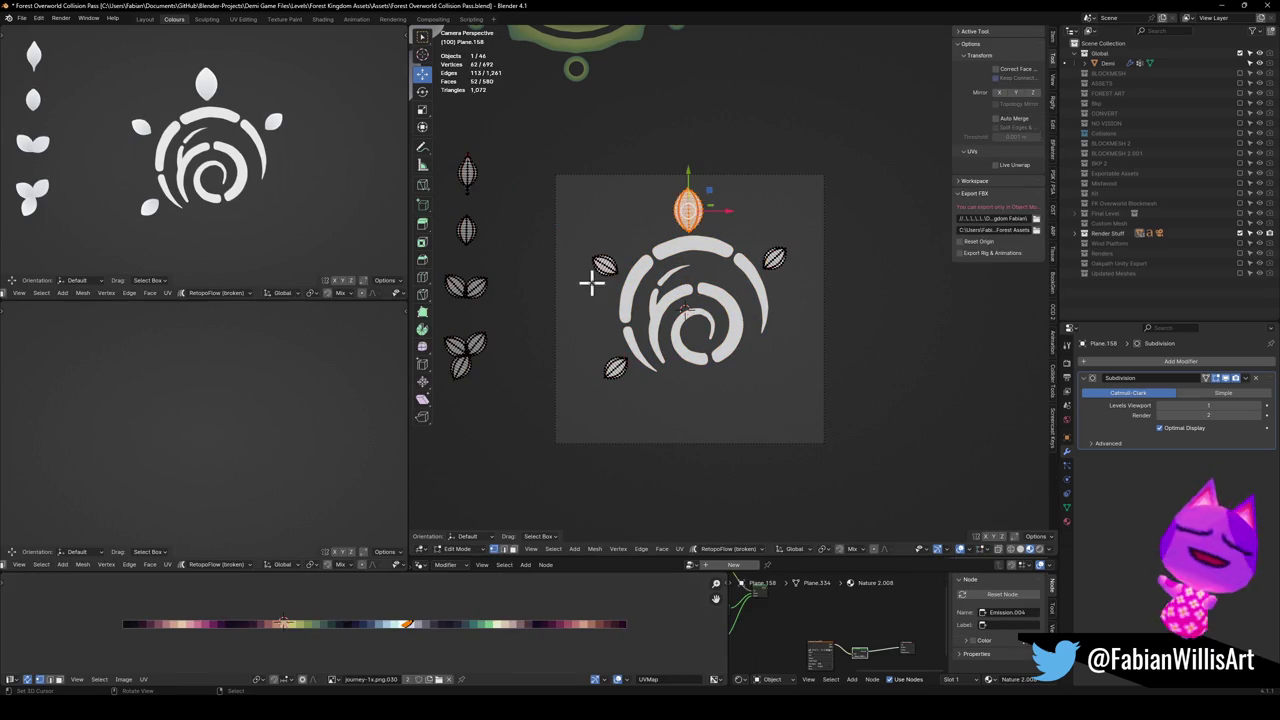
click(491, 314)
mouse_move(513, 122)
mouse_down()
mouse_move(436, 325)
mouse_move(449, 429)
mouse_up()
click(560, 151)
mouse_move(542, 96)
mouse_down()
mouse_move(391, 386)
mouse_move(405, 400)
mouse_up()
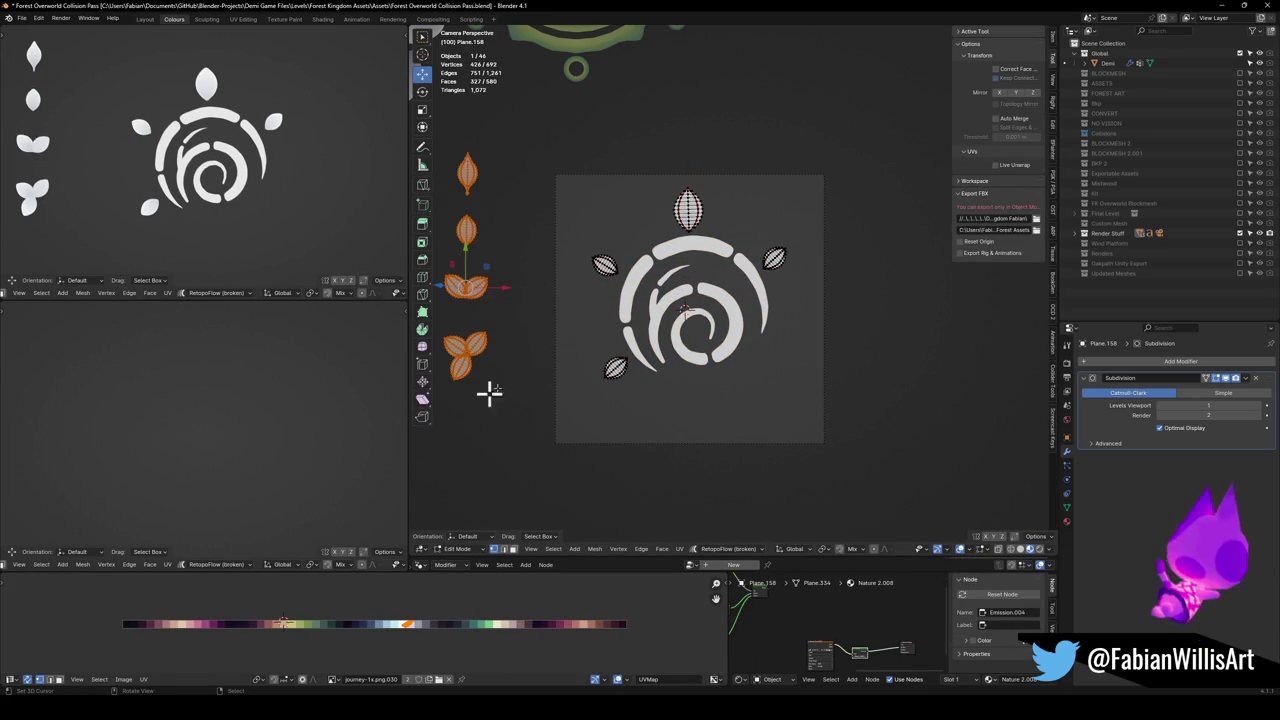
key(ctrl+Tab)
click(577, 337)
Save, move rune Circle.035 into Render Stuff, exclude Render Stuff and include Final Level.
click(623, 330)
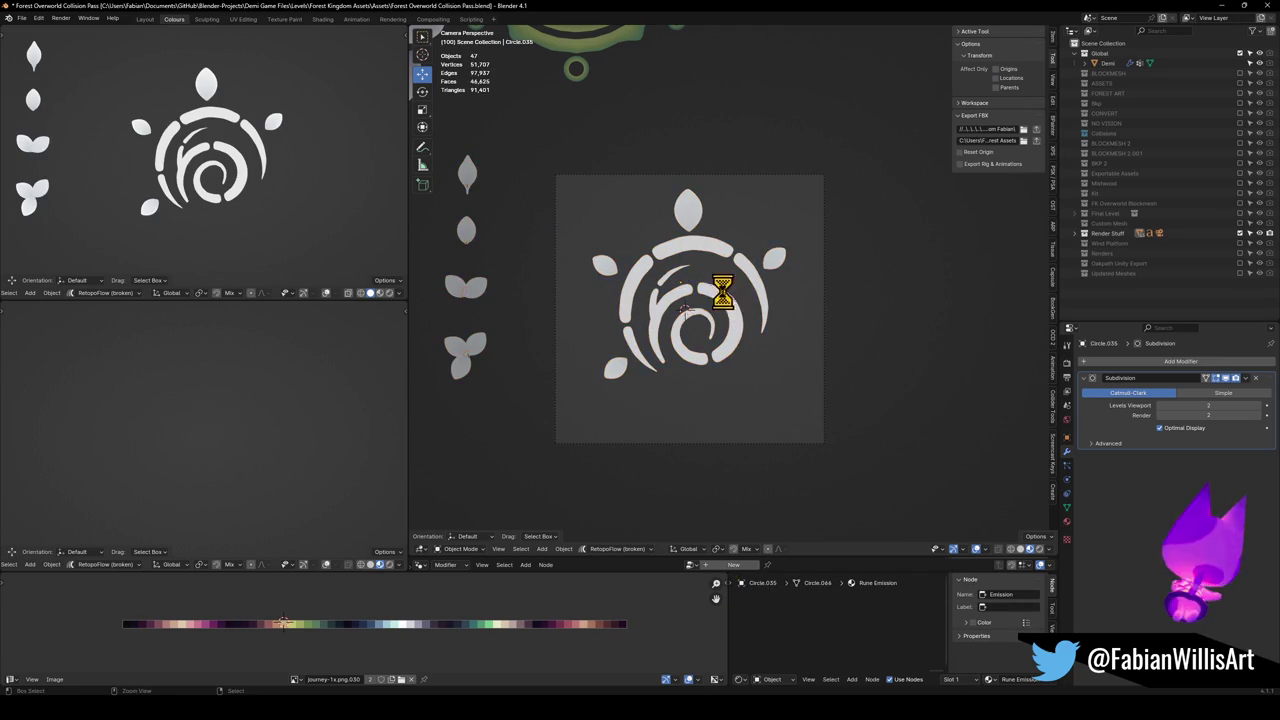
key(ctrl+s)
key(m)
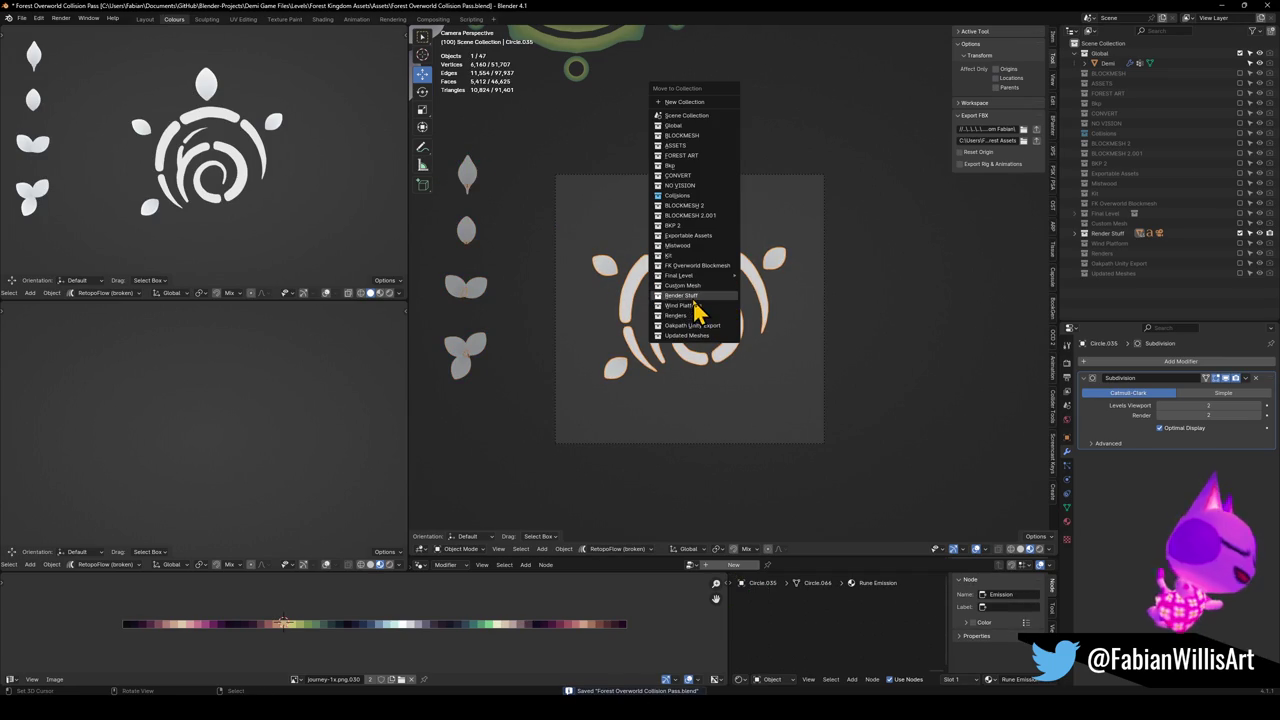
click(700, 296)
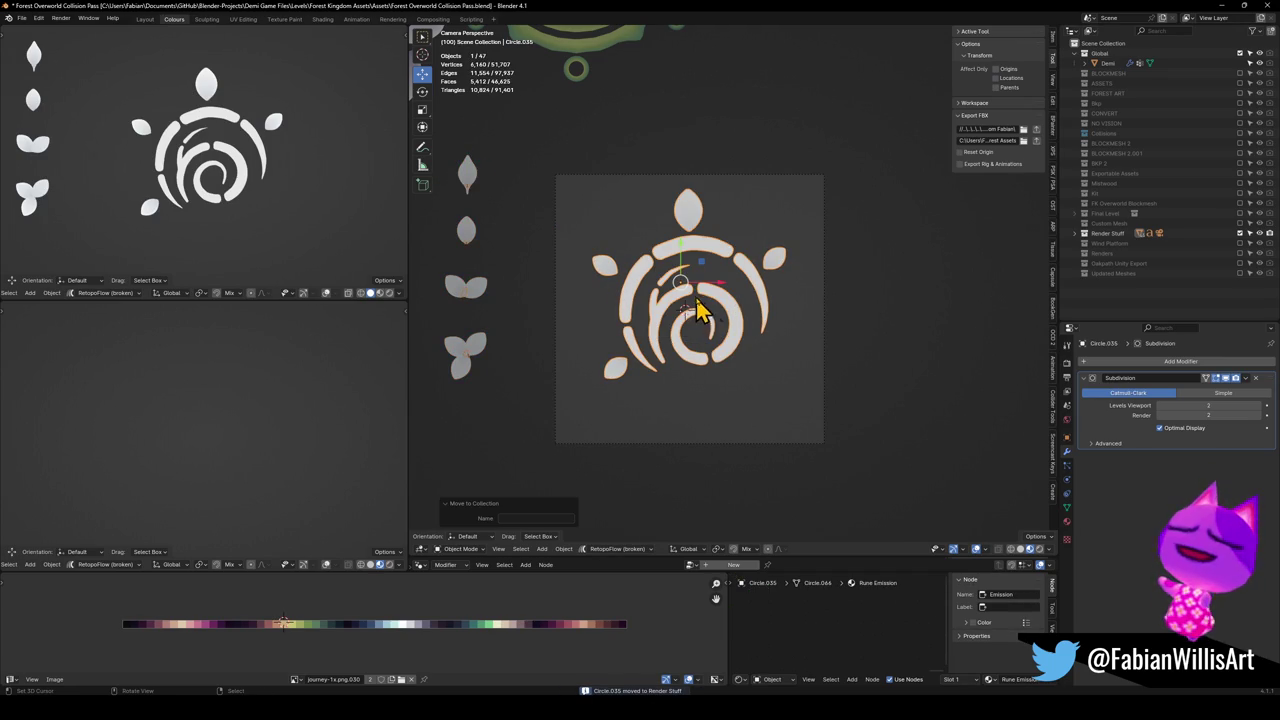
click(1241, 236)
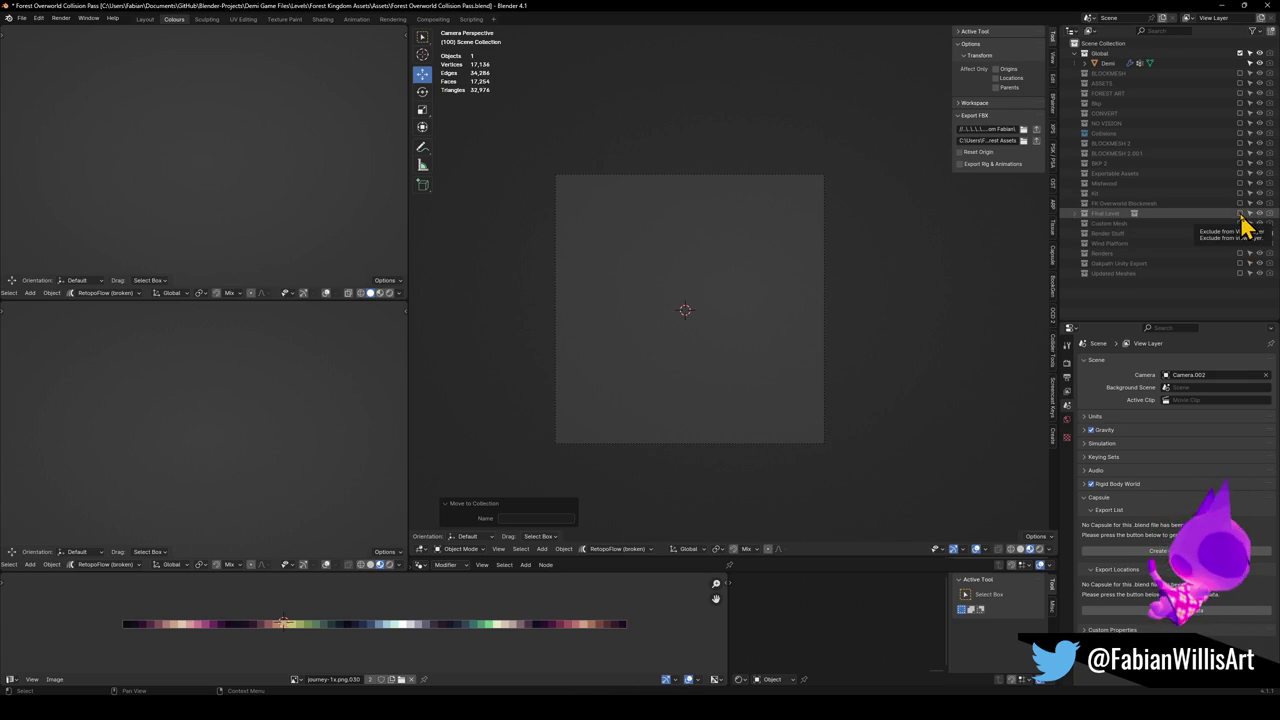
click(1240, 214)
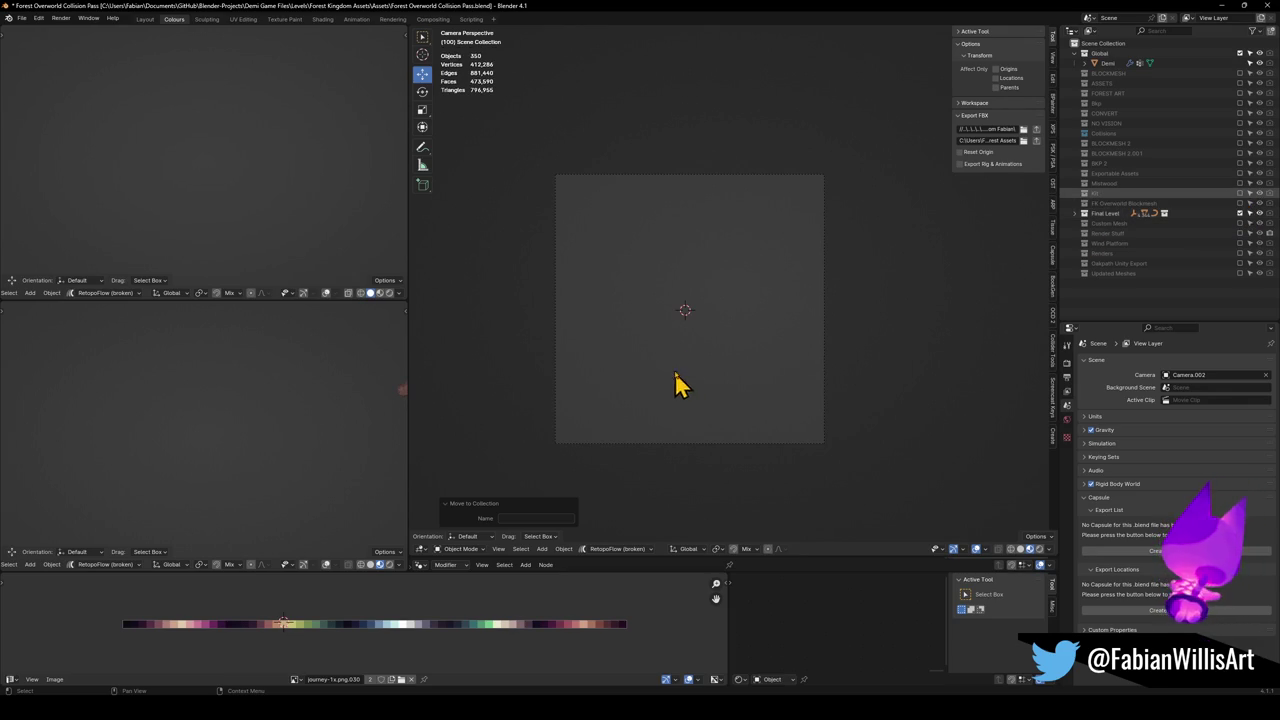
Move the three tree planes into the Render Stuff collection and save the file.
scroll(749, 280, down, 4)
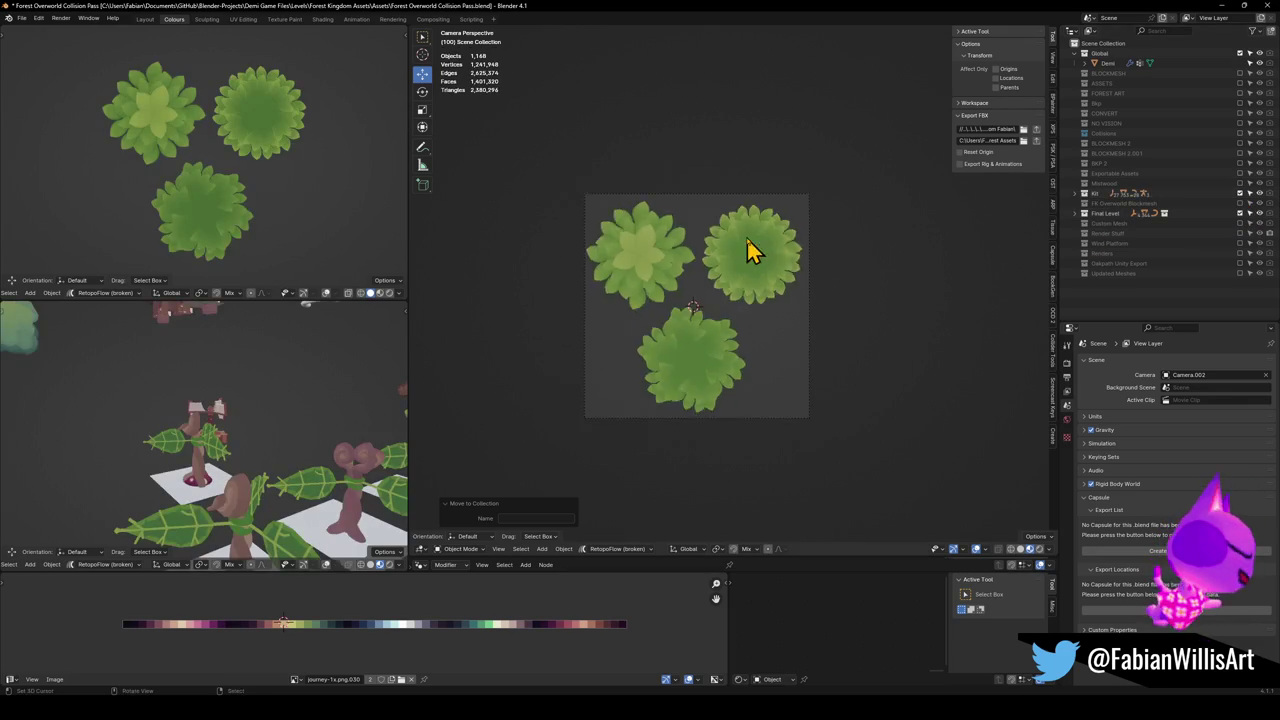
click(806, 329)
shift+click(757, 349)
shift+click(765, 378)
key(m)
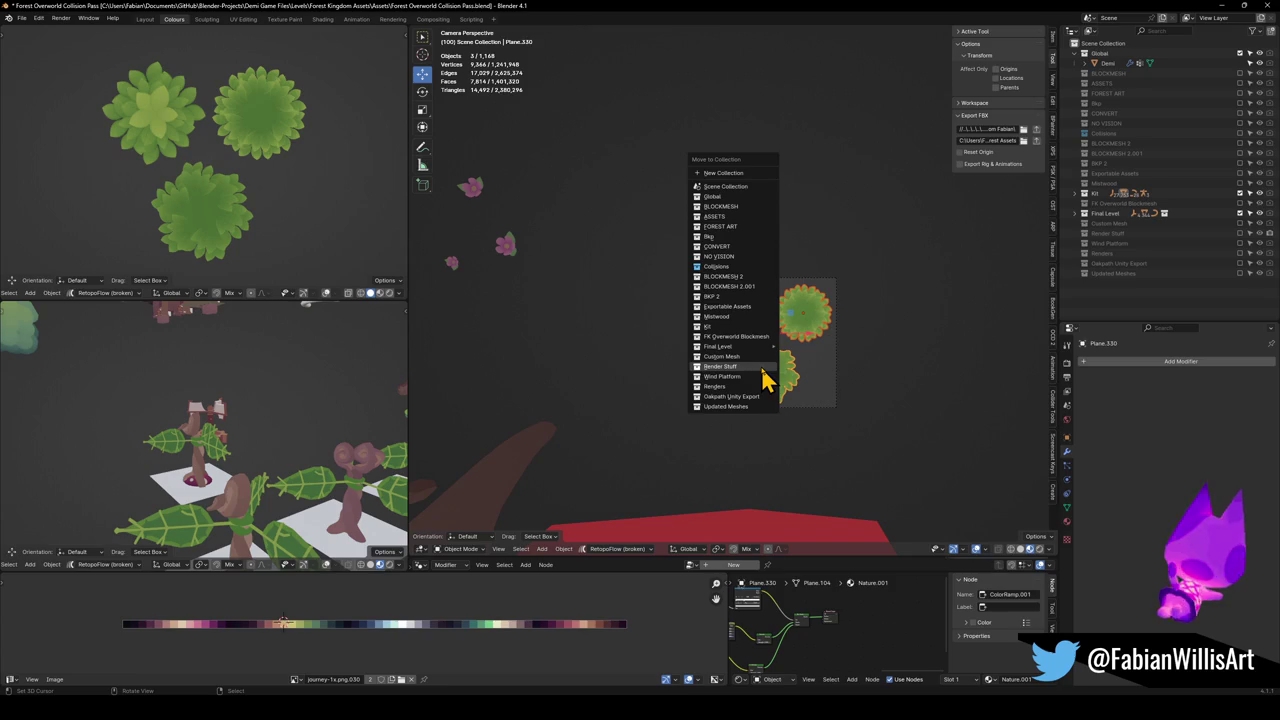
click(765, 378)
scroll(849, 320, up, 5)
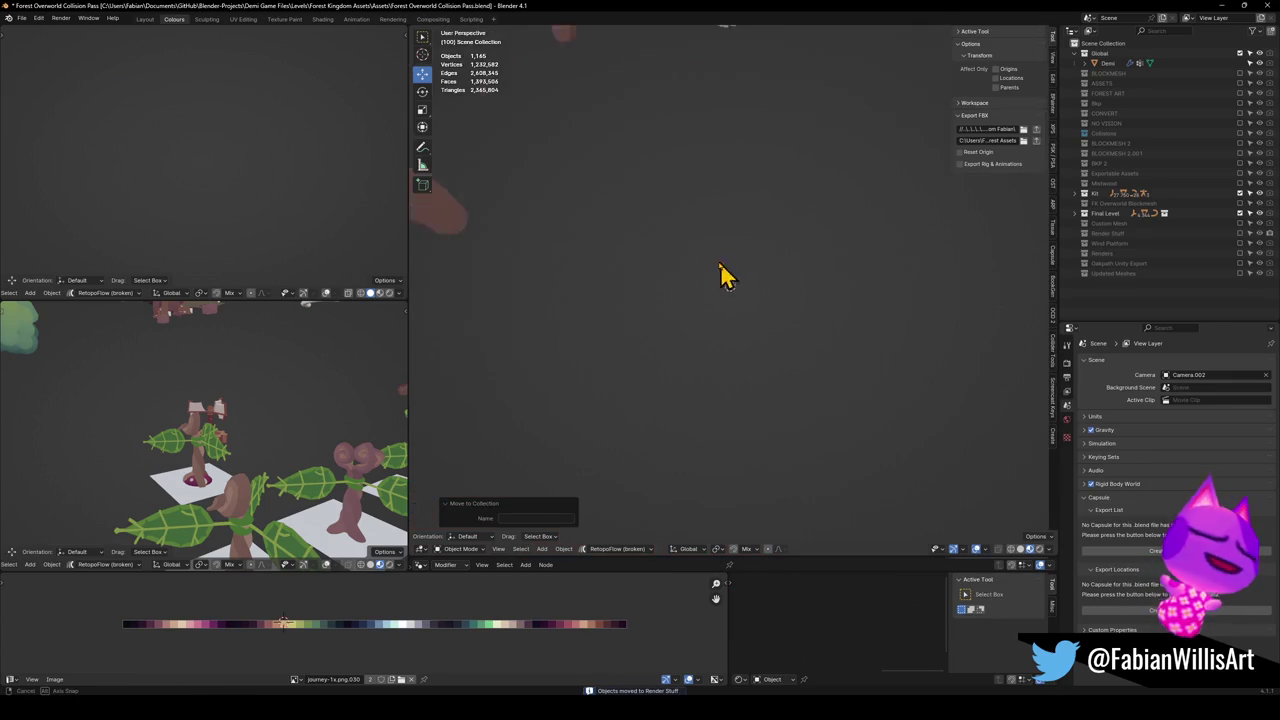
scroll(672, 252, down, 10)
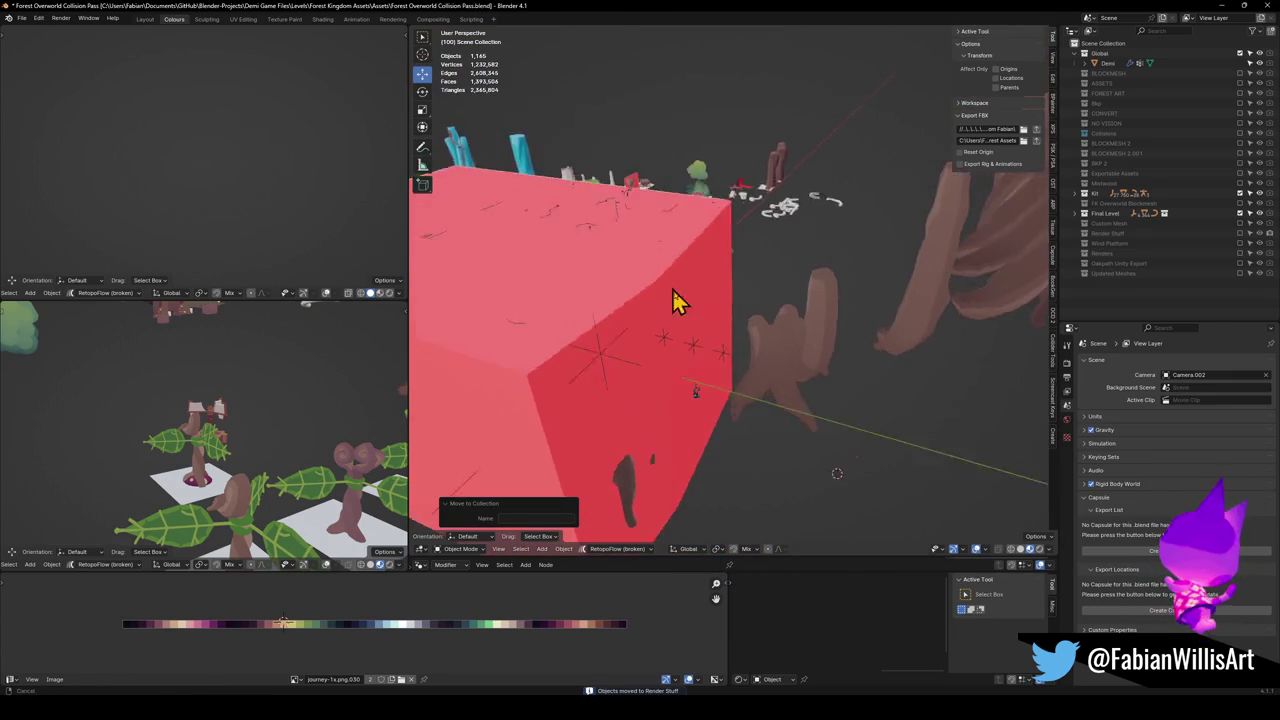
scroll(646, 252, up, 6)
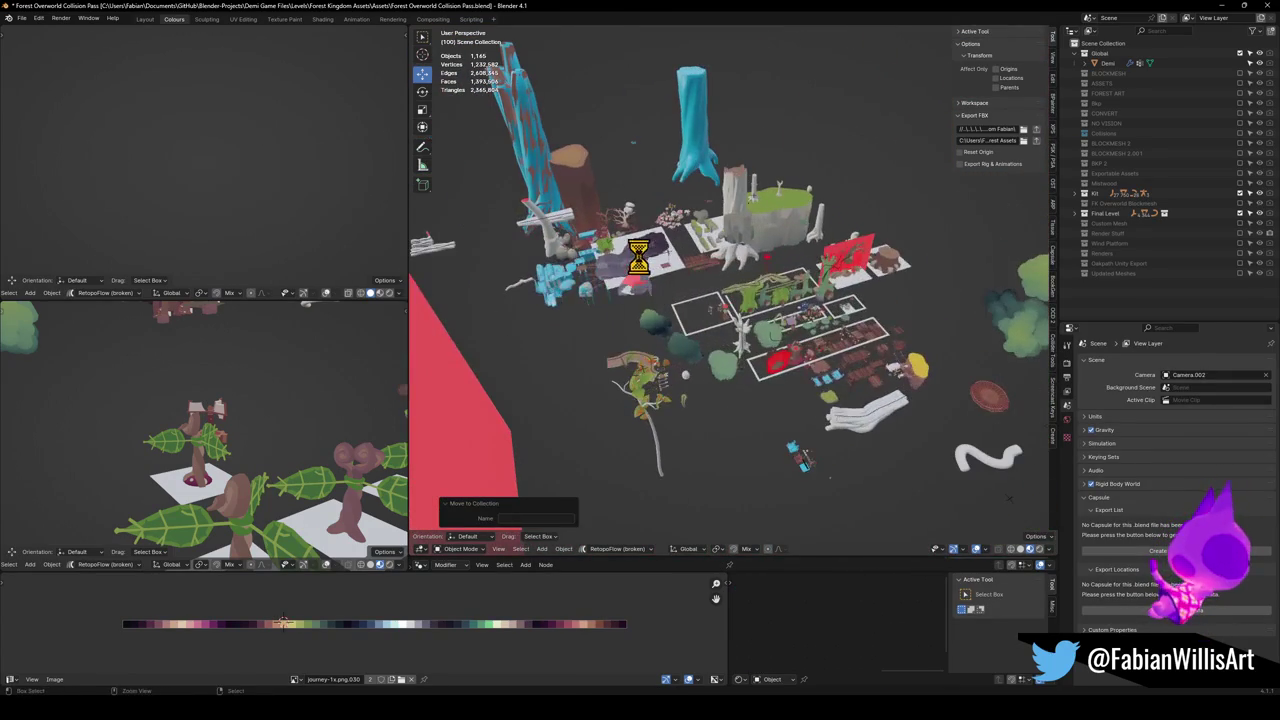
key(ctrl+s)
scroll(628, 265, up, 3)
scroll(711, 289, up, 5)
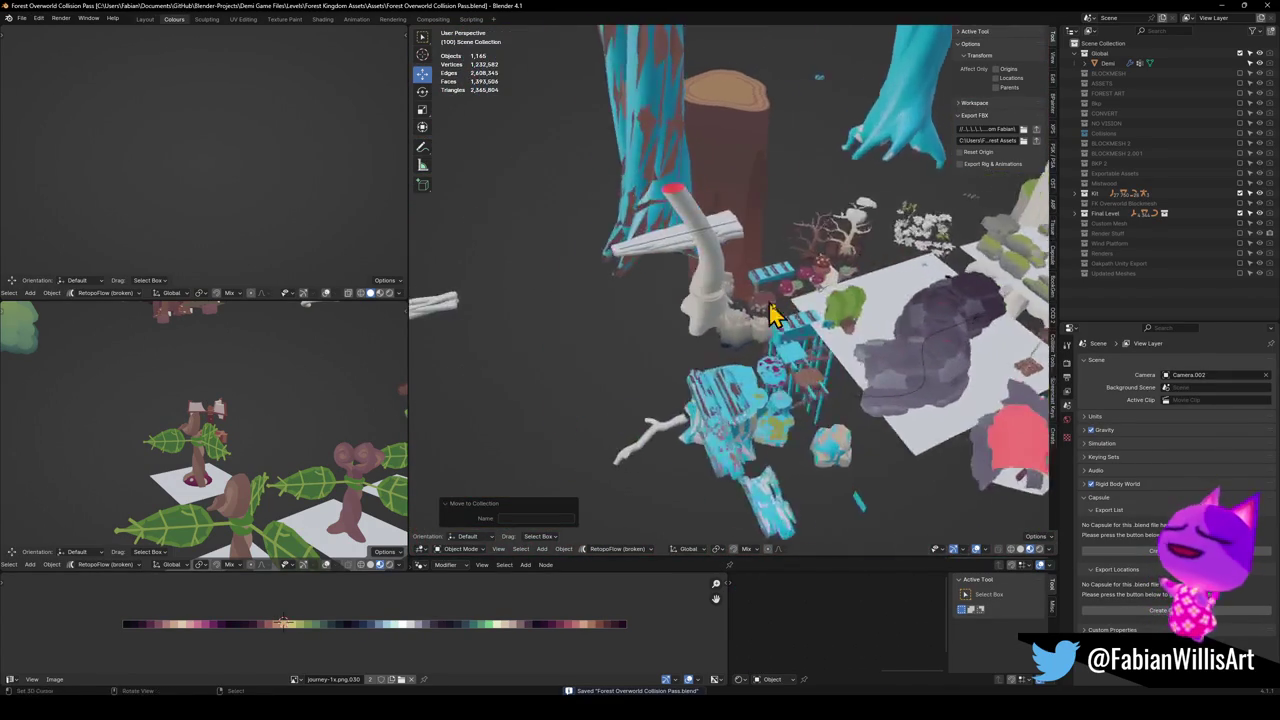
mouse_move(777, 335)
mouse_down()
mouse_move(849, 349)
mouse_move(805, 372)
mouse_up()
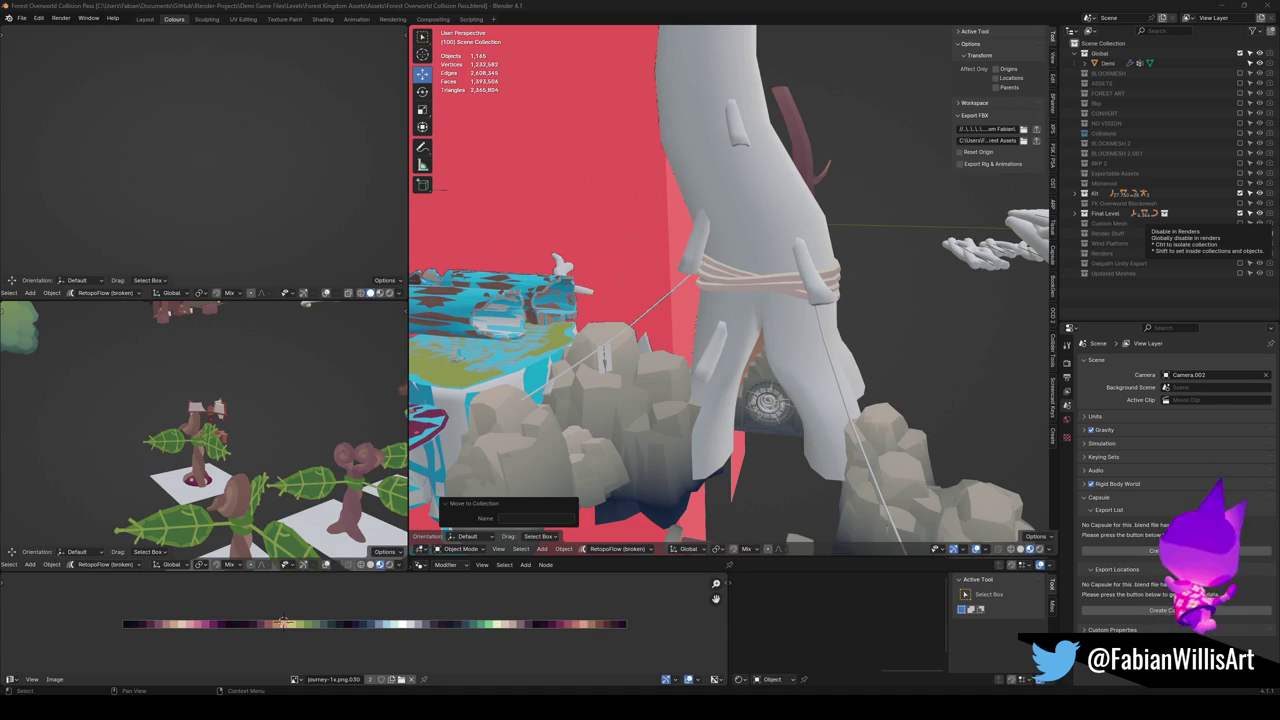
Delete the gear Circle.004 from the shrine opening.
scroll(812, 370, up, 5)
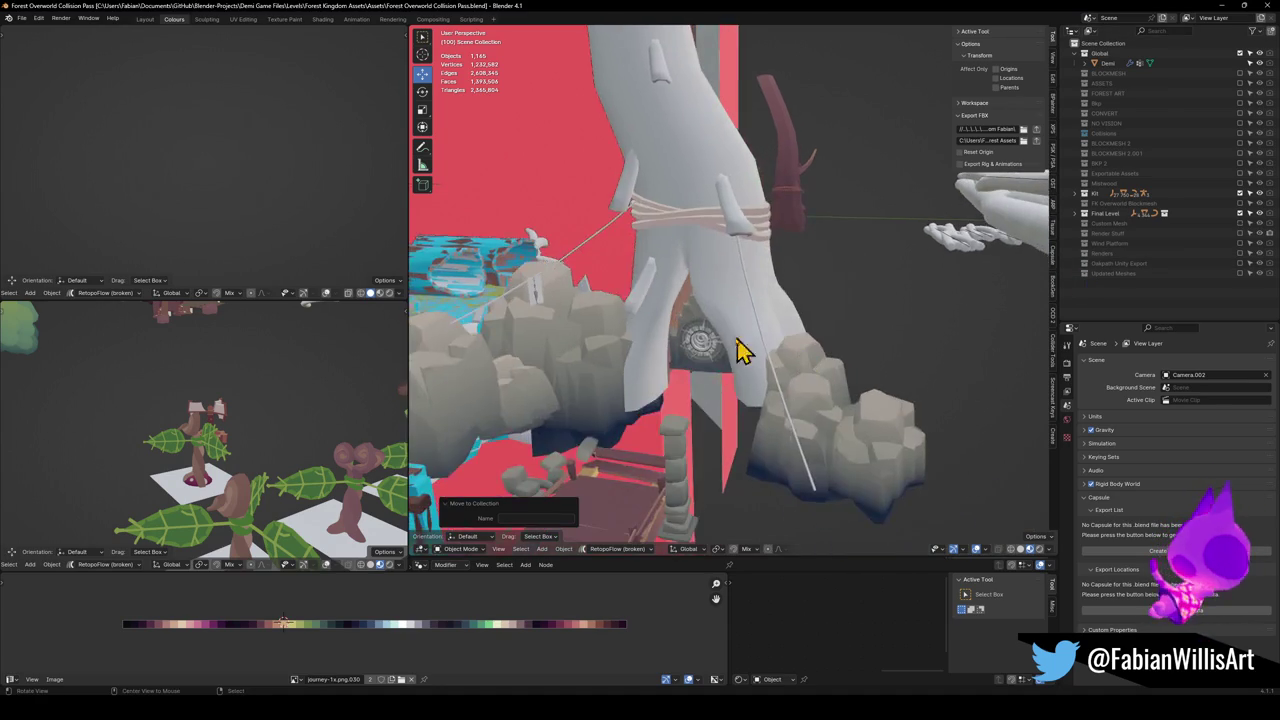
click(688, 386)
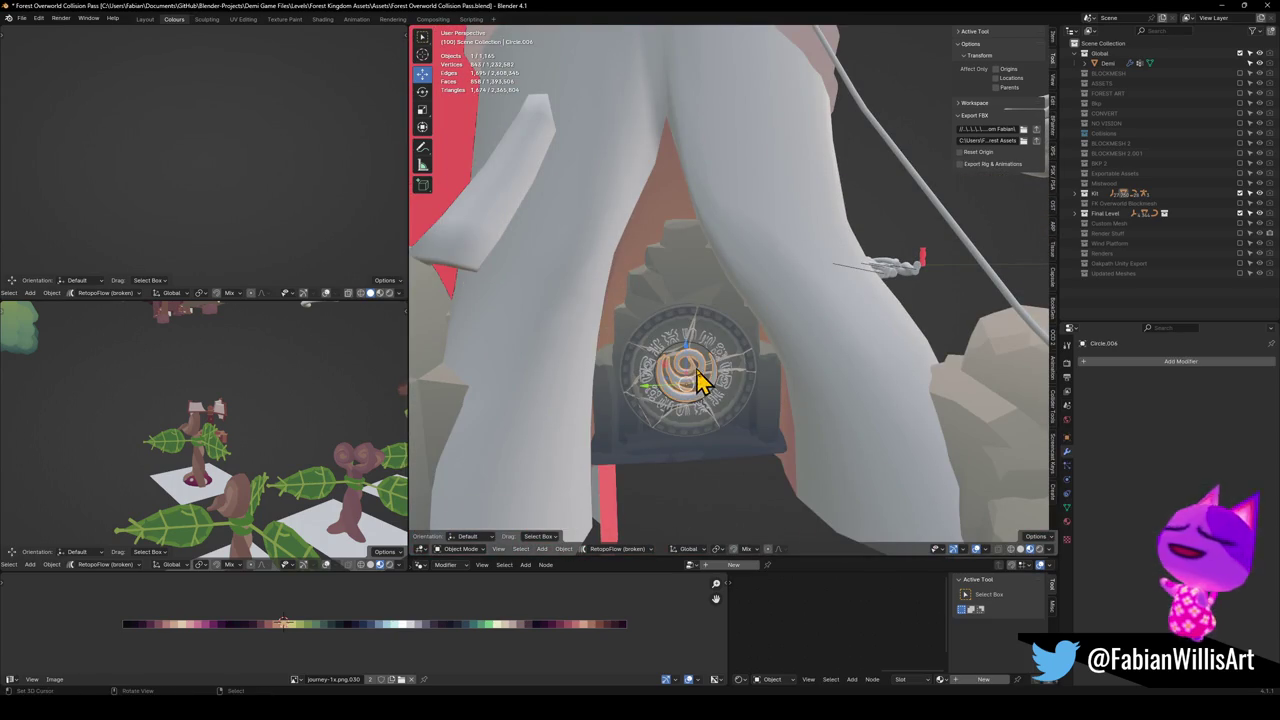
key(Delete)
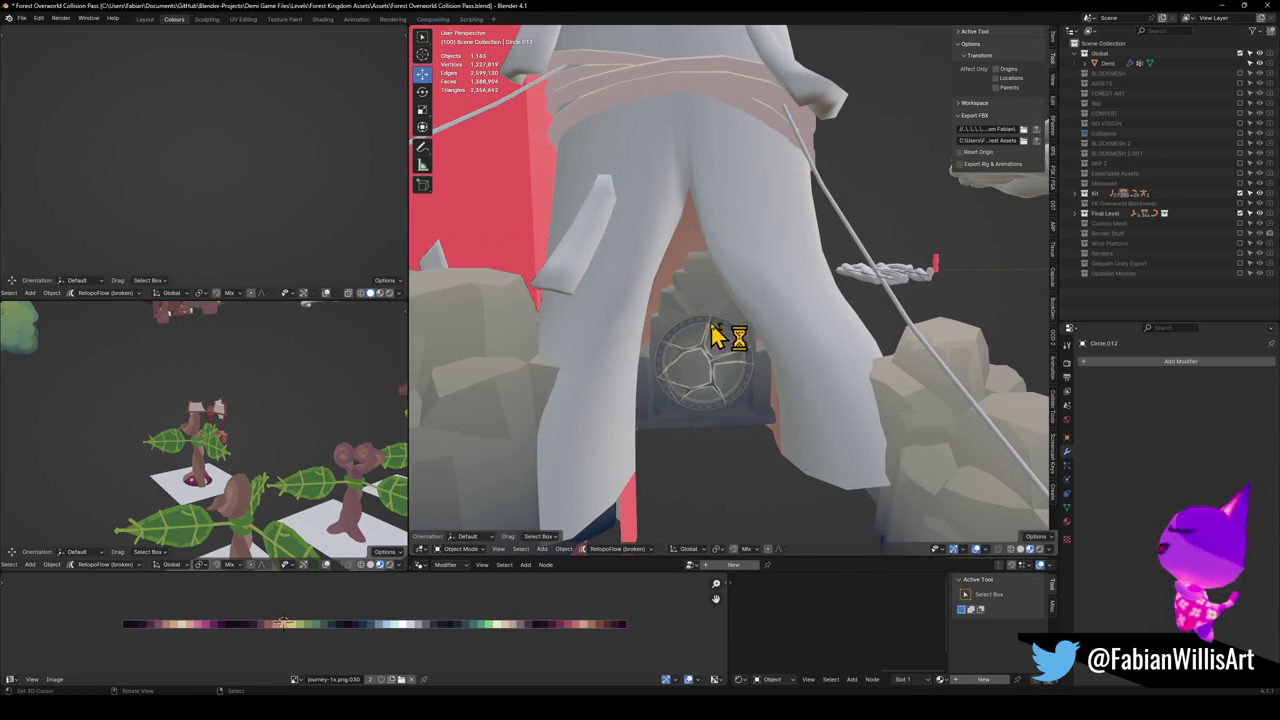
Join Cube.211 with the upper leg piece into one mesh and check its subdivision smoothing.
click(753, 291)
key(g)
key(Escape)
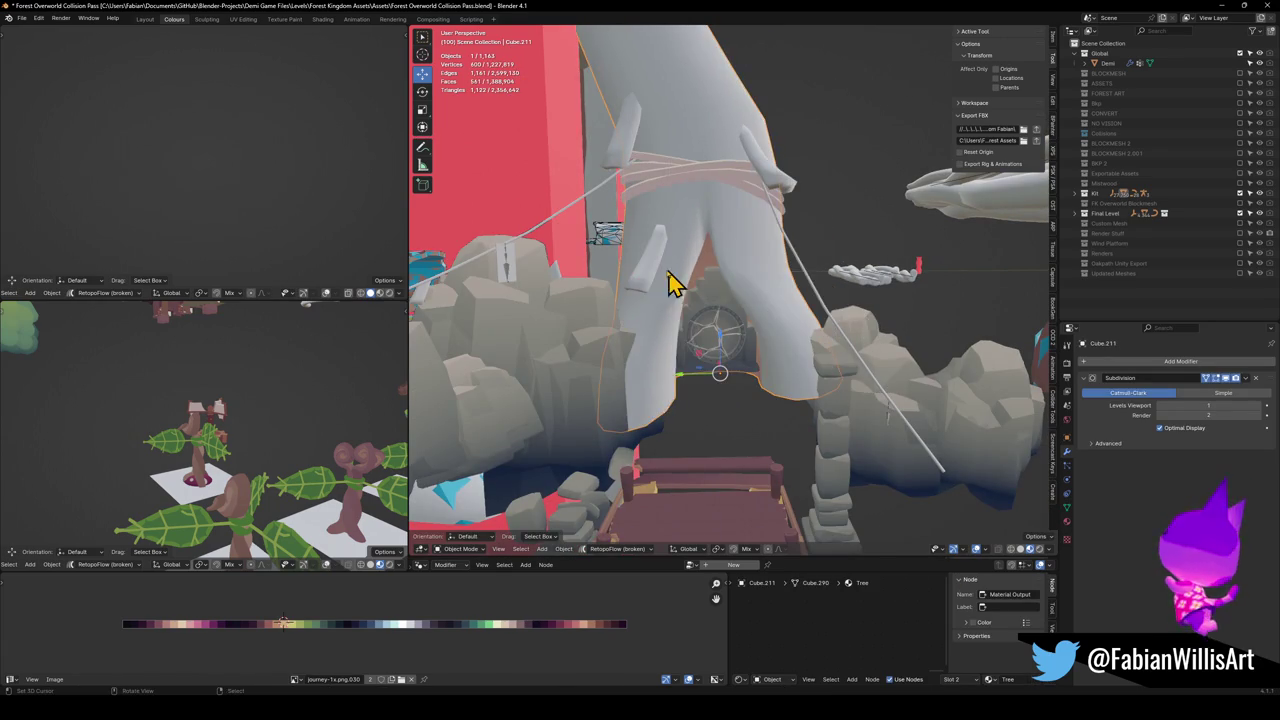
shift+click(690, 274)
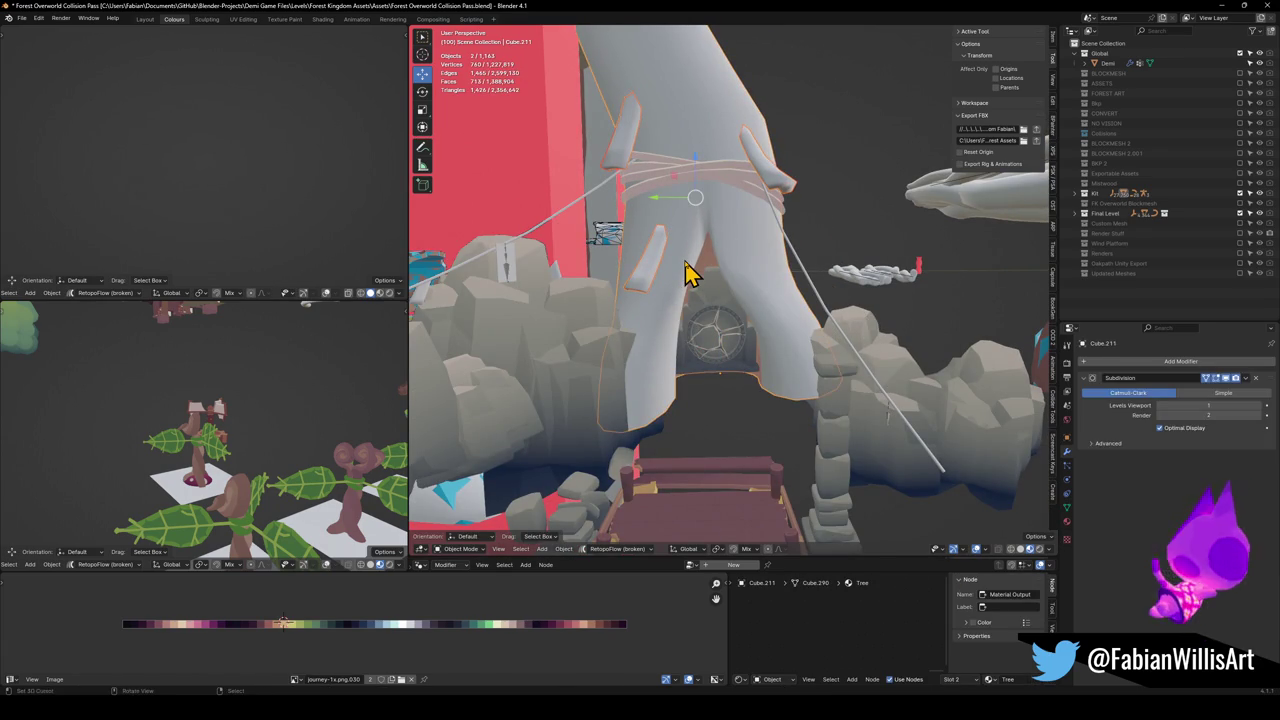
key(ctrl+j)
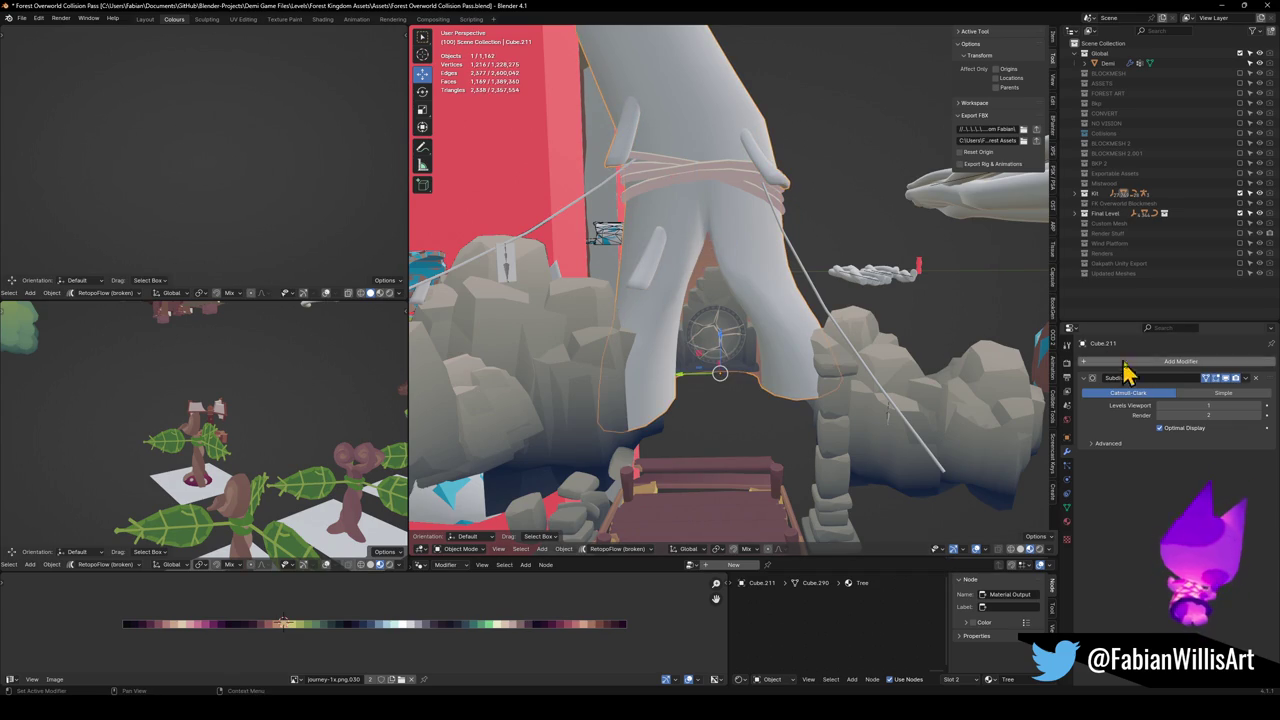
click(1229, 381)
click(1229, 381)
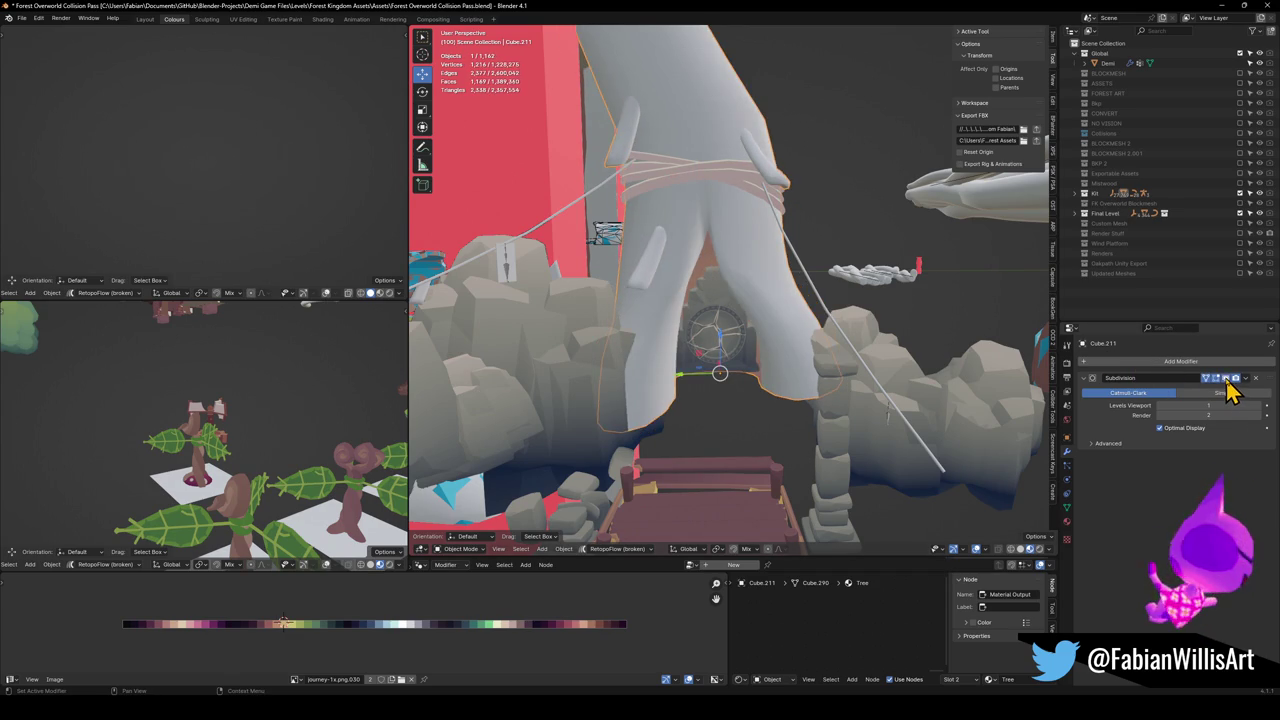
drag(766, 266, 745, 340)
Join the rope strands wrapped around the tree into the tree mesh.
click(710, 299)
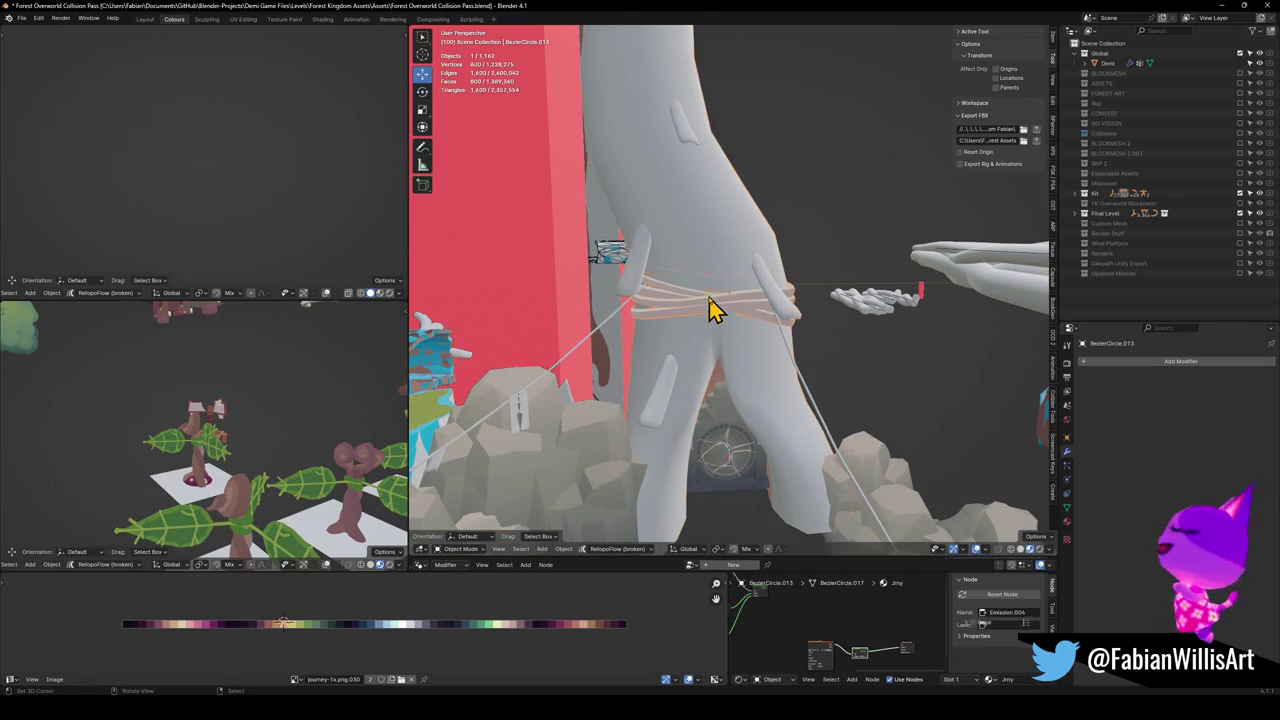
shift+click(771, 350)
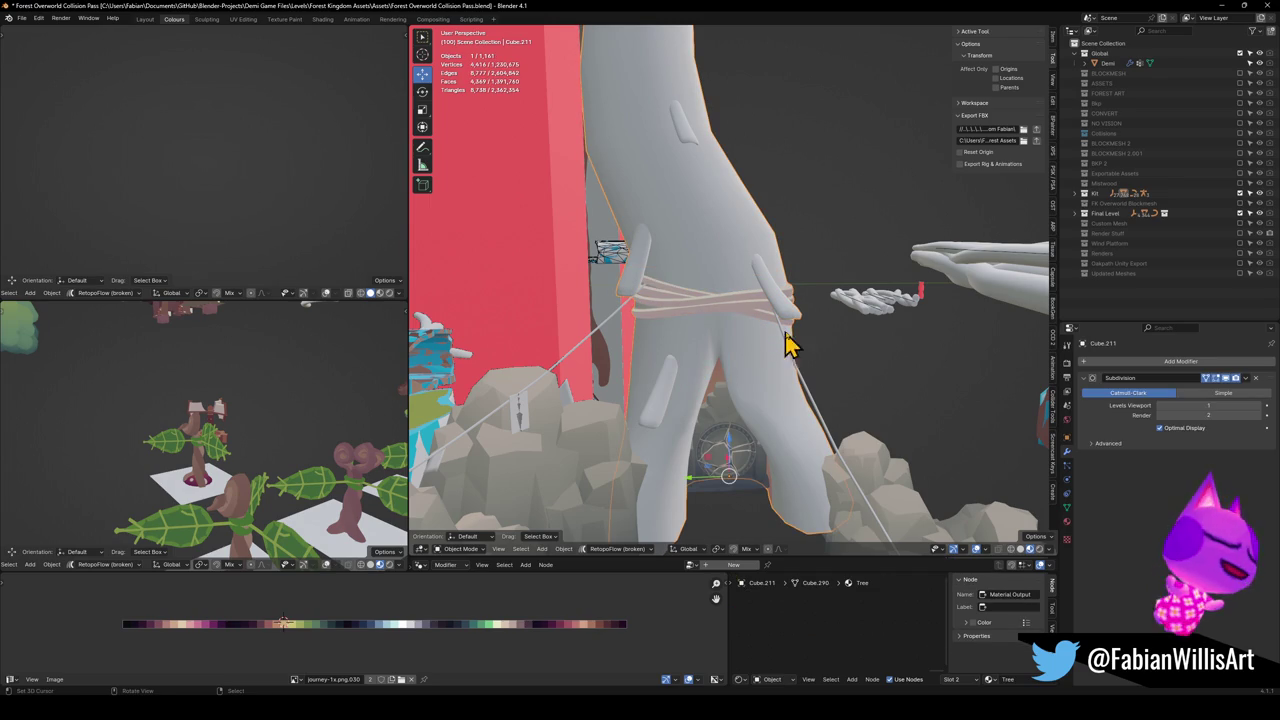
shift+click(793, 362)
key(ctrl+j)
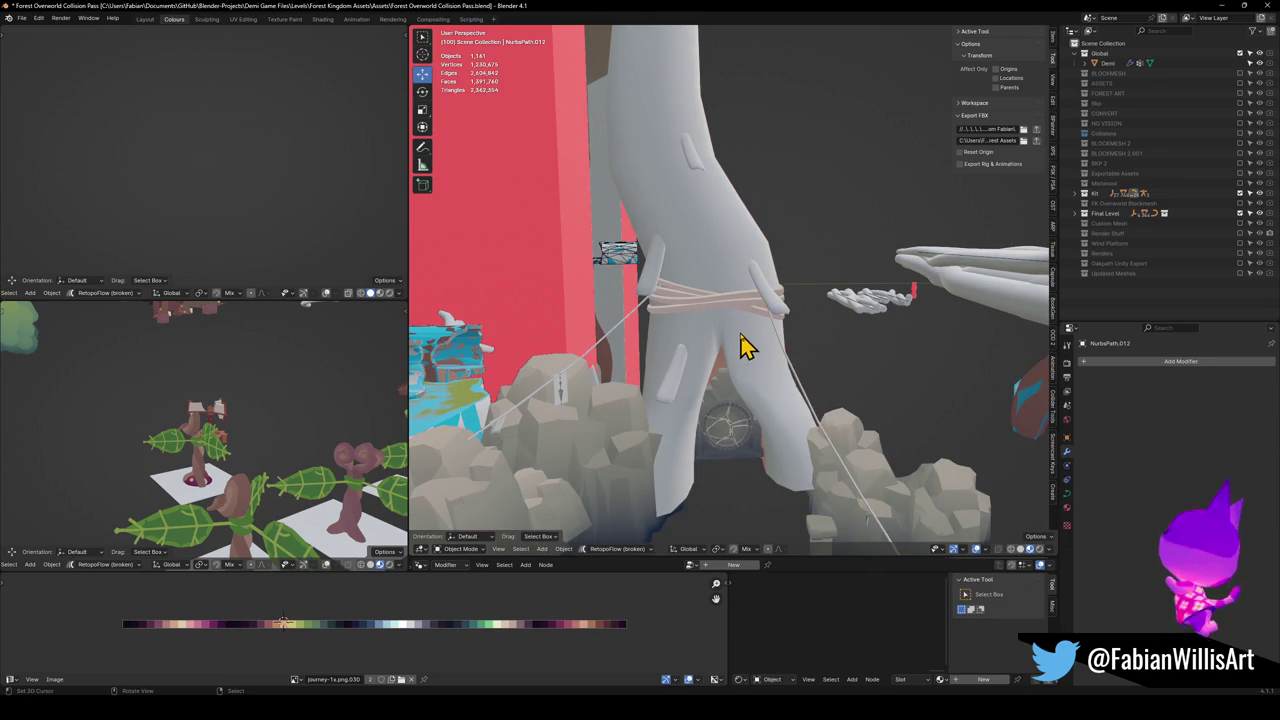
Frame the view on the tree and select the shrine's stone base.
click(752, 335)
key(KP_Decimal)
scroll(760, 420, up, 3)
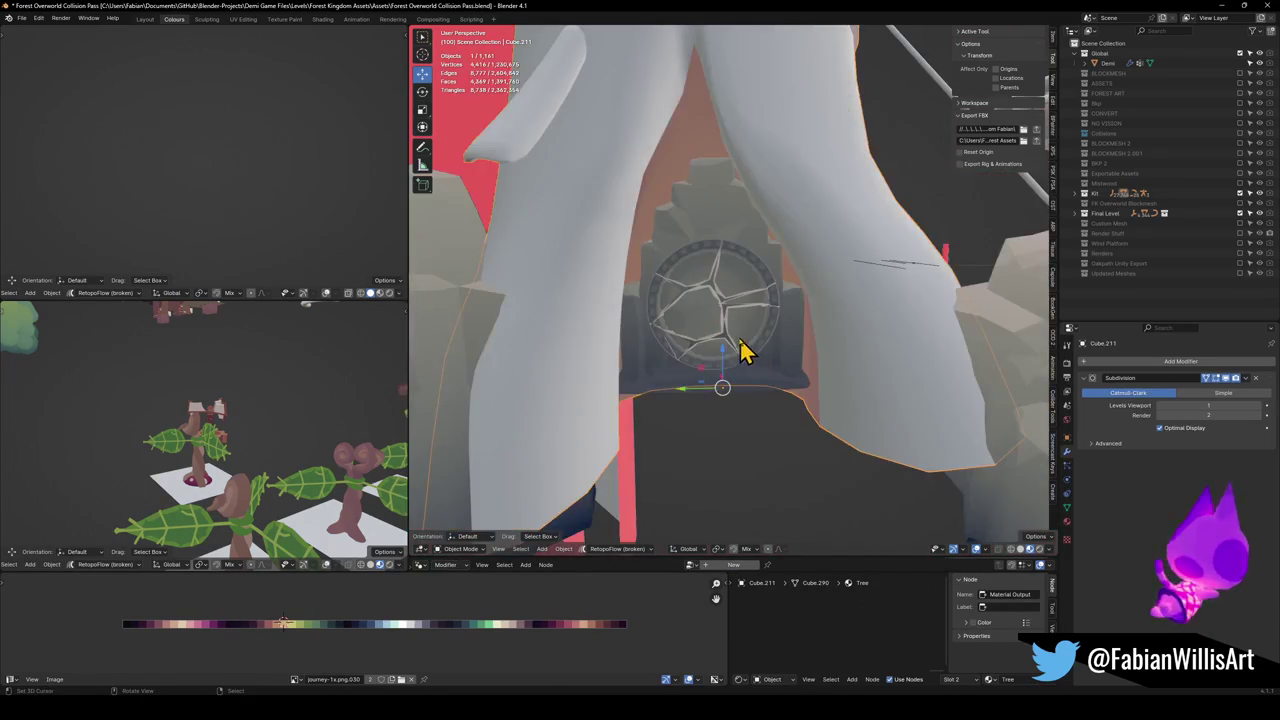
click(737, 337)
scroll(795, 375, up, 2)
scroll(794, 382, up, 3)
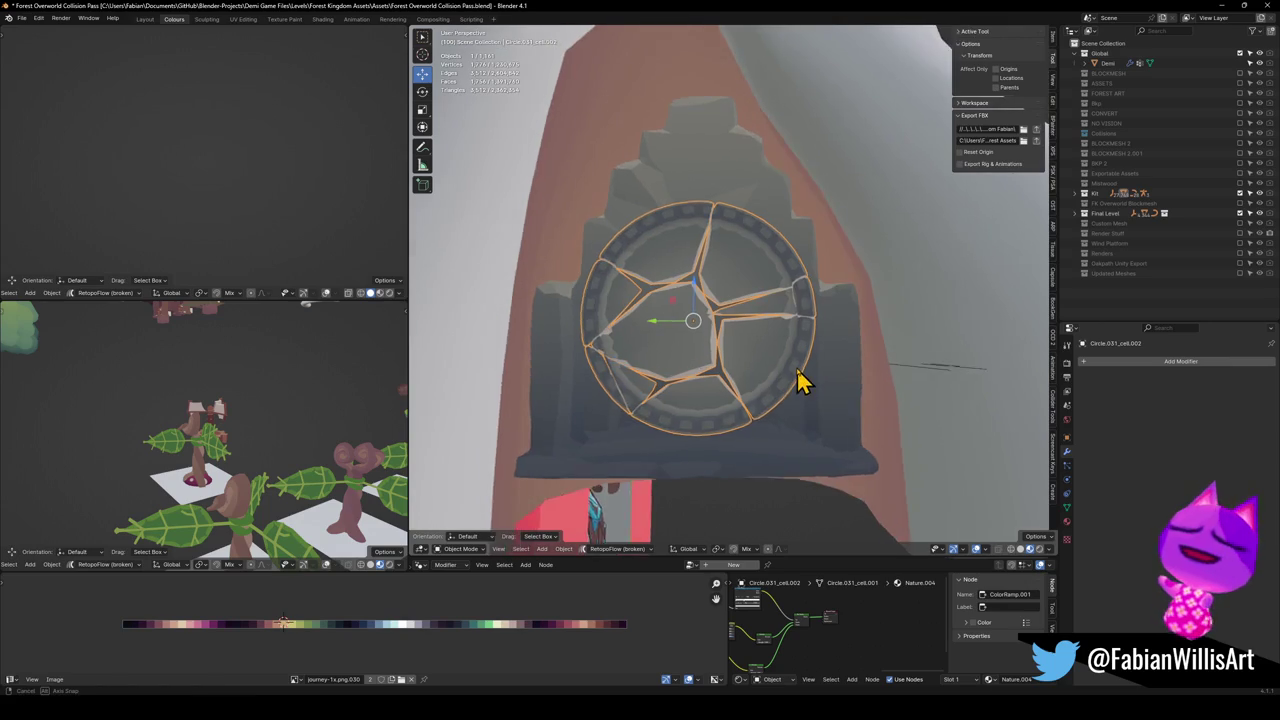
click(765, 428)
key(shift+a)
Add a plane mesh and scale it up into a large floor beneath the tree.
mouse_move(757, 429)
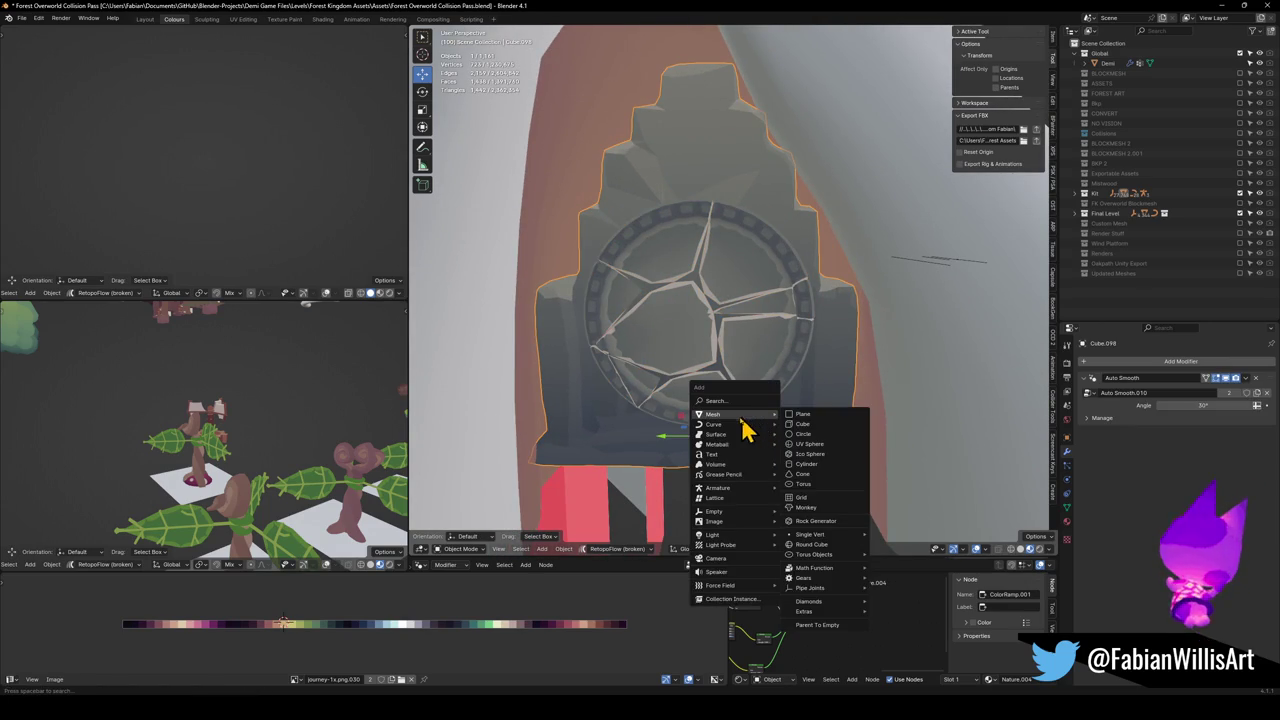
click(800, 429)
key(KP_Decimal)
key(s)
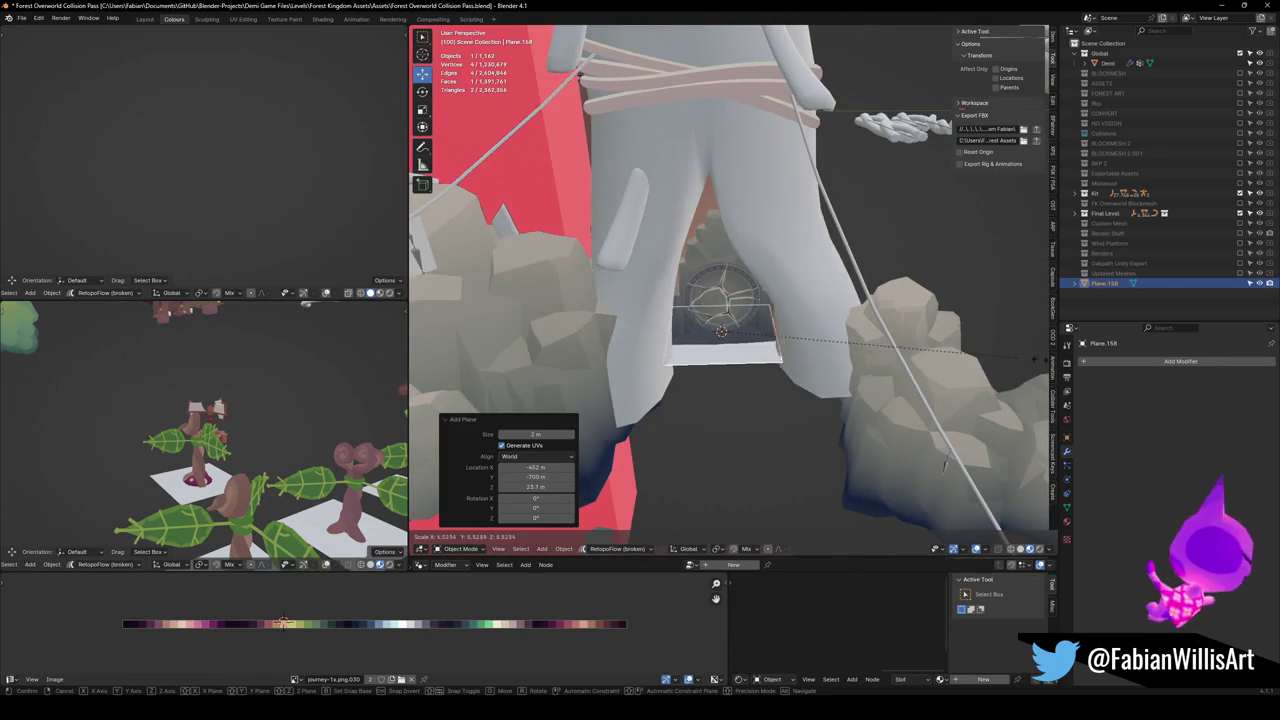
click(951, 366)
scroll(838, 385, up, 2)
mouse_move(838, 385)
mouse_down()
mouse_move(826, 357)
mouse_move(837, 366)
mouse_move(760, 351)
mouse_move(760, 328)
mouse_up()
Isolate the figure and the floor plane to inspect them, then return to the full scene.
click(770, 343)
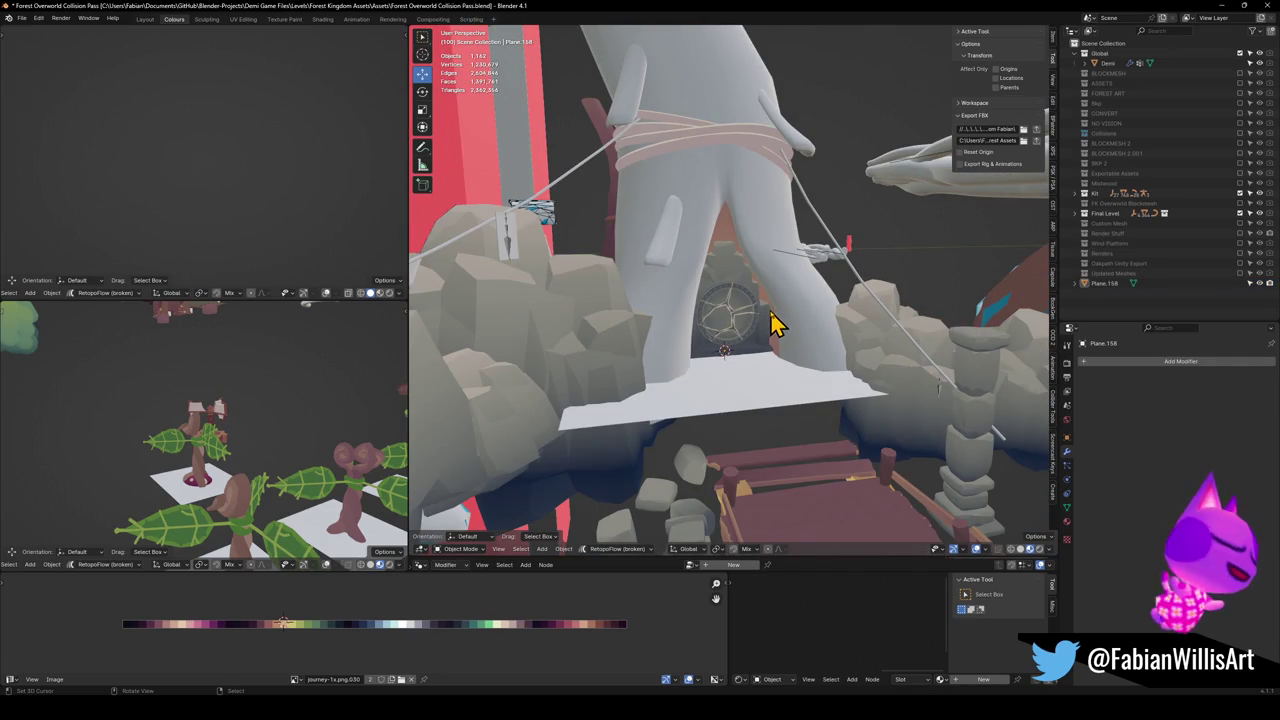
click(766, 234)
key(slash)
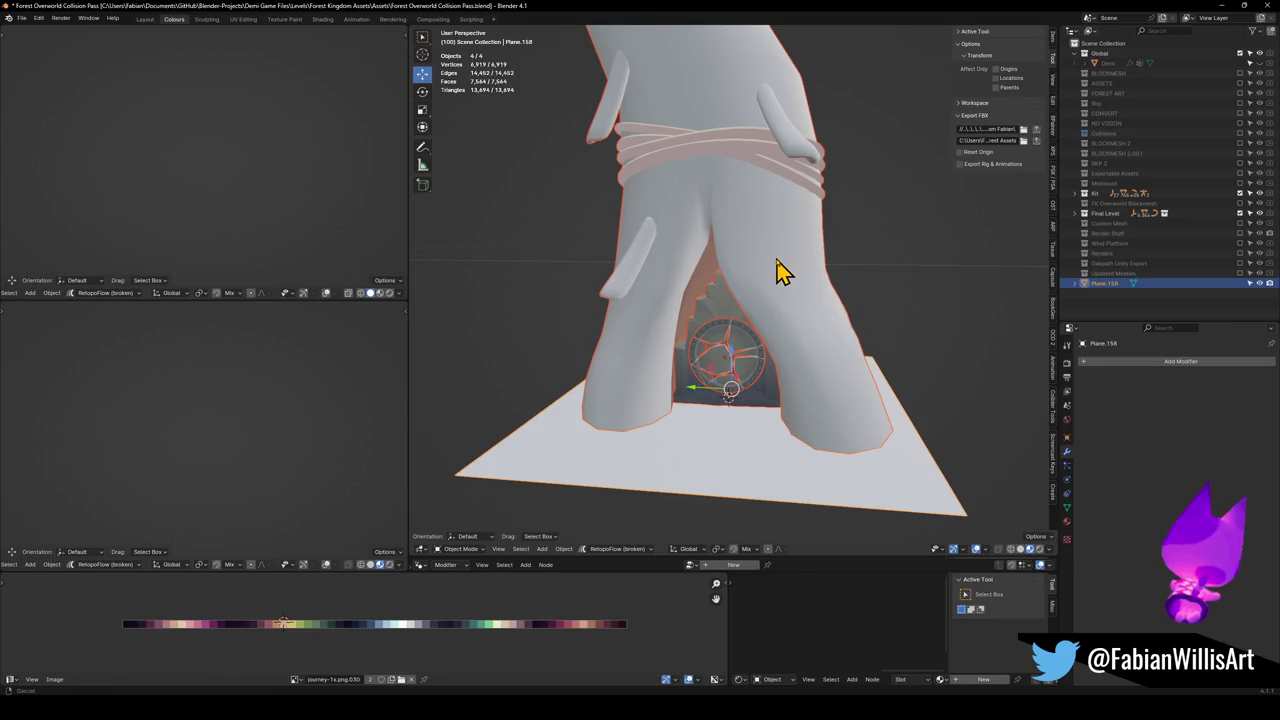
scroll(780, 271, up, 2)
key(slash)
Apply the tree's Subdivision modifier on Cube.211 and save the file.
click(760, 440)
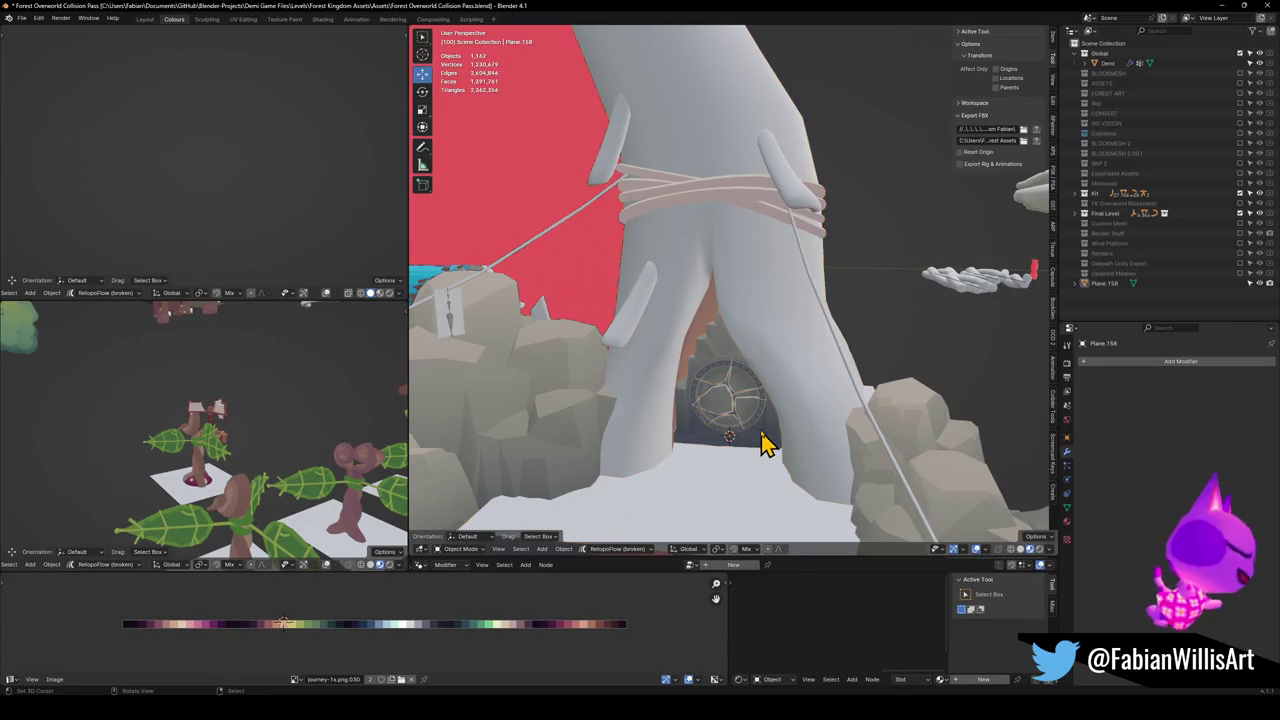
click(757, 431)
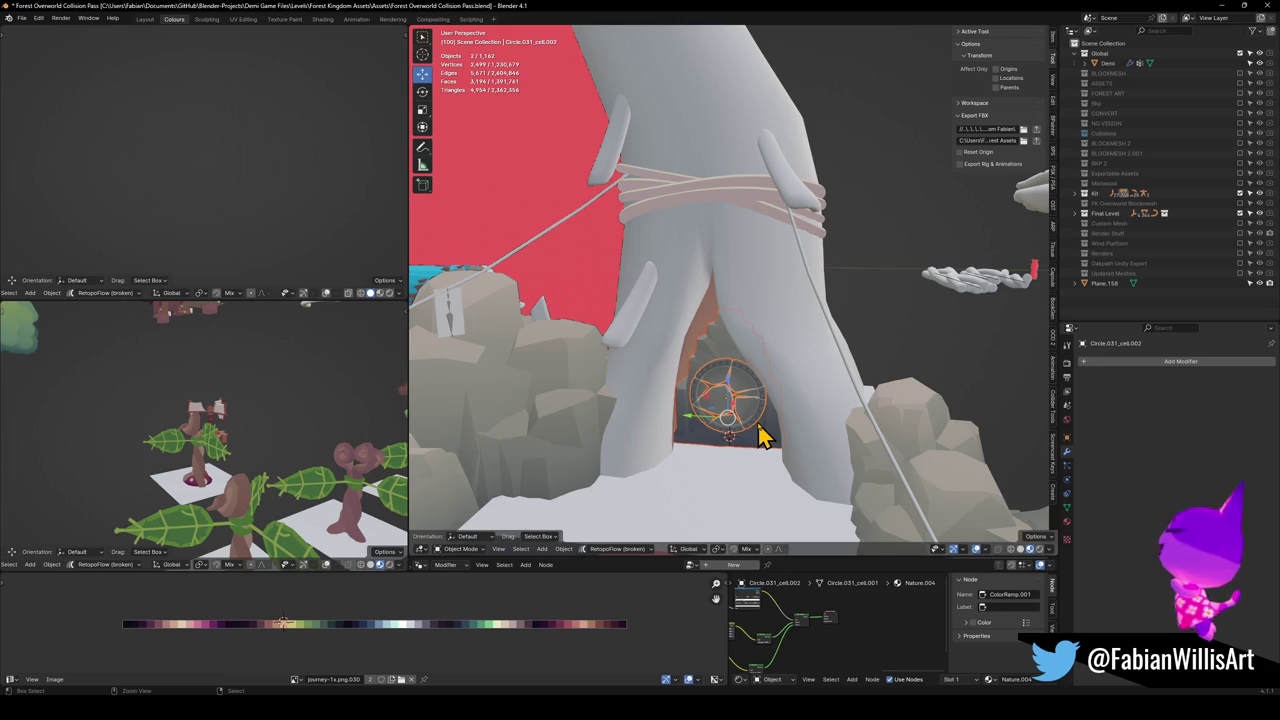
click(777, 415)
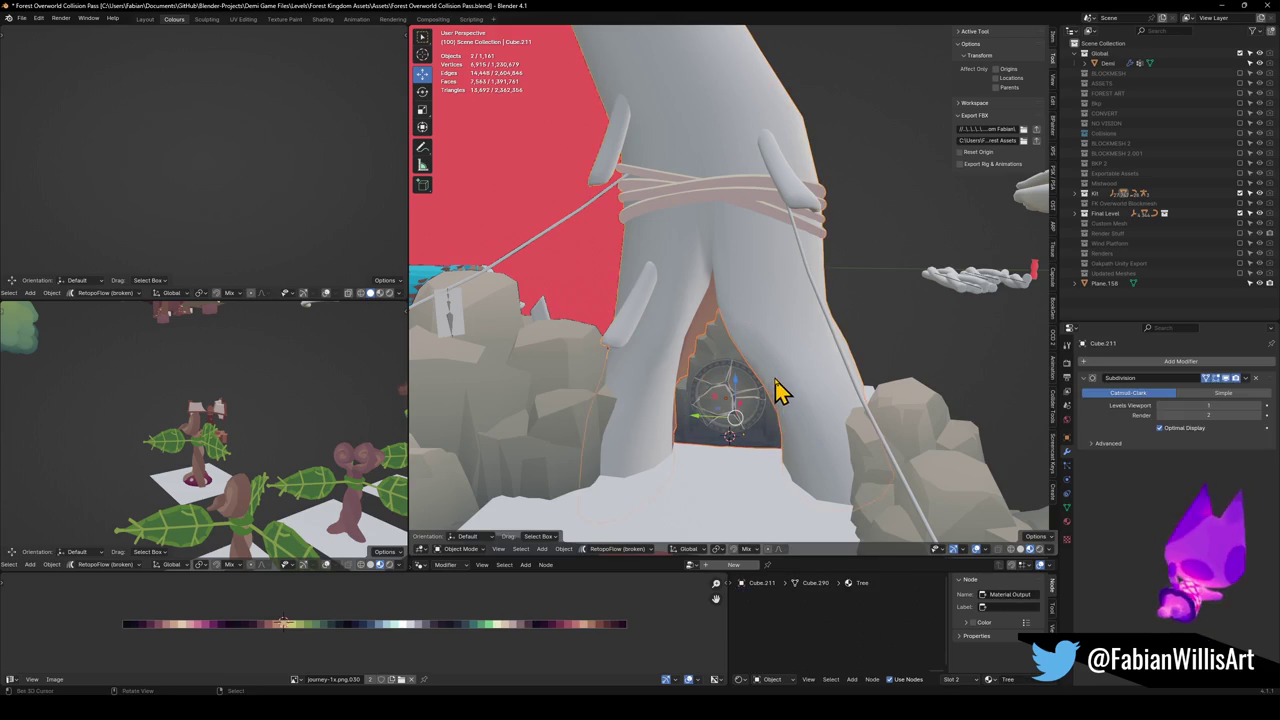
key(ctrl+a)
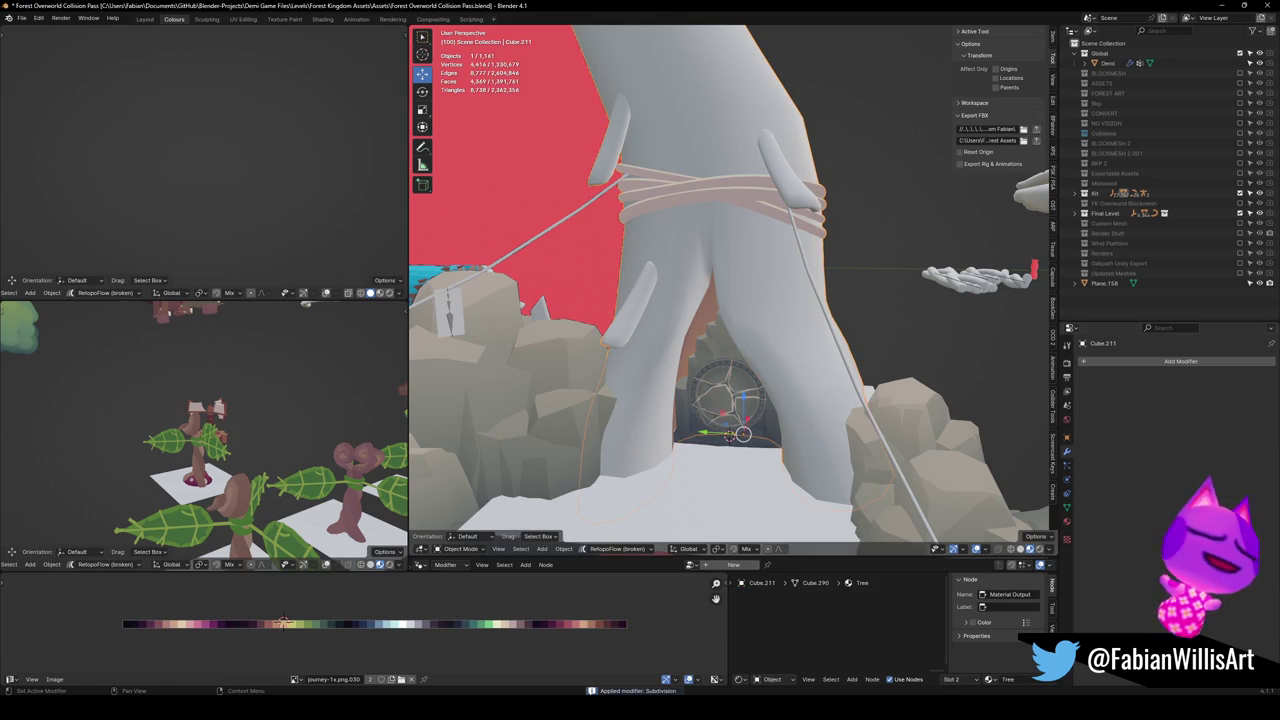
key(ctrl+s)
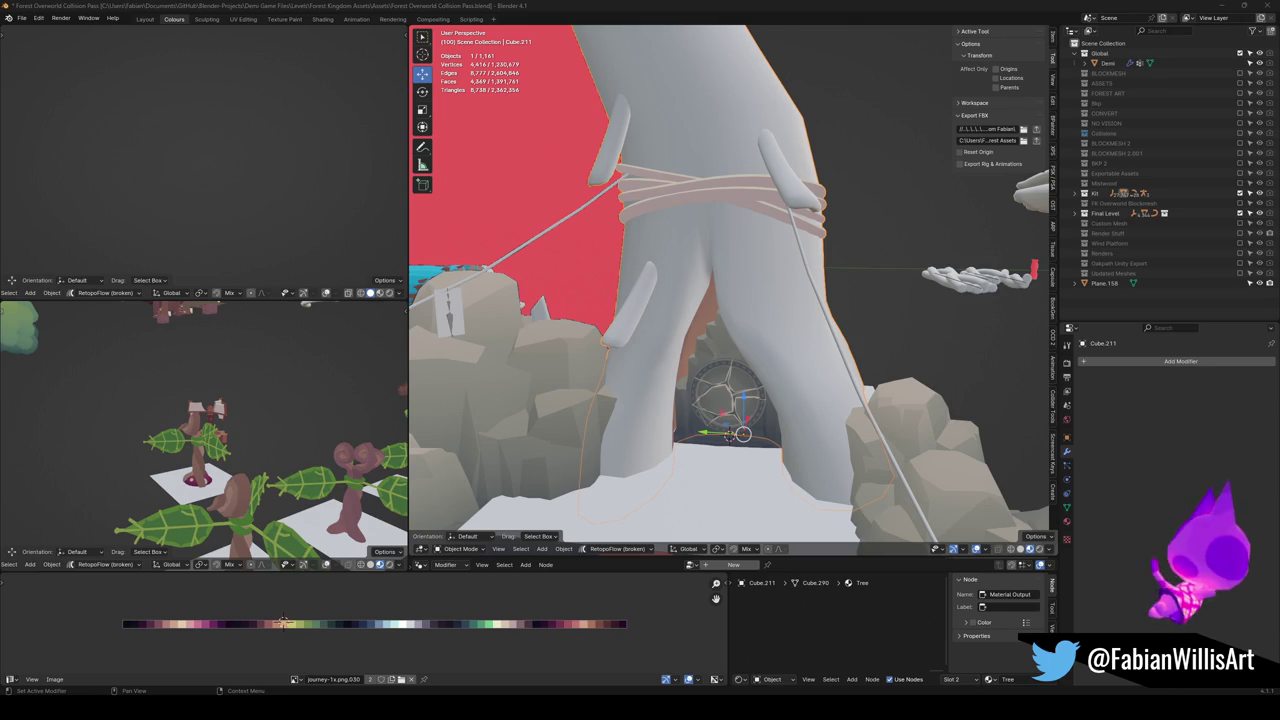
drag(743, 366, 786, 357)
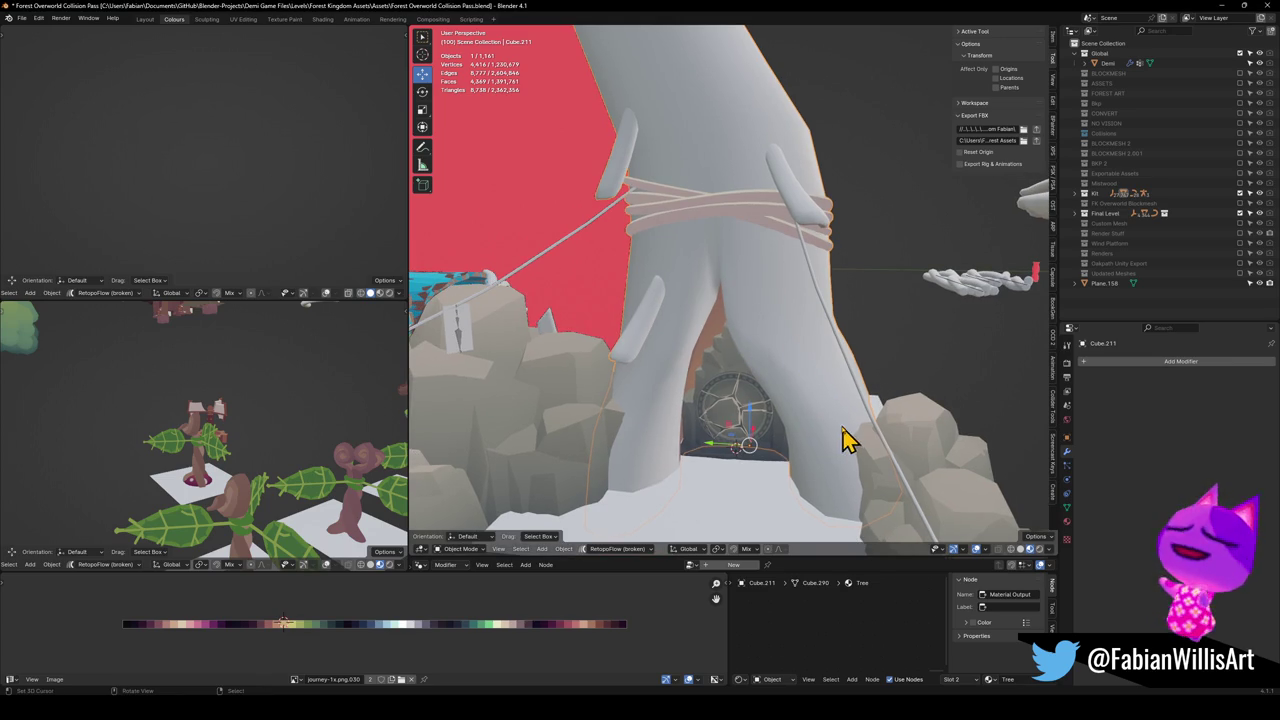
click(783, 460)
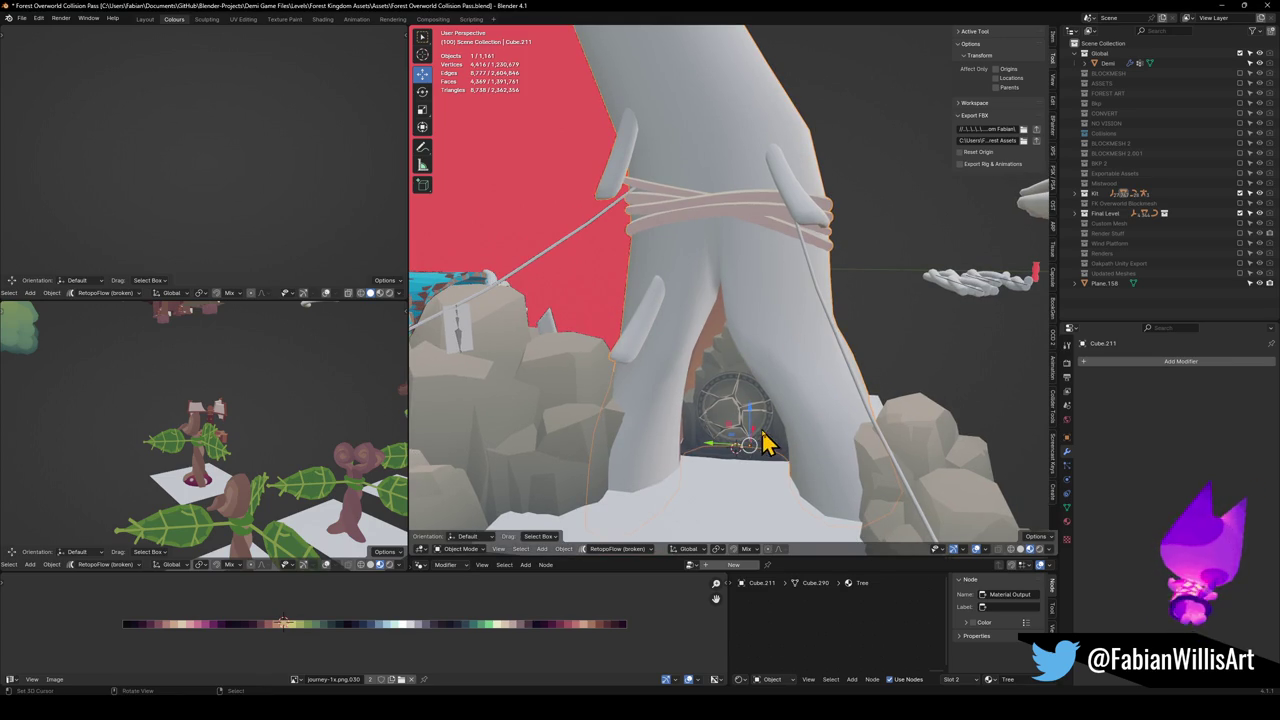
click(768, 443)
shift+click(803, 400)
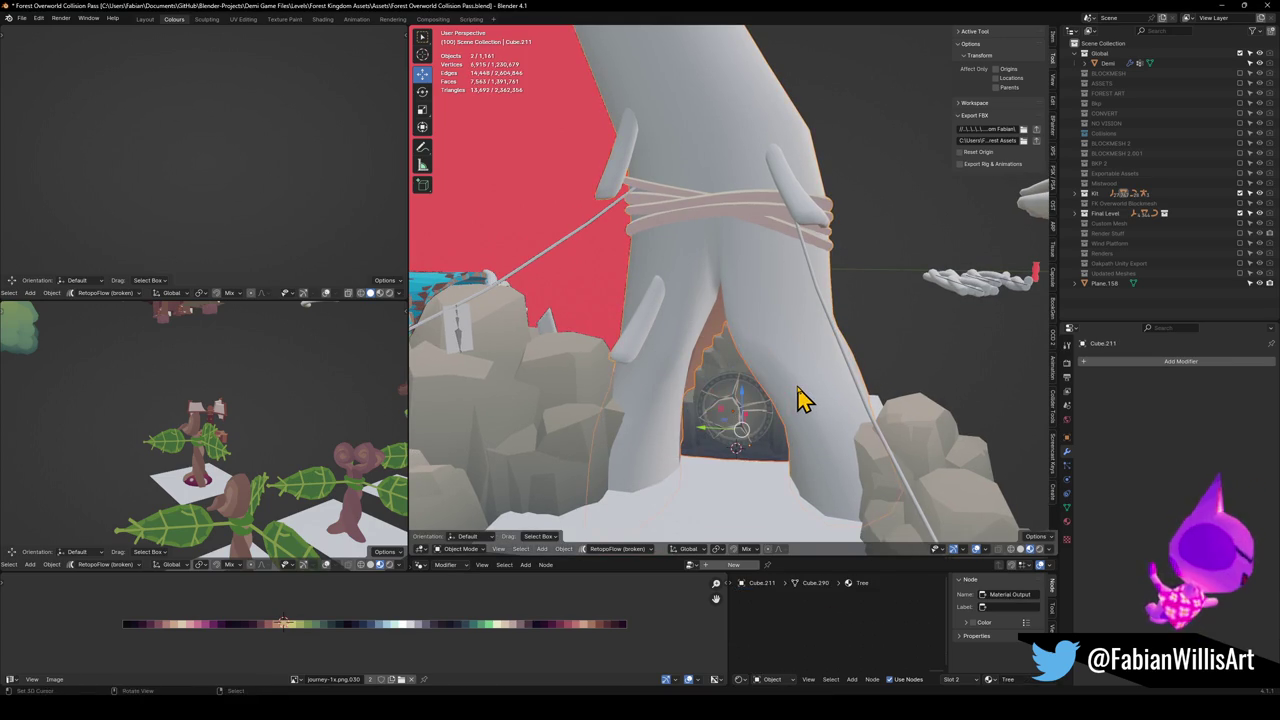
key(ctrl+j)
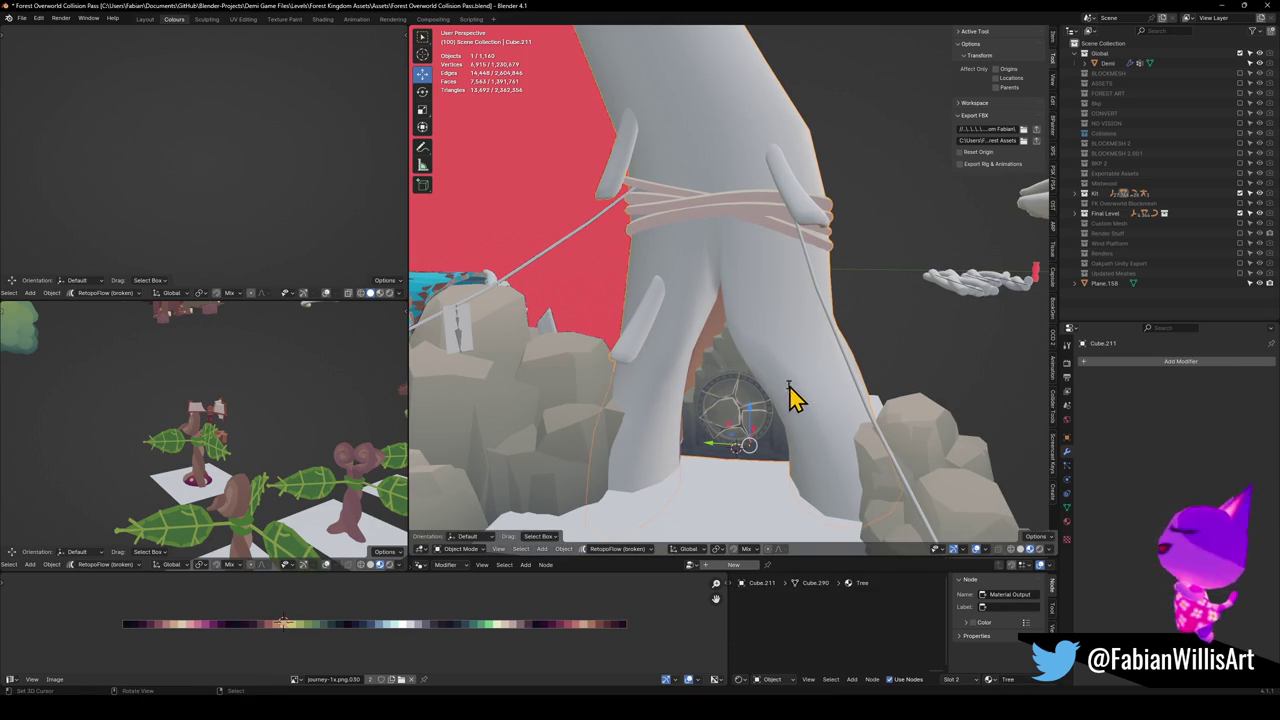
key(F2)
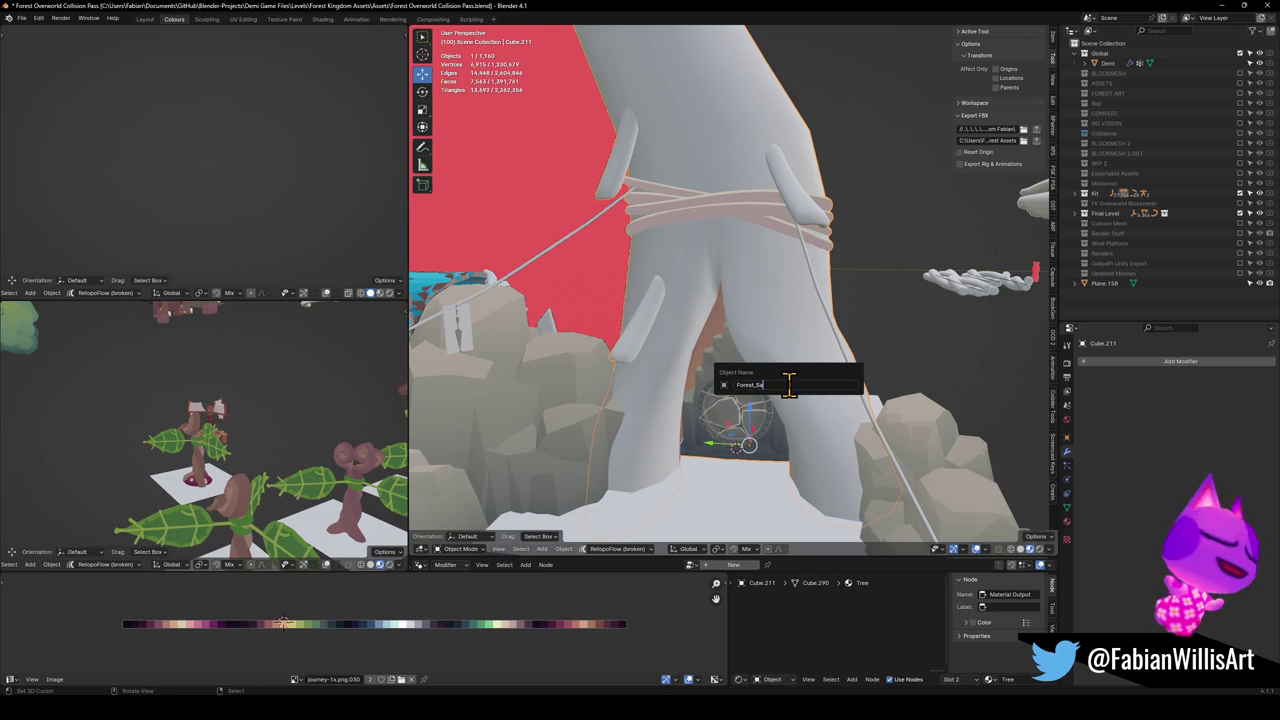
text(Forest_SacredStone)
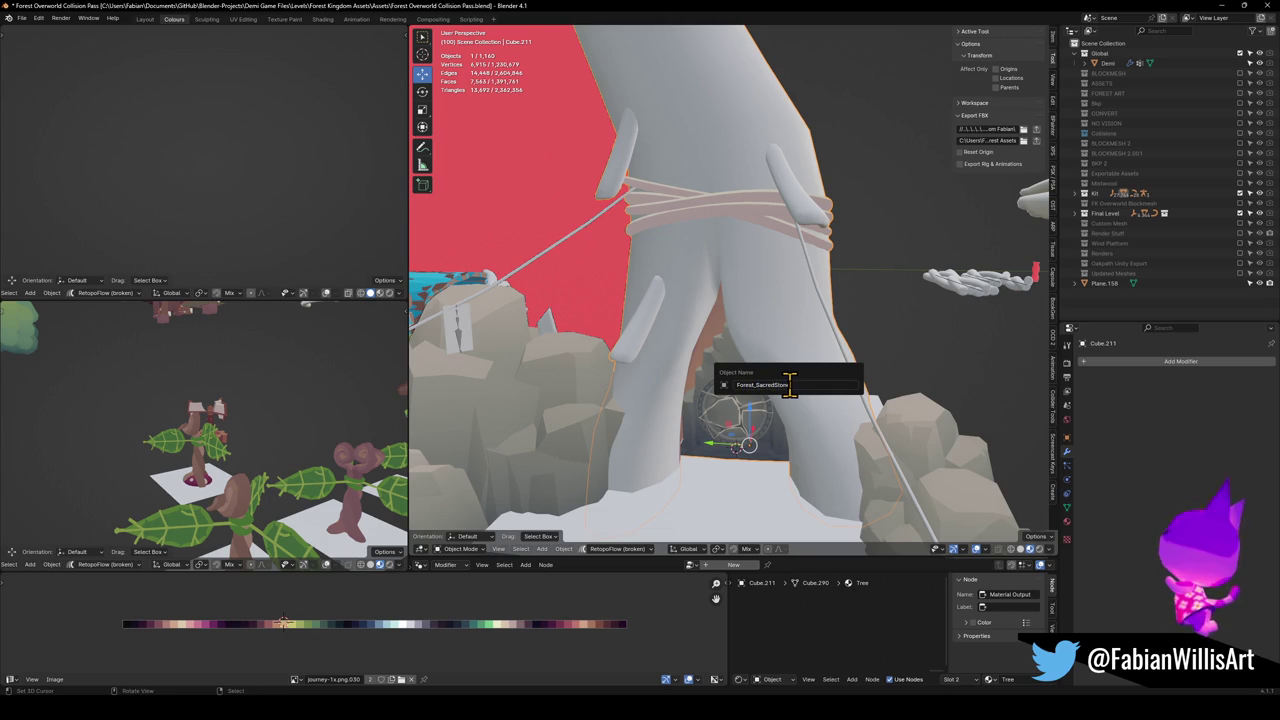
key(Return)
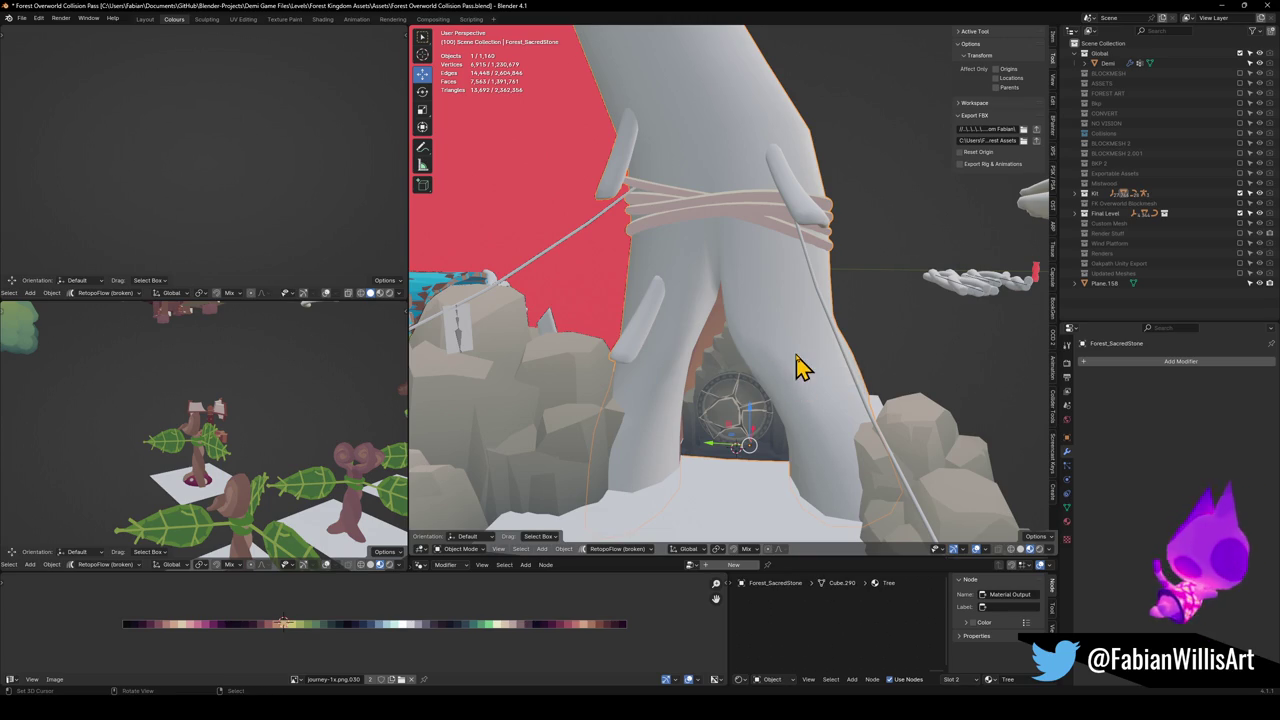
key(F2)
click(794, 359)
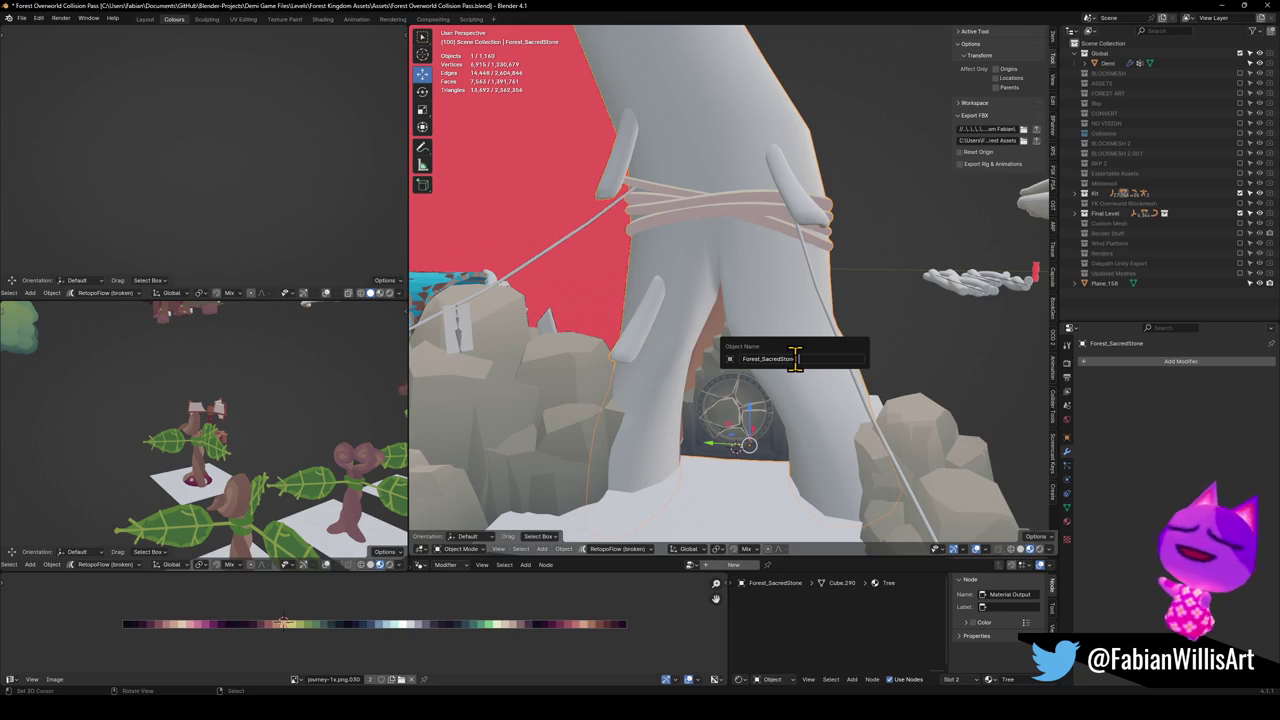
key(Return)
key(ctrl+s)
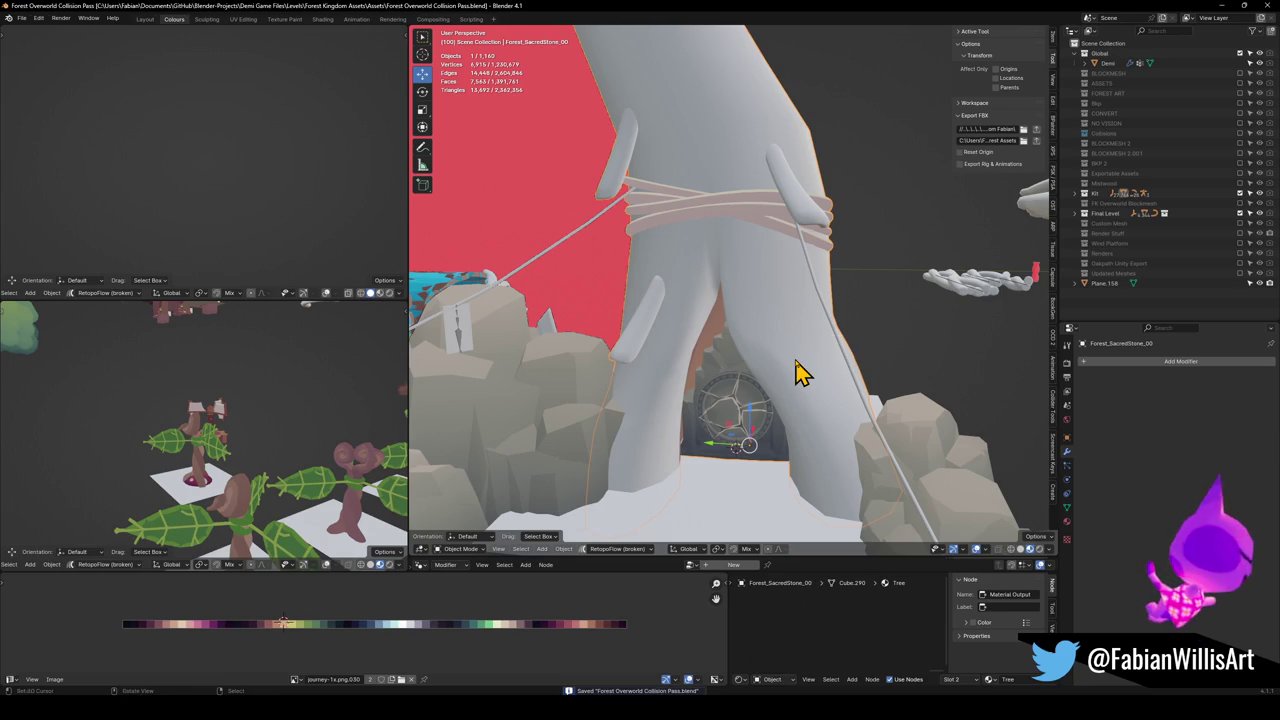
scroll(737, 403, up, 5)
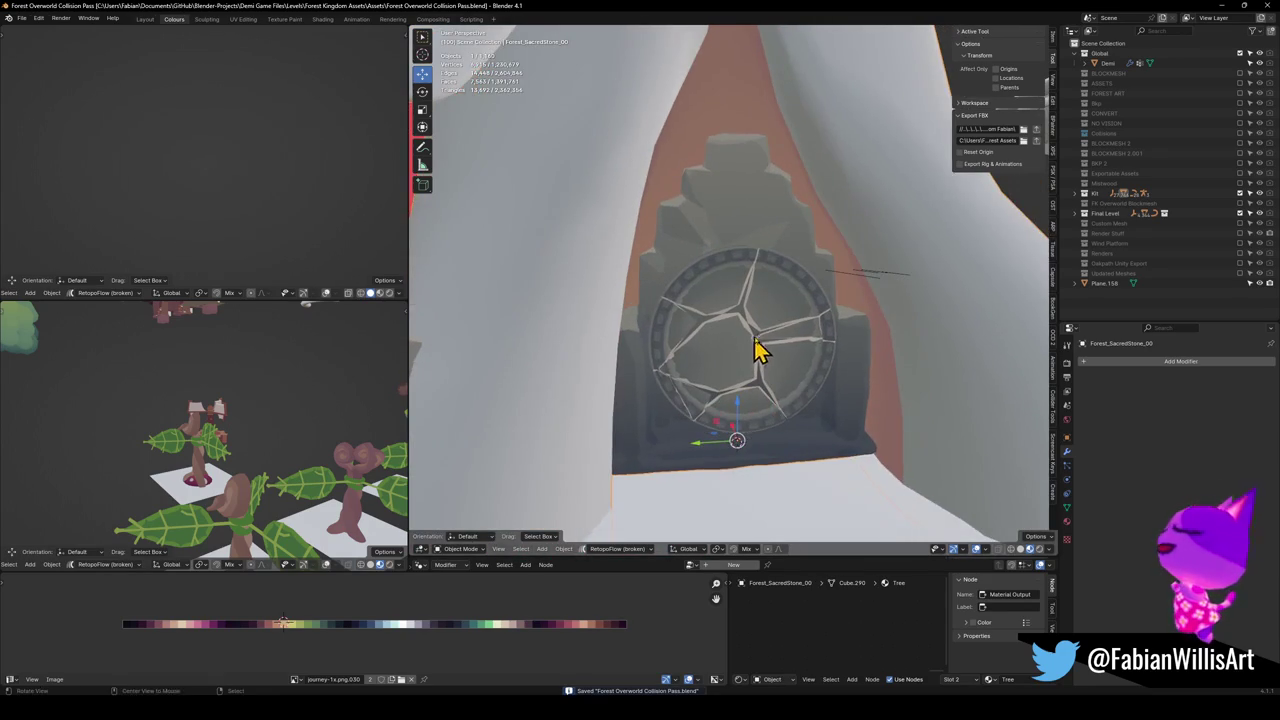
drag(777, 363, 750, 385)
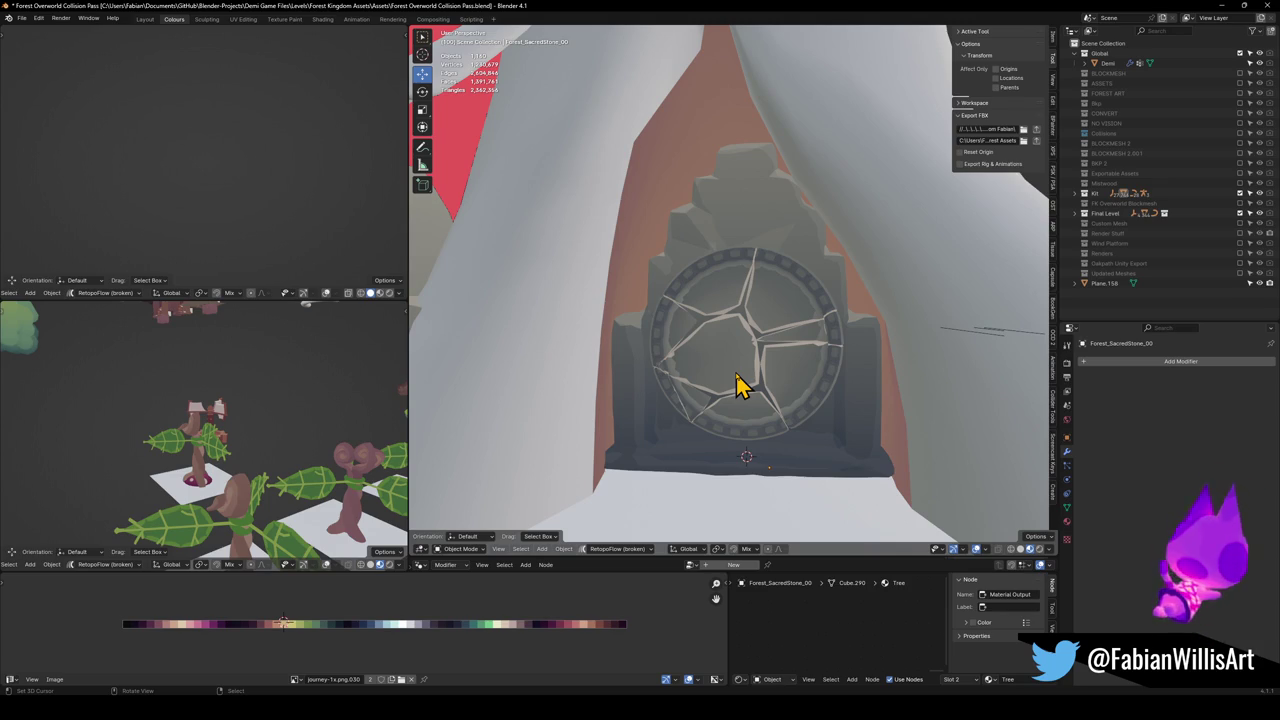
click(714, 352)
In Edit Mode, select all the connected pieces of the shrine's stone ring.
key(Tab)
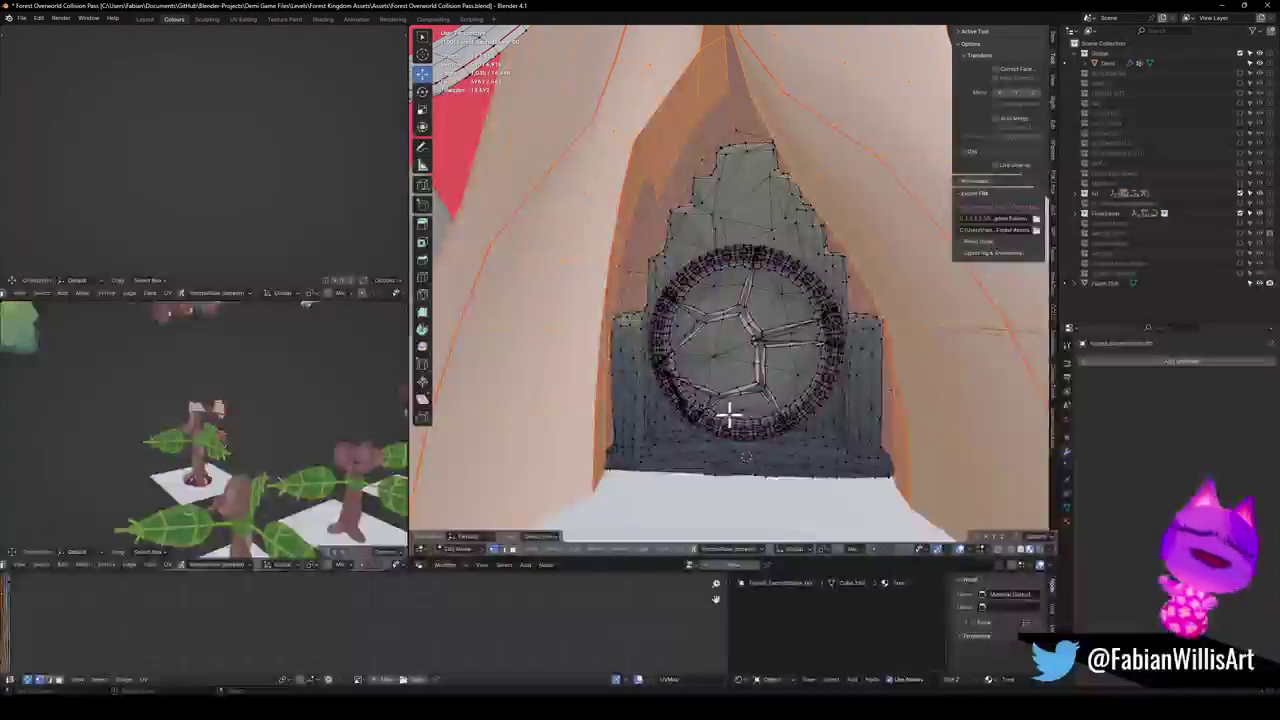
key(KP_Divide)
key(KP_Divide)
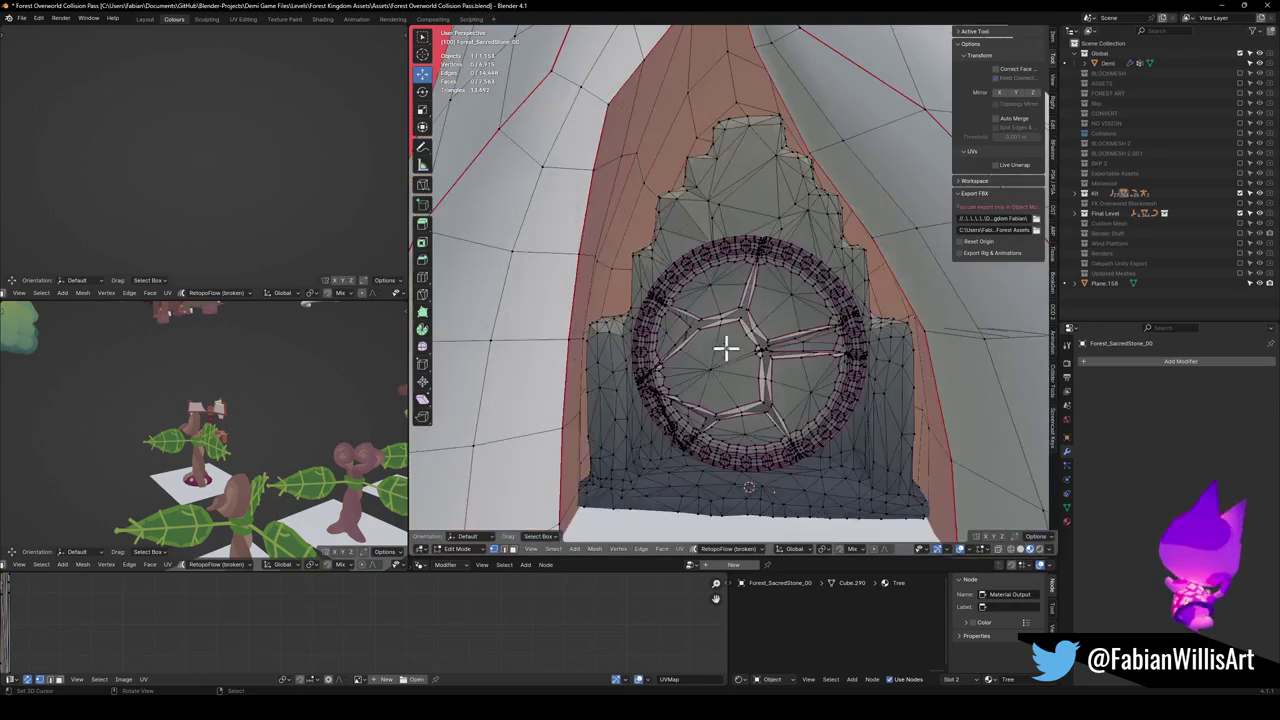
key(l)
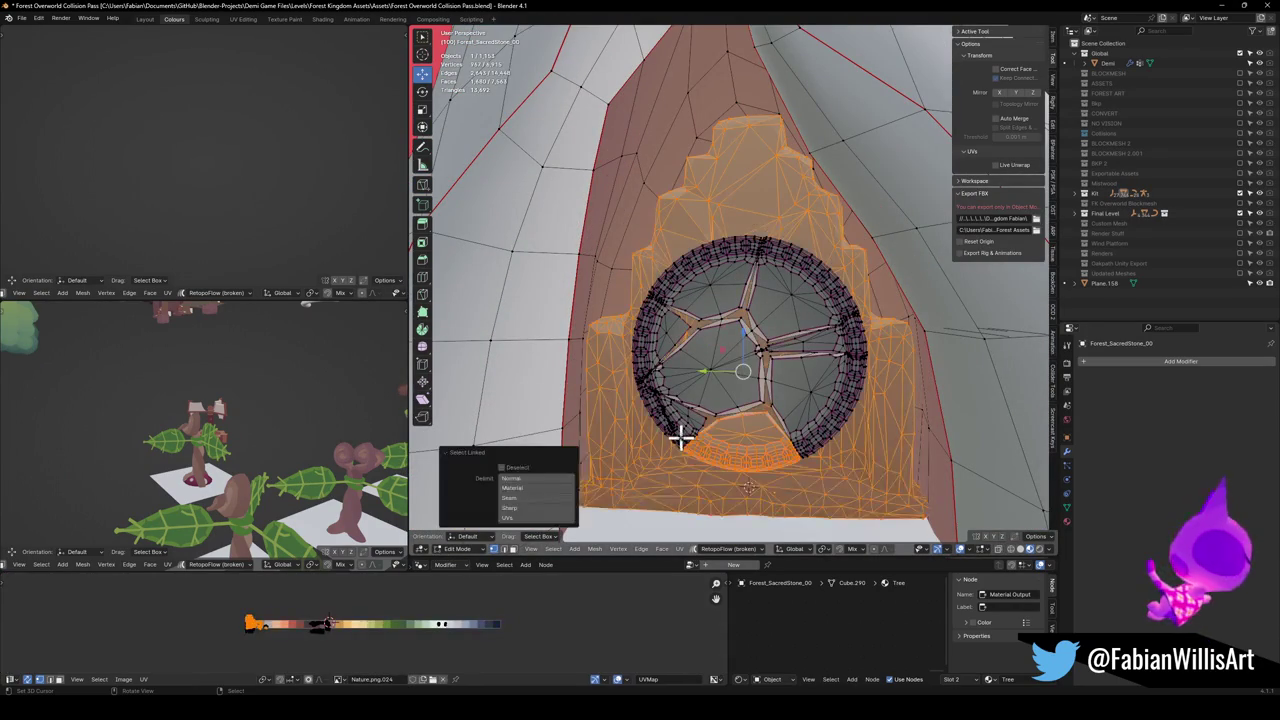
key(l)
key(l)
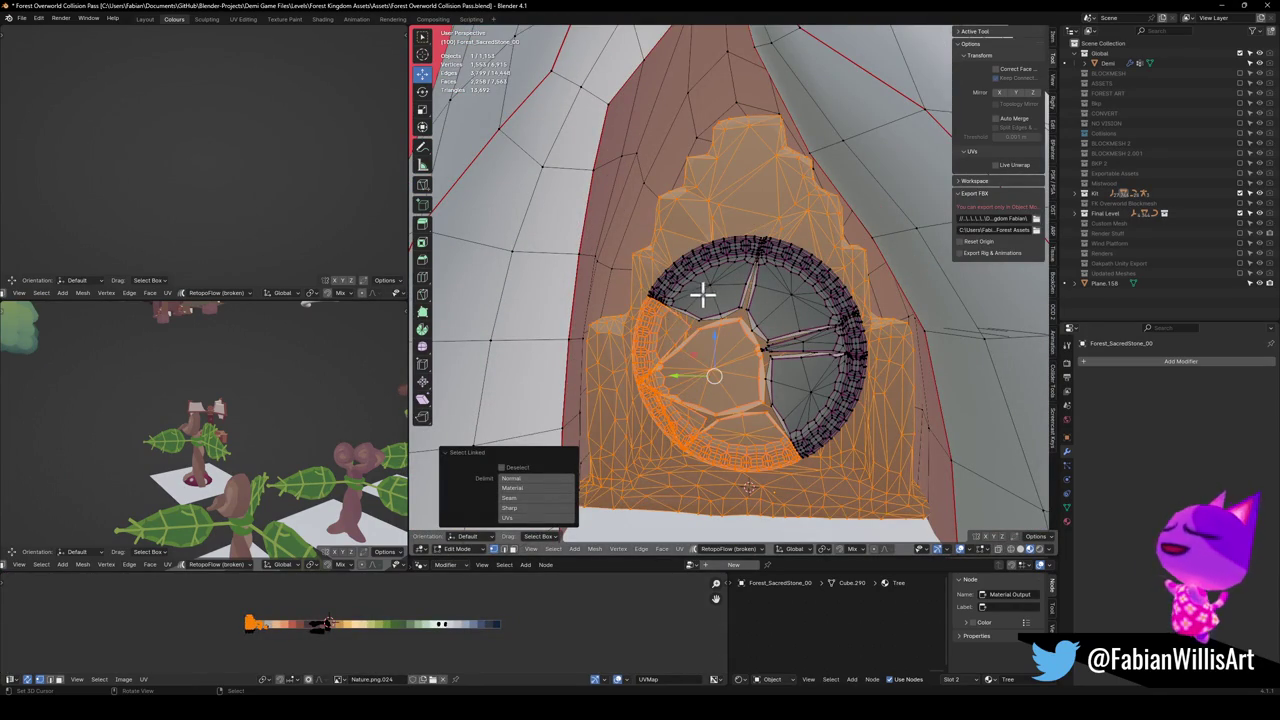
key(l)
key(l)
key(l)
key(l)
key(l)
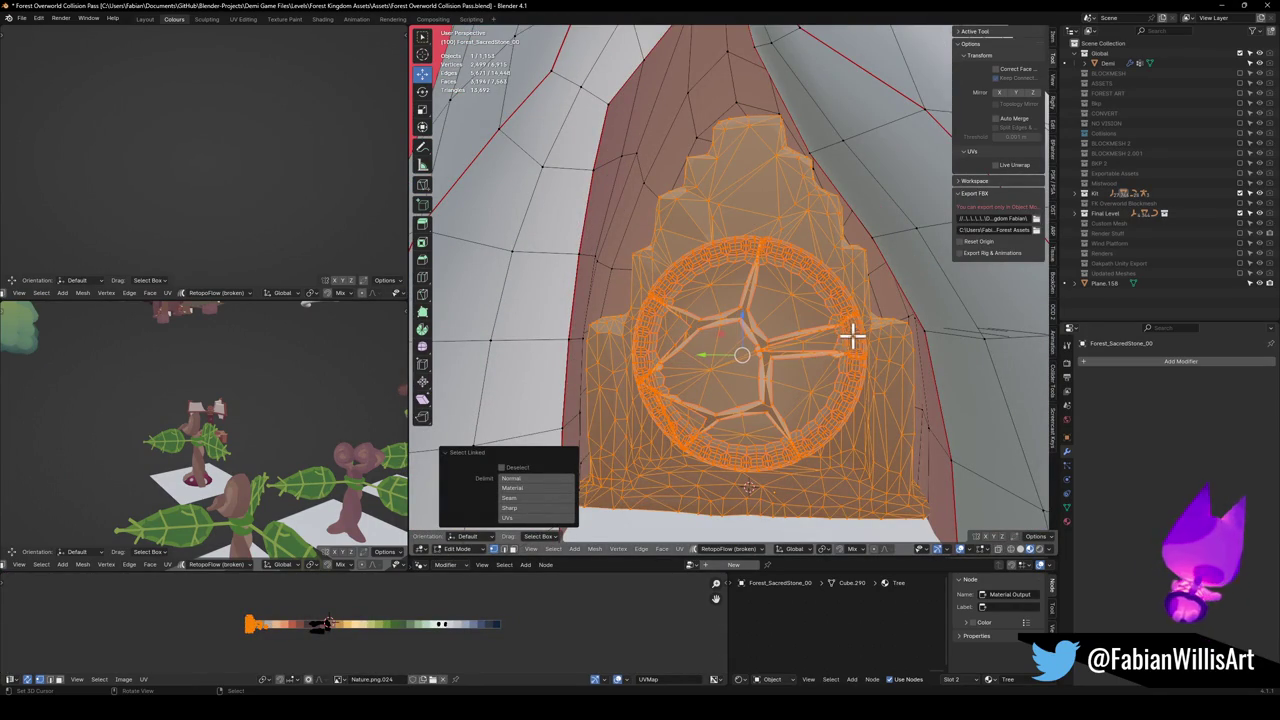
key(r)
key(Escape)
Duplicate the ring pieces and separate the copy into its own object.
key(shift+d)
key(Escape)
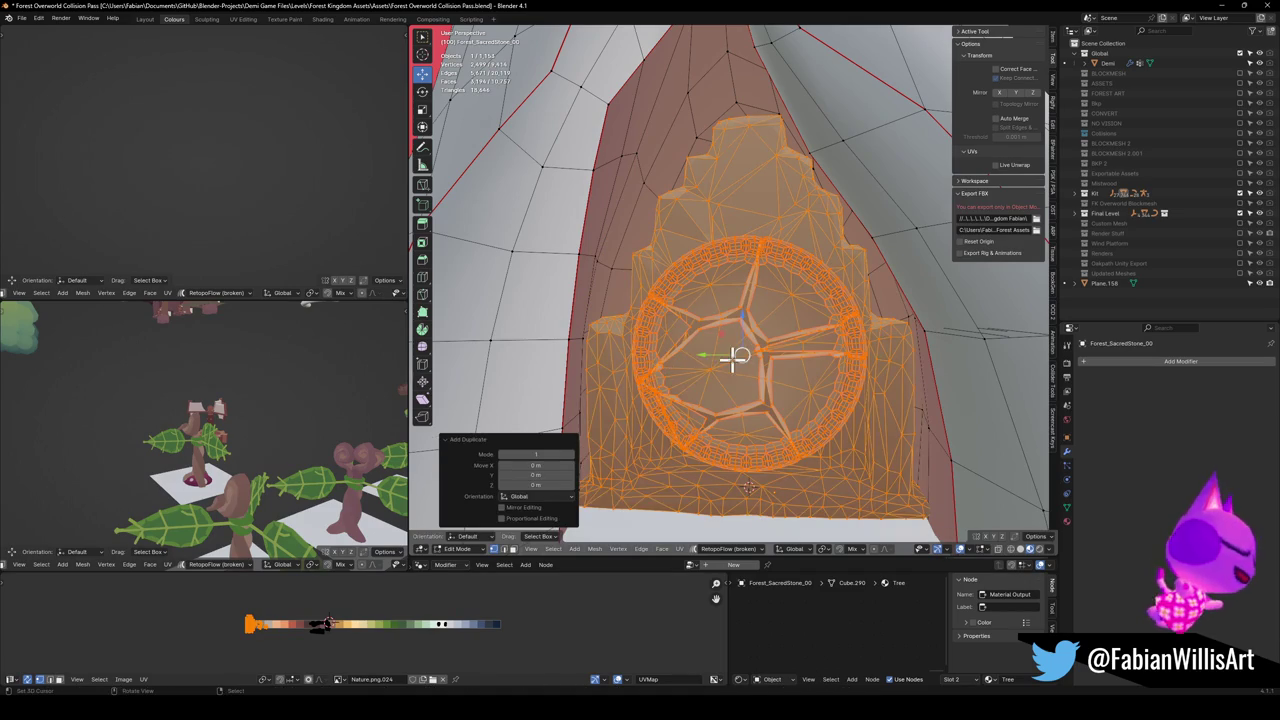
click(737, 360)
key(Tab)
scroll(766, 366, down, 3)
Move the ring copy onto another pillar and rotate it around Z.
key(g)
key(z)
key(shift+z)
click(728, 415)
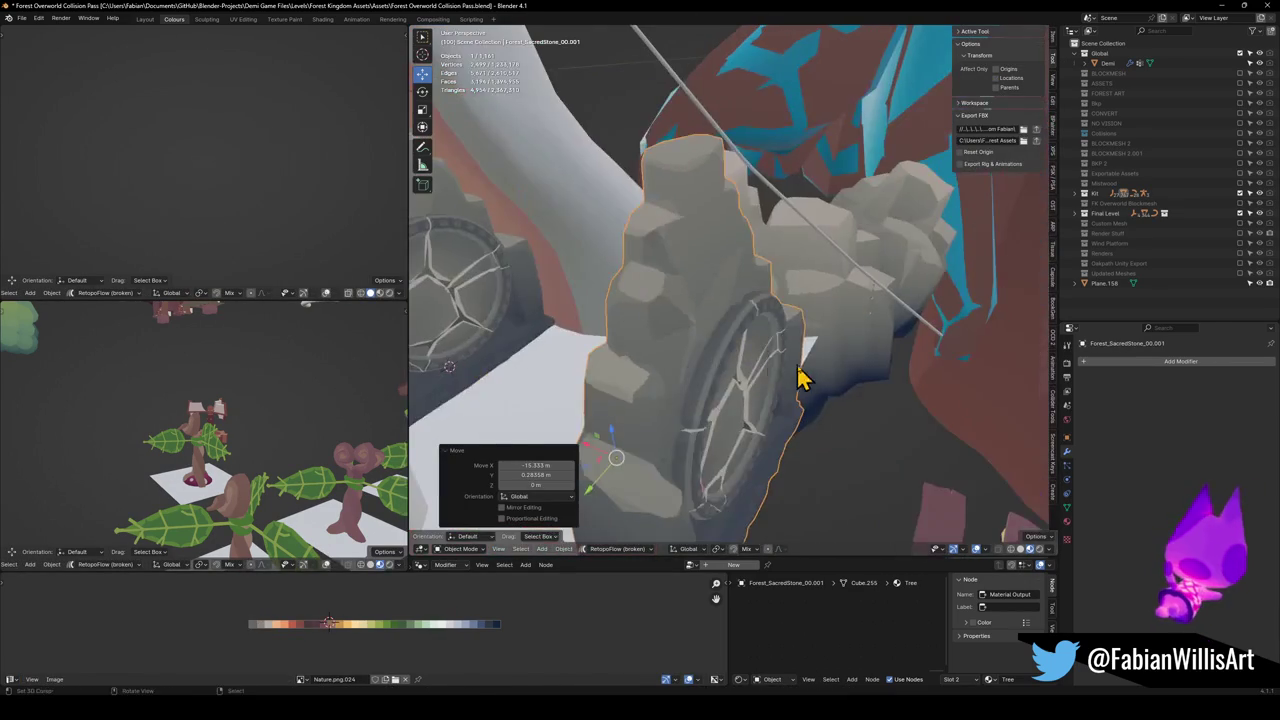
key(r)
key(z)
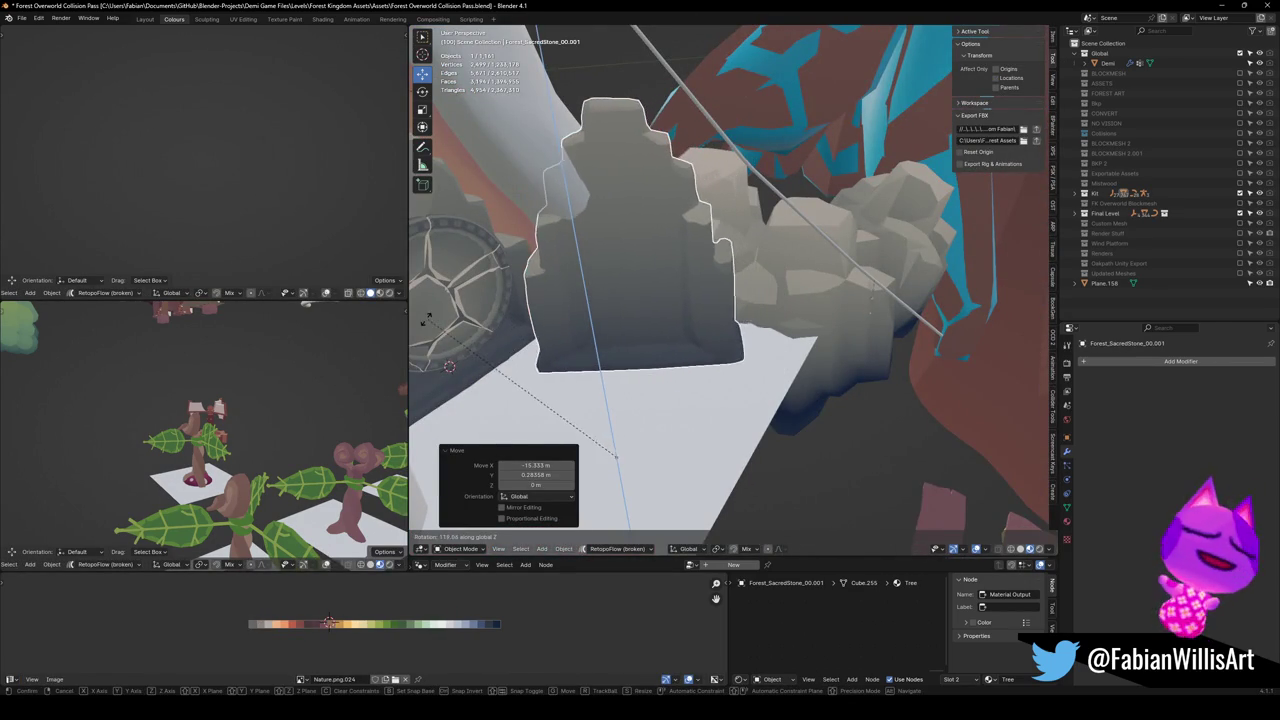
click(806, 317)
Duplicate rock Cube.098, rotate it around Z and raise it over the ring copy.
click(818, 305)
click(811, 326)
key(shift+d)
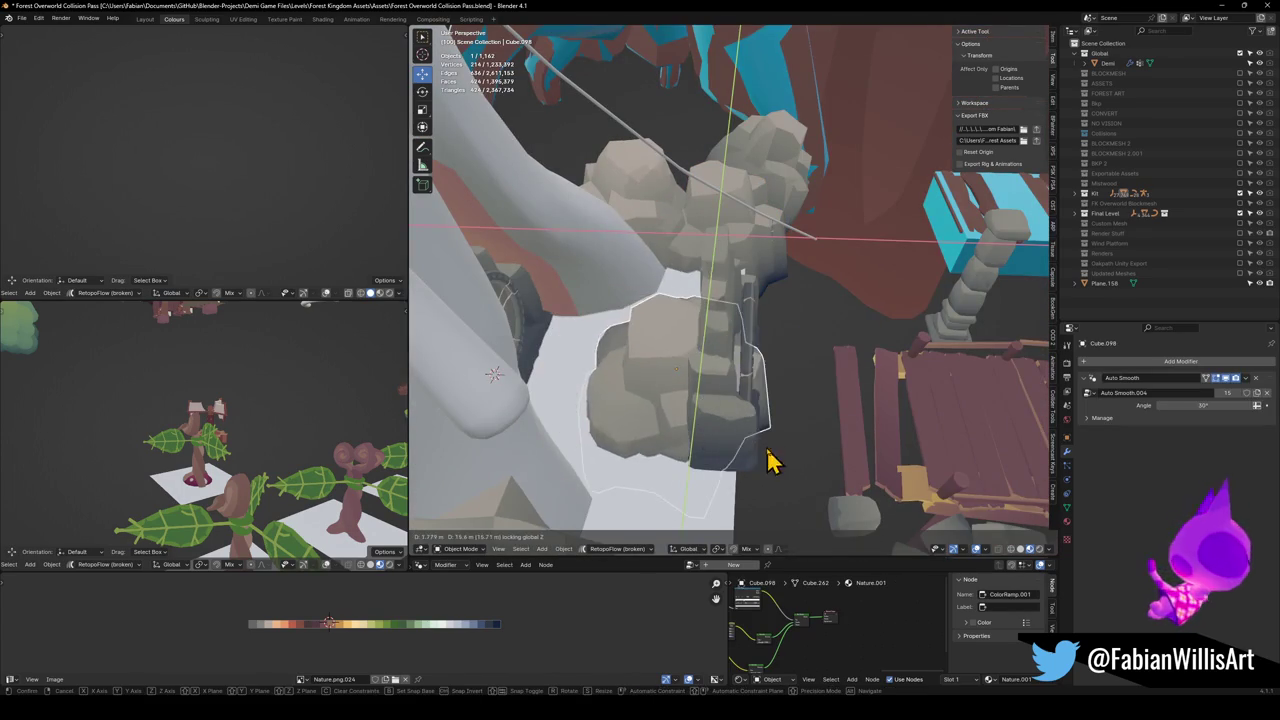
click(771, 457)
key(r)
key(z)
click(735, 335)
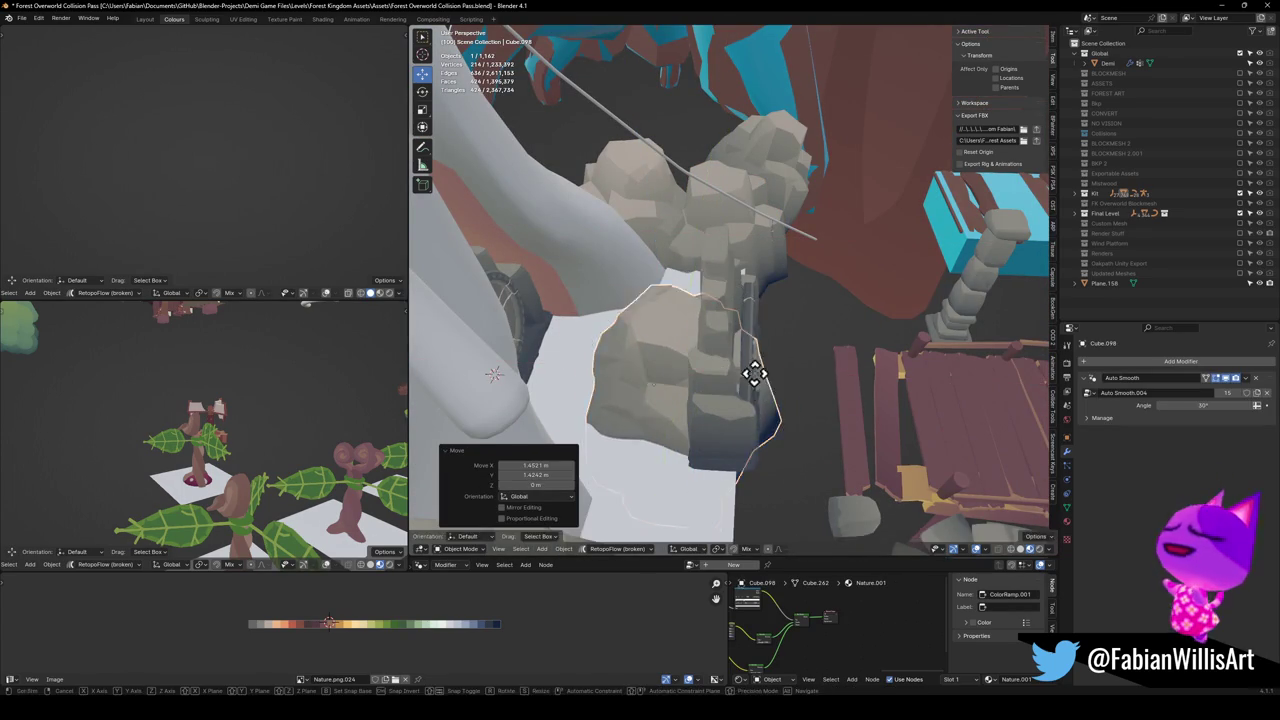
key(g)
key(z)
click(806, 362)
mouse_move(806, 362)
mouse_down()
mouse_move(706, 306)
mouse_move(731, 334)
mouse_move(760, 331)
mouse_move(757, 377)
mouse_move(674, 354)
mouse_move(723, 363)
mouse_move(752, 316)
mouse_up()
Raise the rock copy along Z and pick a vertex on its side in Edit Mode.
key(g)
key(z)
click(760, 377)
key(Tab)
scroll(774, 417, up, 3)
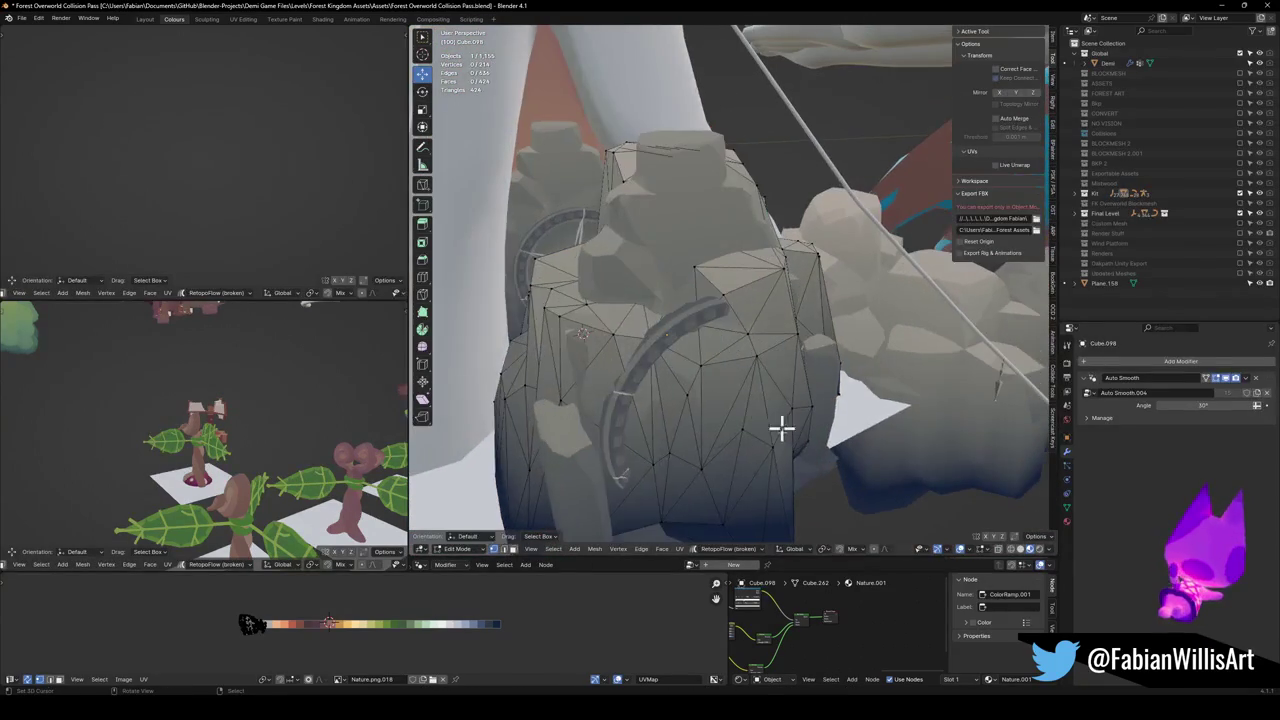
click(772, 492)
mouse_move(772, 492)
mouse_down()
mouse_move(778, 418)
mouse_move(808, 423)
mouse_up()
Proportionally move the vertex along X and scale the mesh along X to 0.150.
key(g)
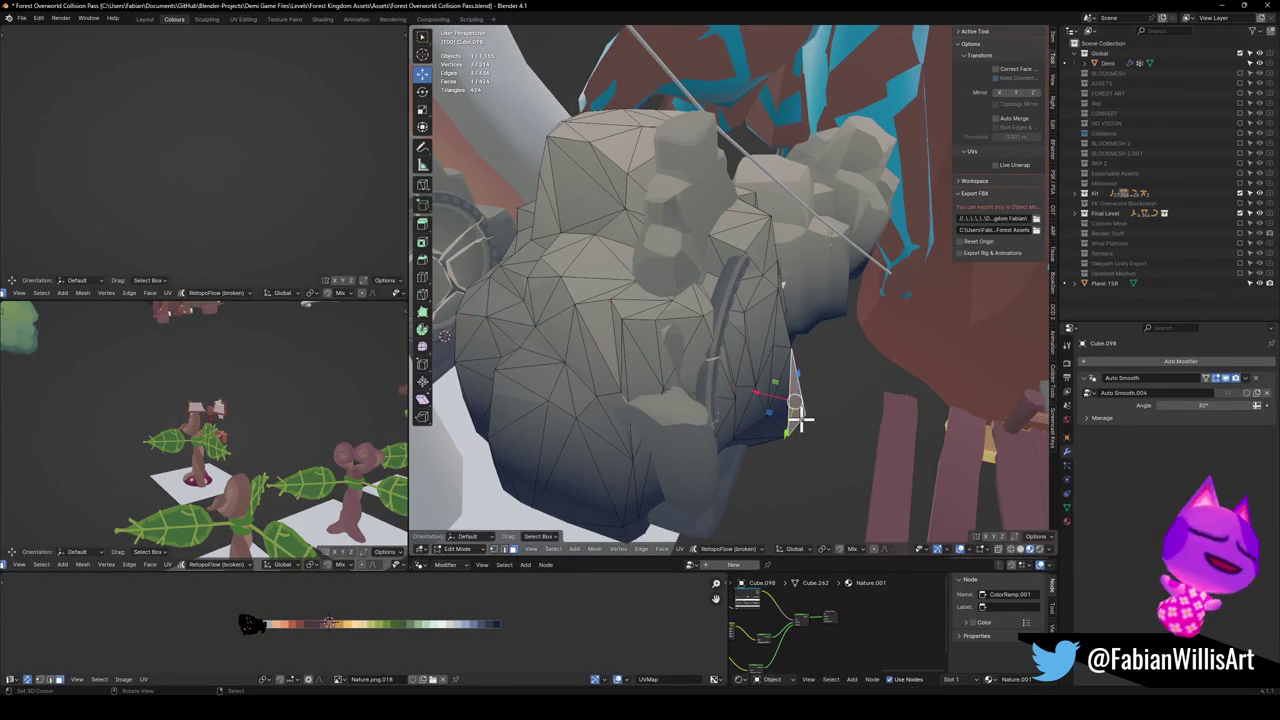
key(x)
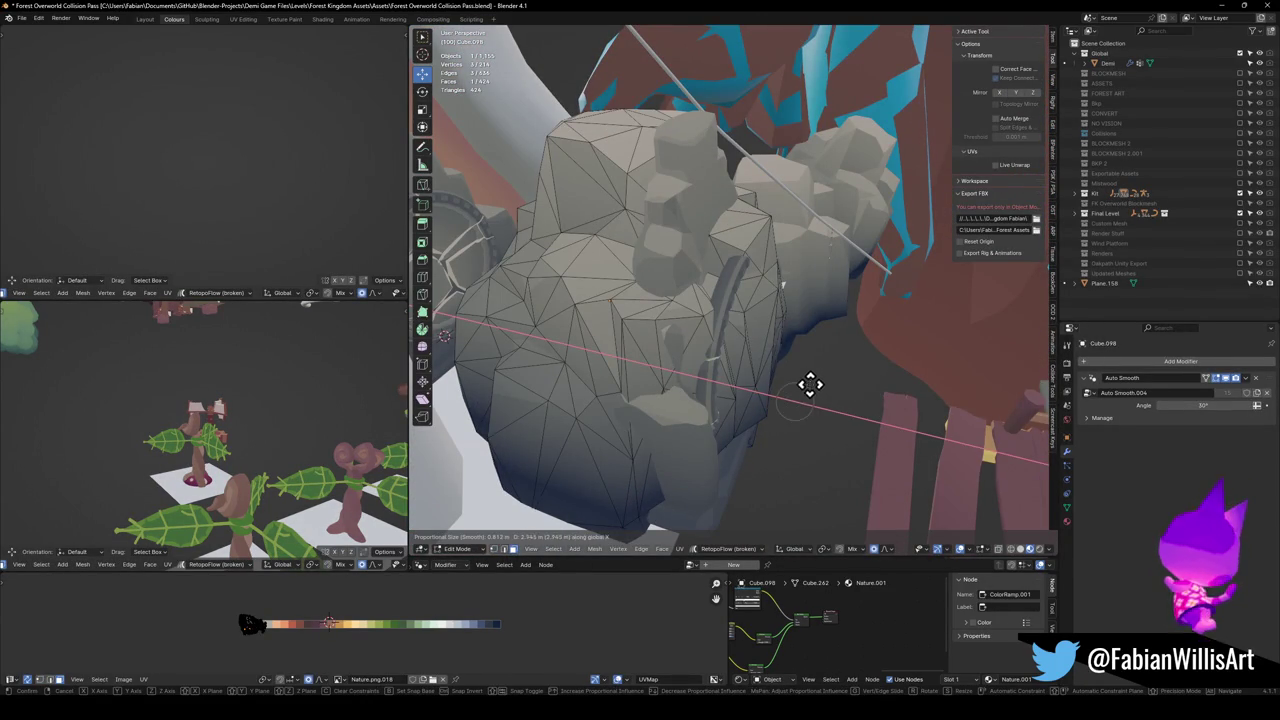
scroll(792, 377, down, 4)
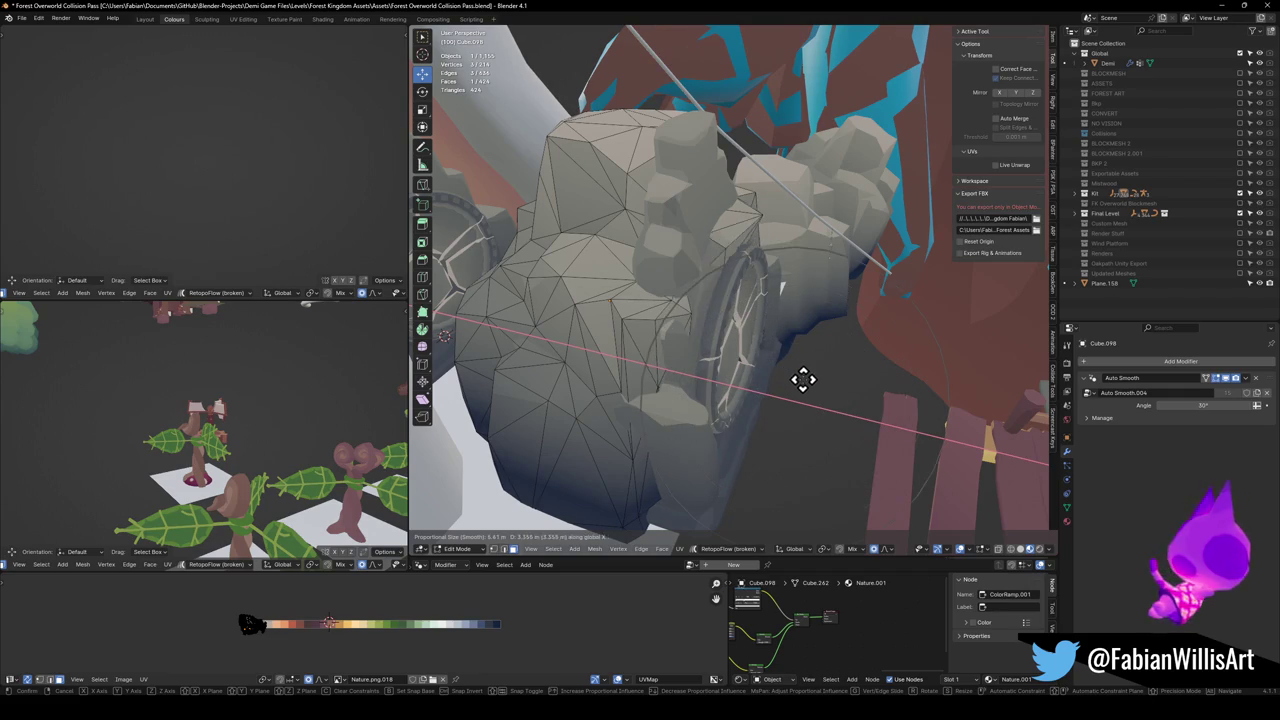
scroll(819, 391, down, 2)
click(829, 380)
key(s)
key(x)
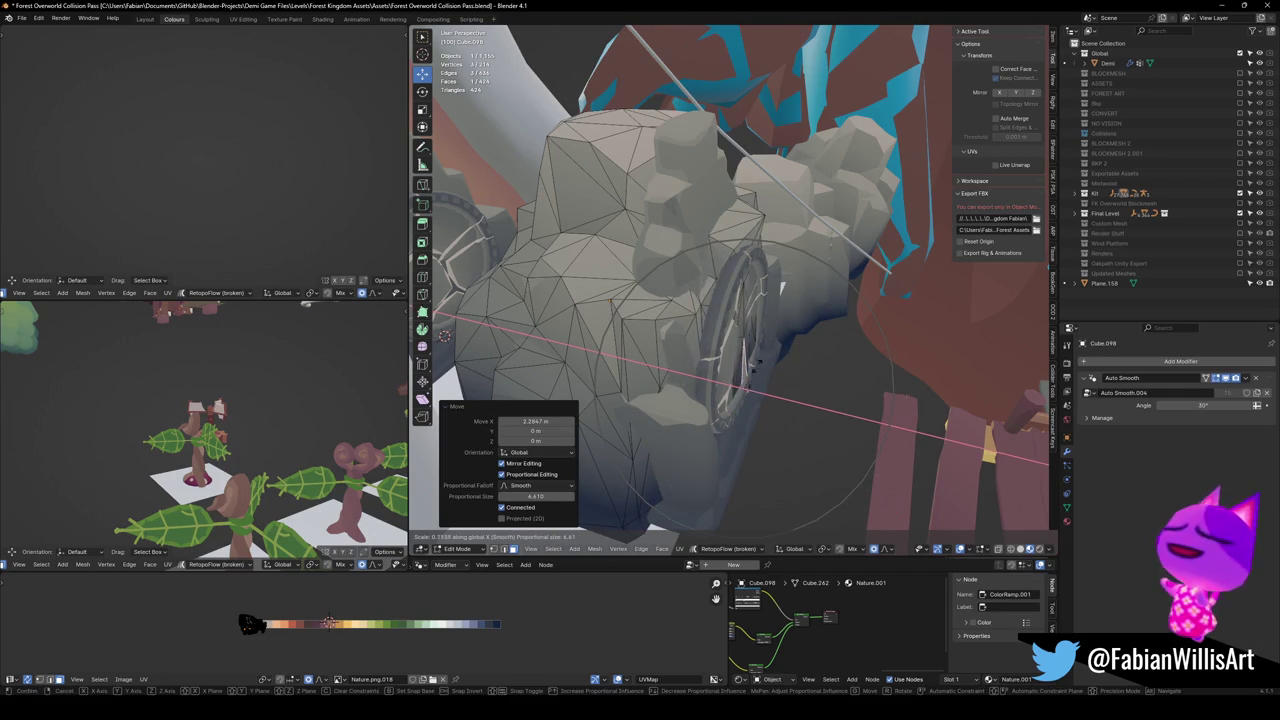
click(751, 368)
Circle-select the vertices around the ring and move them 0.976 m along X.
key(KP_Decimal)
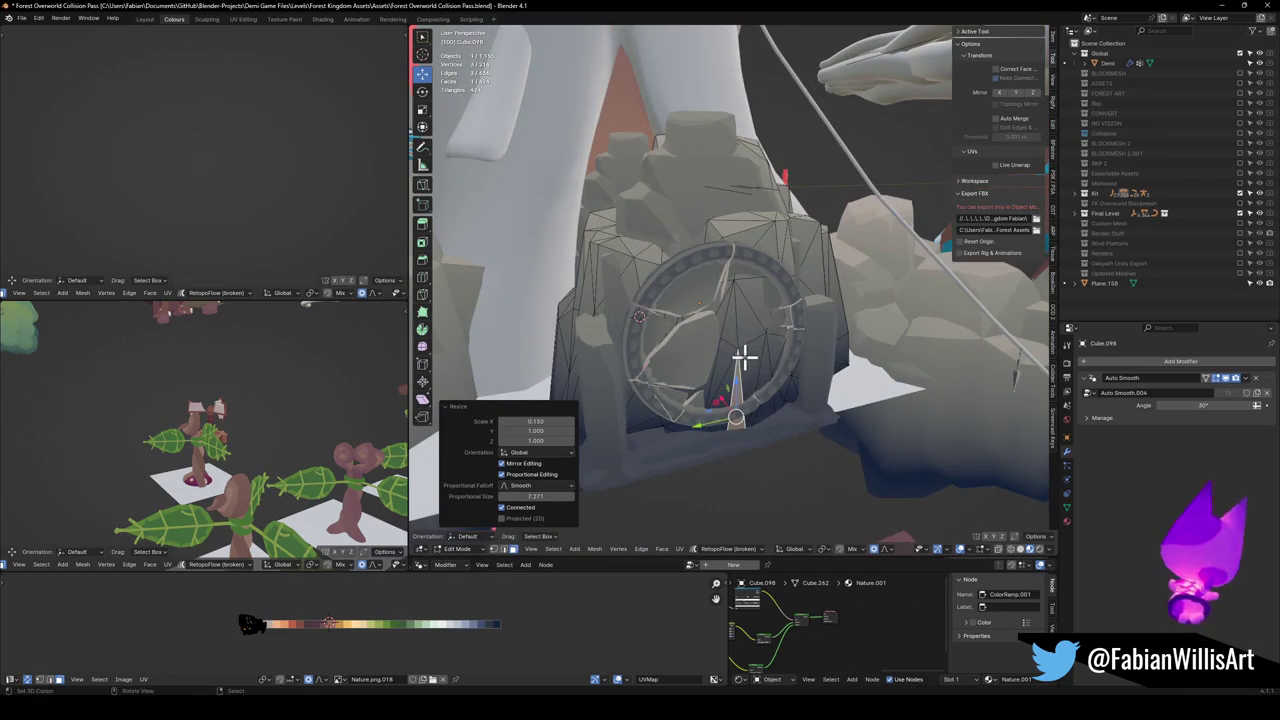
key(c)
key(Escape)
drag(723, 297, 808, 317)
key(g)
key(x)
click(774, 317)
Scale the selected vertices along X by 0.679 and return to Object Mode.
key(s)
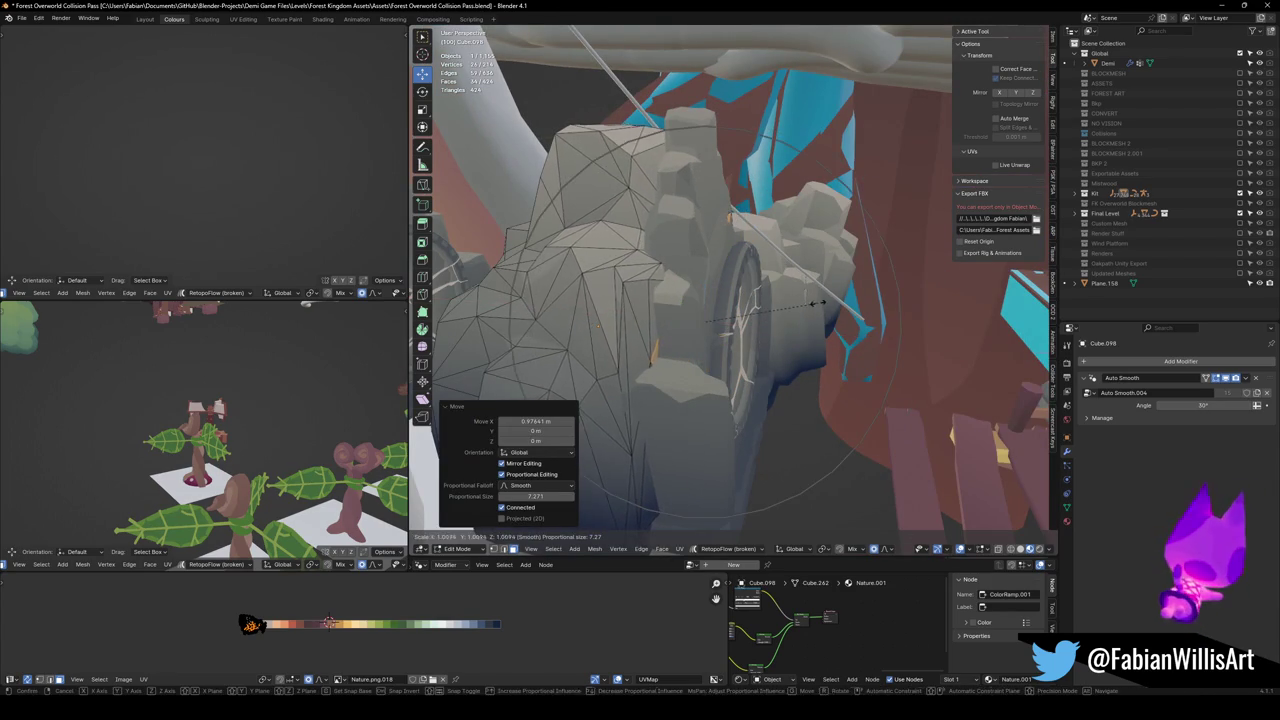
key(x)
click(735, 309)
mouse_move(737, 308)
mouse_down()
mouse_move(745, 295)
mouse_move(757, 329)
mouse_move(686, 306)
mouse_move(755, 343)
mouse_move(866, 315)
mouse_up()
key(Tab)
click(843, 351)
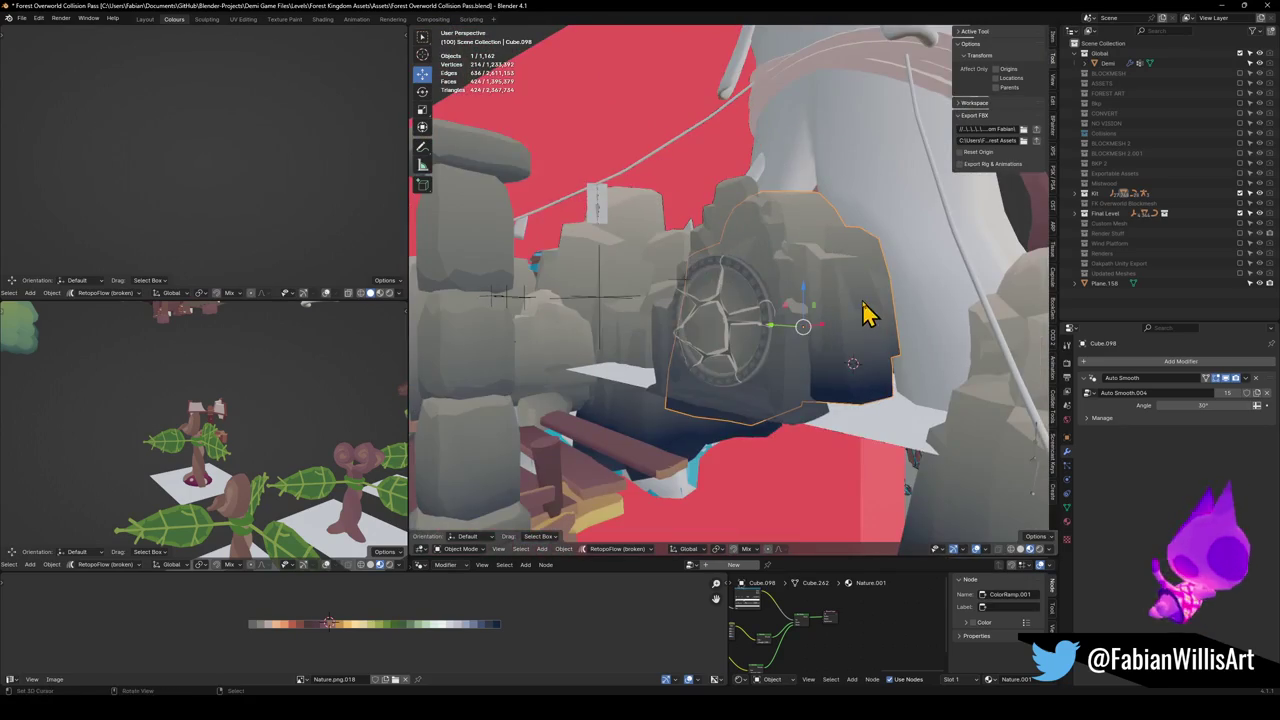
Lower the rock 1.6 m along Z and stretch it taller vertically.
key(g)
key(z)
click(857, 322)
drag(777, 320, 884, 340)
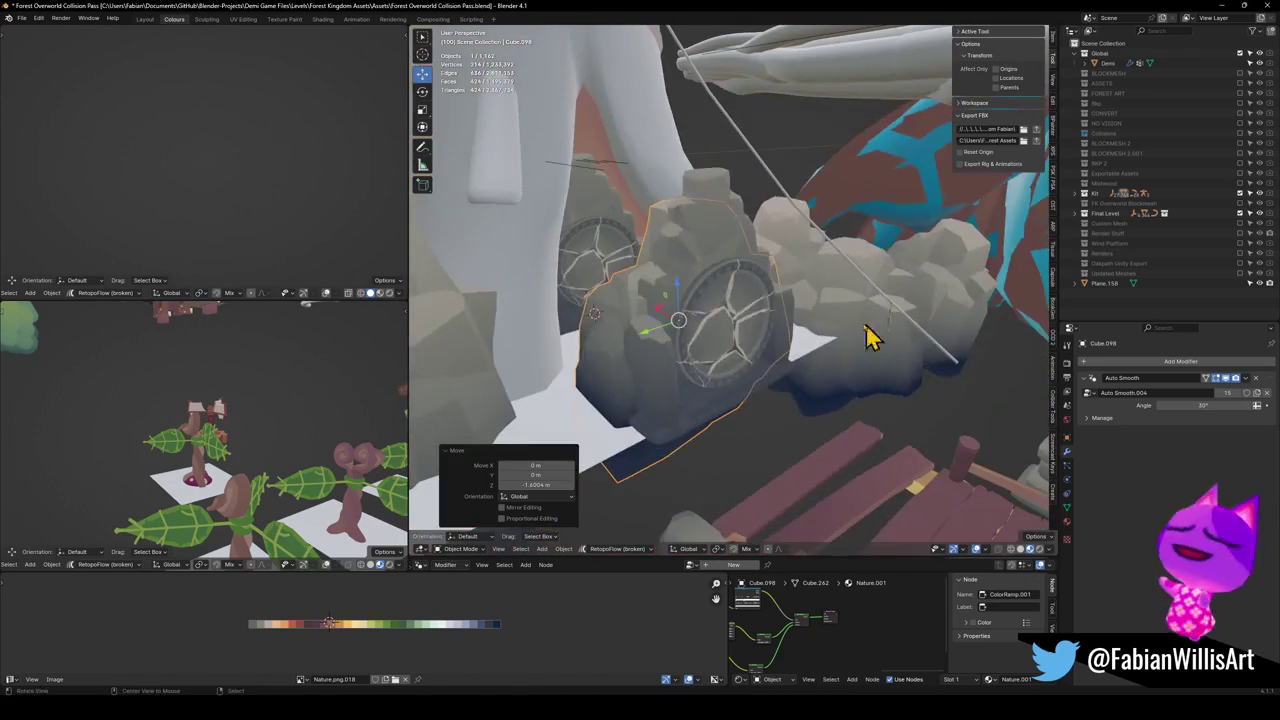
key(s)
key(z)
click(745, 285)
Select the rock and move it 1.48 m along Y.
mouse_move(745, 285)
mouse_down()
mouse_move(740, 309)
mouse_move(720, 306)
mouse_move(765, 300)
mouse_move(720, 323)
mouse_move(706, 354)
mouse_up()
scroll(720, 323, up, 4)
click(925, 393)
mouse_move(920, 391)
mouse_down()
mouse_move(849, 354)
mouse_move(697, 337)
mouse_move(815, 303)
mouse_move(595, 368)
mouse_up()
key(g)
key(y)
click(808, 344)
In Edit Mode, squash the mesh to 0.260 along Y and shift it -1.589 m with proportional editing.
key(Tab)
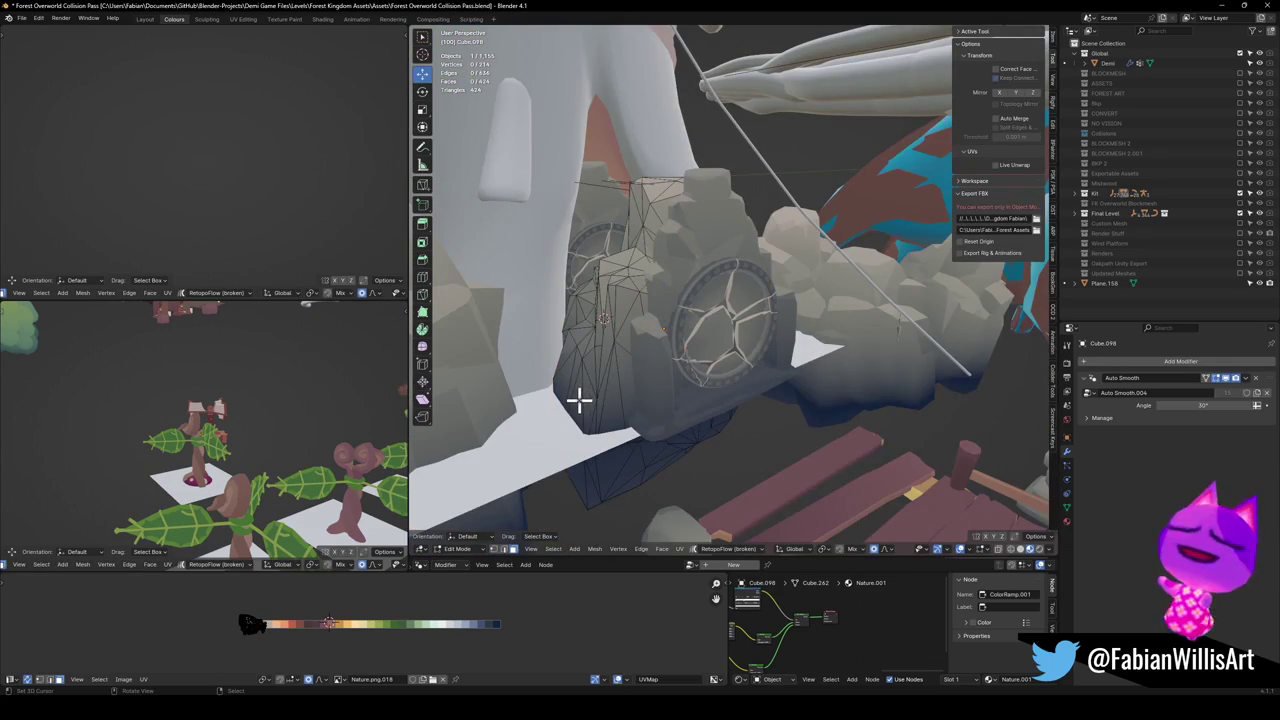
key(s)
key(y)
click(613, 403)
key(g)
key(y)
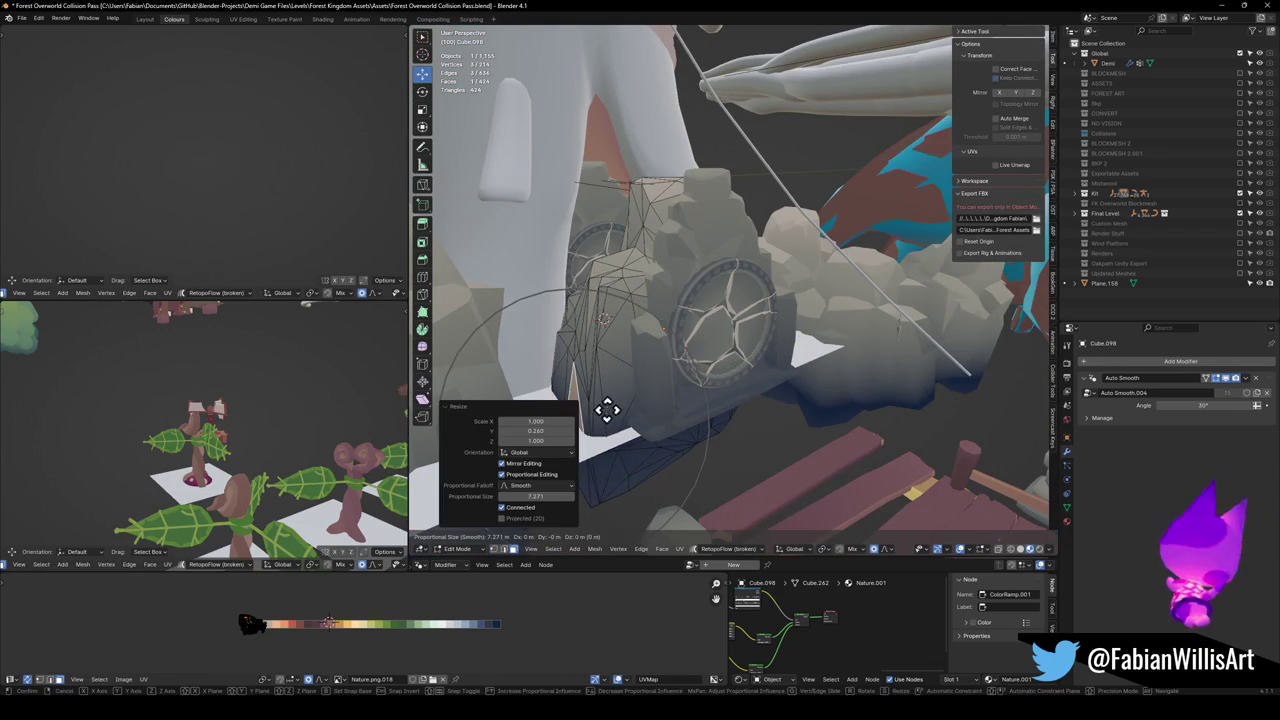
click(631, 398)
key(g)
key(y)
click(613, 393)
key(Tab)
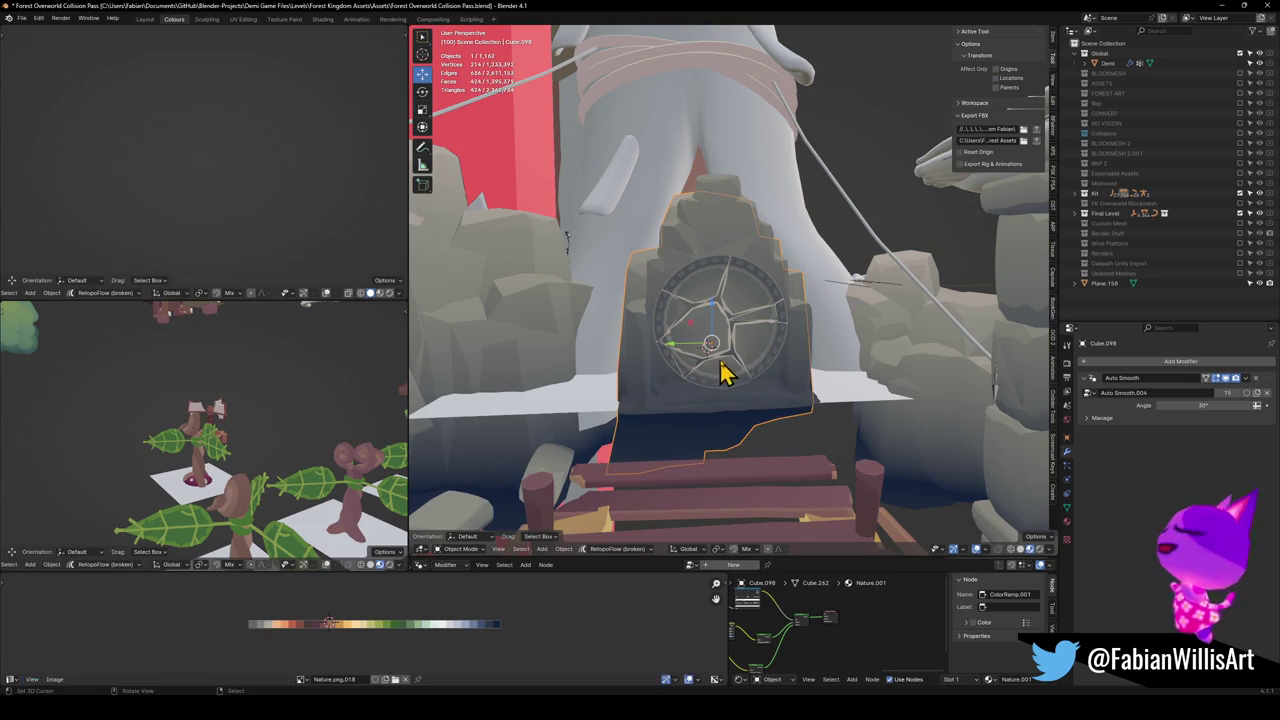
Save the file, then box-select the rock mesh's bottom vertices and flatten them along Z.
mouse_move(760, 355)
mouse_down()
mouse_move(737, 371)
mouse_move(651, 354)
mouse_move(755, 358)
mouse_move(829, 343)
mouse_up()
key(ctrl+s)
key(Tab)
mouse_move(657, 449)
mouse_down()
mouse_move(688, 400)
mouse_move(714, 403)
mouse_move(731, 428)
mouse_move(721, 432)
mouse_up()
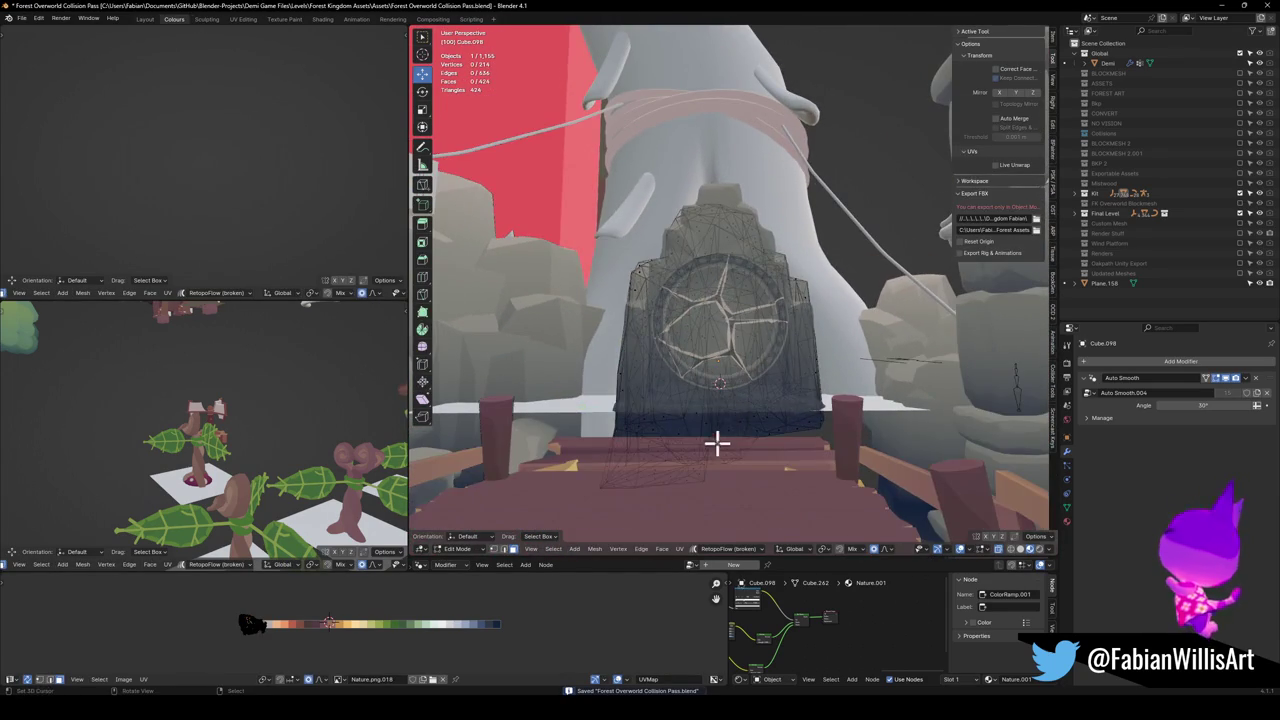
drag(675, 510, 951, 410)
key(s)
key(z)
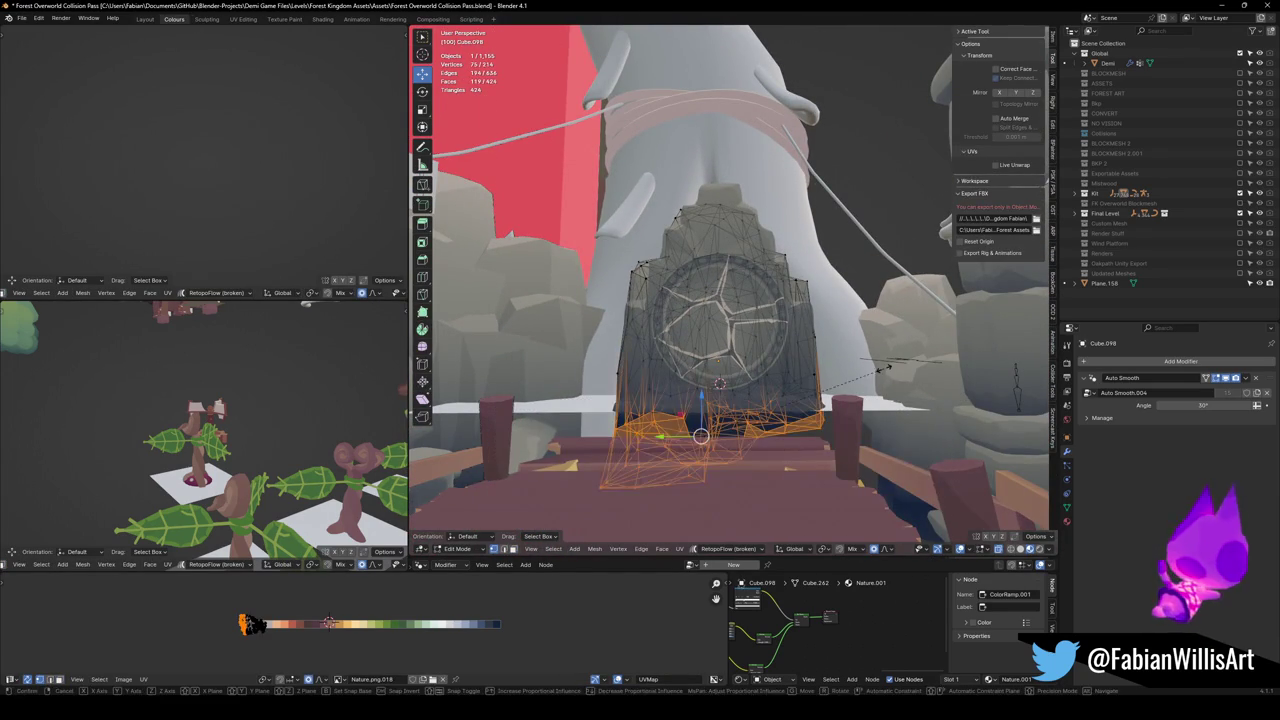
click(771, 414)
Raise the bottom vertices 0.62 m and flatten them again along Z with proportional editing.
key(g)
key(z)
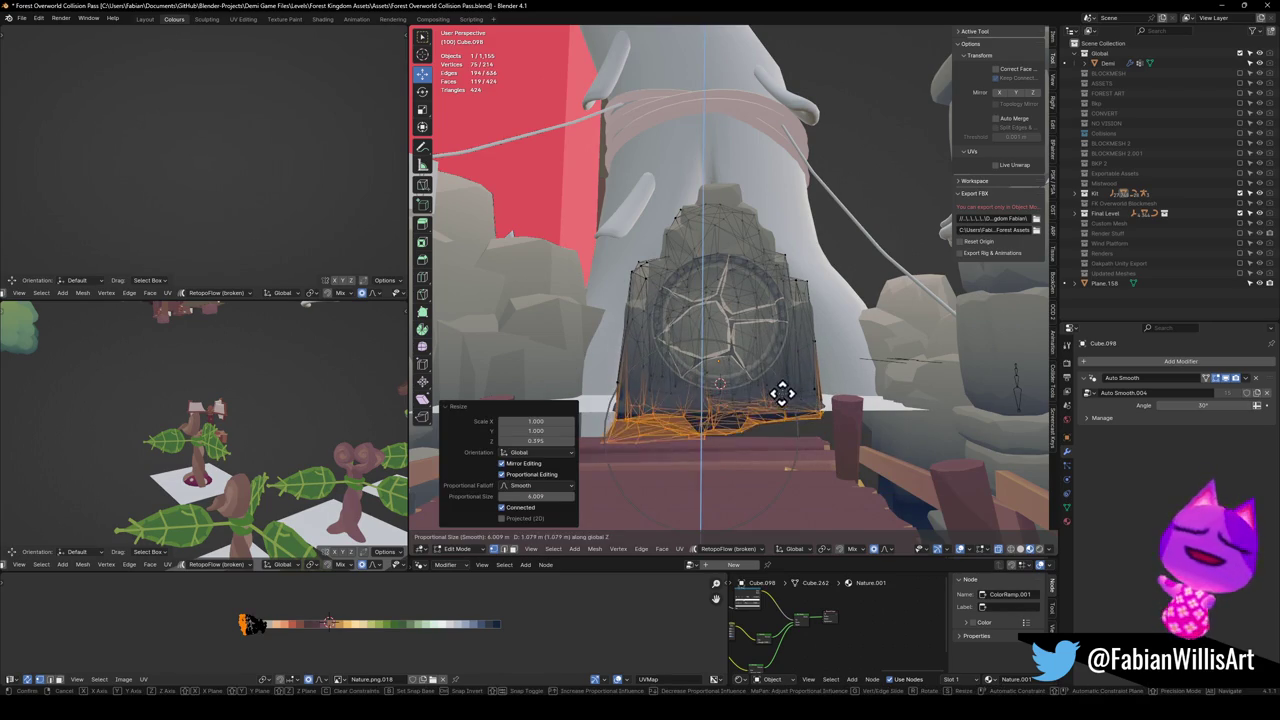
click(780, 398)
key(s)
key(z)
click(752, 410)
mouse_move(752, 410)
mouse_down()
mouse_move(823, 426)
mouse_move(803, 431)
mouse_move(800, 471)
mouse_move(777, 406)
mouse_move(866, 390)
mouse_move(771, 363)
mouse_move(714, 303)
mouse_move(785, 340)
mouse_up()
key(Tab)
Select the rocks Forest_SacredStone_00.001, Cube.098 and a neighbouring rock in turn.
scroll(728, 318, up, 3)
click(728, 318)
scroll(729, 320, down, 2)
mouse_move(632, 296)
mouse_down()
mouse_move(737, 323)
mouse_move(737, 309)
mouse_move(766, 314)
mouse_move(723, 323)
mouse_move(971, 300)
mouse_move(697, 330)
mouse_move(809, 283)
mouse_move(777, 340)
mouse_move(857, 402)
mouse_up()
click(755, 310)
click(857, 402)
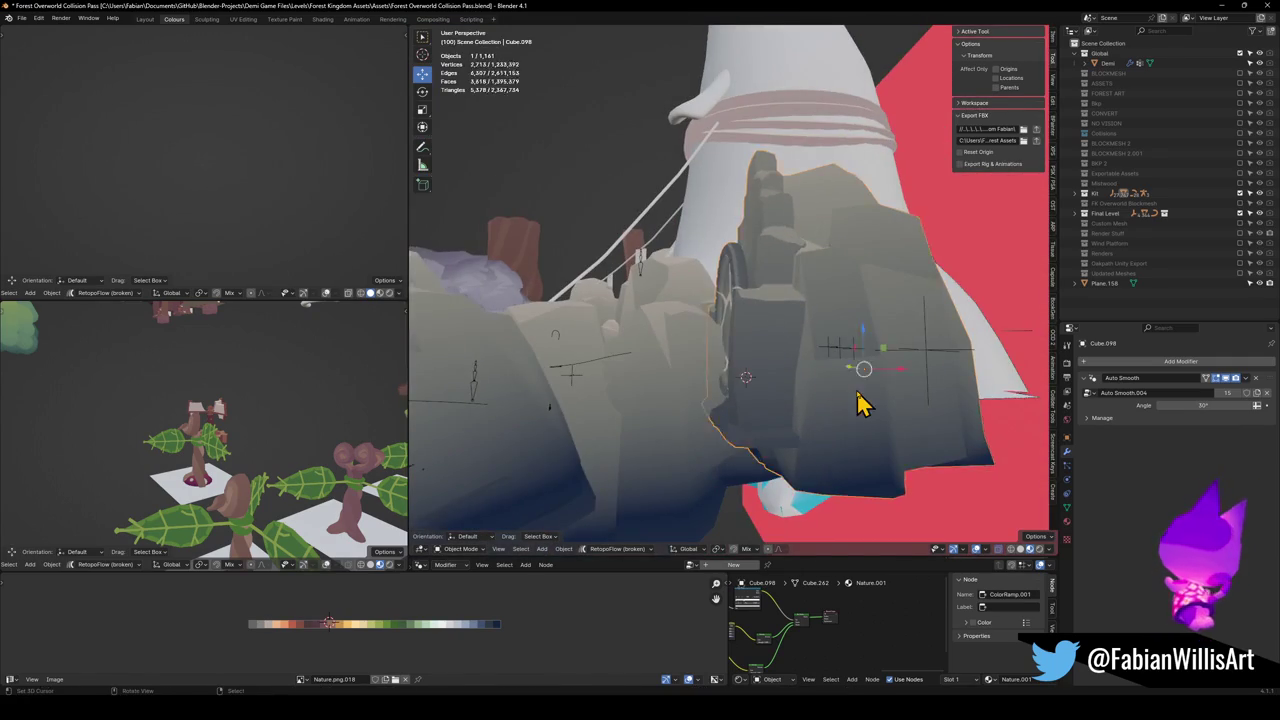
Select one connected island of the rock mesh and isolate it in the preview view.
key(Tab)
key(alt+a)
key(l)
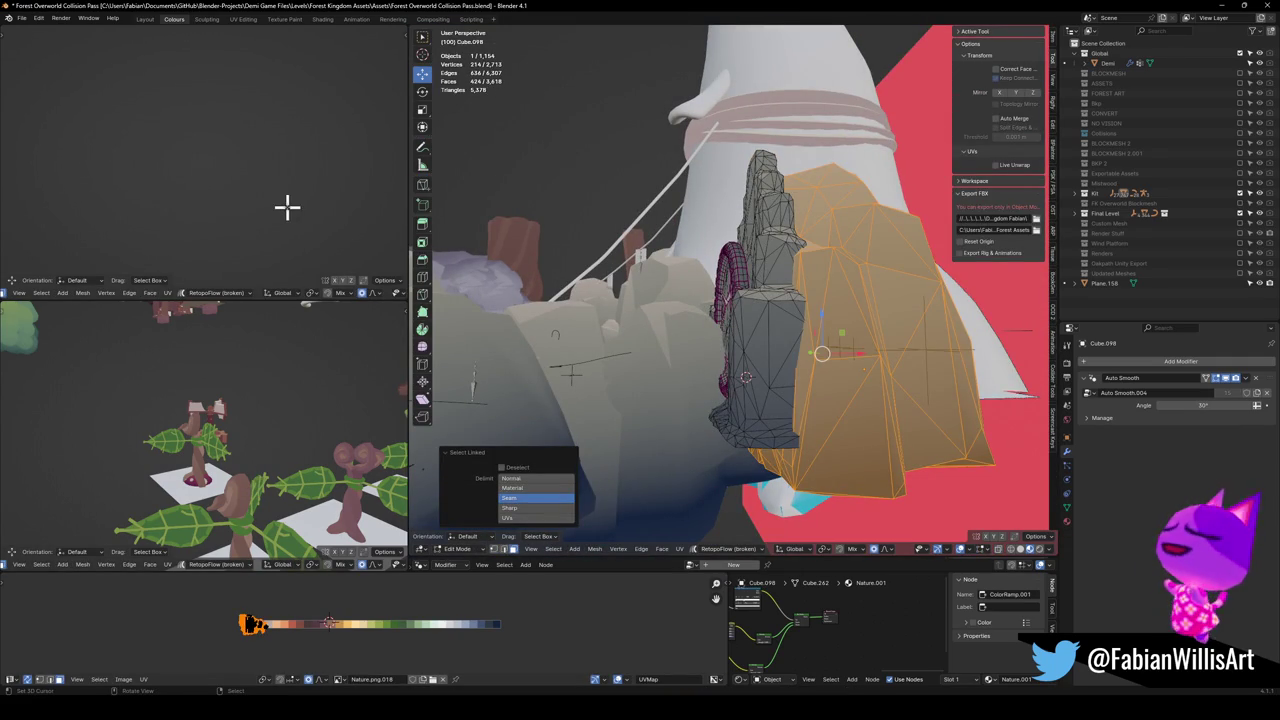
scroll(280, 206, down, 3)
mouse_move(277, 206)
mouse_down()
mouse_move(166, 109)
mouse_move(209, 191)
mouse_up()
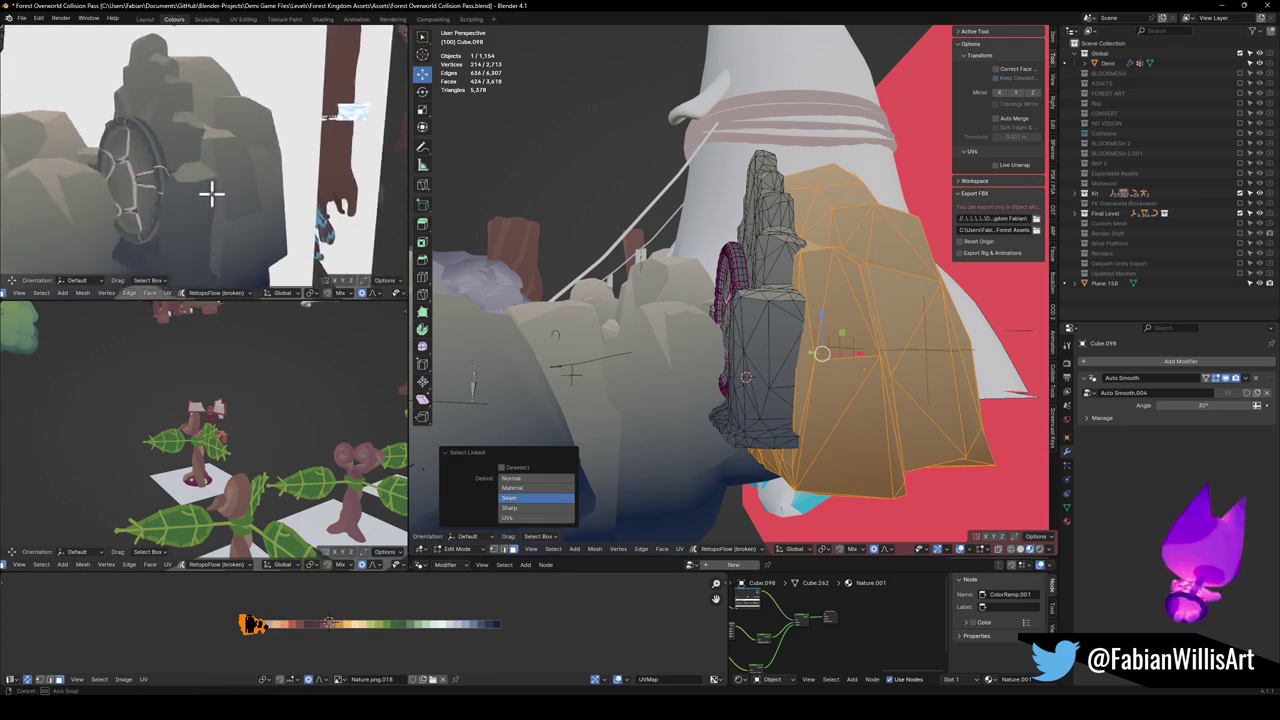
scroll(234, 192, up, 2)
key(KP_Decimal)
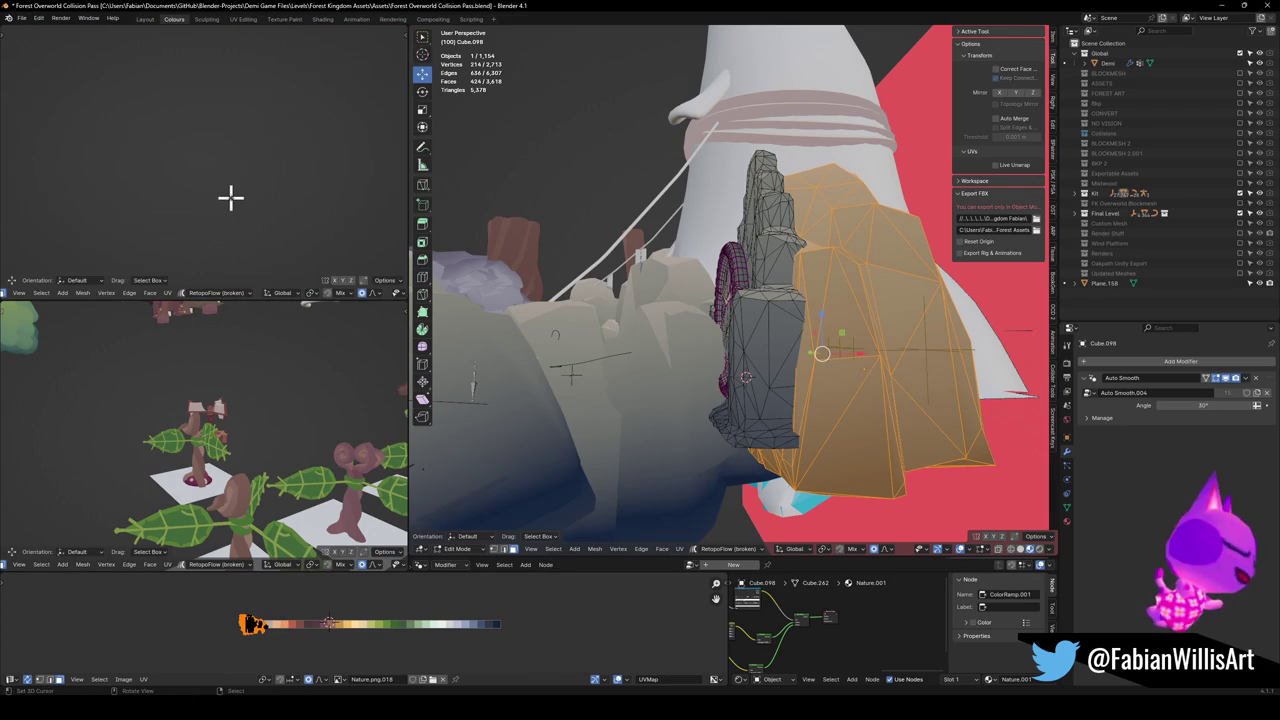
scroll(230, 197, down, 3)
scroll(229, 200, down, 3)
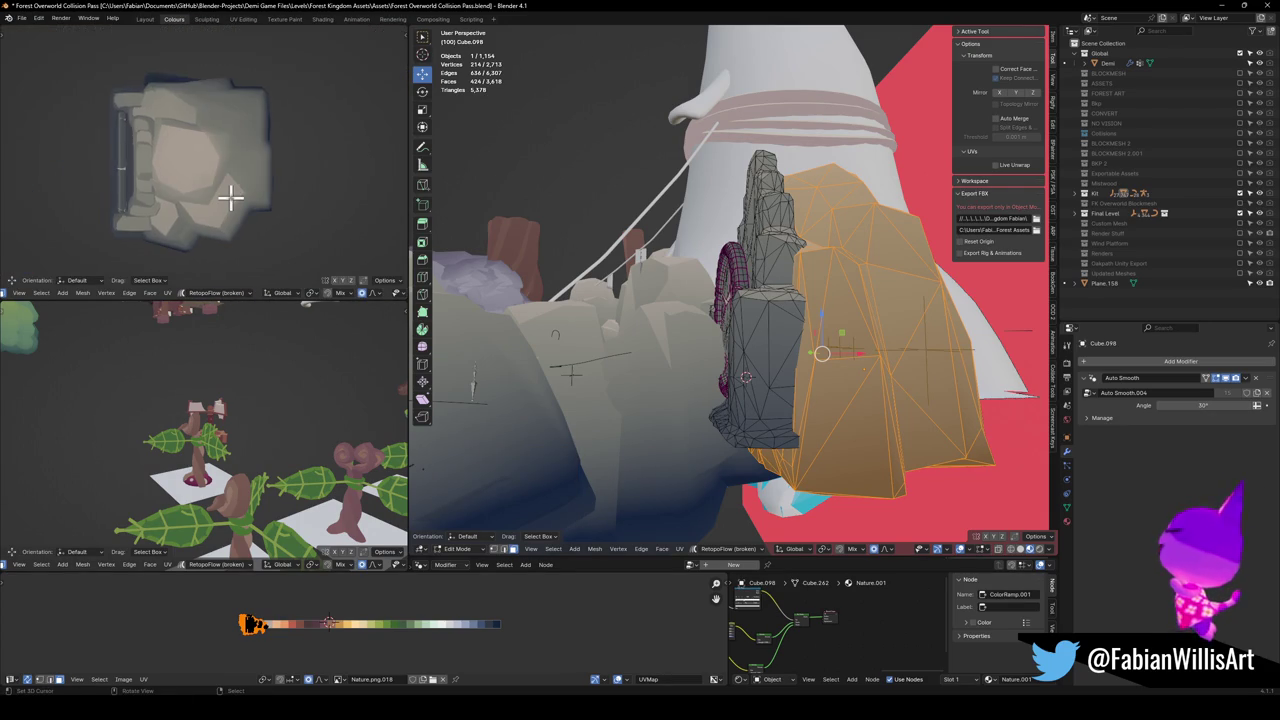
mouse_move(223, 200)
mouse_down()
mouse_move(214, 114)
mouse_move(265, 145)
mouse_move(271, 120)
mouse_up()
Slide the island's UVs horizontally along the colour ramp to recolour it.
key(g)
key(x)
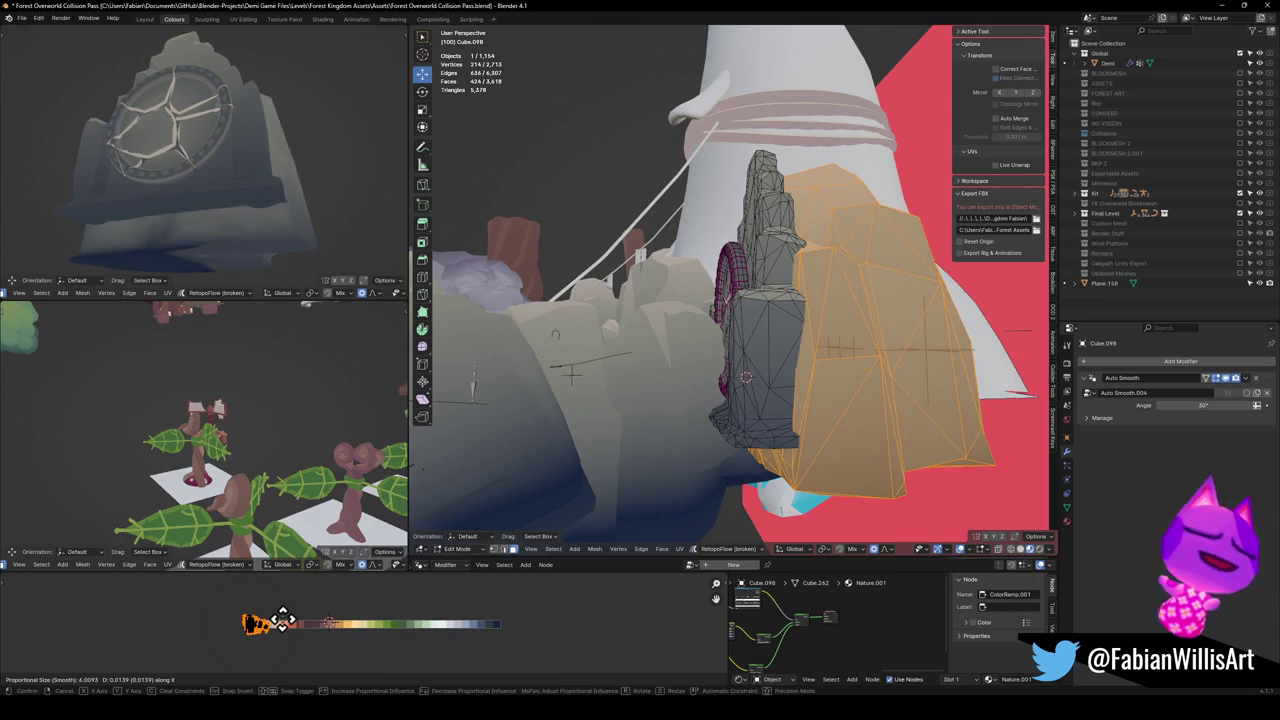
click(283, 617)
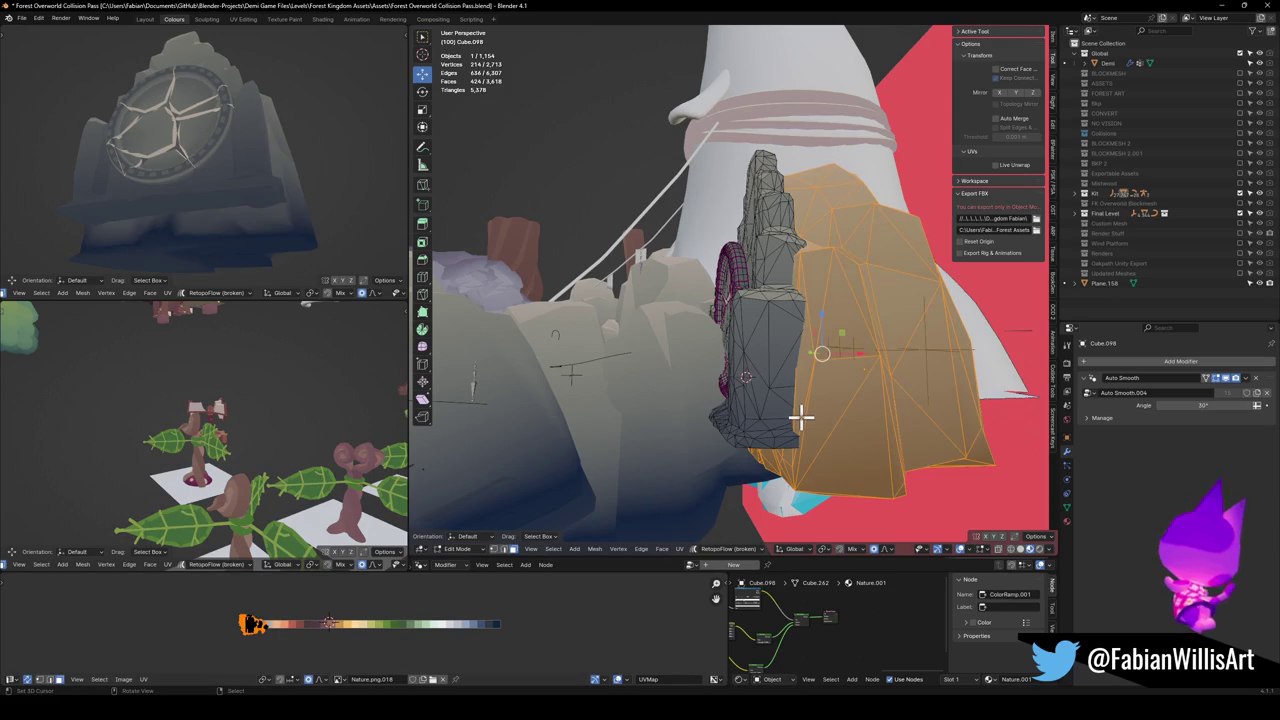
key(KP_Decimal)
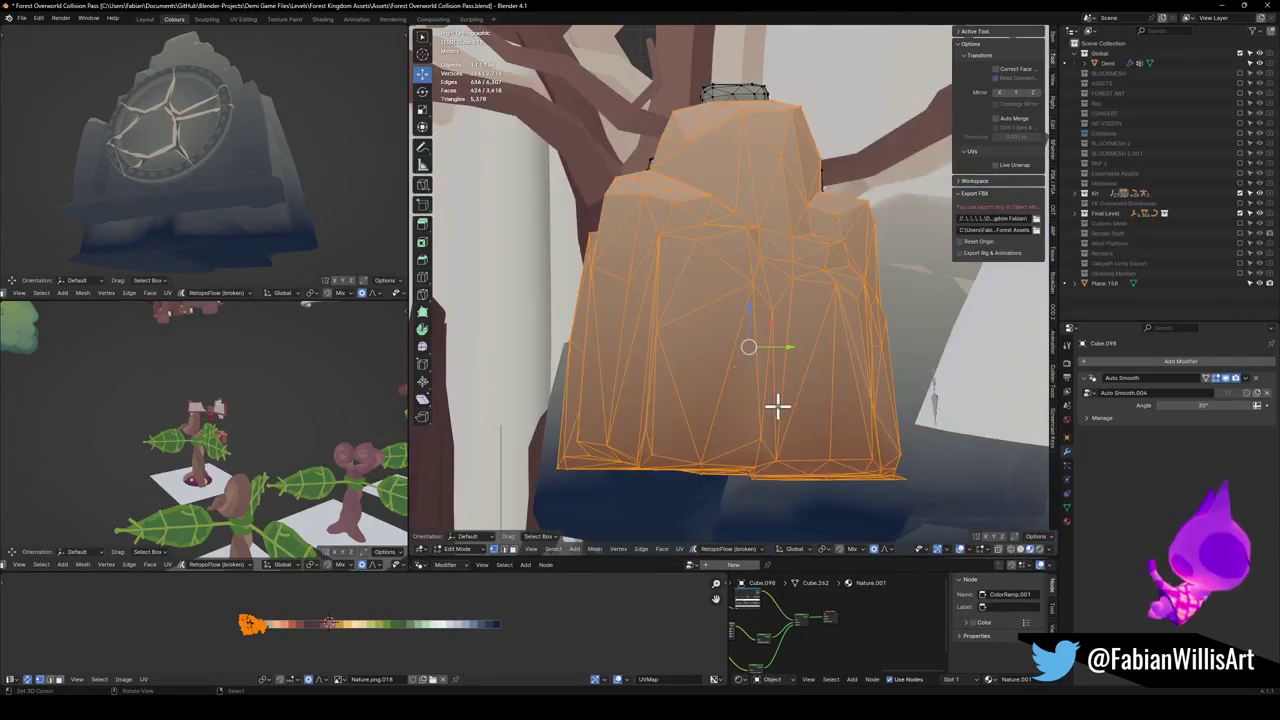
Box-select the rock's base vertices and scale their UVs twice with proportional editing toward dark blue.
key(alt+a)
drag(524, 505, 968, 398)
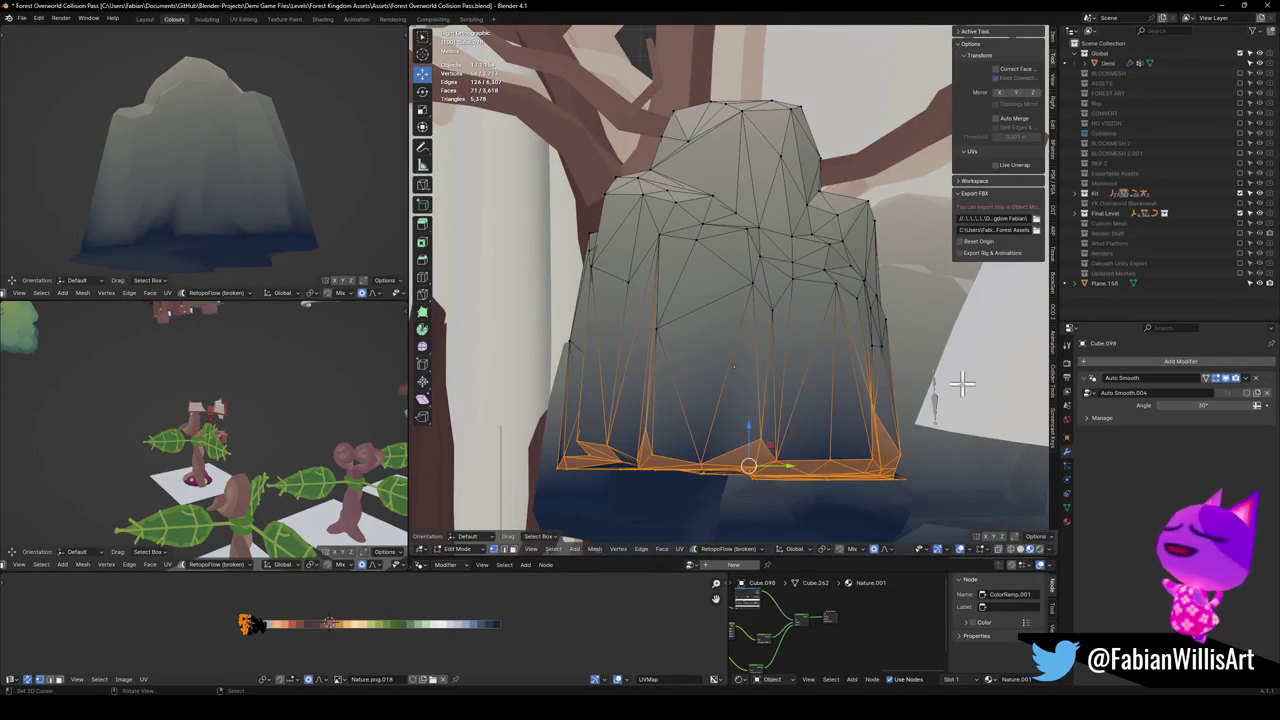
drag(516, 488, 968, 397)
key(s)
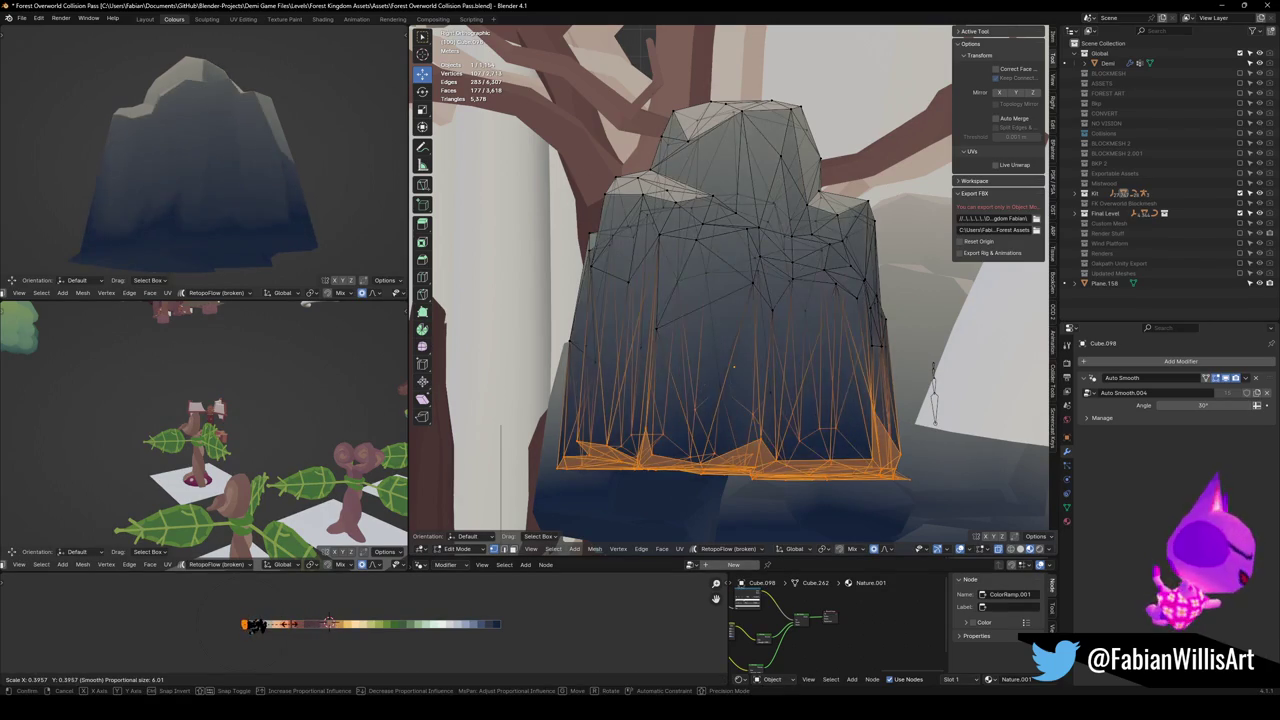
click(293, 635)
key(s)
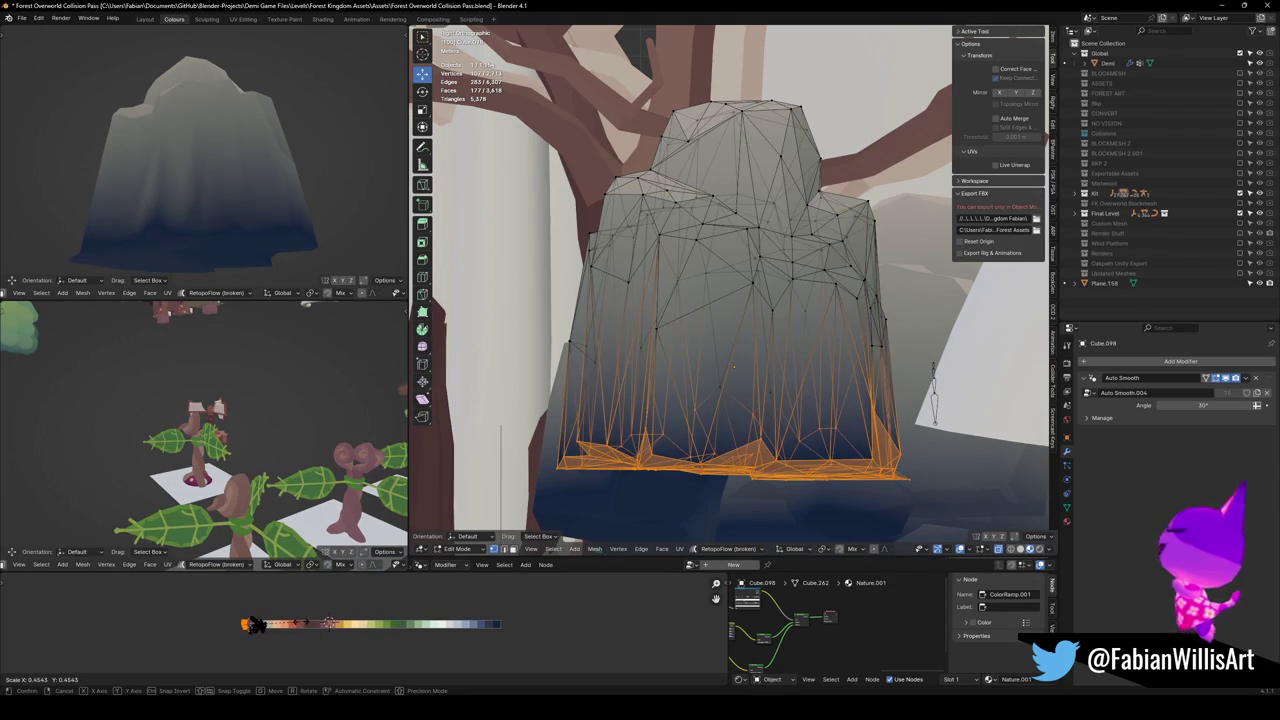
click(286, 622)
key(g)
key(x)
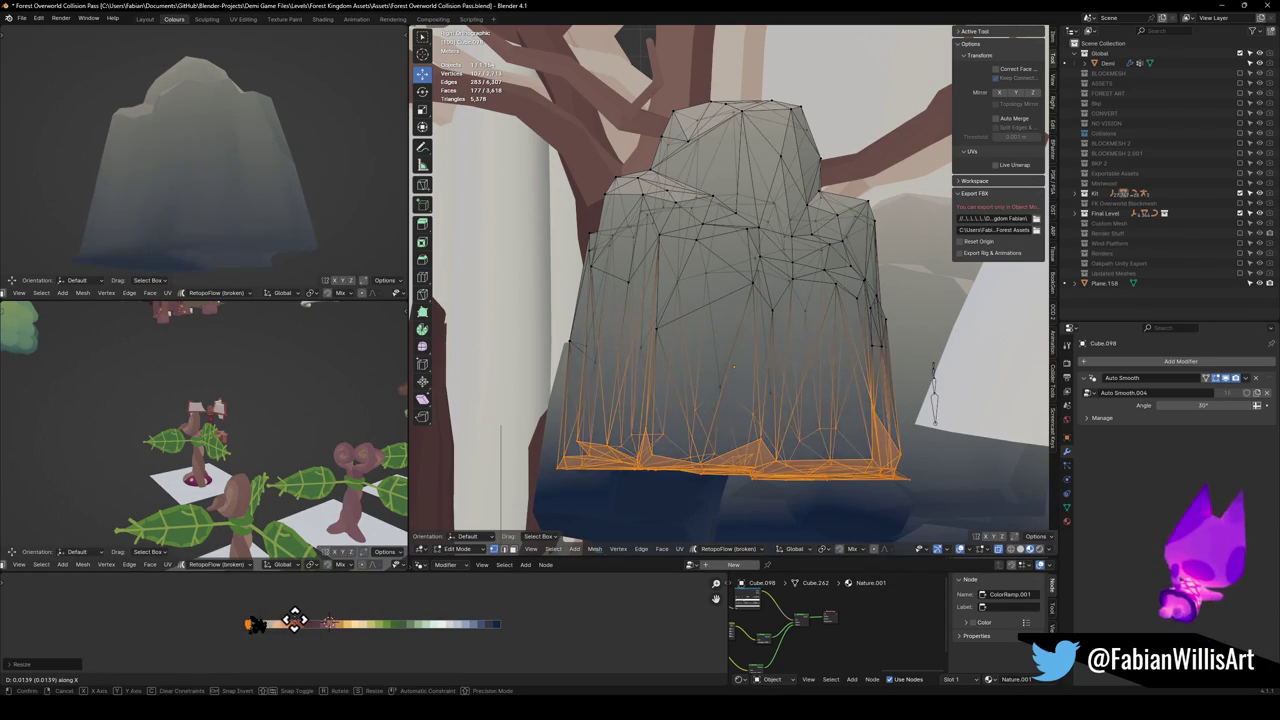
right_click(310, 622)
mouse_move(217, 229)
mouse_down()
mouse_move(309, 180)
mouse_move(206, 203)
mouse_move(346, 209)
mouse_move(317, 219)
mouse_up()
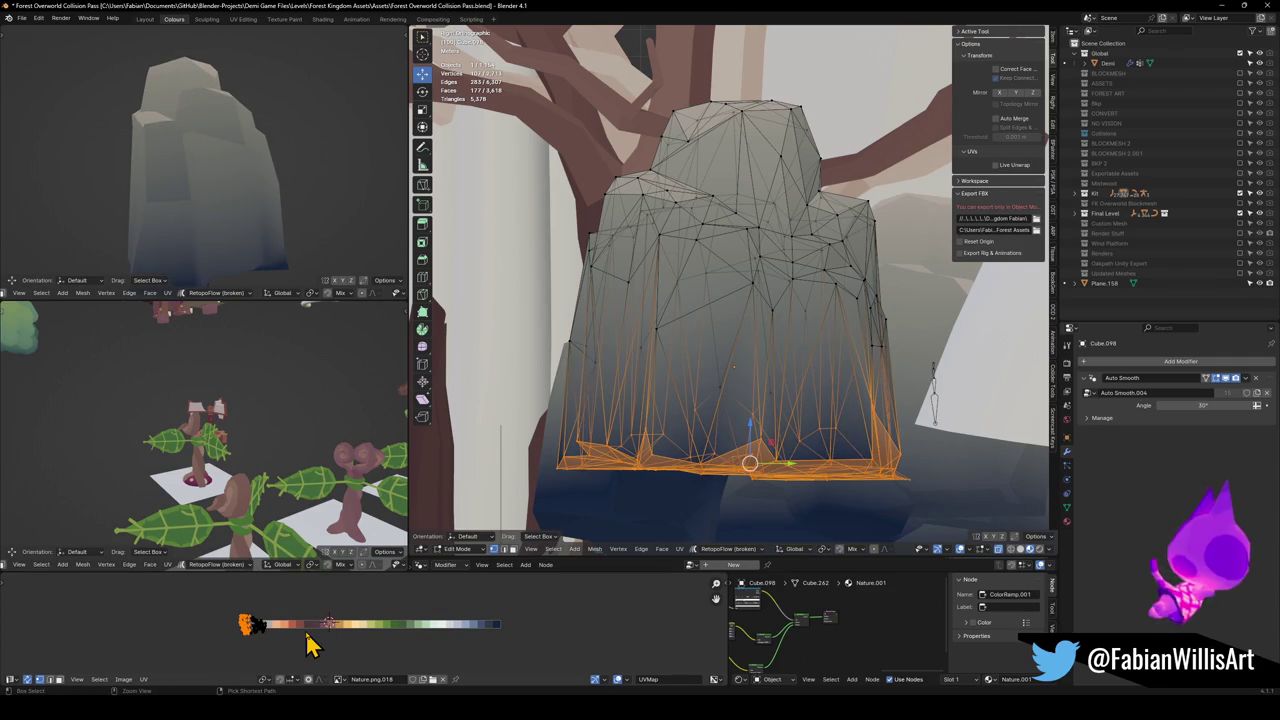
Select the whole rock mesh and slide its UVs along the ramp to a lighter colour.
key(alt+a)
key(a)
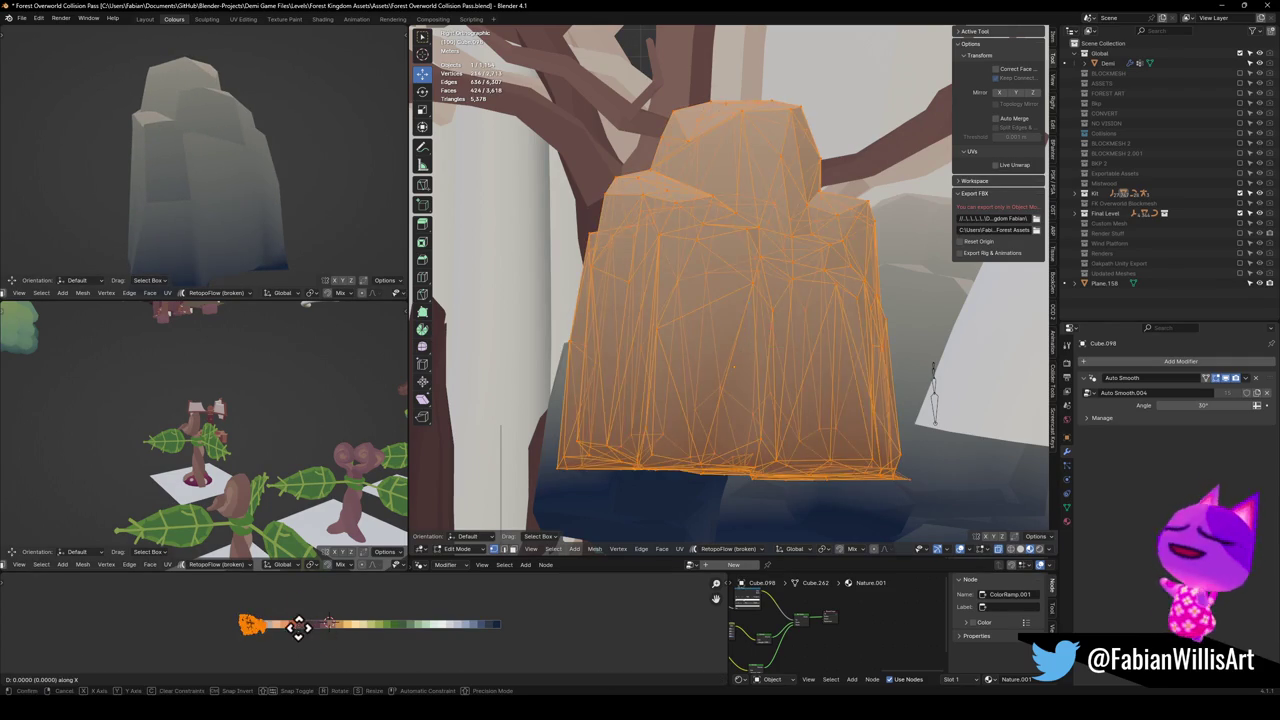
key(g)
key(x)
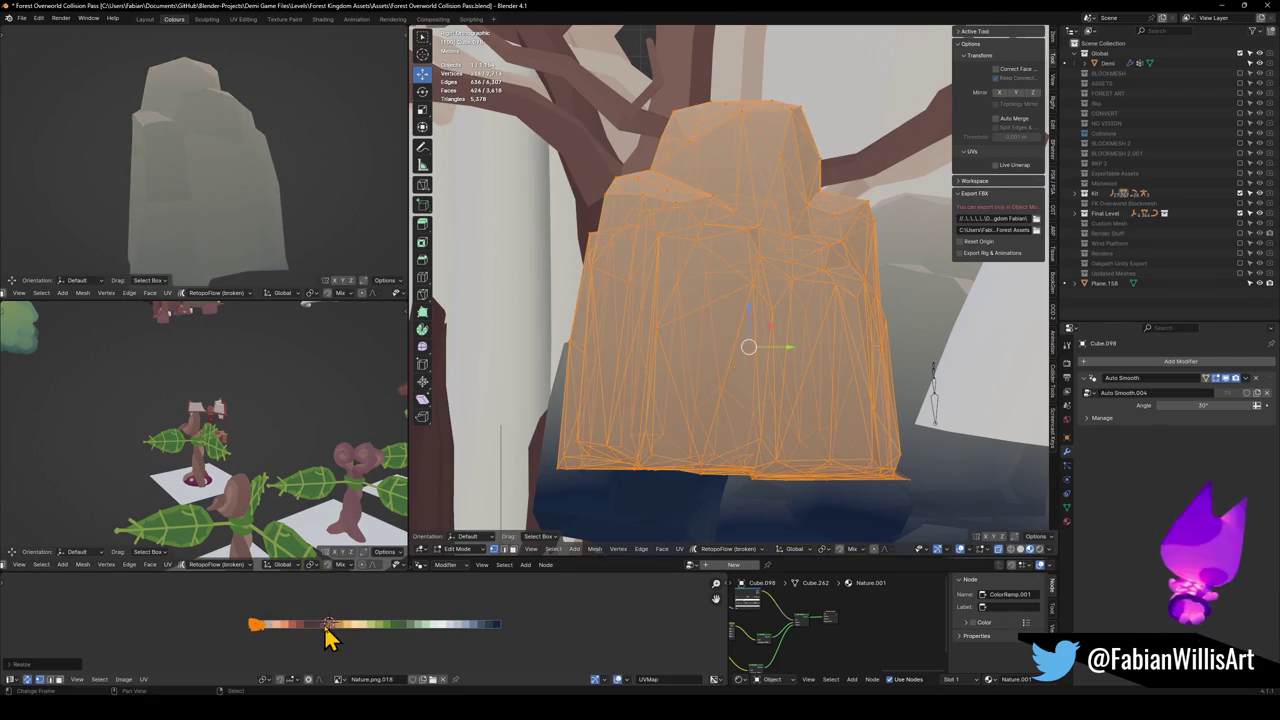
click(328, 623)
click(290, 627)
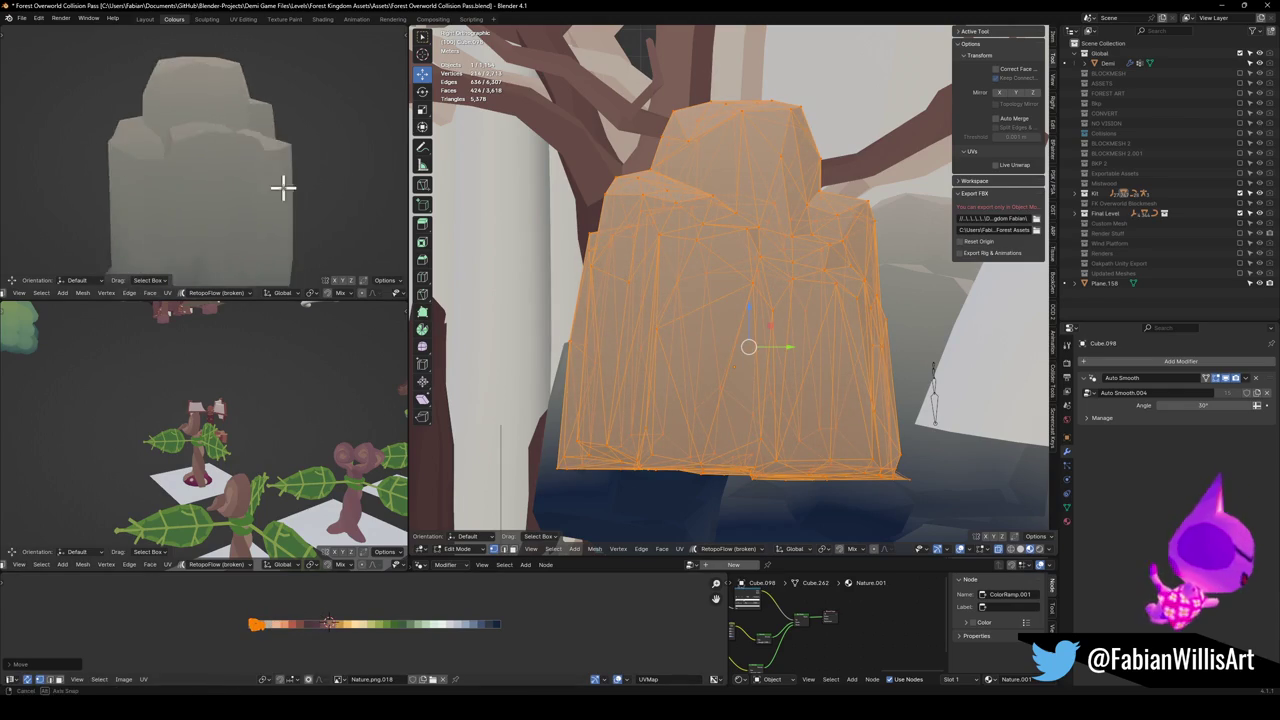
key(Tab)
mouse_move(205, 238)
mouse_down()
mouse_move(263, 226)
mouse_move(157, 229)
mouse_move(149, 214)
mouse_move(283, 222)
mouse_up()
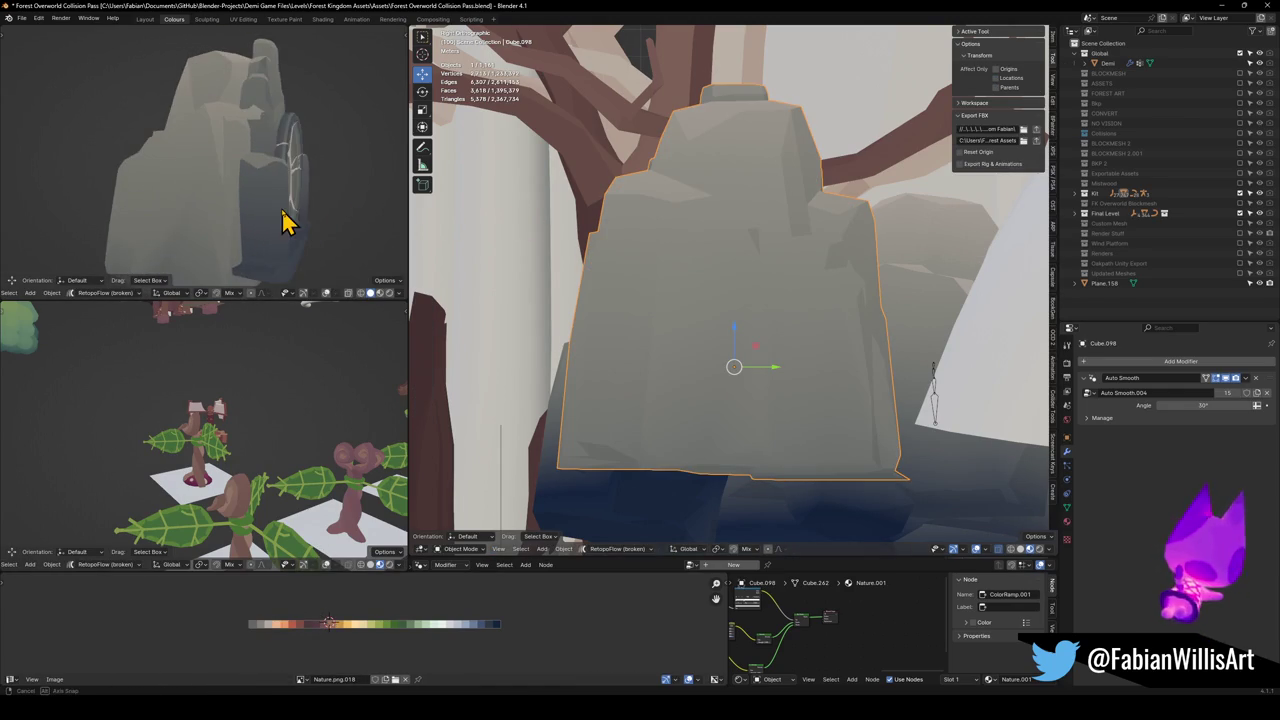
Move and scale the rock's UVs again on the ramp to refine its colours.
key(Tab)
key(g)
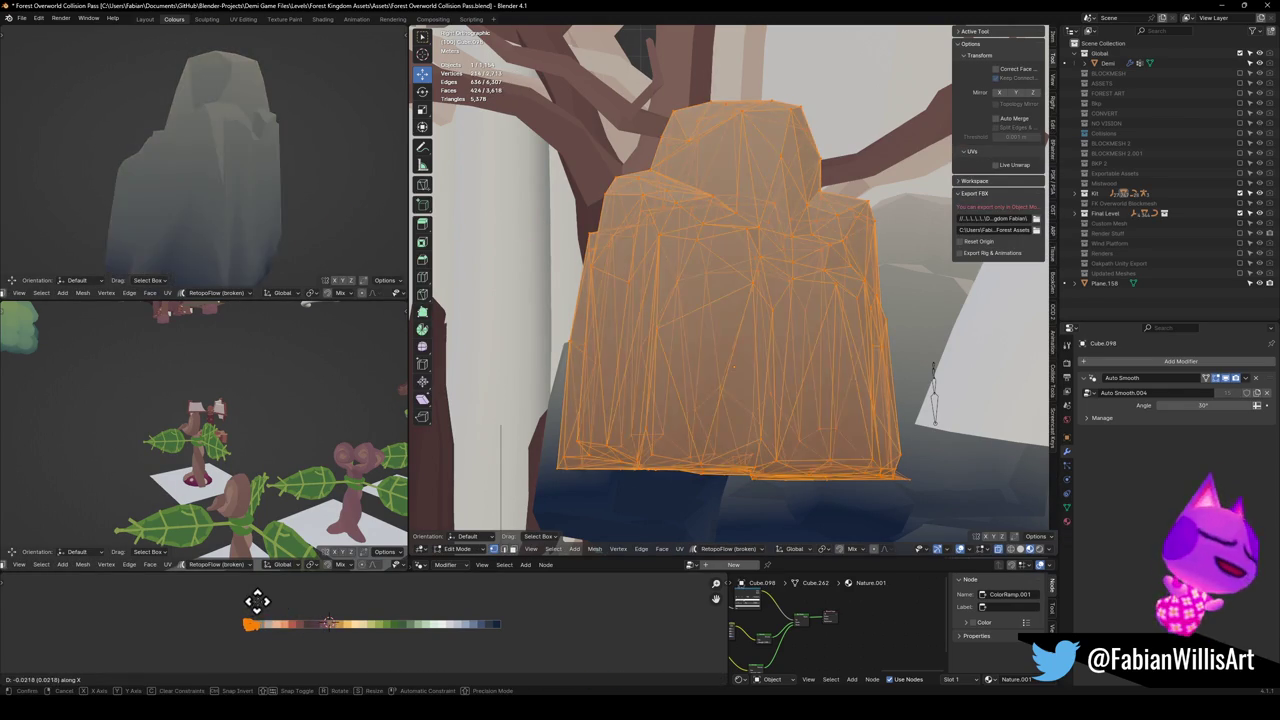
click(280, 617)
key(s)
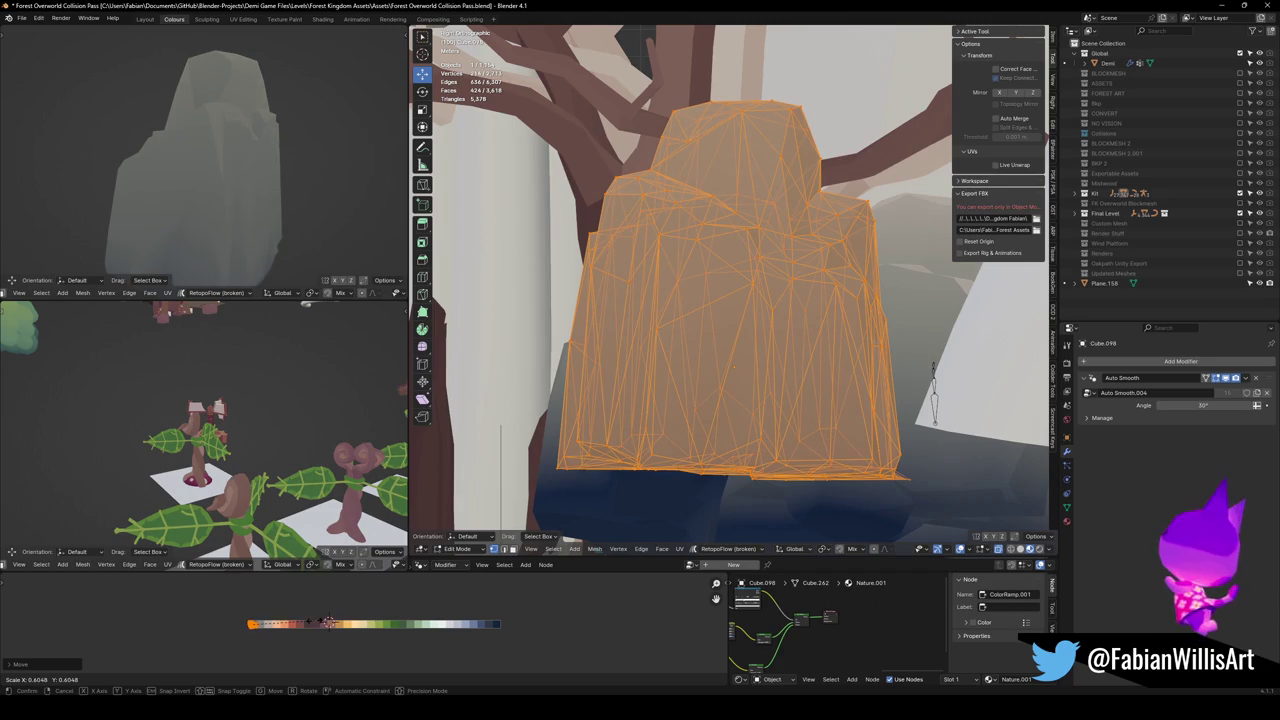
click(330, 622)
mouse_move(300, 283)
mouse_down()
mouse_move(234, 234)
mouse_move(314, 237)
mouse_move(315, 252)
mouse_move(171, 217)
mouse_move(297, 229)
mouse_move(120, 228)
mouse_move(146, 246)
mouse_move(86, 224)
mouse_up()
key(Tab)
Switch the viewport to colourful normal-style shading and select a single triangle face on the rock.
mouse_move(695, 210)
mouse_down()
mouse_move(820, 291)
mouse_move(791, 300)
mouse_move(780, 332)
mouse_move(691, 306)
mouse_move(754, 251)
mouse_move(726, 271)
mouse_move(730, 285)
mouse_move(804, 265)
mouse_up()
key(Tab)
key(alt+a)
key(z)
click(809, 294)
click(697, 290)
key(Tab)
key(Tab)
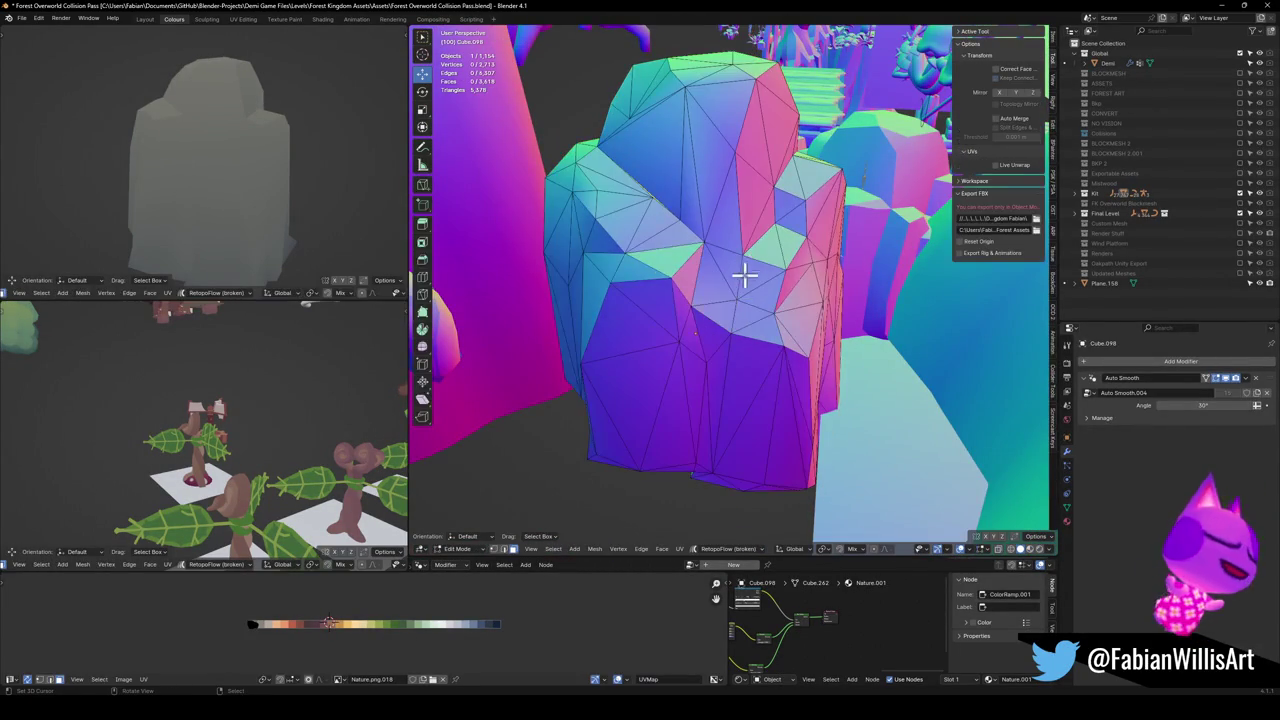
Separate all the rock geometry into its own object and add an Edge Split modifier.
key(a)
key(p)
click(724, 303)
key(Tab)
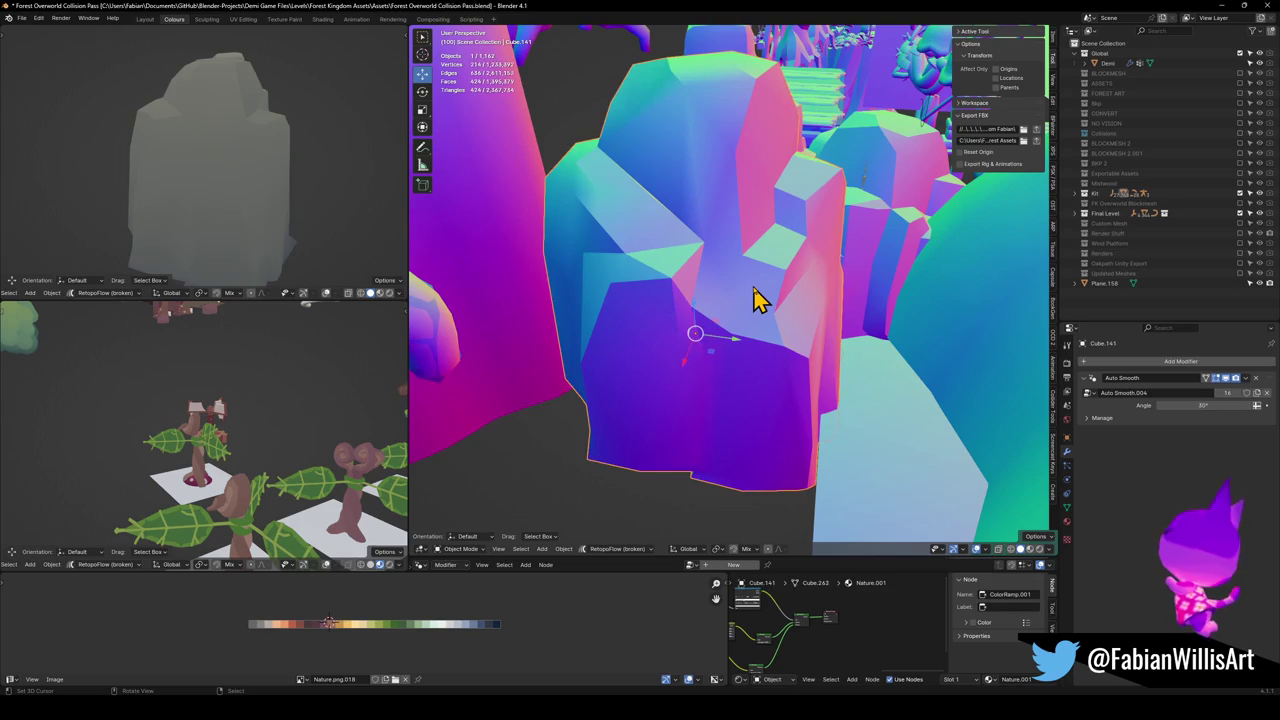
click(1157, 362)
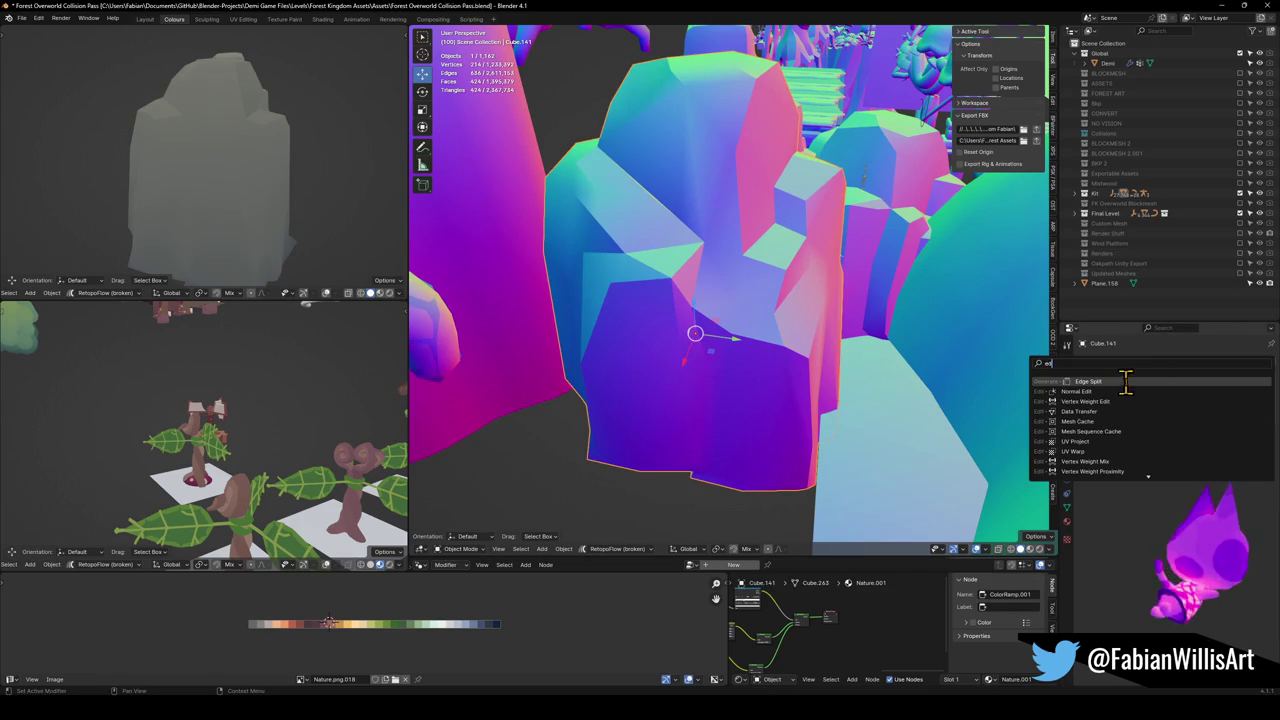
click(1130, 420)
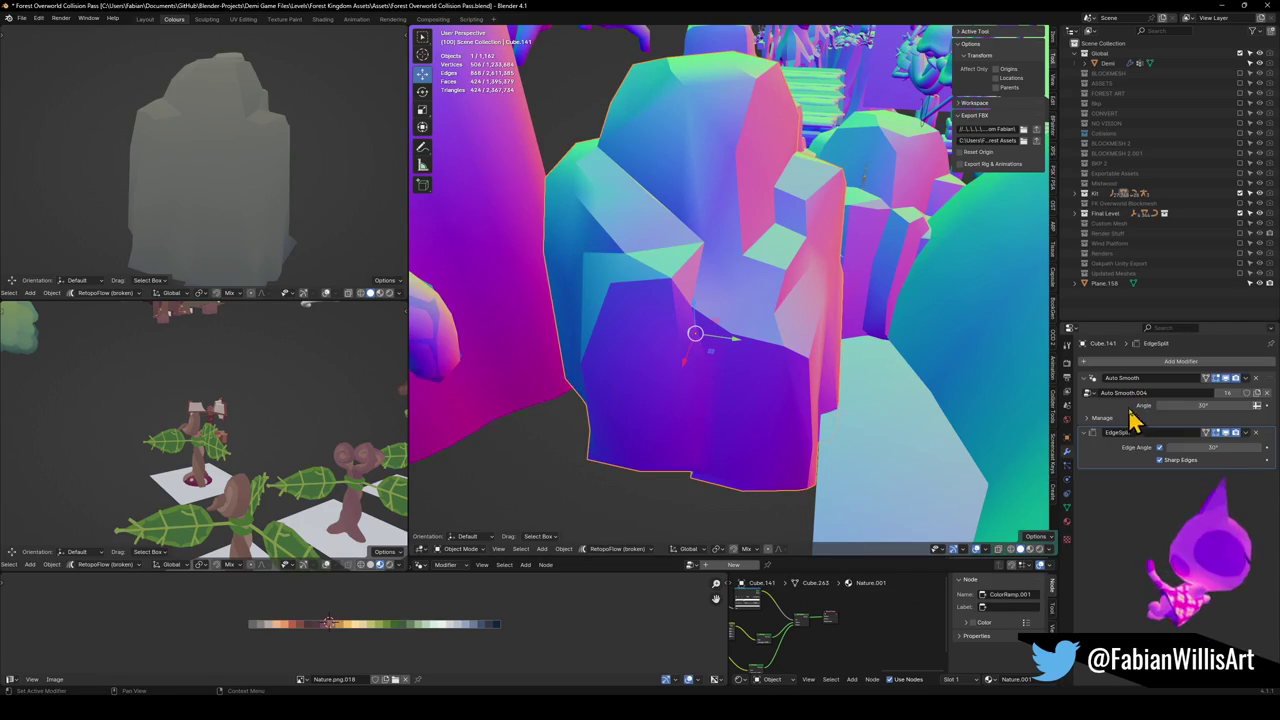
Remove Auto Smooth, lower the Edge Split angle to about 12° and apply the modifier.
click(1257, 379)
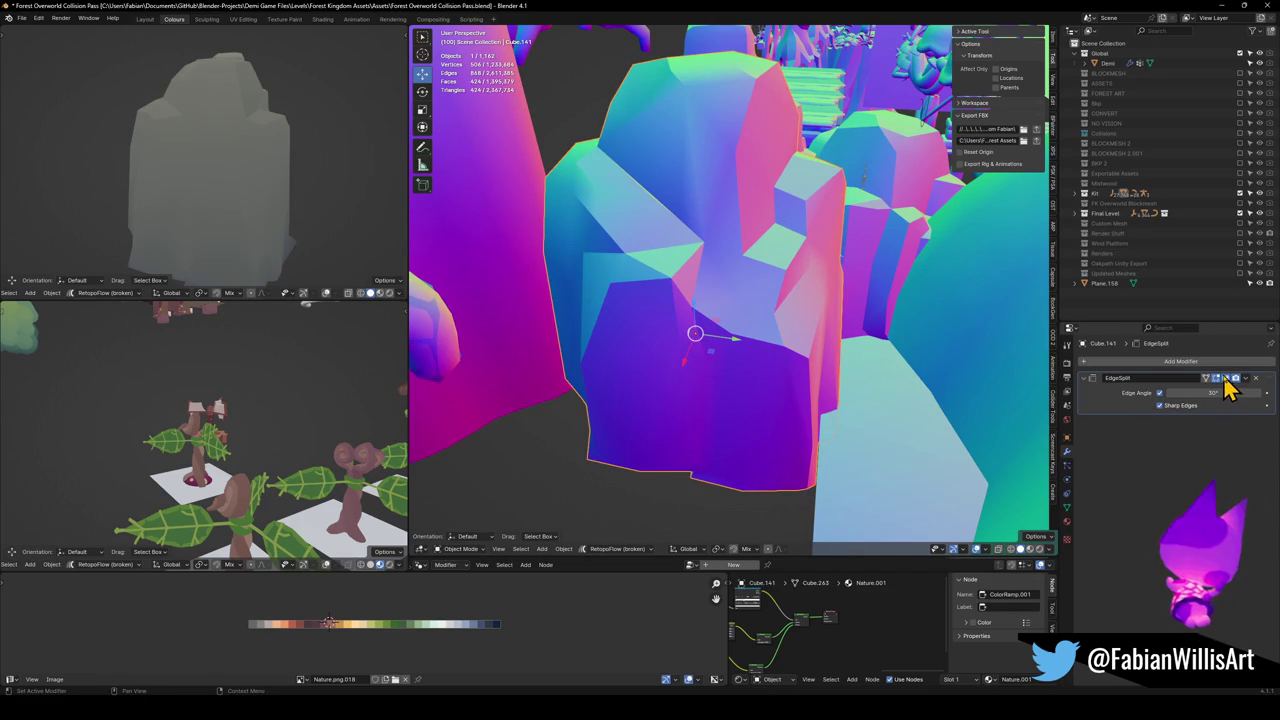
click(1229, 380)
click(1229, 381)
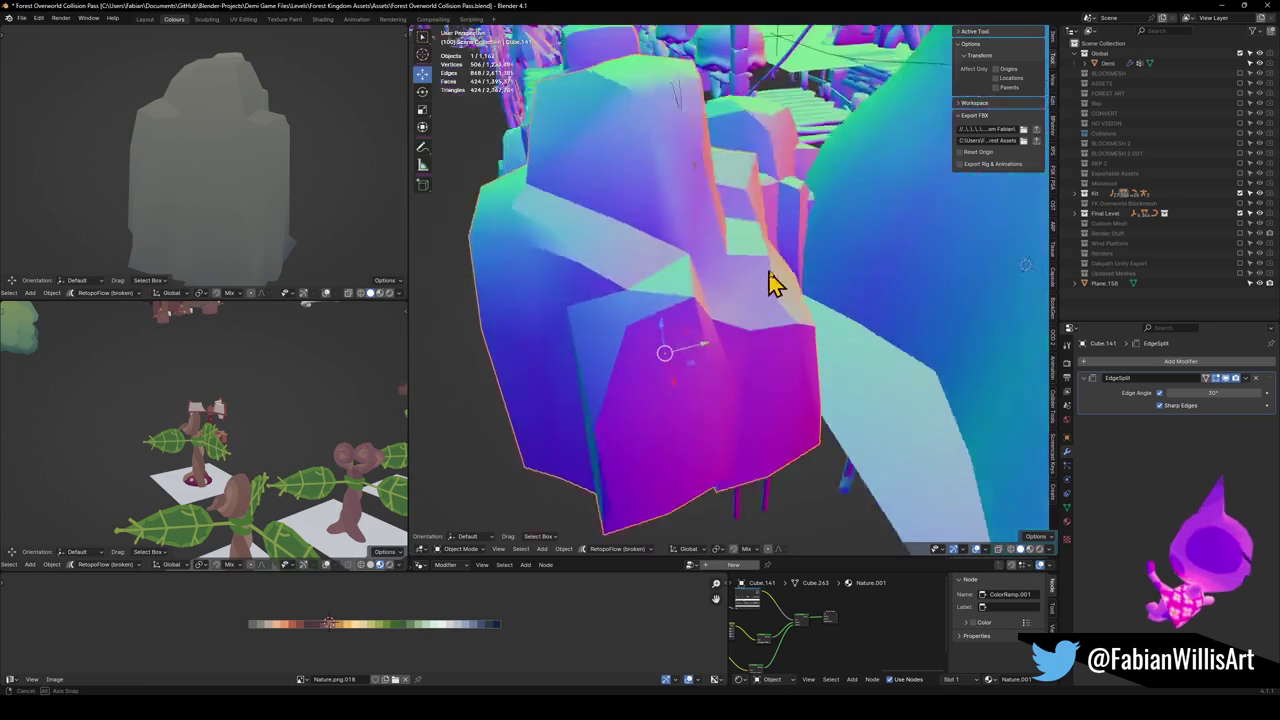
drag(1213, 392, 1145, 392)
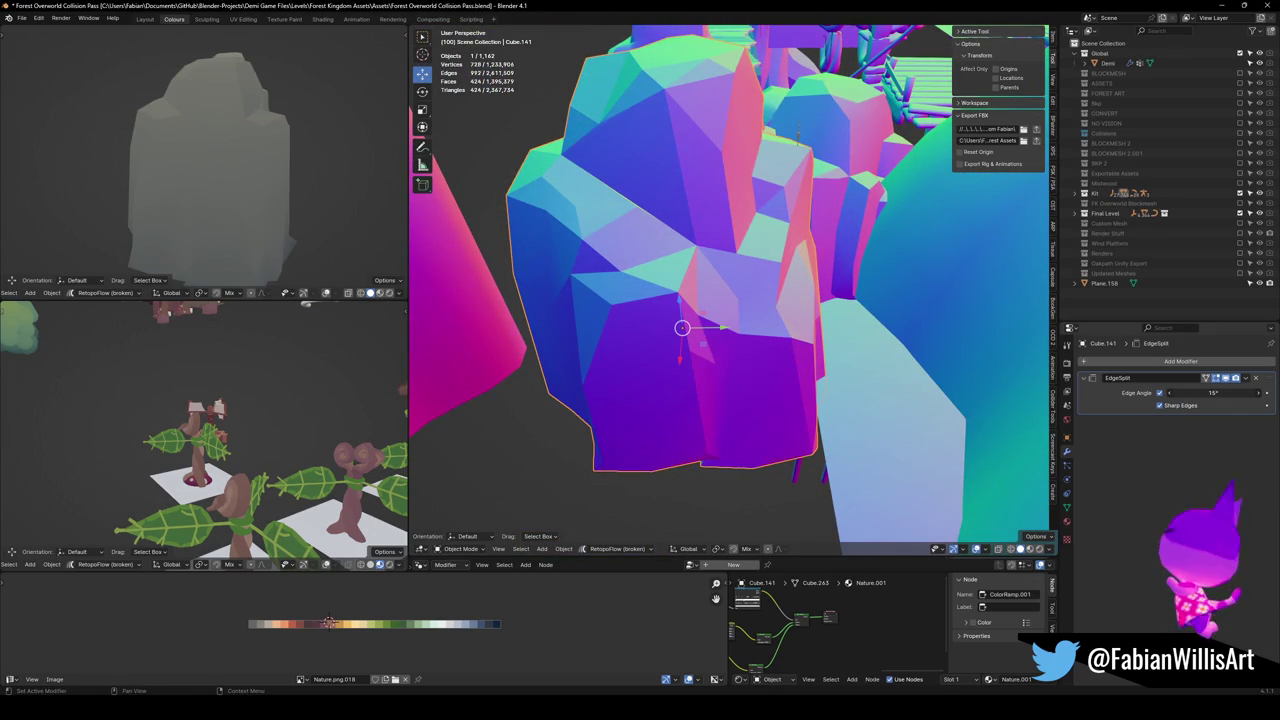
mouse_move(903, 306)
mouse_down()
mouse_move(751, 306)
mouse_move(777, 291)
mouse_move(690, 300)
mouse_move(794, 294)
mouse_move(752, 295)
mouse_up()
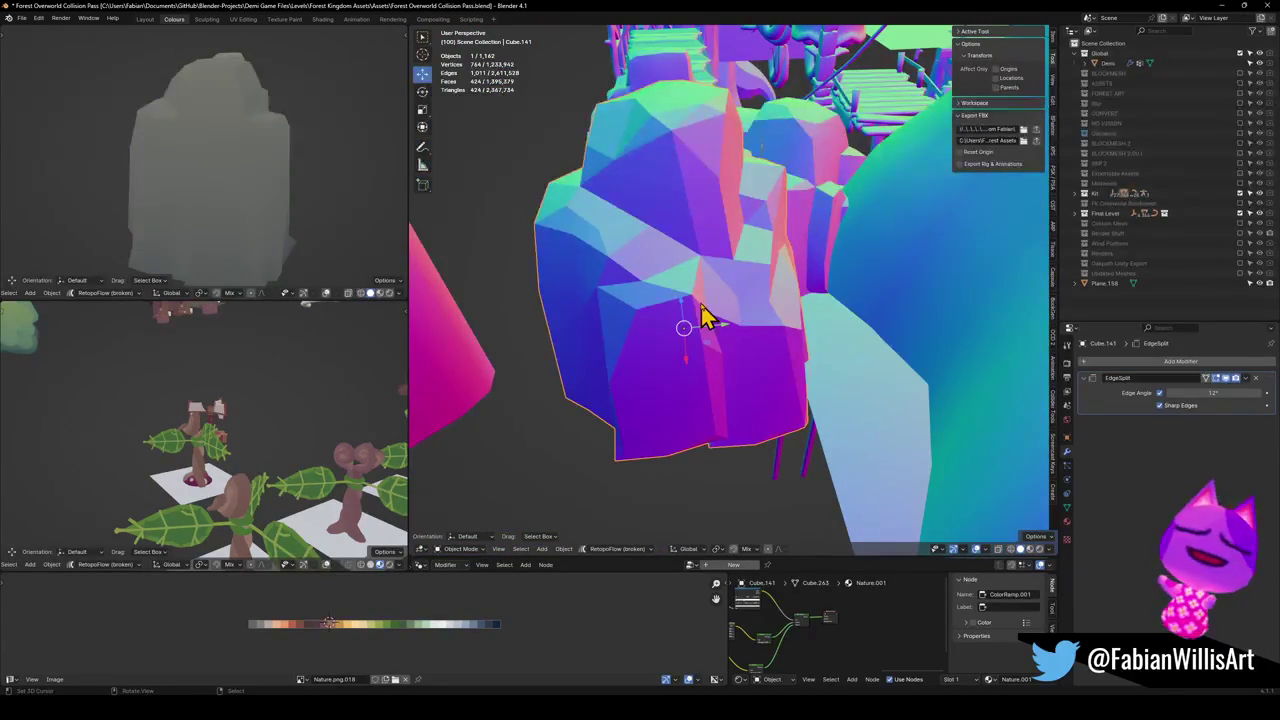
key(ctrl+a)
key(Tab)
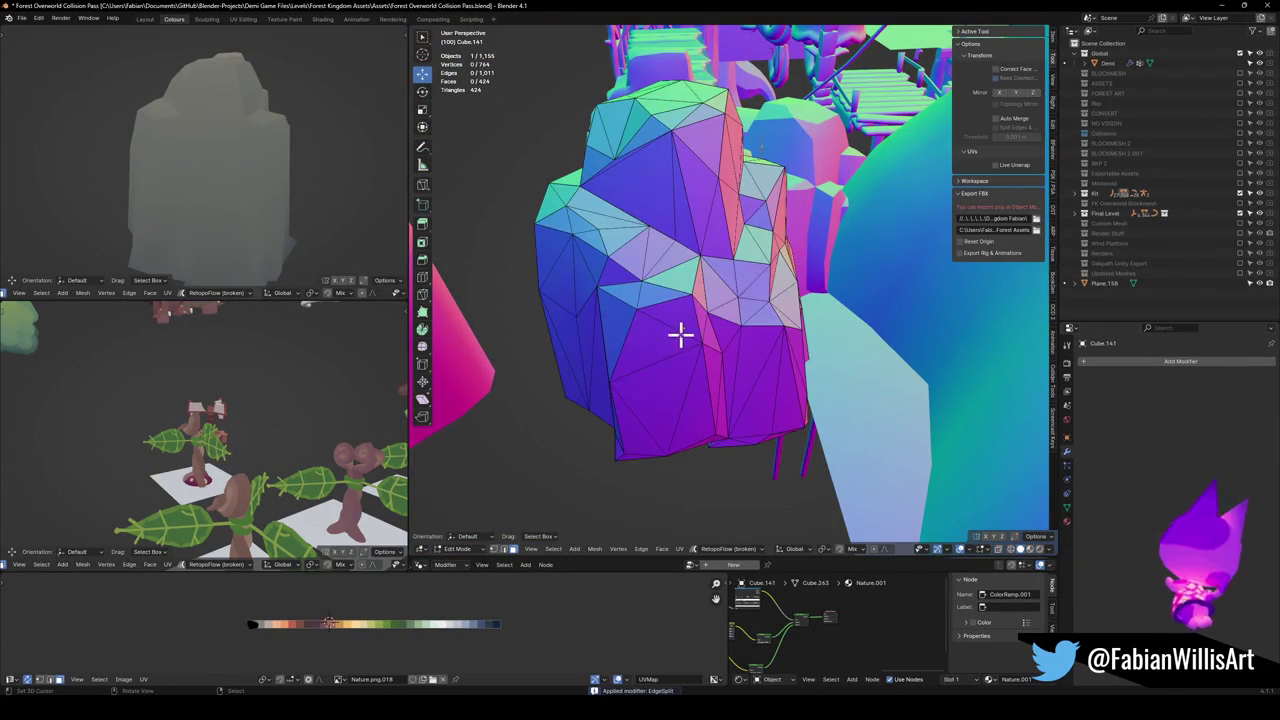
key(a)
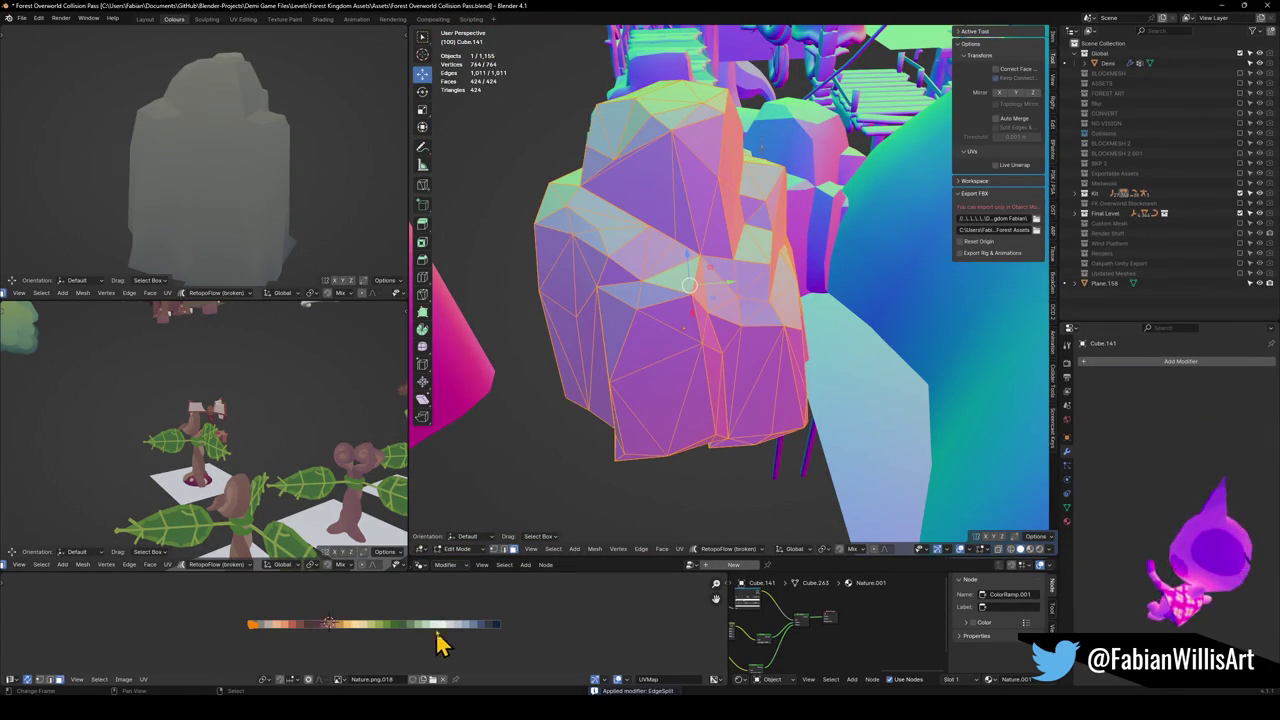
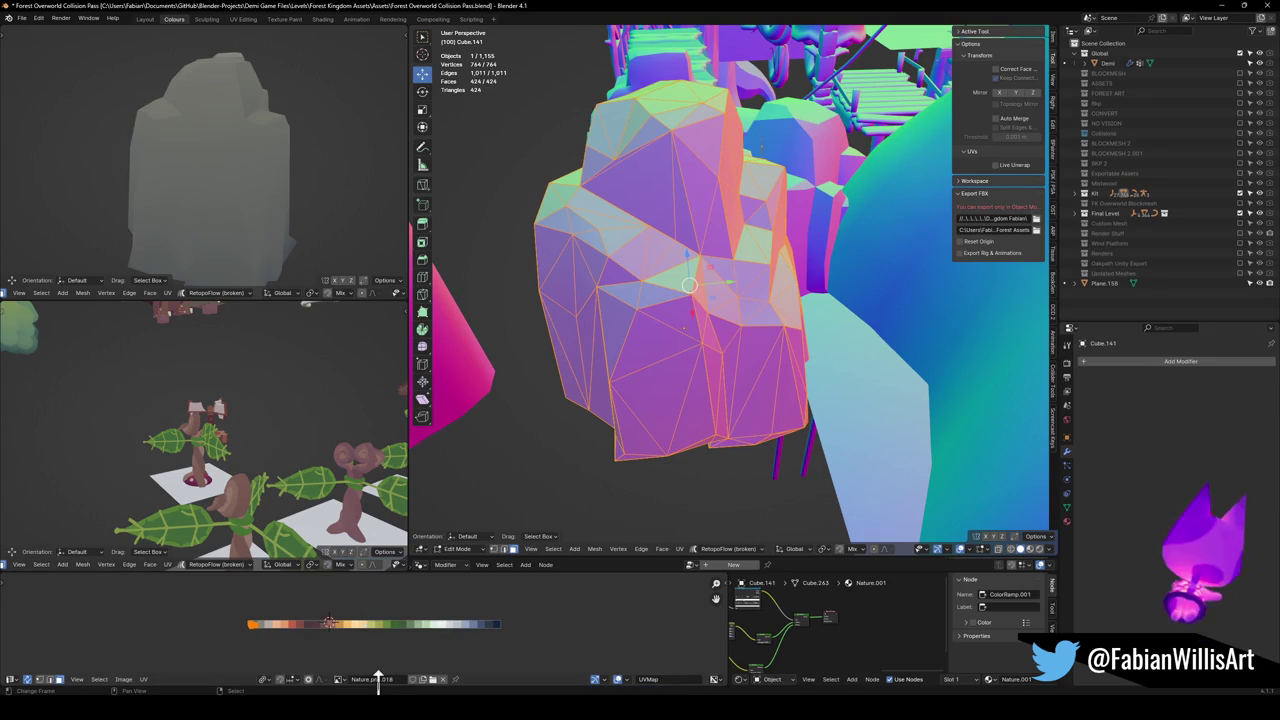
Rotate the rock's UV island across the palette strip and enlarge it over several tries.
key(r)
click(287, 661)
key(s)
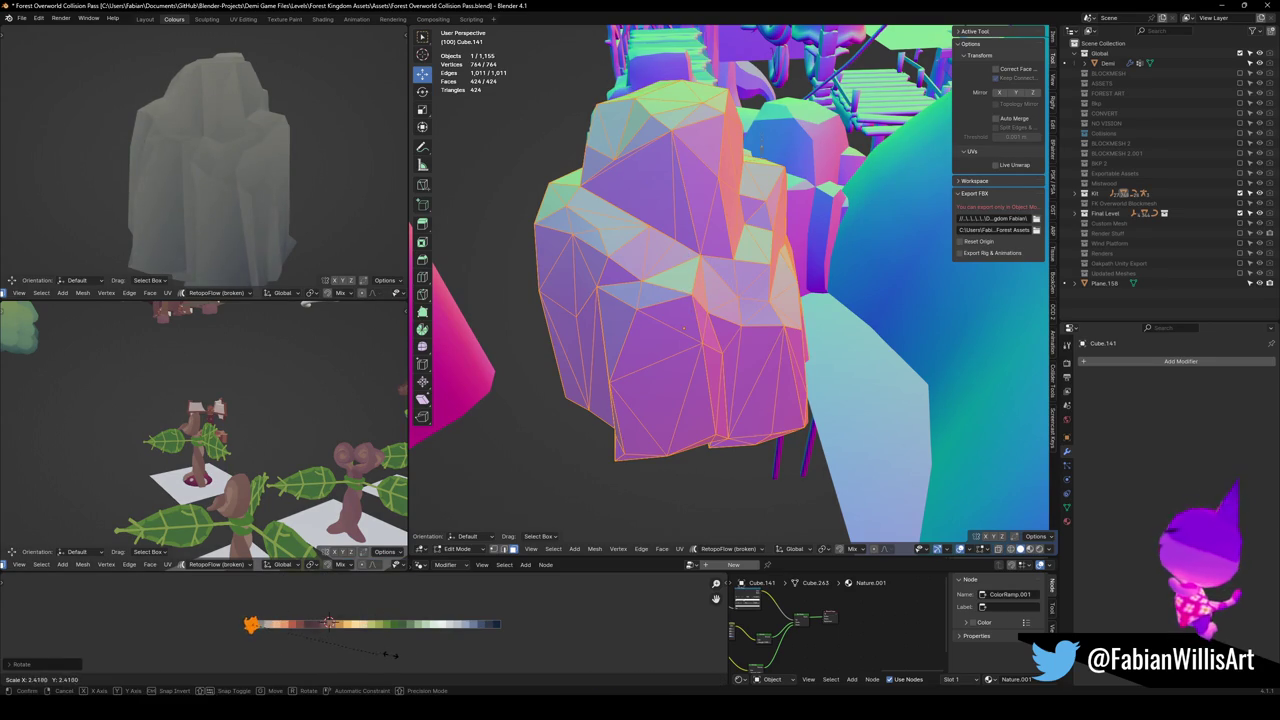
right_click(398, 654)
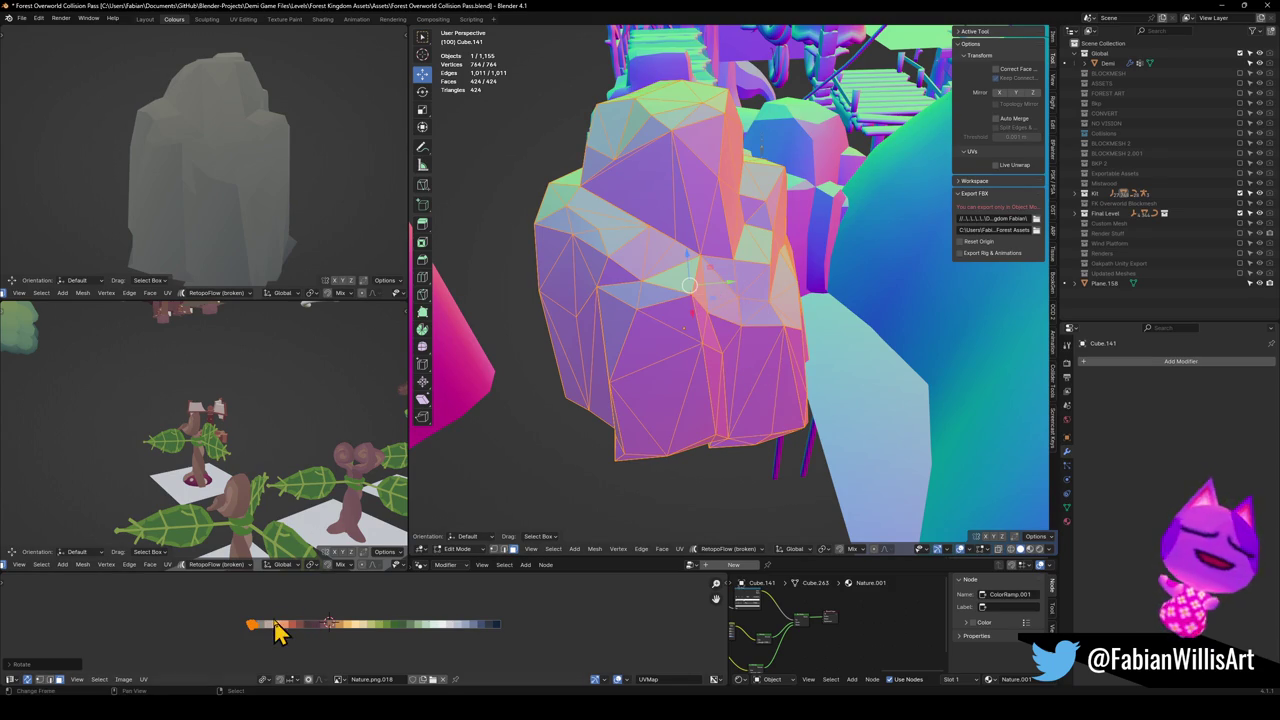
key(s)
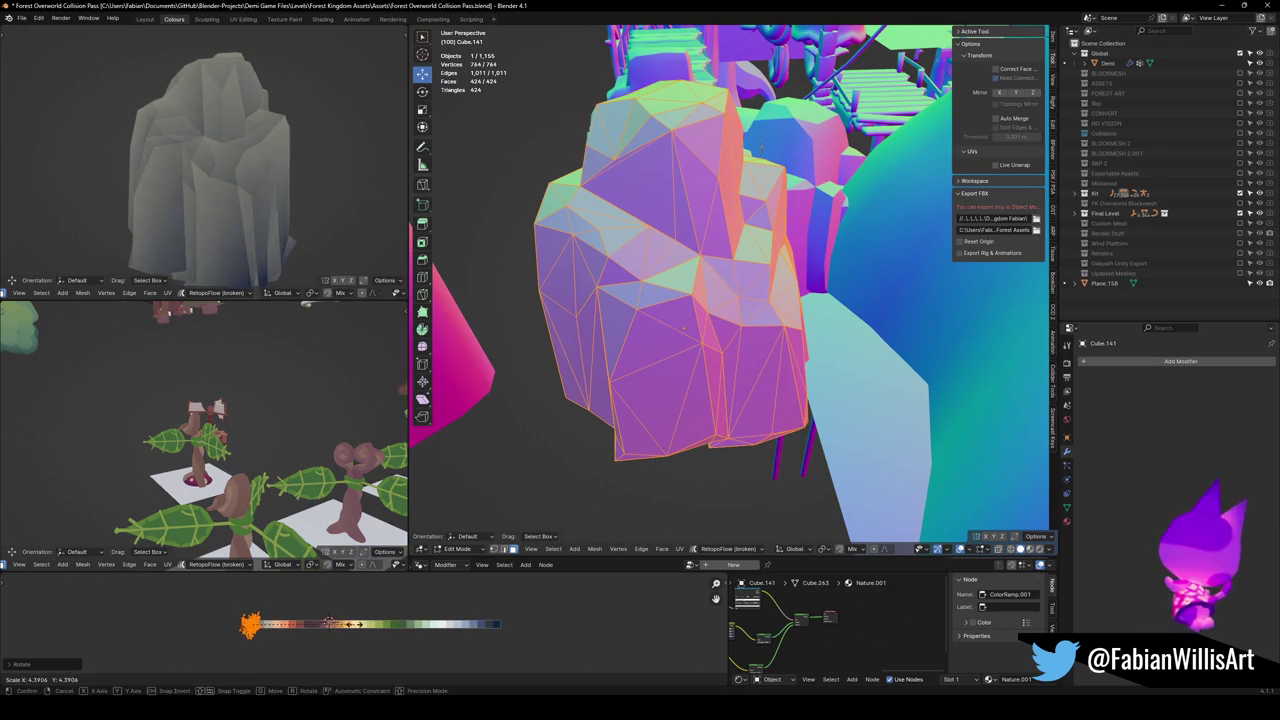
click(323, 590)
mouse_move(300, 190)
mouse_down()
mouse_move(331, 183)
mouse_move(200, 190)
mouse_up()
key(s)
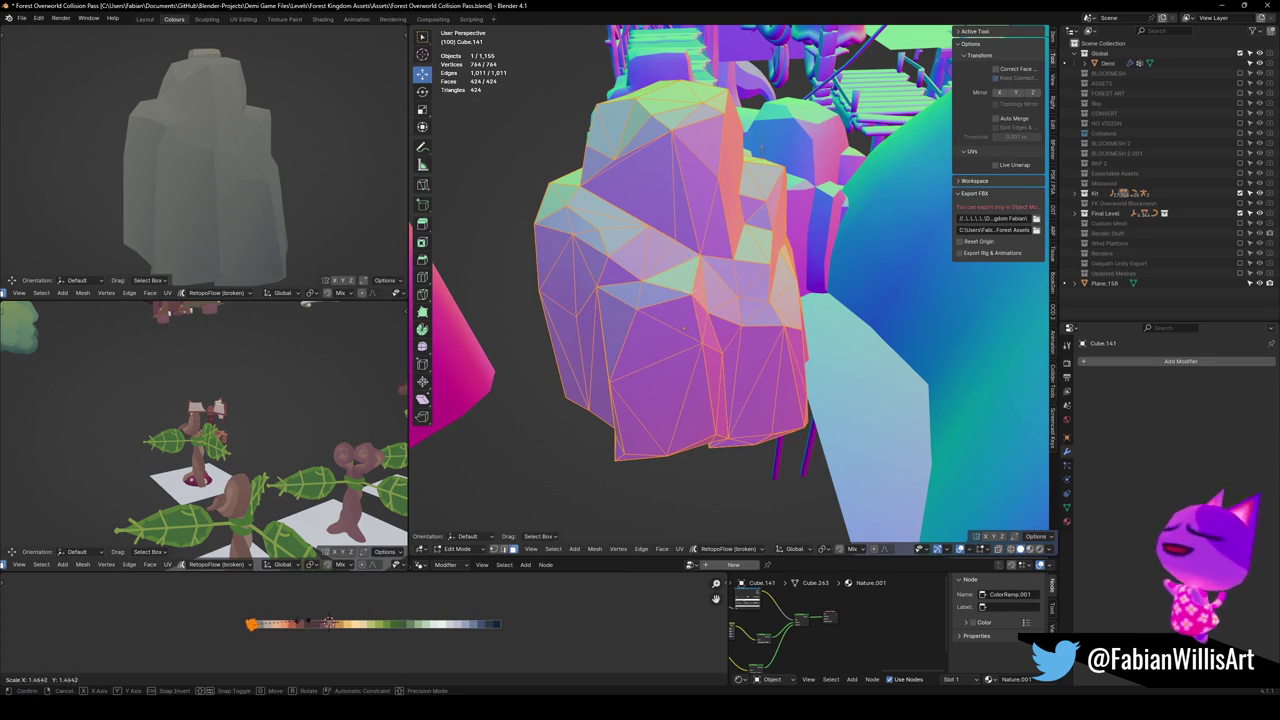
click(295, 632)
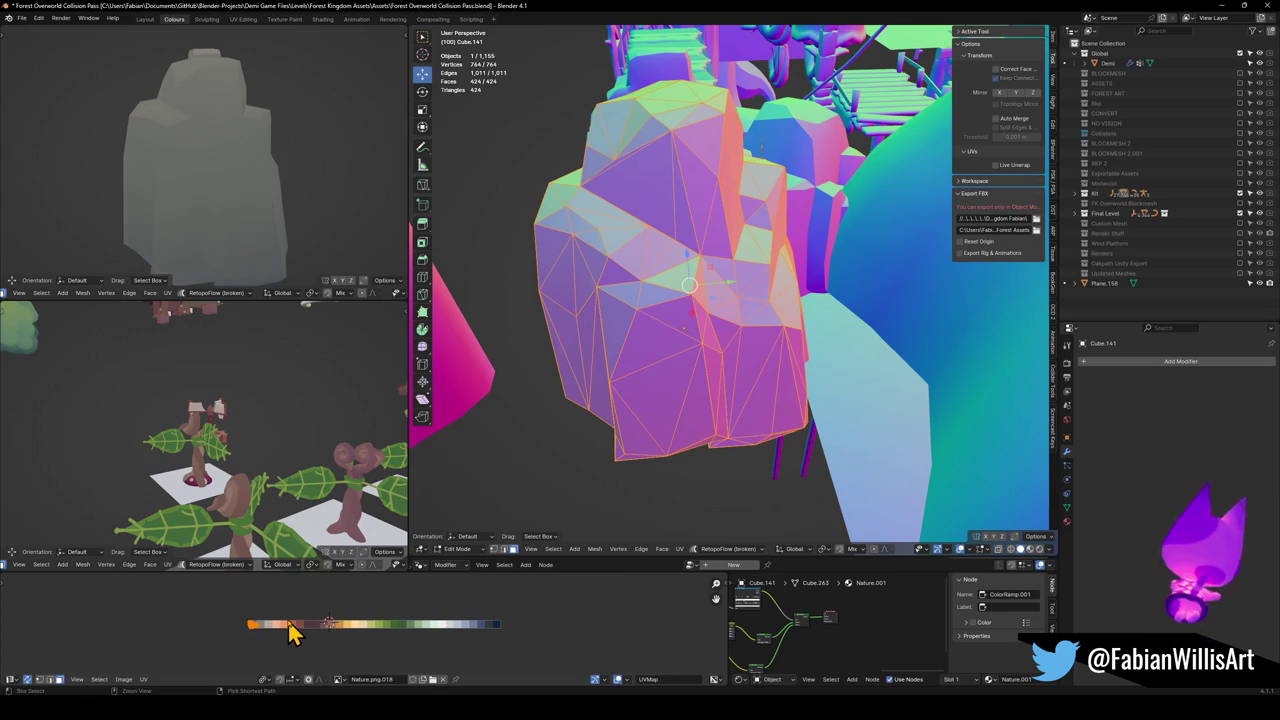
key(s)
click(328, 622)
mouse_move(278, 240)
mouse_down()
mouse_move(277, 134)
mouse_move(329, 126)
mouse_move(211, 180)
mouse_move(151, 177)
mouse_move(363, 191)
mouse_move(257, 203)
mouse_move(251, 174)
mouse_move(243, 189)
mouse_move(192, 185)
mouse_move(287, 184)
mouse_up()
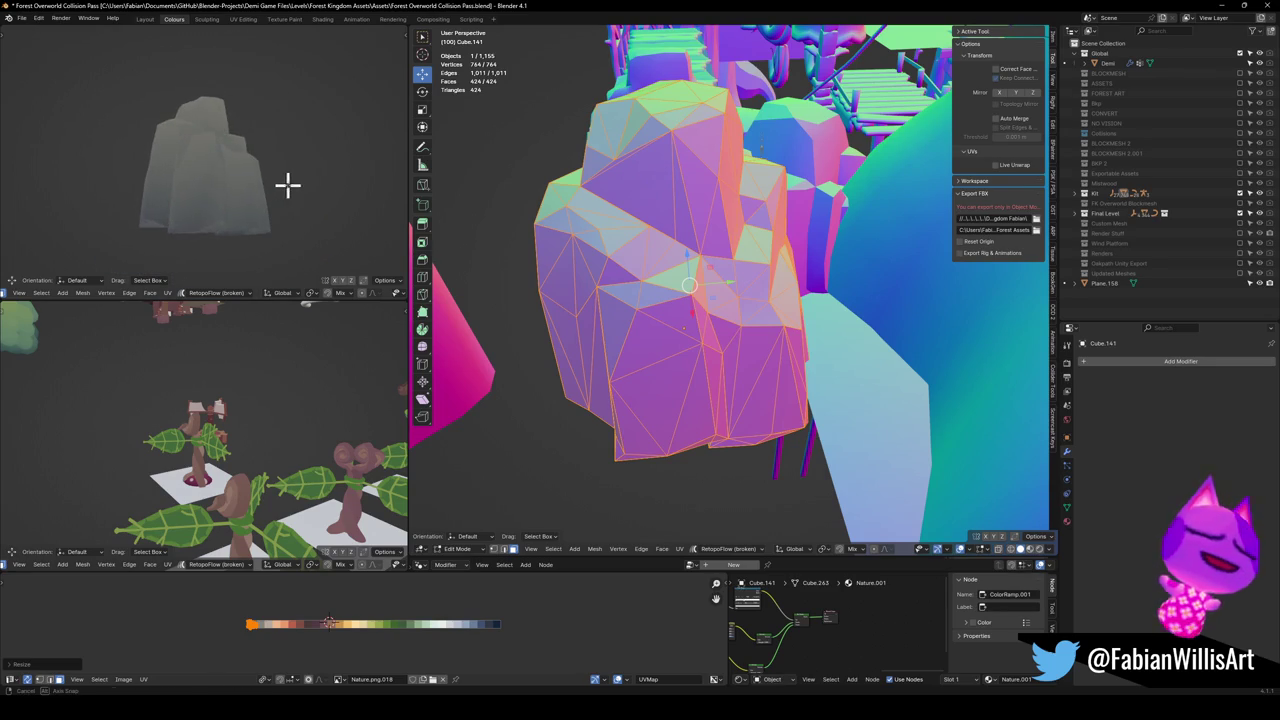
Rotate the UV island again to shift the rock's colours, then scale it up further.
key(r)
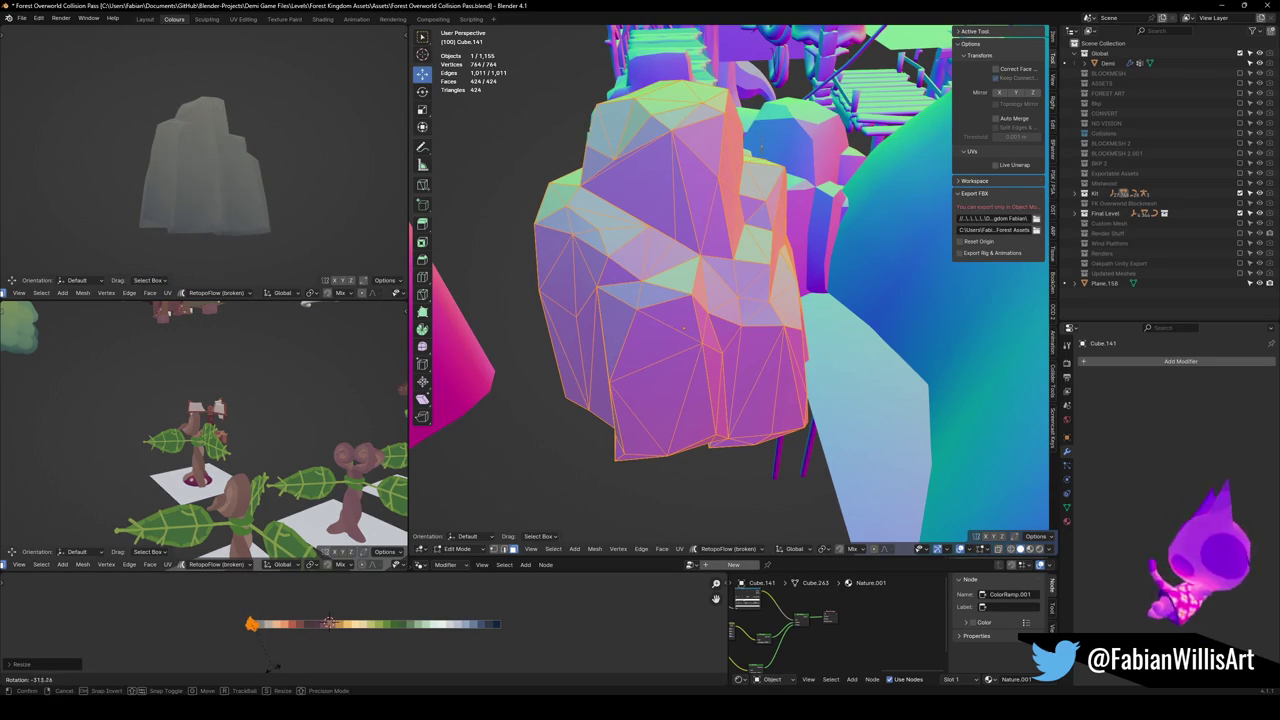
click(257, 667)
mouse_move(215, 190)
mouse_down()
mouse_move(191, 149)
mouse_move(277, 160)
mouse_move(114, 168)
mouse_move(180, 169)
mouse_move(245, 409)
mouse_up()
key(r)
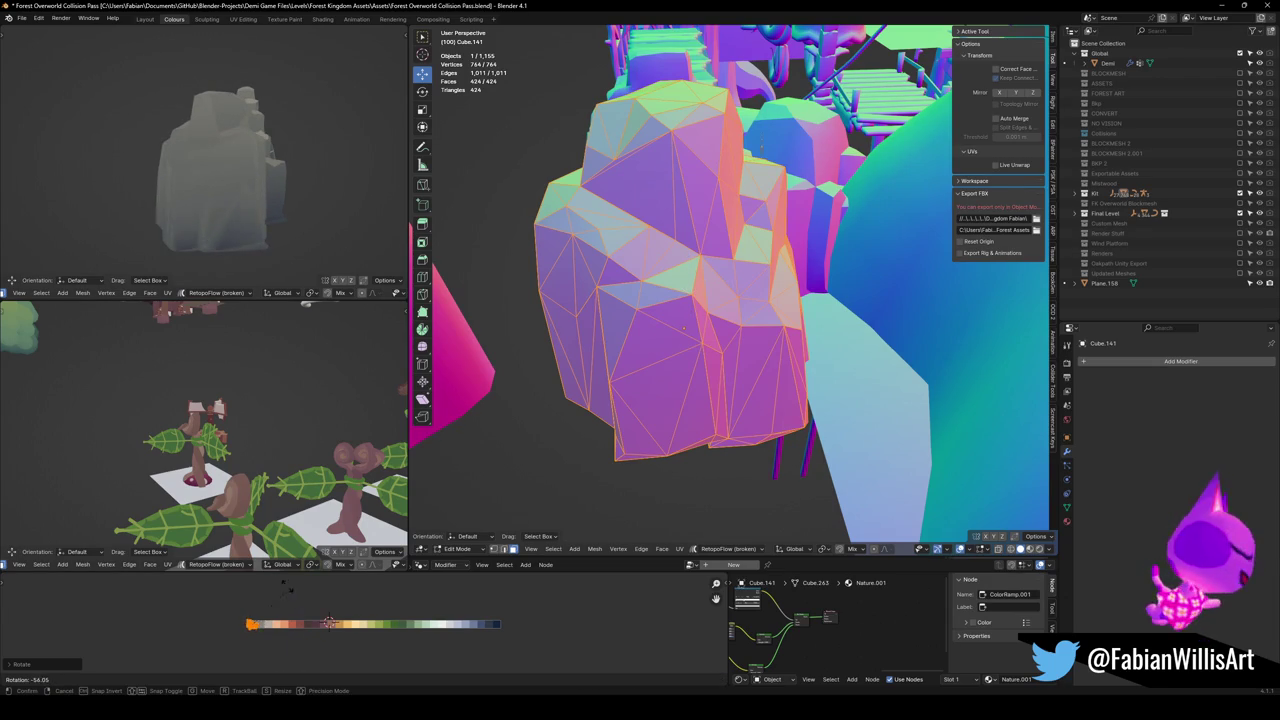
click(280, 632)
key(s)
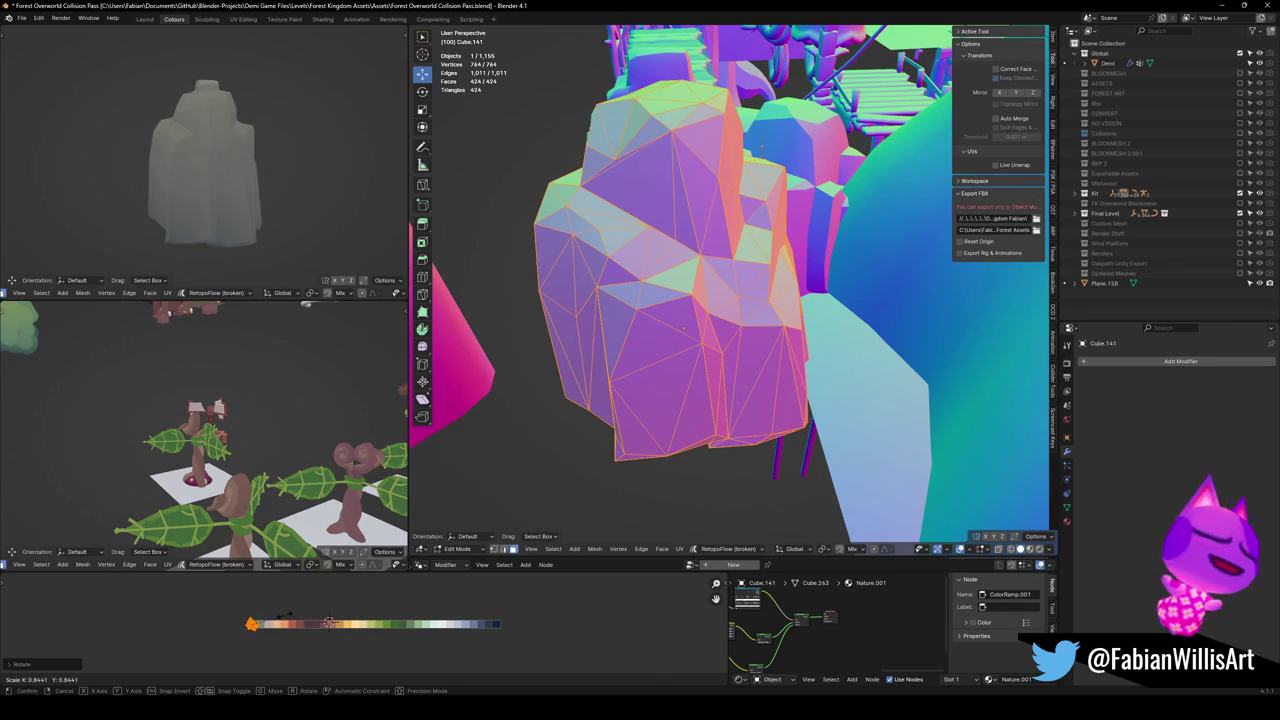
click(286, 622)
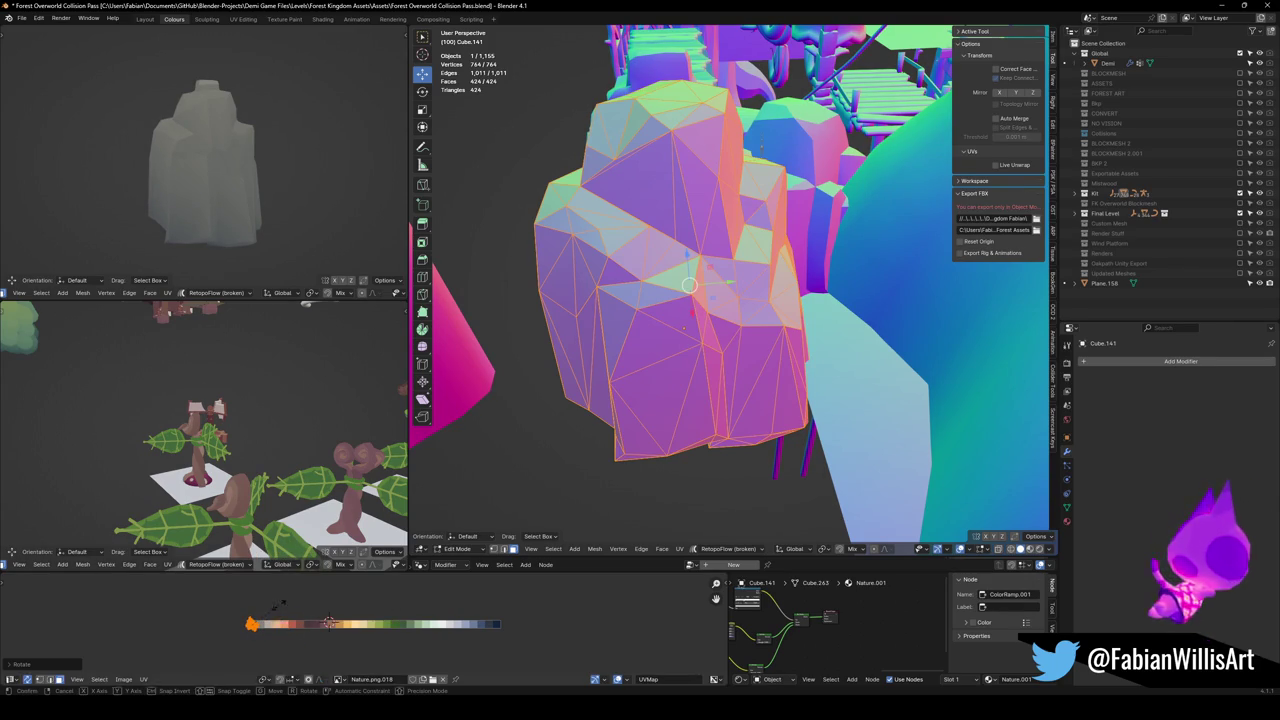
key(s)
click(305, 600)
Slide the UV island sideways along the palette, fine-tune its size, and deselect all.
key(g)
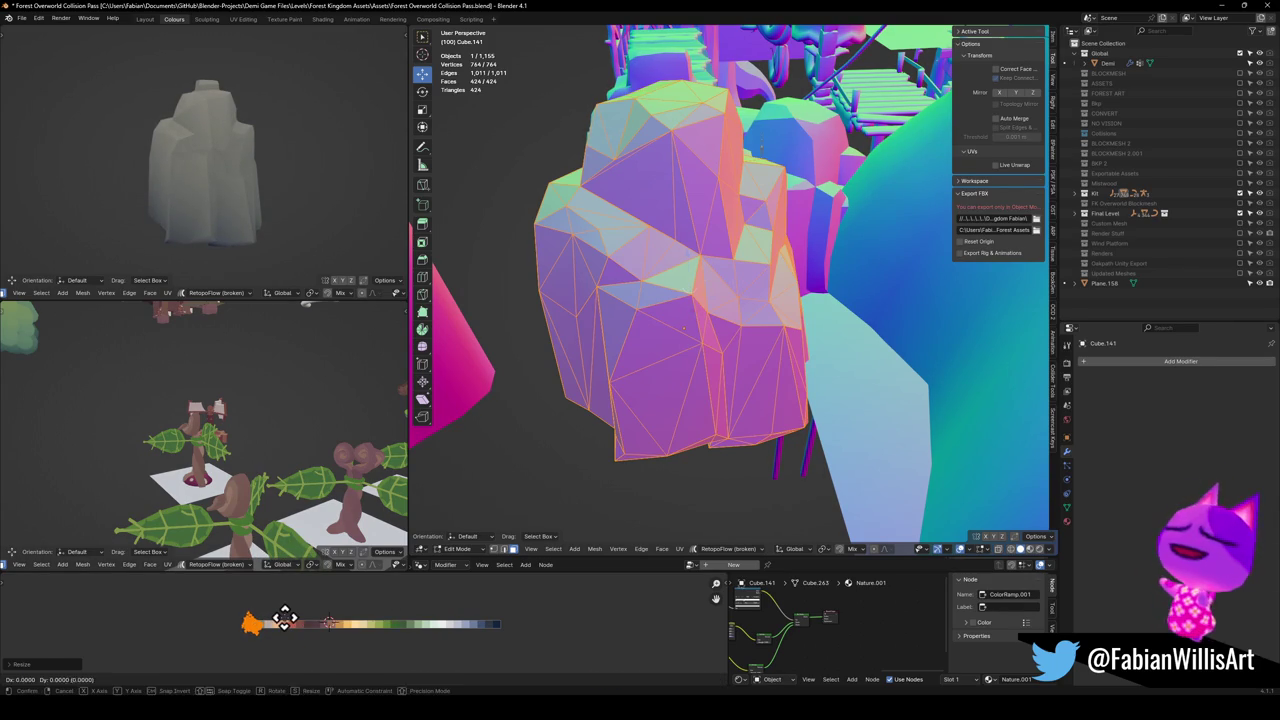
key(x)
click(262, 620)
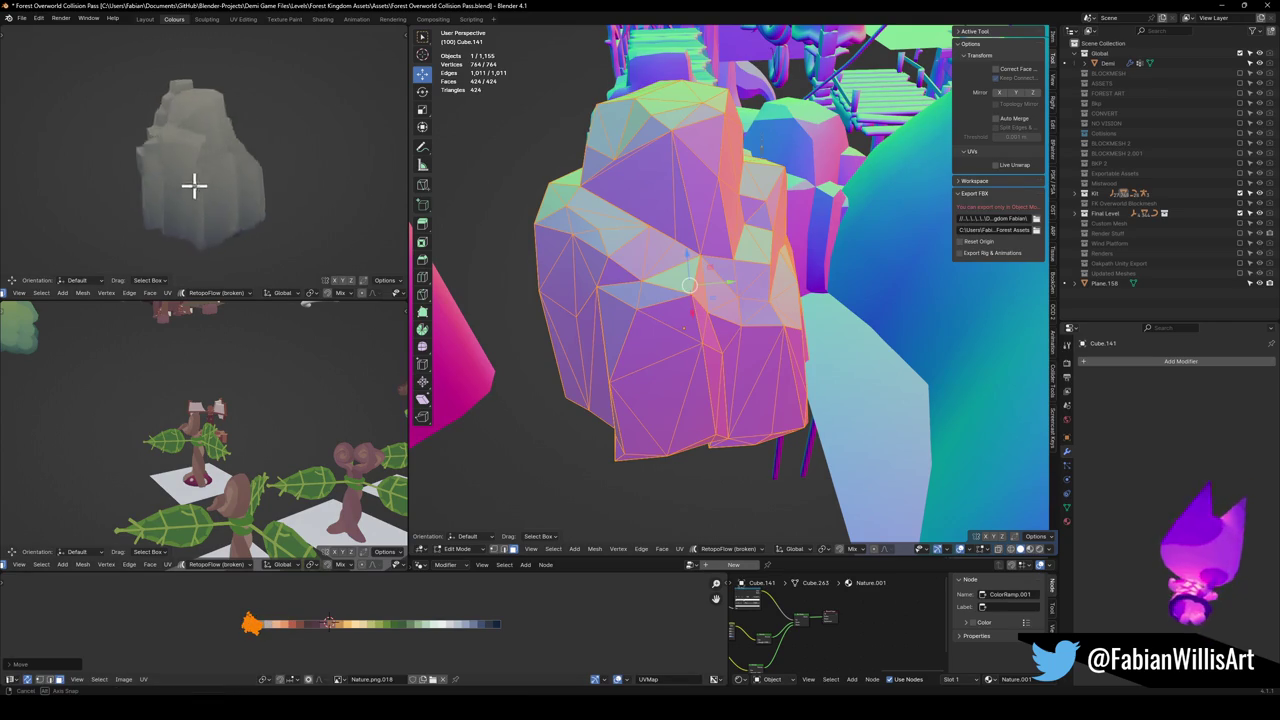
mouse_move(215, 172)
mouse_down()
mouse_move(131, 163)
mouse_move(163, 166)
mouse_move(223, 220)
mouse_move(291, 196)
mouse_up()
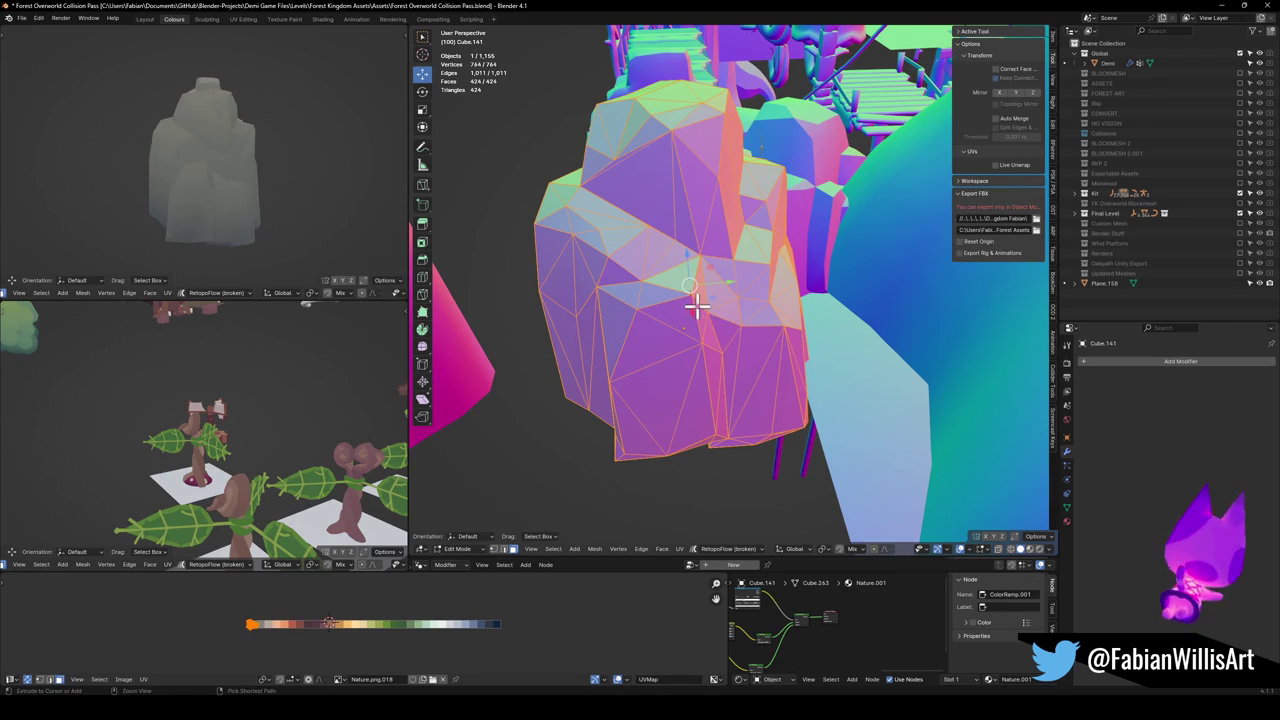
key(s)
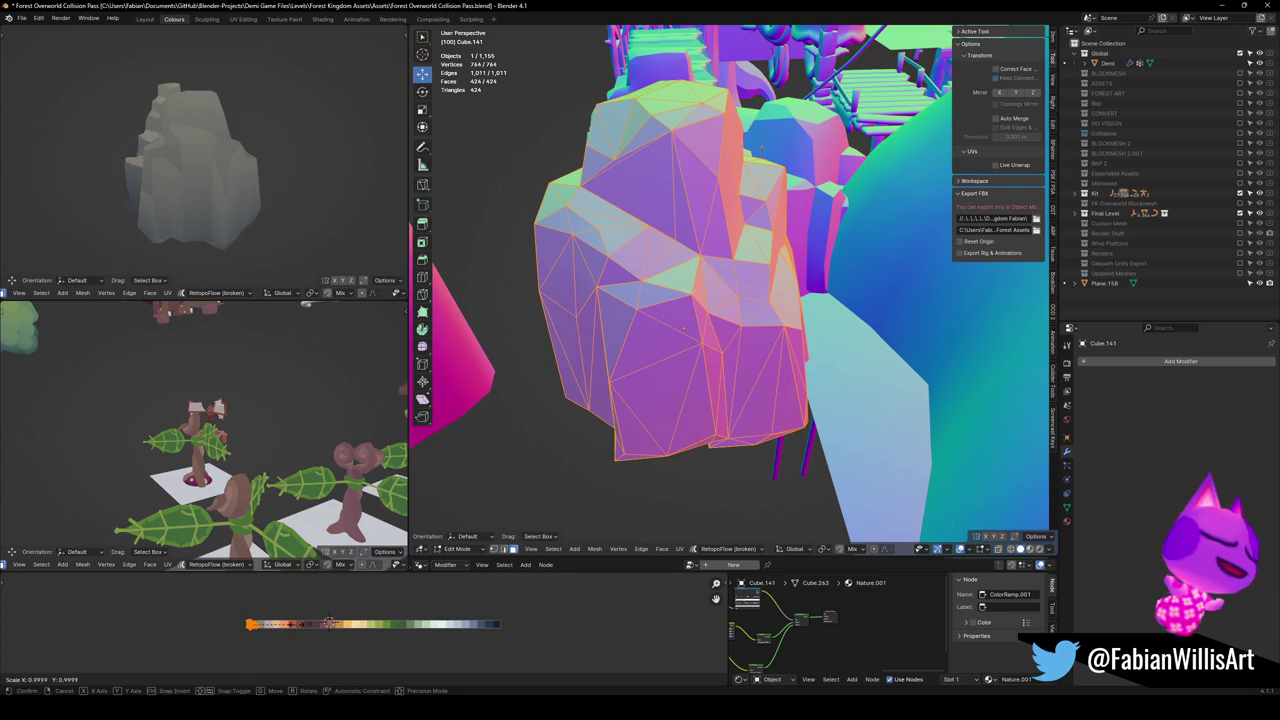
click(329, 622)
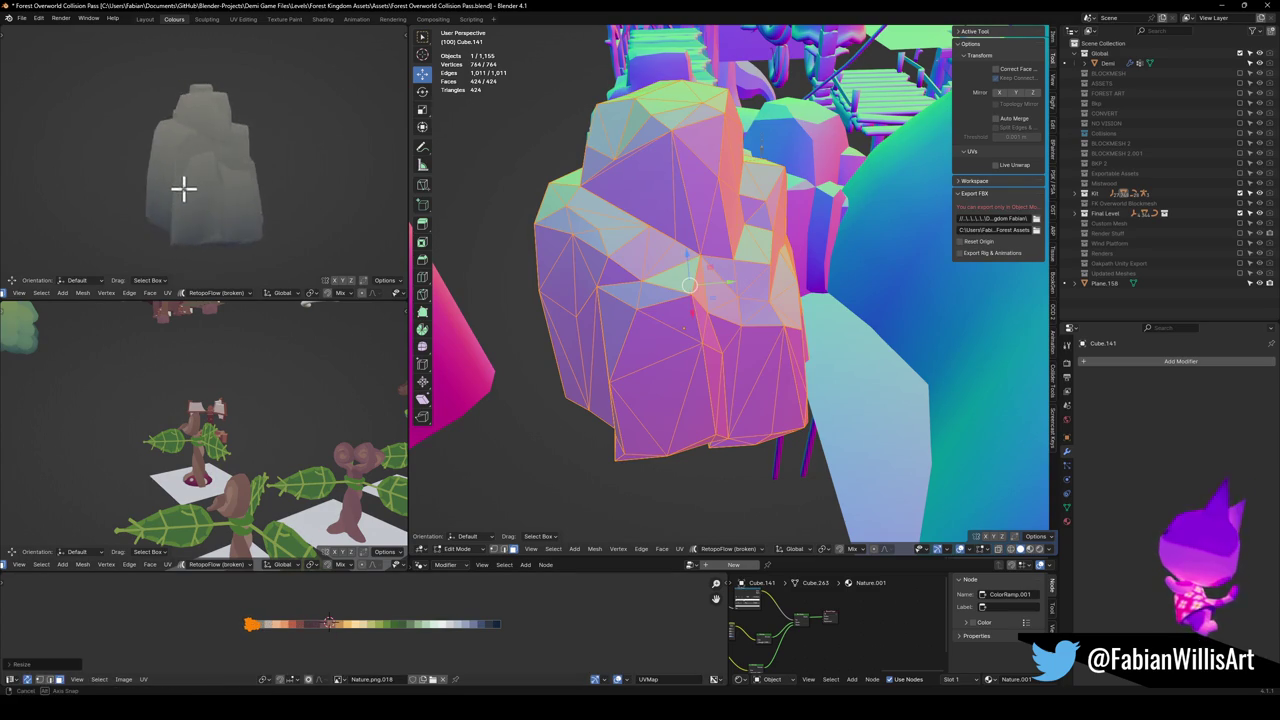
drag(171, 180, 96, 181)
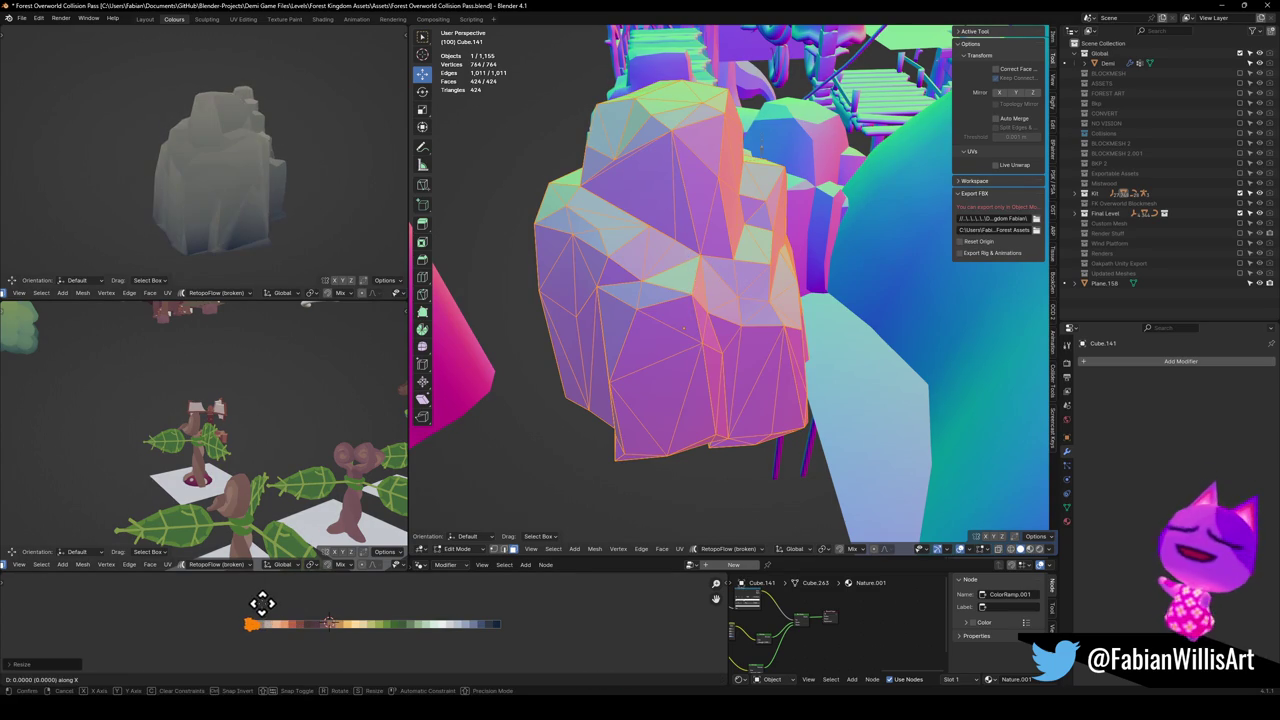
click(643, 468)
Select a seam-bounded patch of rock faces and slide its UVs along the palette.
key(l)
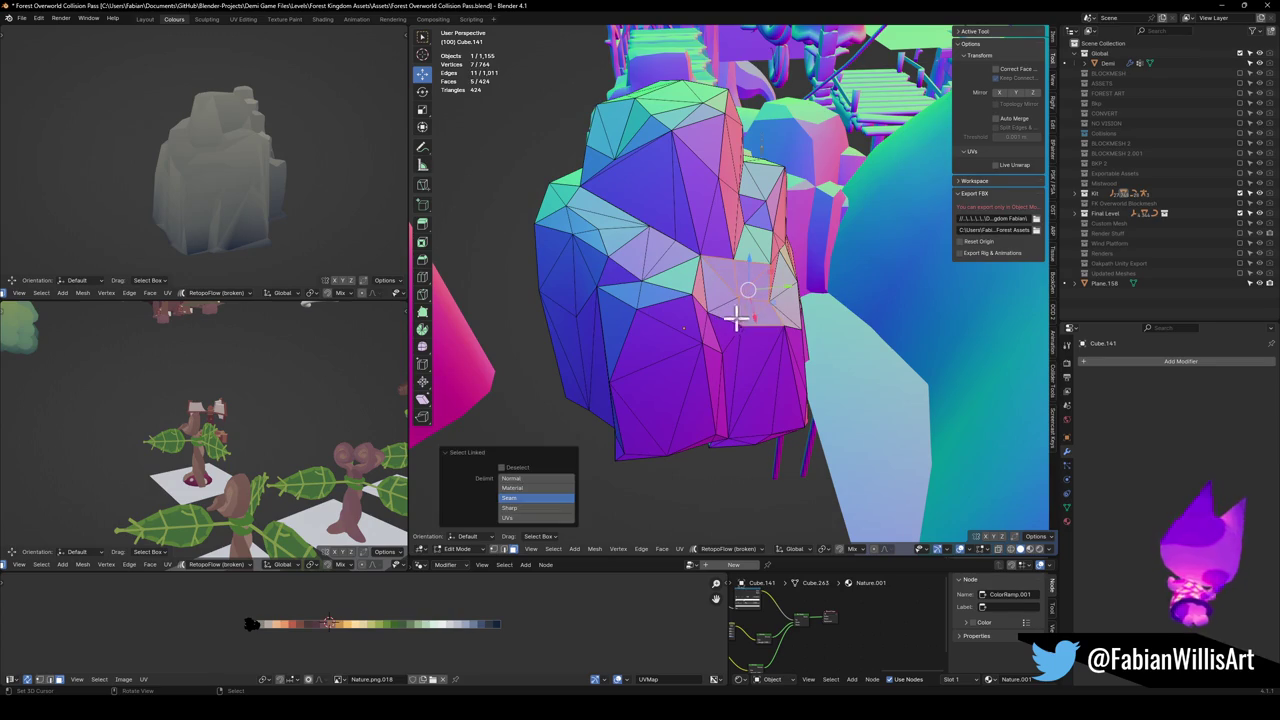
key(g)
key(x)
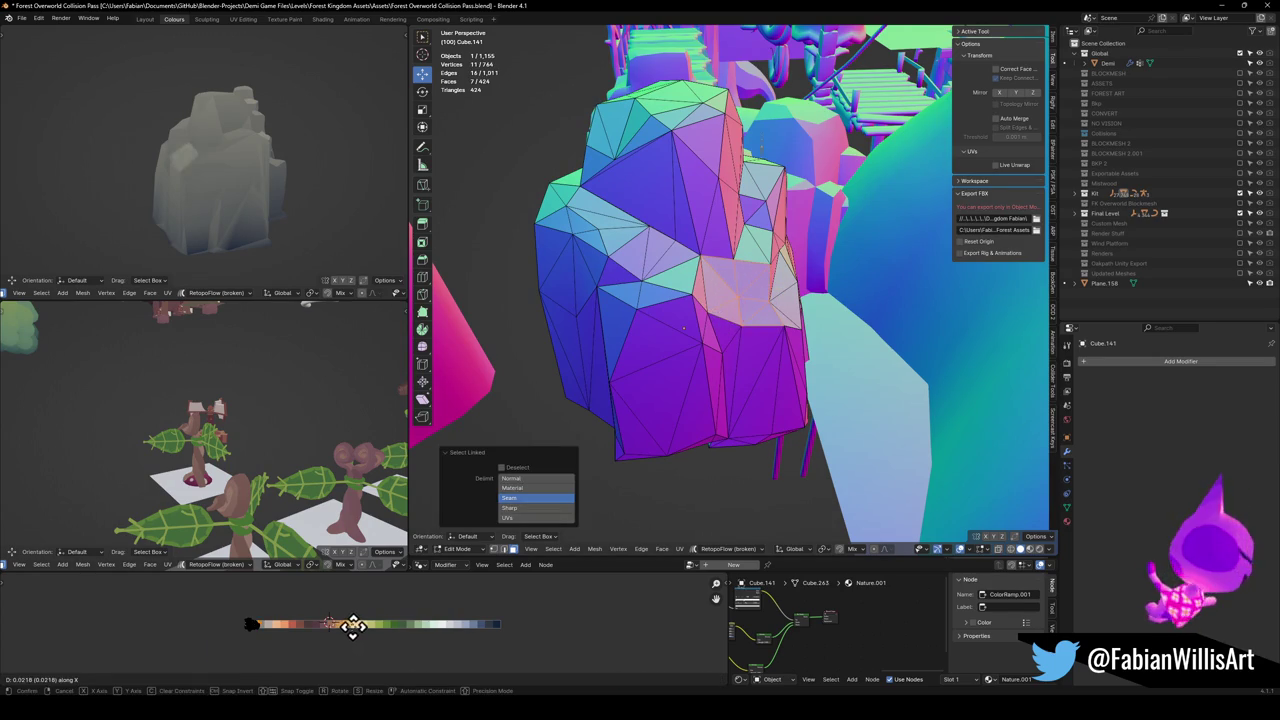
click(358, 625)
key(KP_Decimal)
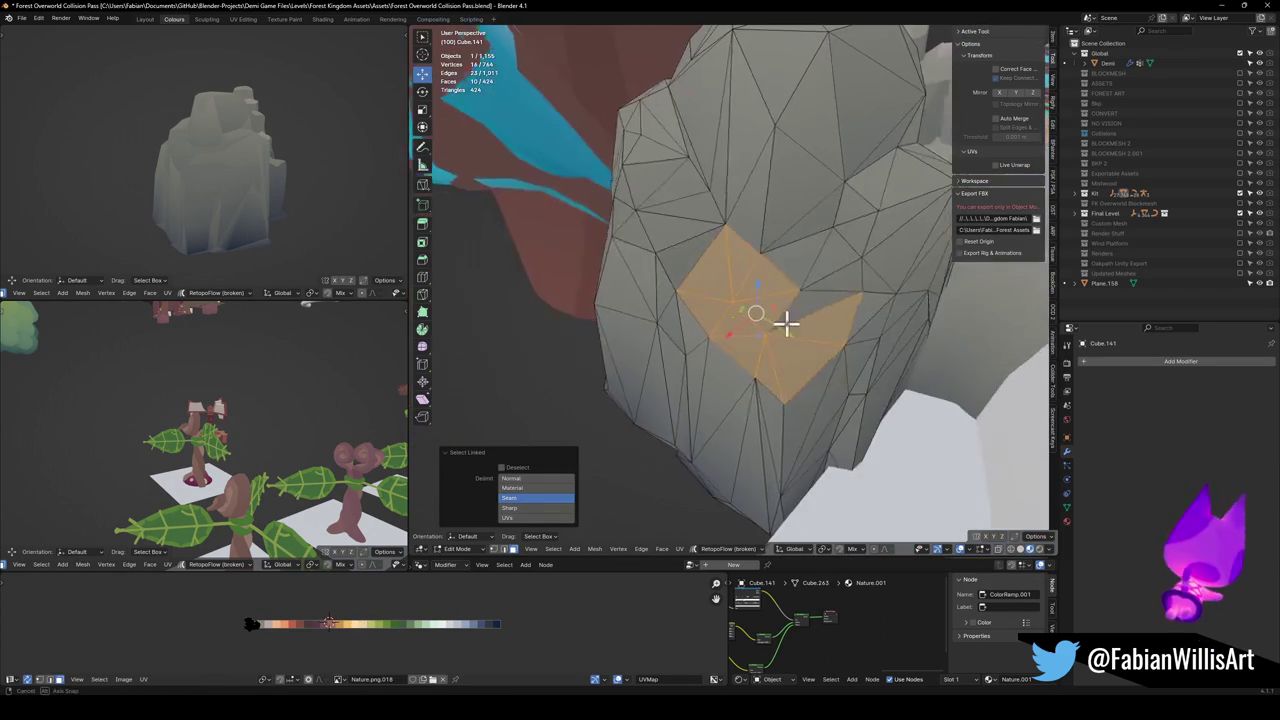
Add more seam-linked face islands around the rock to the selection.
key(ctrl+KP_Add)
key(ctrl+KP_Add)
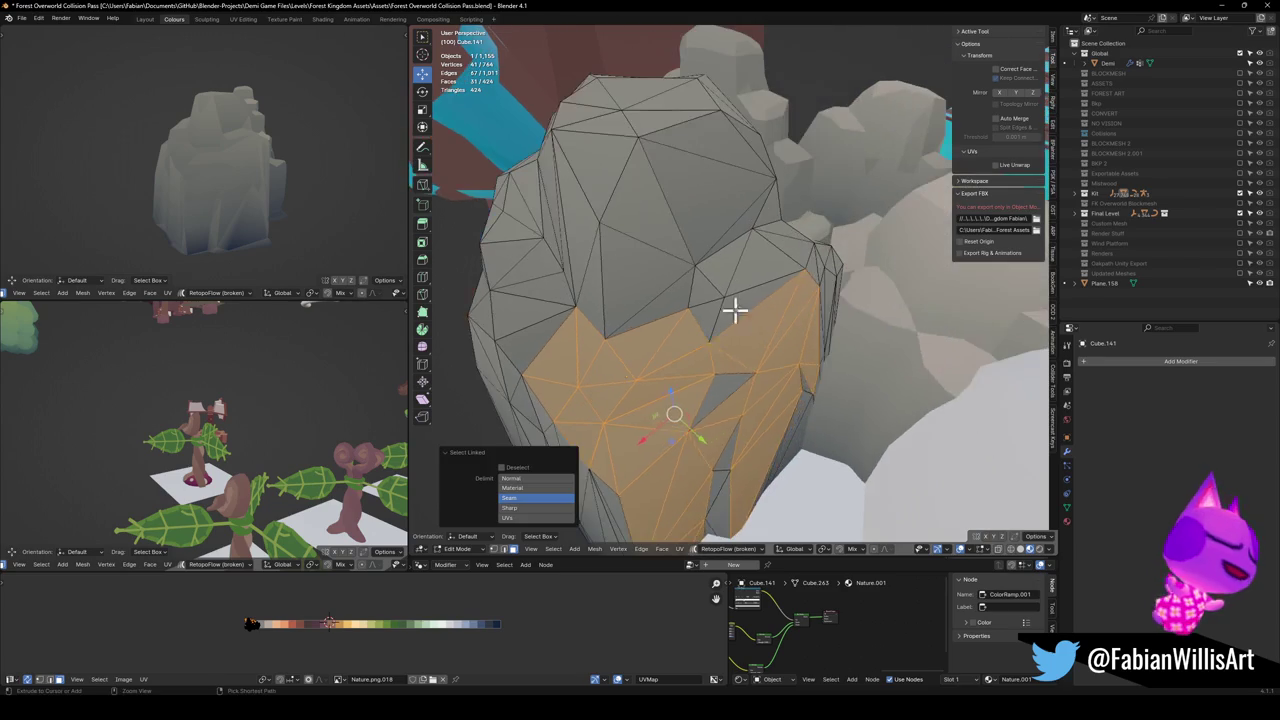
key(ctrl+z)
key(ctrl+z)
key(l)
key(l)
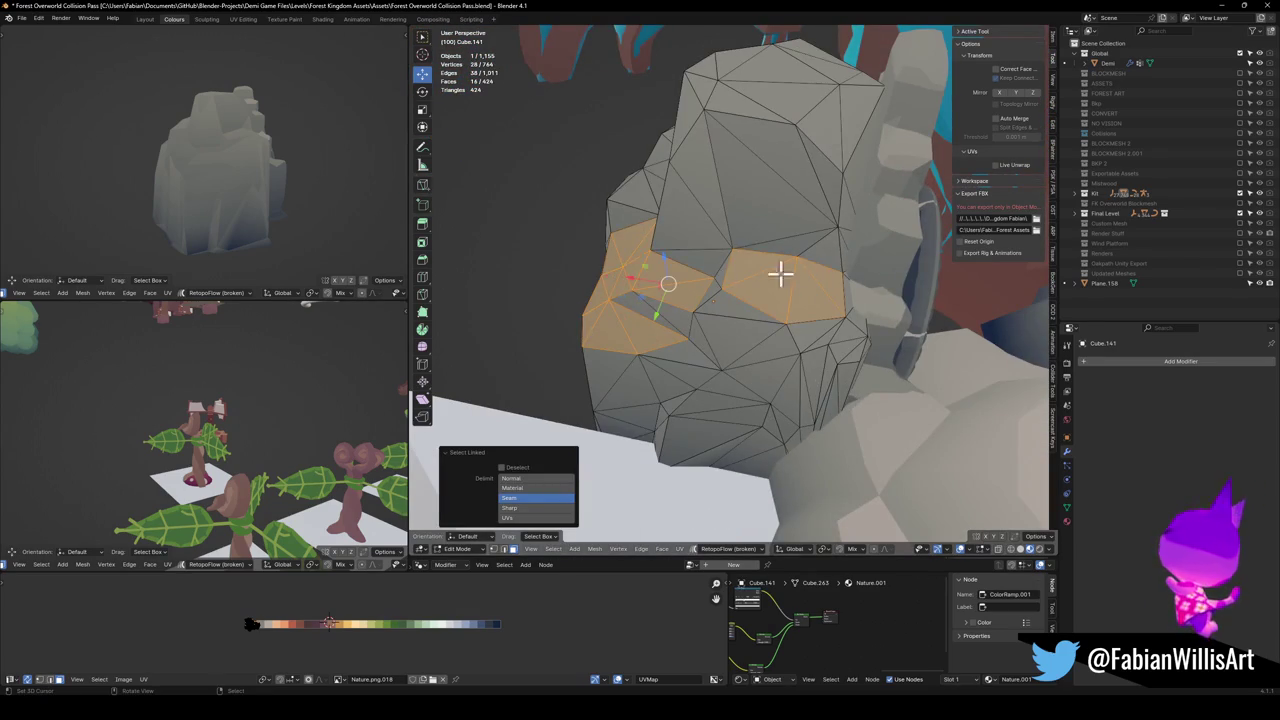
key(l)
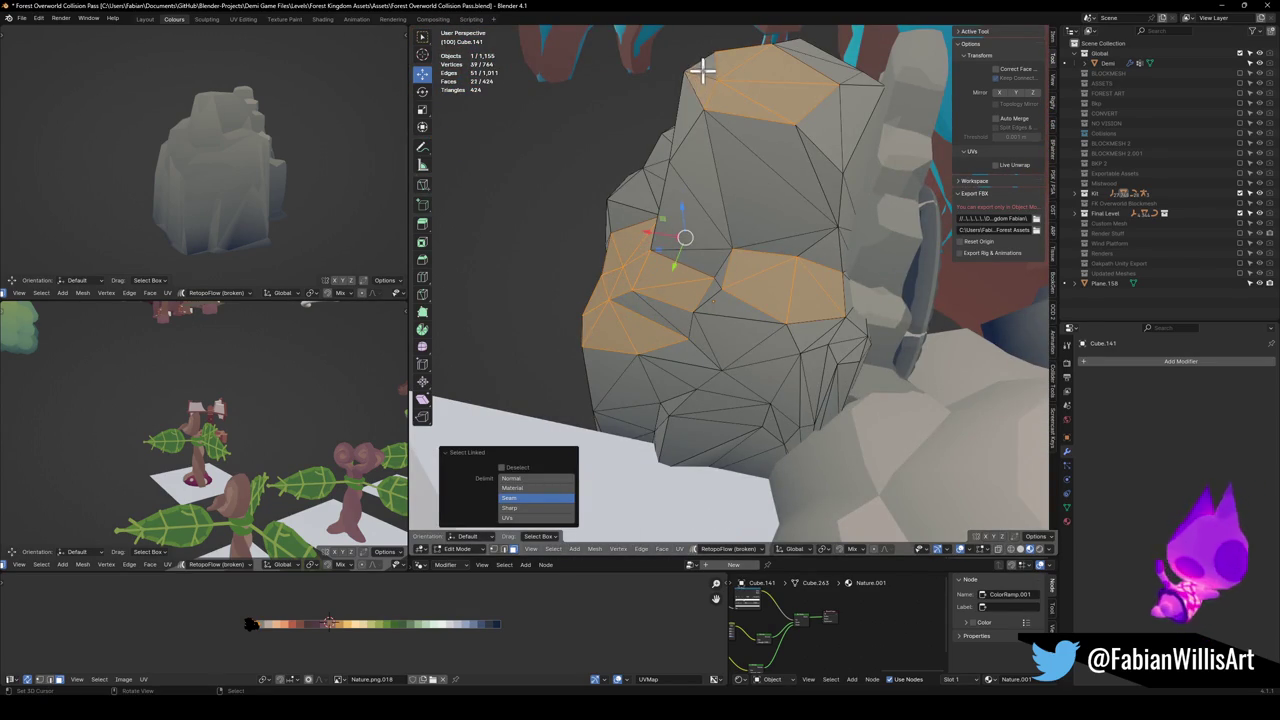
mouse_move(673, 127)
mouse_down()
mouse_move(669, 223)
mouse_move(803, 291)
mouse_up()
key(l)
key(l)
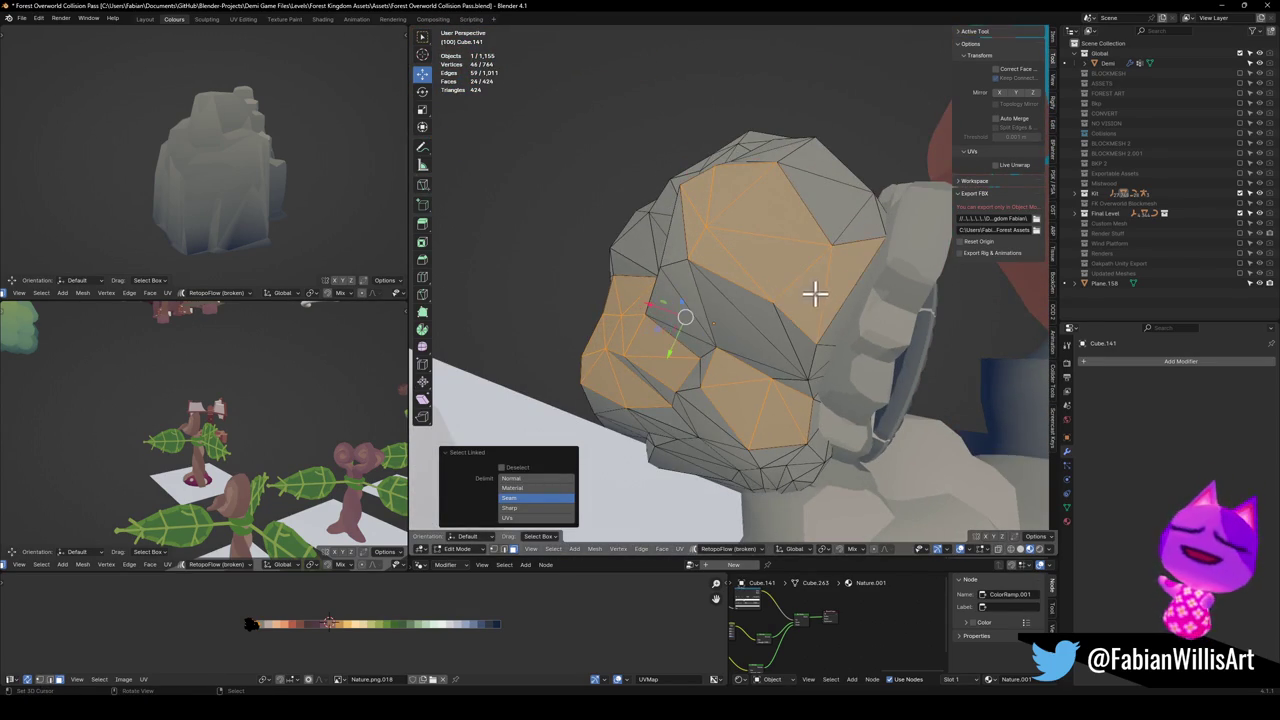
mouse_move(828, 197)
mouse_down()
mouse_move(669, 249)
mouse_move(760, 217)
mouse_move(716, 356)
mouse_up()
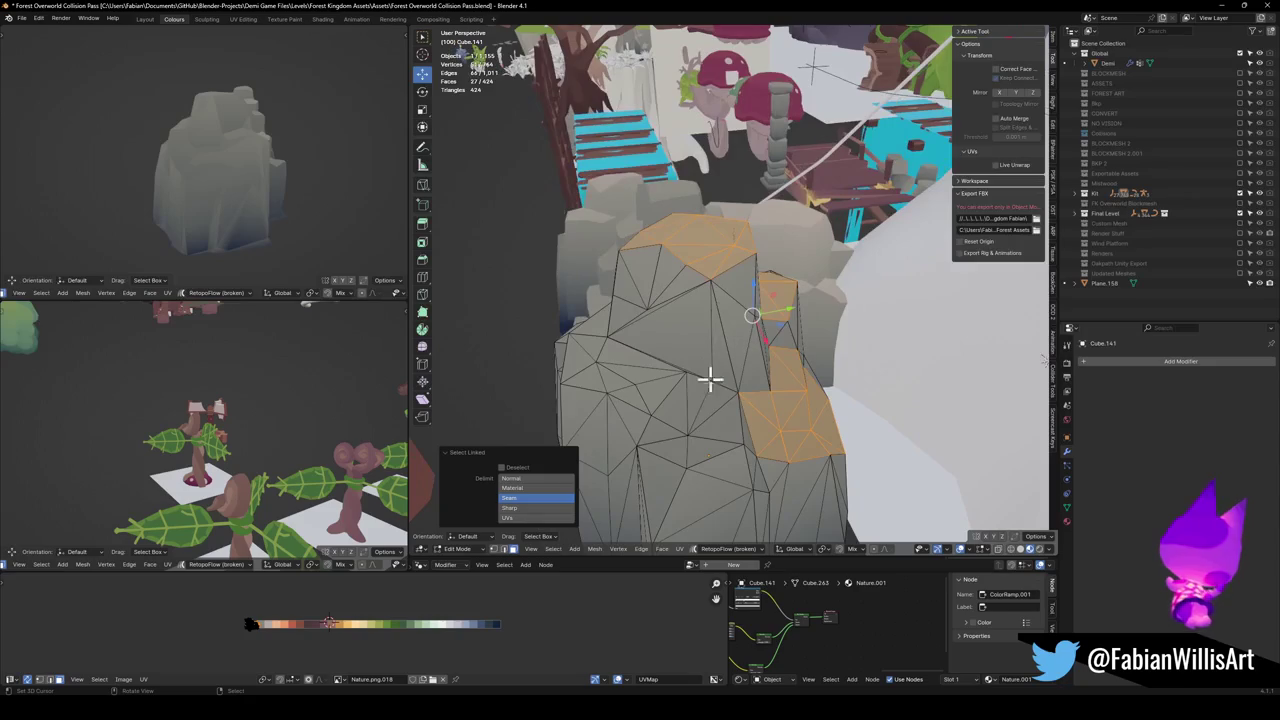
key(l)
key(l)
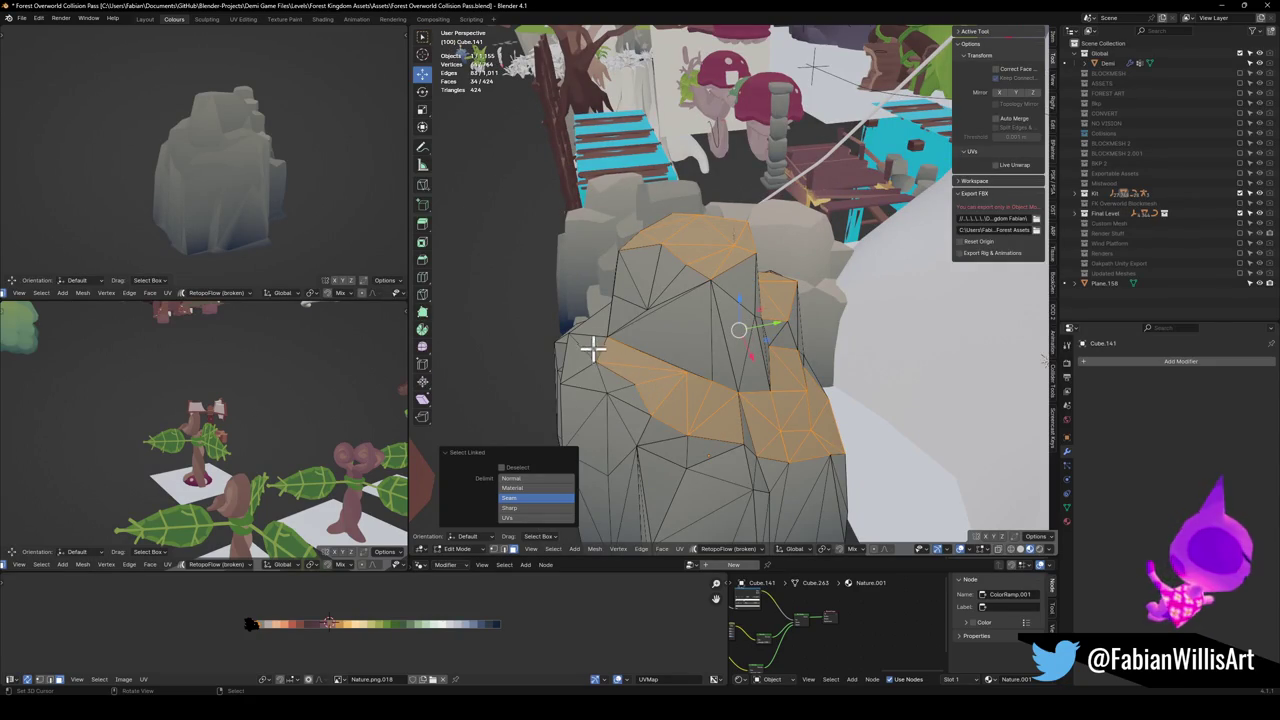
key(l)
mouse_move(586, 369)
mouse_down()
mouse_move(634, 403)
mouse_move(731, 393)
mouse_move(663, 466)
mouse_up()
key(l)
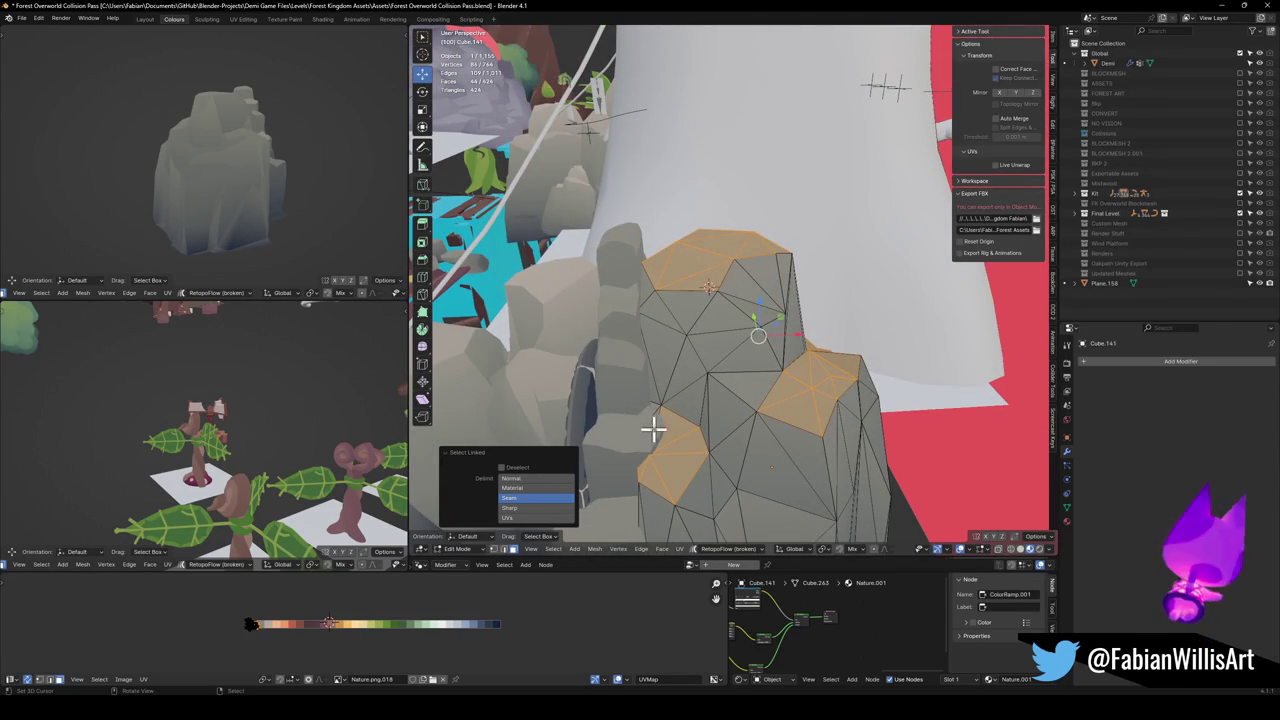
mouse_move(658, 310)
mouse_down()
mouse_move(686, 363)
mouse_move(674, 340)
mouse_move(637, 326)
mouse_move(686, 308)
mouse_up()
key(l)
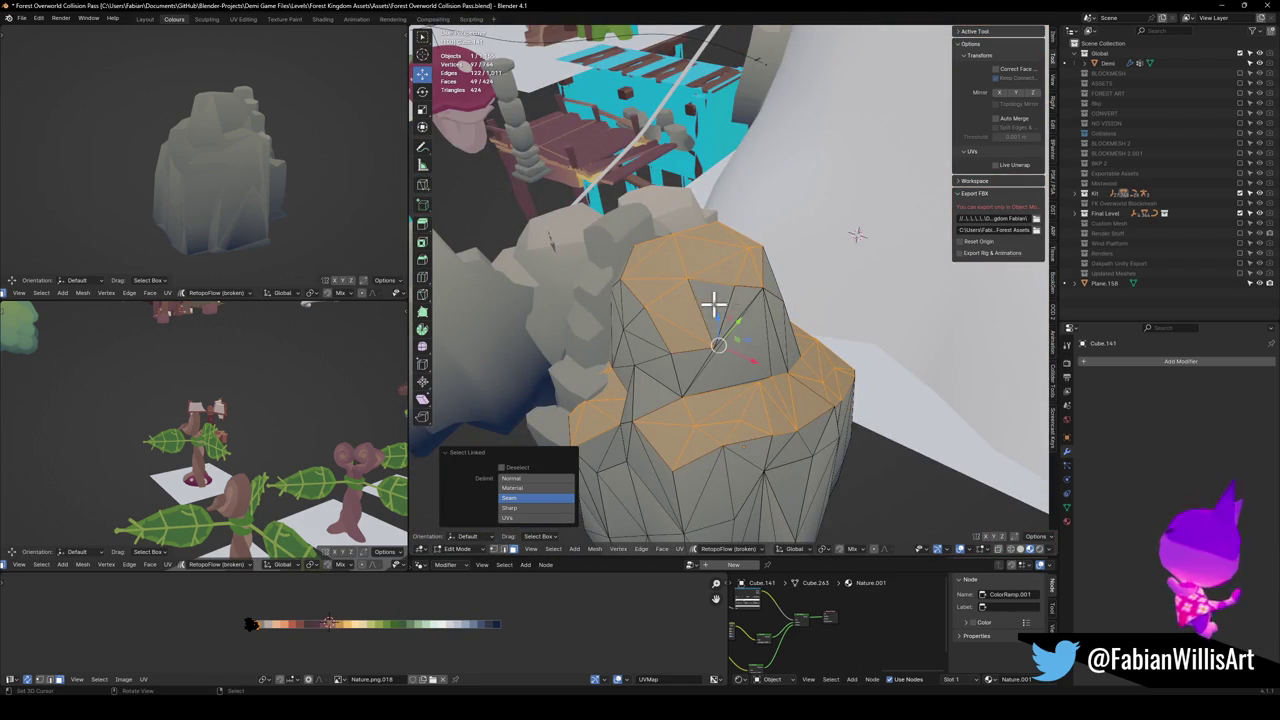
key(l)
Shift and scale the selected top faces' UVs along the palette strip.
drag(448, 625, 420, 623)
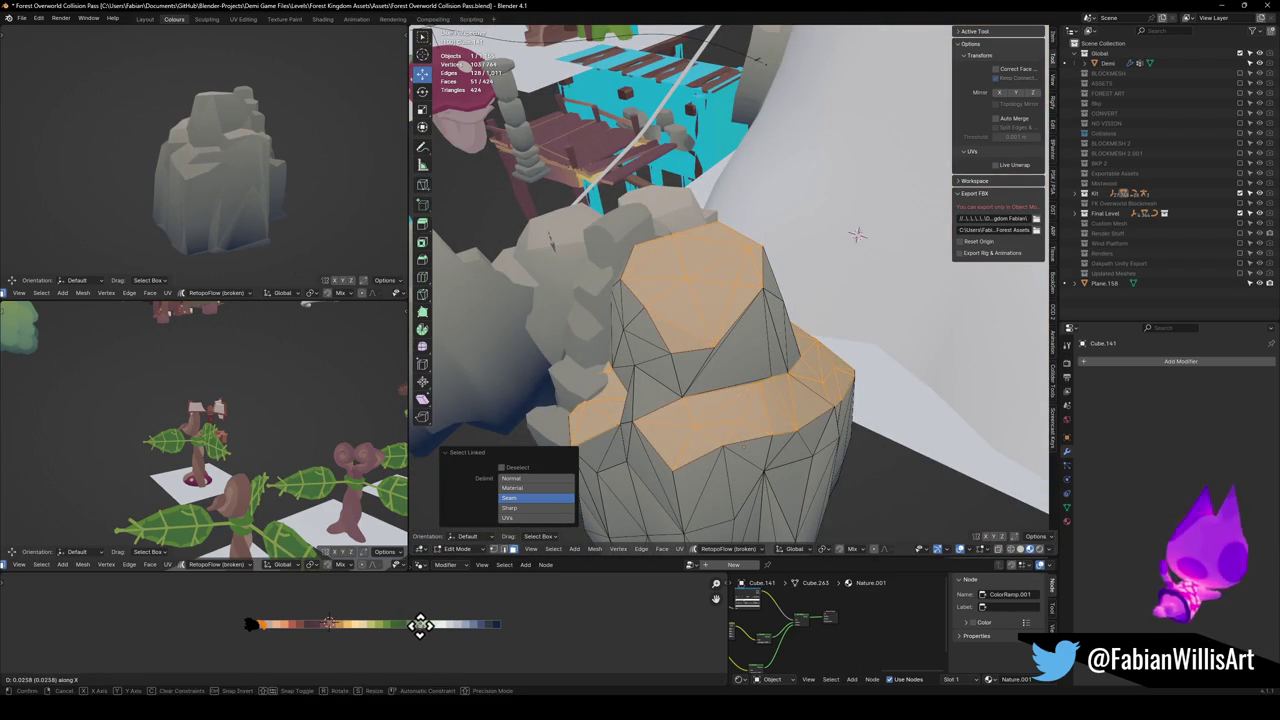
mouse_move(257, 153)
mouse_down()
mouse_move(283, 186)
mouse_move(323, 177)
mouse_move(262, 180)
mouse_up()
key(s)
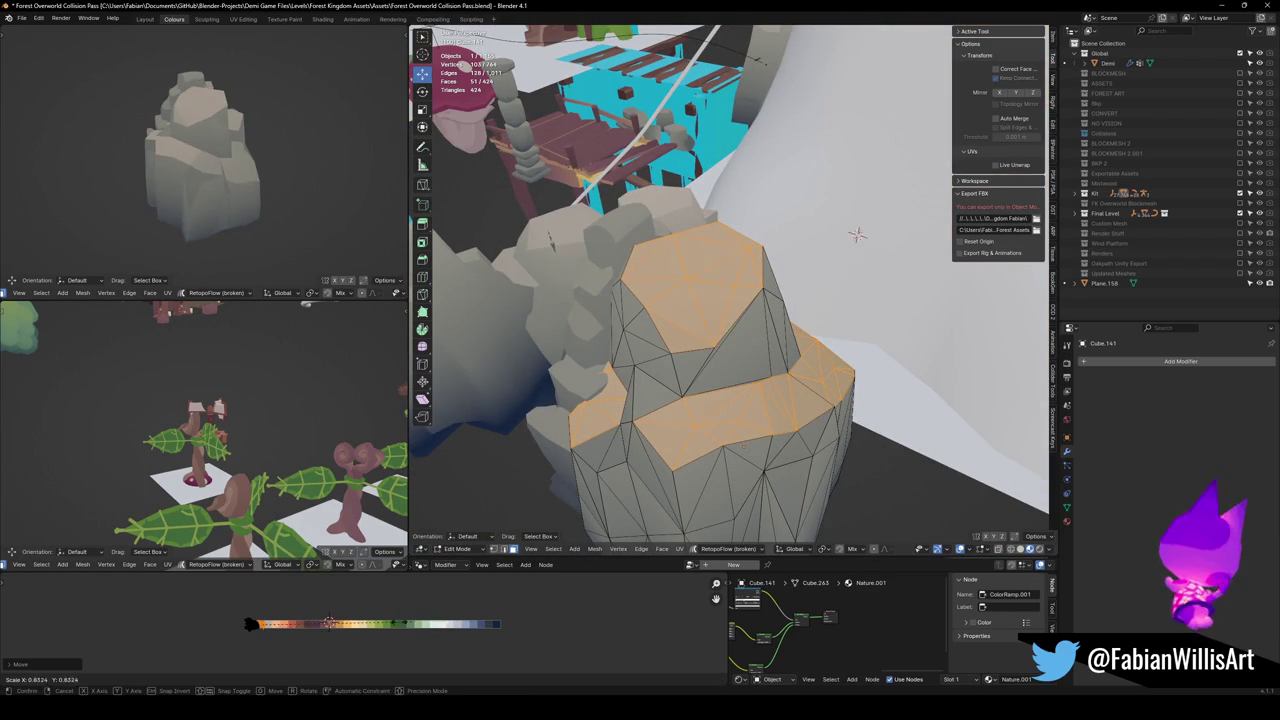
click(308, 630)
mouse_move(309, 234)
mouse_down()
mouse_move(194, 177)
mouse_move(246, 167)
mouse_up()
drag(730, 372, 726, 360)
mouse_move(230, 185)
mouse_down()
mouse_move(214, 220)
mouse_move(166, 207)
mouse_move(171, 177)
mouse_move(229, 200)
mouse_move(114, 191)
mouse_move(160, 194)
mouse_up()
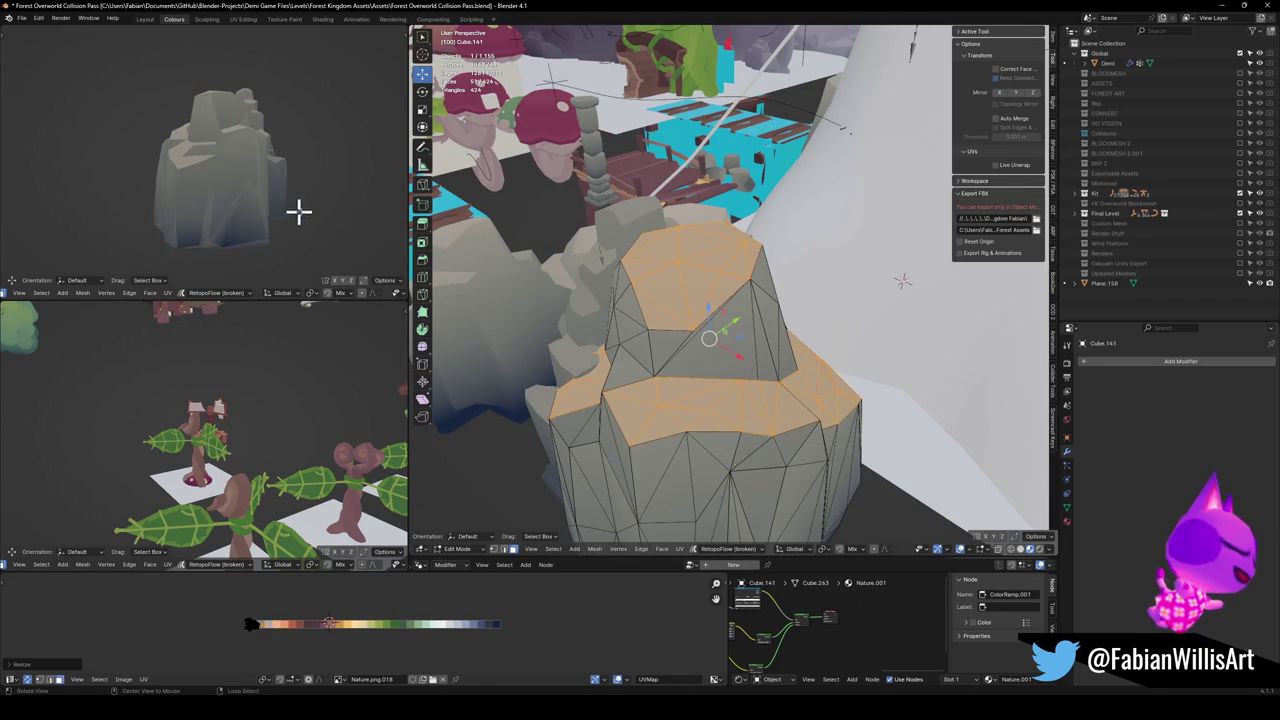
drag(790, 309, 778, 335)
drag(312, 625, 306, 589)
mouse_move(297, 151)
mouse_down()
mouse_move(223, 191)
mouse_move(277, 186)
mouse_up()
mouse_move(766, 380)
mouse_down()
mouse_move(866, 349)
mouse_move(759, 309)
mouse_move(731, 346)
mouse_up()
Select the side face islands, then extend to all faces with a similar normal.
key(alt+a)
key(l)
key(l)
mouse_move(730, 440)
mouse_down()
mouse_move(733, 408)
mouse_move(709, 449)
mouse_up()
key(l)
mouse_move(827, 458)
mouse_down()
mouse_move(770, 455)
mouse_move(791, 469)
mouse_move(774, 412)
mouse_up()
key(l)
key(shift+l)
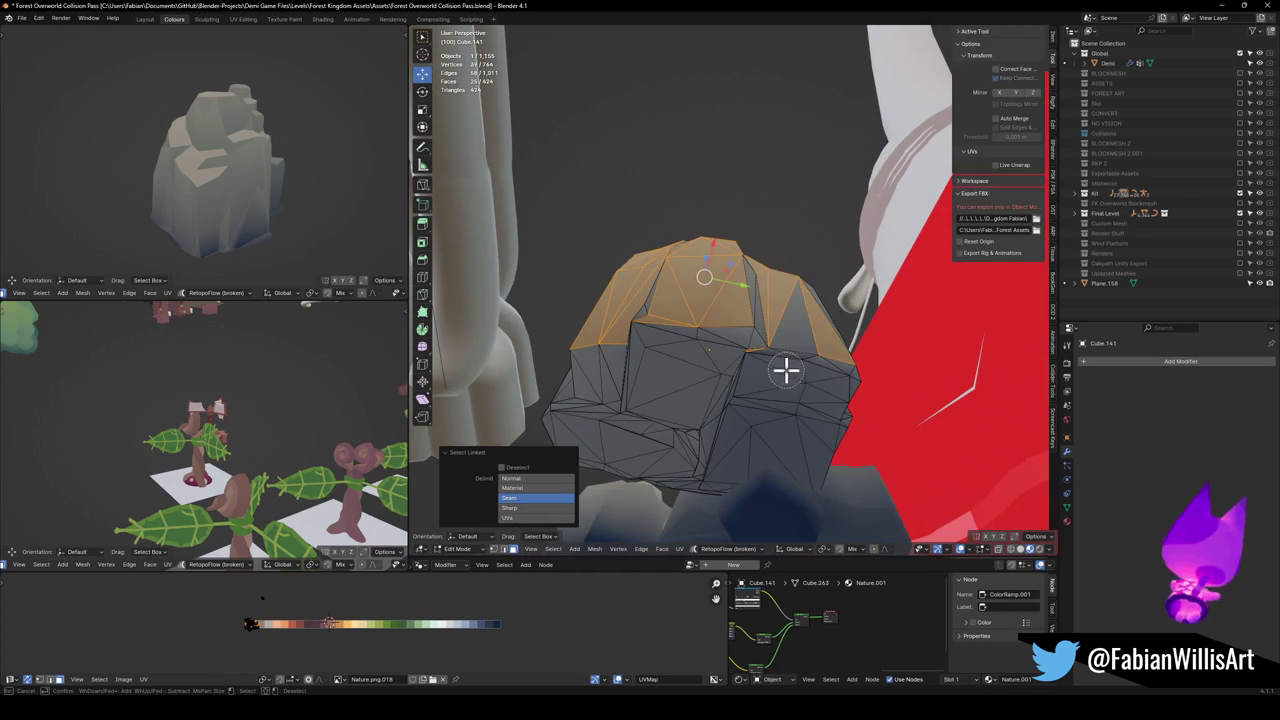
mouse_move(761, 366)
mouse_down()
mouse_move(777, 394)
mouse_move(763, 423)
mouse_move(743, 391)
mouse_move(741, 413)
mouse_up()
key(q)
click(733, 398)
Rescale the side faces' UVs on the palette over several passes.
key(s)
key(Escape)
key(s)
click(257, 624)
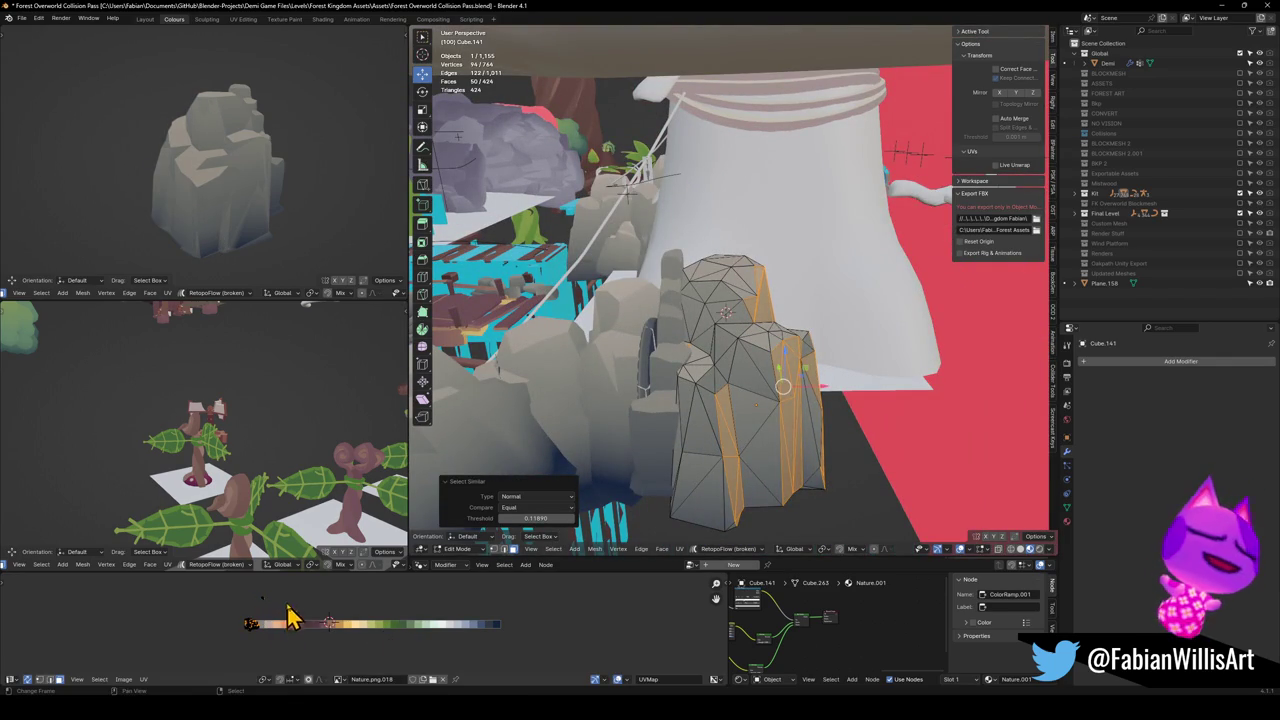
key(s)
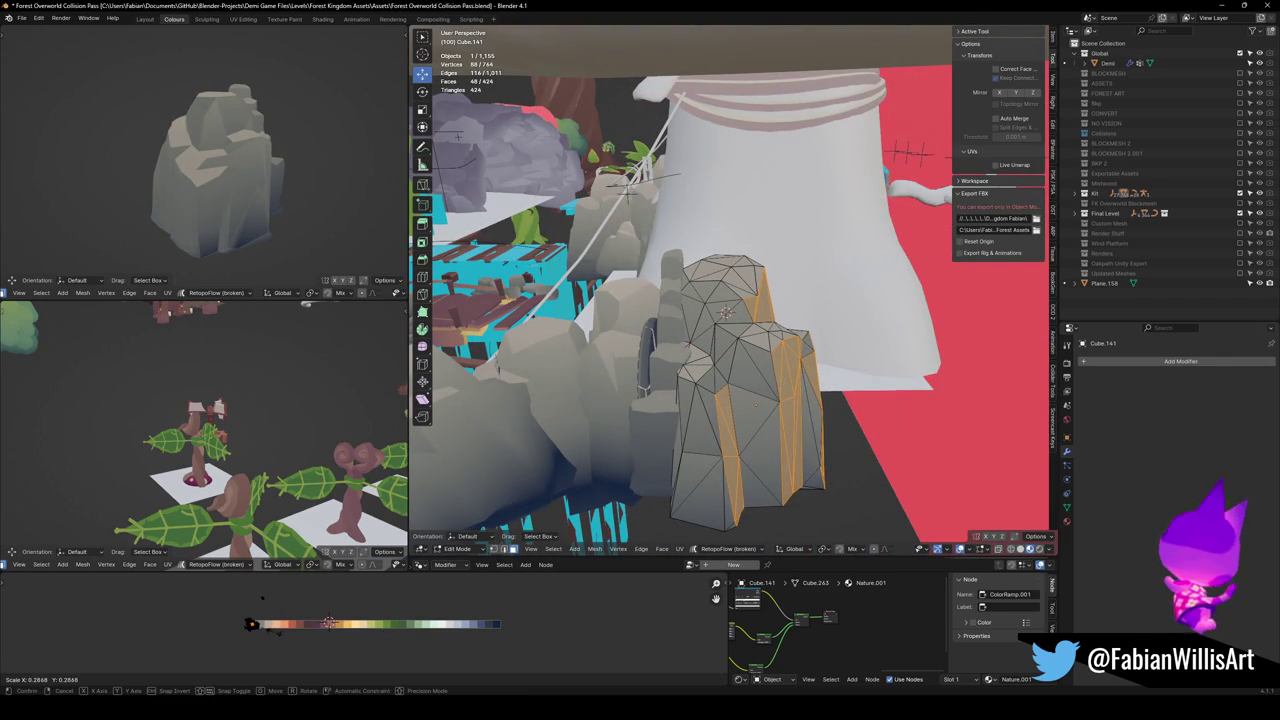
click(298, 640)
key(s)
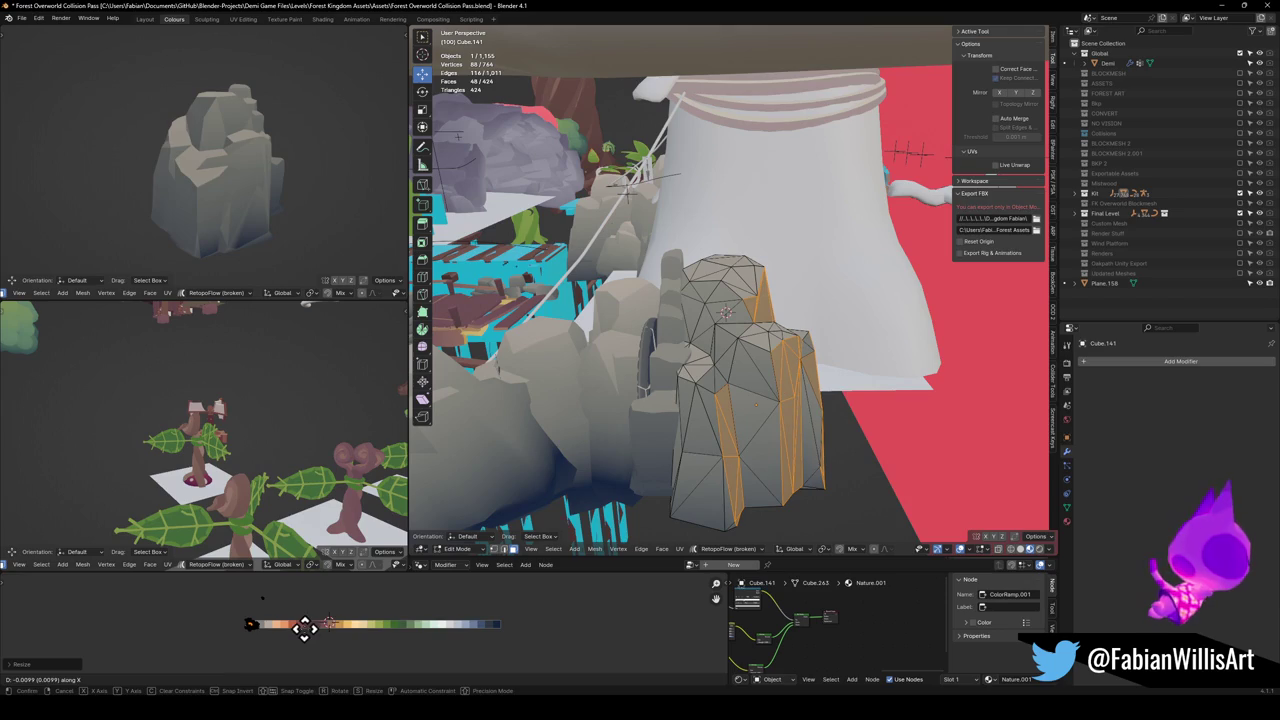
click(303, 623)
key(s)
click(300, 625)
mouse_move(205, 190)
mouse_down()
mouse_move(246, 123)
mouse_move(203, 177)
mouse_move(323, 166)
mouse_move(182, 181)
mouse_move(203, 172)
mouse_move(191, 189)
mouse_move(240, 190)
mouse_up()
Try a horizontal UV shift, cancel it, and view the rock from the front.
key(s)
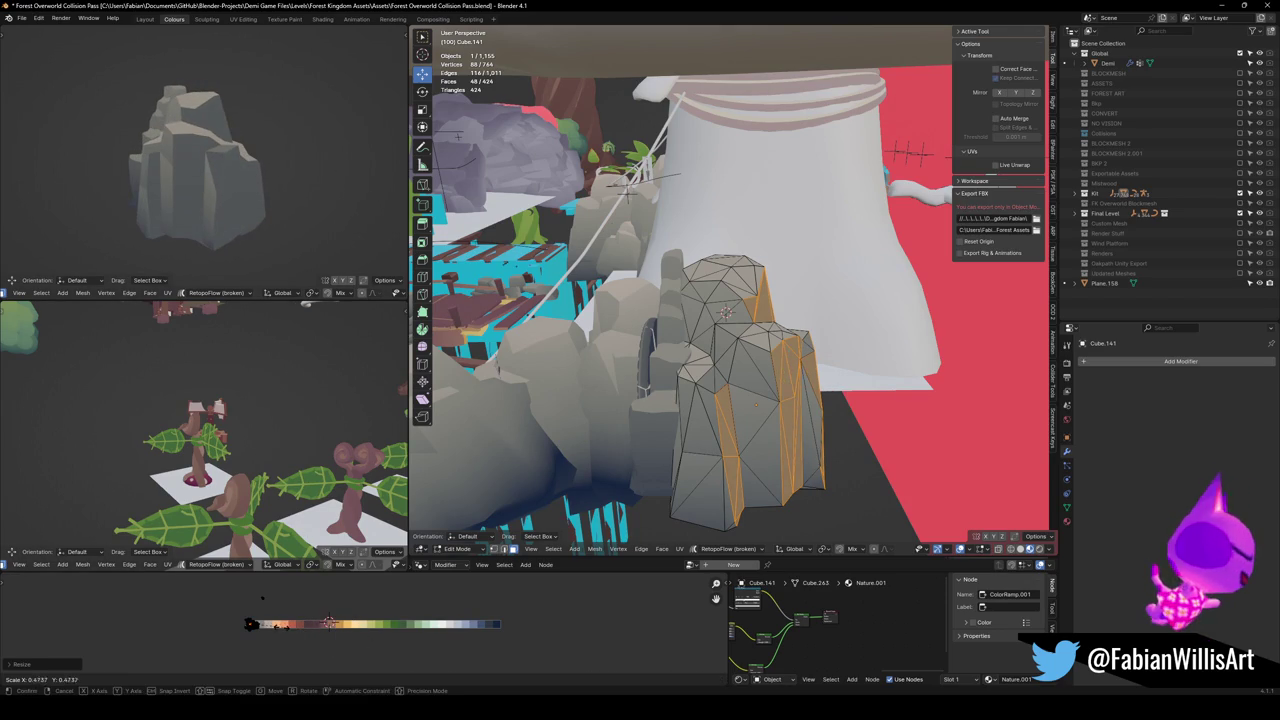
key(g)
key(x)
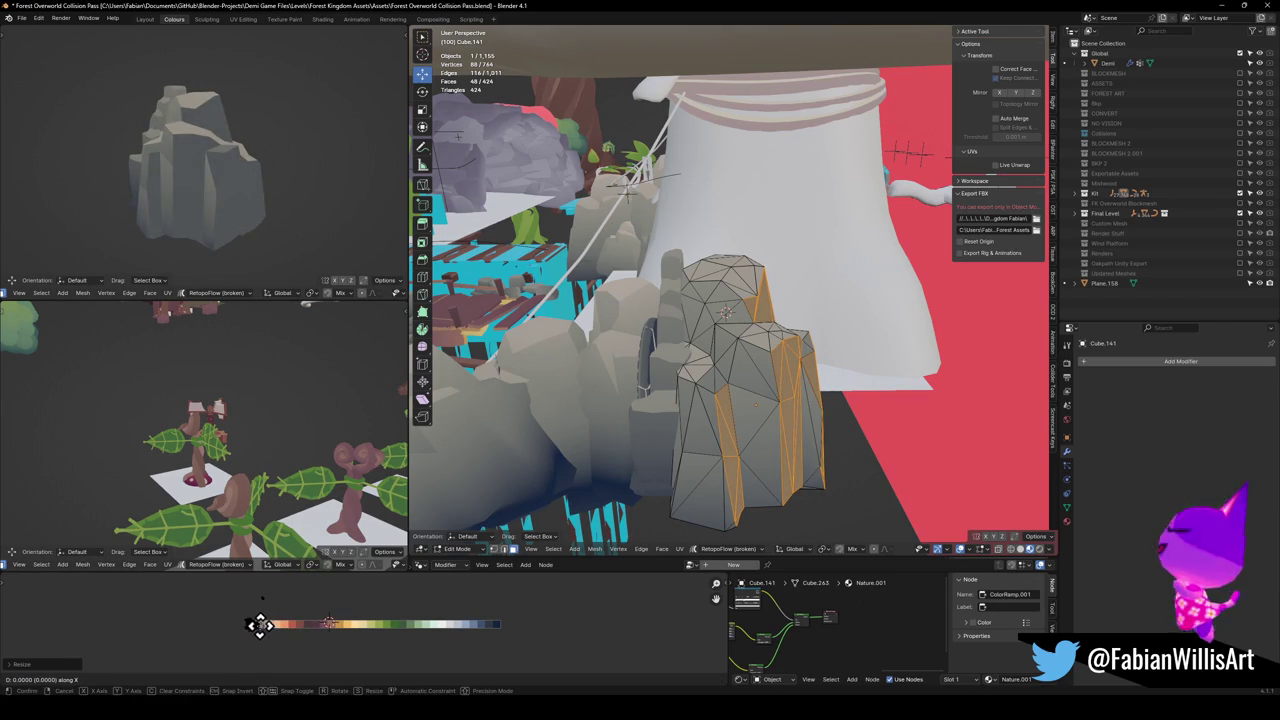
right_click(260, 640)
drag(210, 200, 246, 178)
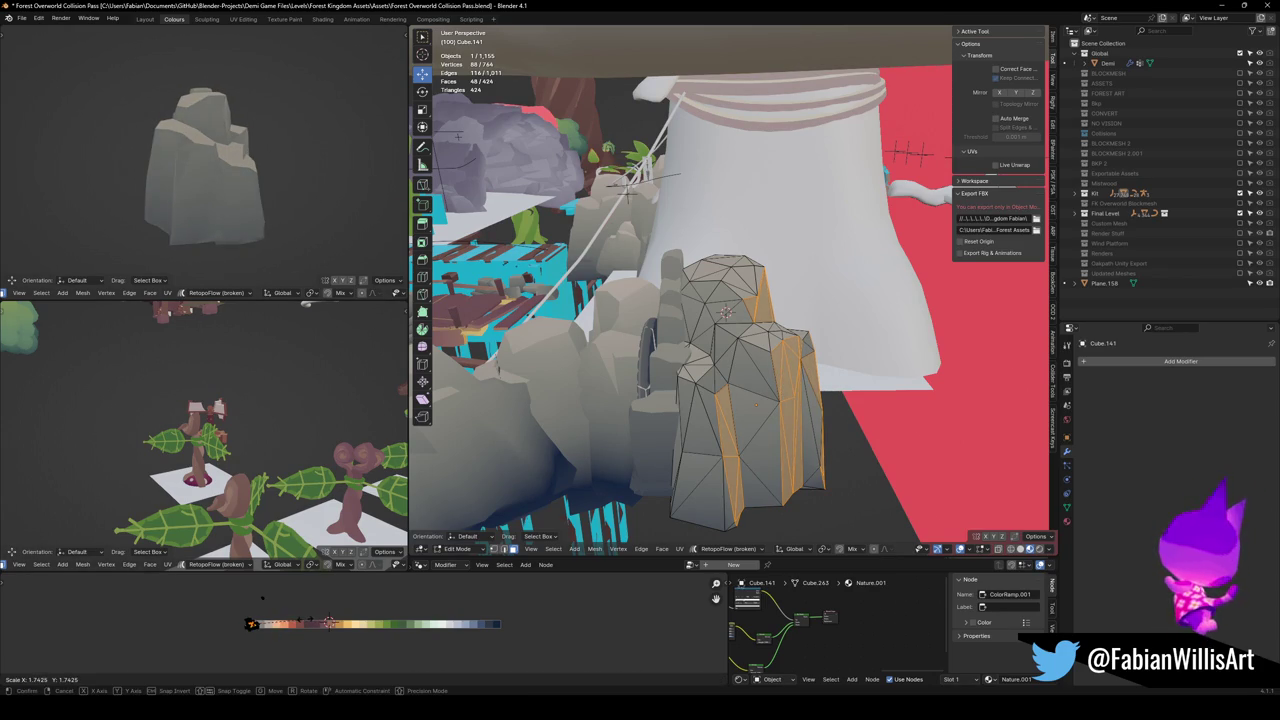
key(KP_1)
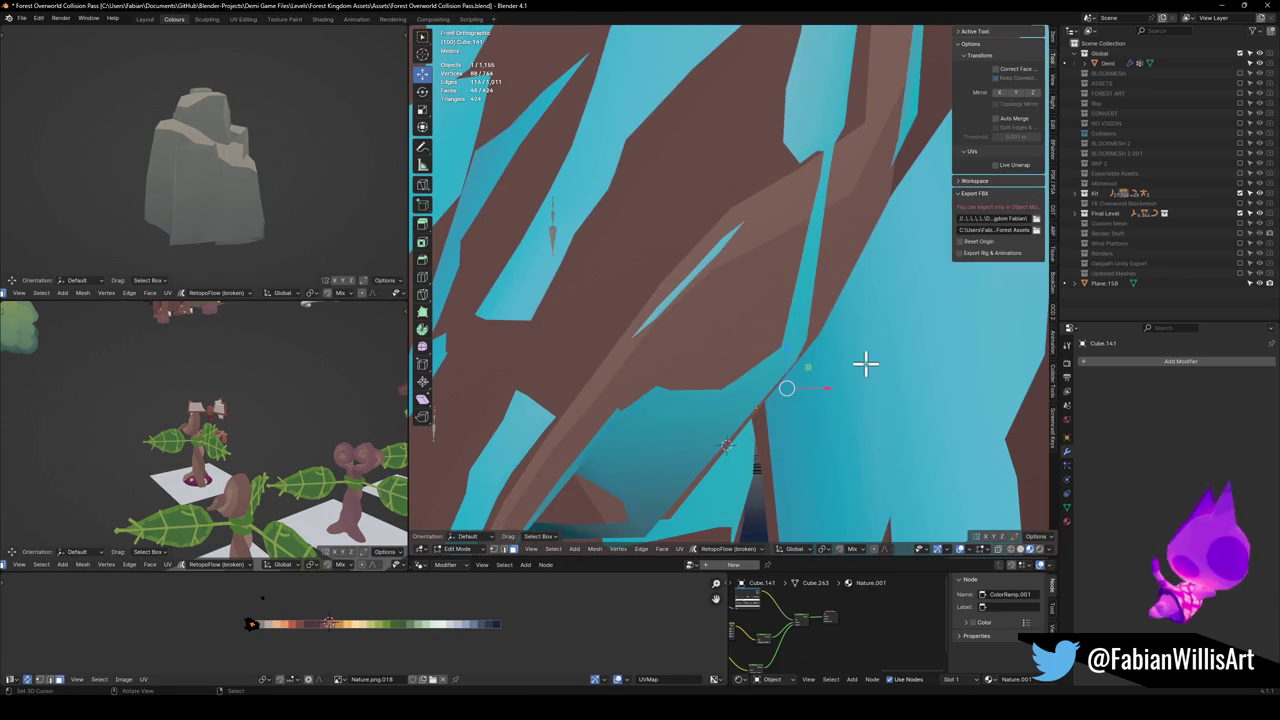
In local view, Project from View the side strips and fit the UVs onto the palette.
key(KP_Divide)
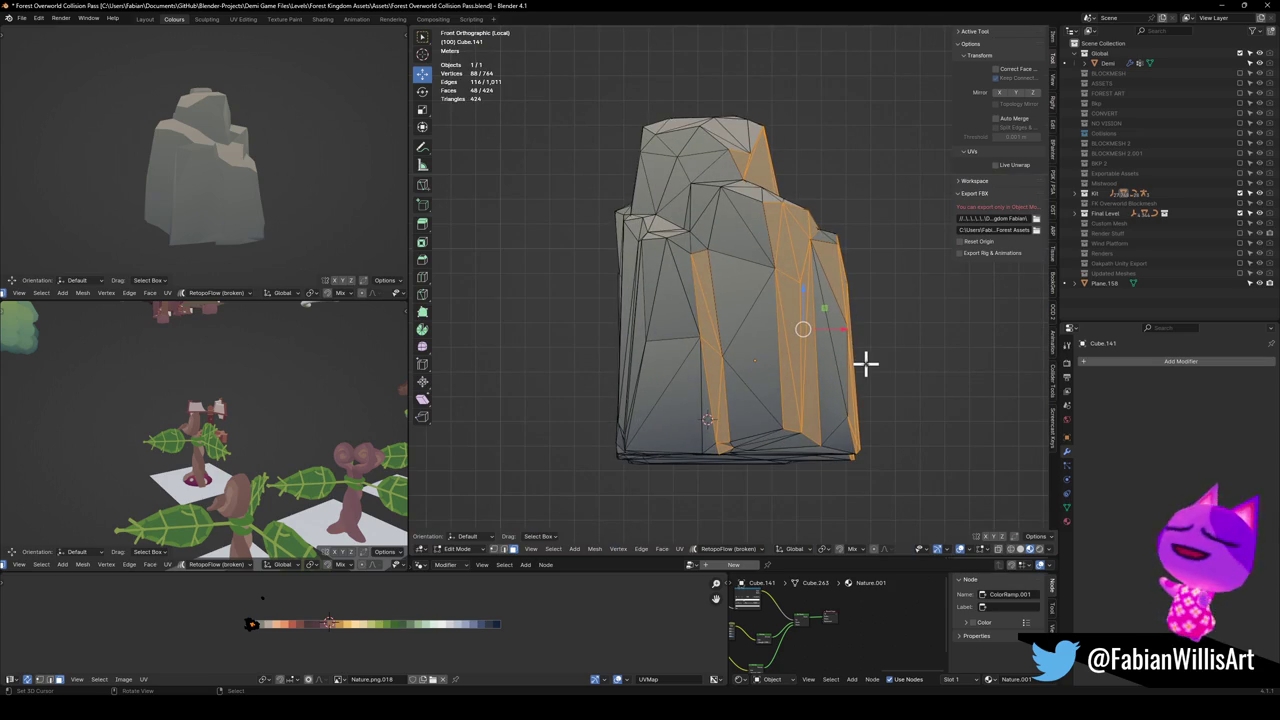
key(u)
click(803, 280)
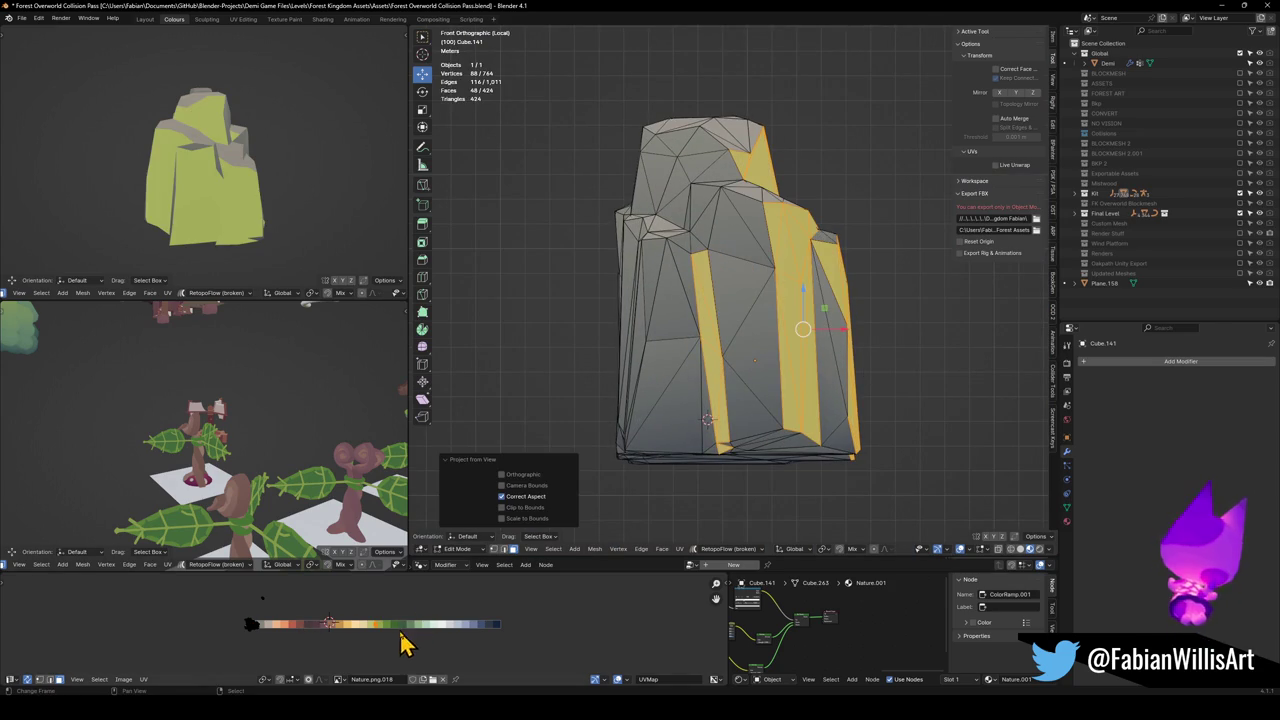
key(r)
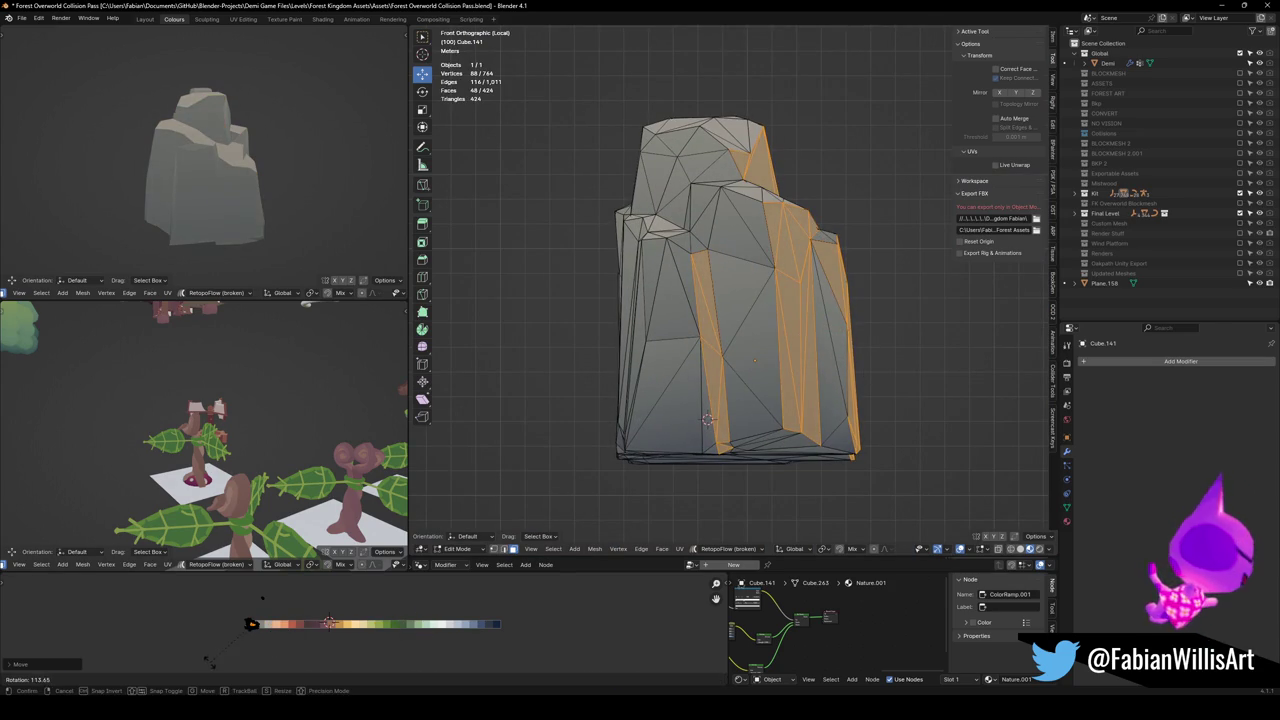
key(s)
key(Return)
key(g)
key(x)
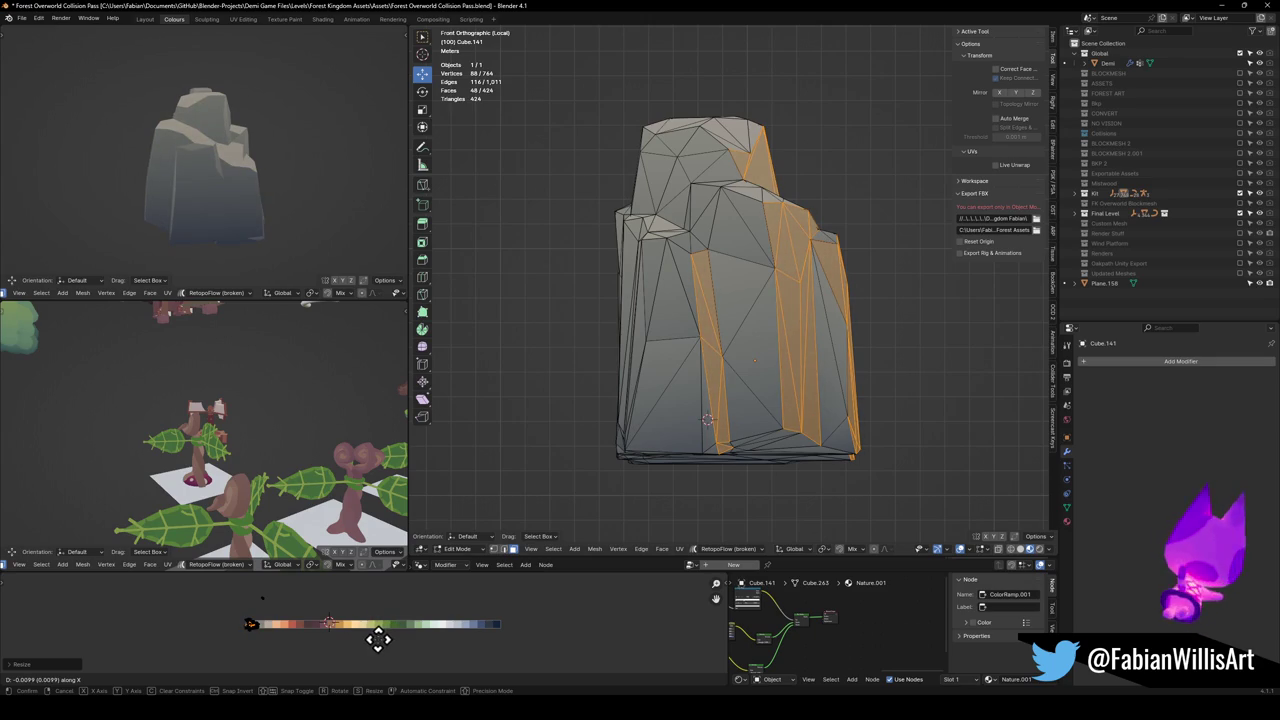
click(363, 632)
click(358, 632)
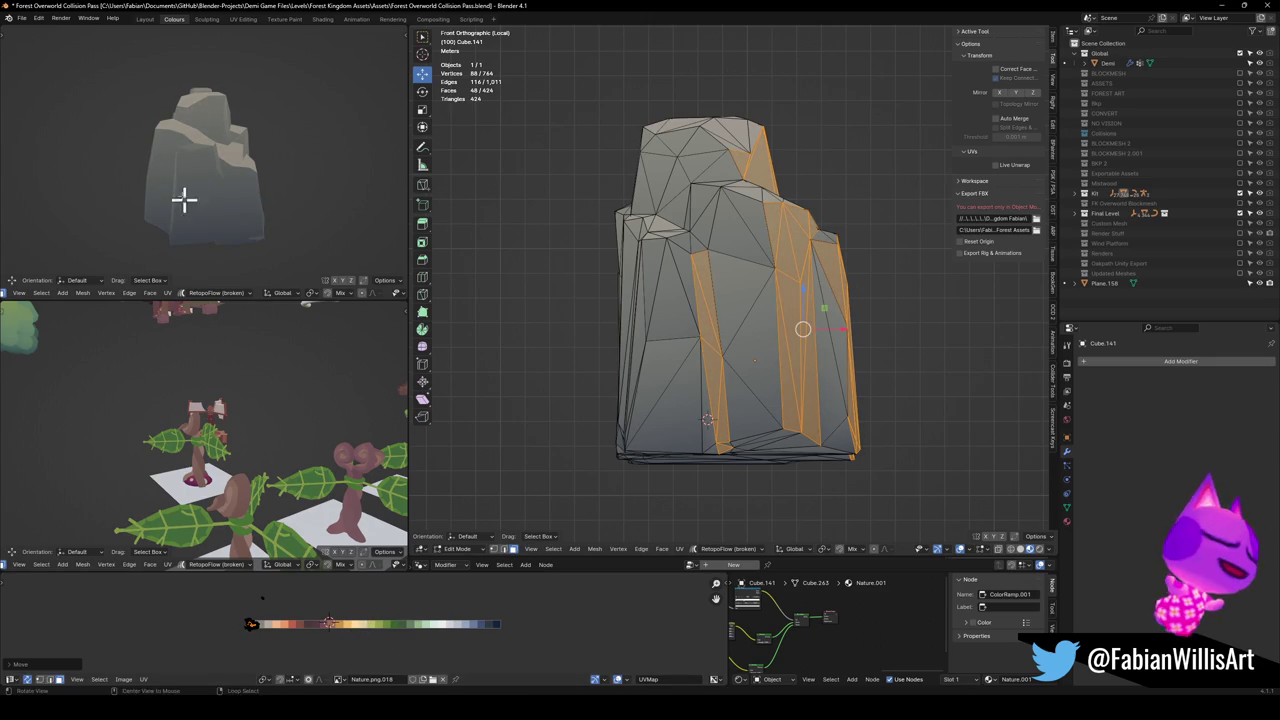
Deselect all faces and save the file.
mouse_move(700, 236)
mouse_down()
mouse_move(567, 270)
mouse_move(666, 257)
mouse_move(707, 321)
mouse_up()
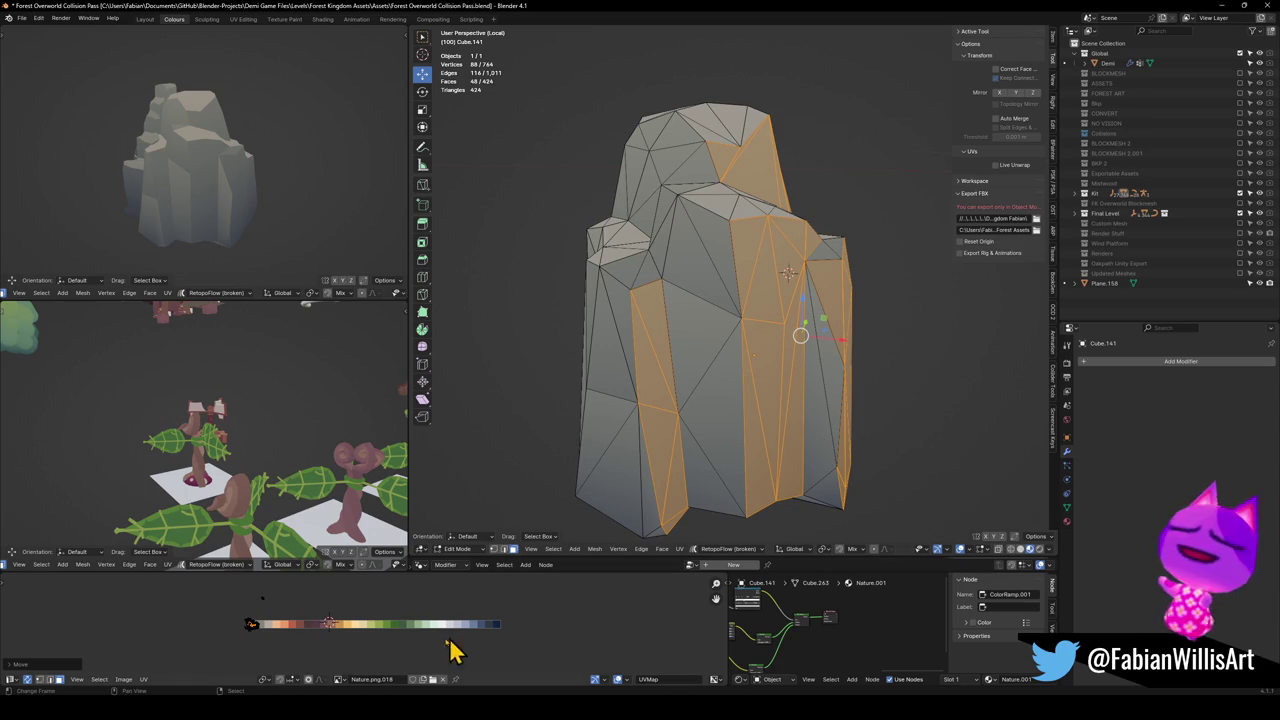
key(alt+a)
key(ctrl+s)
Select three faces plus similar-normal faces, then shrink and slide their UVs horizontally.
click(721, 368)
shift+click(700, 460)
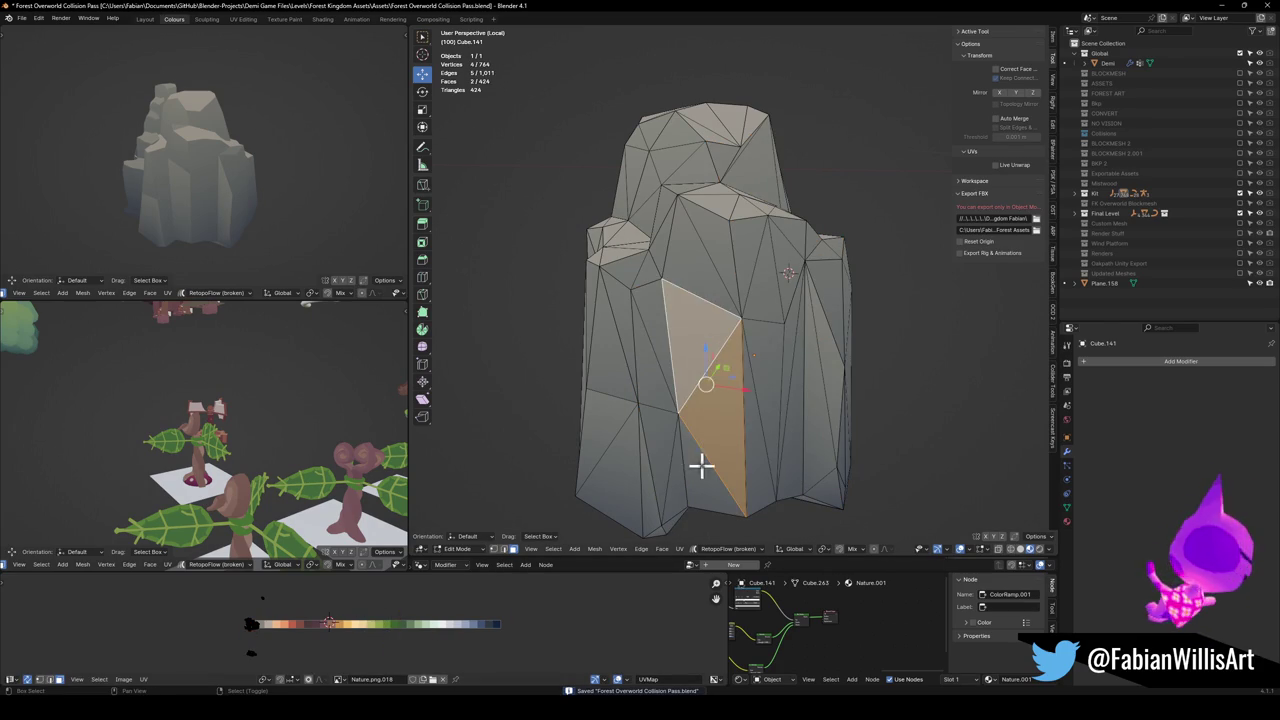
shift+click(724, 395)
key(q)
click(725, 375)
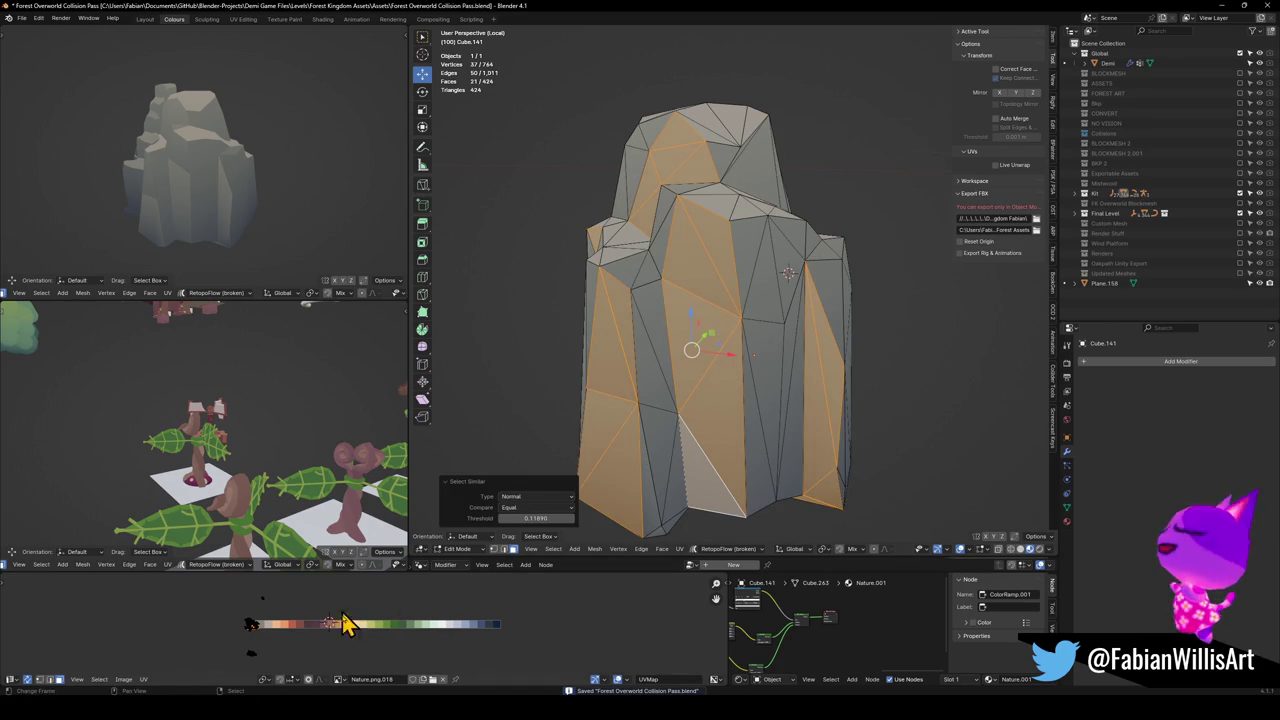
key(s)
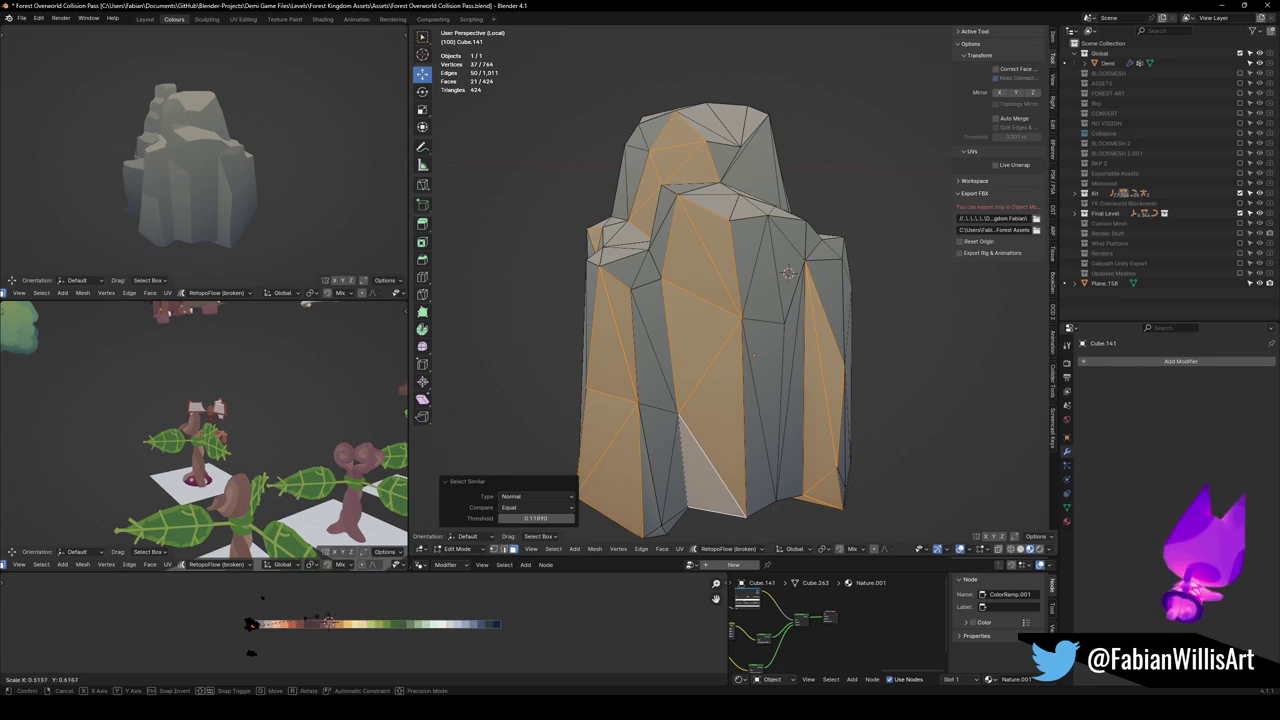
click(252, 623)
key(g)
key(x)
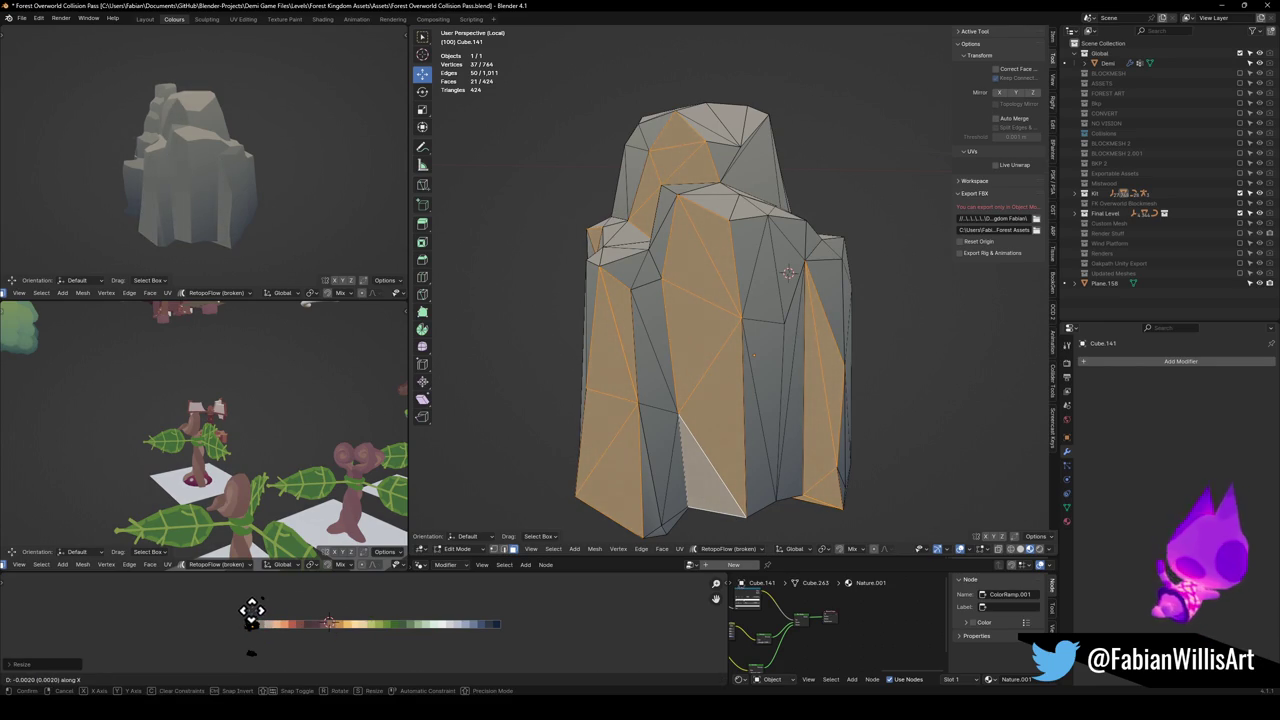
click(247, 612)
Nudge those UVs vertically on the palette, then pick a triangle on the rock's front.
scroll(269, 200, down, 2)
mouse_move(150, 187)
mouse_down()
mouse_move(109, 186)
mouse_move(209, 183)
mouse_move(143, 171)
mouse_move(323, 183)
mouse_move(186, 178)
mouse_move(279, 186)
mouse_up()
mouse_move(640, 300)
mouse_down()
mouse_move(737, 320)
mouse_move(703, 305)
mouse_up()
mouse_move(213, 215)
mouse_down()
mouse_move(274, 209)
mouse_move(198, 210)
mouse_up()
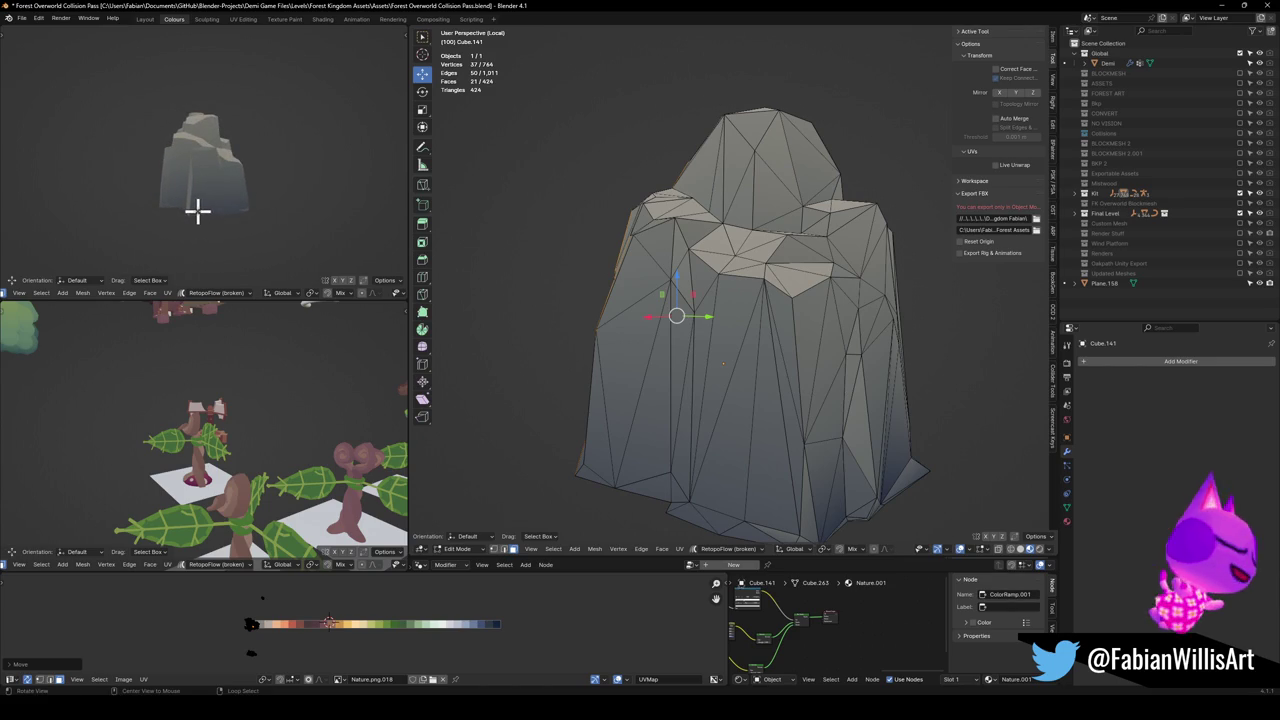
mouse_move(272, 177)
mouse_down()
mouse_move(246, 240)
mouse_move(398, 213)
mouse_up()
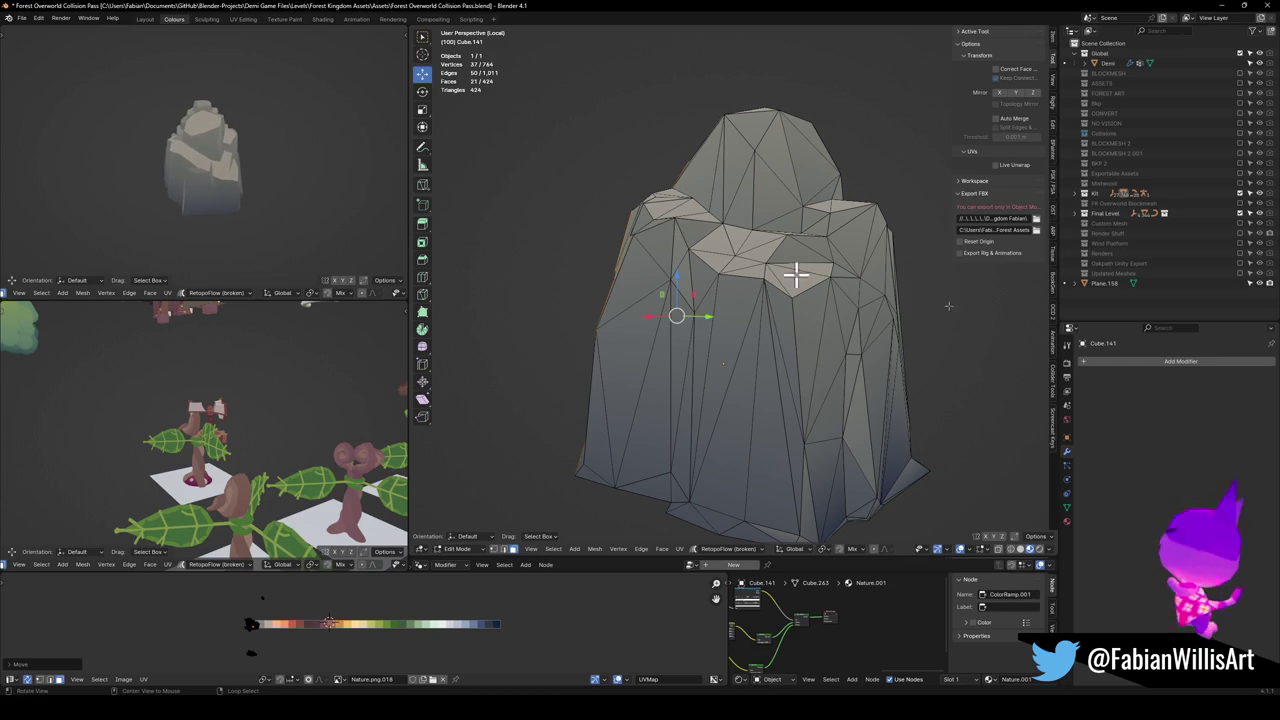
mouse_move(188, 178)
mouse_down()
mouse_move(277, 151)
mouse_move(201, 190)
mouse_up()
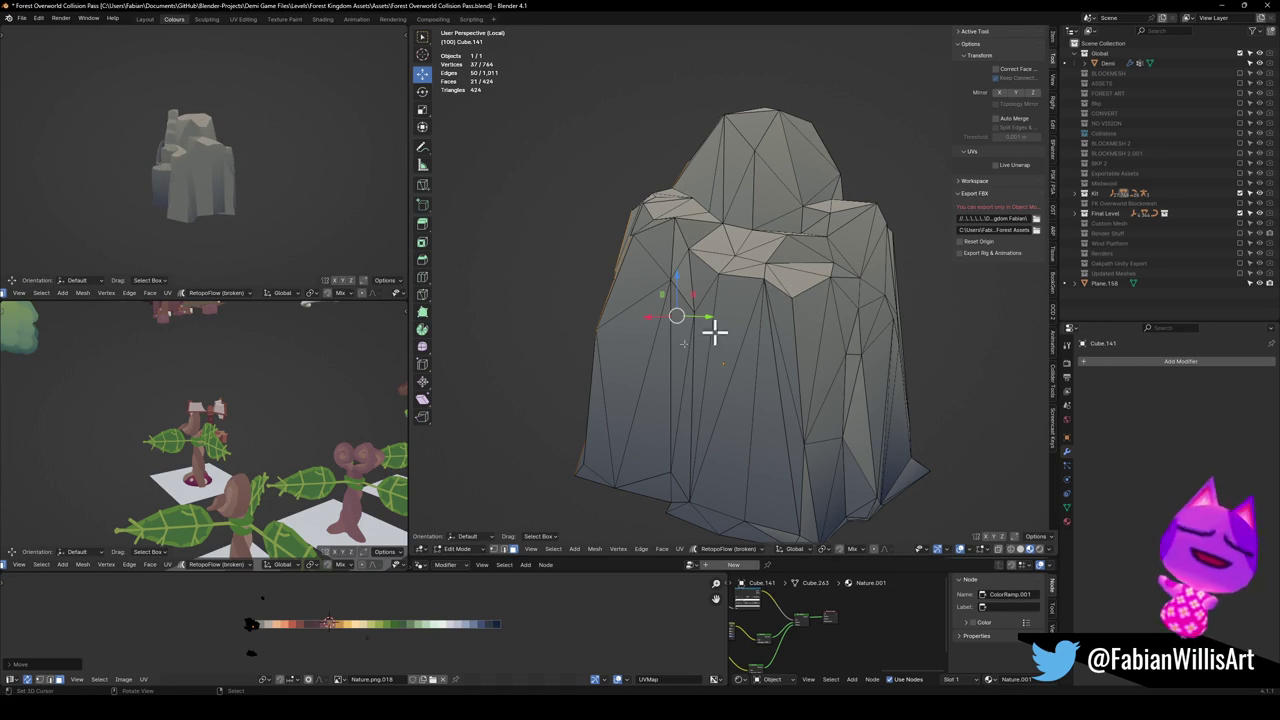
key(g)
key(y)
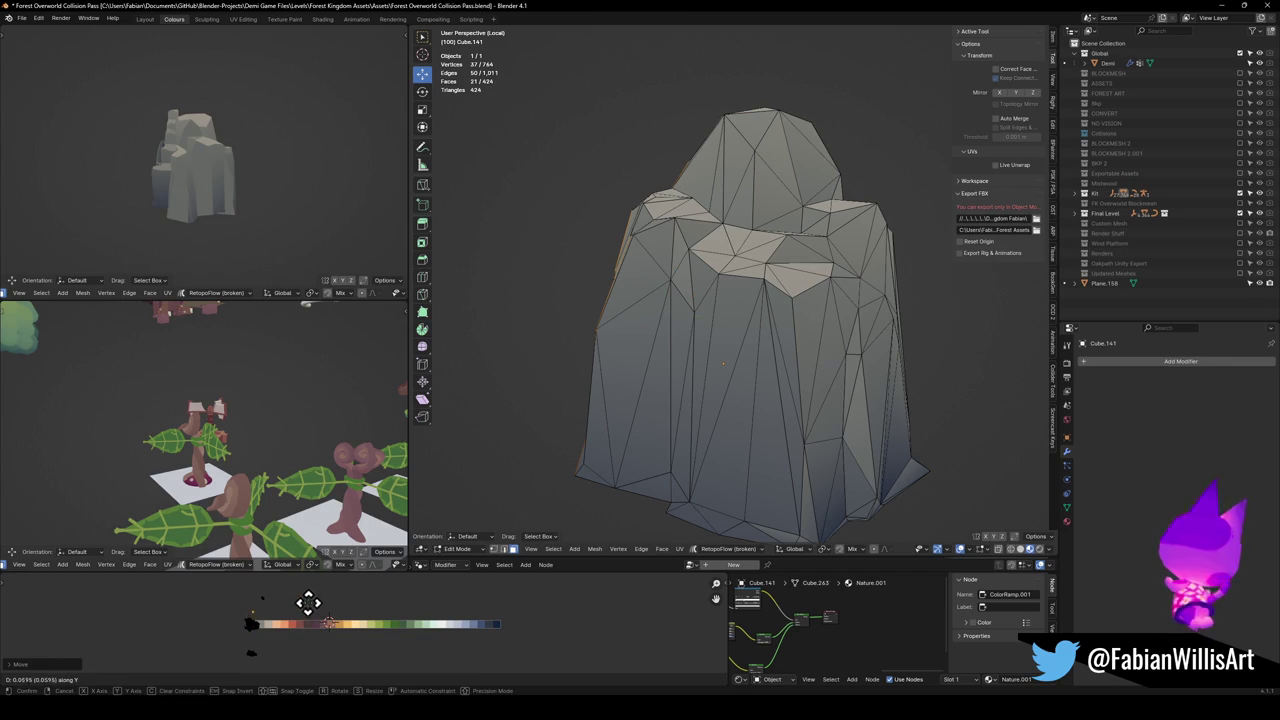
click(278, 608)
mouse_move(846, 352)
mouse_down()
mouse_move(840, 366)
mouse_move(731, 366)
mouse_move(760, 400)
mouse_up()
click(729, 410)
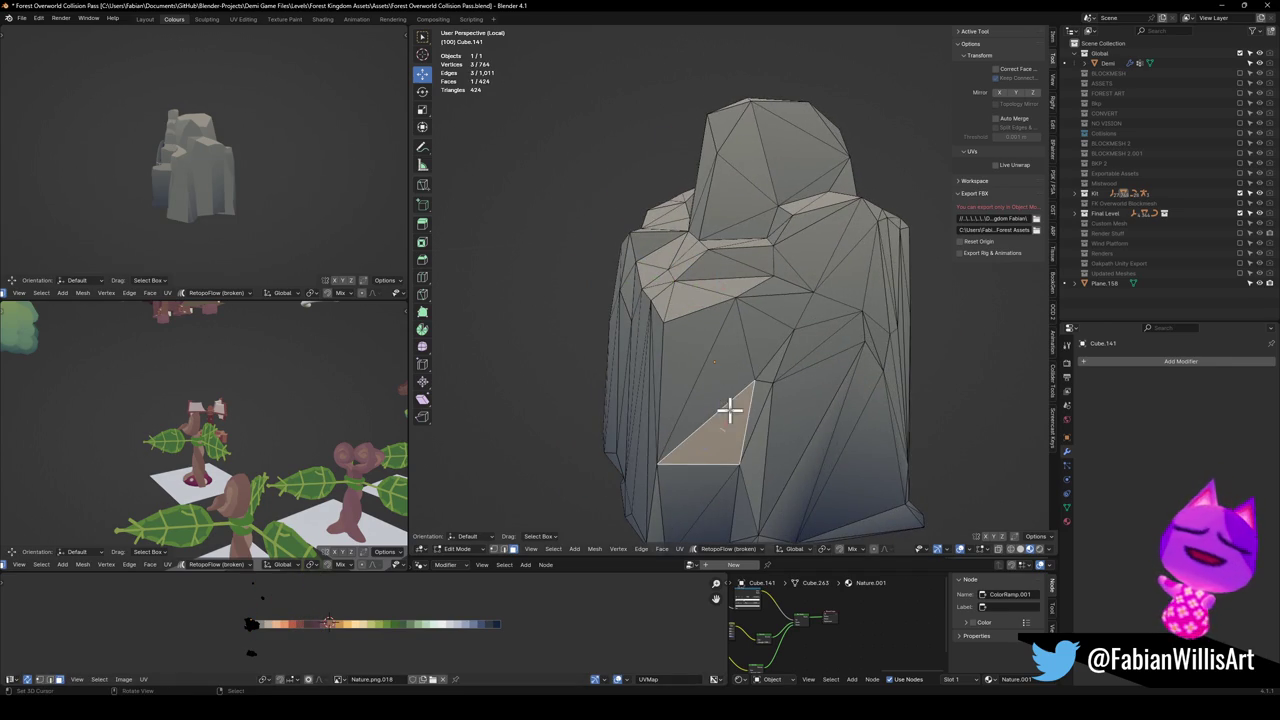
Add faces, select similar-normal faces, and shrink and slide their UVs along the palette.
shift+click(708, 492)
shift+click(680, 349)
key(shift+g)
click(757, 362)
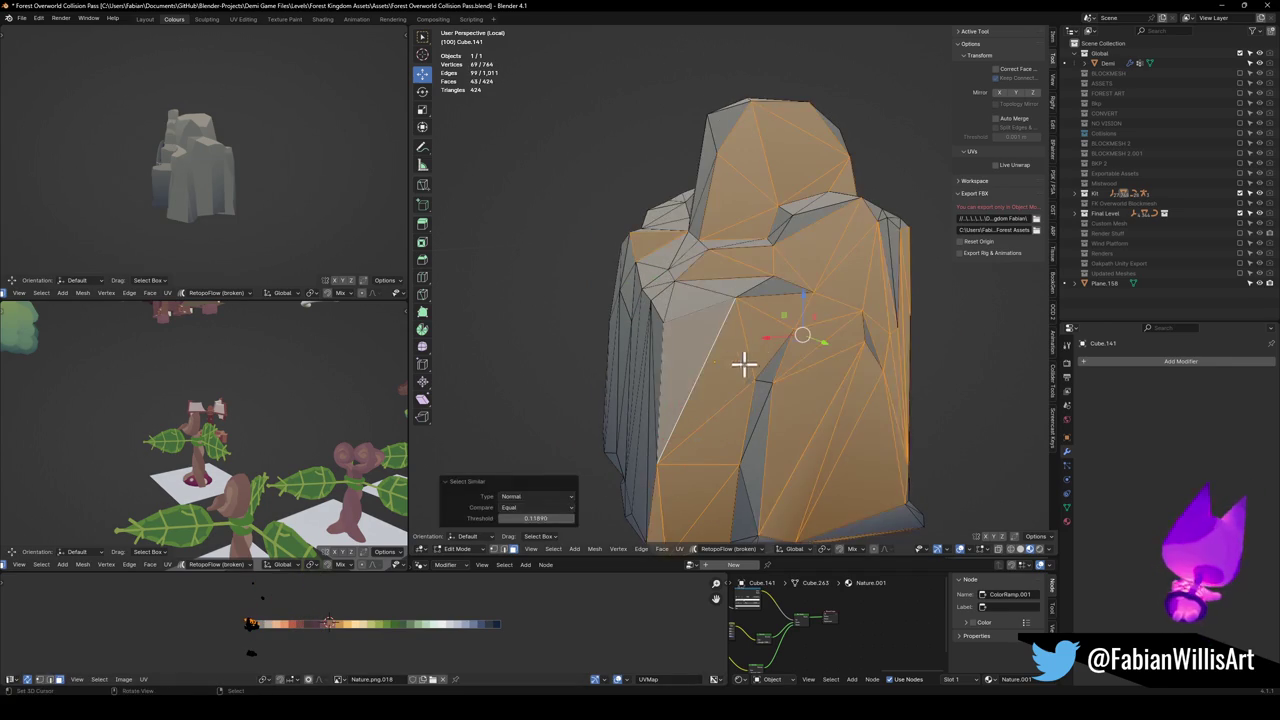
key(s)
click(300, 625)
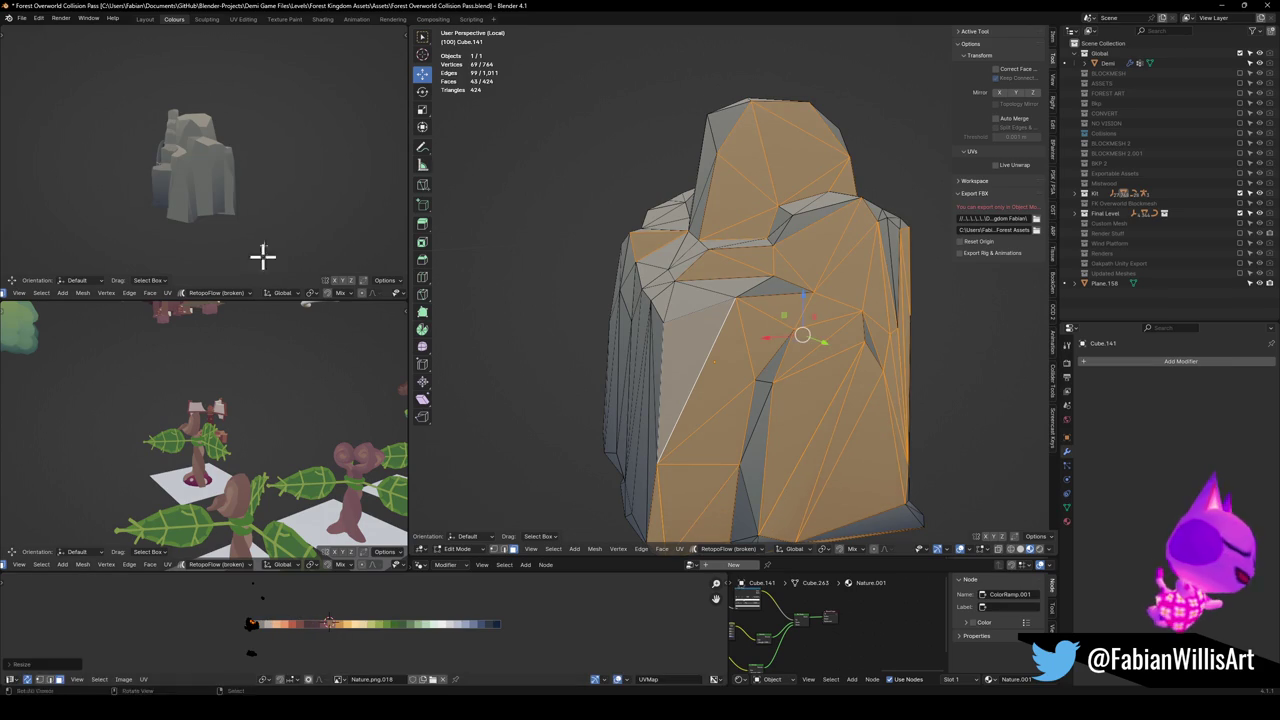
key(g)
key(x)
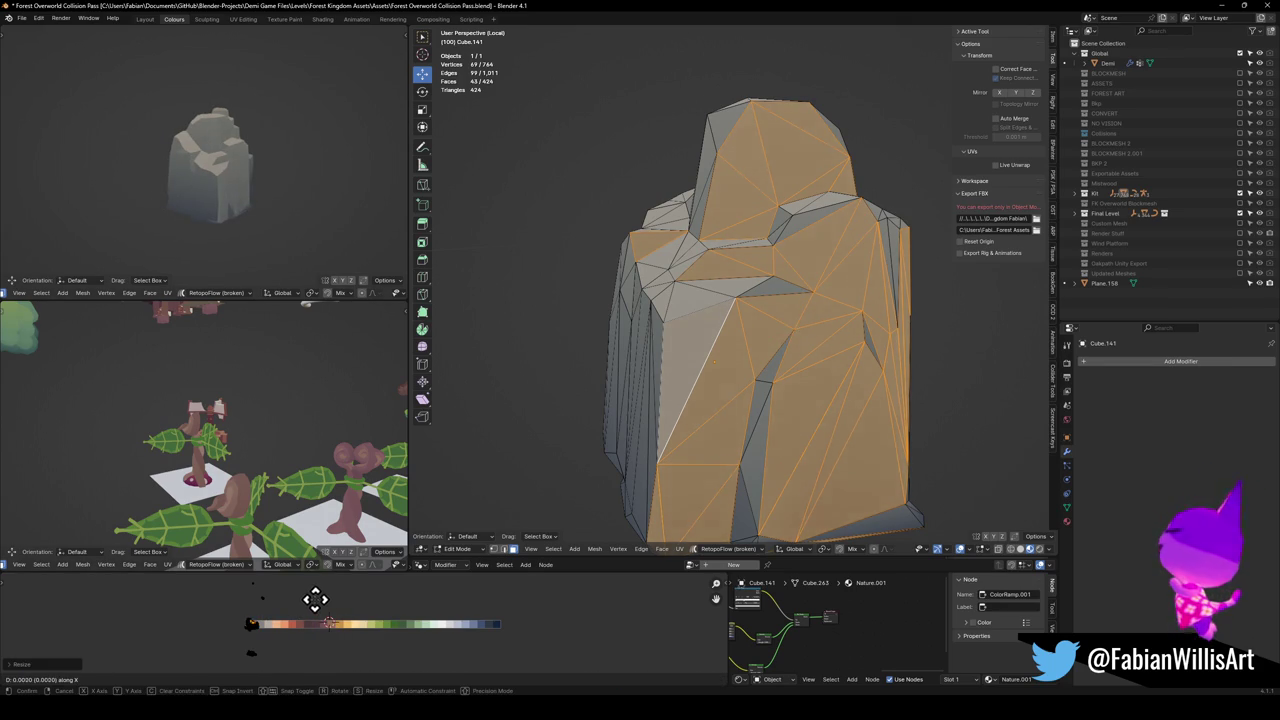
click(300, 600)
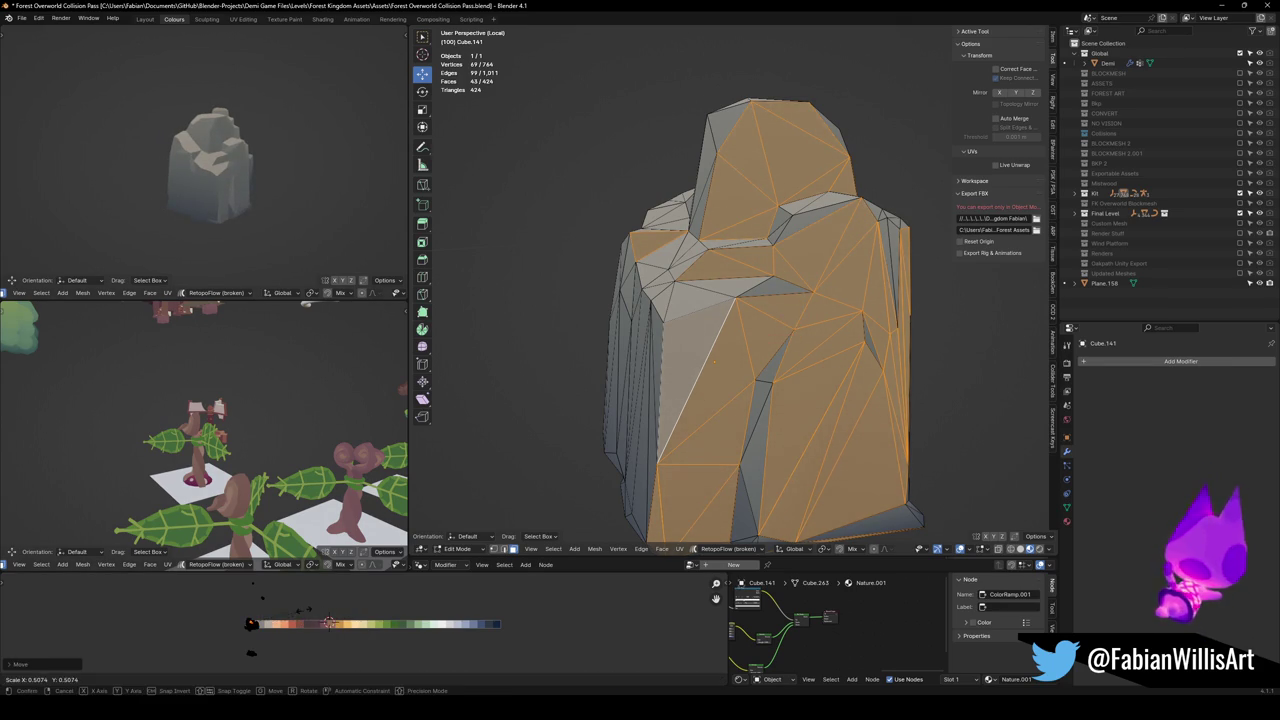
scroll(330, 280, up, 5)
mouse_move(313, 197)
mouse_down()
mouse_move(186, 194)
mouse_move(335, 190)
mouse_move(215, 210)
mouse_up()
scroll(291, 200, down, 3)
Move one small face's UVs sideways onto a different palette swatch.
drag(810, 305, 794, 297)
click(778, 280)
key(g)
key(x)
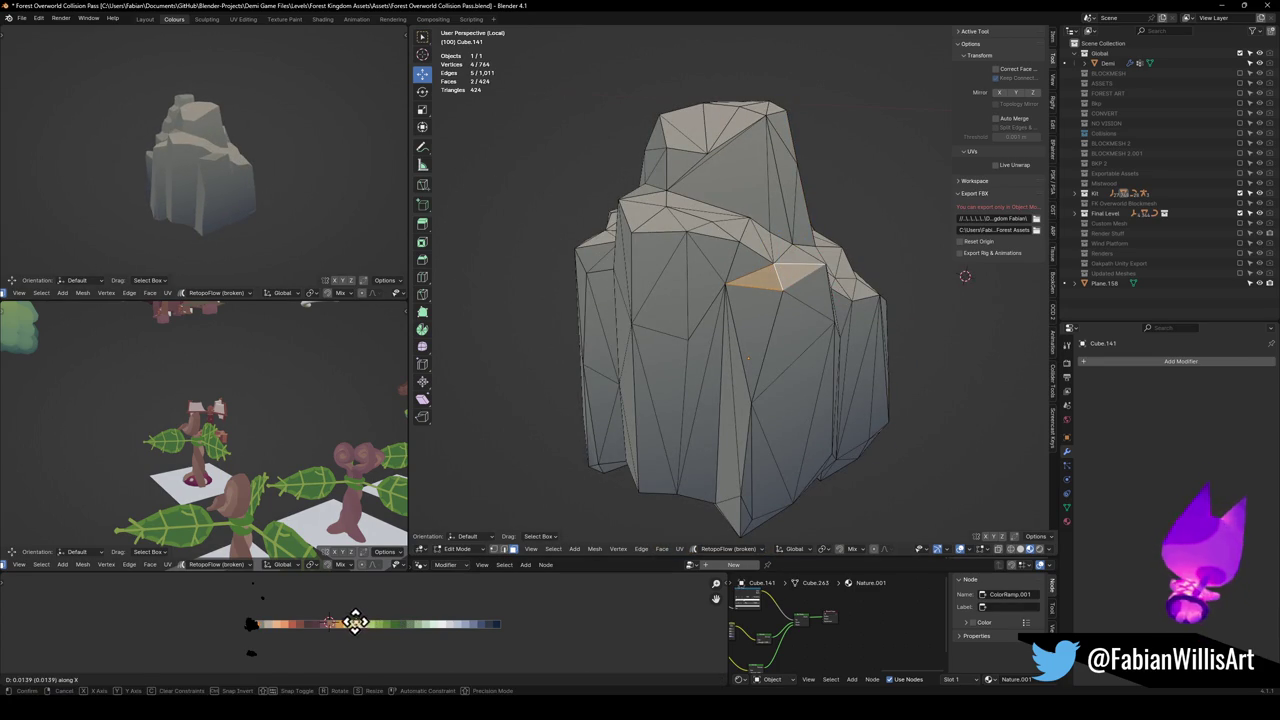
click(373, 621)
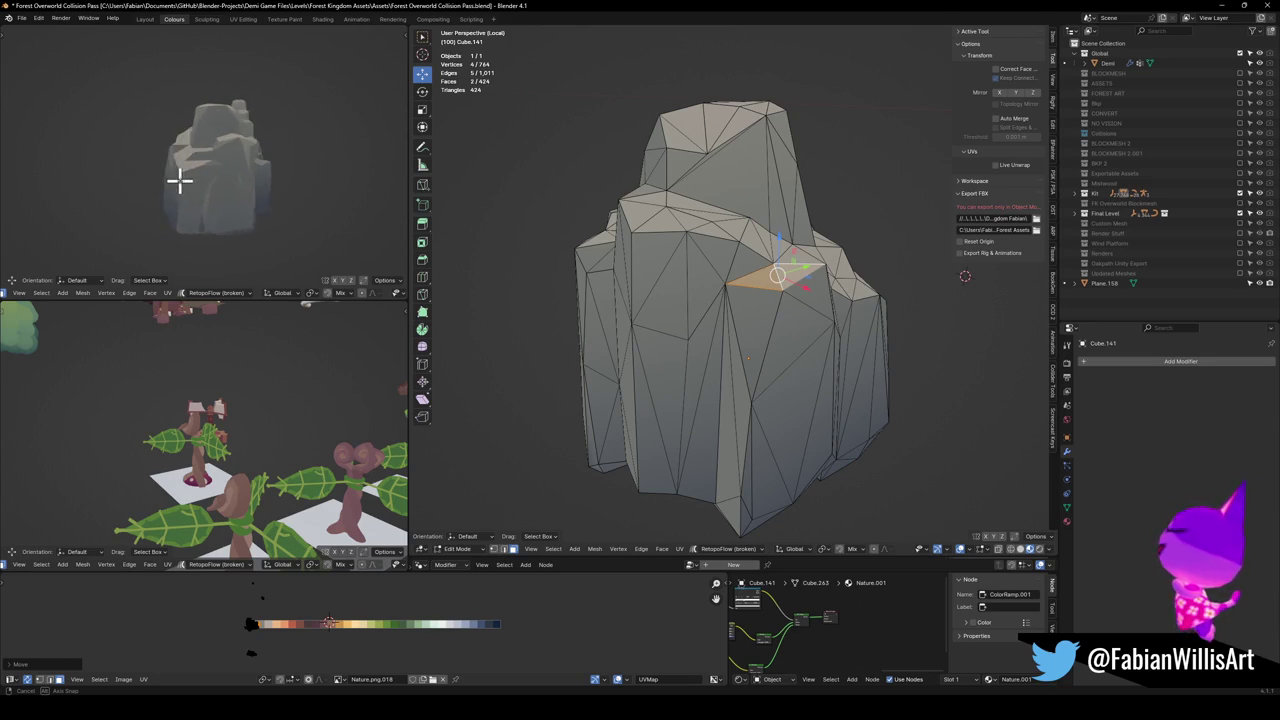
mouse_move(148, 186)
mouse_down()
mouse_move(243, 198)
mouse_move(243, 183)
mouse_move(276, 184)
mouse_up()
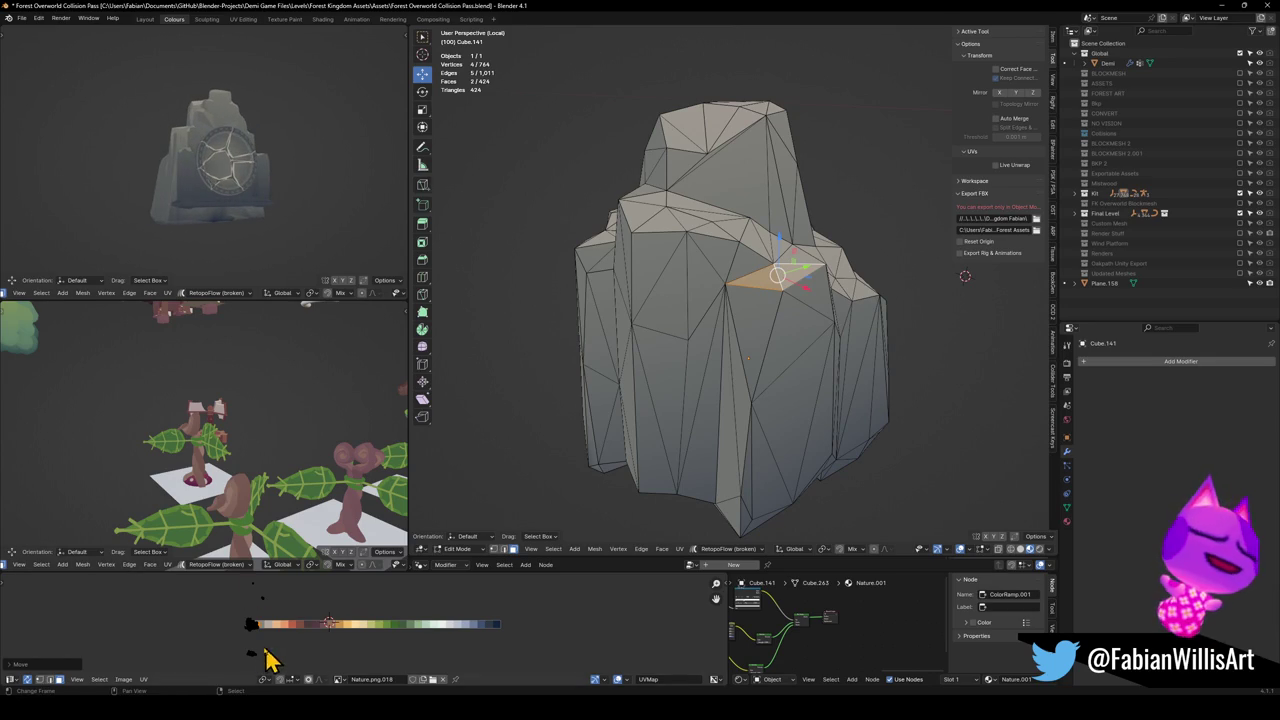
Shrink all the rock's UVs to a point and slide them horizontally onto the palette's left-end swatch.
key(a)
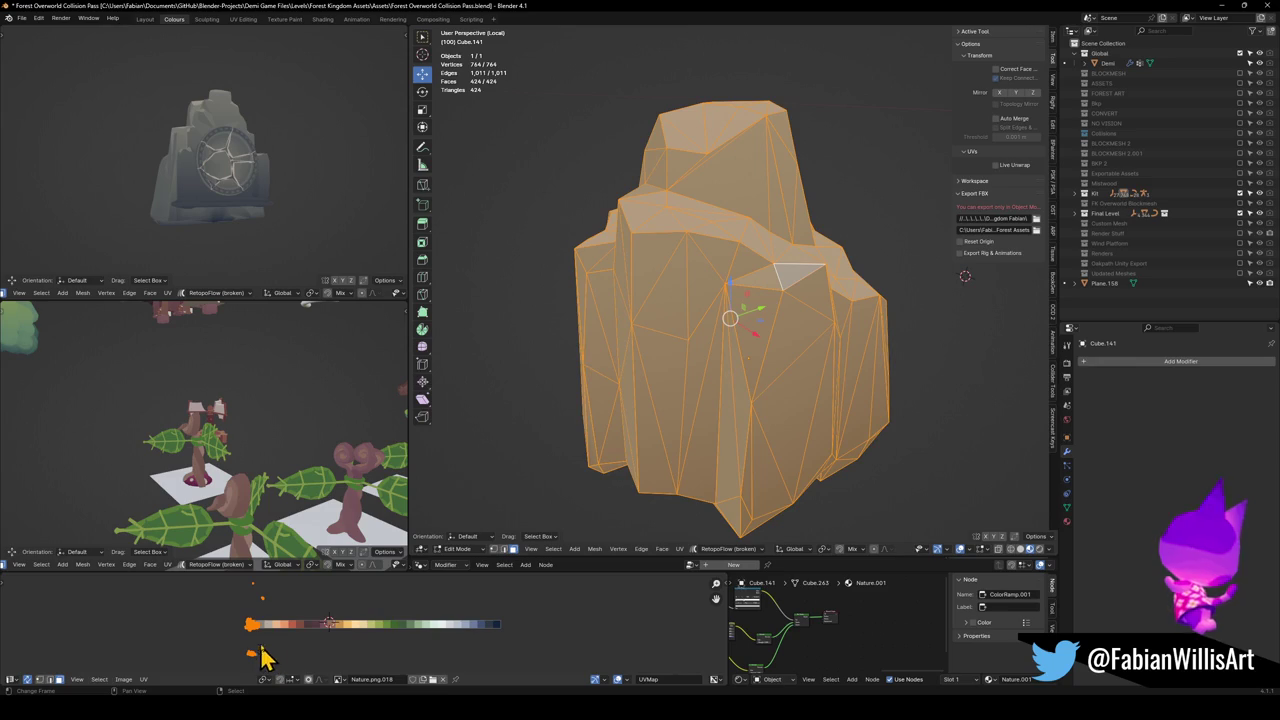
key(s)
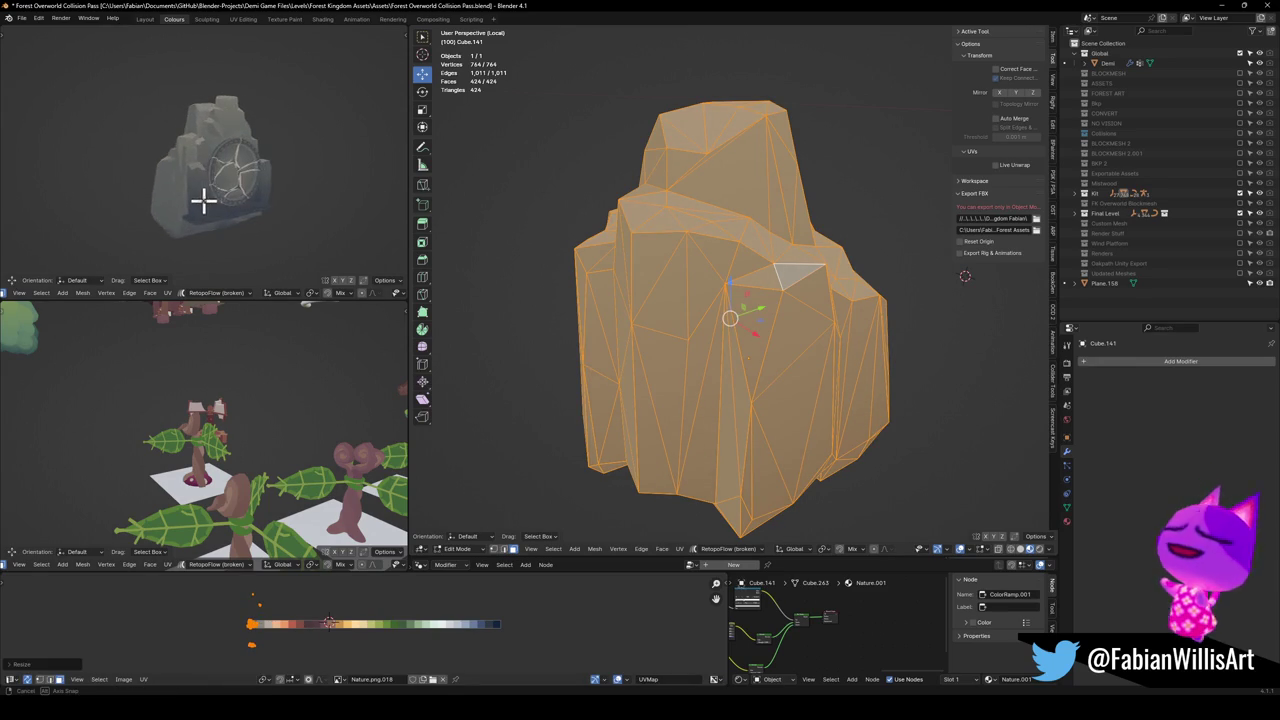
key(g)
key(x)
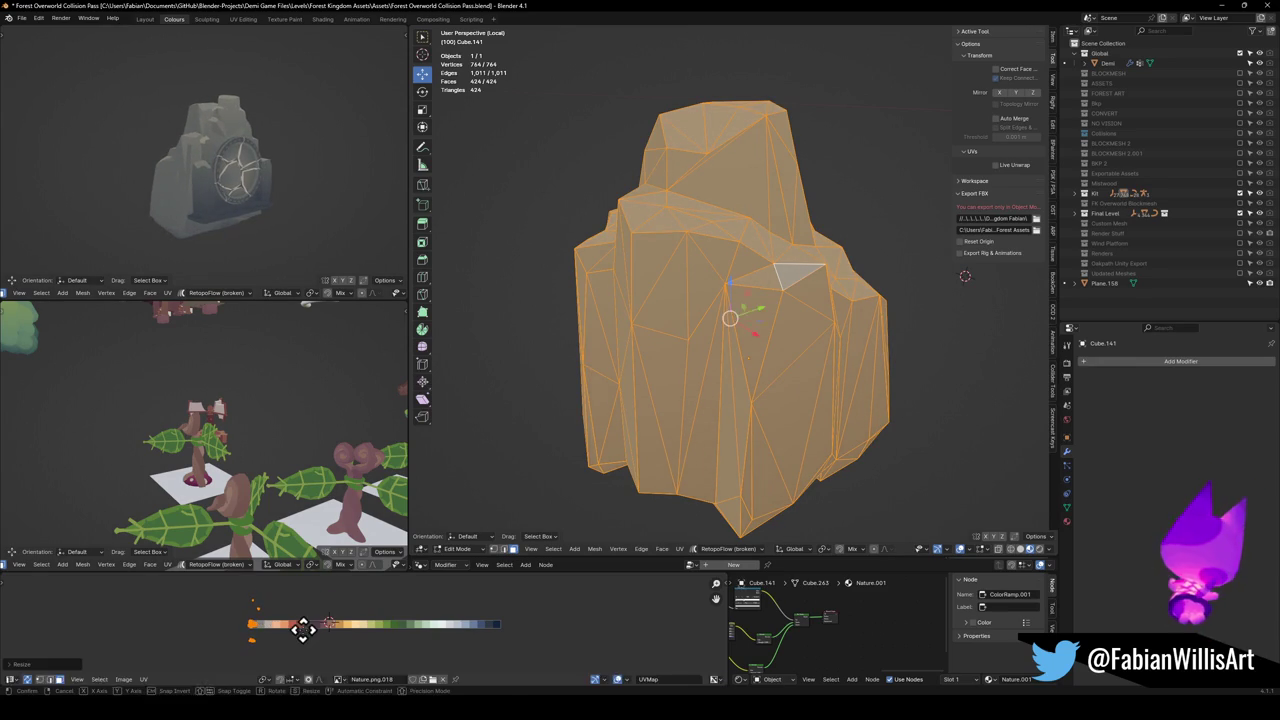
click(285, 626)
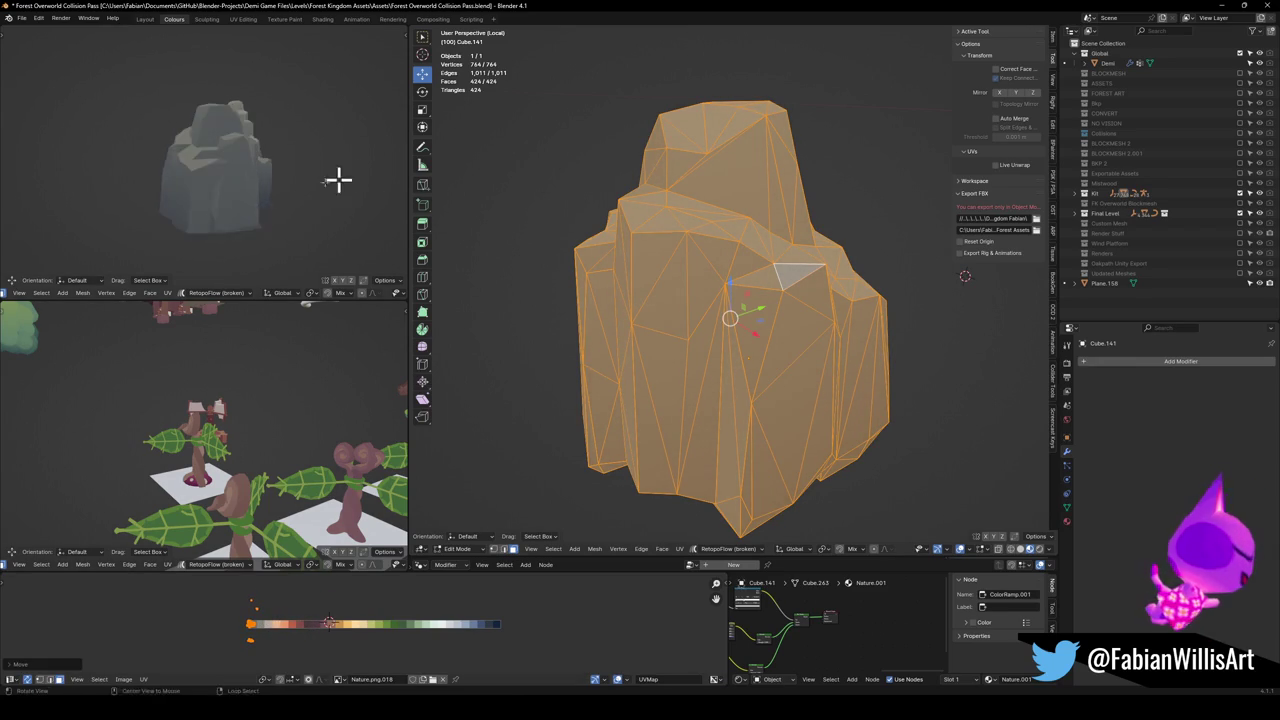
drag(234, 205, 251, 205)
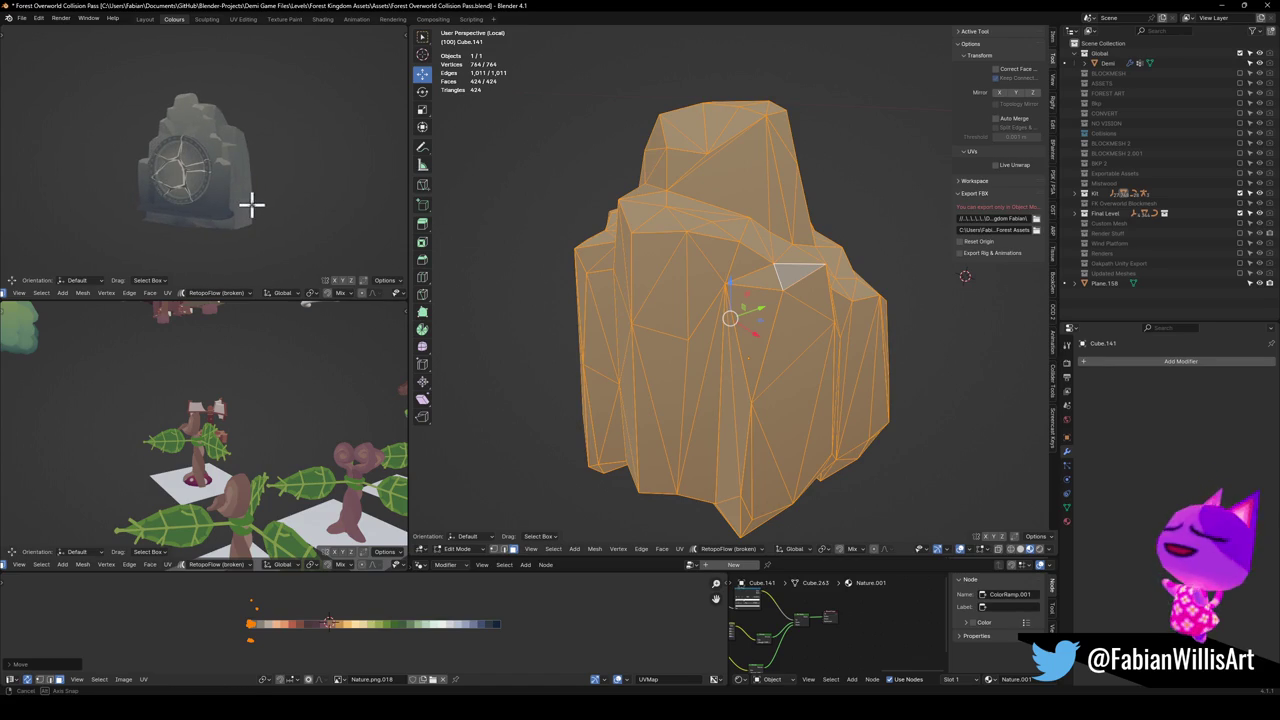
key(g)
key(x)
click(275, 623)
mouse_move(130, 180)
mouse_down()
mouse_move(271, 197)
mouse_move(151, 194)
mouse_move(131, 174)
mouse_move(260, 180)
mouse_up()
Save the file and leave Local View to show the full scene.
key(ctrl+s)
drag(797, 229, 855, 252)
key(KP_Divide)
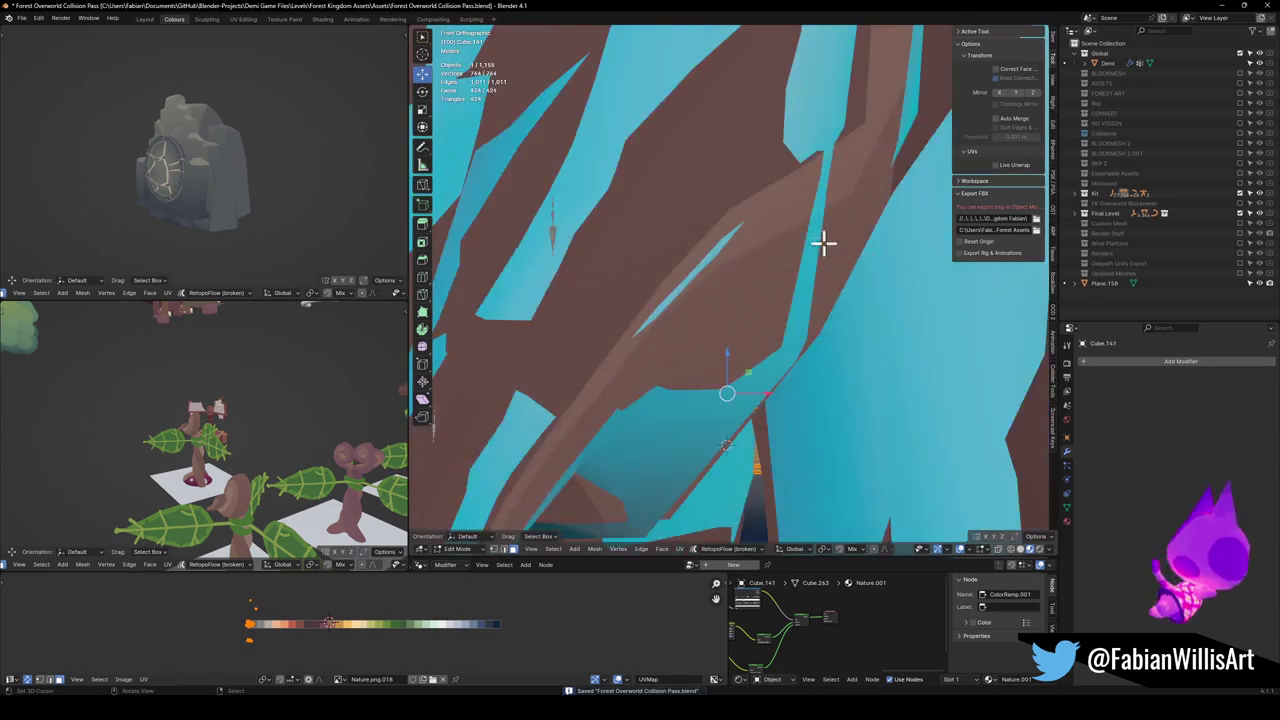
Select the rock arch Cube.098, save, and enter Edit Mode with all its geometry selected.
key(Tab)
click(757, 334)
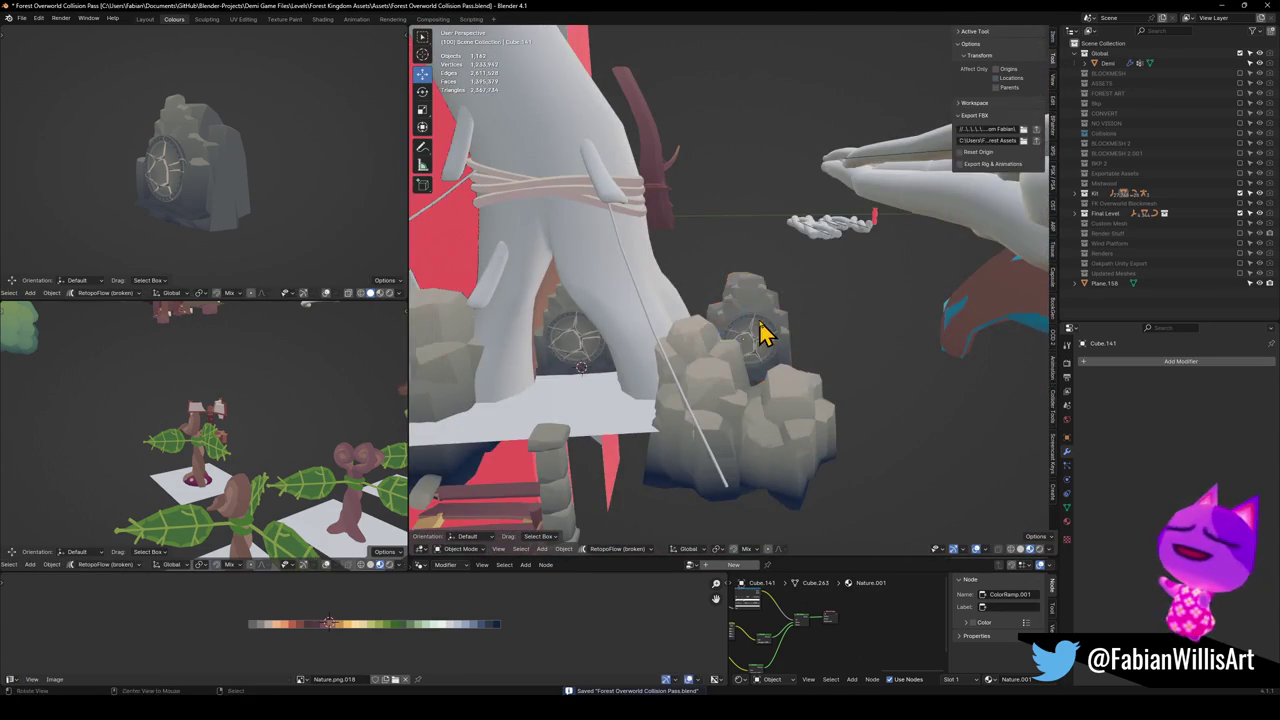
scroll(786, 291, up, 5)
mouse_move(790, 347)
mouse_down()
mouse_move(800, 326)
mouse_move(834, 314)
mouse_move(743, 355)
mouse_move(795, 333)
mouse_move(757, 366)
mouse_move(777, 343)
mouse_move(847, 327)
mouse_up()
key(Tab)
key(ctrl+s)
key(Tab)
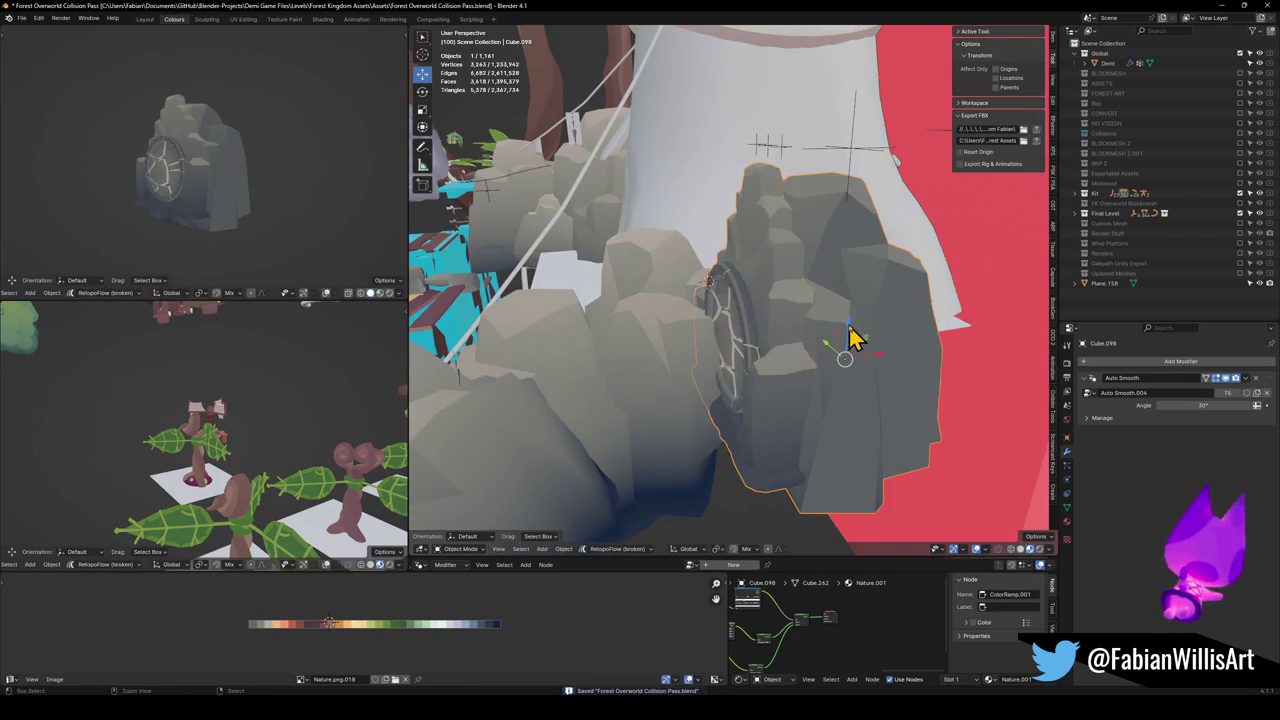
key(Tab)
Merge Cube.098's vertices by distance from Quick Favorites, removing 550 duplicates.
key(q)
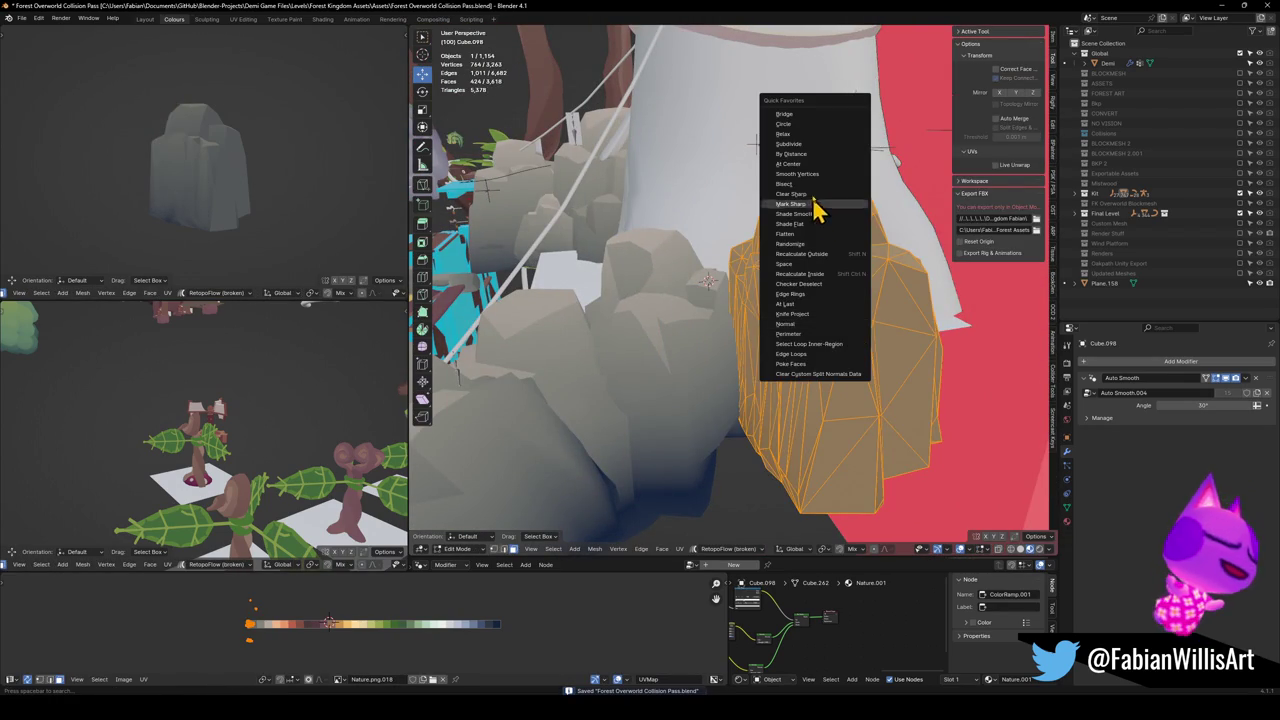
click(812, 157)
mouse_move(135, 207)
mouse_down()
mouse_move(297, 180)
mouse_move(126, 194)
mouse_move(286, 194)
mouse_move(216, 195)
mouse_up()
Return to Object Mode, orbit around the rock arch, and bring up the Add menu.
key(Tab)
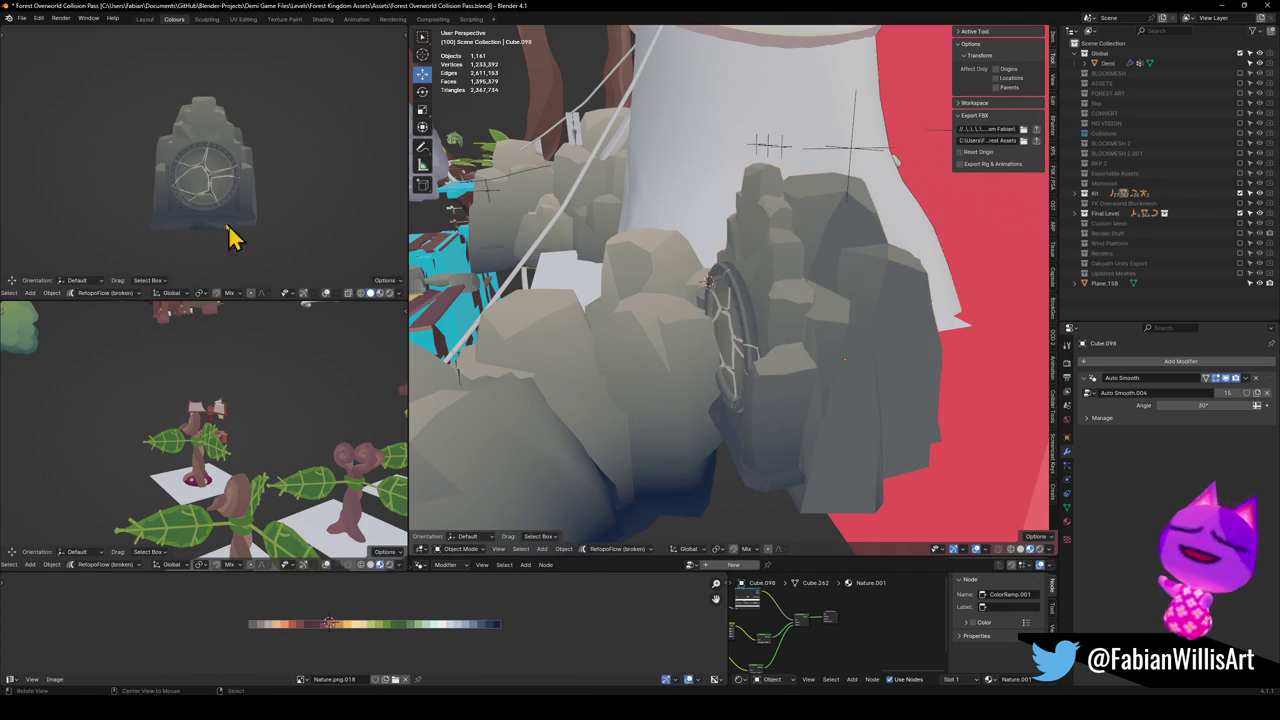
drag(380, 215, 390, 216)
mouse_move(523, 243)
mouse_down()
mouse_move(826, 354)
mouse_move(811, 349)
mouse_move(805, 400)
mouse_up()
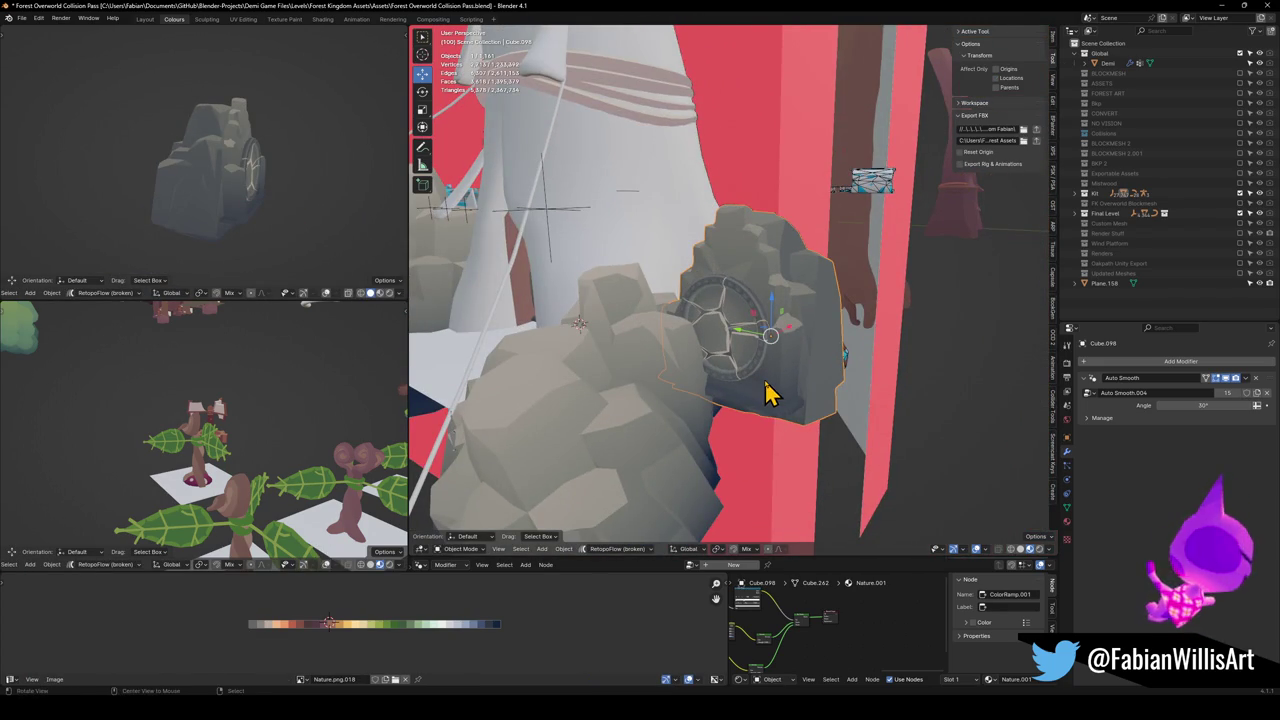
key(shift+a)
Add a plane, scale it to 8.745 and move it vertically as a platform under the arch.
mouse_move(759, 366)
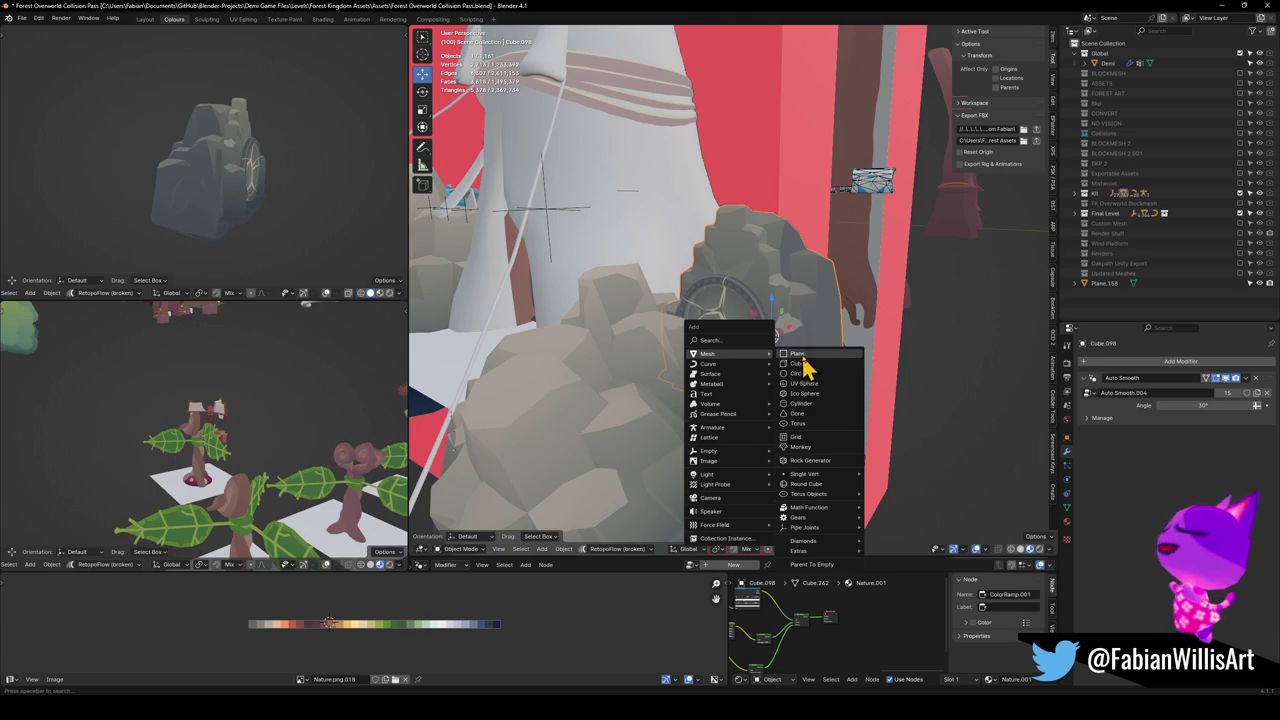
click(797, 353)
key(s)
click(920, 354)
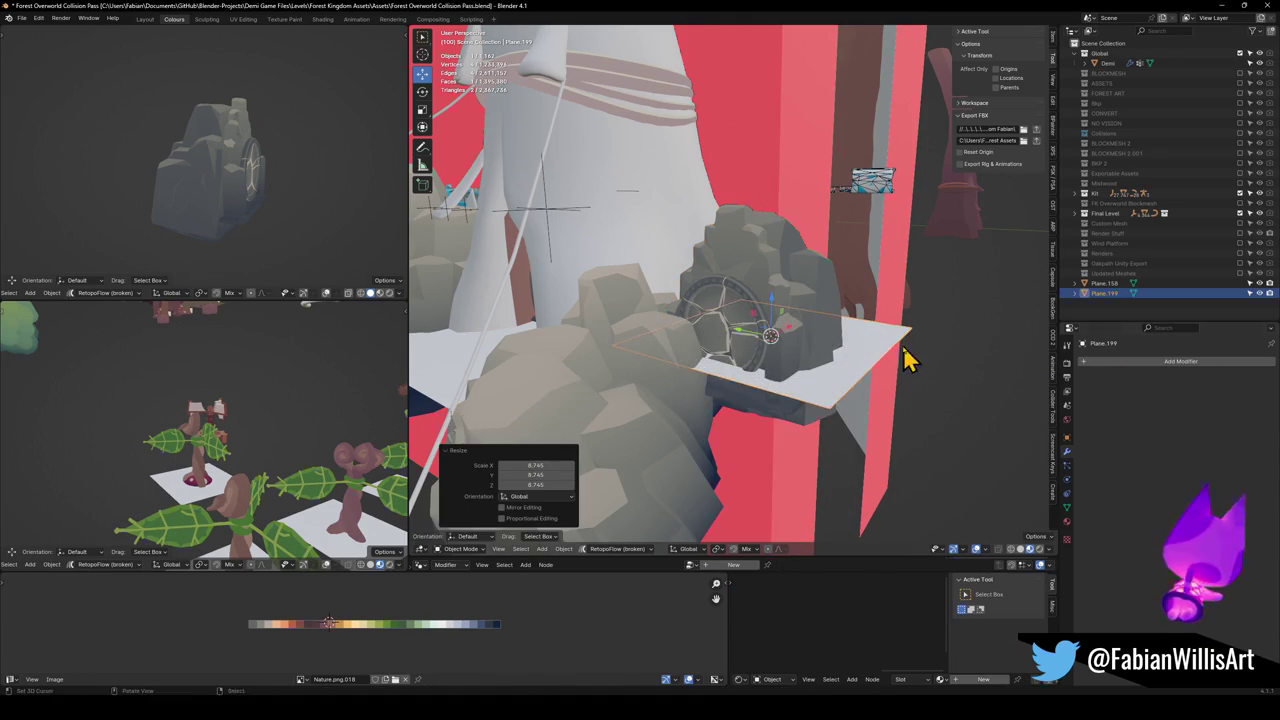
key(g)
key(z)
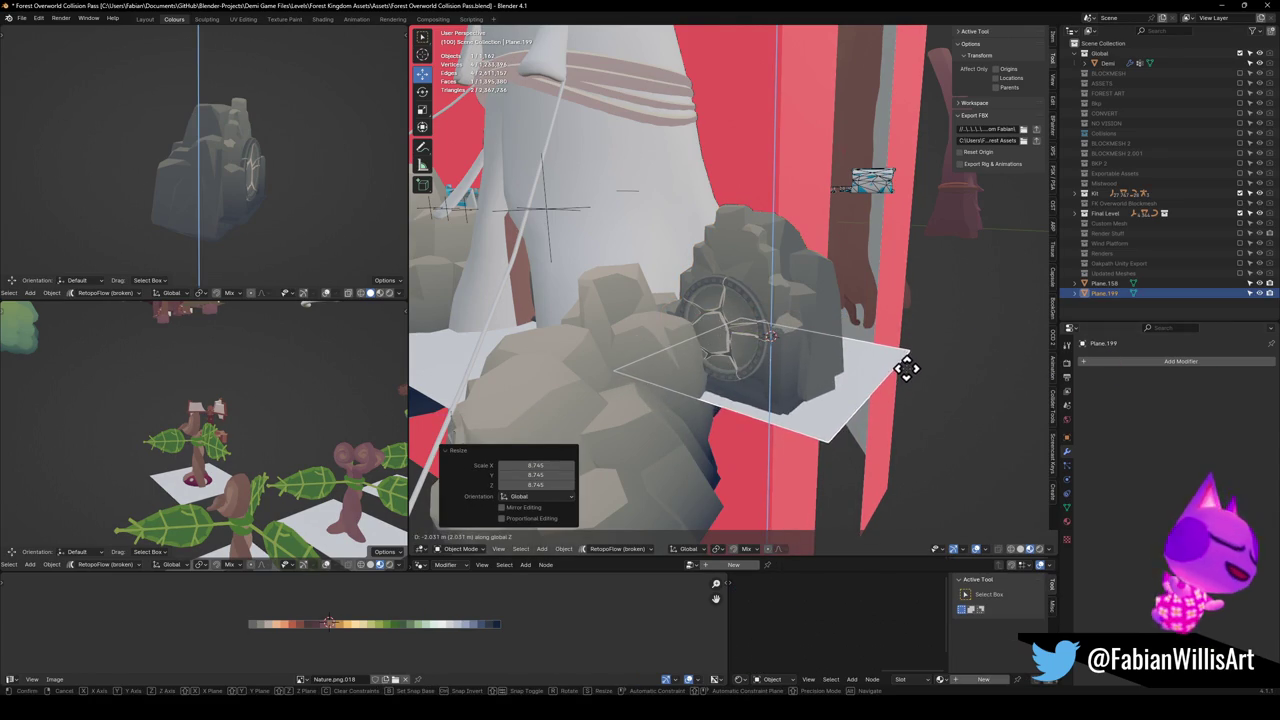
Select the rock arch and rotate it about the X axis on the platform.
click(783, 353)
scroll(783, 353, up, 5)
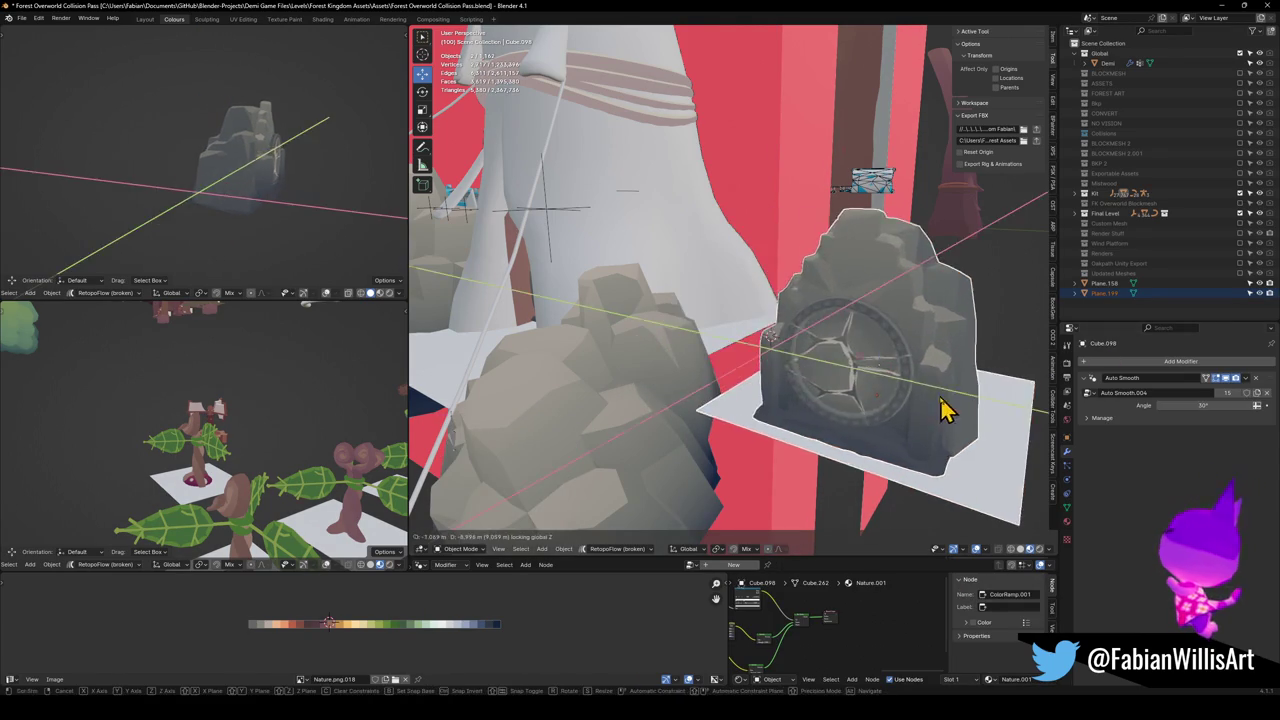
scroll(765, 330, down, 8)
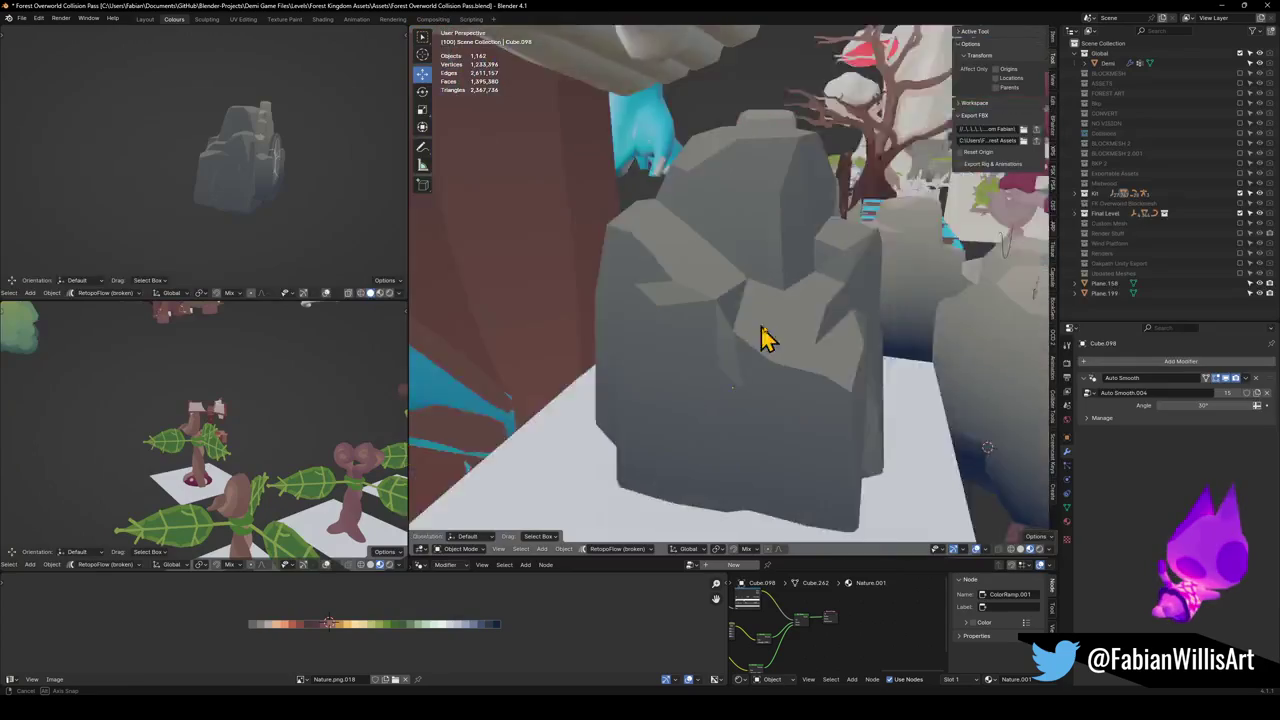
click(733, 355)
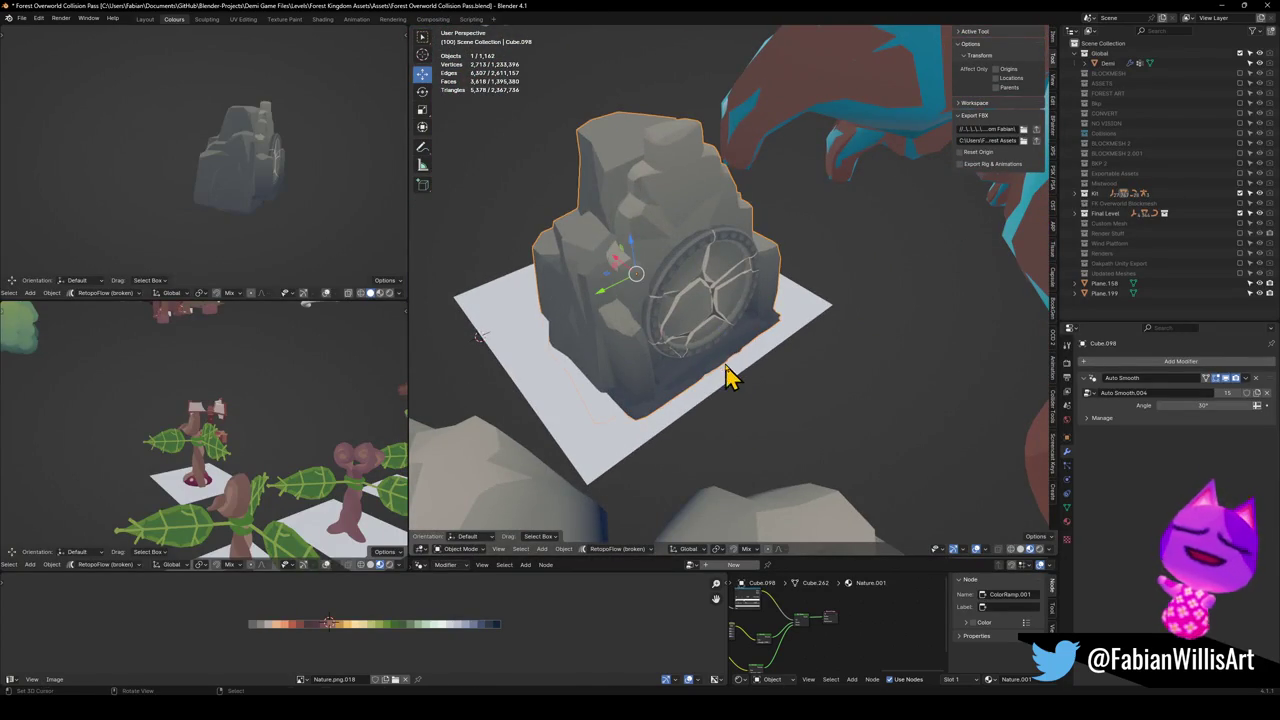
key(r)
key(x)
click(686, 334)
scroll(651, 292, up, 4)
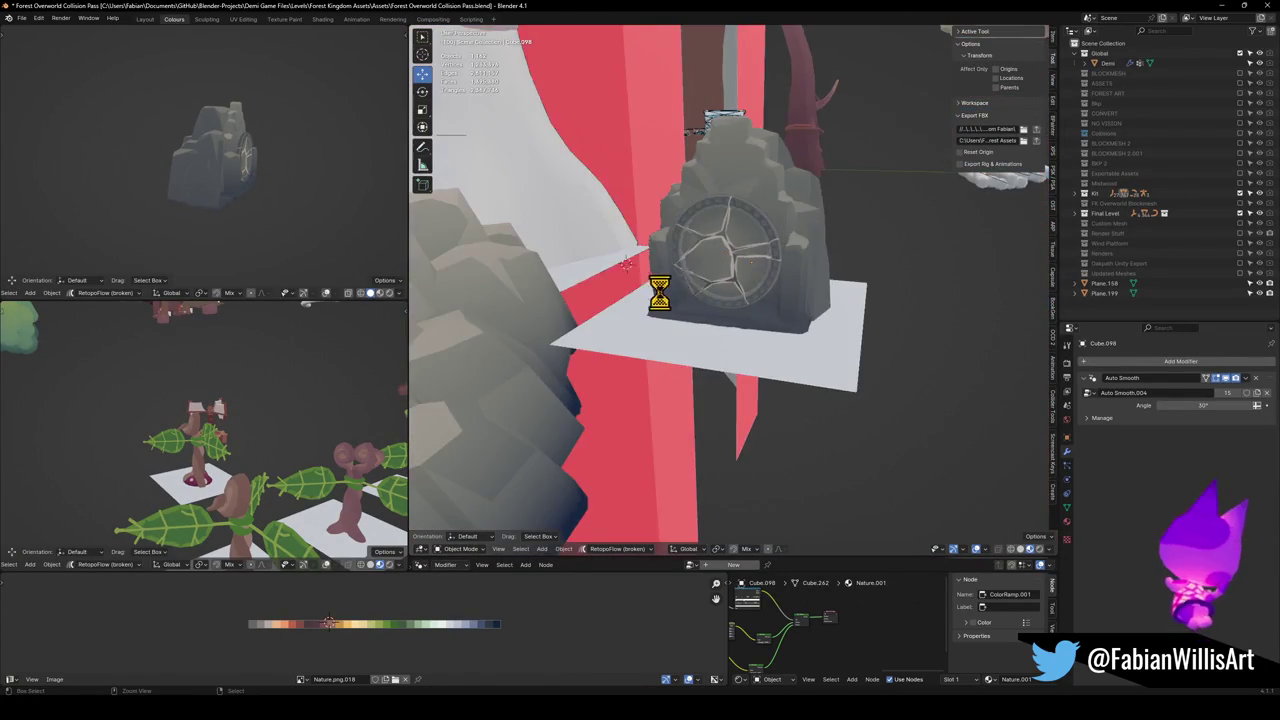
scroll(651, 292, down, 3)
scroll(714, 337, up, 8)
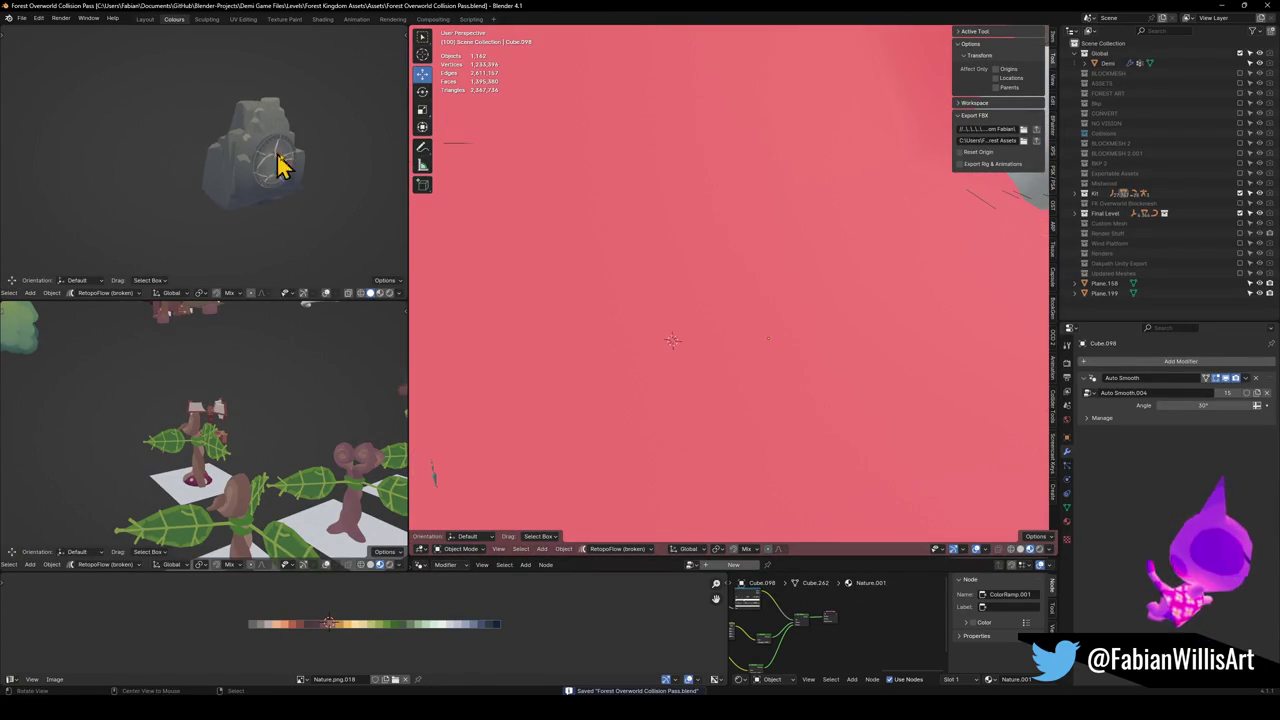
scroll(757, 300, down, 6)
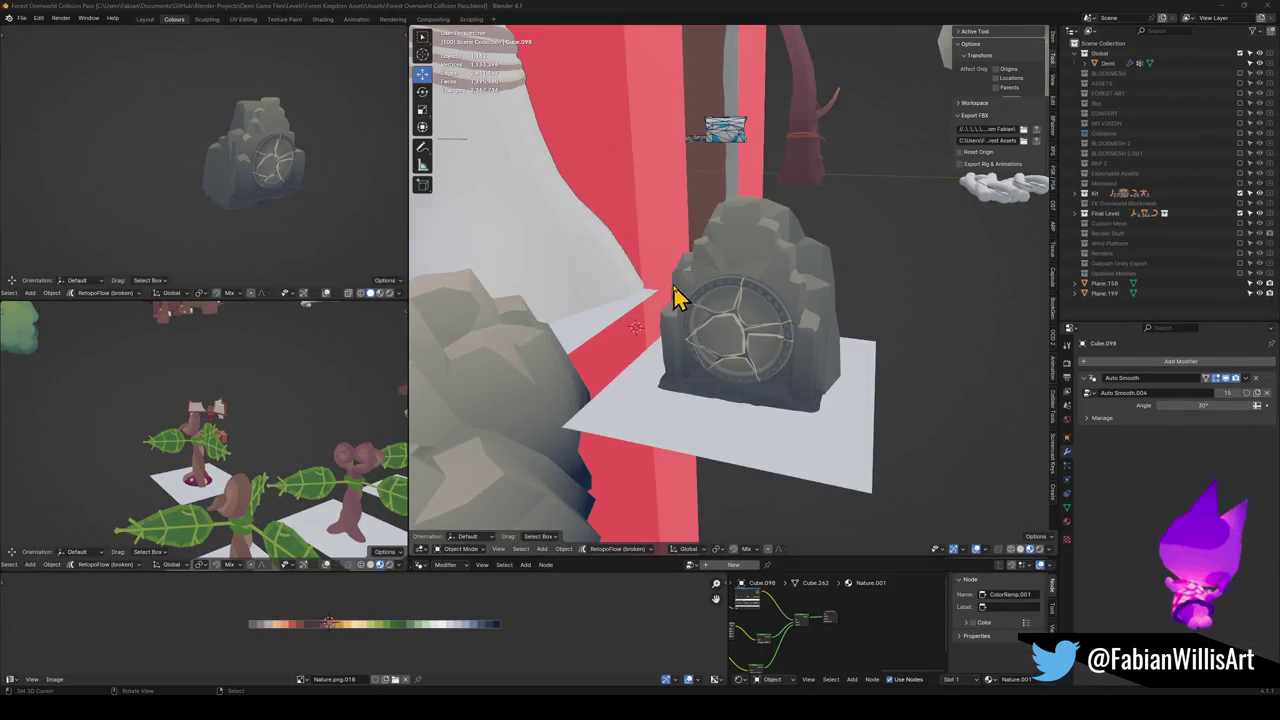
mouse_move(676, 298)
mouse_down()
mouse_move(634, 309)
mouse_move(677, 334)
mouse_move(763, 320)
mouse_move(733, 323)
mouse_move(757, 306)
mouse_move(723, 323)
mouse_up()
Select Forest_SacredStone_00, check its name without changing it, and save the file.
click(734, 294)
scroll(752, 300, down, 3)
scroll(758, 312, up, 2)
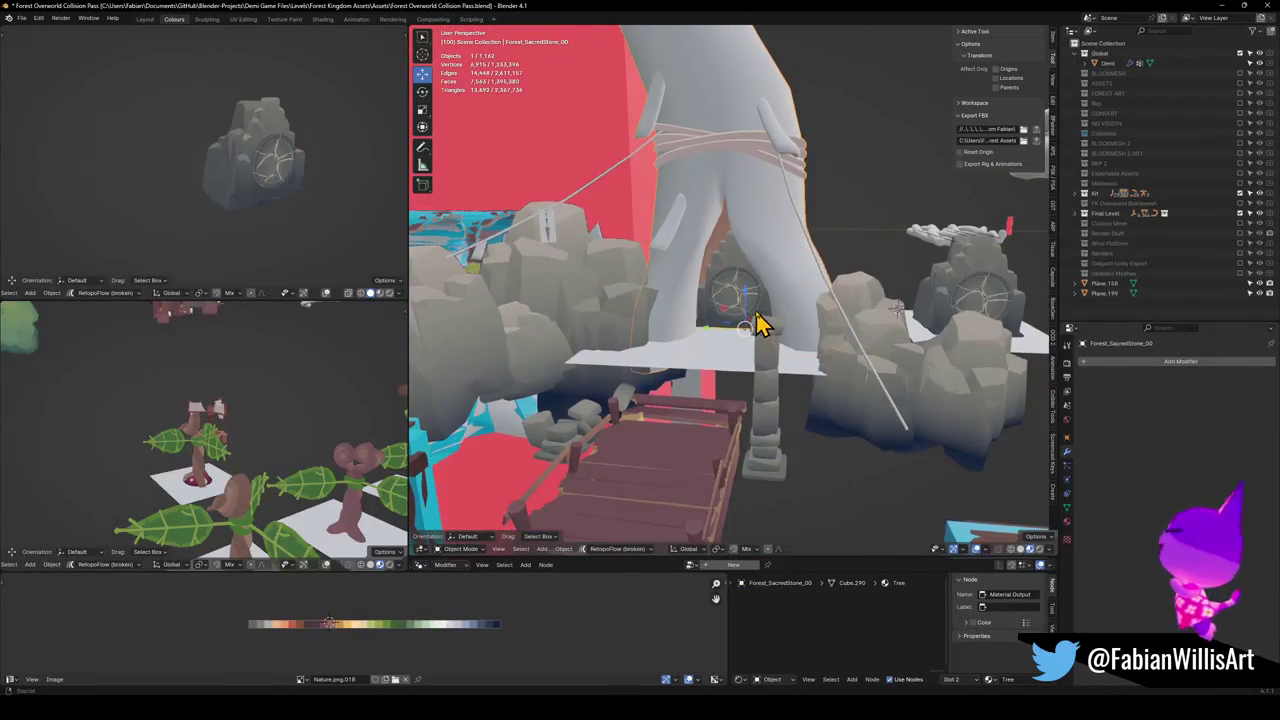
scroll(809, 315, up, 3)
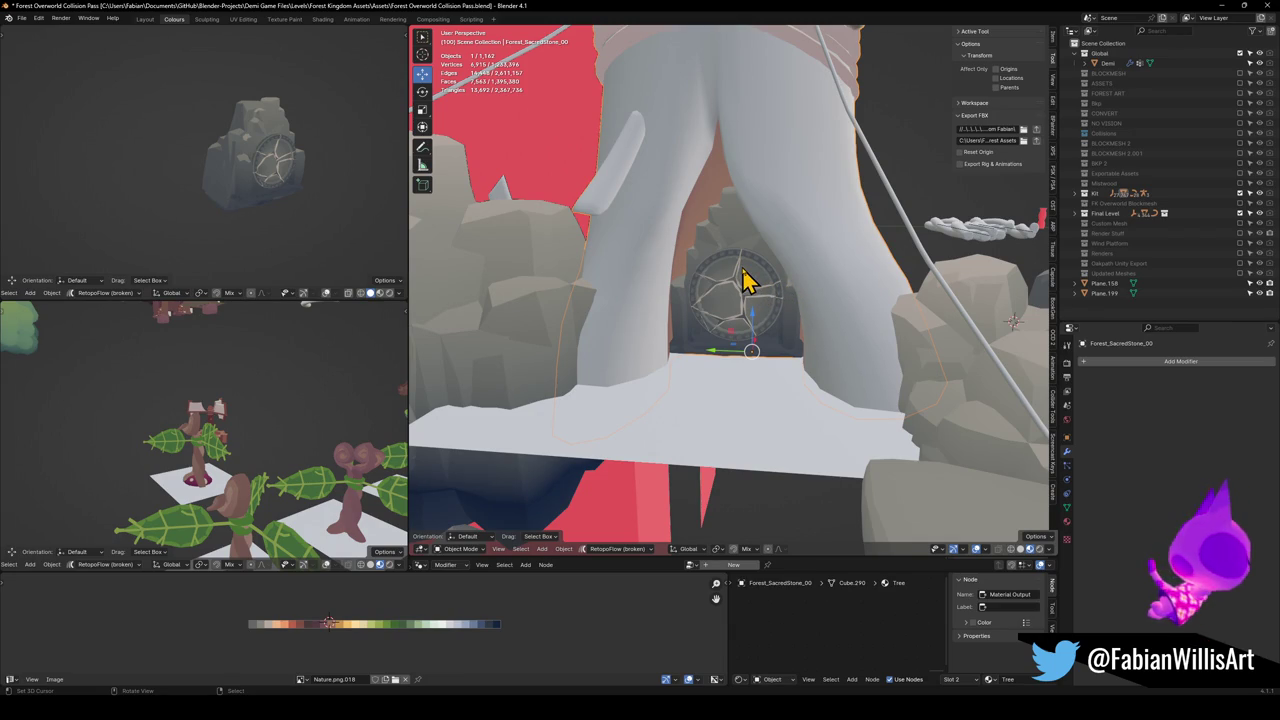
scroll(742, 280, down, 2)
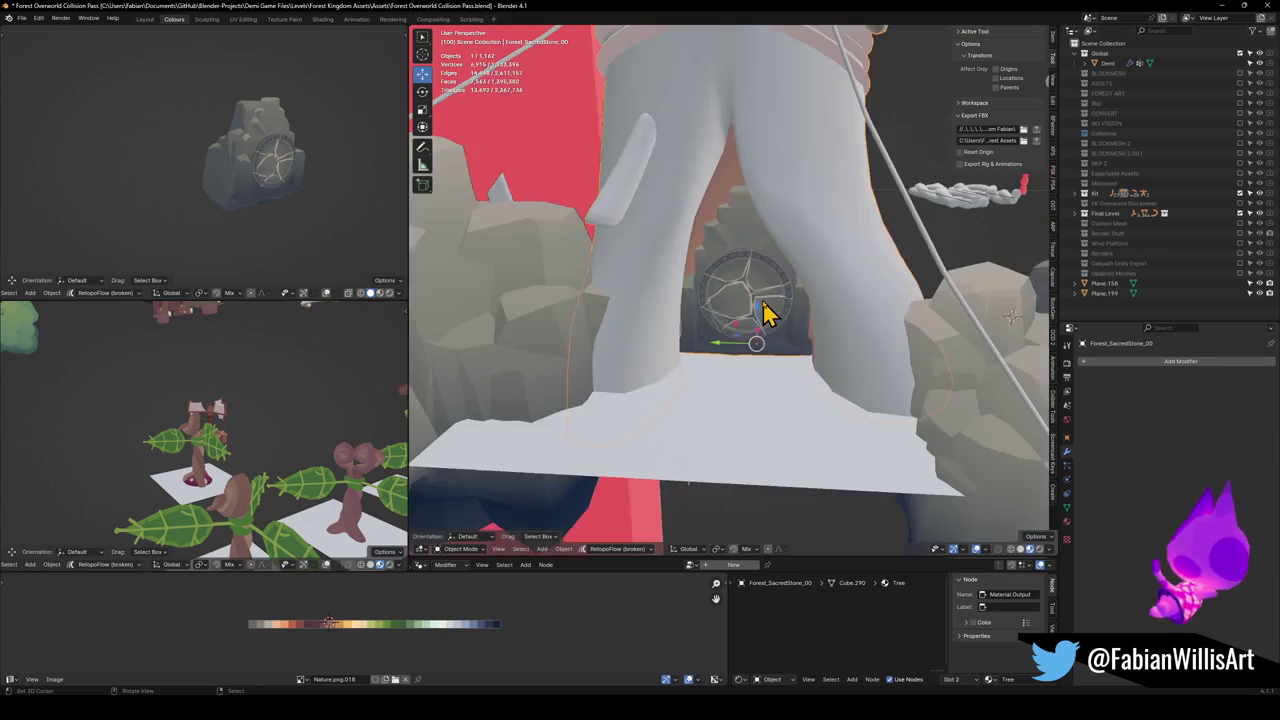
scroll(766, 323, up, 2)
scroll(806, 309, up, 2)
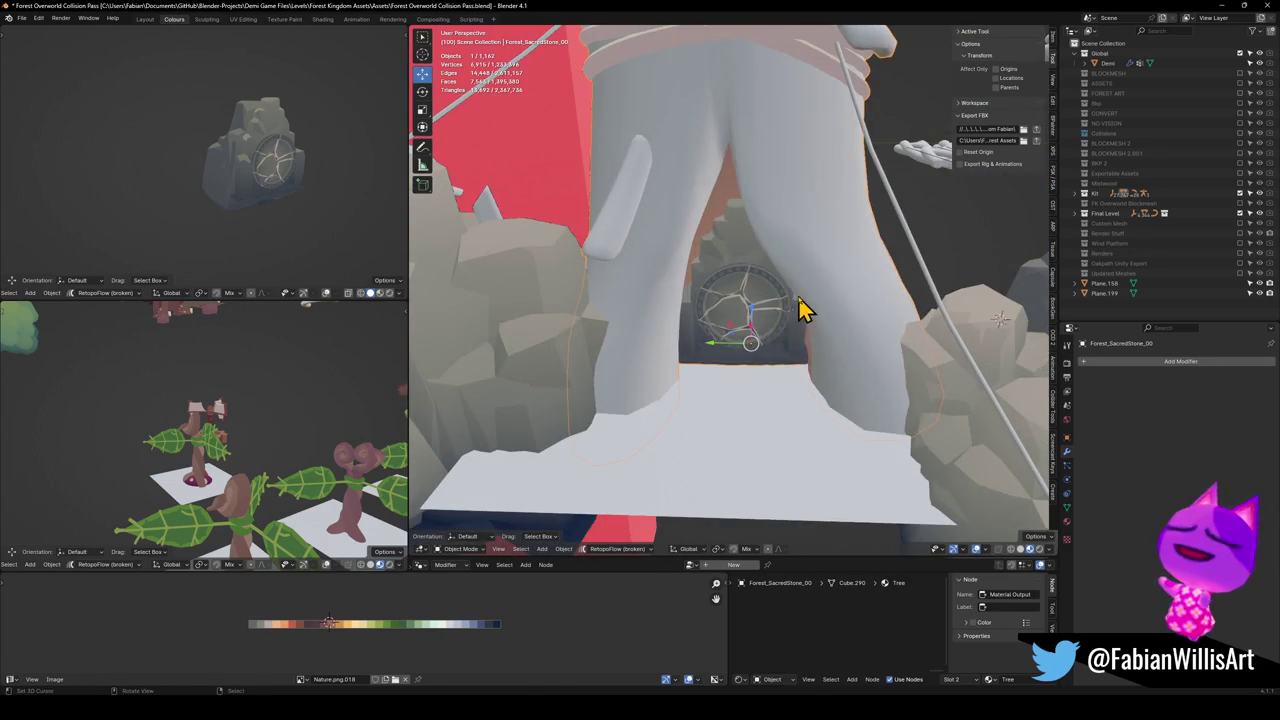
scroll(820, 280, down, 2)
key(F2)
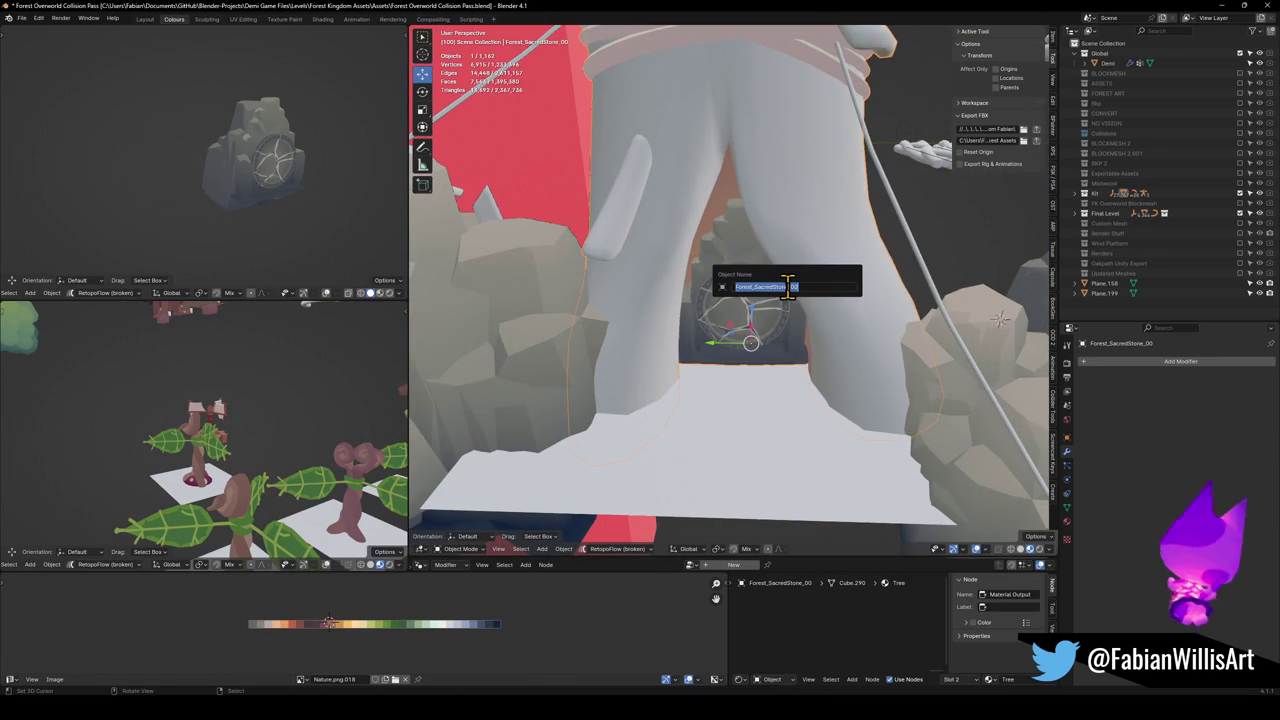
key(Escape)
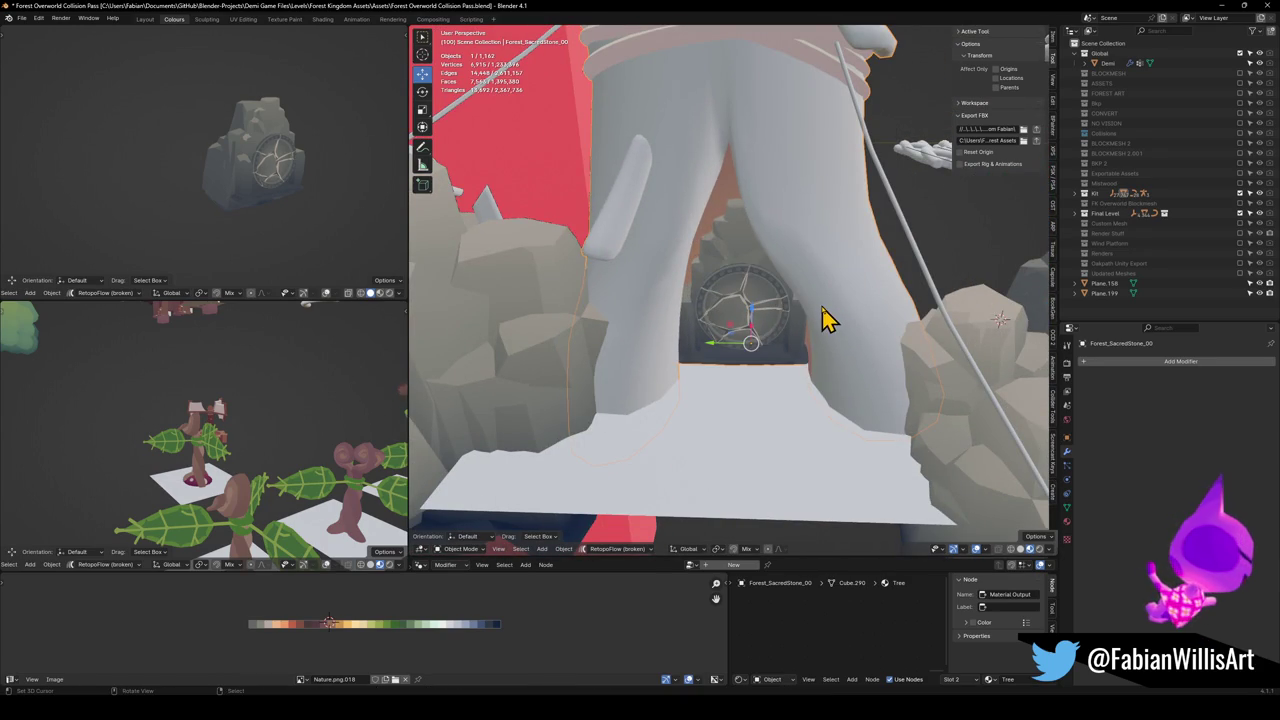
key(ctrl+s)
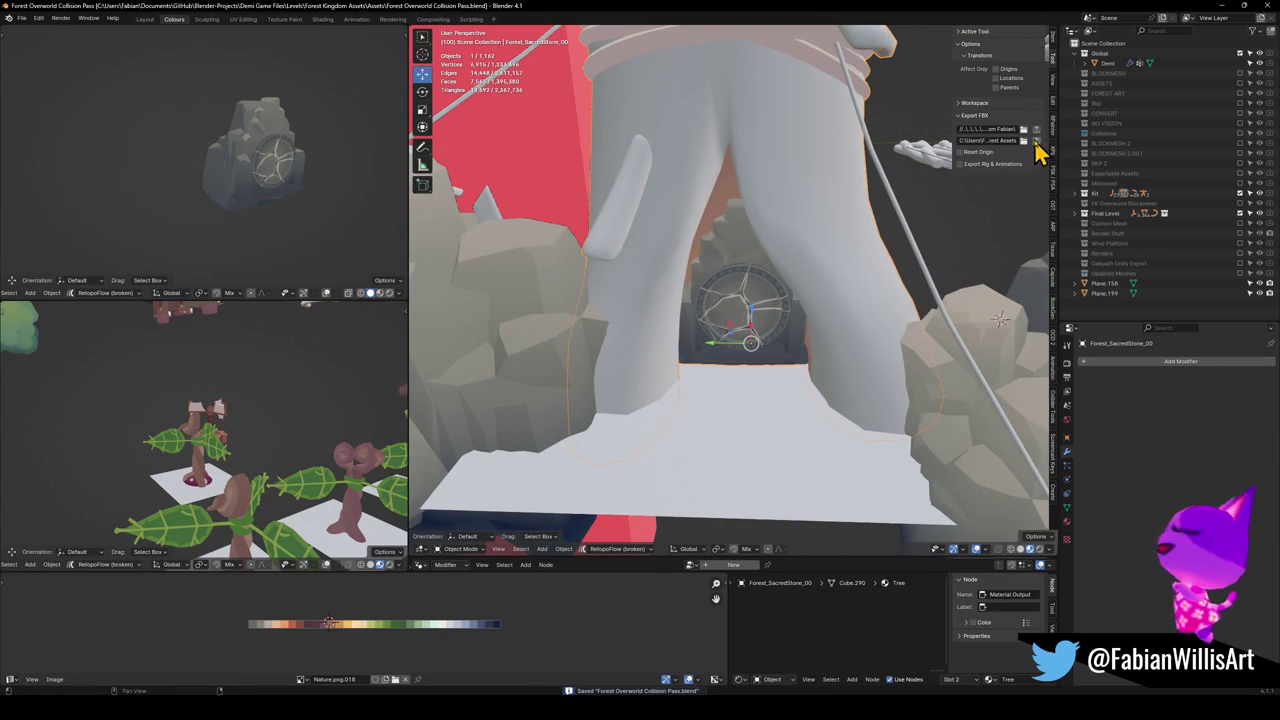
Remove the Nature.004 material slot, leaving Nature, Tree and Jmy, then open the Unity project.
click(1066, 522)
click(1115, 394)
click(1271, 373)
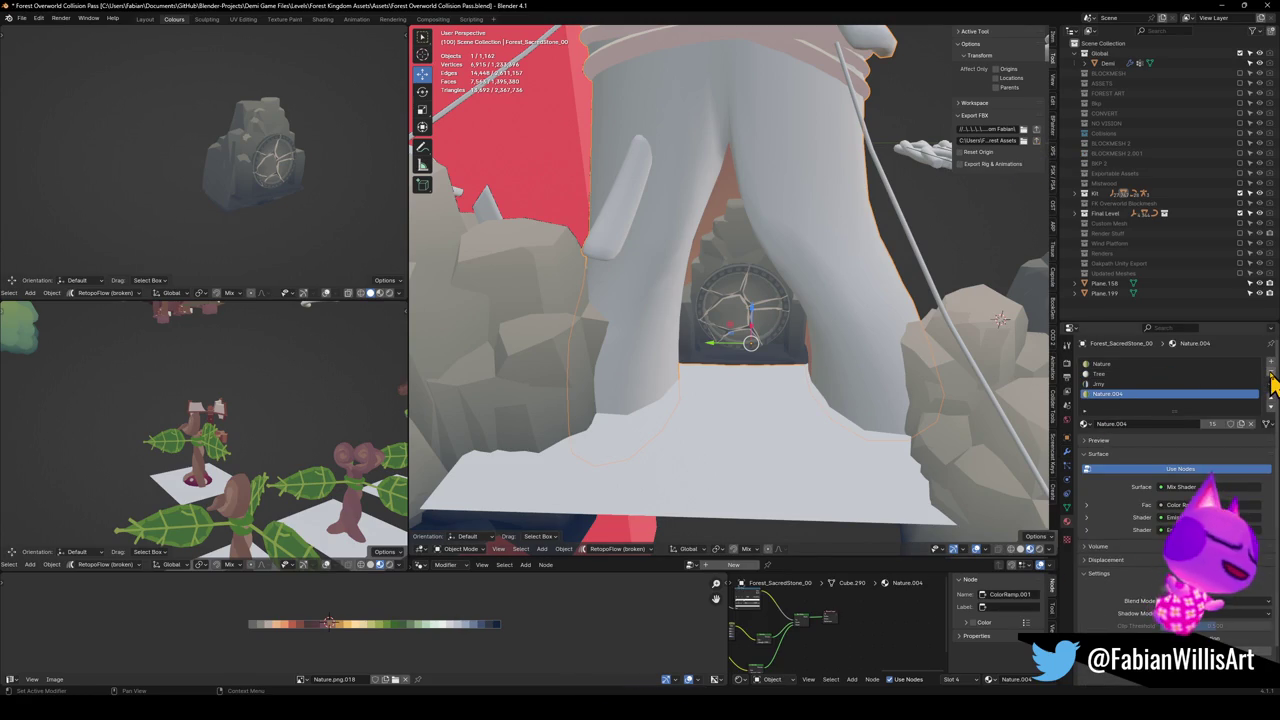
key(ctrl+z)
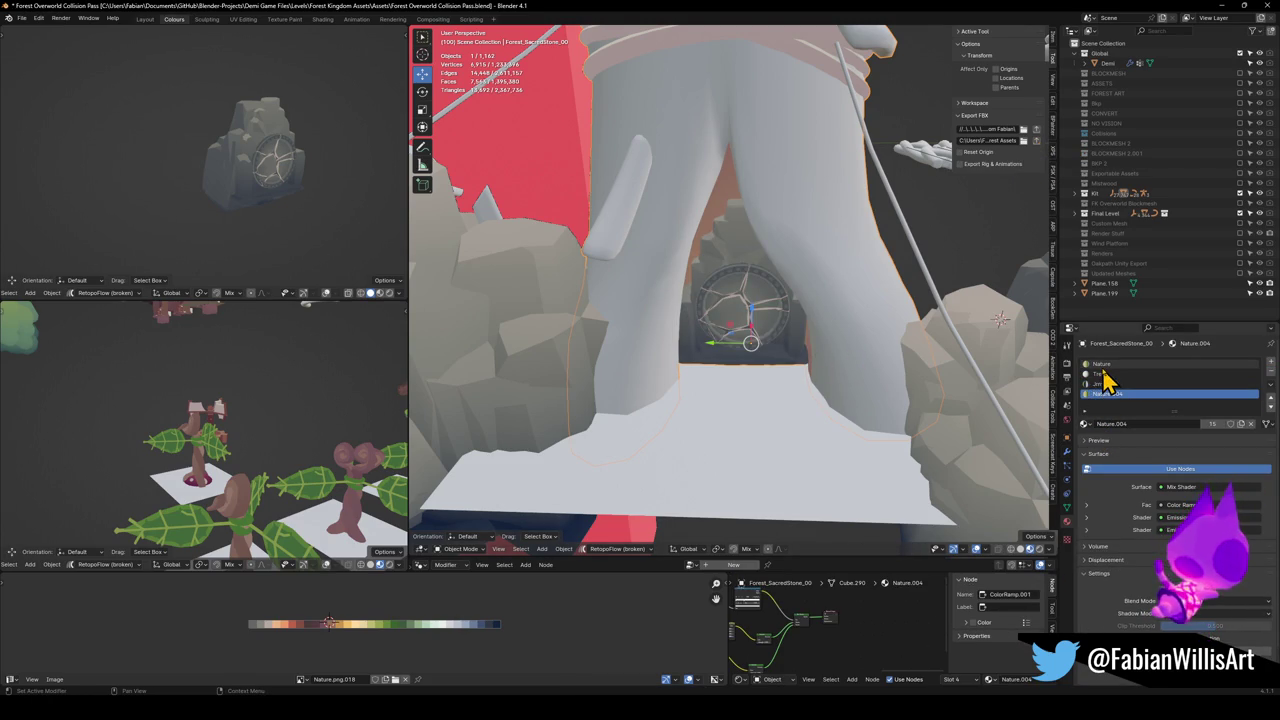
click(1270, 398)
click(1270, 398)
click(1270, 398)
click(1271, 375)
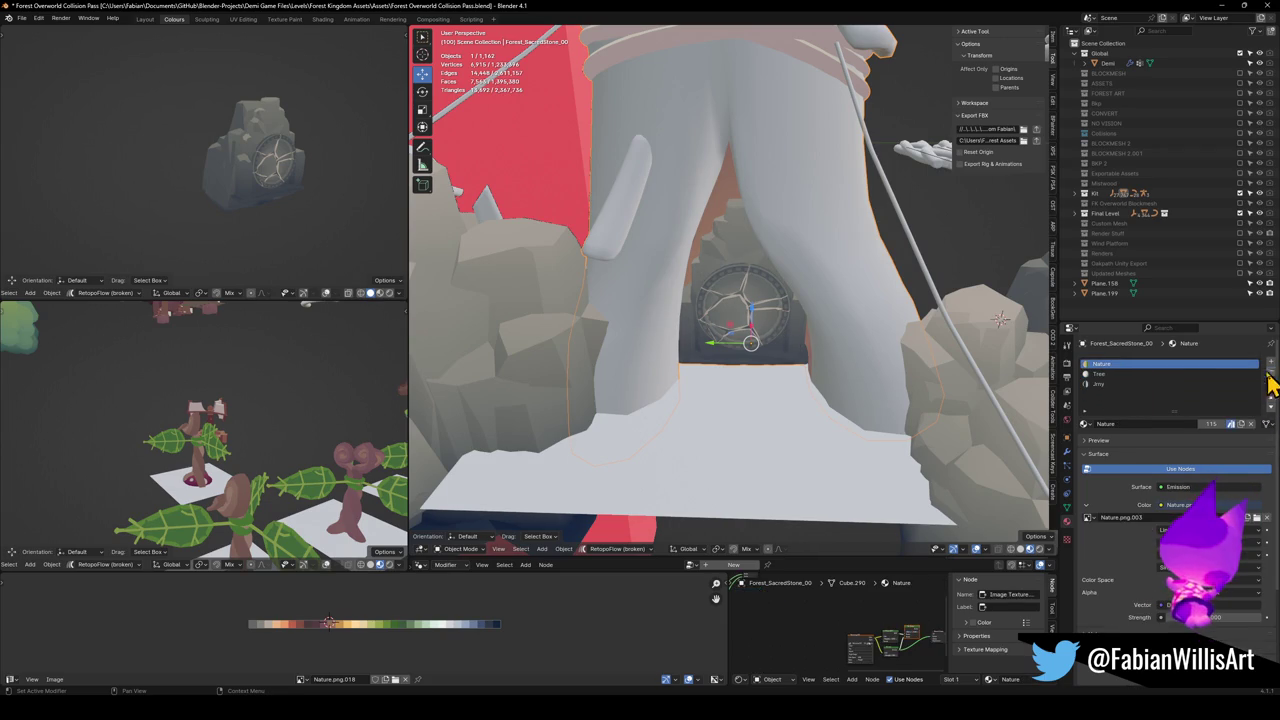
click(1112, 375)
click(1110, 386)
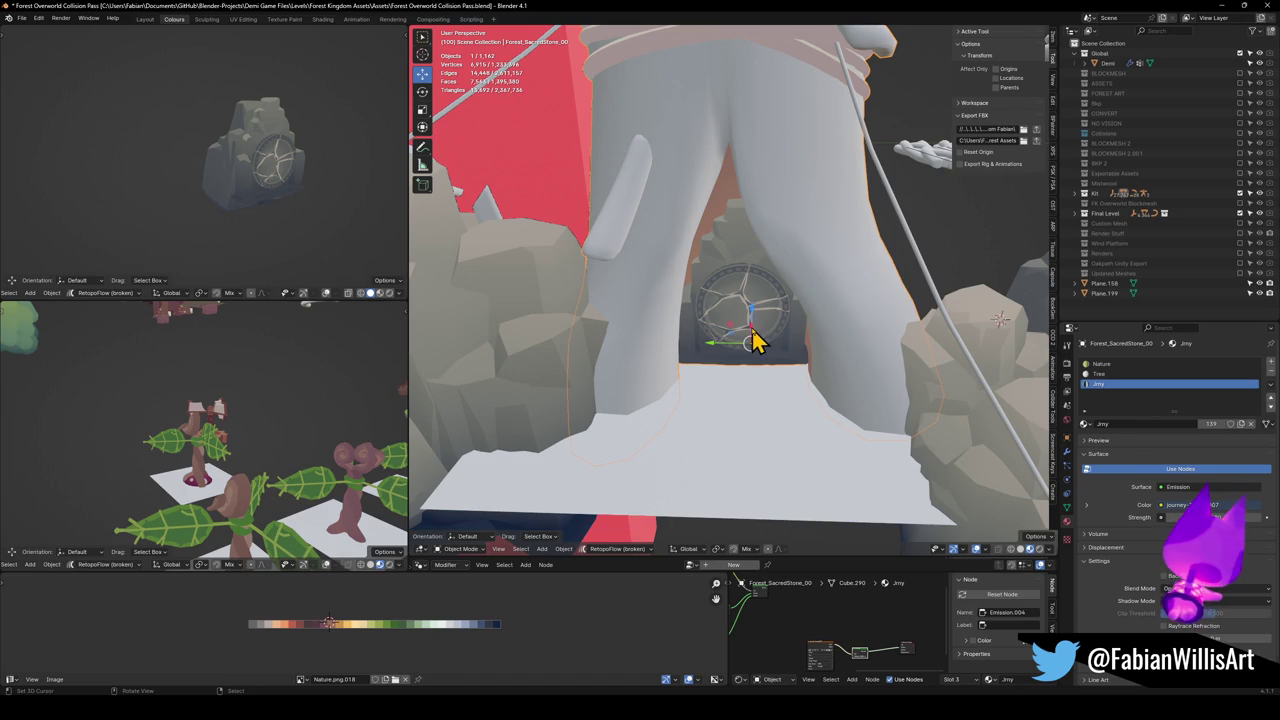
scroll(790, 310, down, 3)
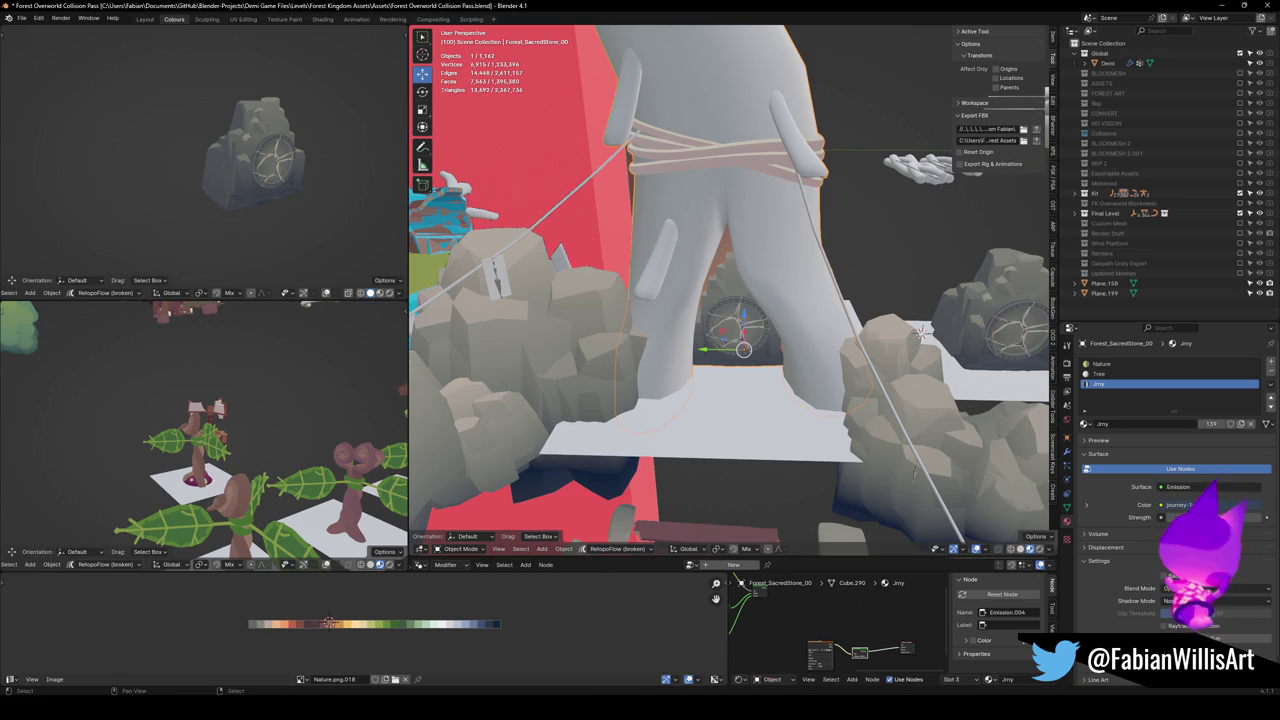
click(562, 390)
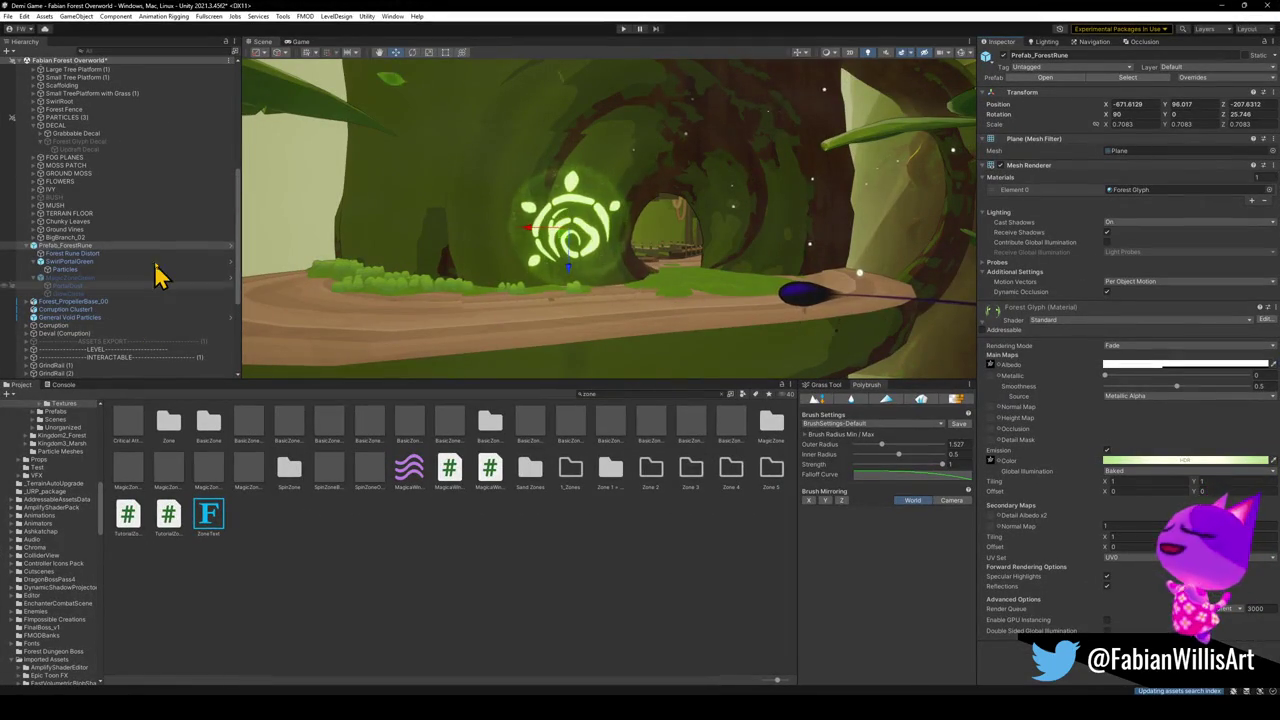
Collapse the Hierarchy, then select Prefab_ForestRune and confirm it has no overrides.
click(165, 238)
key(ctrl+a)
key(Left)
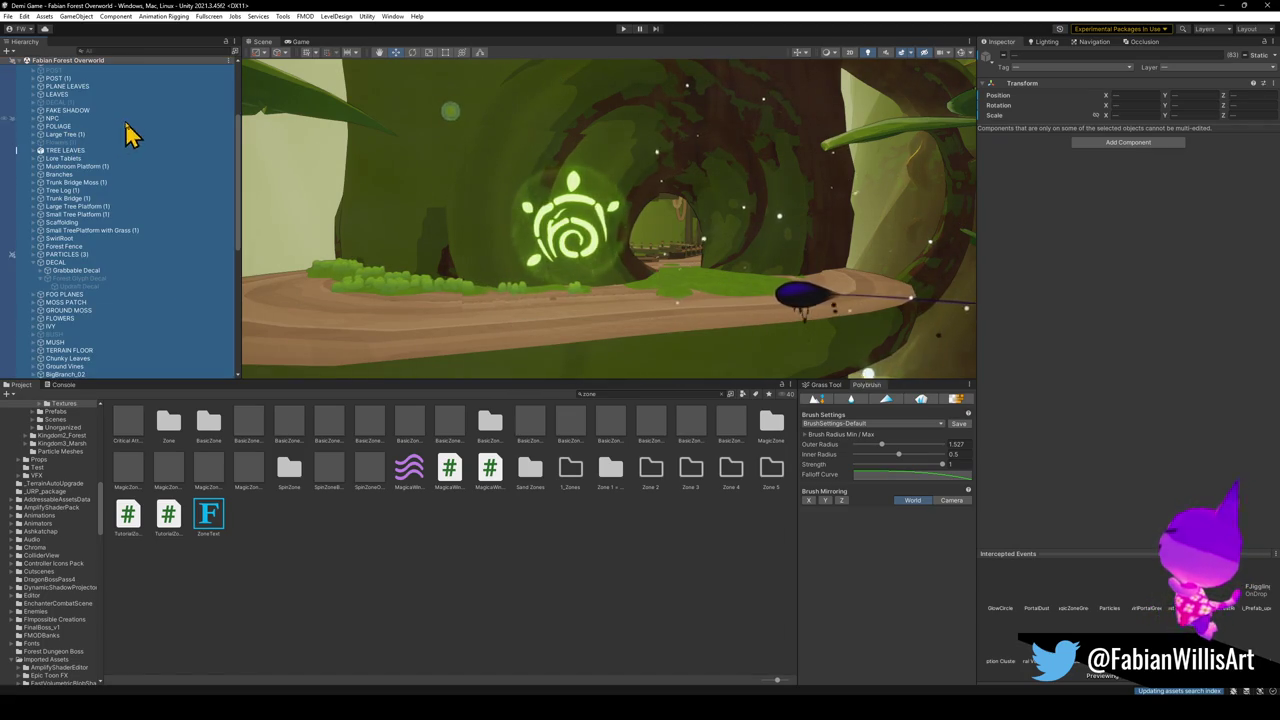
click(560, 245)
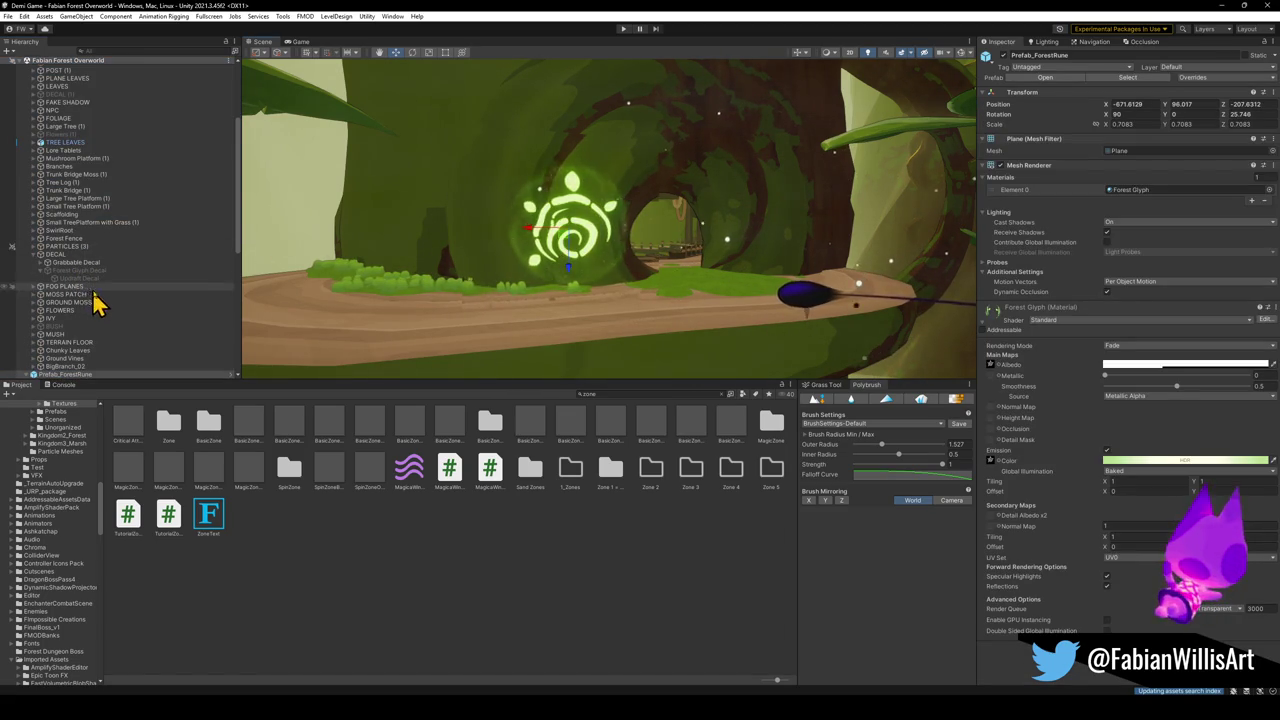
click(1192, 77)
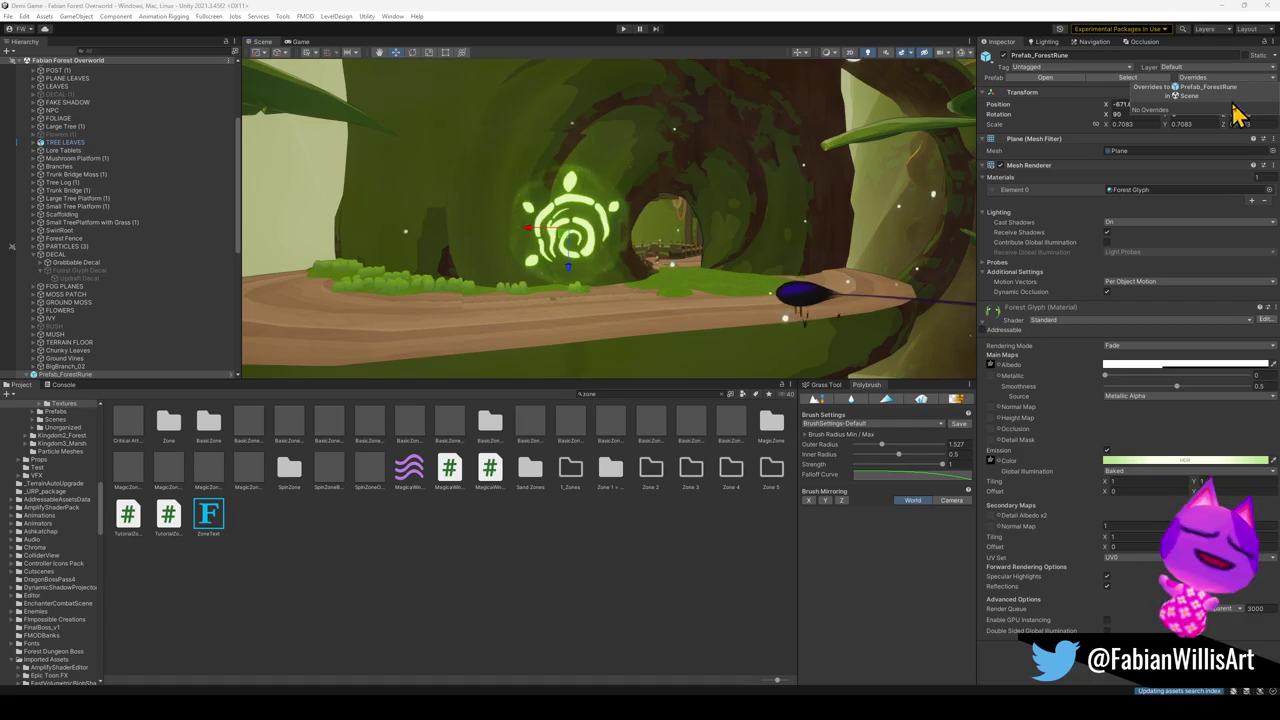
click(303, 600)
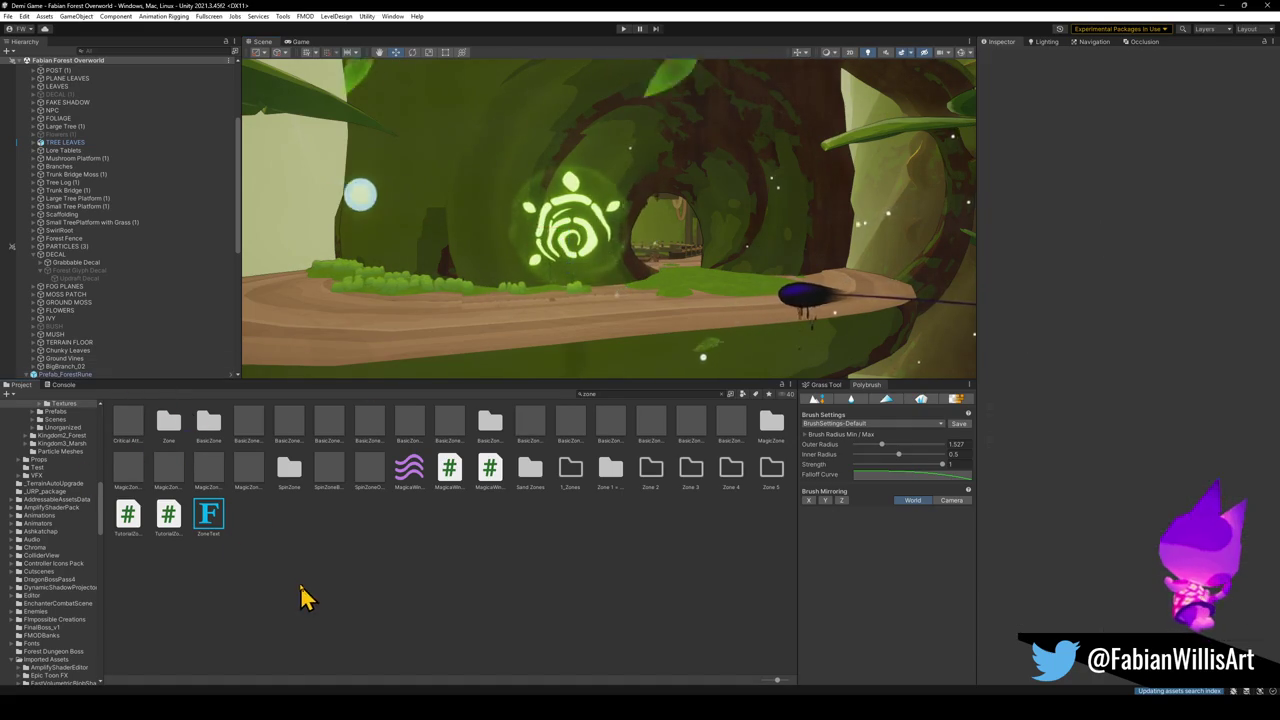
Select all Hierarchy entries, collapse them down to the scene list, and clear the selection.
click(148, 368)
key(ctrl+a)
key(Left)
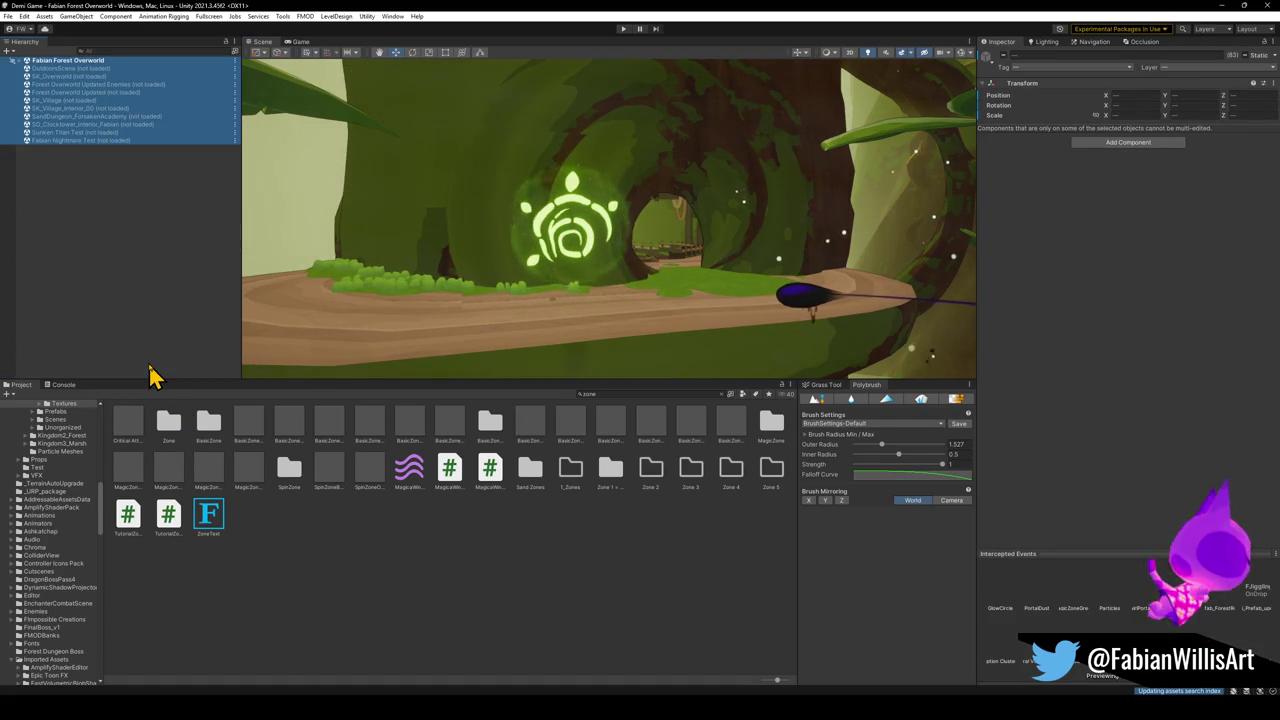
click(123, 220)
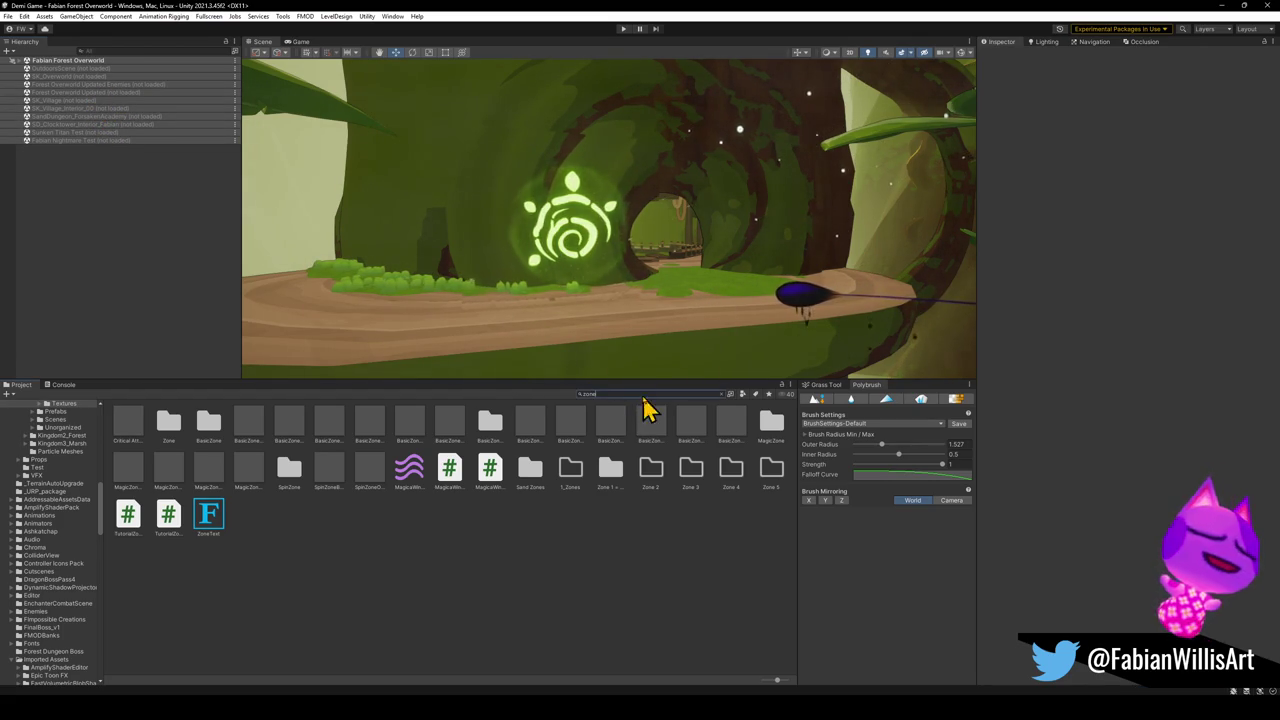
Shrink the Project window's icon size to the minimum for a one-column name list.
click(647, 393)
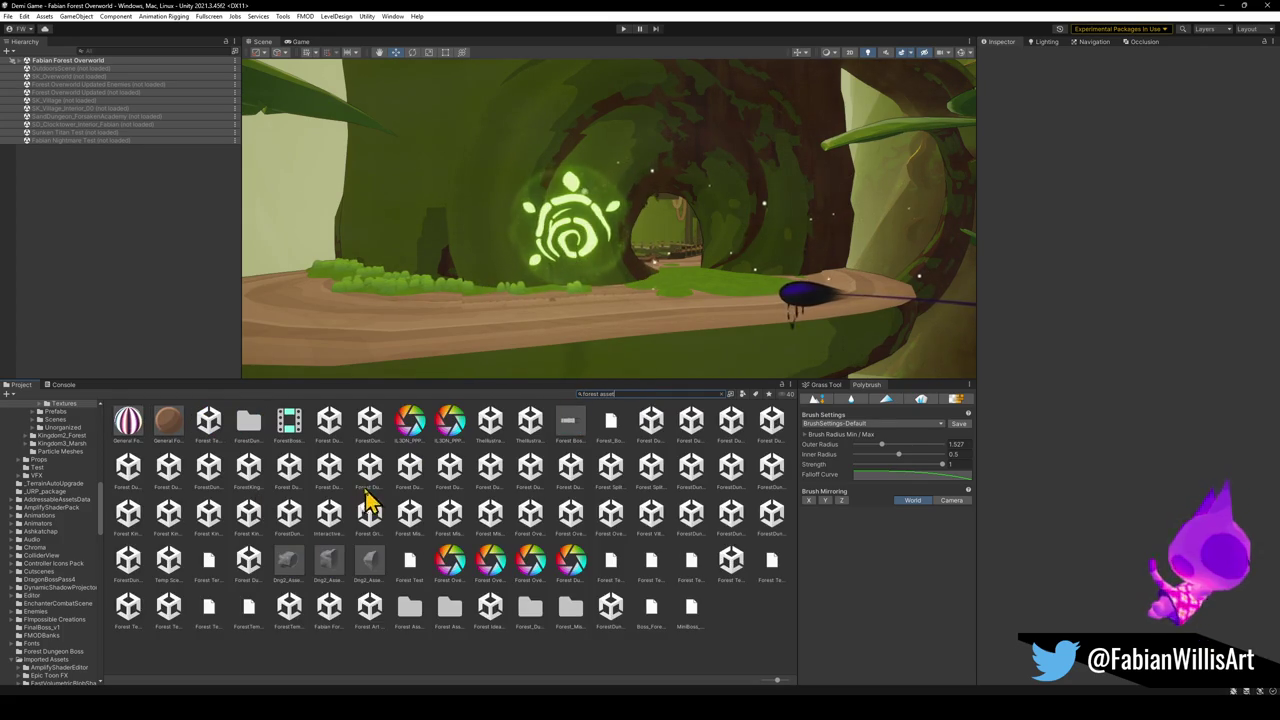
drag(777, 683, 718, 681)
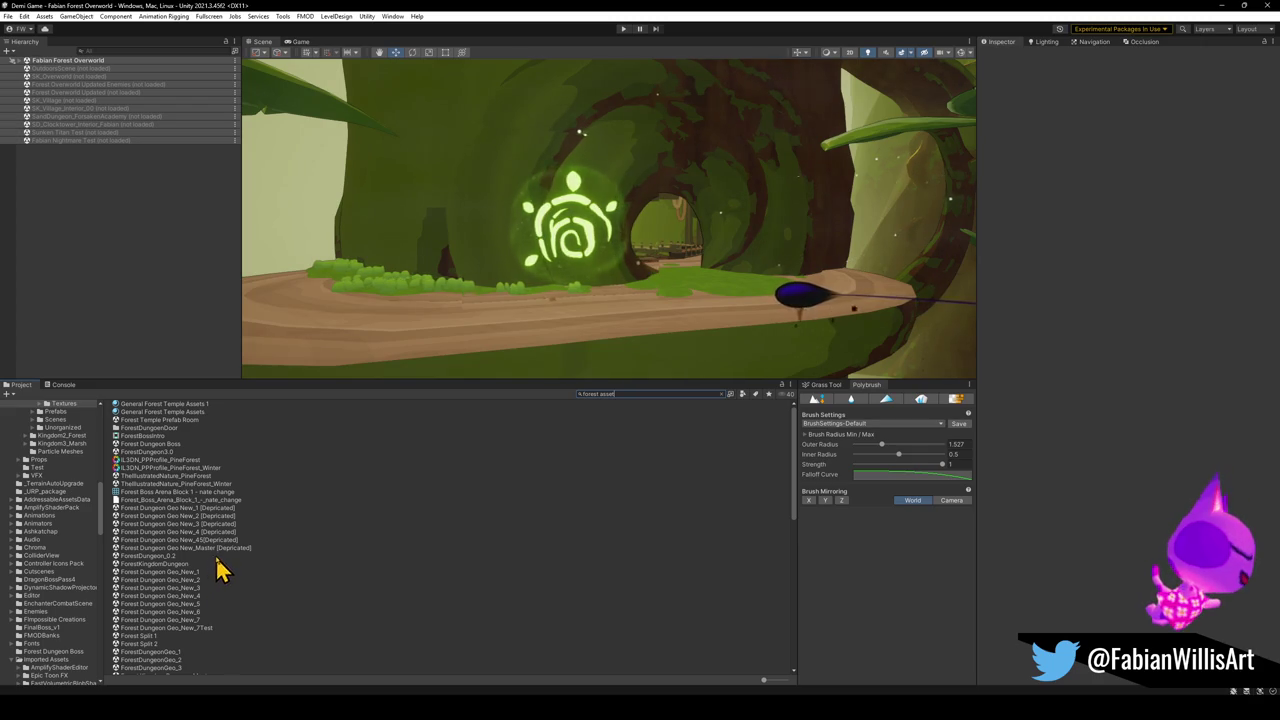
scroll(215, 500, down, 5)
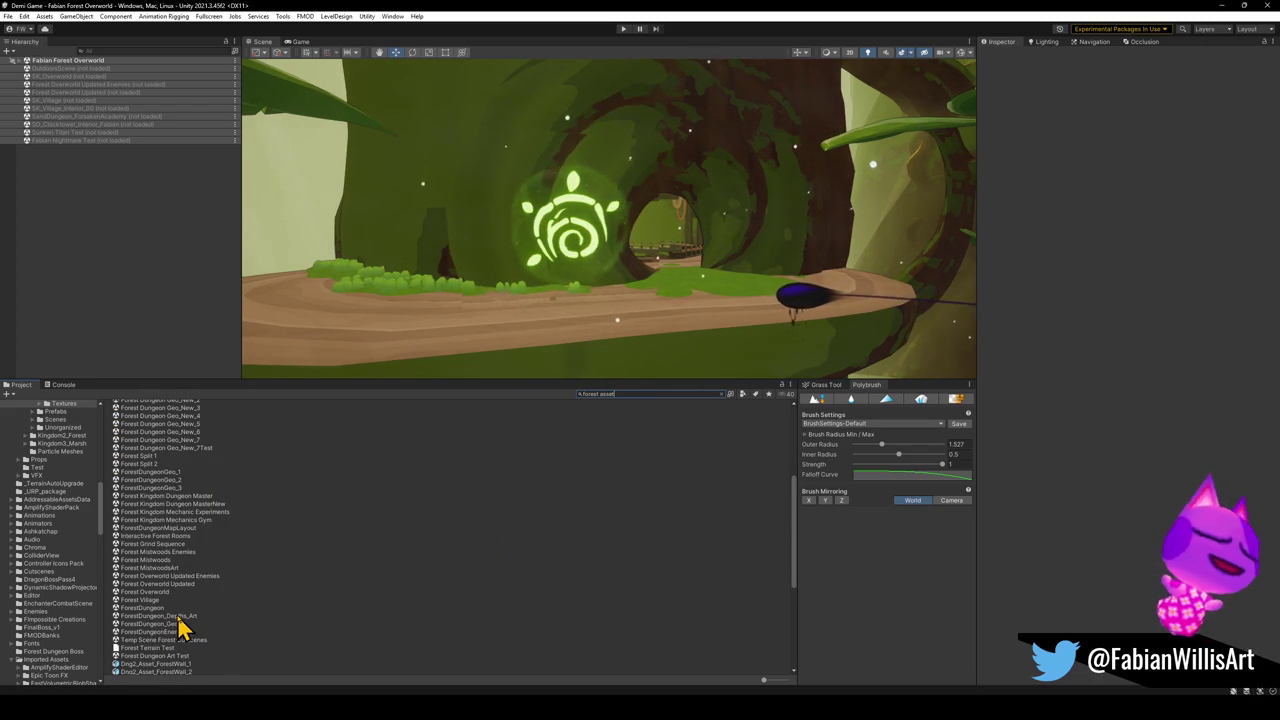
scroll(180, 622, down, 2)
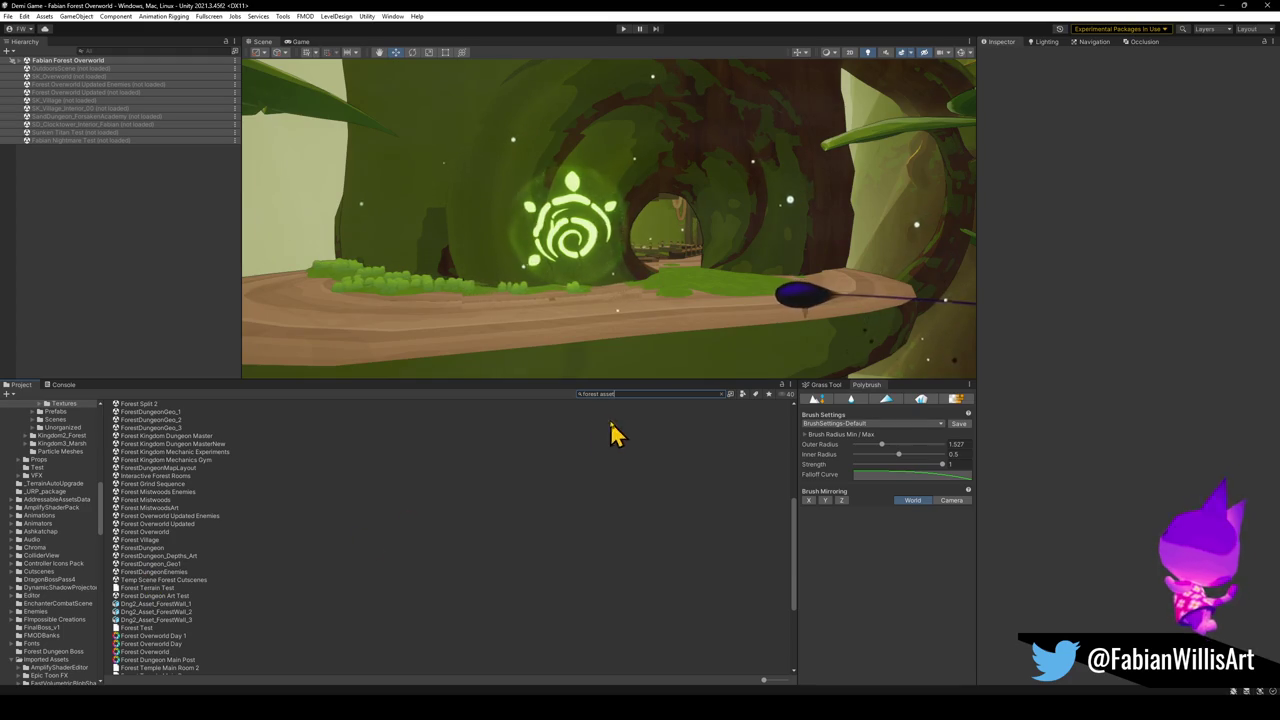
Search the project assets for 'fabian forest', then refine the search to 'forest prefab'.
click(625, 393)
text(fabia)
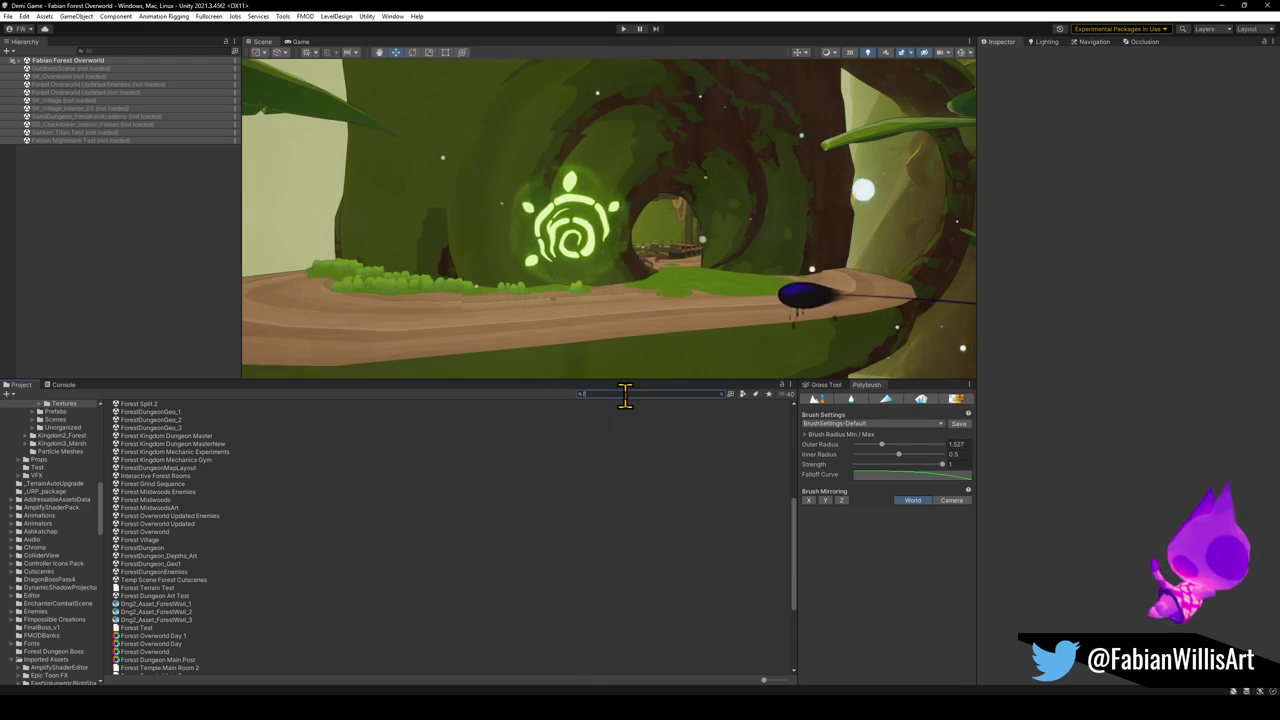
text(n forest)
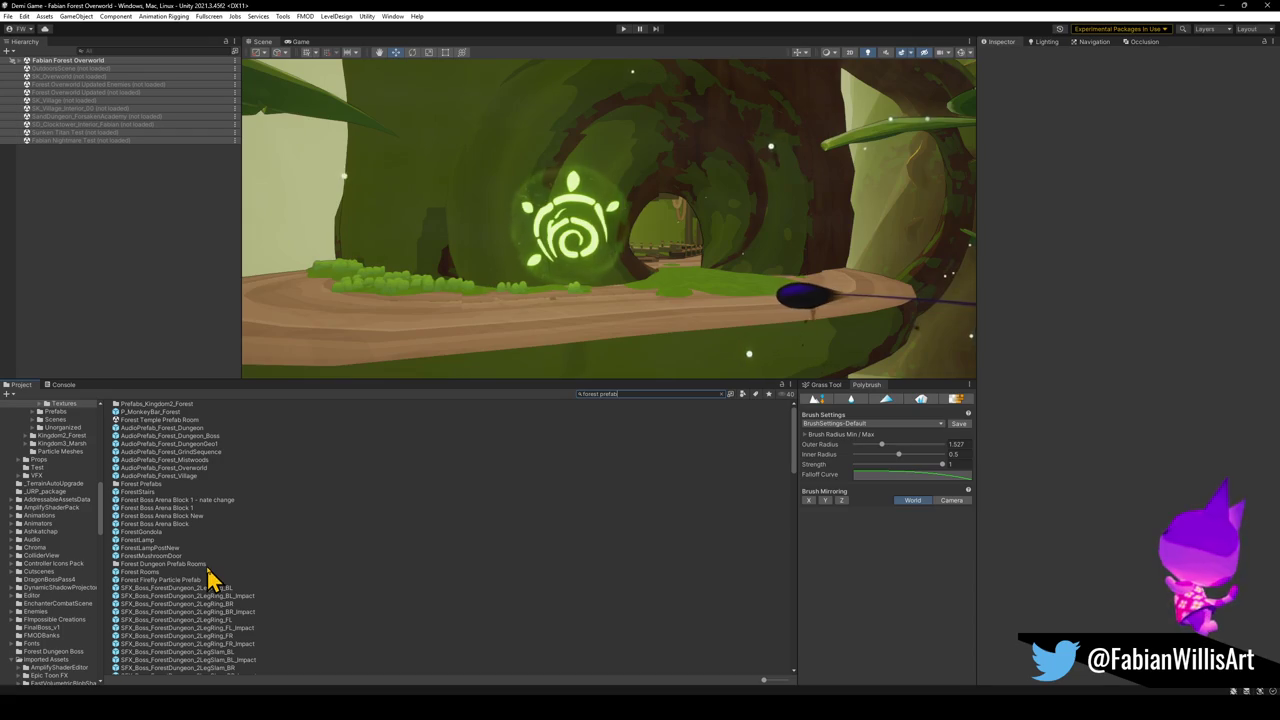
scroll(205, 545, down, 10)
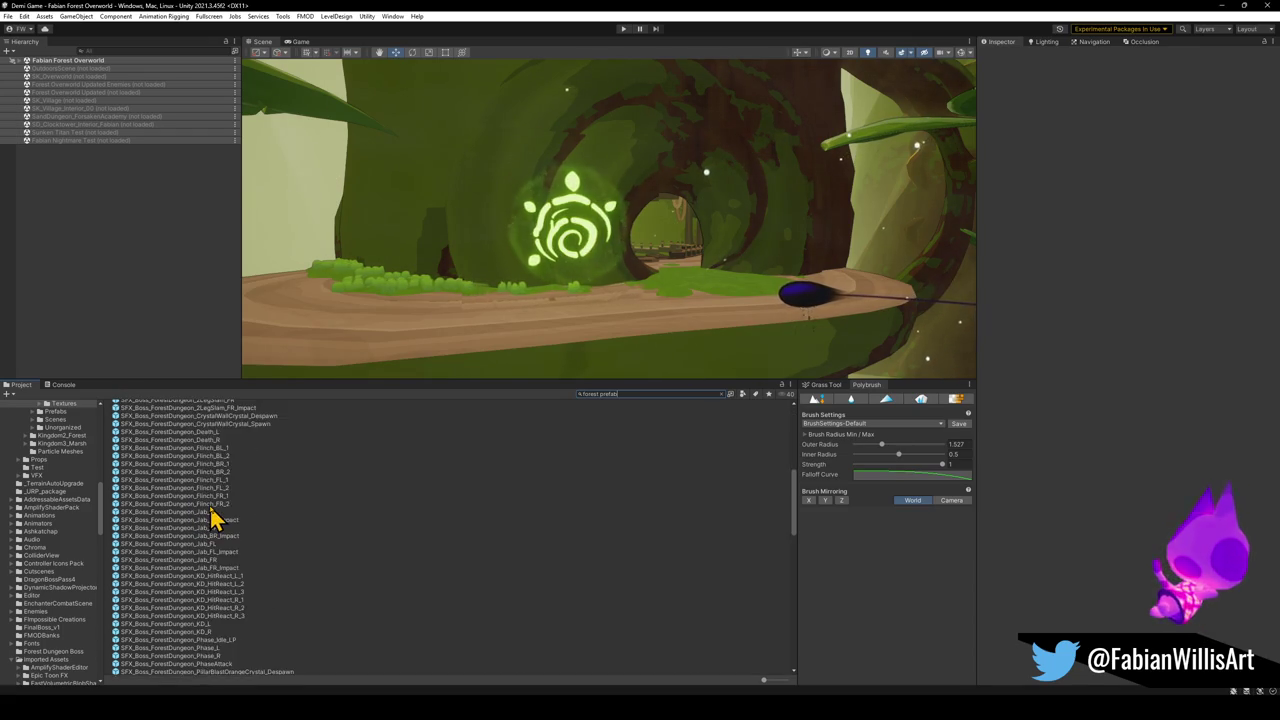
scroll(210, 515, down, 15)
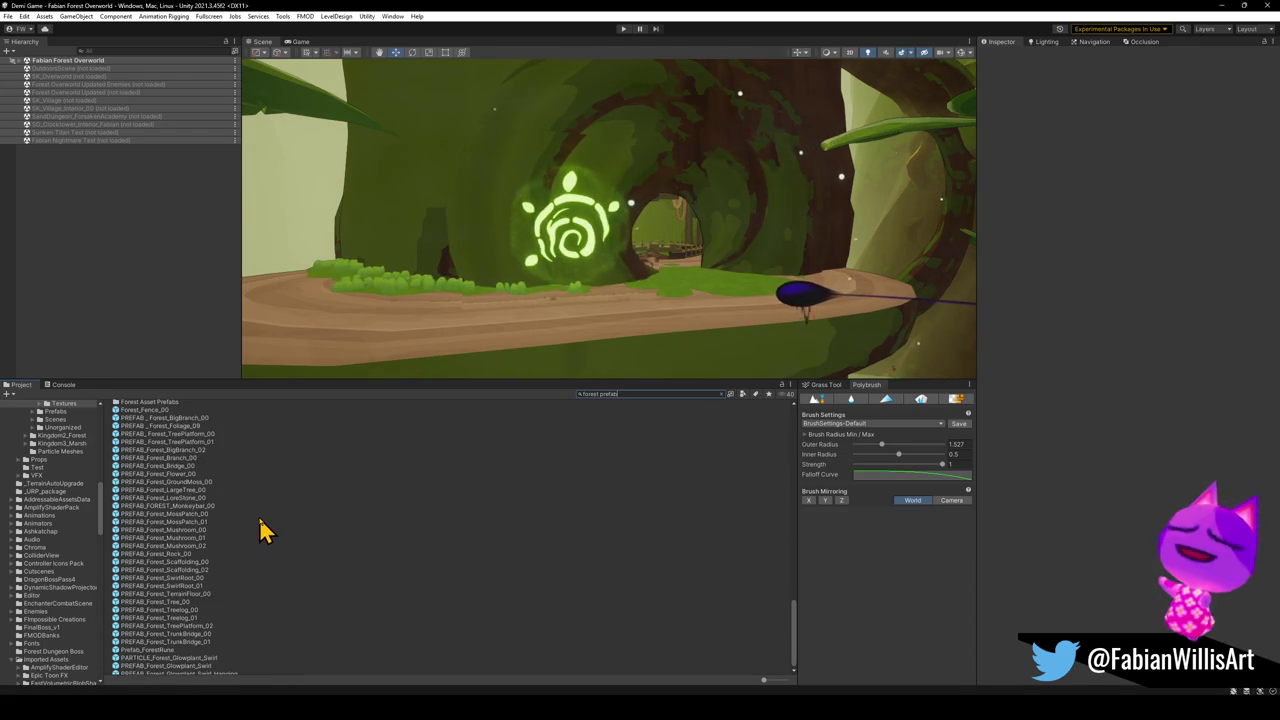
scroll(259, 530, up, 5)
scroll(296, 529, up, 10)
scroll(312, 527, up, 10)
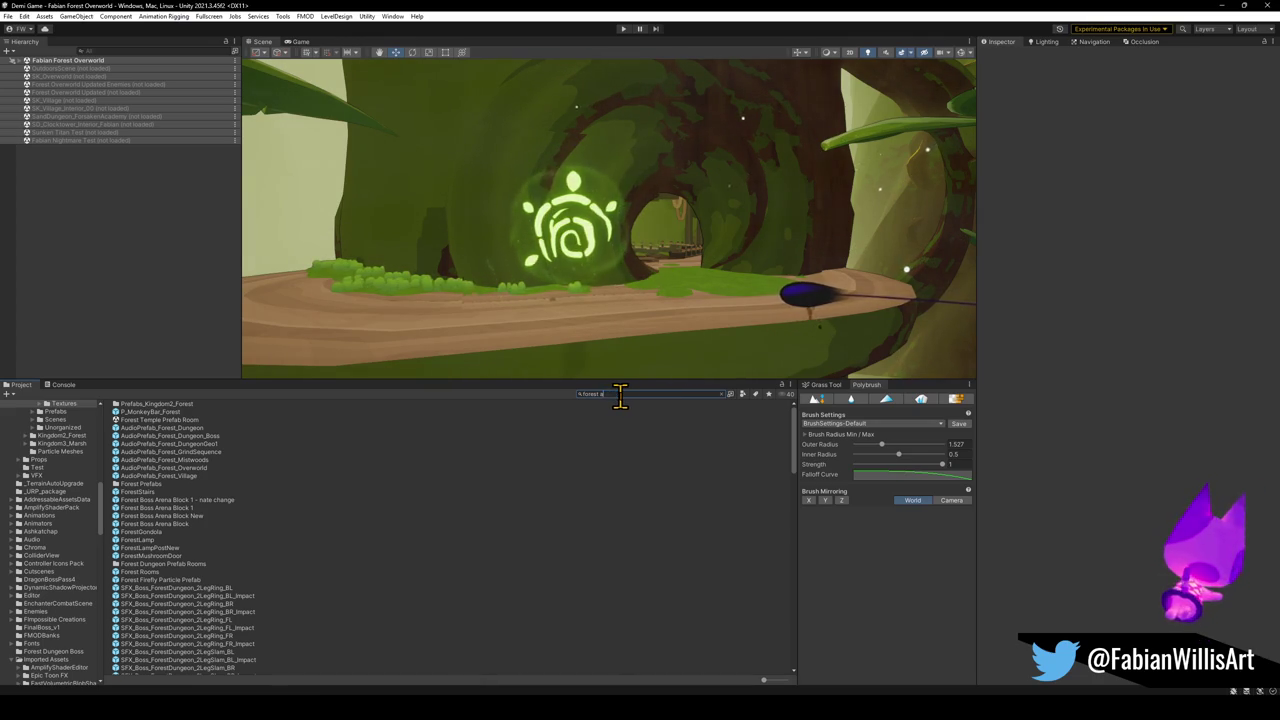
text(t)
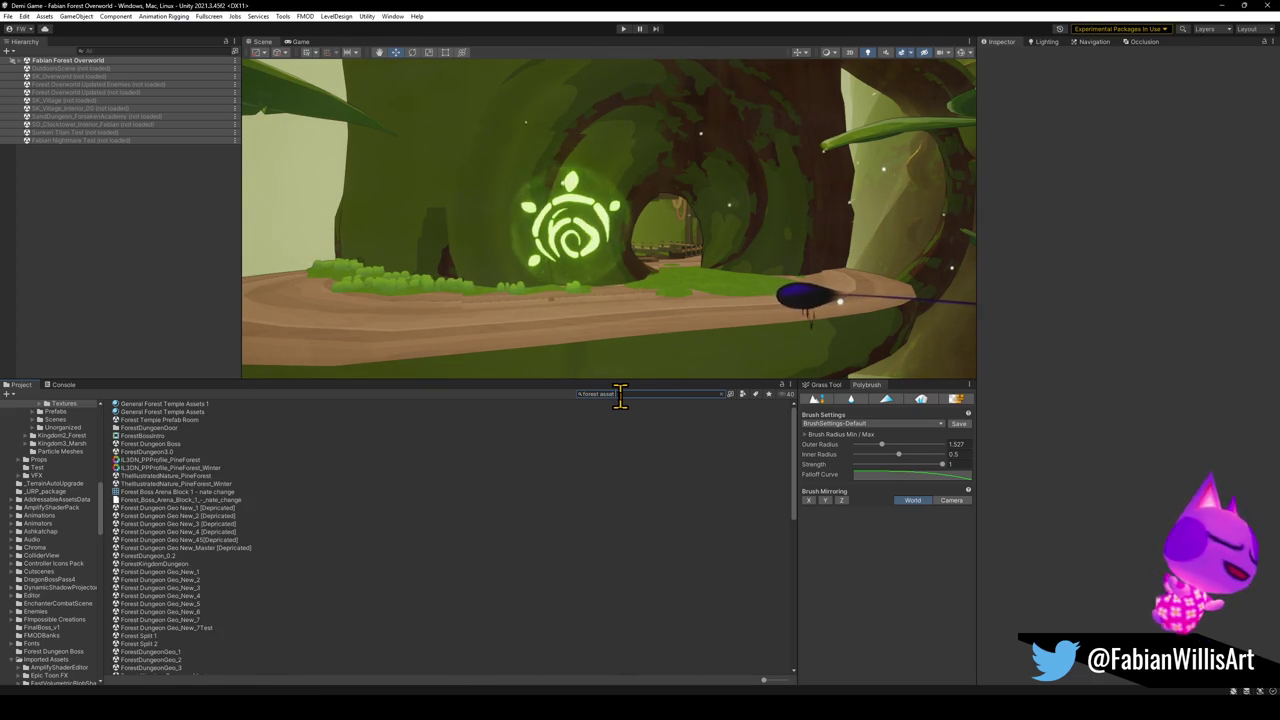
text( tes)
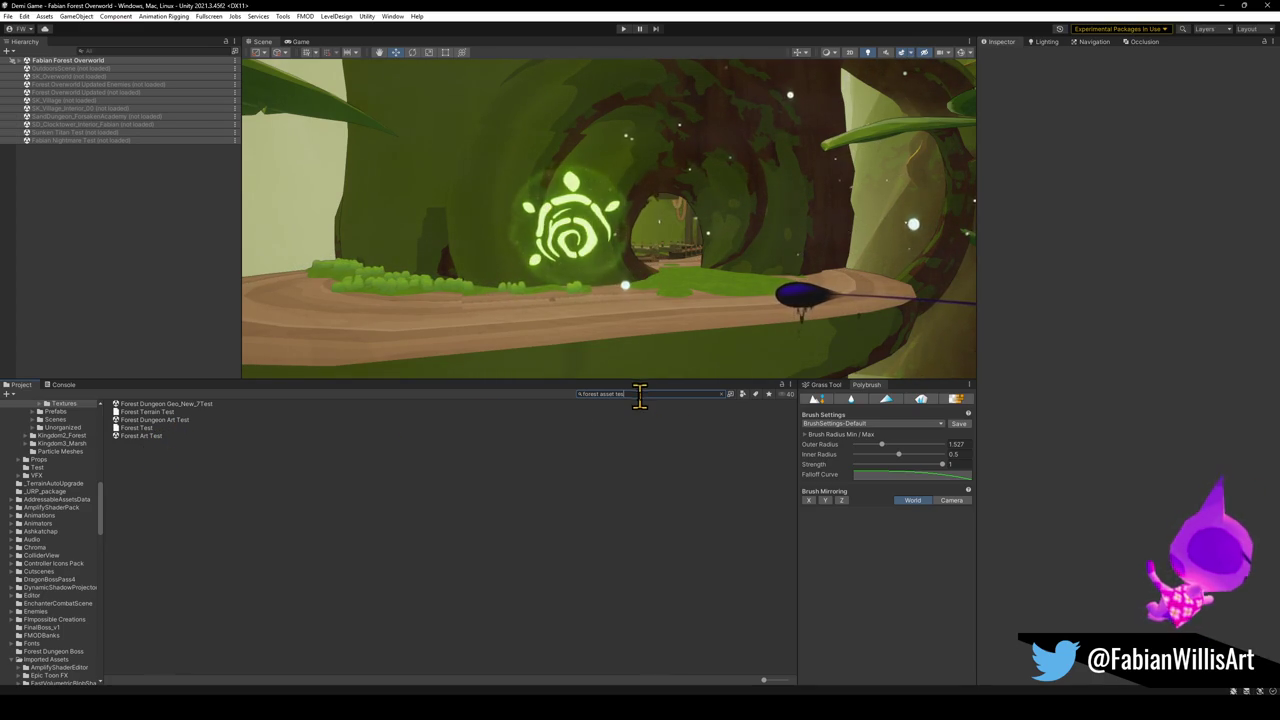
key(BackSpace)
key(BackSpace)
key(BackSpace)
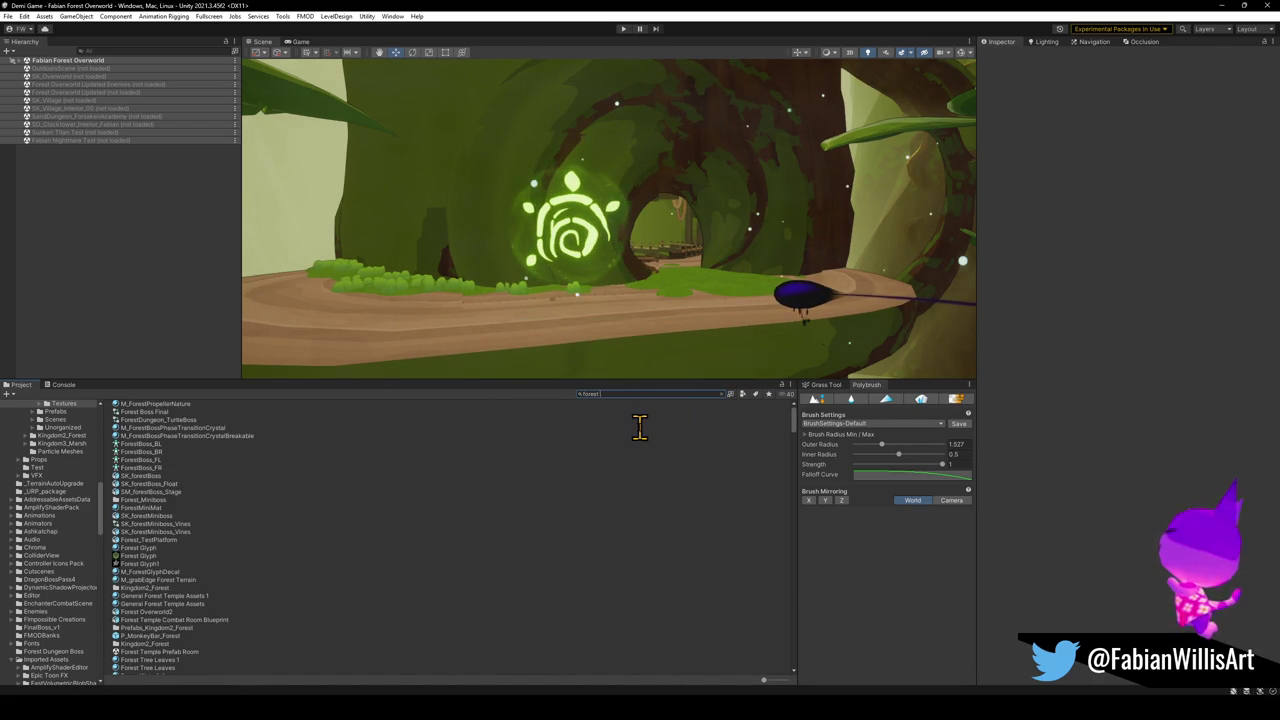
text(prefab)
click(742, 394)
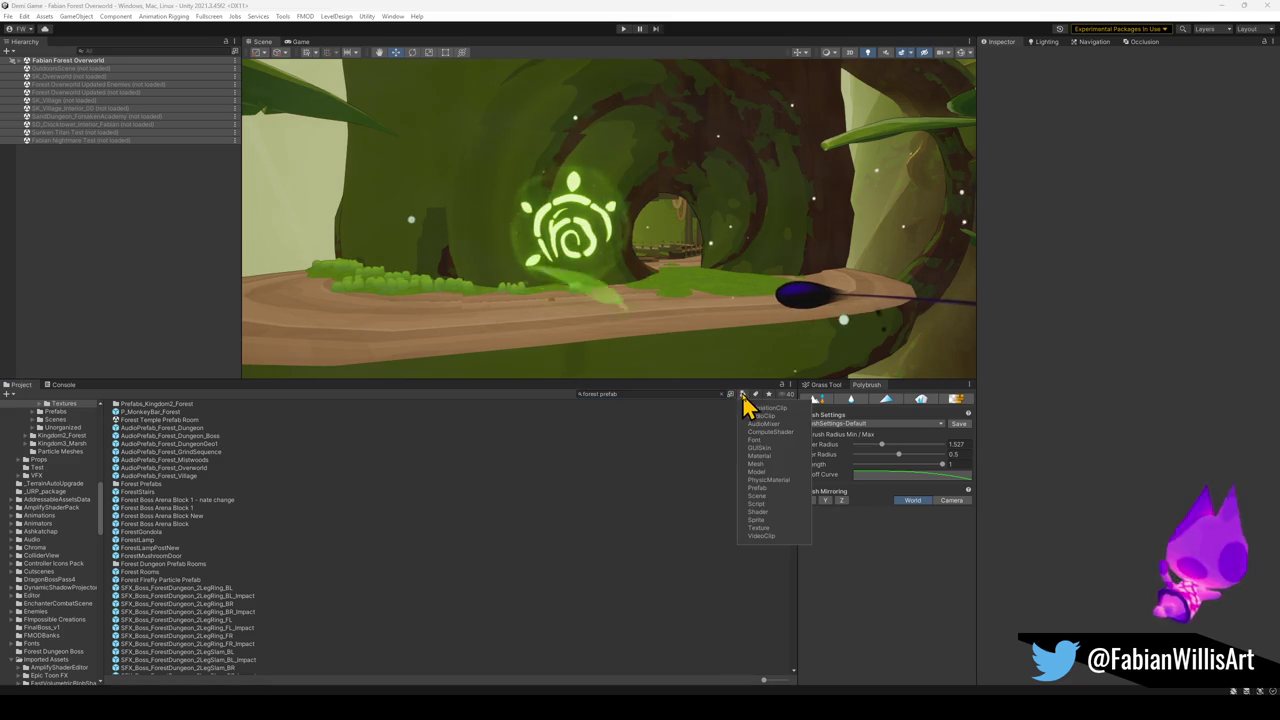
click(757, 496)
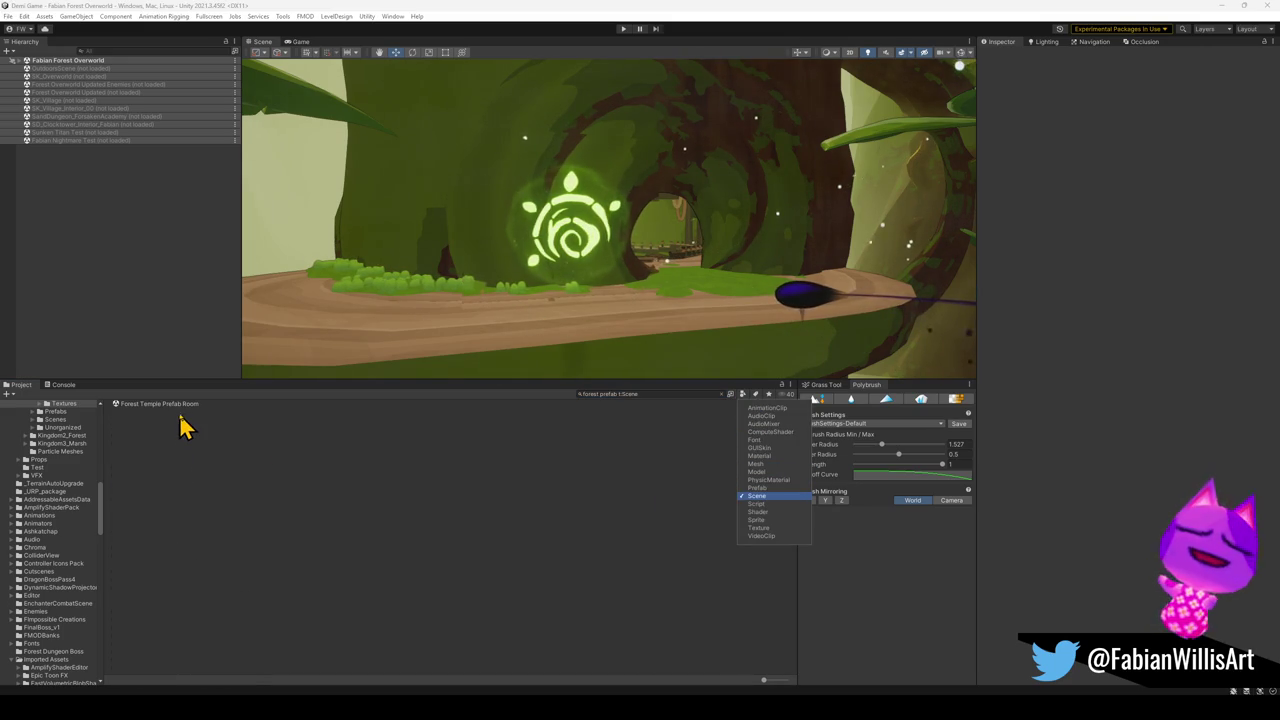
click(606, 394)
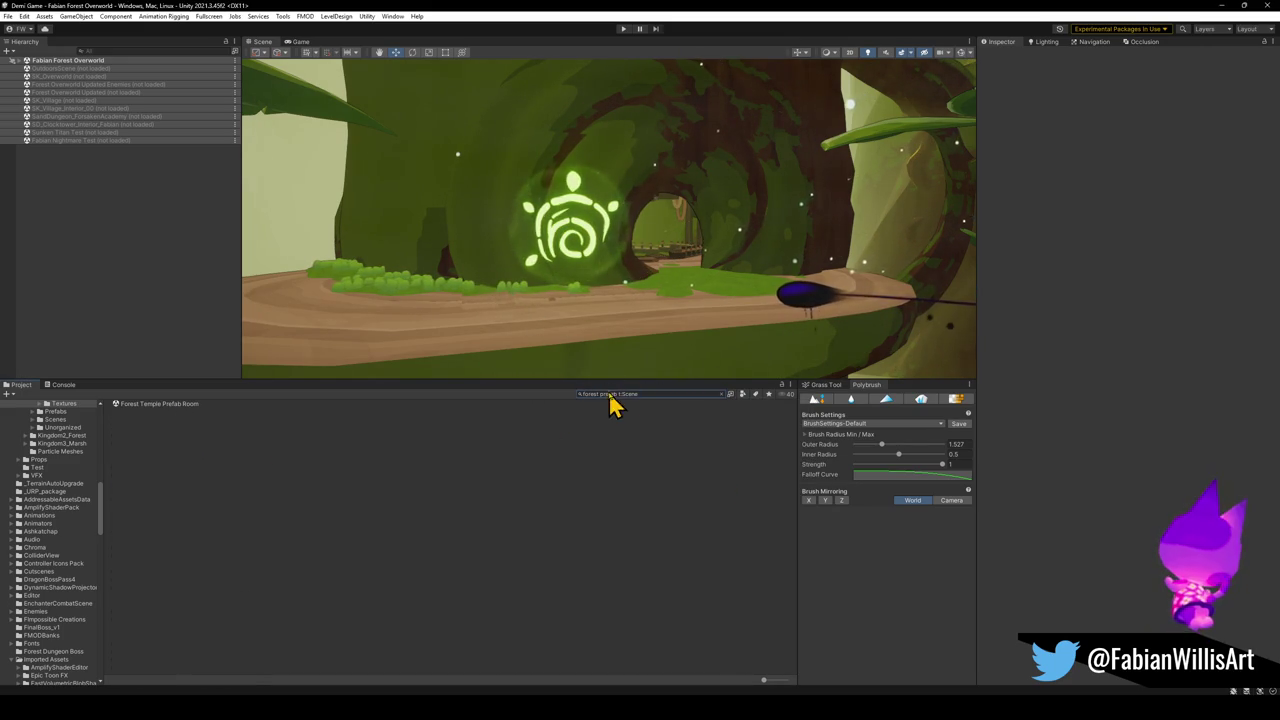
double_click(605, 394)
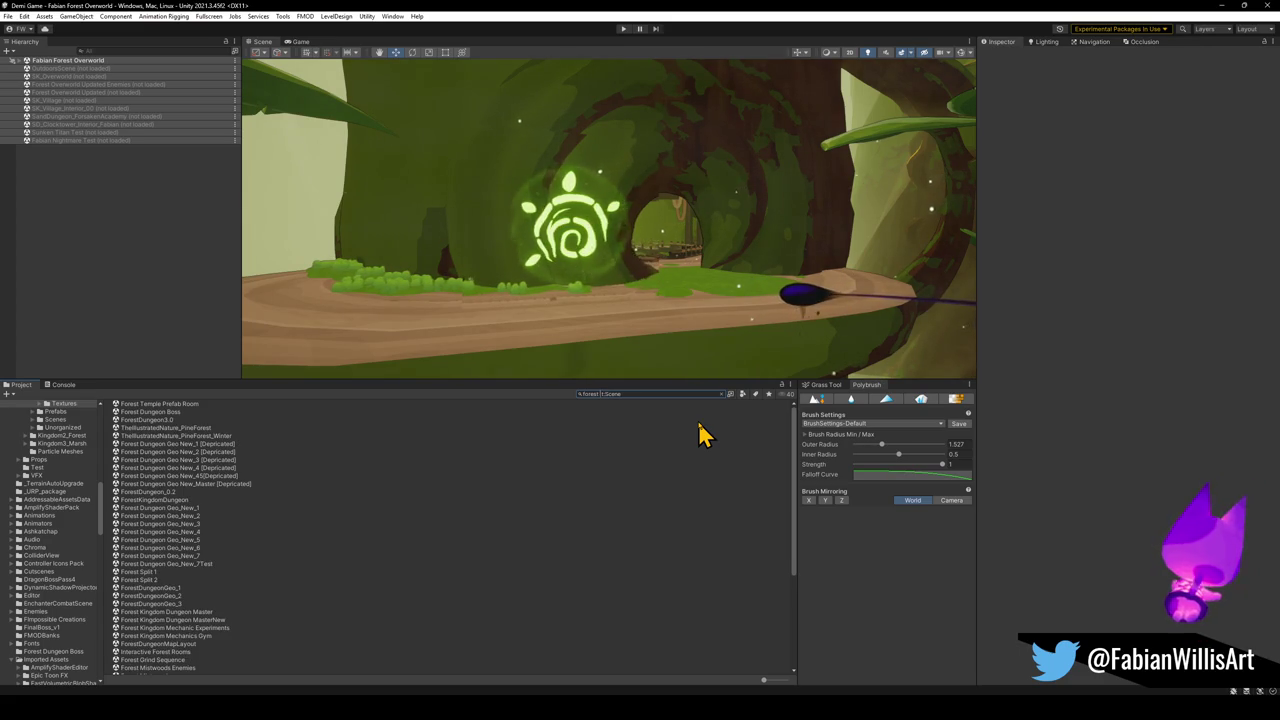
scroll(480, 563, down, 5)
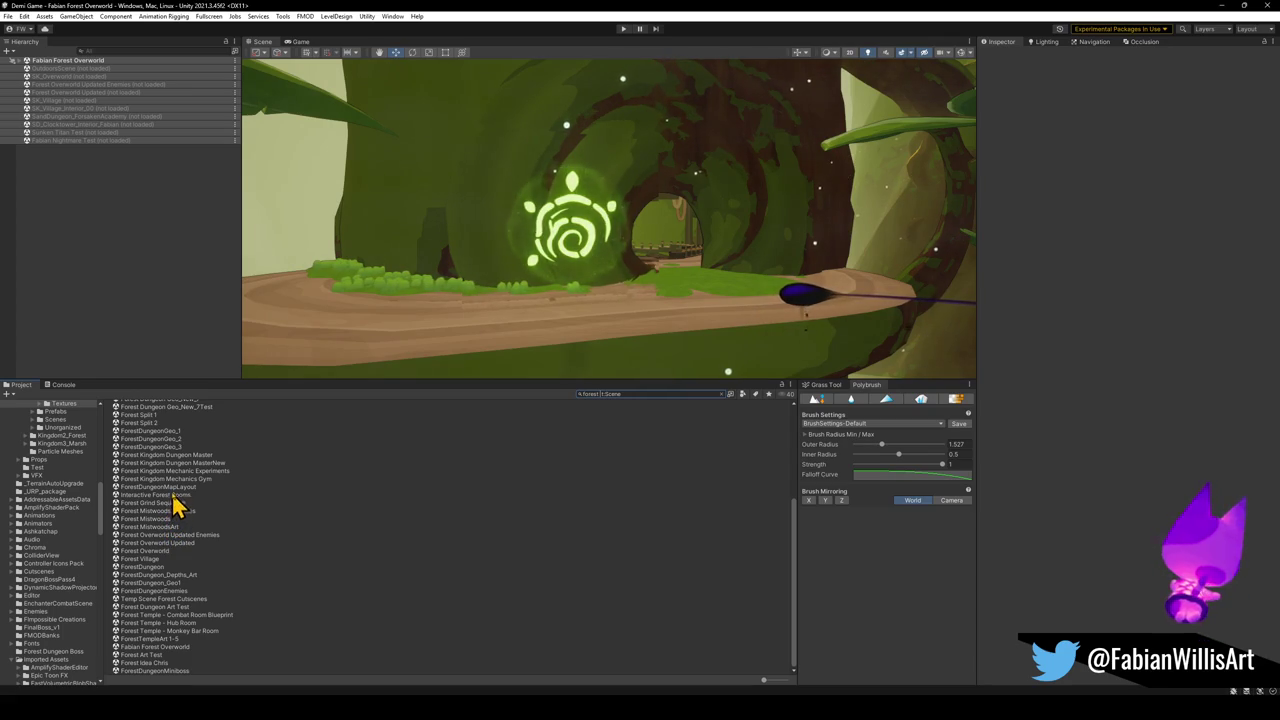
scroll(170, 470, up, 3)
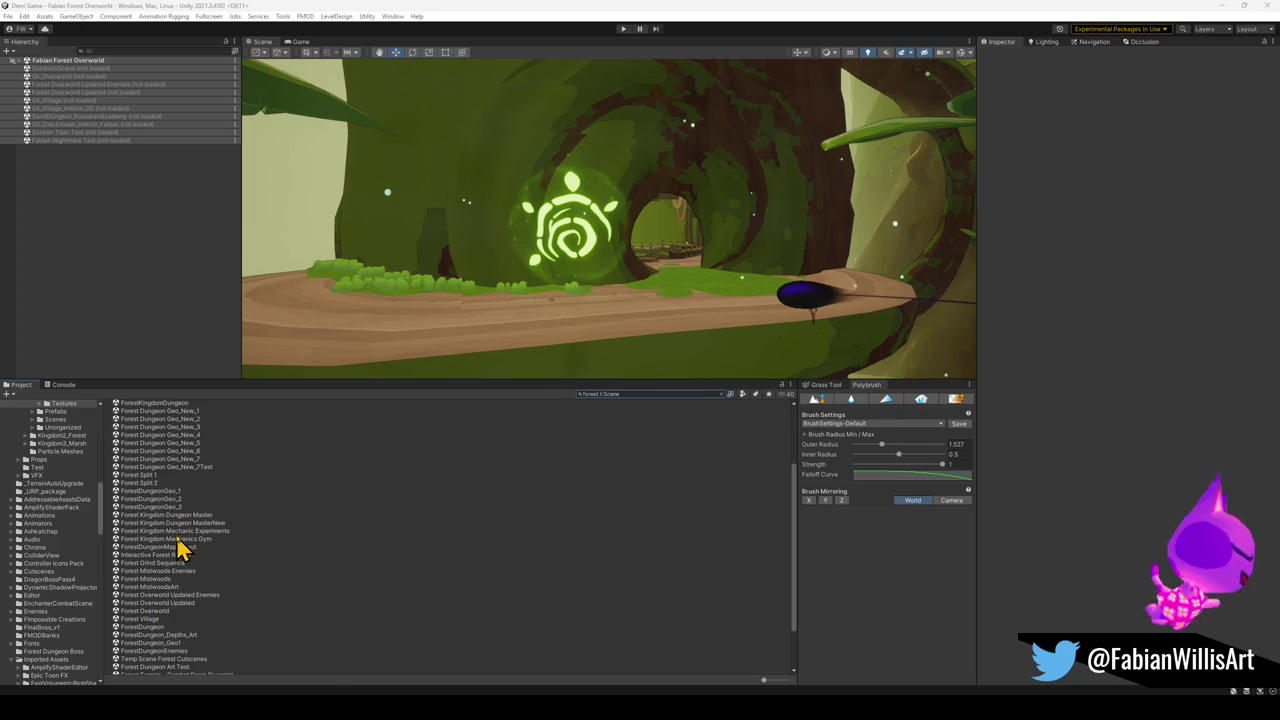
scroll(163, 471, up, 2)
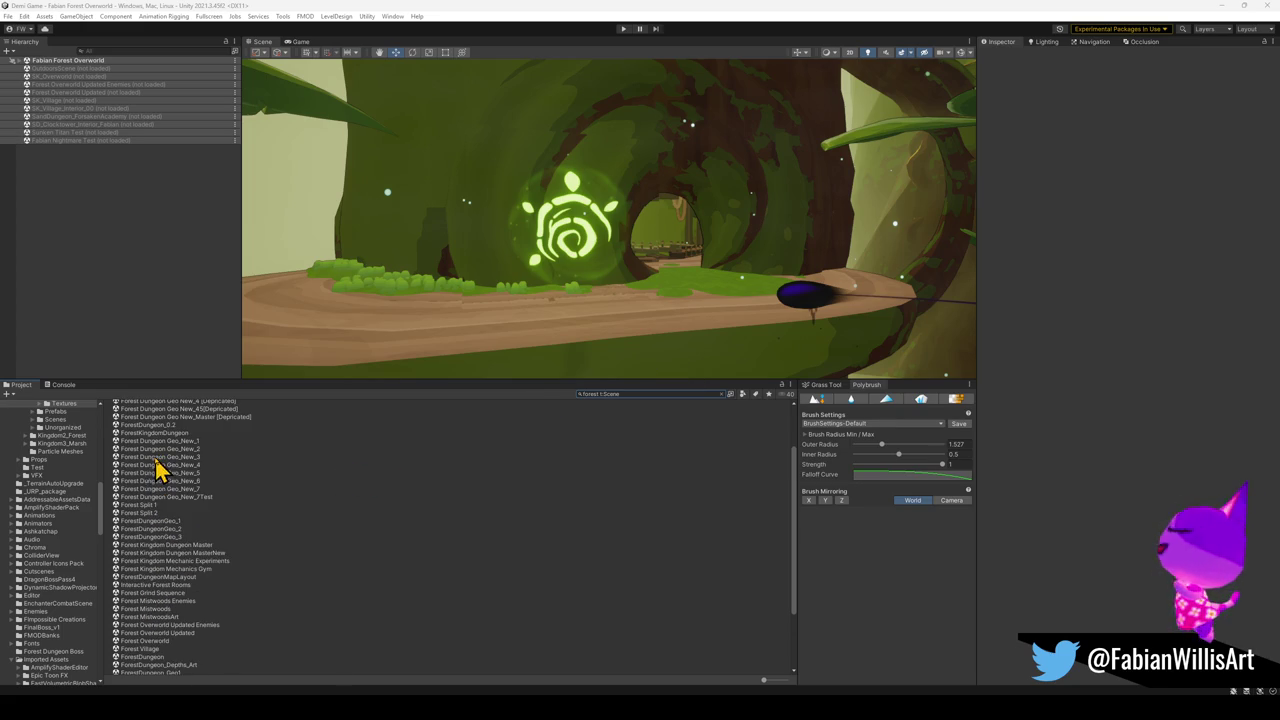
scroll(165, 488, up, 4)
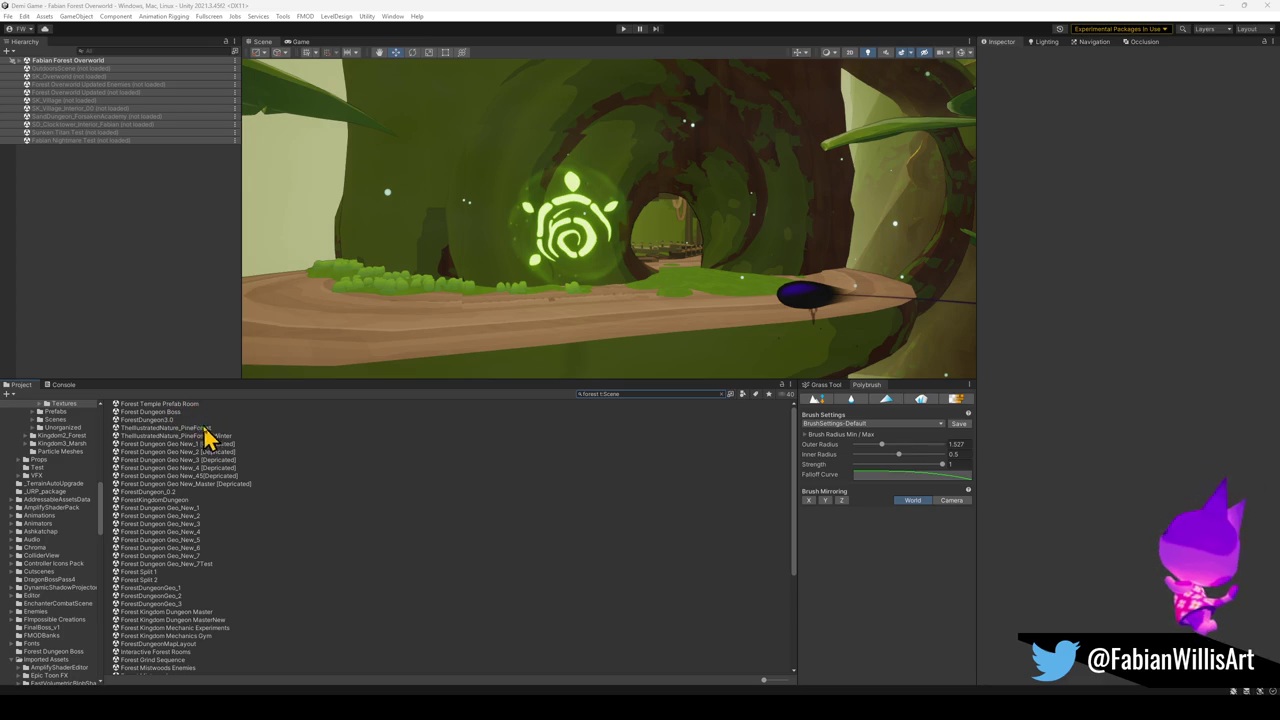
mouse_move(183, 418)
mouse_down()
mouse_move(134, 297)
mouse_move(125, 315)
mouse_up()
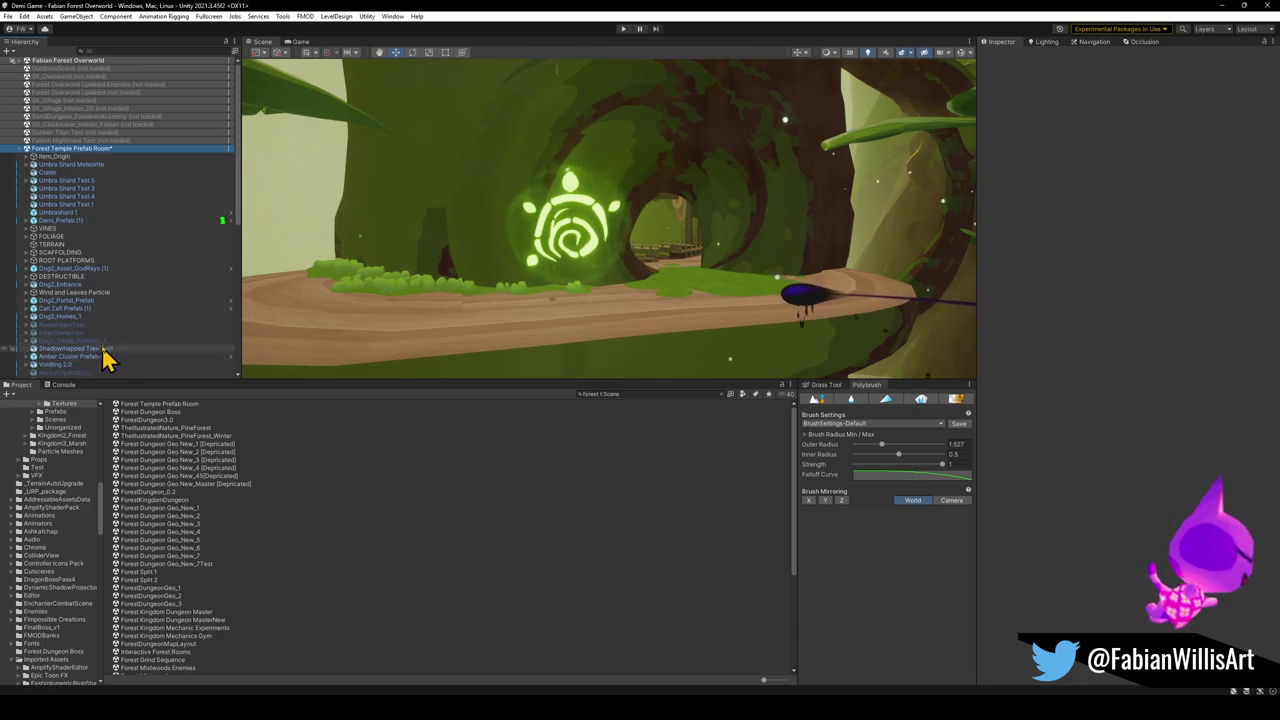
Select the Crater object, frame it, and pull the view back to show the room floor.
scroll(110, 350, down, 5)
scroll(115, 347, down, 2)
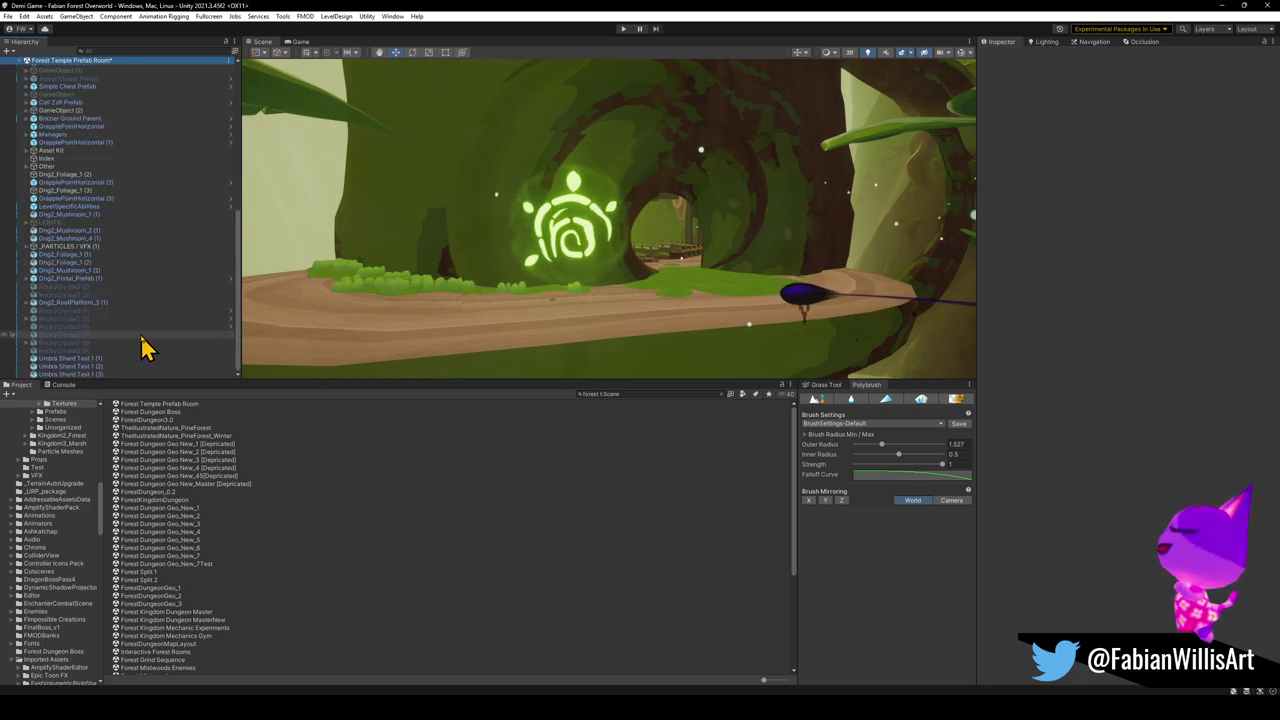
scroll(145, 347, up, 5)
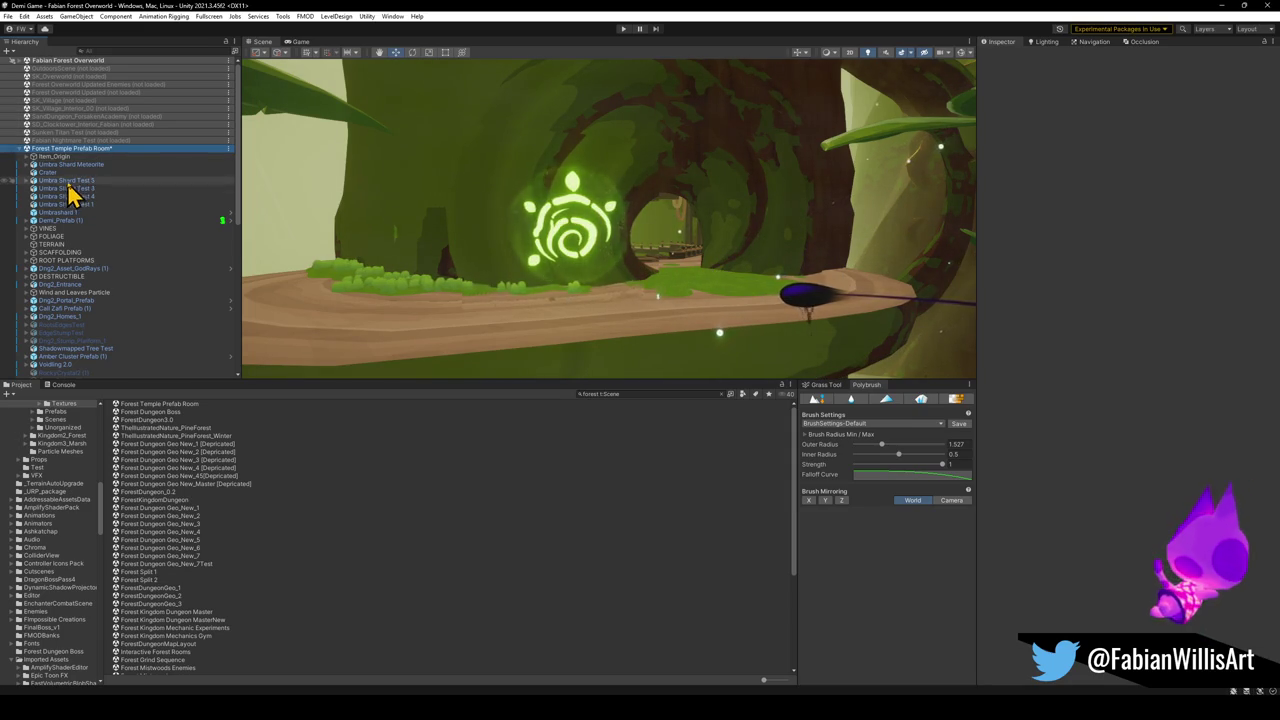
click(60, 172)
key(f)
mouse_move(645, 228)
mouse_down()
mouse_move(503, 254)
mouse_move(820, 249)
mouse_move(858, 257)
mouse_move(862, 293)
mouse_move(774, 271)
mouse_move(791, 257)
mouse_move(786, 277)
mouse_move(726, 283)
mouse_move(595, 250)
mouse_move(511, 249)
mouse_move(558, 246)
mouse_move(503, 283)
mouse_up()
text(prefab roo)
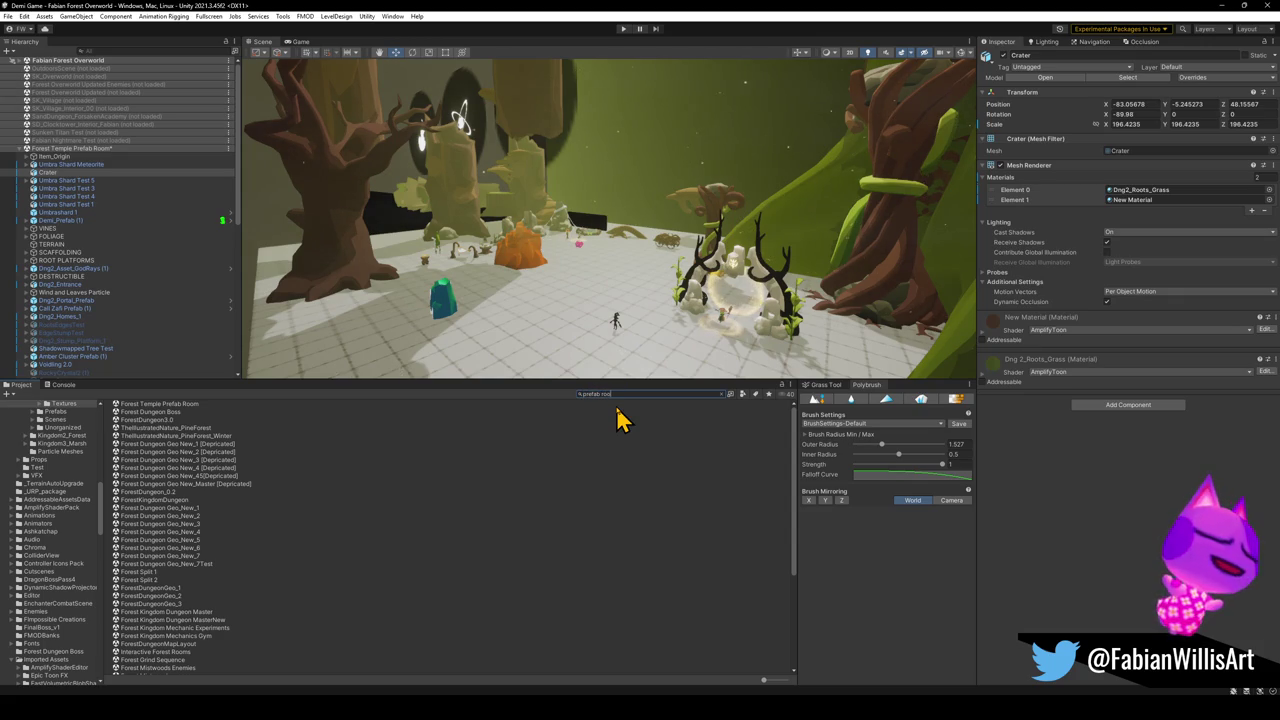
Filter the Project search by type to list only Scene assets.
text(m)
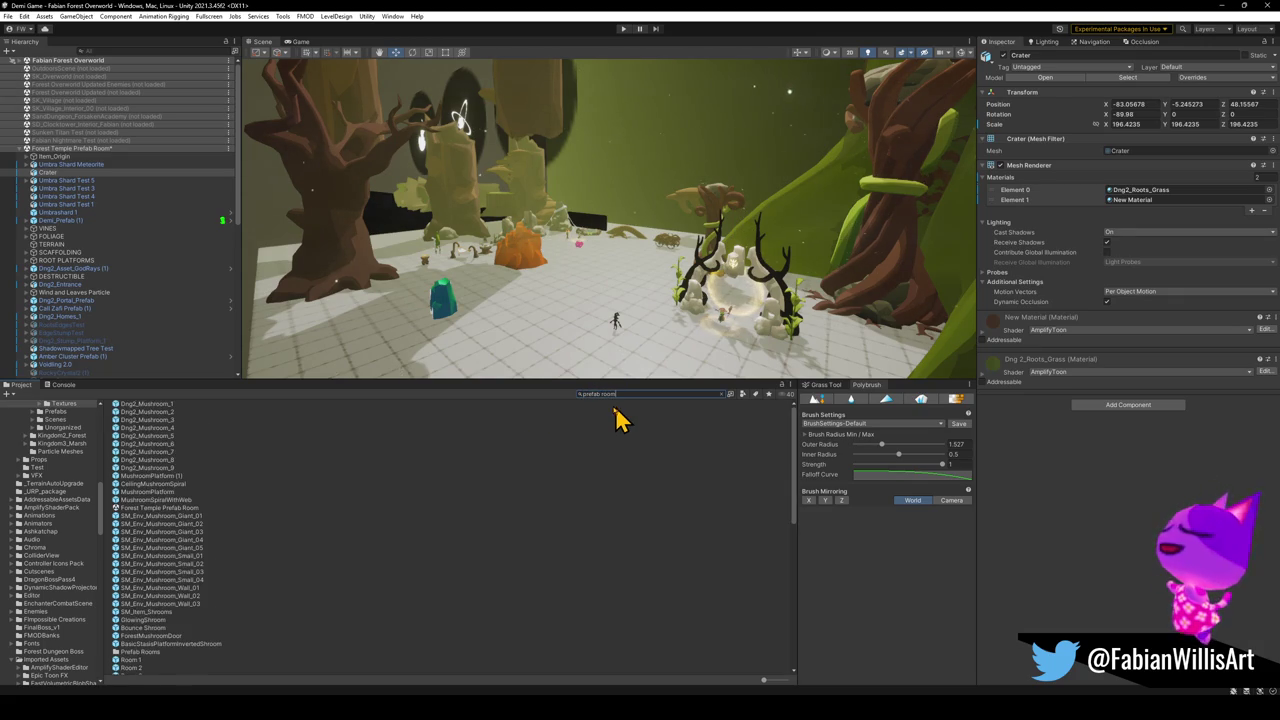
click(731, 396)
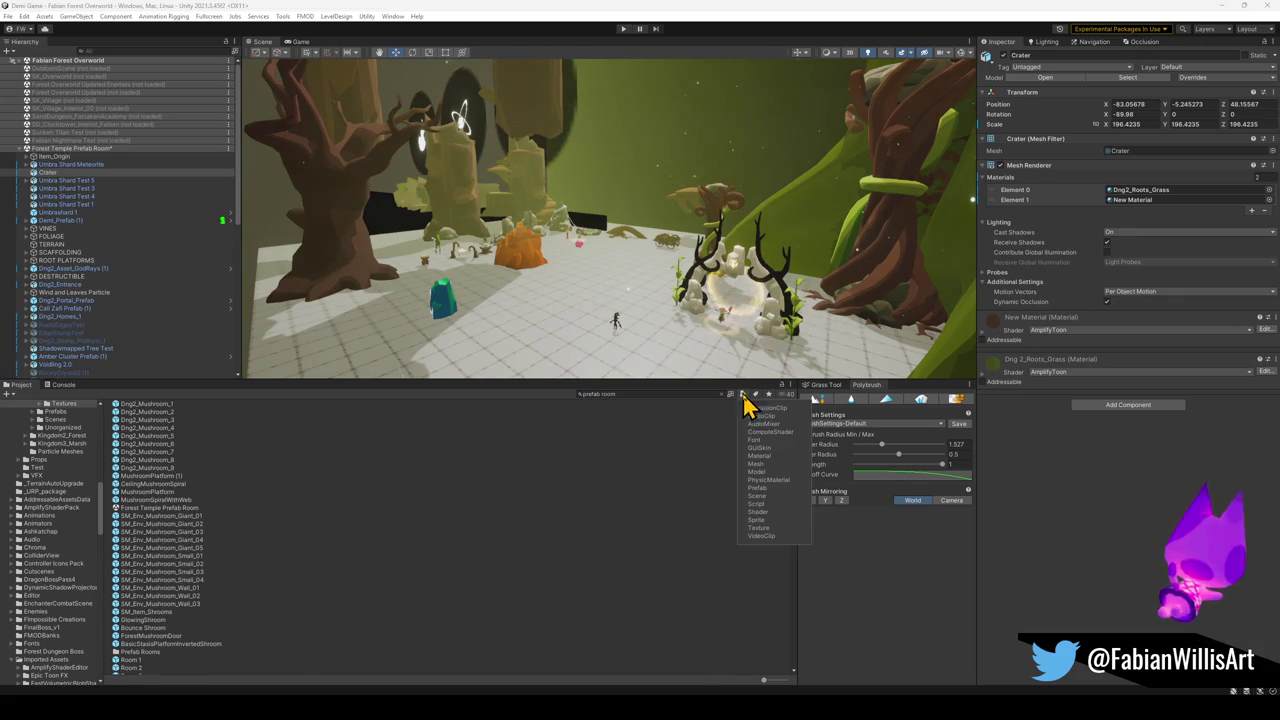
click(768, 498)
click(651, 396)
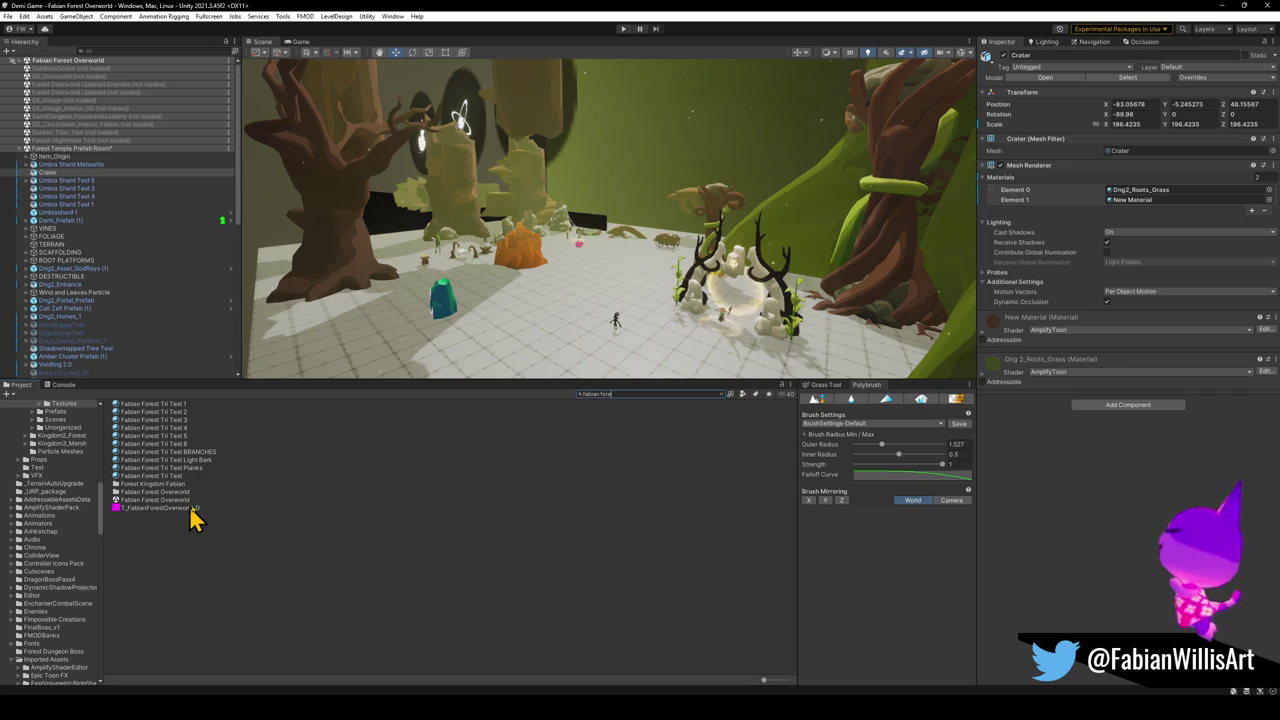
key(ctrl+f)
text(prefab)
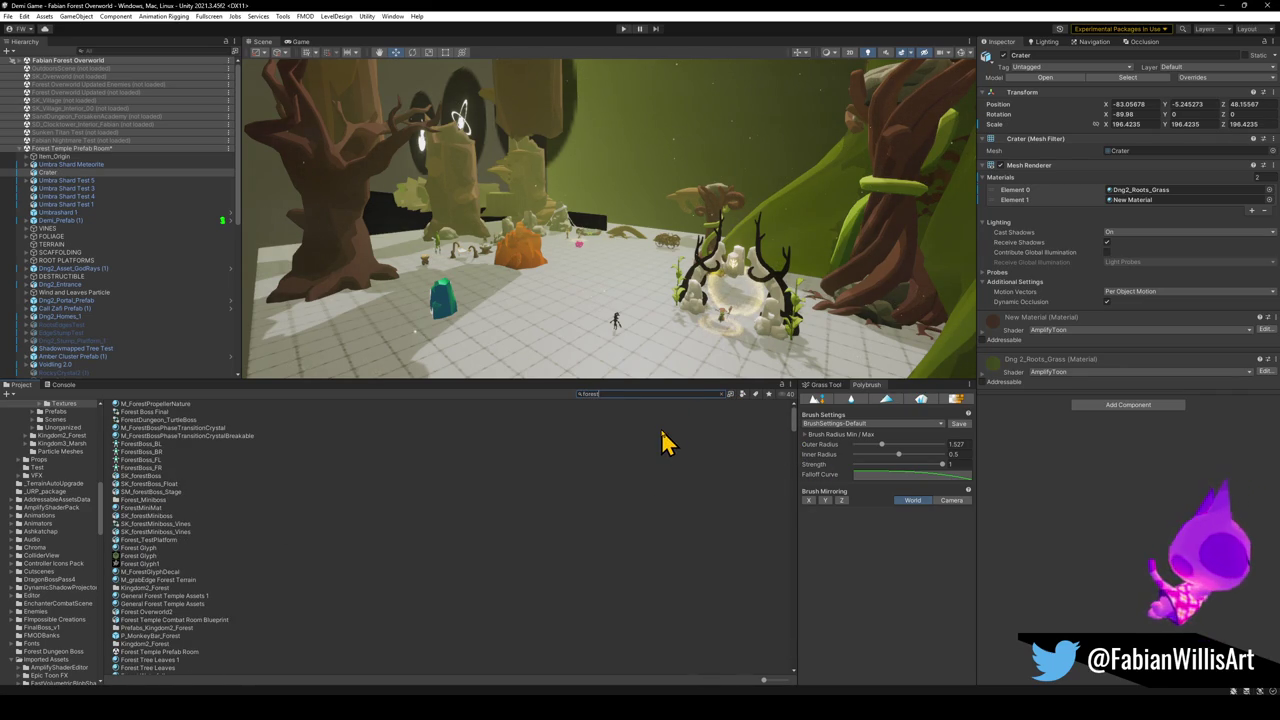
click(742, 395)
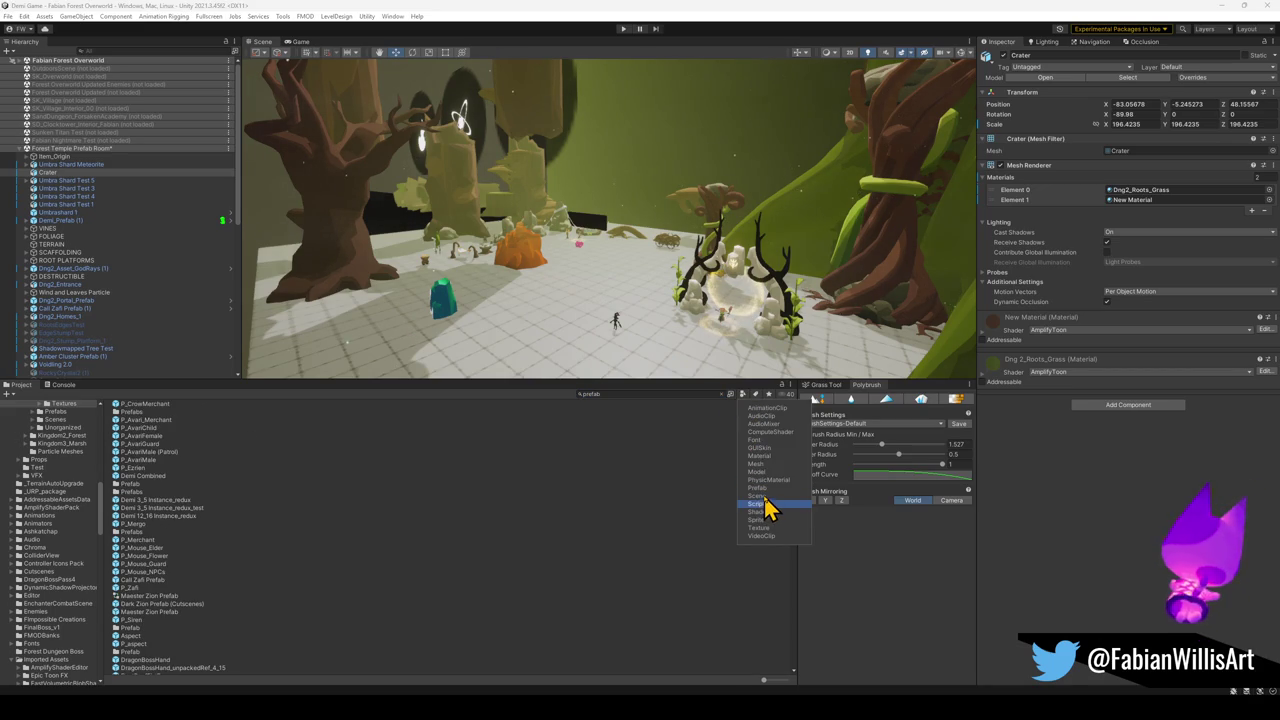
click(765, 498)
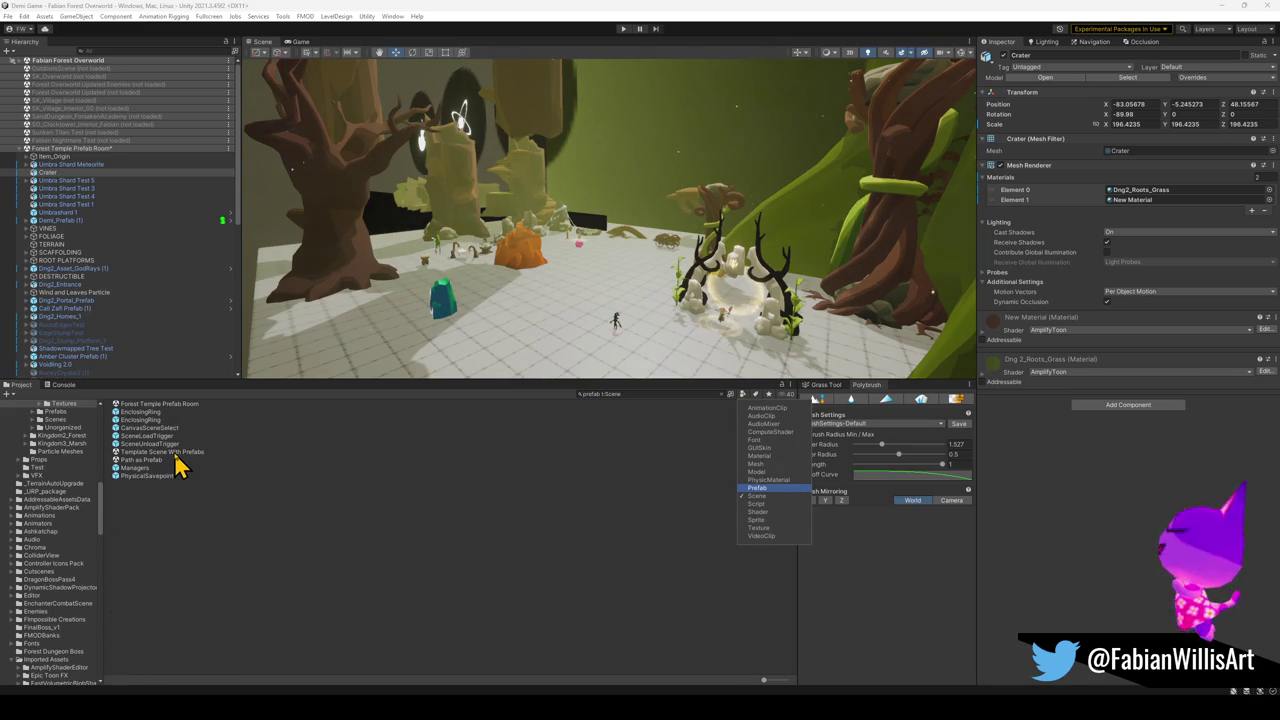
click(688, 393)
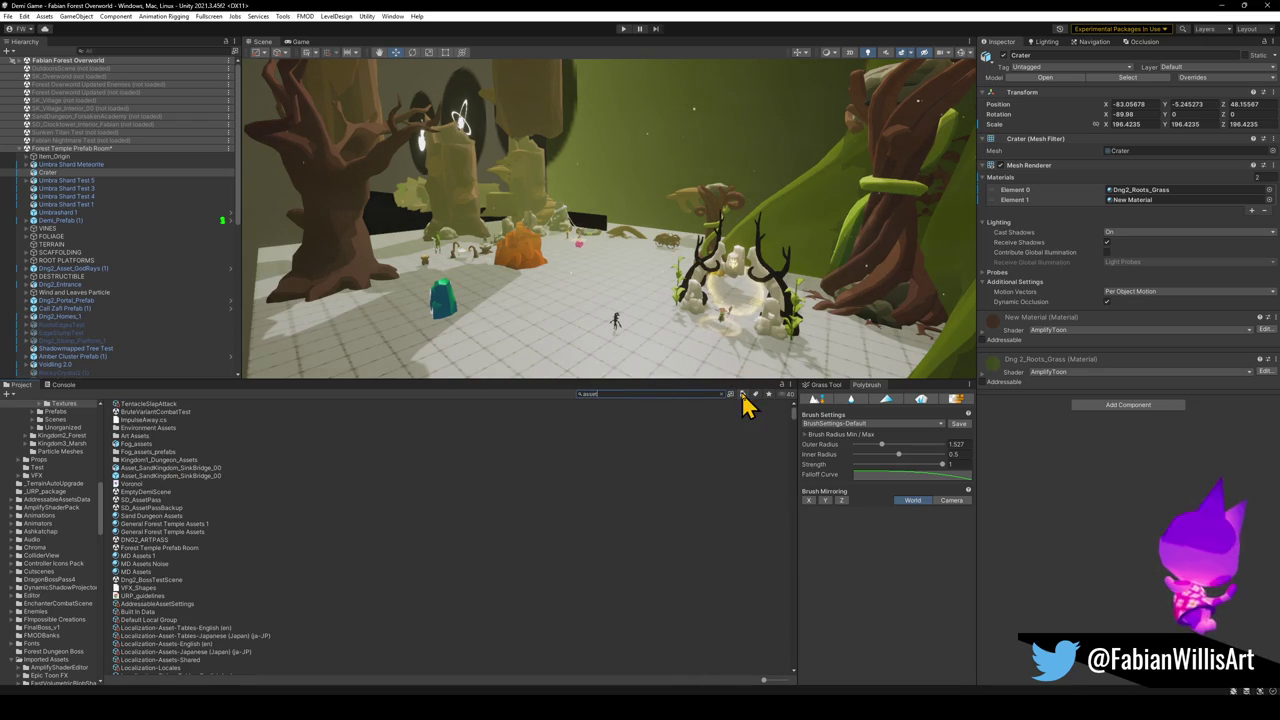
click(742, 394)
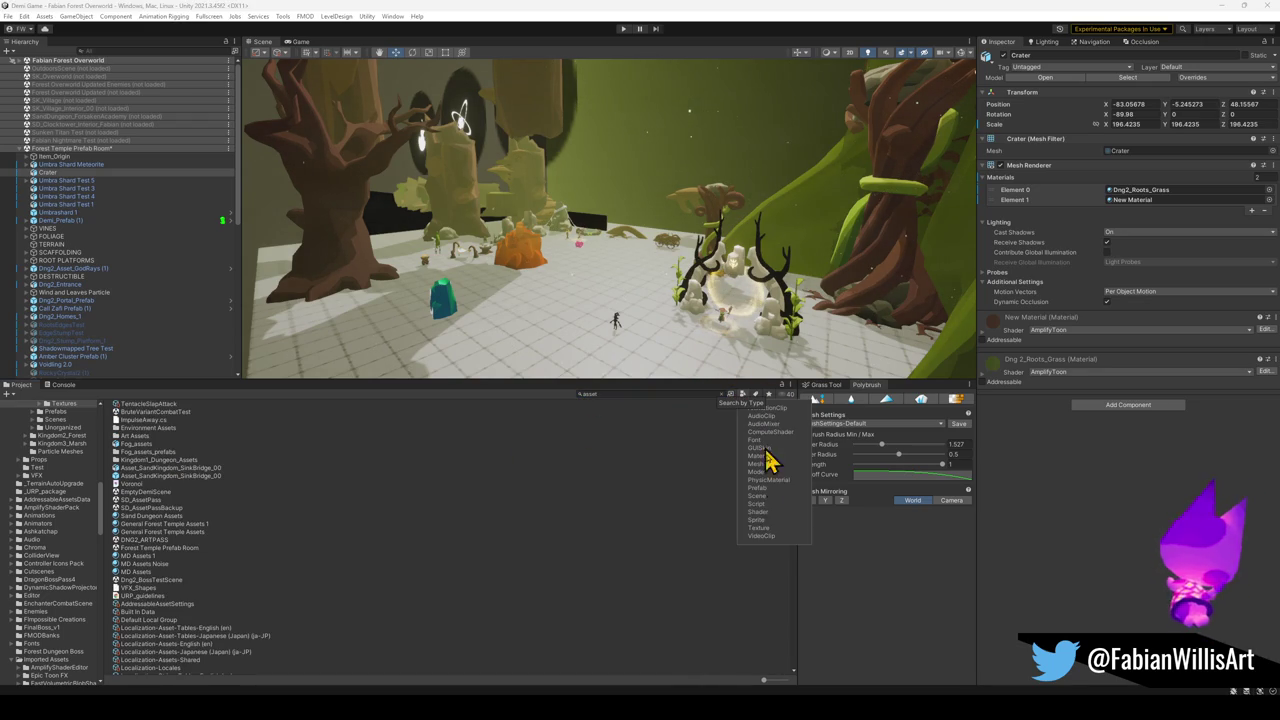
click(764, 497)
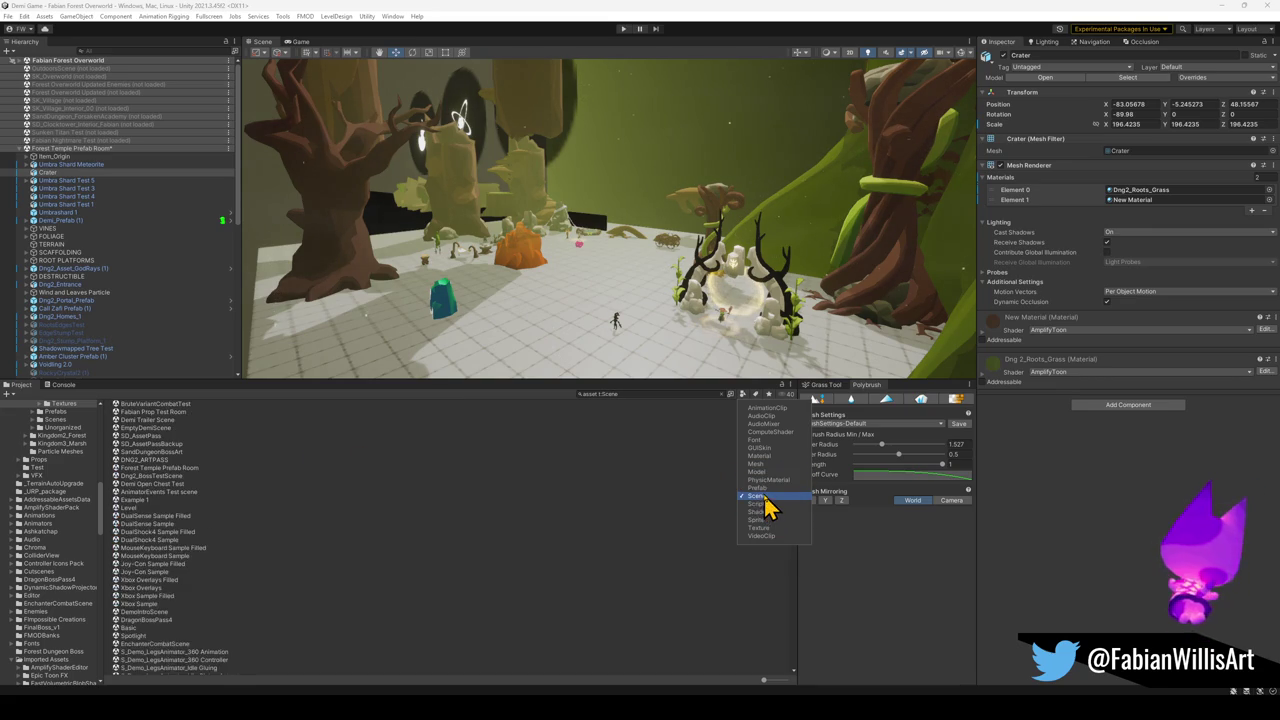
click(177, 423)
Remove the Forest Temple Prefab Room scene from the Hierarchy, answering the save prompt.
right_click(68, 150)
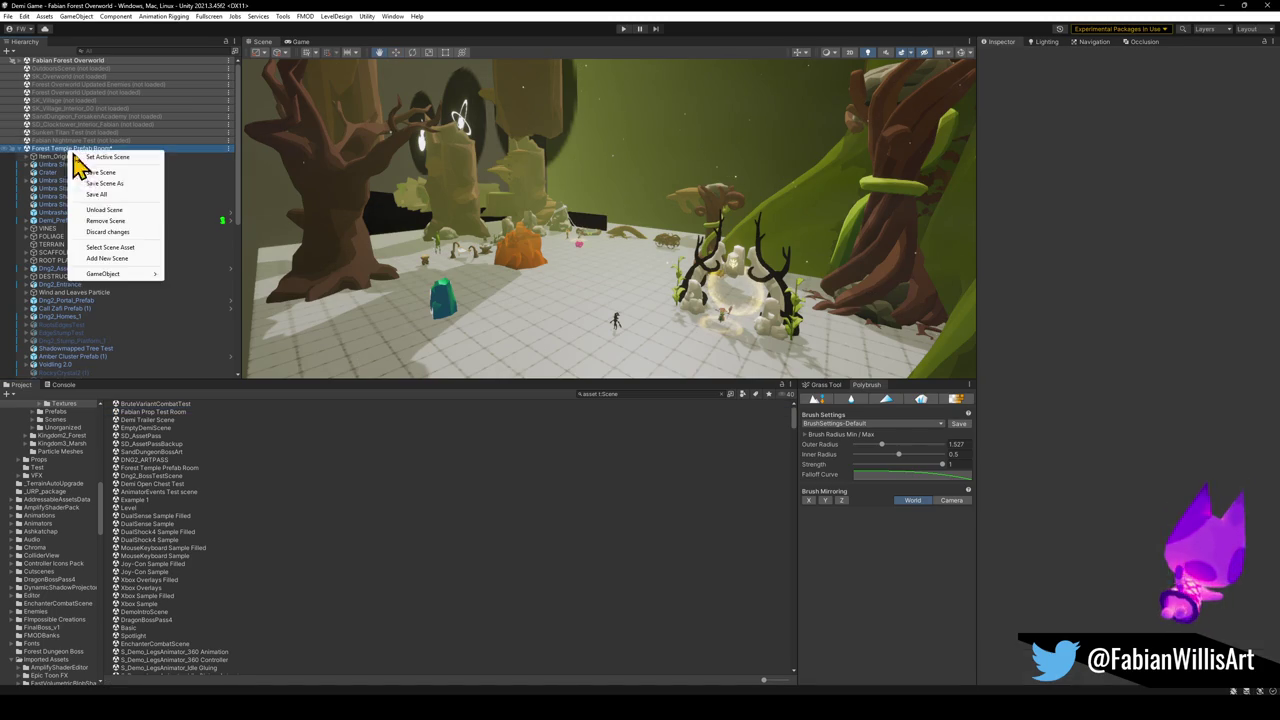
click(123, 220)
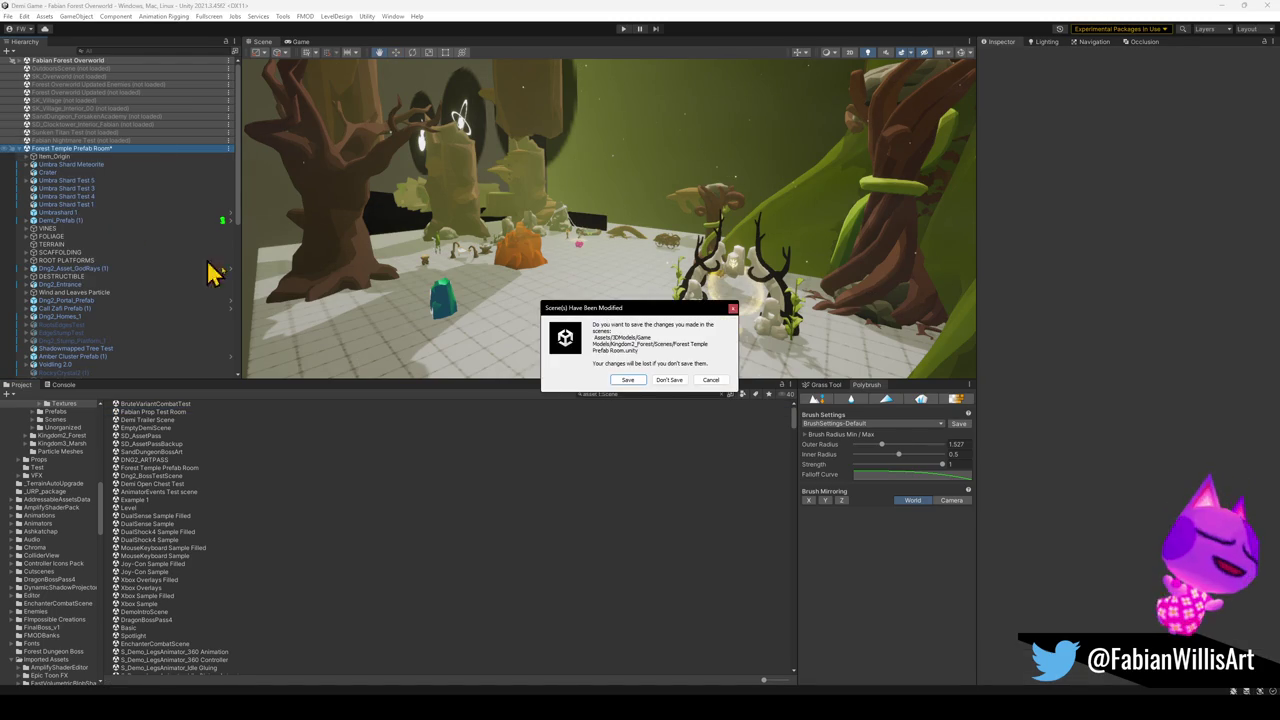
click(675, 382)
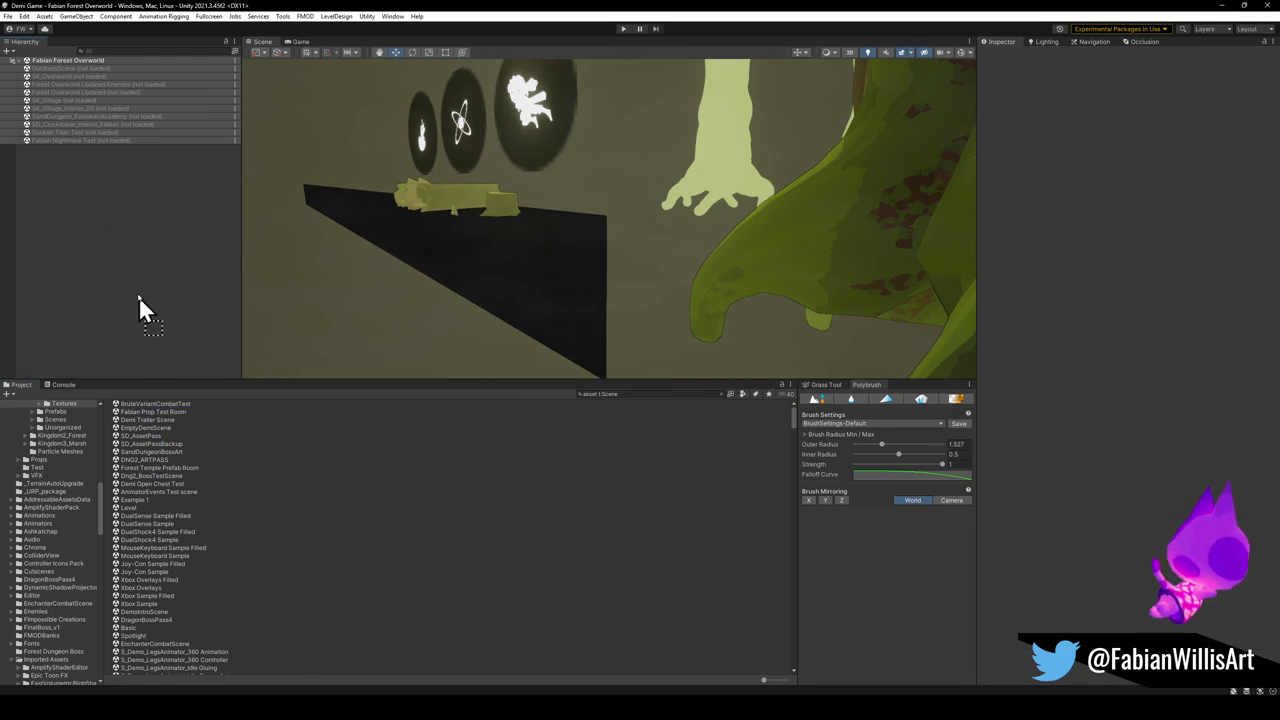
Load Fabian Prop Test Room and move Prefab_ForestRune into it from the overworld.
drag(134, 283, 134, 283)
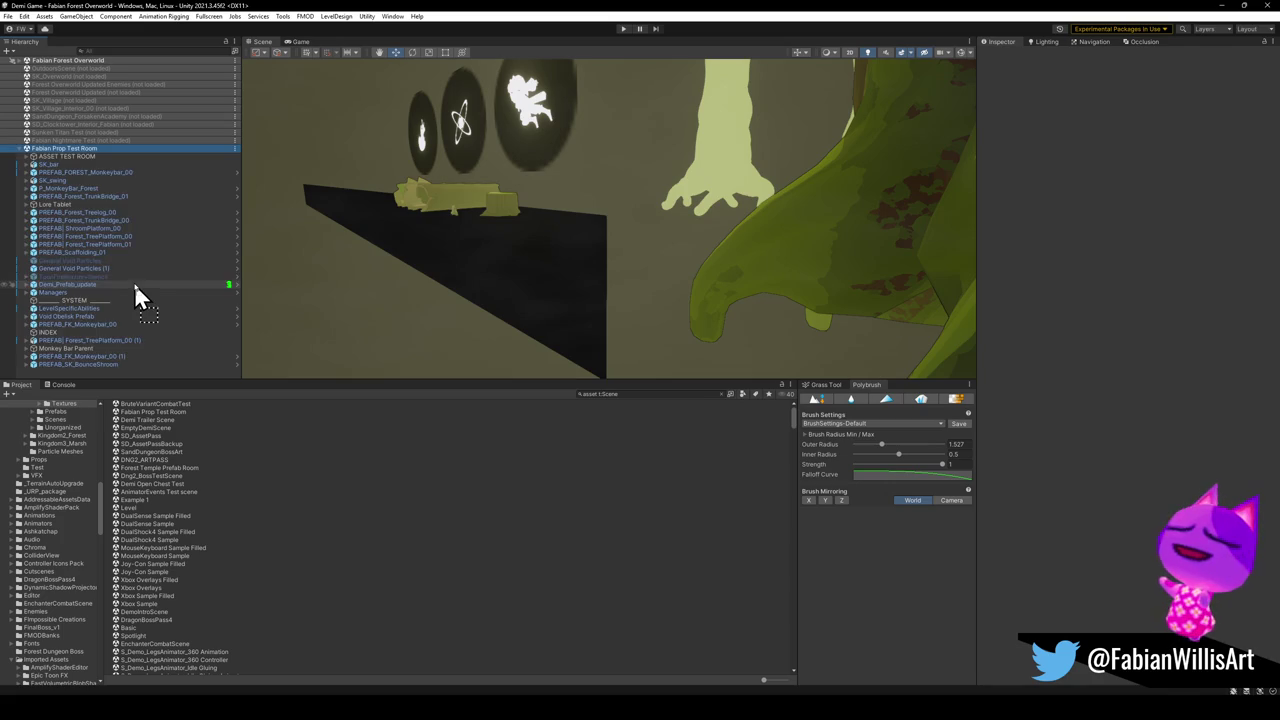
mouse_move(640, 224)
mouse_down()
mouse_move(606, 229)
mouse_move(720, 277)
mouse_move(566, 254)
mouse_move(754, 223)
mouse_move(491, 271)
mouse_move(443, 257)
mouse_move(614, 260)
mouse_move(717, 243)
mouse_move(717, 214)
mouse_move(552, 241)
mouse_move(534, 263)
mouse_move(371, 274)
mouse_move(686, 229)
mouse_move(689, 246)
mouse_move(654, 249)
mouse_move(727, 275)
mouse_up()
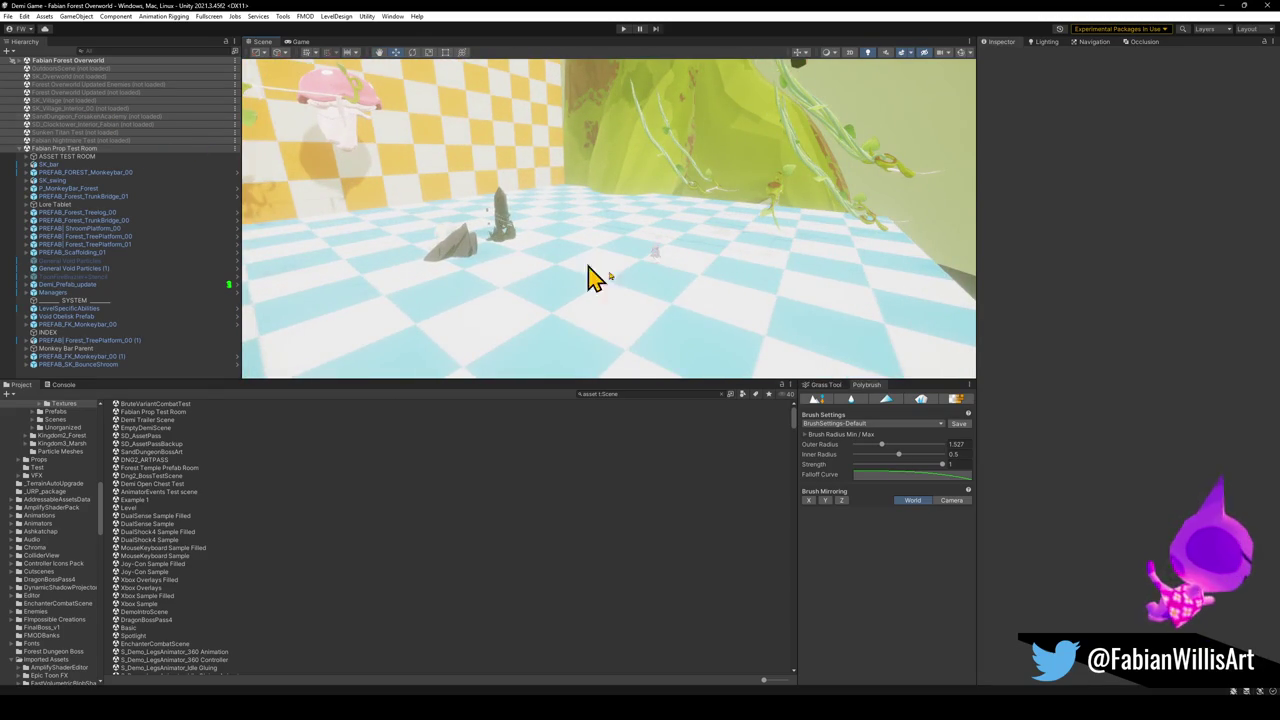
click(14, 61)
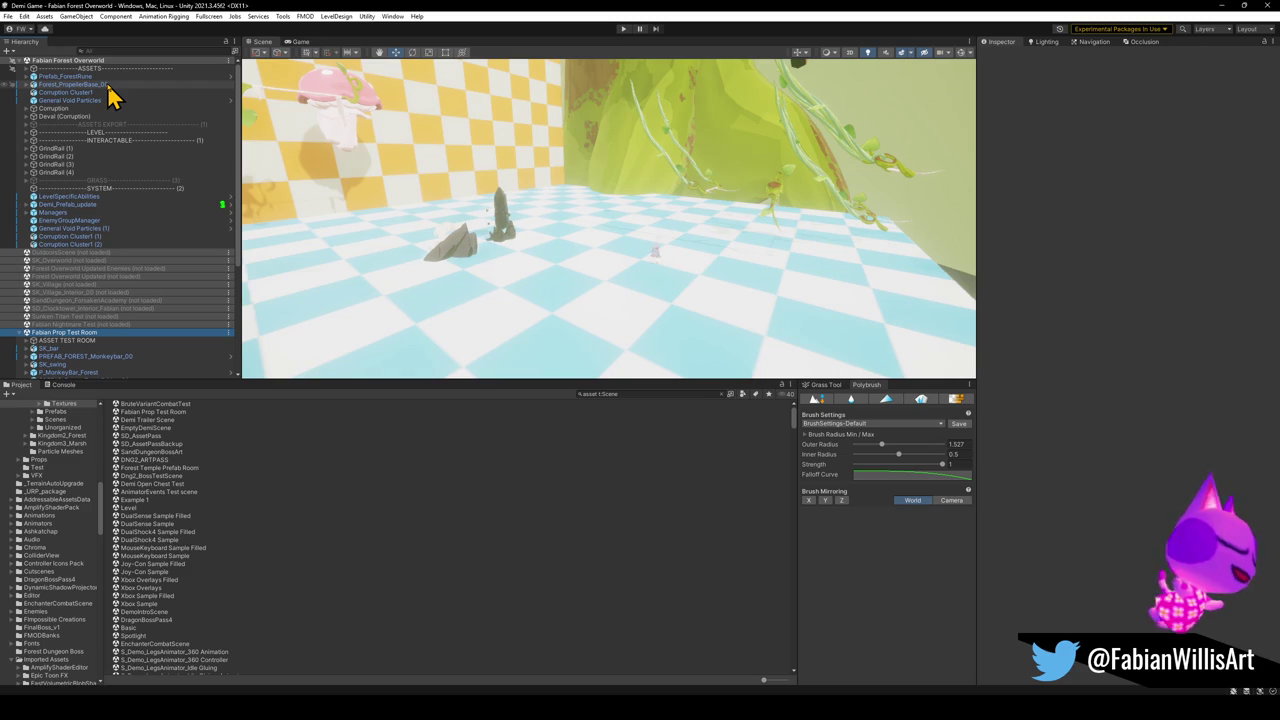
mouse_move(97, 80)
mouse_down()
mouse_move(92, 300)
mouse_move(72, 342)
mouse_up()
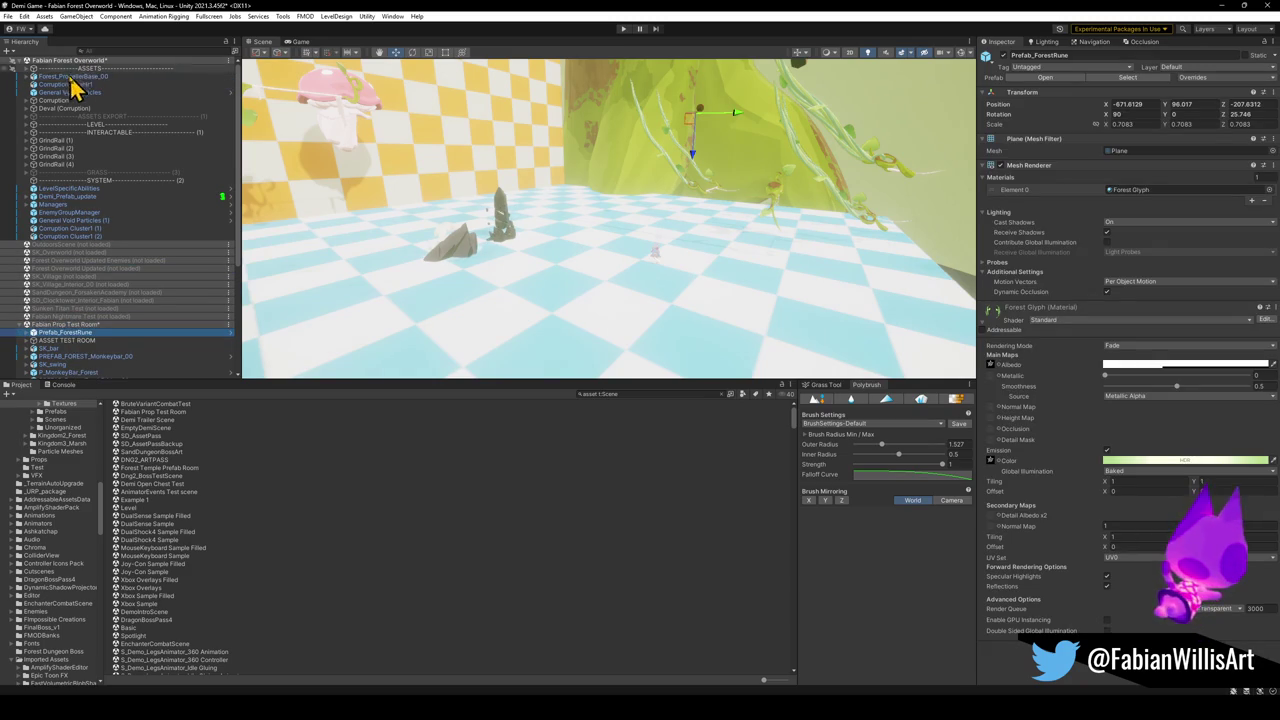
Remove the Fabian Forest Overworld scene, answering the save-changes prompt.
right_click(78, 62)
click(124, 130)
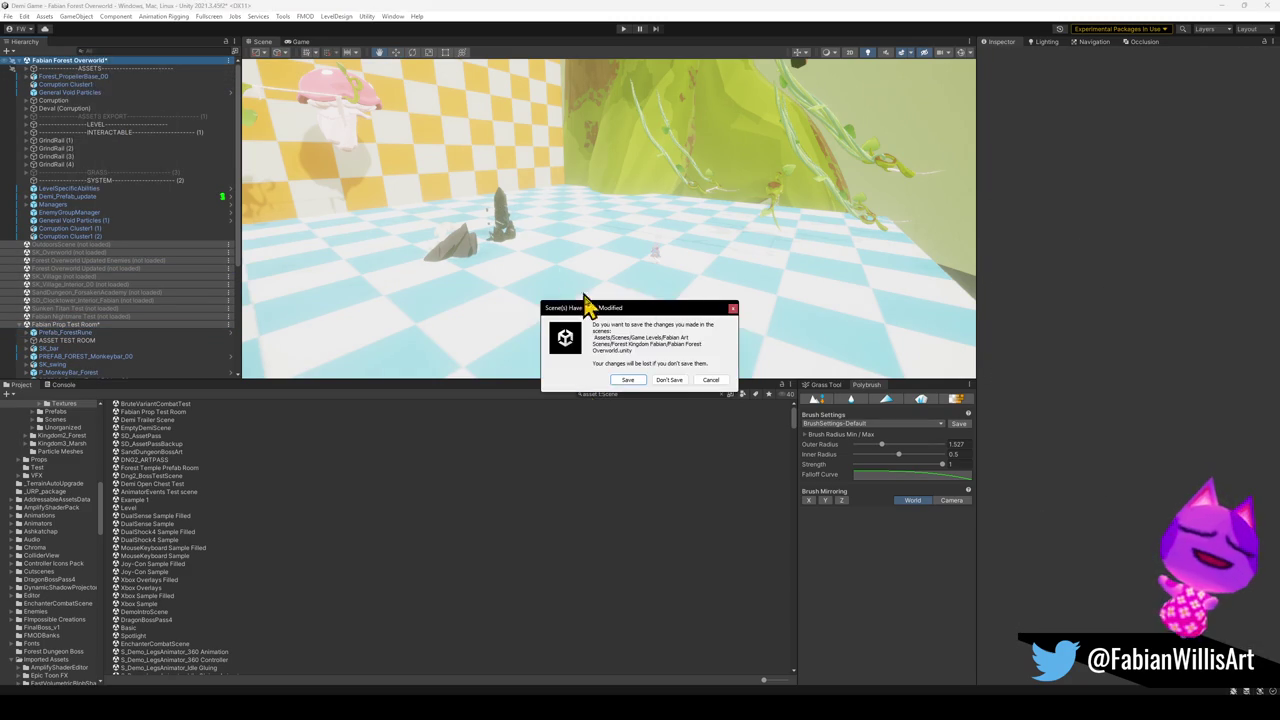
click(629, 385)
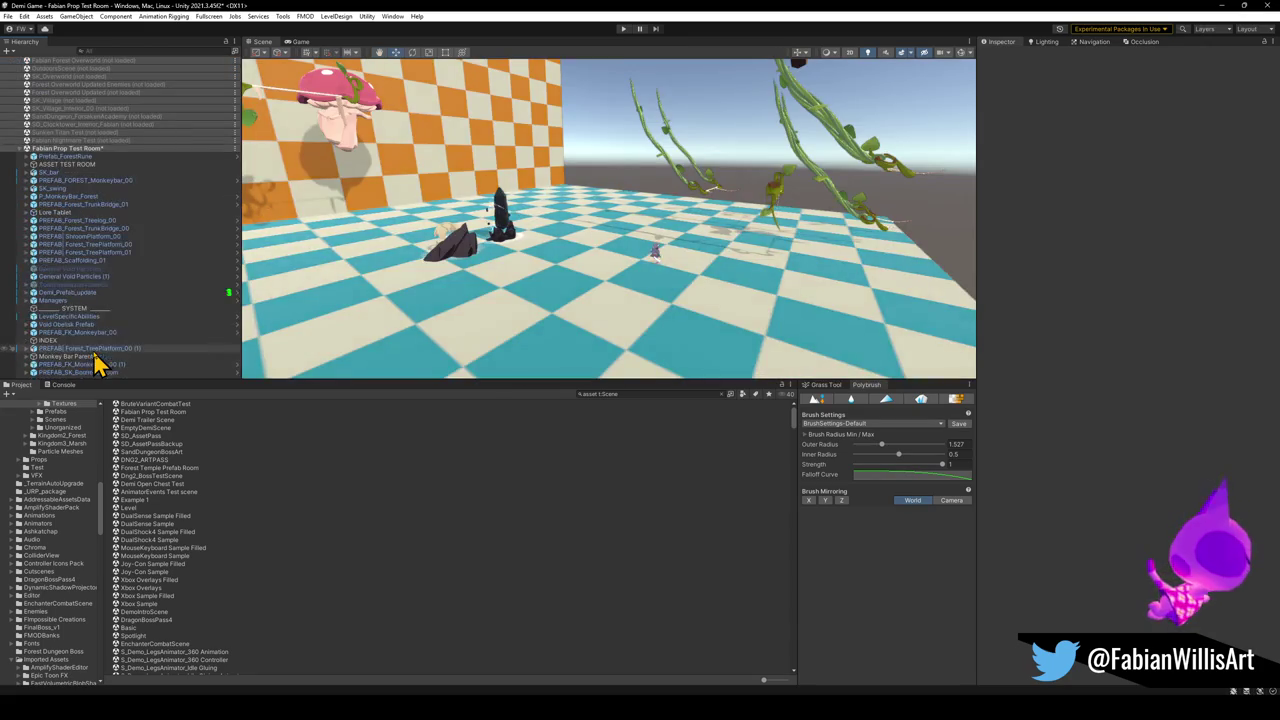
Move Prefab_ForestRune across the checkered floor to sit under the dark wooden platform.
mouse_move(665, 257)
mouse_down()
mouse_move(434, 279)
mouse_move(503, 286)
mouse_move(480, 290)
mouse_up()
click(84, 160)
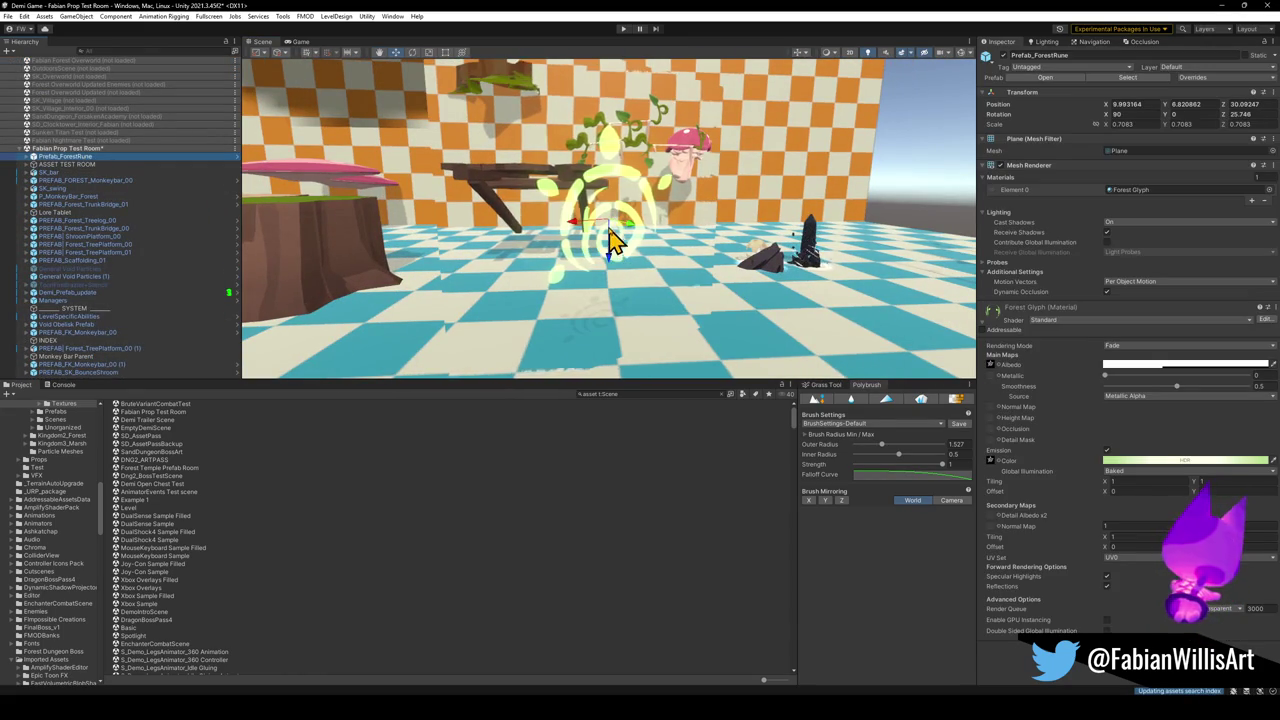
mouse_move(588, 262)
mouse_down()
mouse_move(589, 360)
mouse_move(580, 293)
mouse_move(666, 317)
mouse_move(763, 309)
mouse_move(477, 283)
mouse_move(443, 256)
mouse_up()
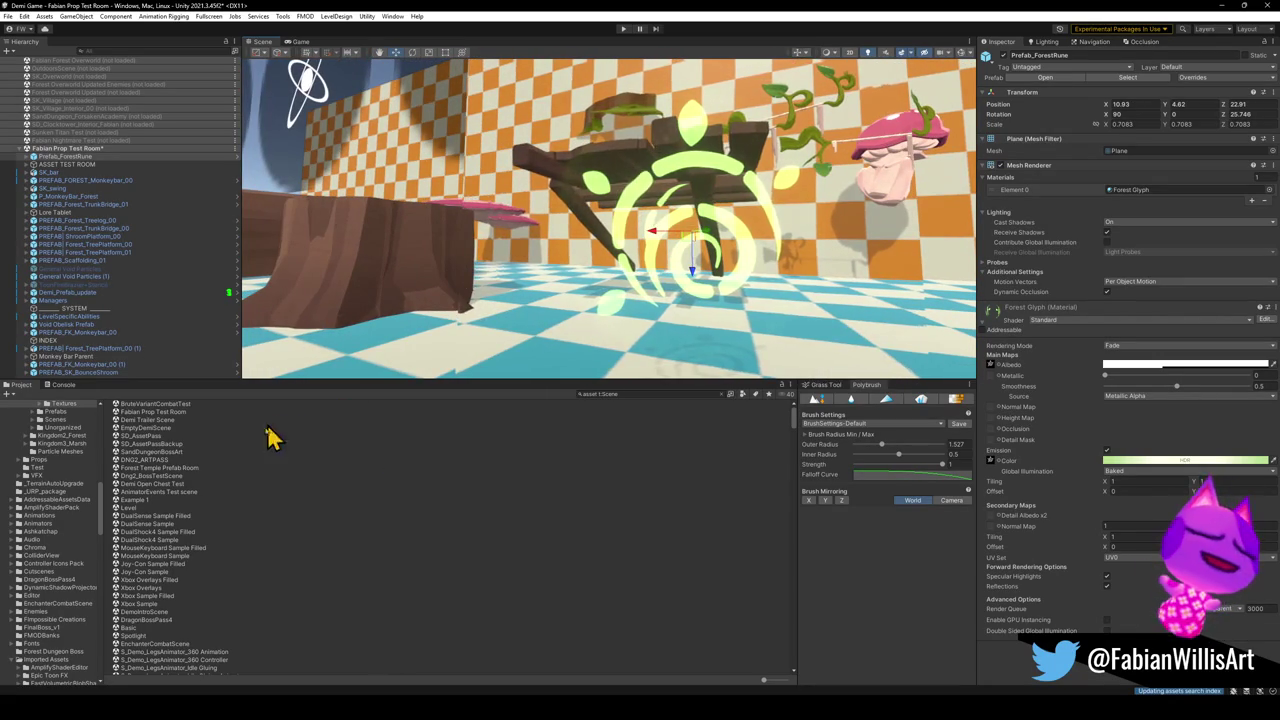
Select the Dng2_BossTestScene asset, check the rune, and clear the Project search for a new query.
click(420, 475)
mouse_move(586, 262)
mouse_down()
mouse_move(613, 252)
mouse_move(640, 266)
mouse_up()
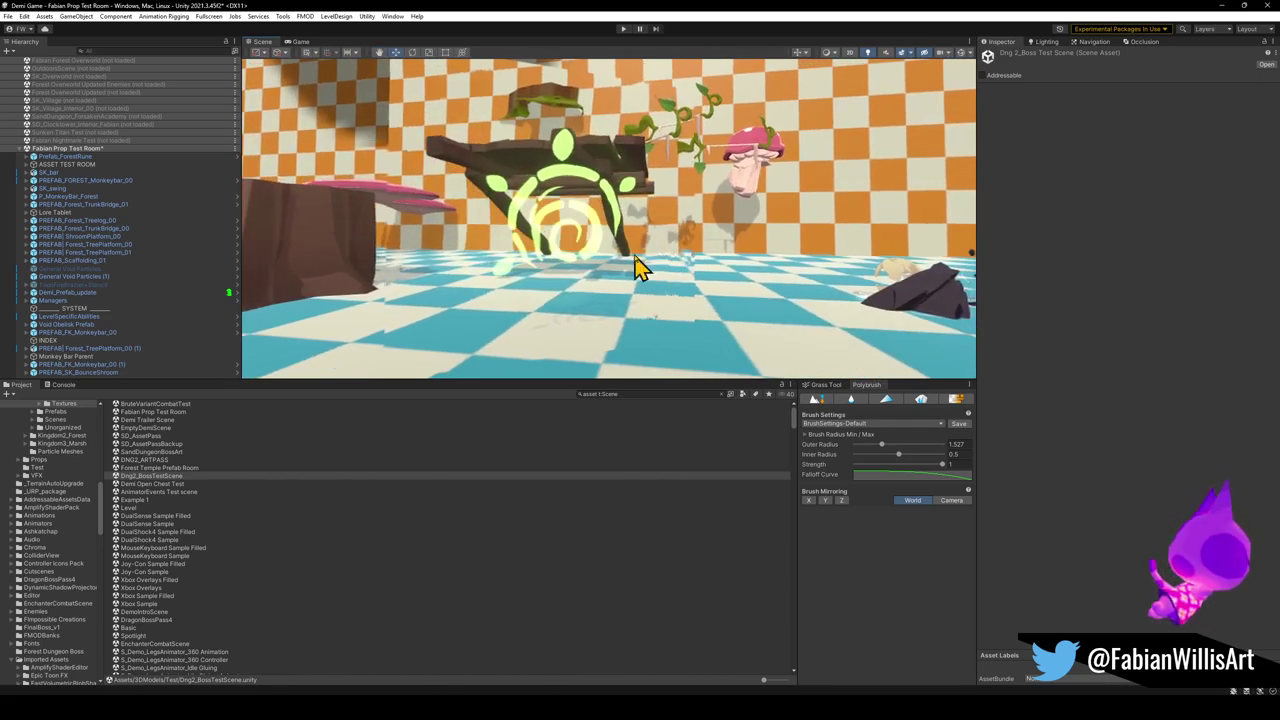
click(638, 396)
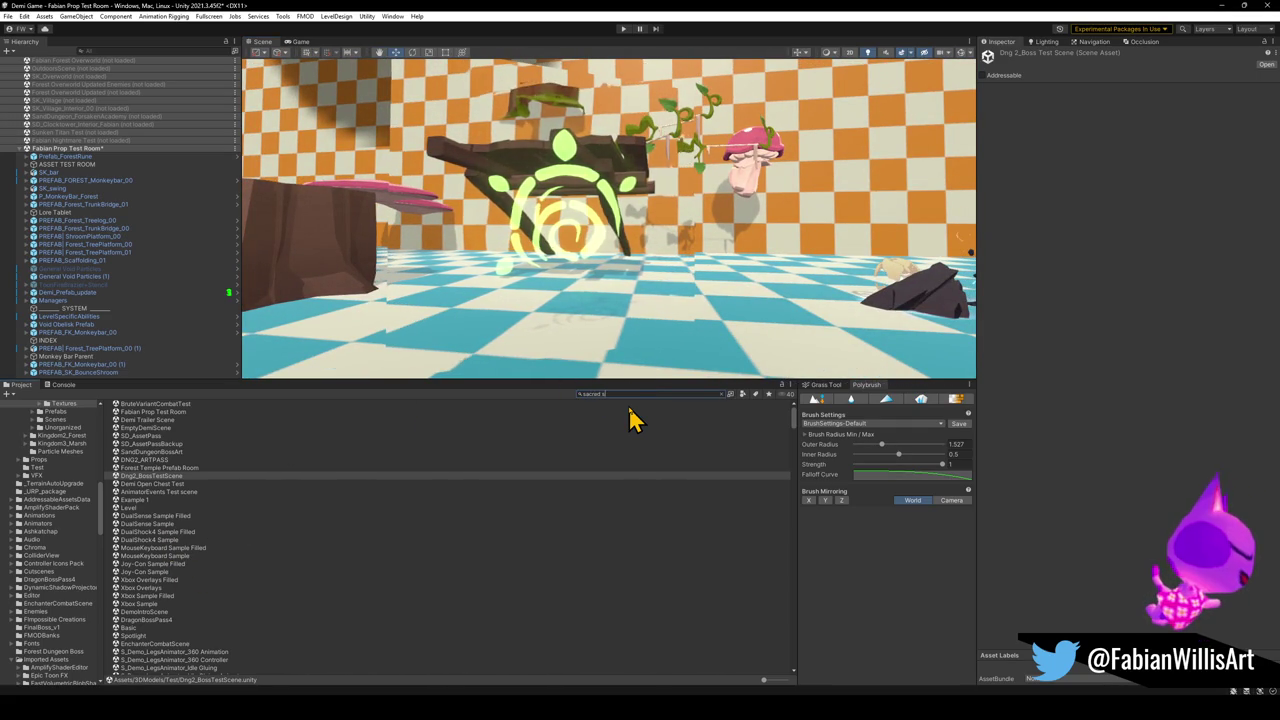
Search for the sacred stone and drag Forest_SacredStone_00 into the test room.
text(to)
mouse_move(170, 420)
mouse_down()
mouse_move(589, 337)
mouse_move(629, 343)
mouse_move(645, 307)
mouse_move(631, 349)
mouse_move(657, 309)
mouse_move(880, 282)
mouse_move(363, 257)
mouse_move(541, 284)
mouse_move(480, 255)
mouse_move(357, 235)
mouse_move(623, 209)
mouse_move(563, 180)
mouse_move(540, 220)
mouse_up()
scroll(655, 325, down, 6)
click(512, 240)
Stand the stone upright with rotation X -90, Y 0, Z 0 beneath the tree trunk.
mouse_move(583, 313)
mouse_down()
mouse_move(743, 314)
mouse_move(677, 289)
mouse_move(645, 310)
mouse_move(646, 286)
mouse_move(611, 286)
mouse_move(629, 323)
mouse_up()
key(w)
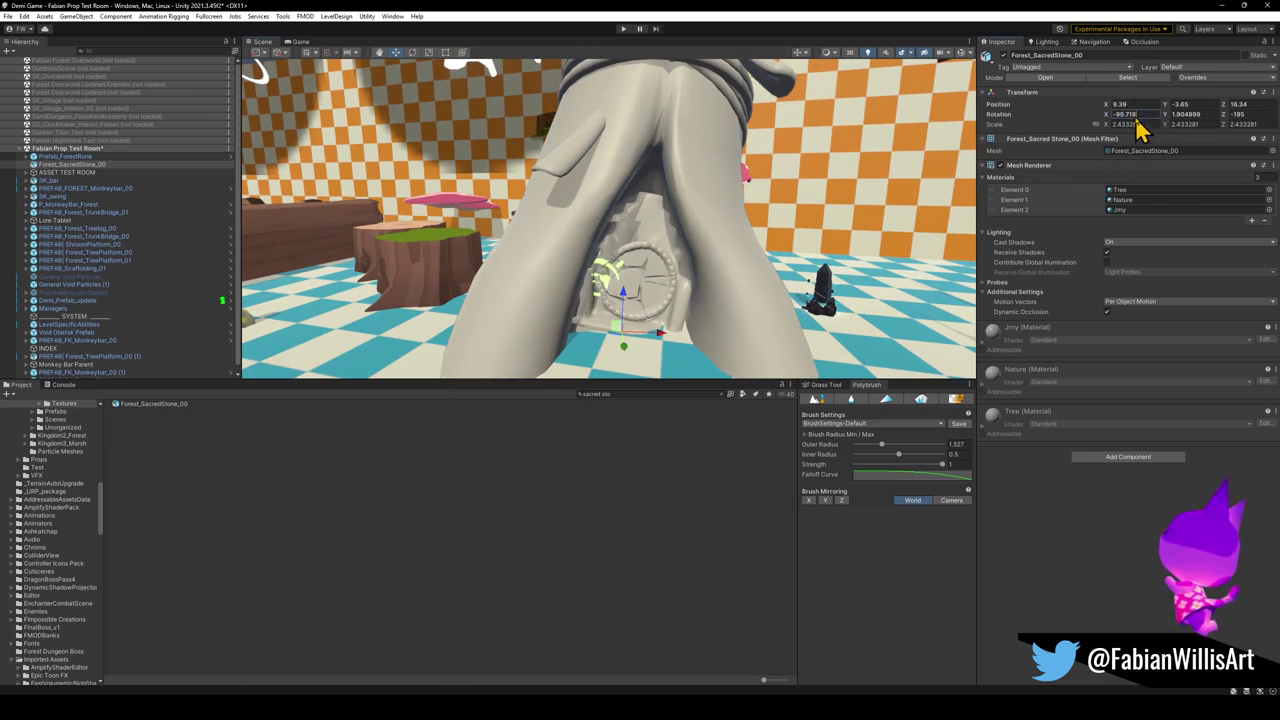
text(0)
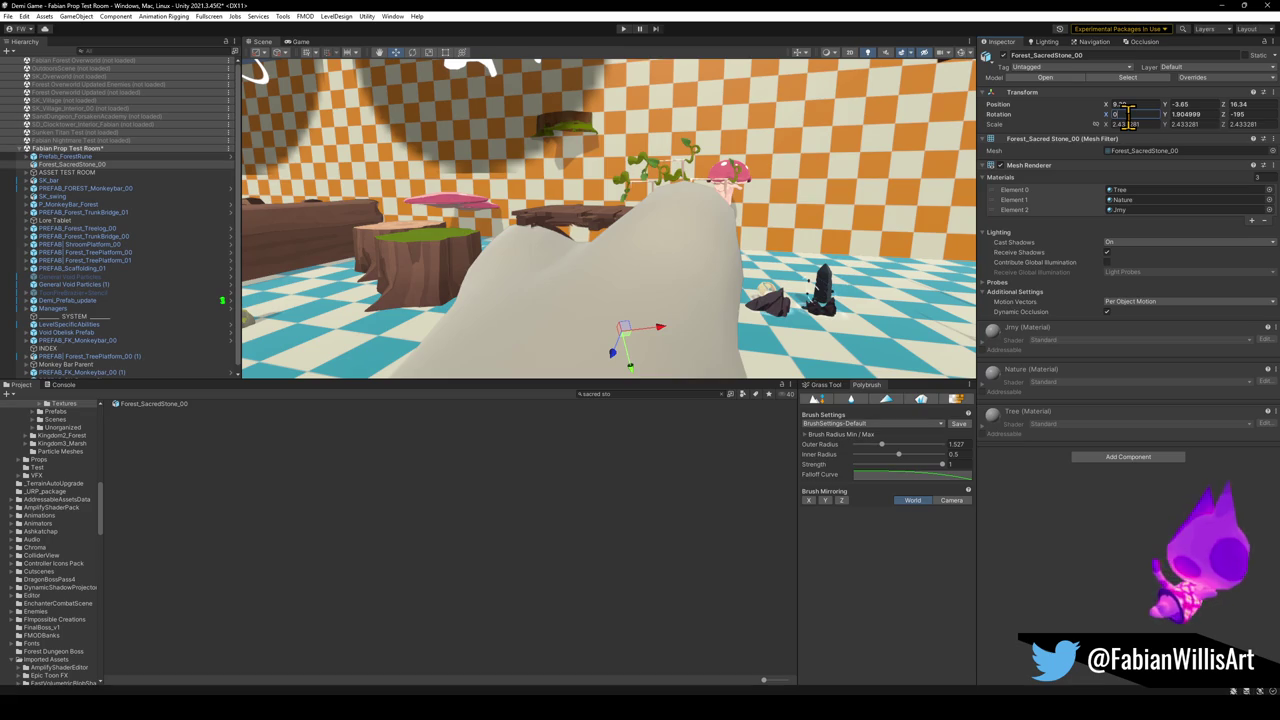
text(0)
key(Tab)
text(0)
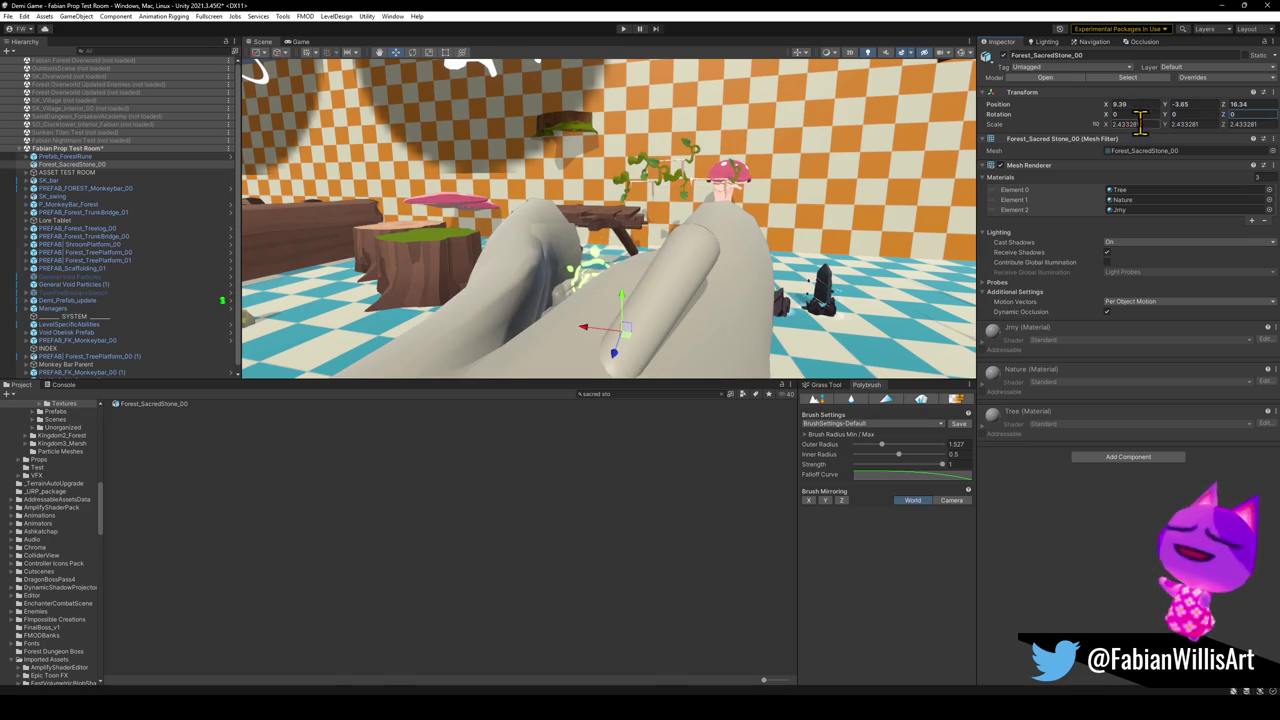
text(-90)
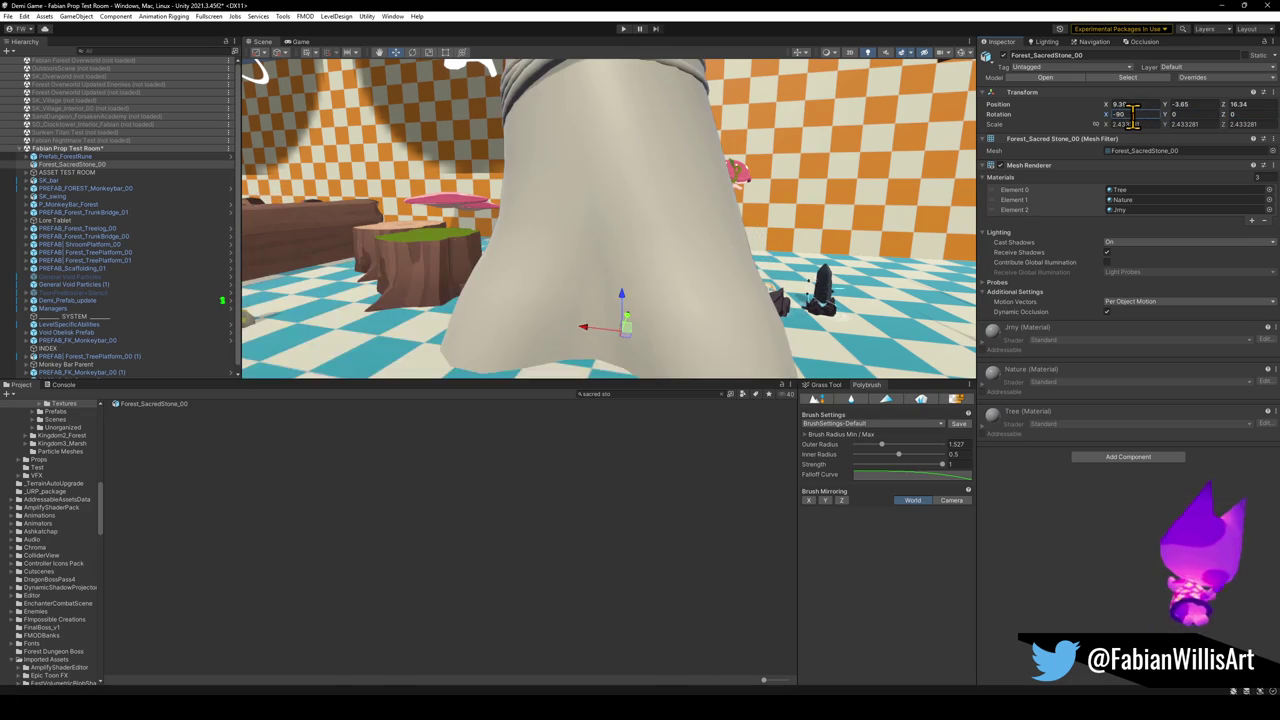
text(e)
mouse_move(630, 368)
mouse_down()
mouse_move(931, 391)
mouse_move(915, 392)
mouse_up()
key(w)
mouse_move(677, 337)
mouse_down()
mouse_move(680, 314)
mouse_move(591, 343)
mouse_move(598, 315)
mouse_up()
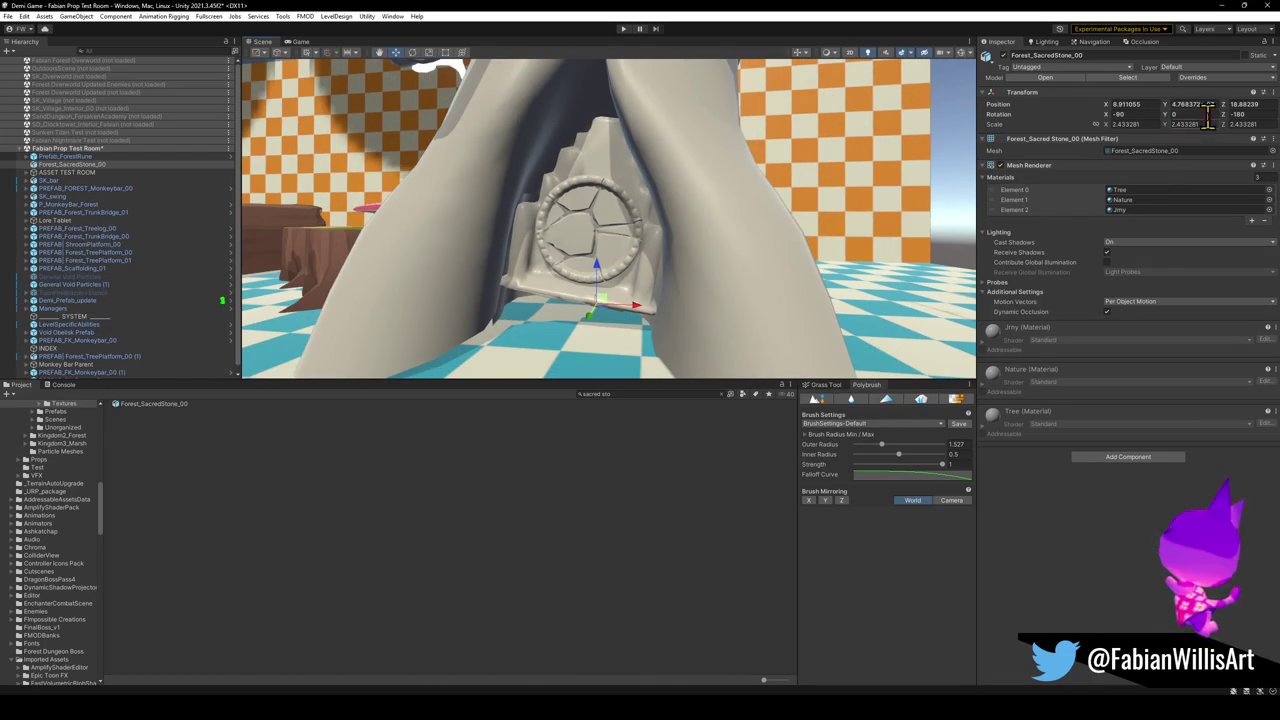
text(0)
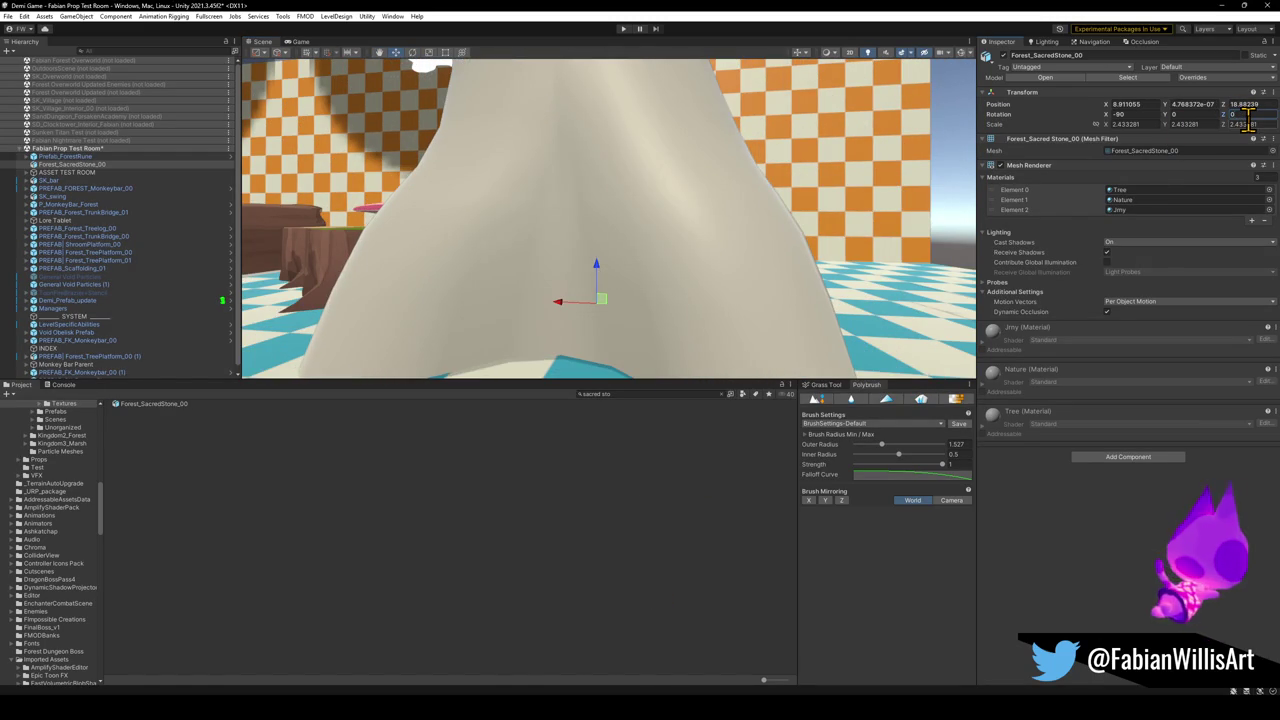
mouse_move(694, 246)
mouse_down()
mouse_move(694, 266)
mouse_move(826, 271)
mouse_move(600, 214)
mouse_move(769, 303)
mouse_move(674, 237)
mouse_move(616, 258)
mouse_move(571, 137)
mouse_move(534, 120)
mouse_move(605, 55)
mouse_move(560, 117)
mouse_move(566, 103)
mouse_move(537, 66)
mouse_move(540, 150)
mouse_up()
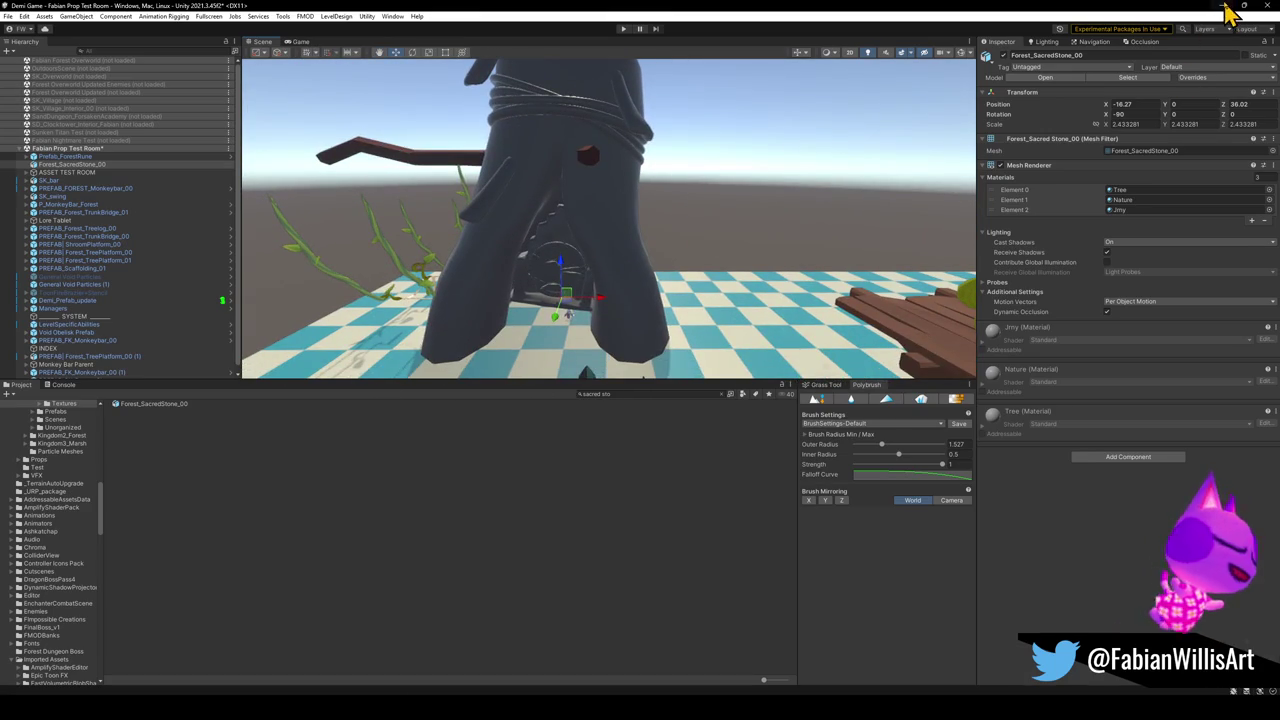
In Blender, clear the stone's rotation and apply its Rotation & Scale.
click(1224, 5)
key(alt+r)
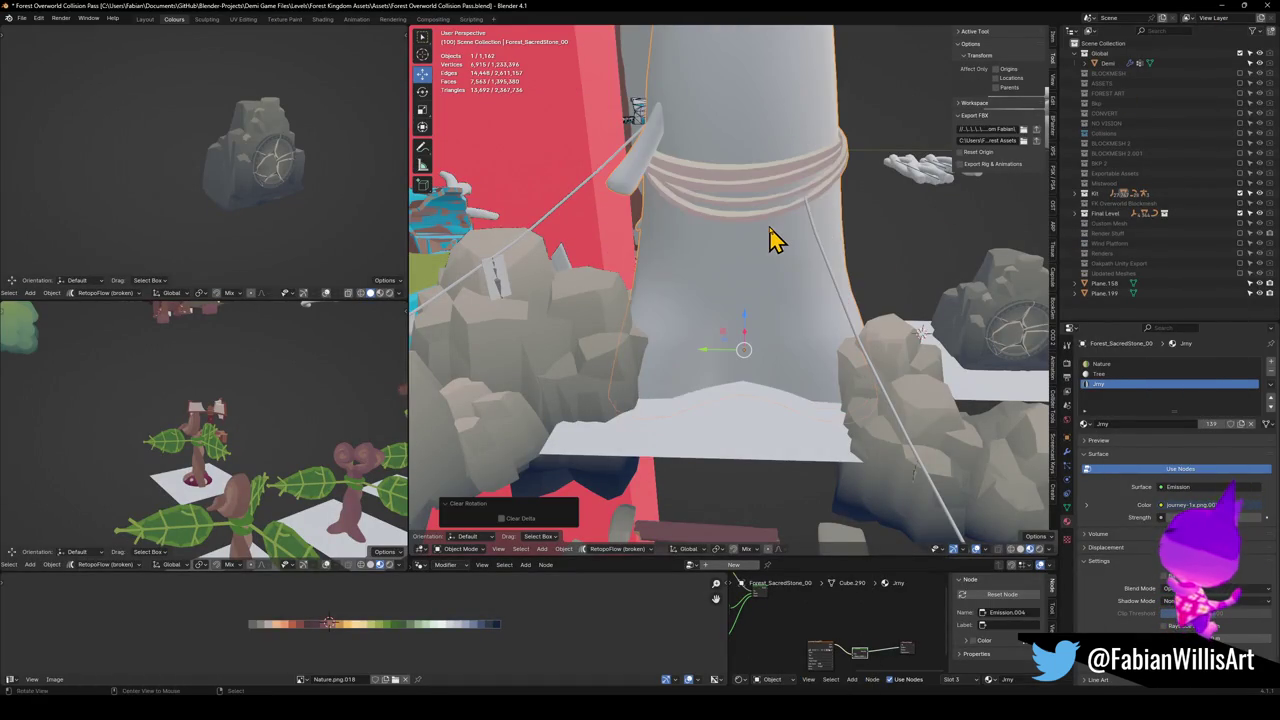
mouse_move(770, 240)
mouse_down()
mouse_move(894, 289)
mouse_move(571, 263)
mouse_move(595, 245)
mouse_move(714, 274)
mouse_move(637, 294)
mouse_move(837, 320)
mouse_move(840, 290)
mouse_up()
key(ctrl+a)
click(838, 288)
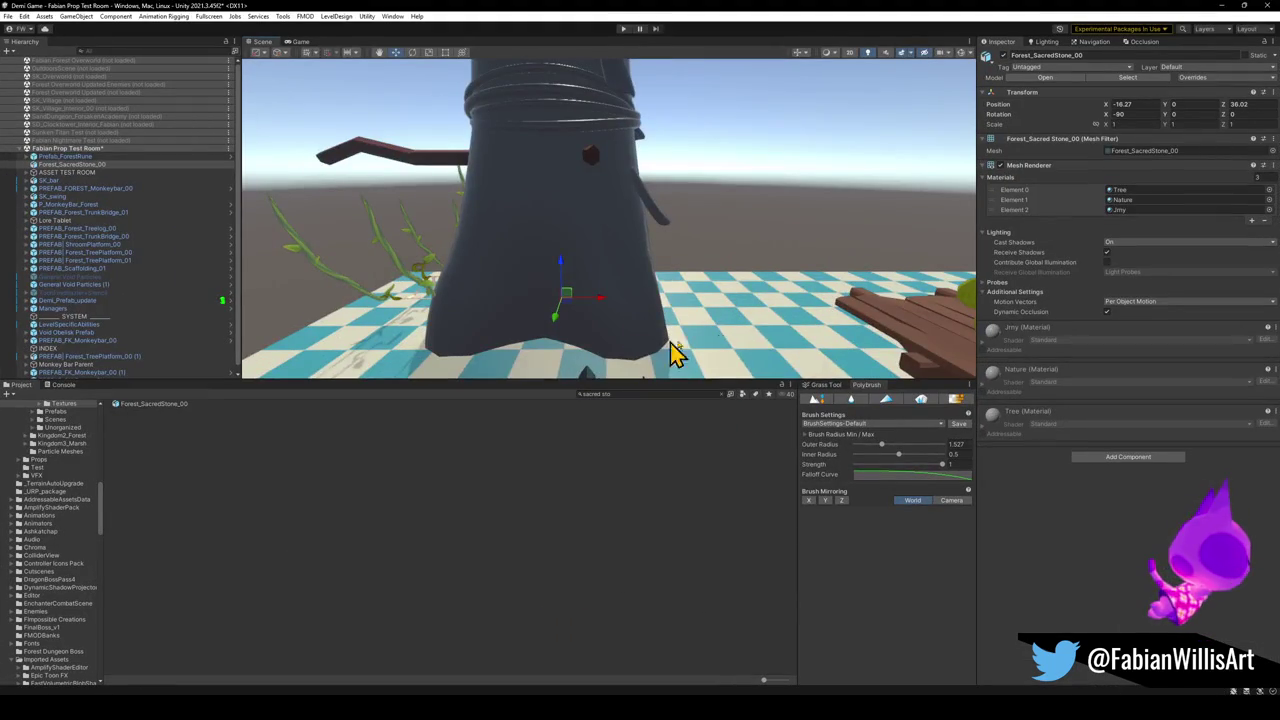
In Unity, sink the updated stone into the tree's hollow base at about -3.73, -2.55, 34.12.
mouse_move(677, 351)
mouse_down()
mouse_move(708, 334)
mouse_move(523, 334)
mouse_move(620, 297)
mouse_up()
mouse_move(640, 255)
mouse_down()
mouse_move(640, 323)
mouse_move(606, 294)
mouse_move(540, 290)
mouse_up()
click(540, 288)
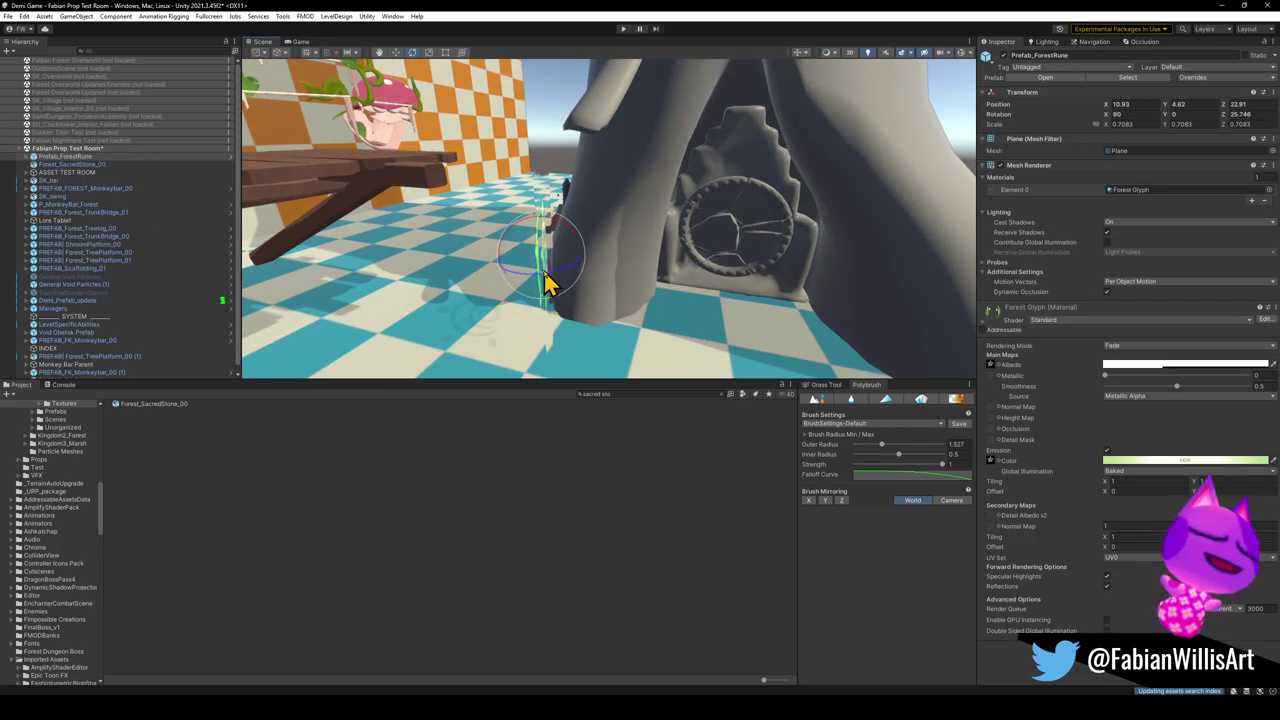
Rotate the rune glyph onto the stone wheel and scale it to about 0.652 at Y 4.19.
drag(505, 285, 429, 286)
key(w)
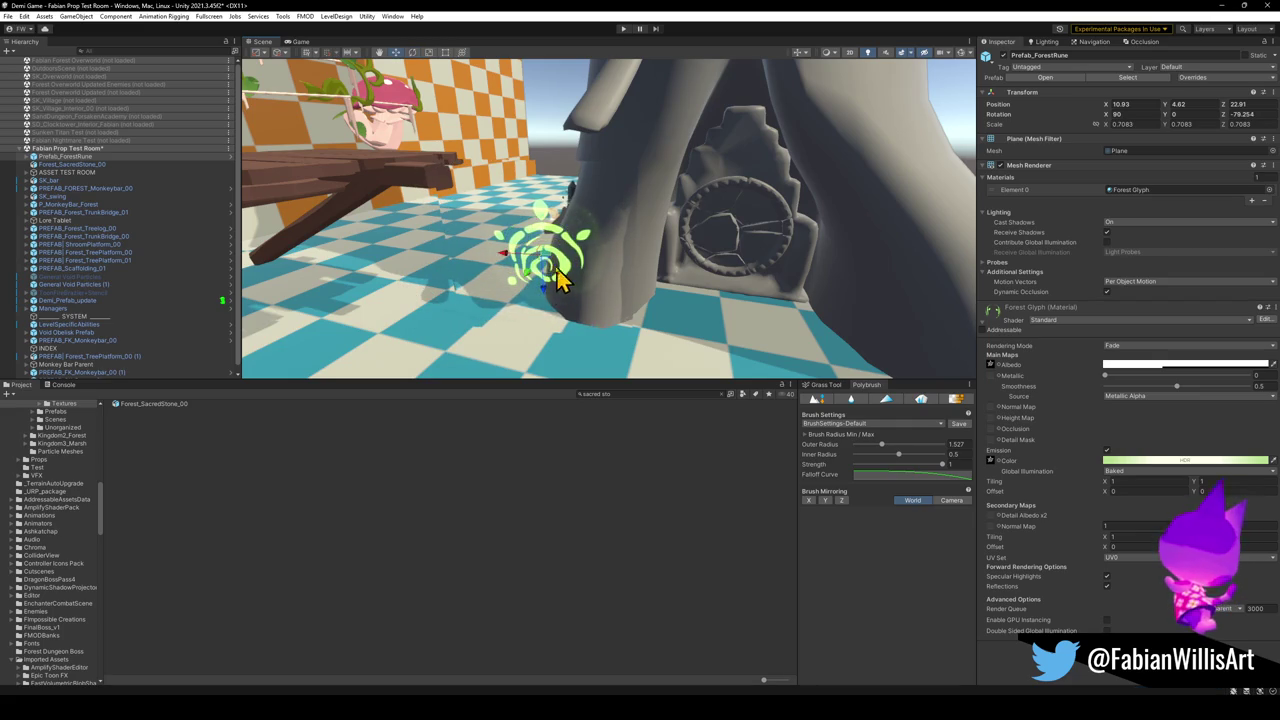
mouse_move(545, 272)
mouse_down()
mouse_move(686, 300)
mouse_move(729, 246)
mouse_move(814, 246)
mouse_move(812, 257)
mouse_up()
key(e)
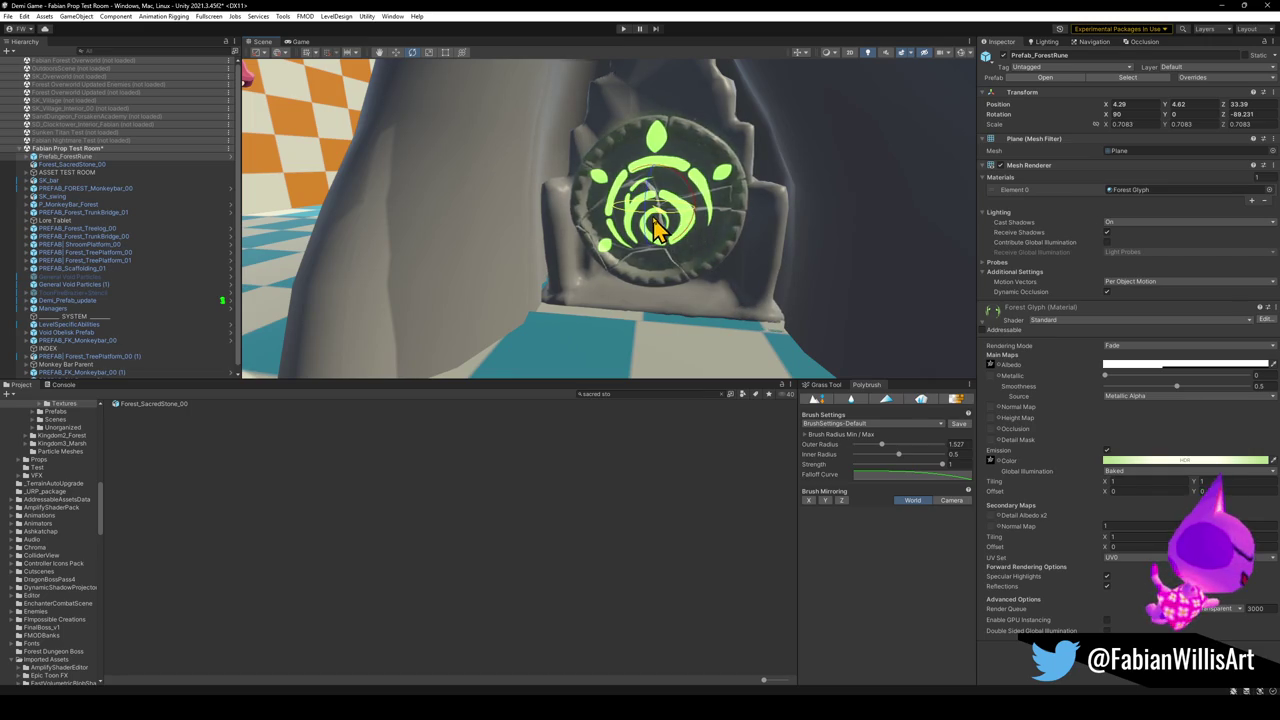
mouse_move(655, 228)
mouse_down()
mouse_move(680, 271)
mouse_move(610, 255)
mouse_up()
key(w)
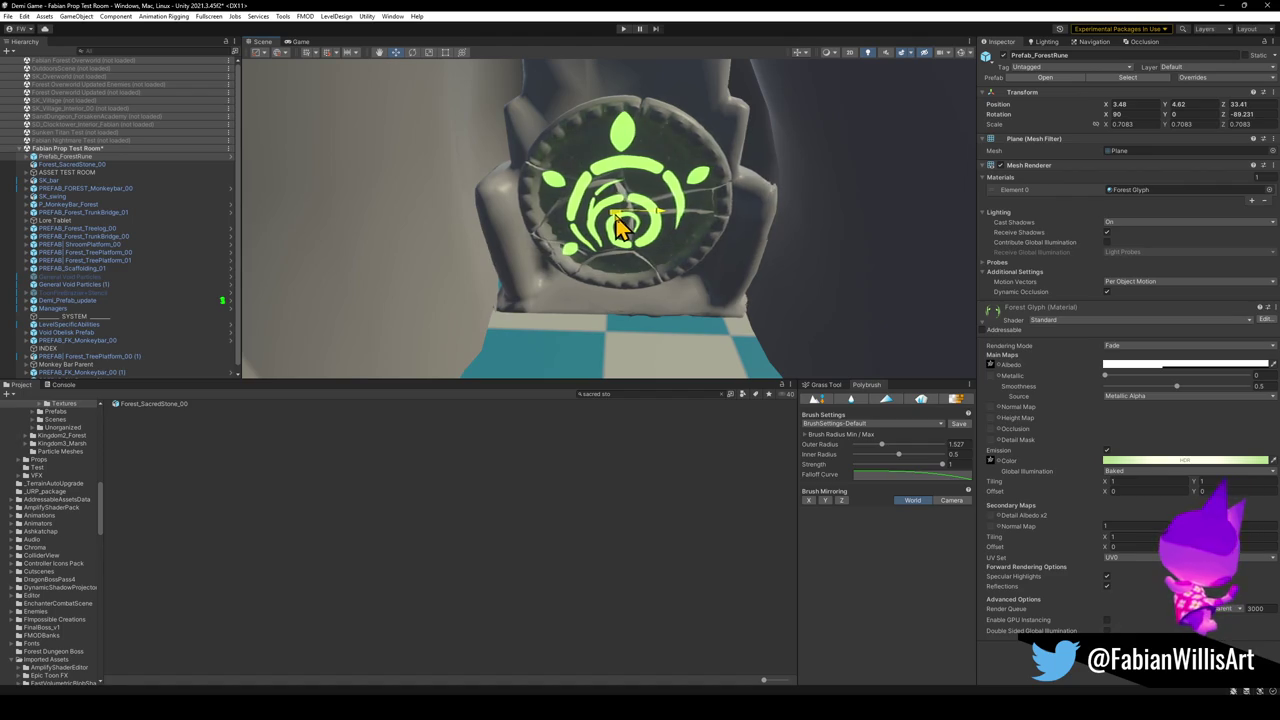
mouse_move(617, 220)
mouse_down()
mouse_move(614, 243)
mouse_move(609, 131)
mouse_move(607, 190)
mouse_up()
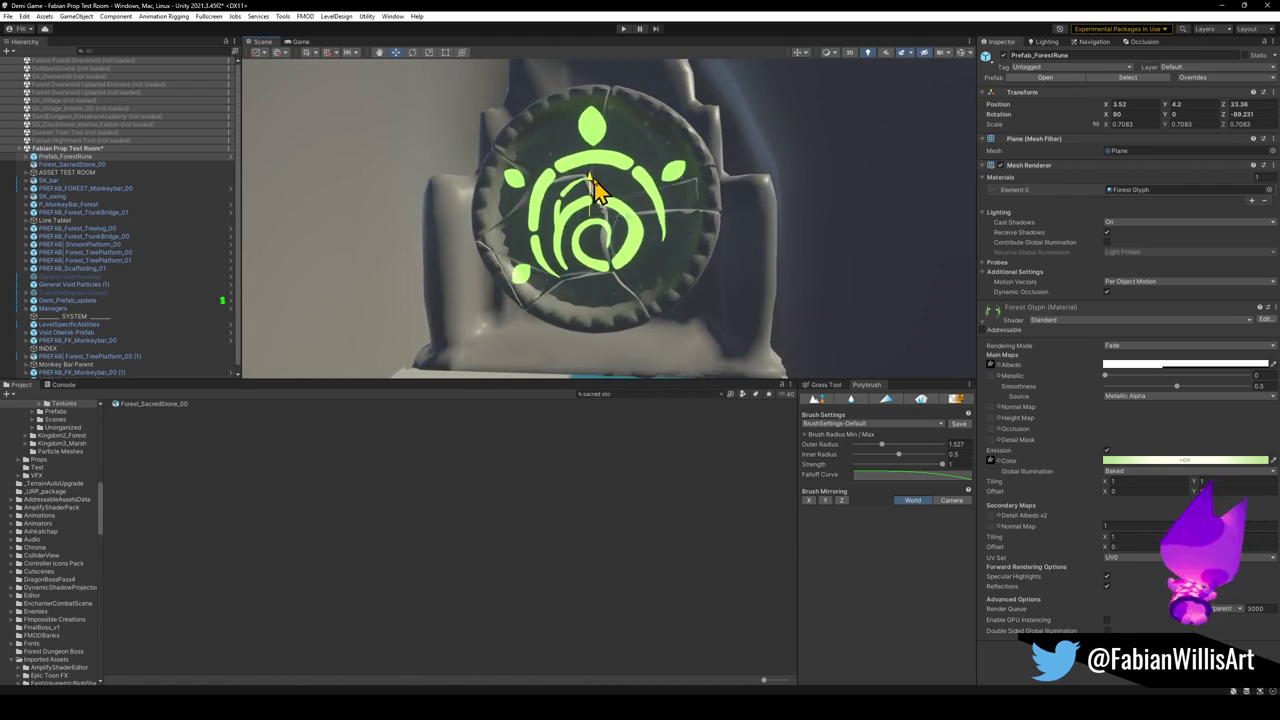
mouse_move(591, 226)
mouse_down()
mouse_move(654, 216)
mouse_move(612, 258)
mouse_up()
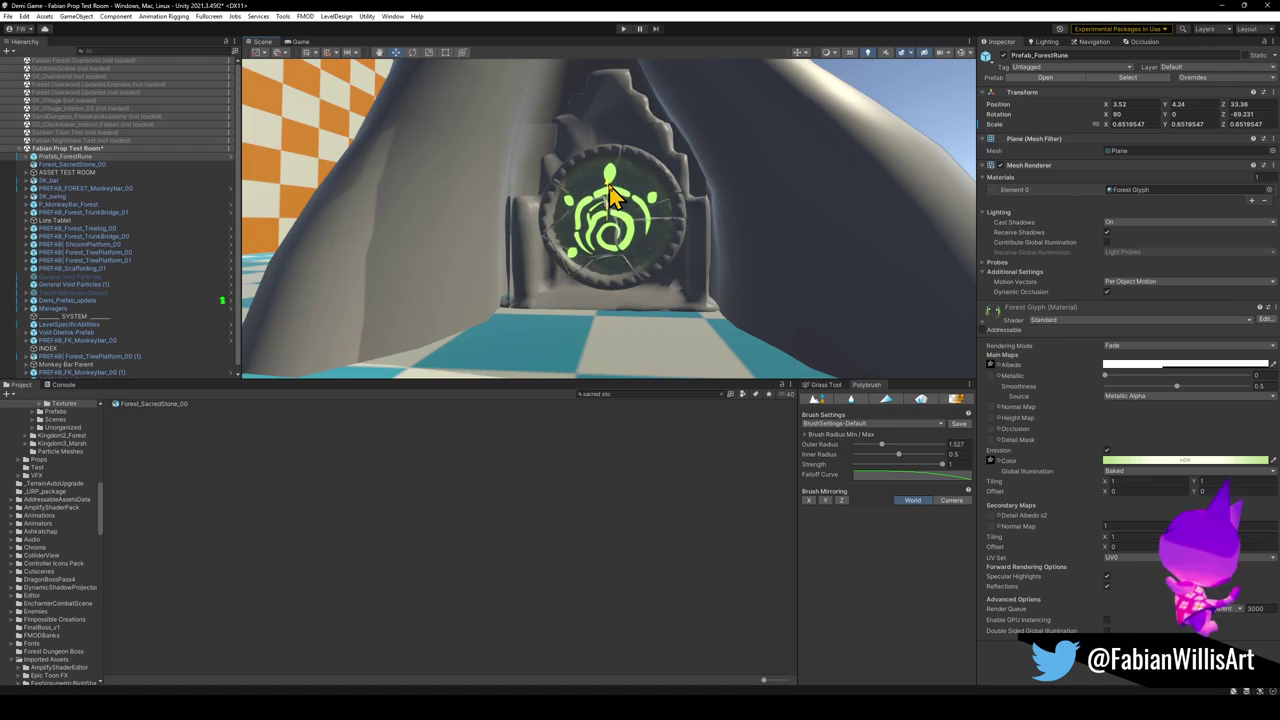
drag(613, 197, 624, 192)
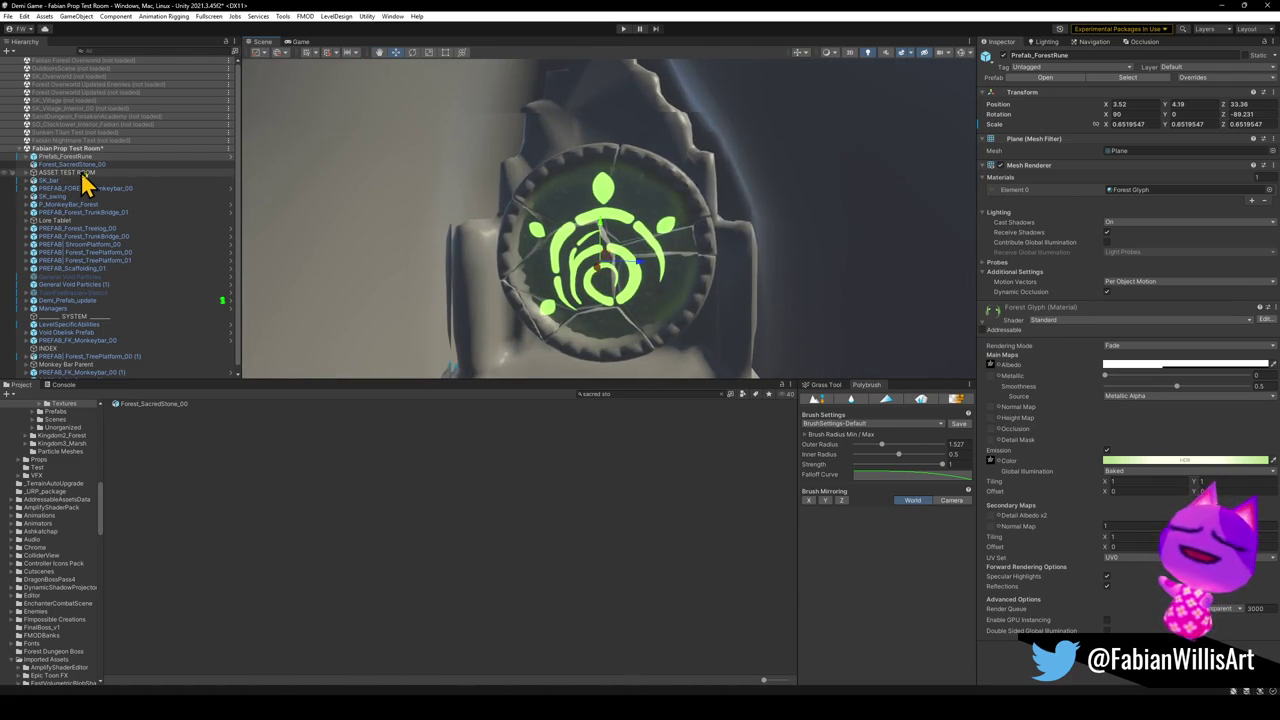
click(500, 203)
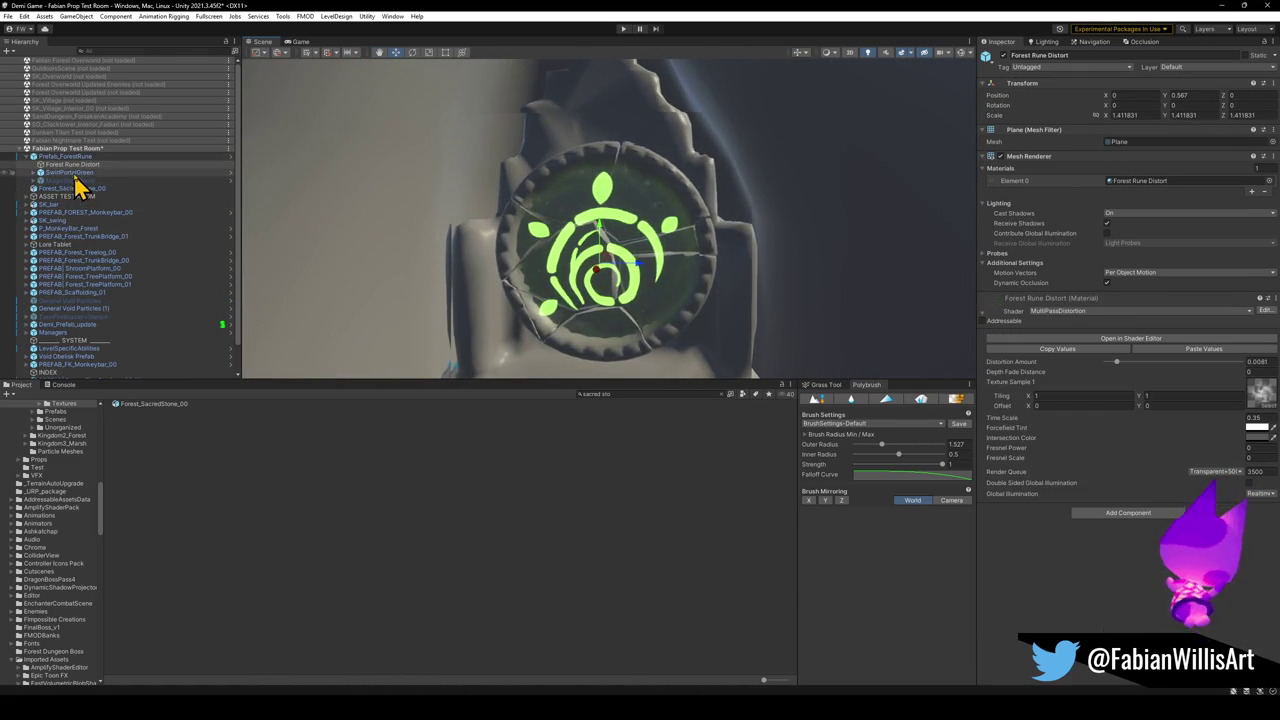
Scale the Forest Rune Distort plane from about 1.41 up to about 2.
key(t)
mouse_move(603, 266)
mouse_down()
mouse_move(628, 251)
mouse_move(651, 194)
mouse_move(645, 243)
mouse_up()
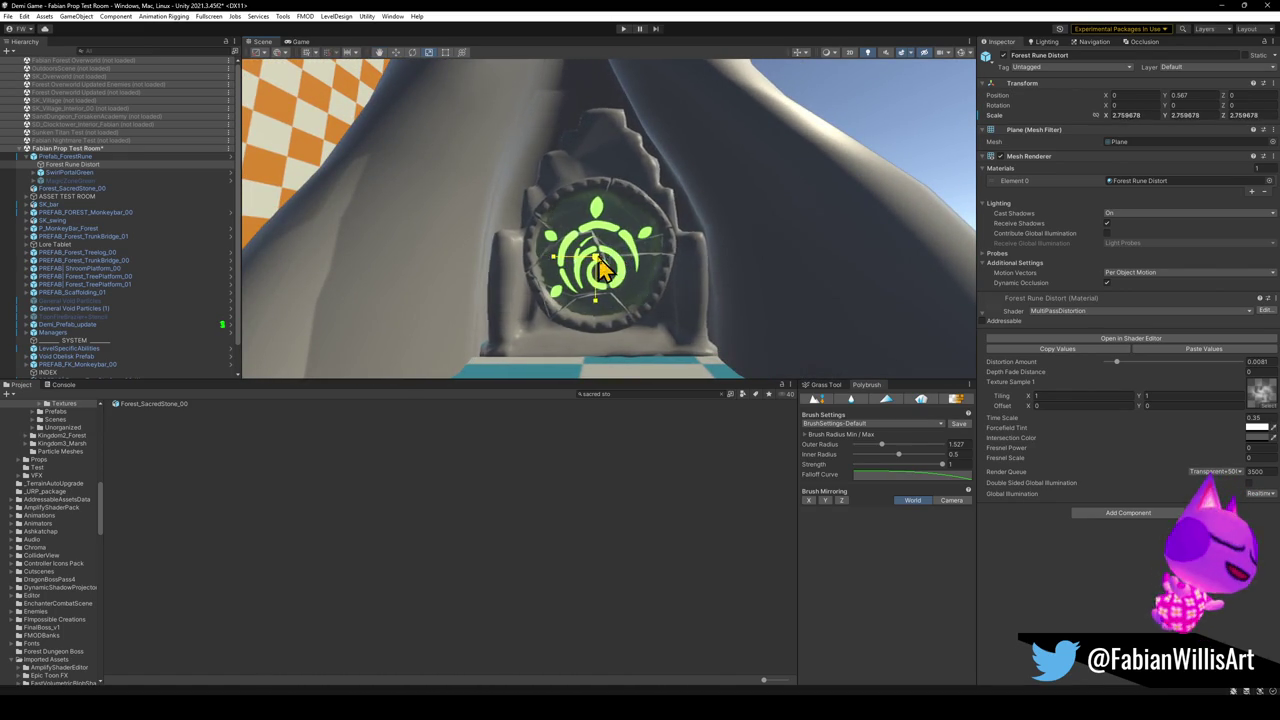
drag(597, 272, 618, 238)
key(t)
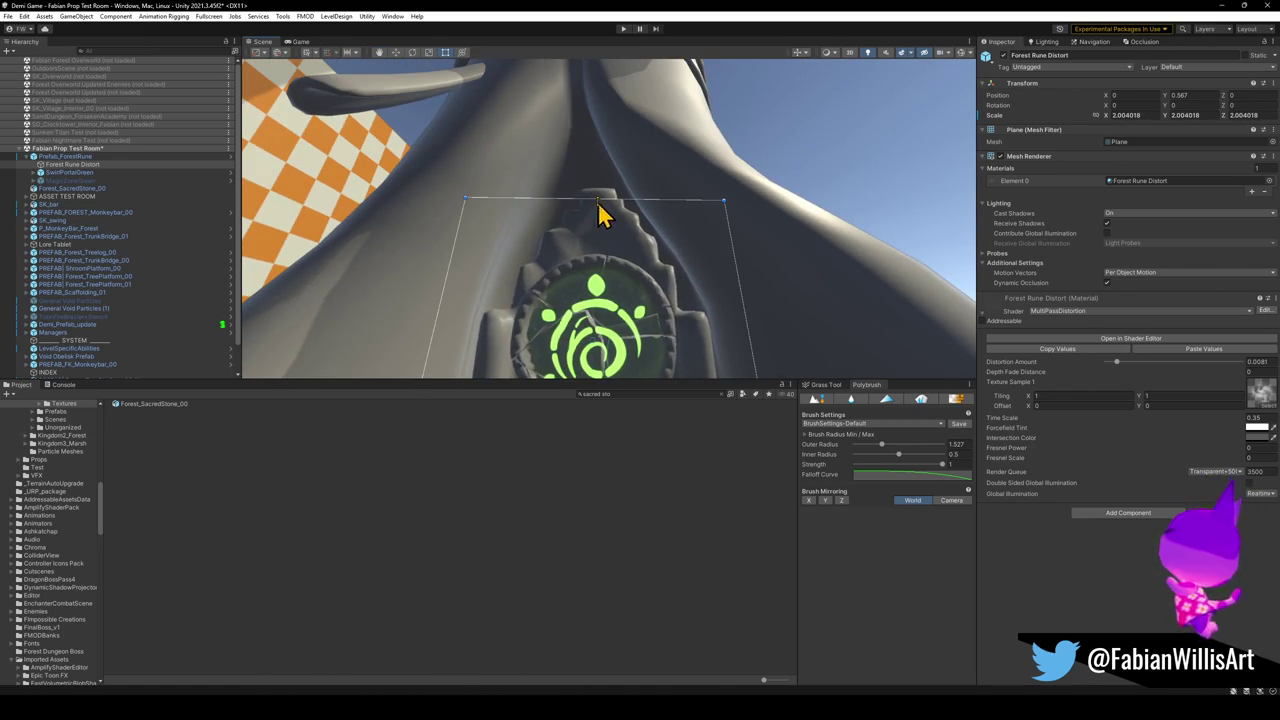
mouse_move(590, 208)
mouse_down()
mouse_move(623, 280)
mouse_move(606, 346)
mouse_move(597, 314)
mouse_move(380, 300)
mouse_move(569, 323)
mouse_move(608, 297)
mouse_move(608, 266)
mouse_move(642, 292)
mouse_up()
scroll(600, 318, down, 10)
scroll(642, 292, down, 3)
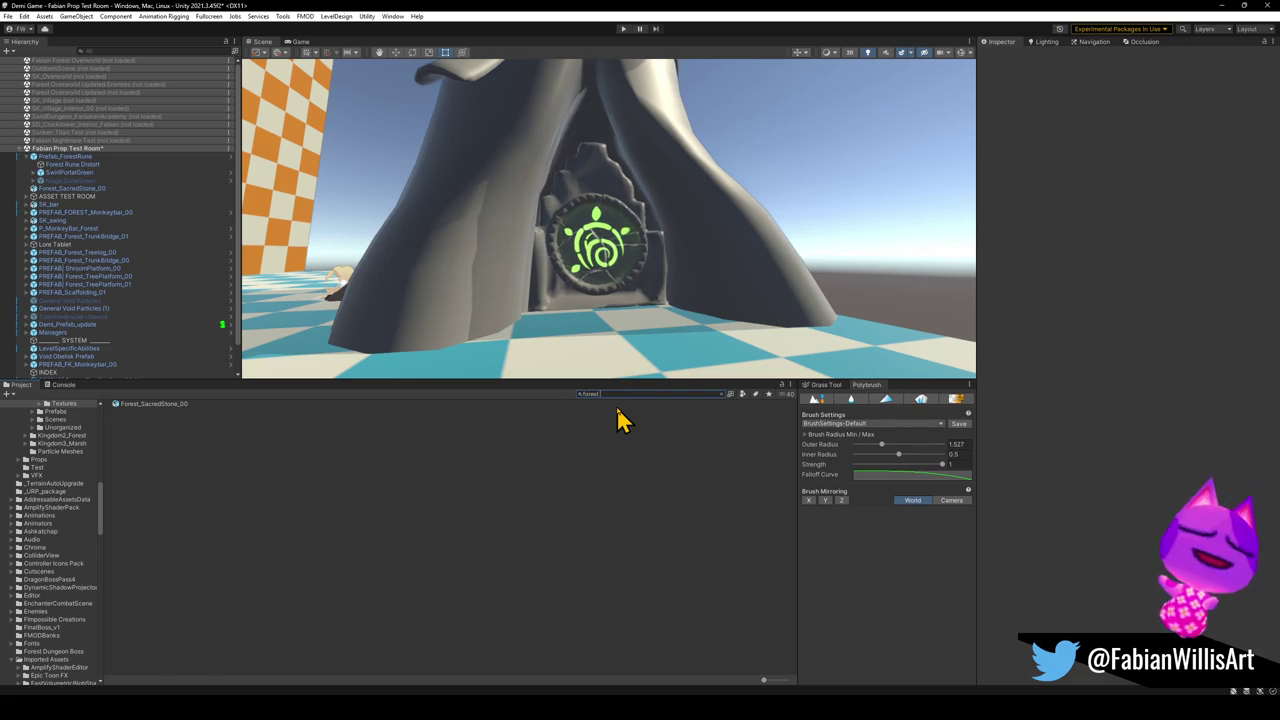
Search for forest tree assets as large thumbnails and preview olive and bright green materials.
text(tree)
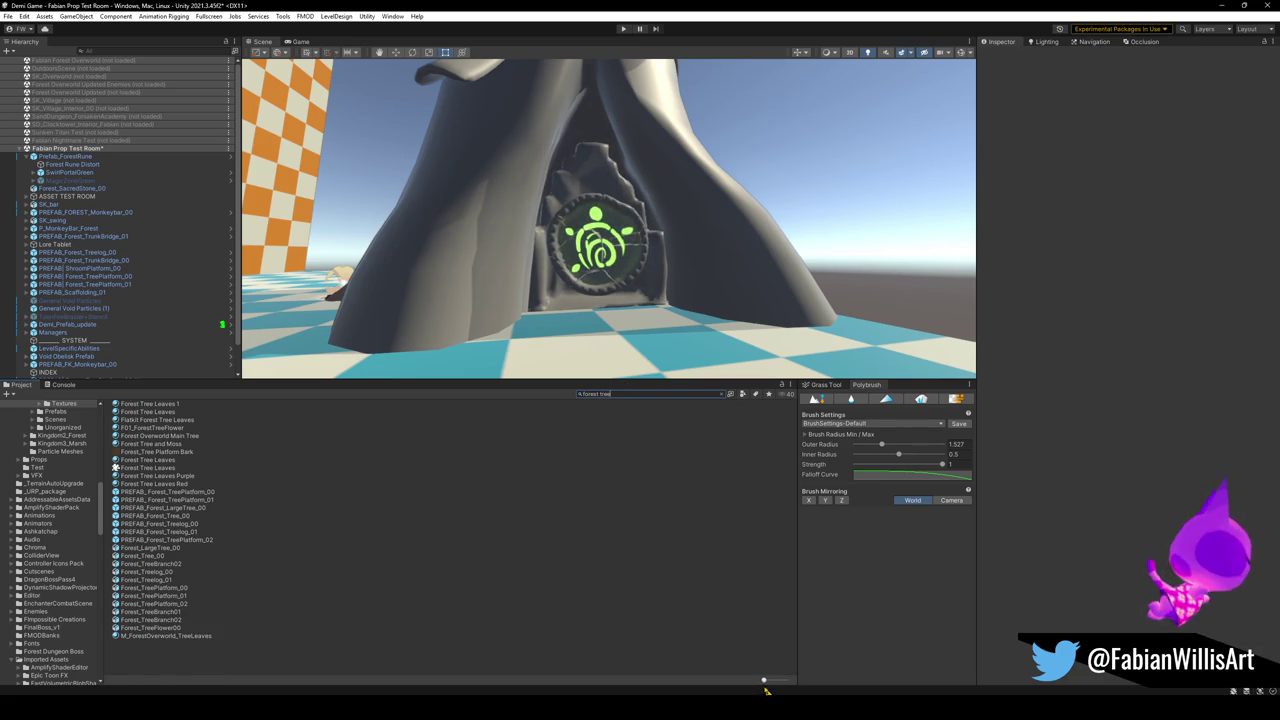
drag(765, 681, 779, 681)
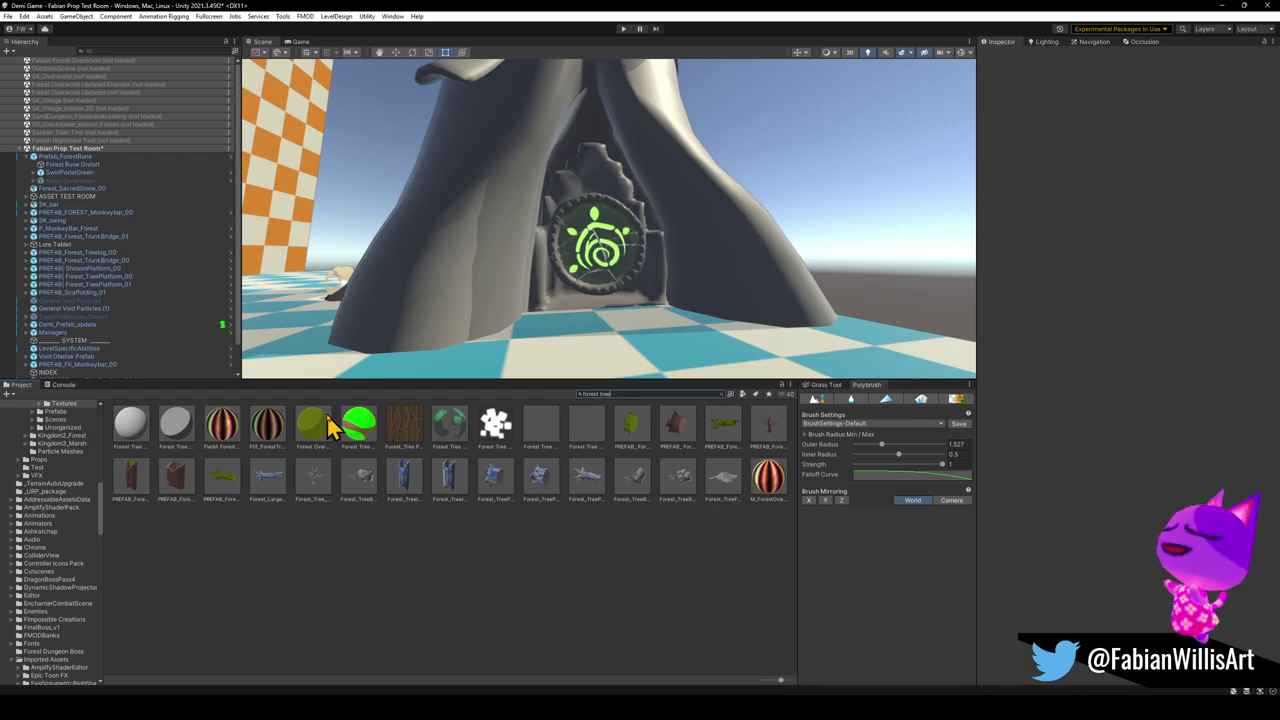
drag(332, 423, 452, 299)
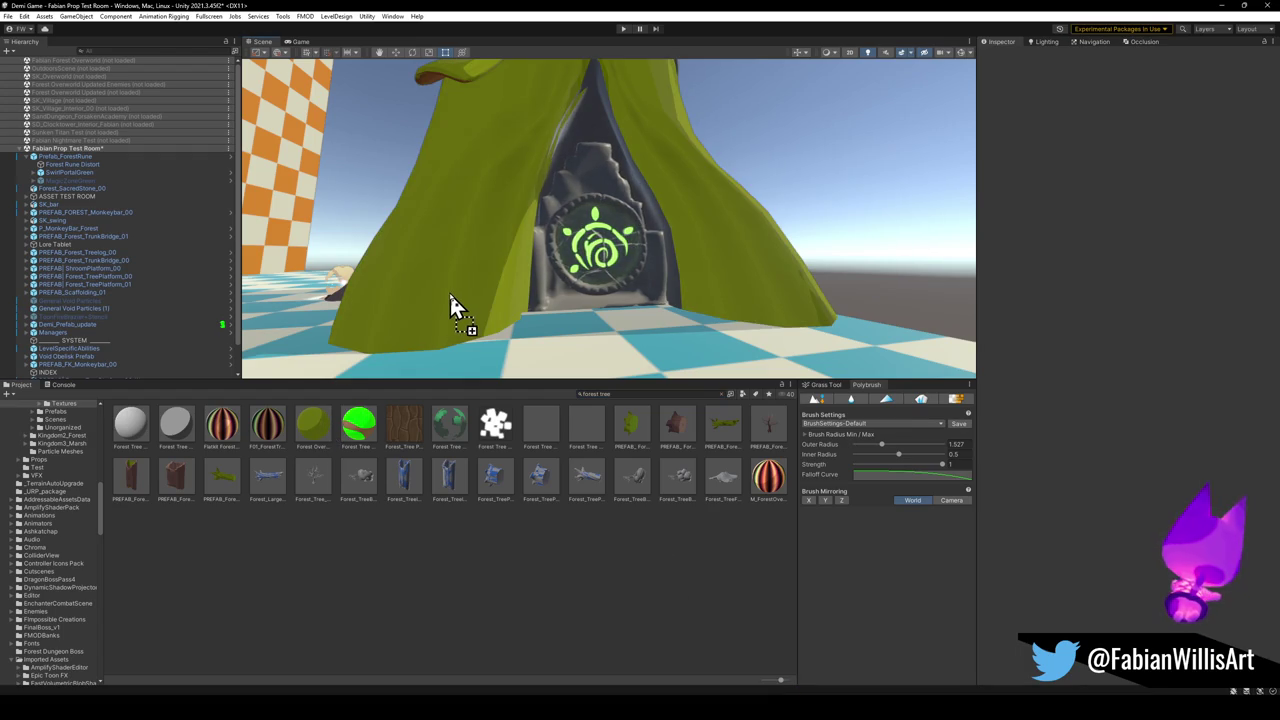
key(Escape)
drag(366, 437, 457, 297)
key(Escape)
Apply the large tree prefab's own green material to the tree in the Scene.
click(728, 437)
mouse_move(995, 378)
mouse_down()
mouse_move(832, 326)
mouse_move(411, 293)
mouse_move(529, 314)
mouse_move(506, 183)
mouse_move(573, 333)
mouse_move(523, 297)
mouse_up()
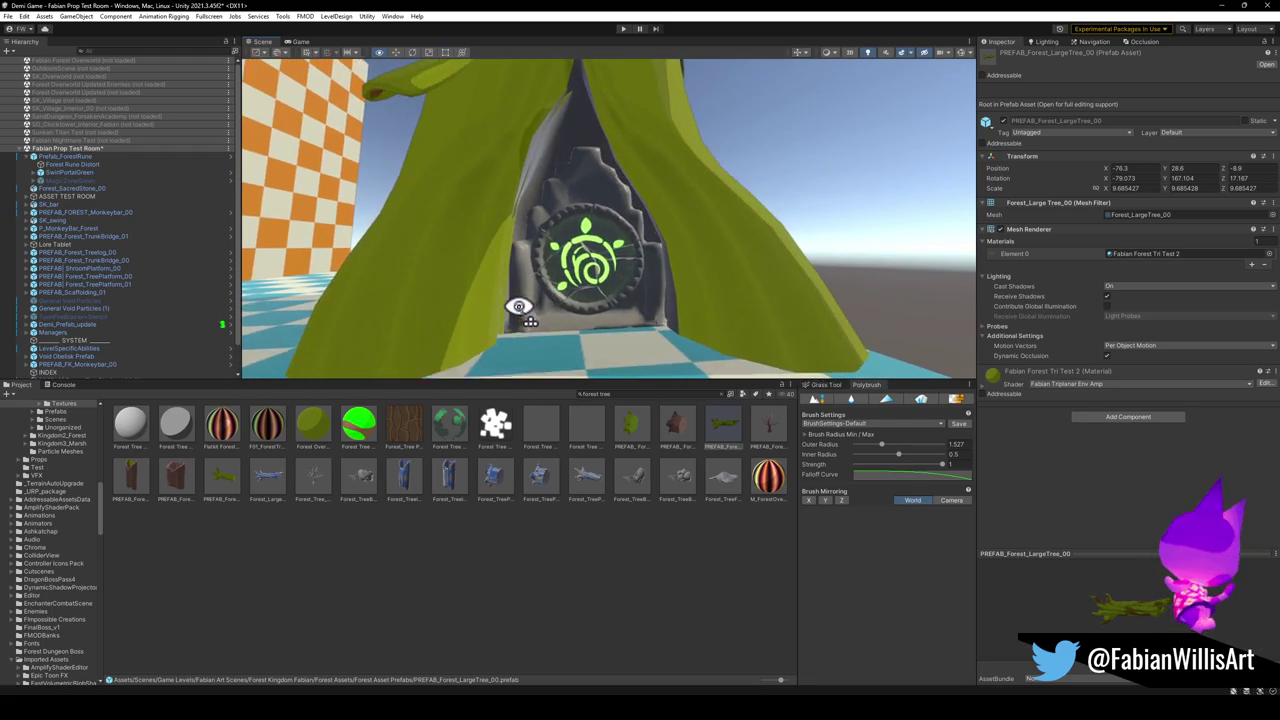
mouse_move(780, 505)
mouse_down()
mouse_move(586, 294)
mouse_move(520, 196)
mouse_move(543, 129)
mouse_move(443, 328)
mouse_up()
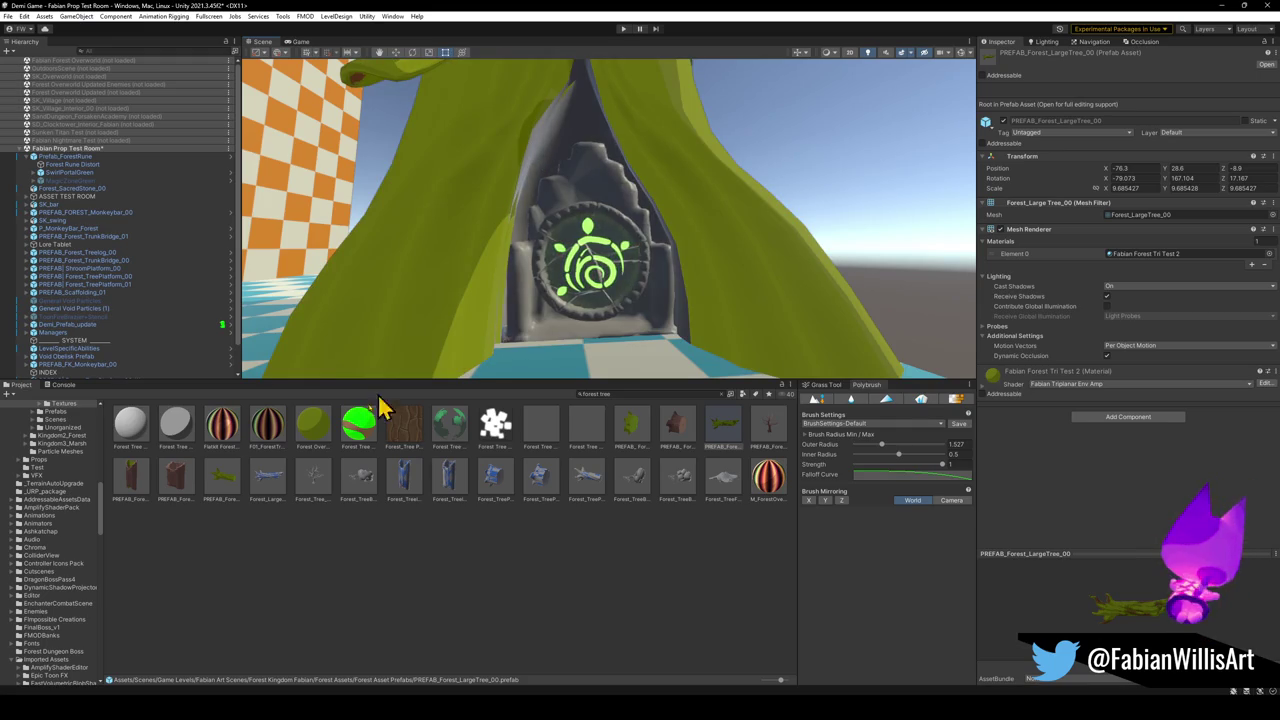
click(597, 393)
text(nat)
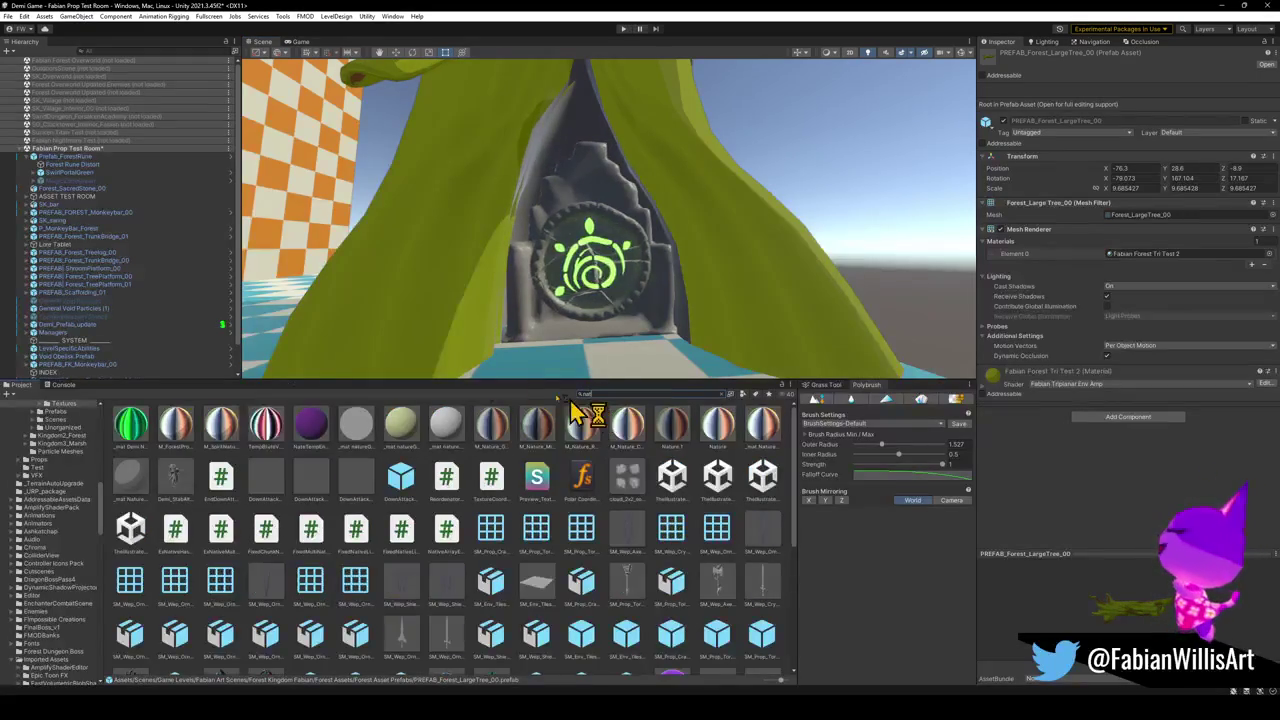
Preview materials on the tree and make its belt white.
mouse_move(533, 222)
mouse_down()
mouse_move(531, 149)
mouse_move(563, 194)
mouse_move(541, 163)
mouse_up()
mouse_move(530, 145)
mouse_down()
mouse_move(680, 258)
mouse_move(663, 251)
mouse_move(670, 277)
mouse_move(418, 615)
mouse_up()
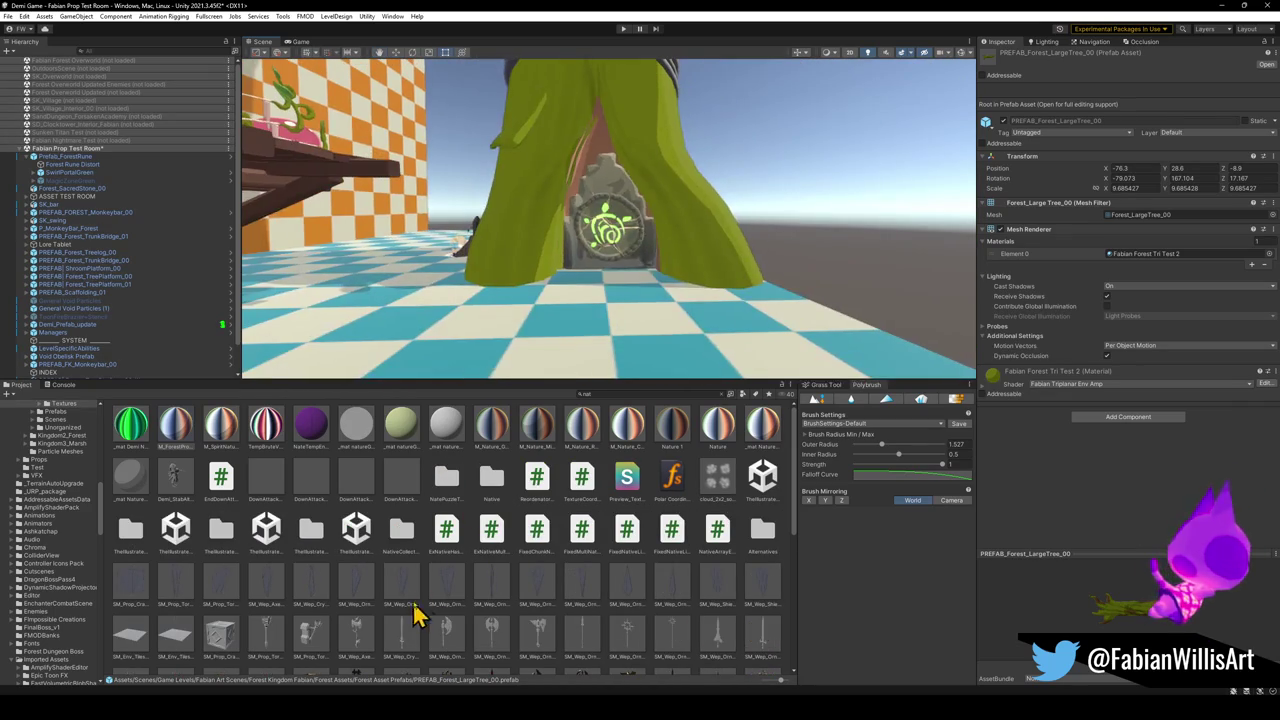
drag(586, 237, 595, 233)
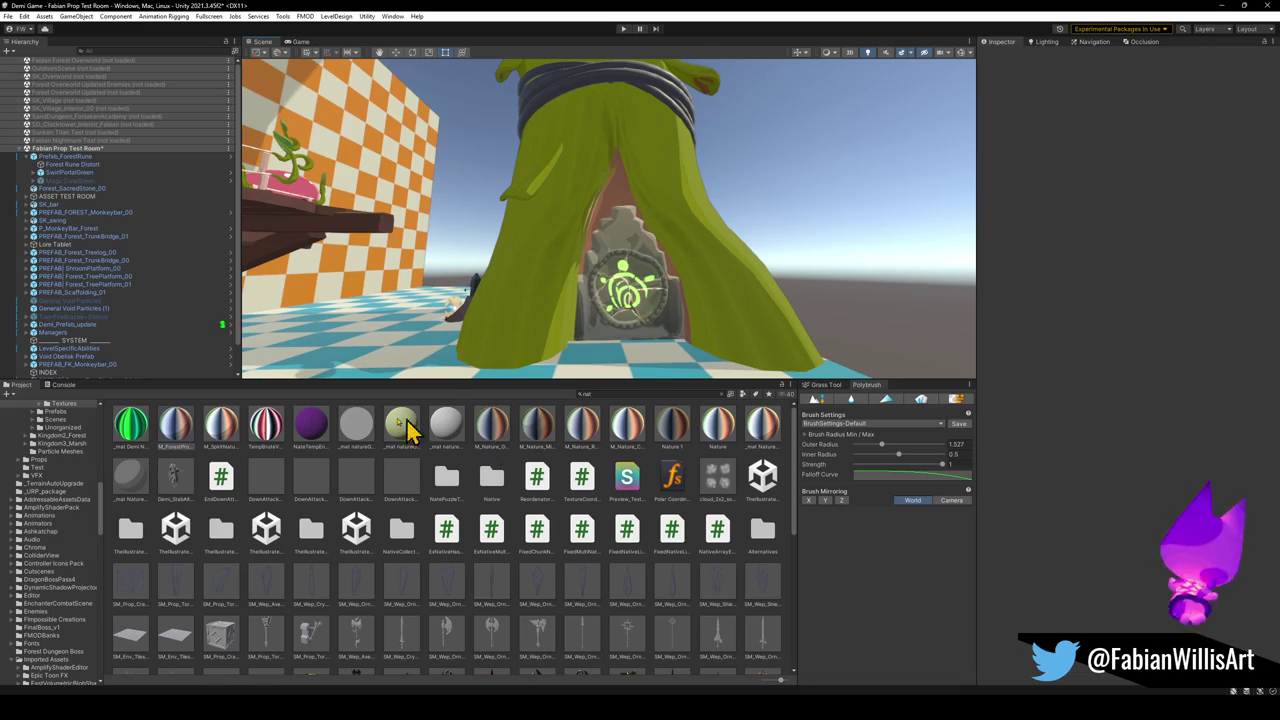
drag(222, 437, 537, 100)
mouse_move(537, 100)
mouse_down()
mouse_move(609, 209)
mouse_move(611, 166)
mouse_move(562, 160)
mouse_move(640, 214)
mouse_move(628, 228)
mouse_up()
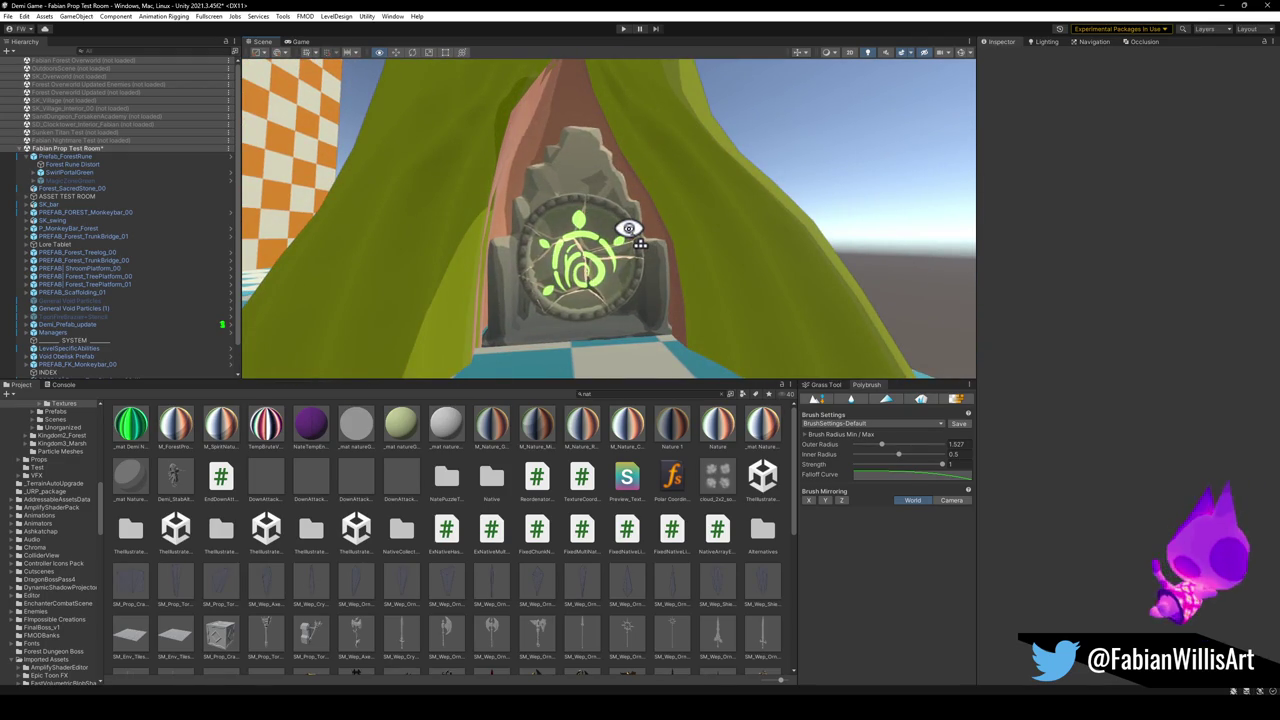
Try green, brown and Nature materials on the tree trunk.
scroll(628, 228, down, 5)
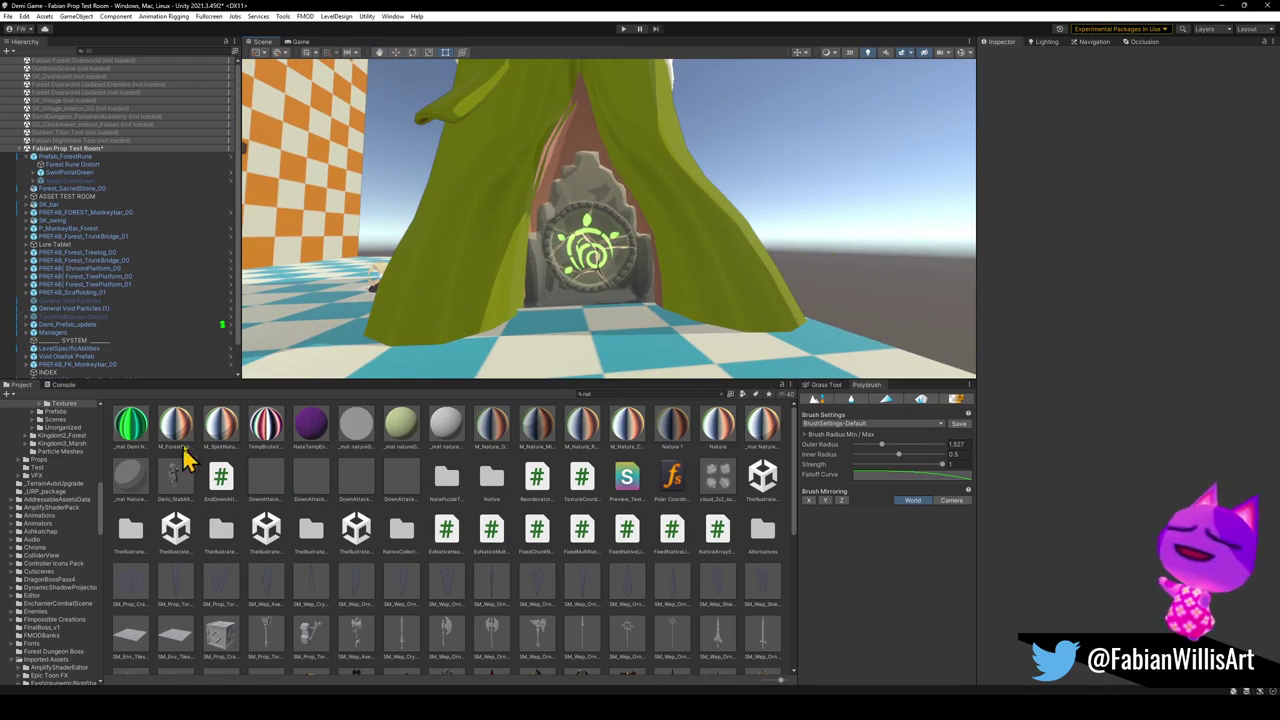
mouse_move(187, 440)
mouse_down()
mouse_move(594, 264)
mouse_move(542, 168)
mouse_up()
mouse_move(225, 425)
mouse_down()
mouse_move(457, 294)
mouse_move(537, 165)
mouse_move(545, 172)
mouse_up()
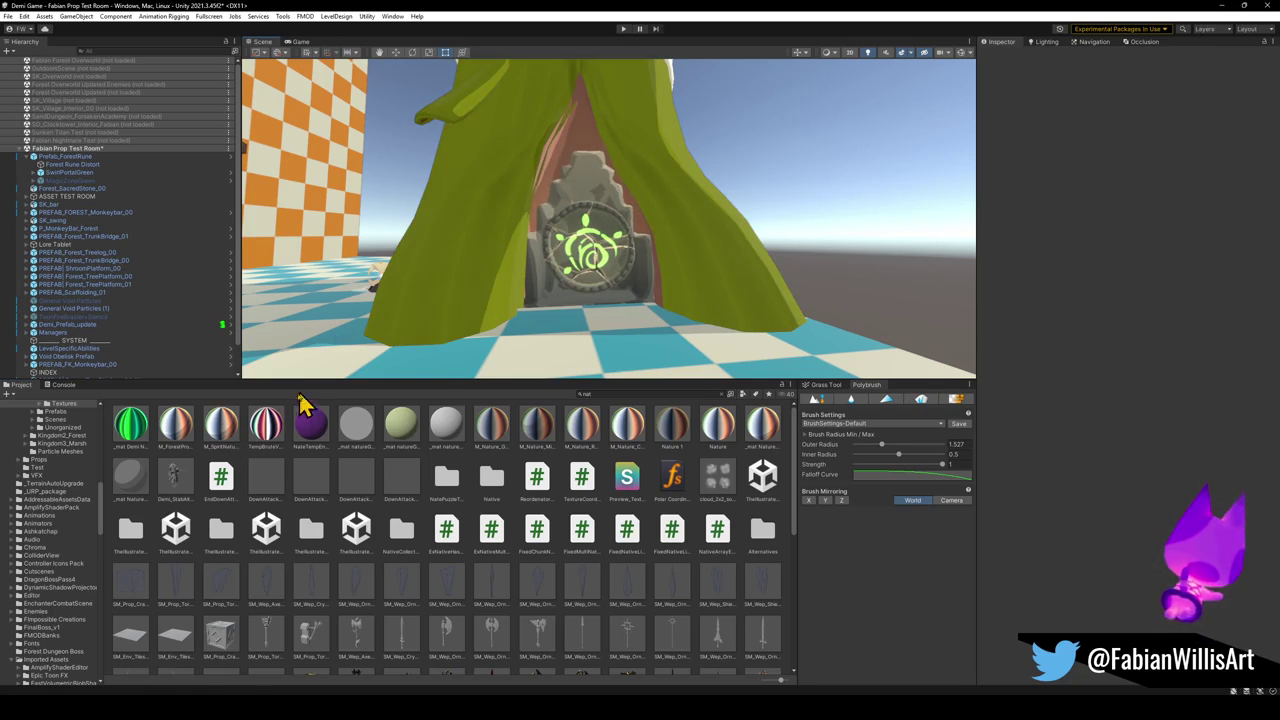
drag(491, 429, 544, 158)
drag(722, 445, 540, 167)
mouse_move(708, 452)
mouse_down()
mouse_move(646, 316)
mouse_move(542, 171)
mouse_up()
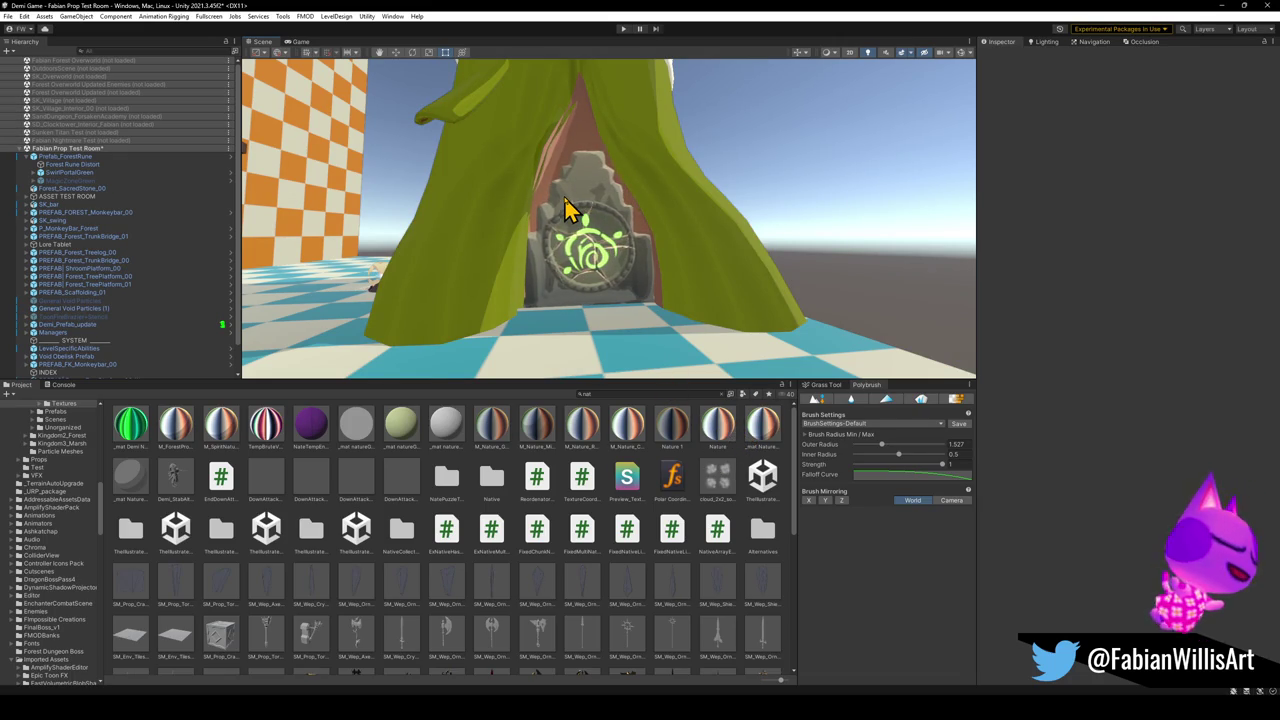
Select Forest_SacredStone_00 to view its materials in the Inspector.
mouse_move(613, 316)
mouse_down()
mouse_move(691, 249)
mouse_move(680, 290)
mouse_up()
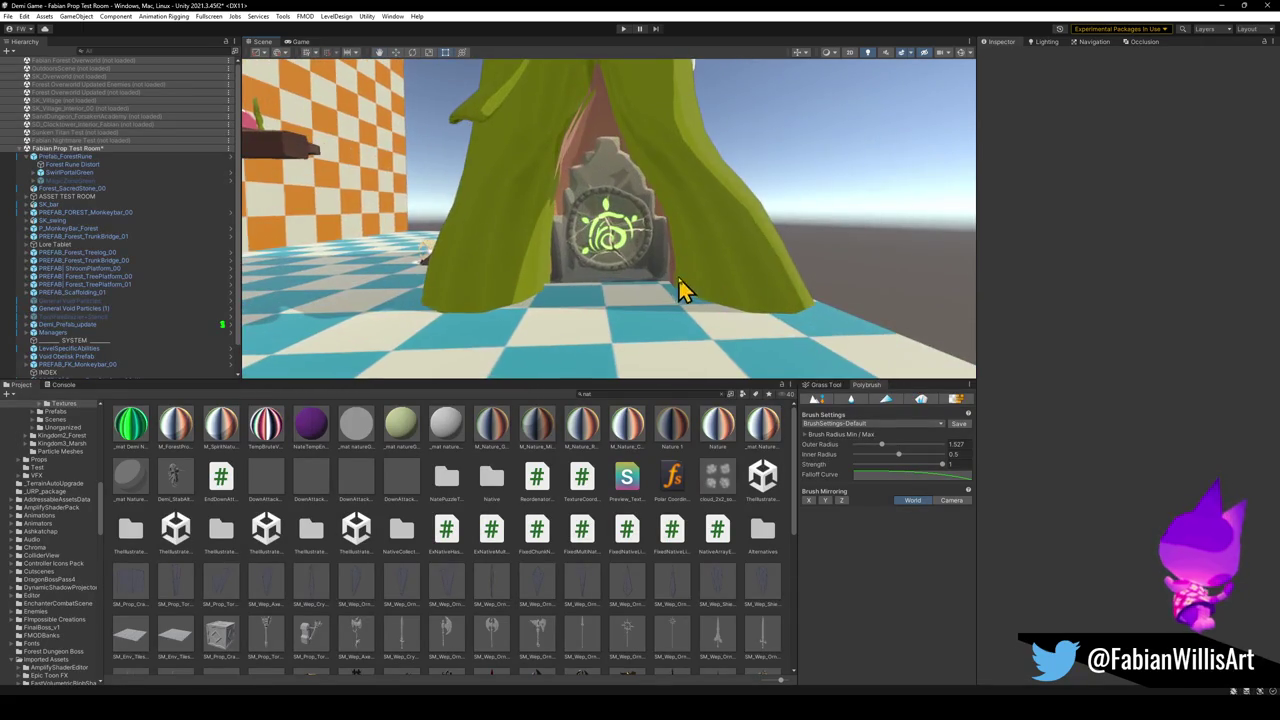
click(465, 262)
click(467, 259)
click(492, 202)
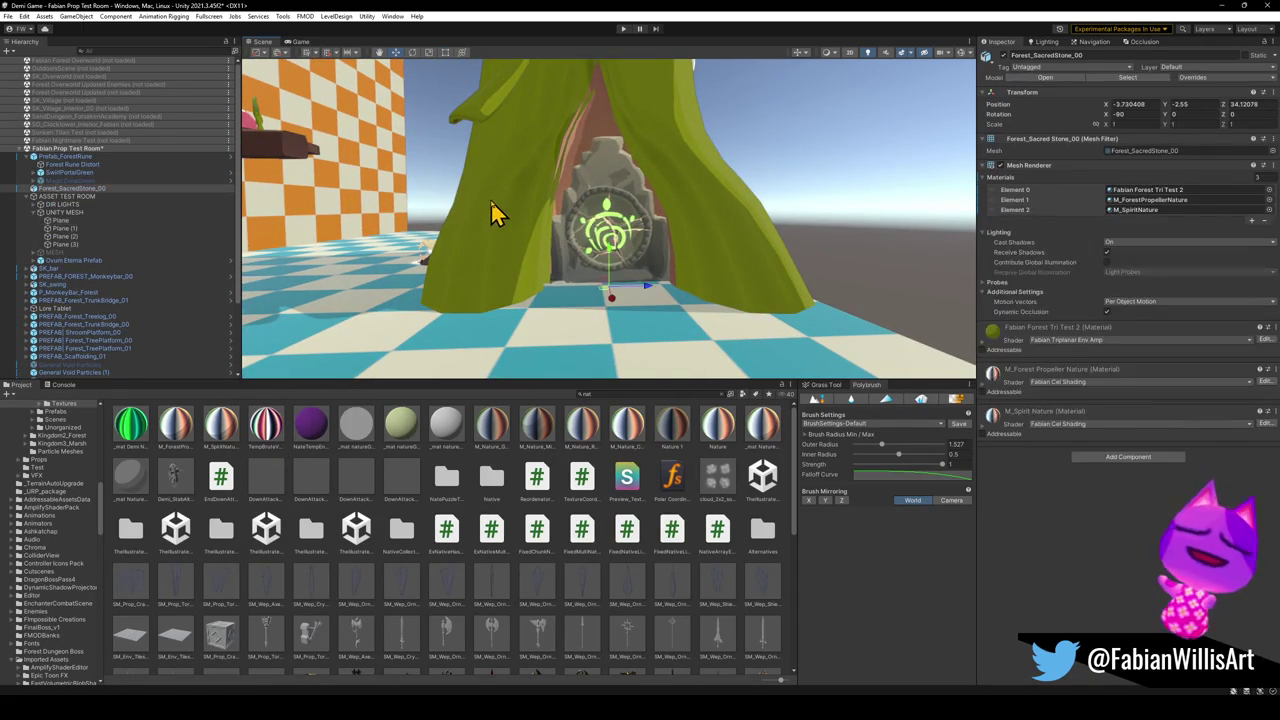
Apply the stone's brown Fabian Forest material to the tree and rename the copy M_ForestSacredTree.
right_click(997, 333)
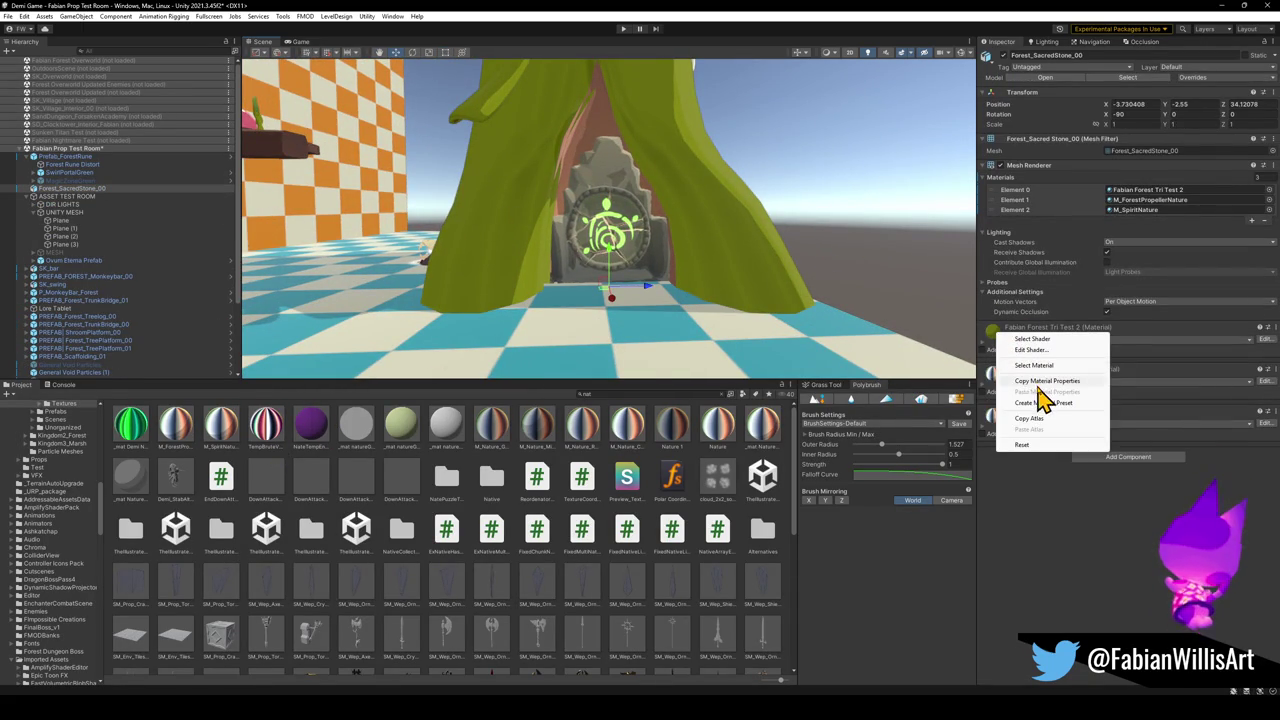
click(1041, 367)
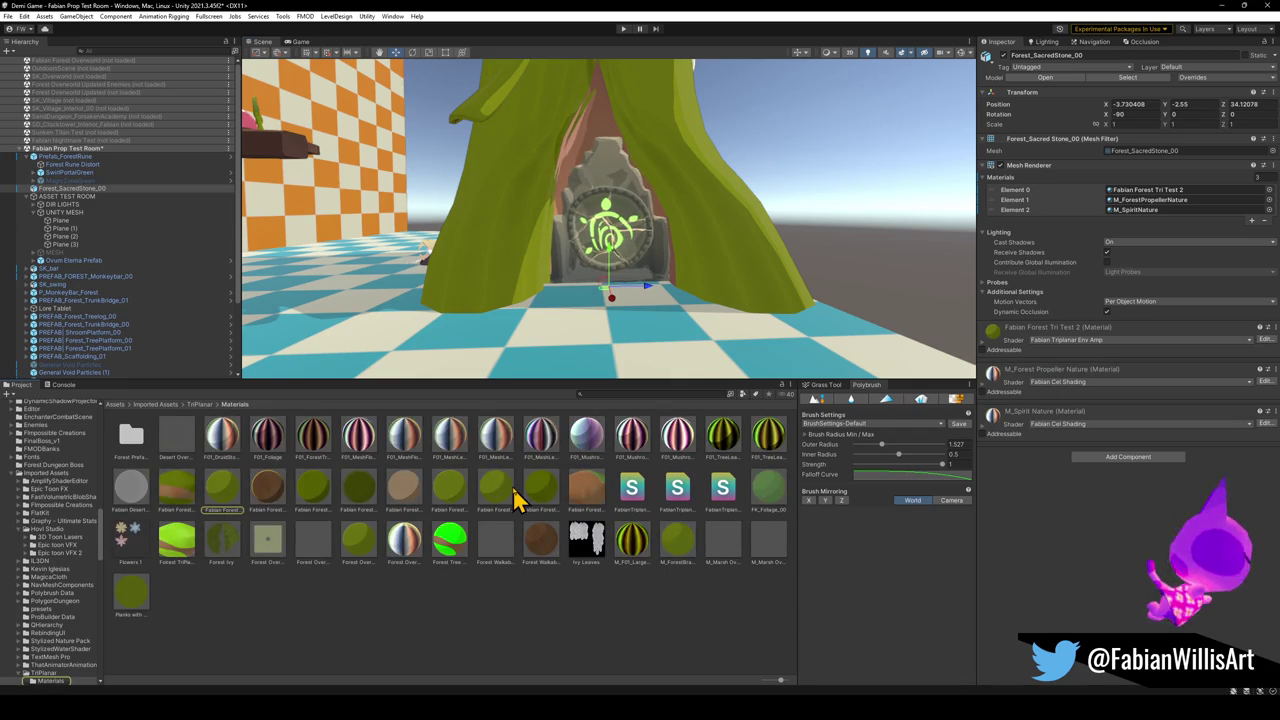
mouse_move(272, 490)
mouse_down()
mouse_move(500, 268)
mouse_move(527, 218)
mouse_move(517, 197)
mouse_move(454, 294)
mouse_move(597, 274)
mouse_move(543, 289)
mouse_move(489, 266)
mouse_move(560, 285)
mouse_up()
click(274, 491)
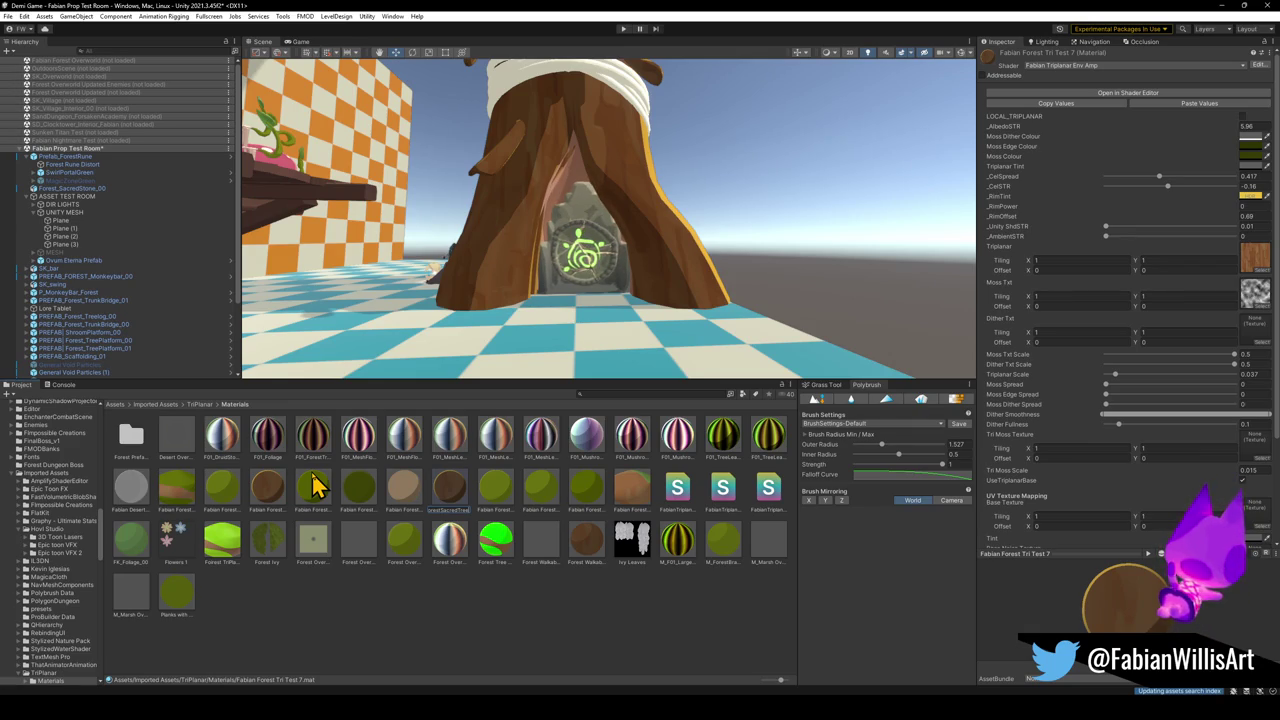
key(Return)
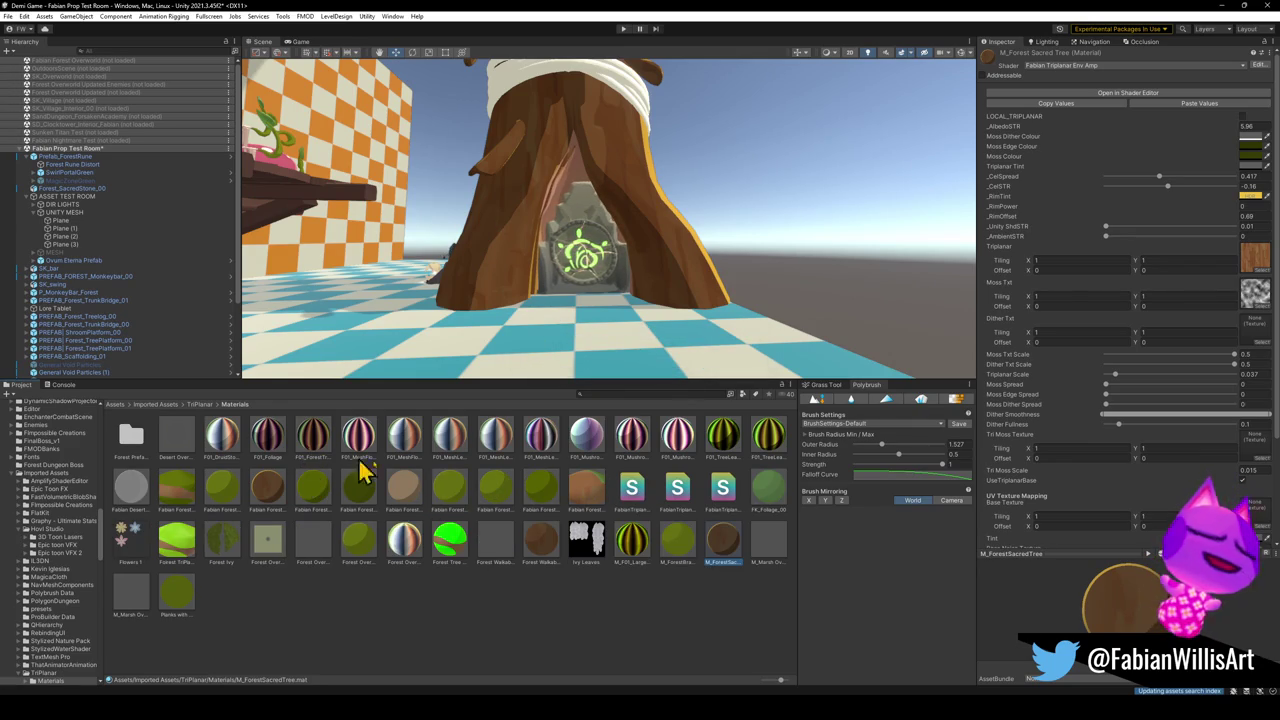
Apply M_ForestSacredTree to the tree and lower its RimTint saturation.
mouse_move(725, 563)
mouse_down()
mouse_move(673, 483)
mouse_move(478, 268)
mouse_up()
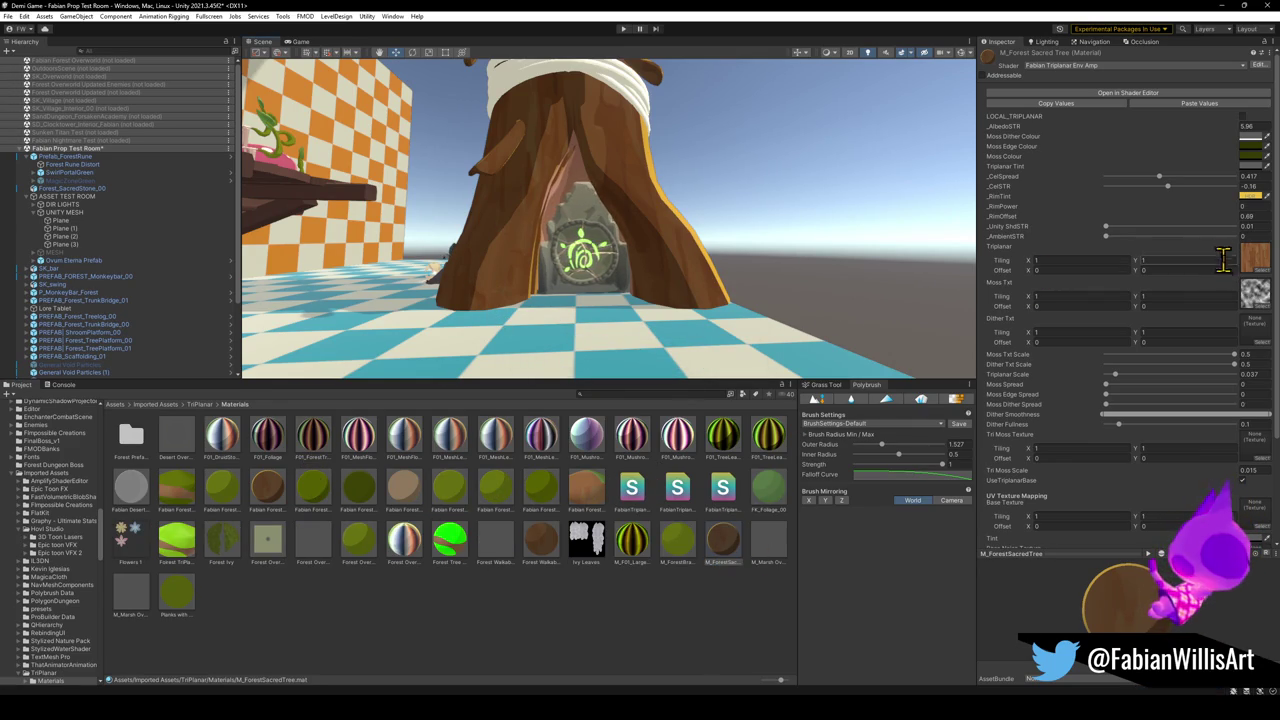
click(1250, 196)
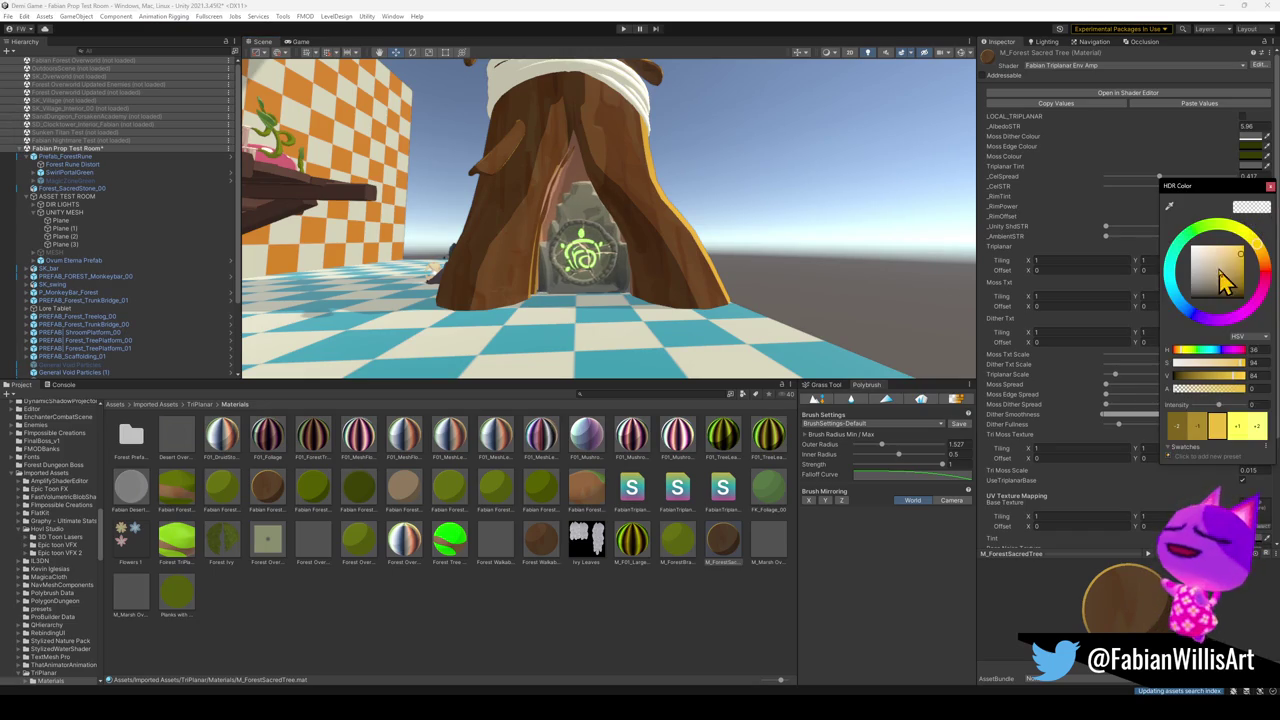
mouse_move(1241, 260)
mouse_down()
mouse_move(1220, 296)
mouse_move(1230, 300)
mouse_move(1230, 284)
mouse_up()
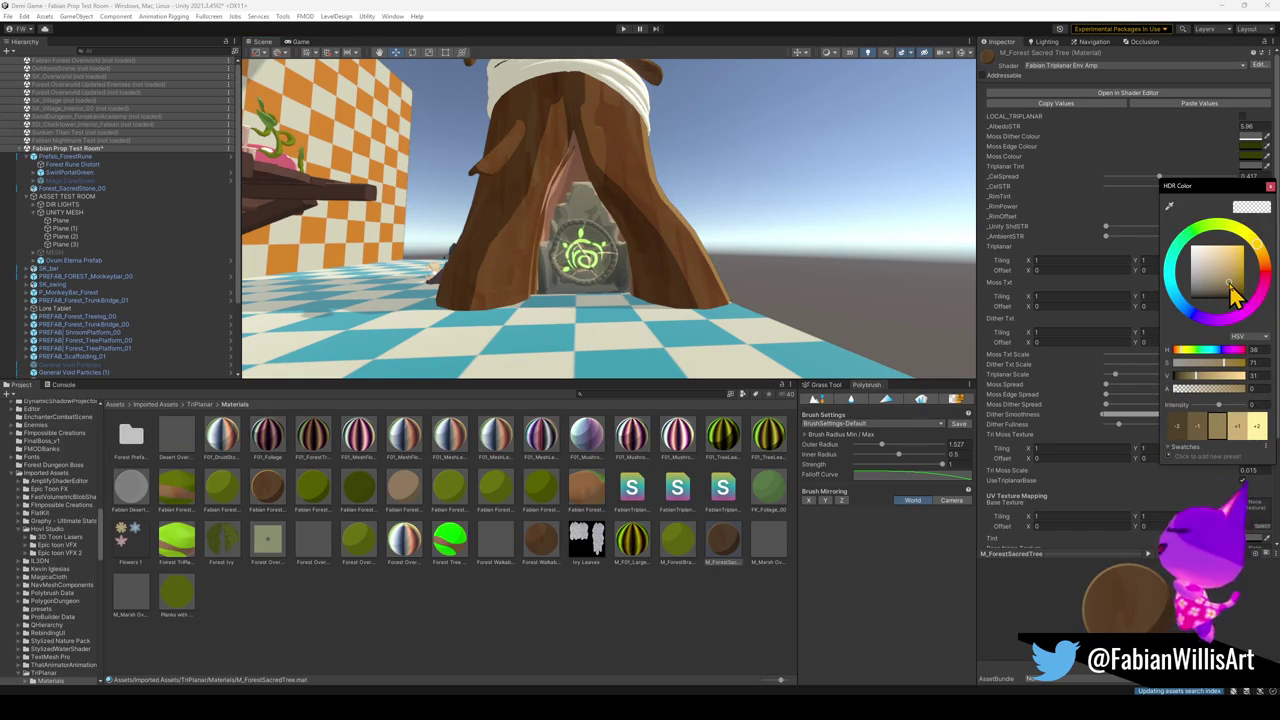
mouse_move(755, 310)
mouse_down()
mouse_move(620, 323)
mouse_move(686, 329)
mouse_move(726, 306)
mouse_move(757, 240)
mouse_move(715, 237)
mouse_move(711, 274)
mouse_move(745, 290)
mouse_move(737, 309)
mouse_move(605, 277)
mouse_move(511, 291)
mouse_move(442, 271)
mouse_move(660, 266)
mouse_move(691, 282)
mouse_up()
scroll(726, 331, up, 5)
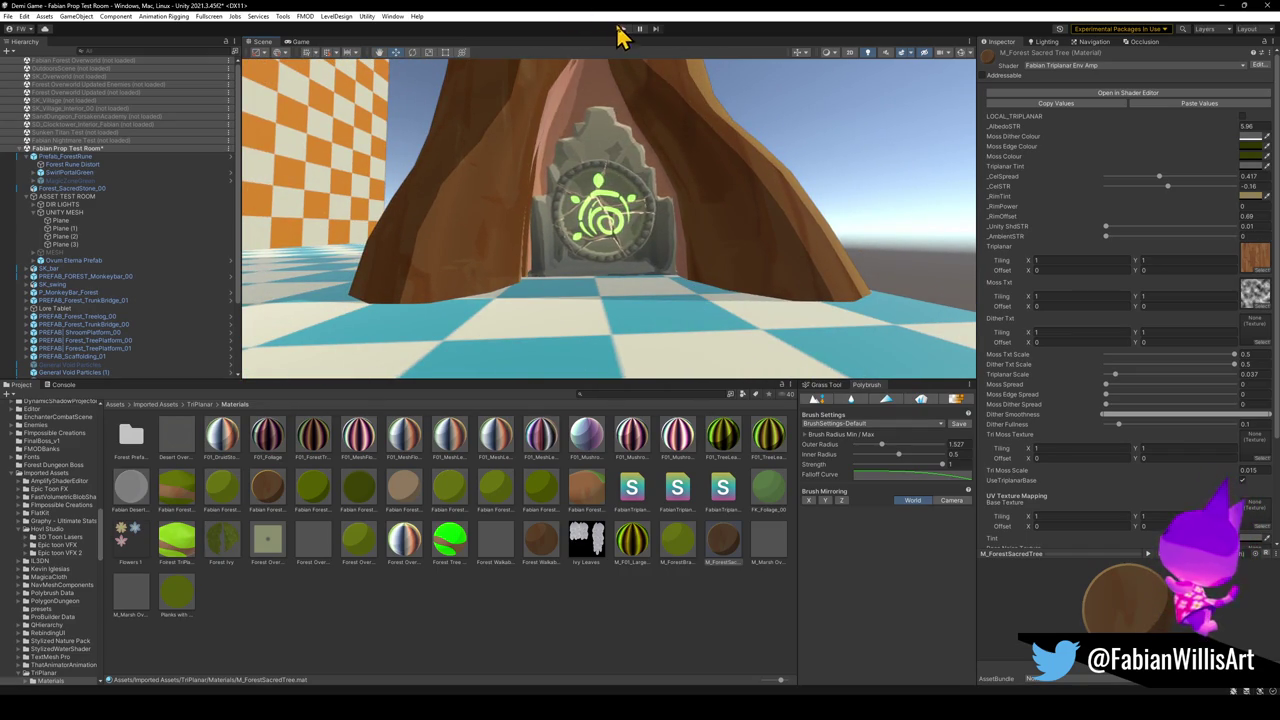
click(580, 207)
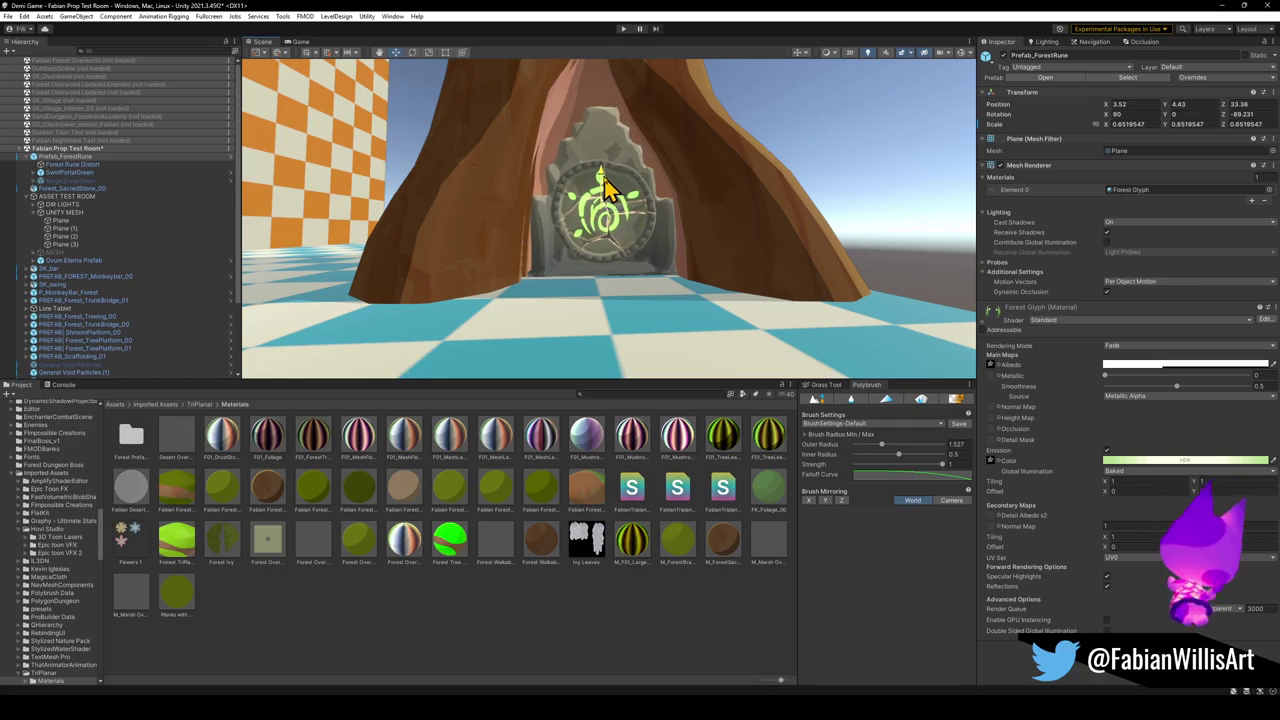
Frame the rune glyph squarely, now at about 0.848 scale and Y 4.25.
drag(630, 250, 650, 252)
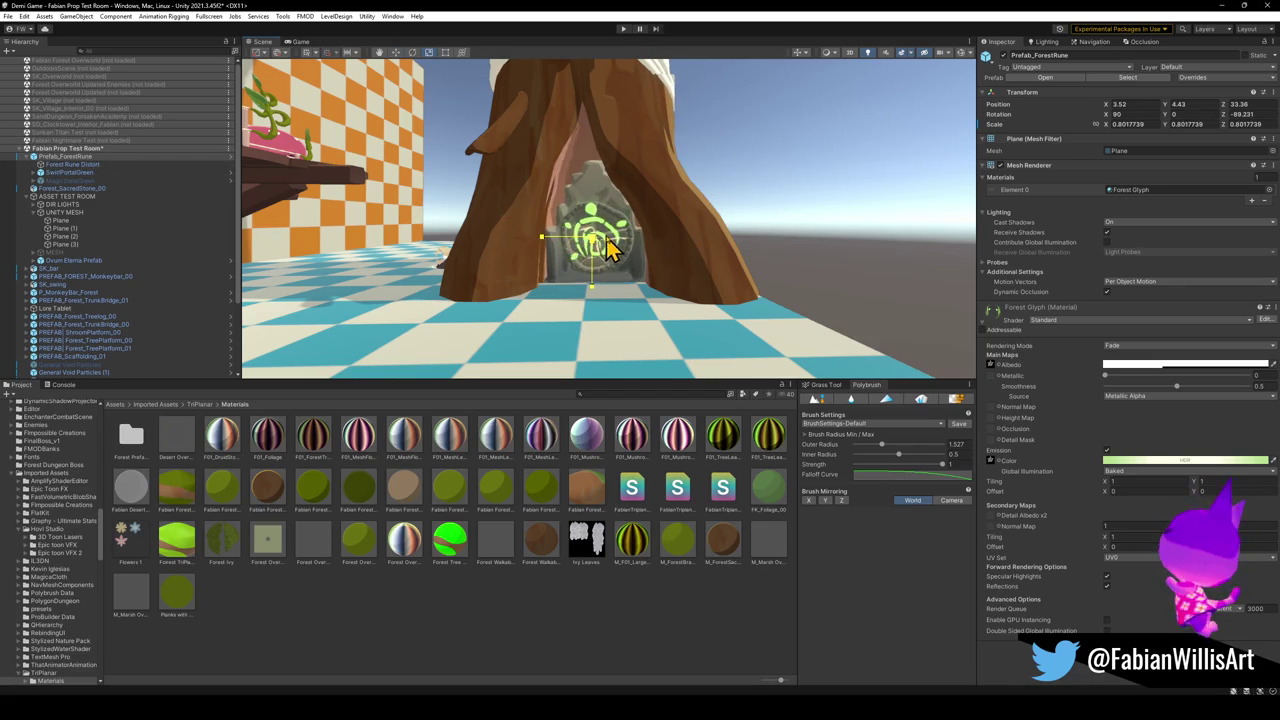
scroll(640, 246, up, 10)
drag(645, 249, 600, 230)
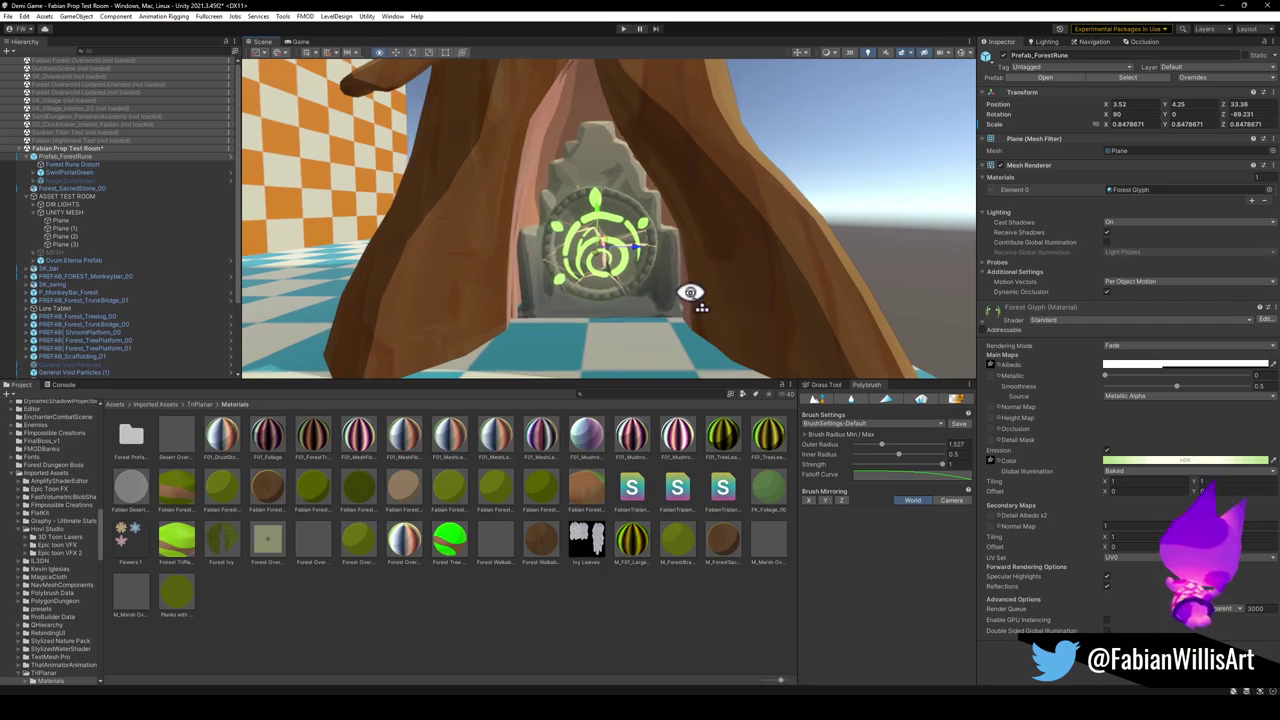
scroll(690, 292, down, 10)
scroll(692, 293, up, 5)
click(62, 174)
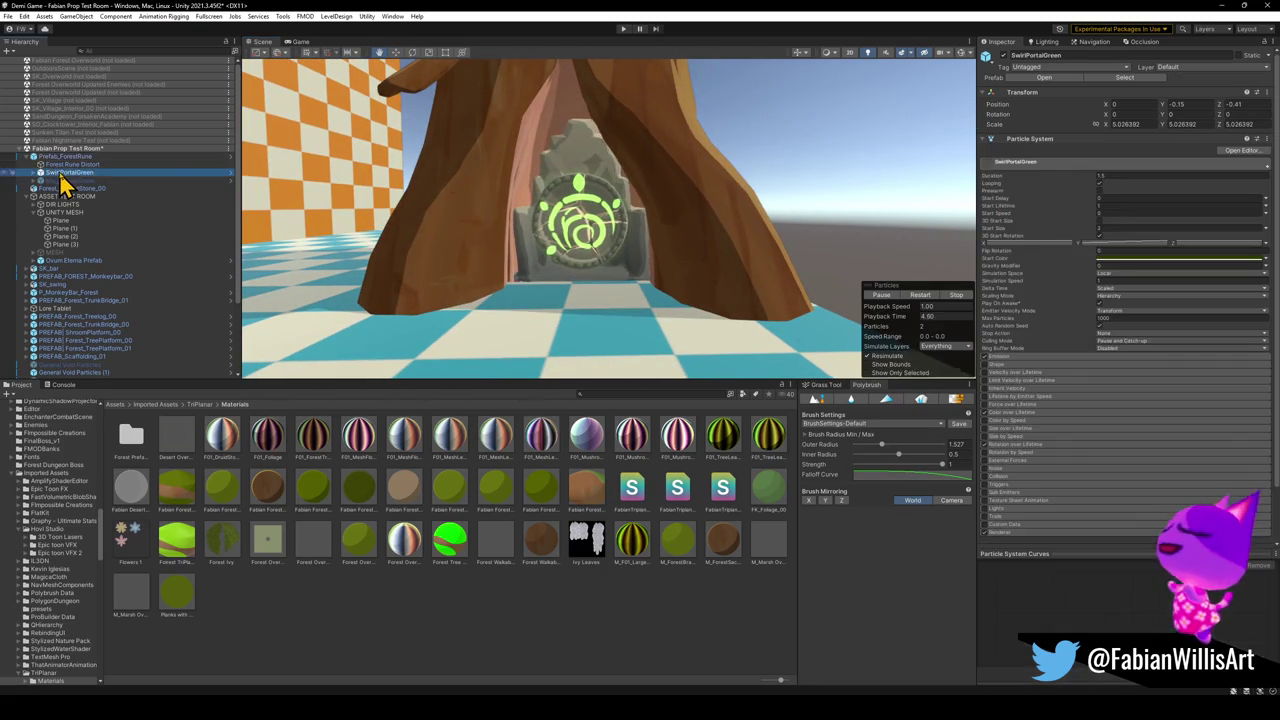
Brighten SwirlPortalGreen's particle Start Color to a vivid green, then orbit to view the tree and table.
click(1133, 260)
mouse_move(1208, 343)
mouse_down()
mouse_move(1211, 320)
mouse_move(1186, 321)
mouse_move(1207, 325)
mouse_up()
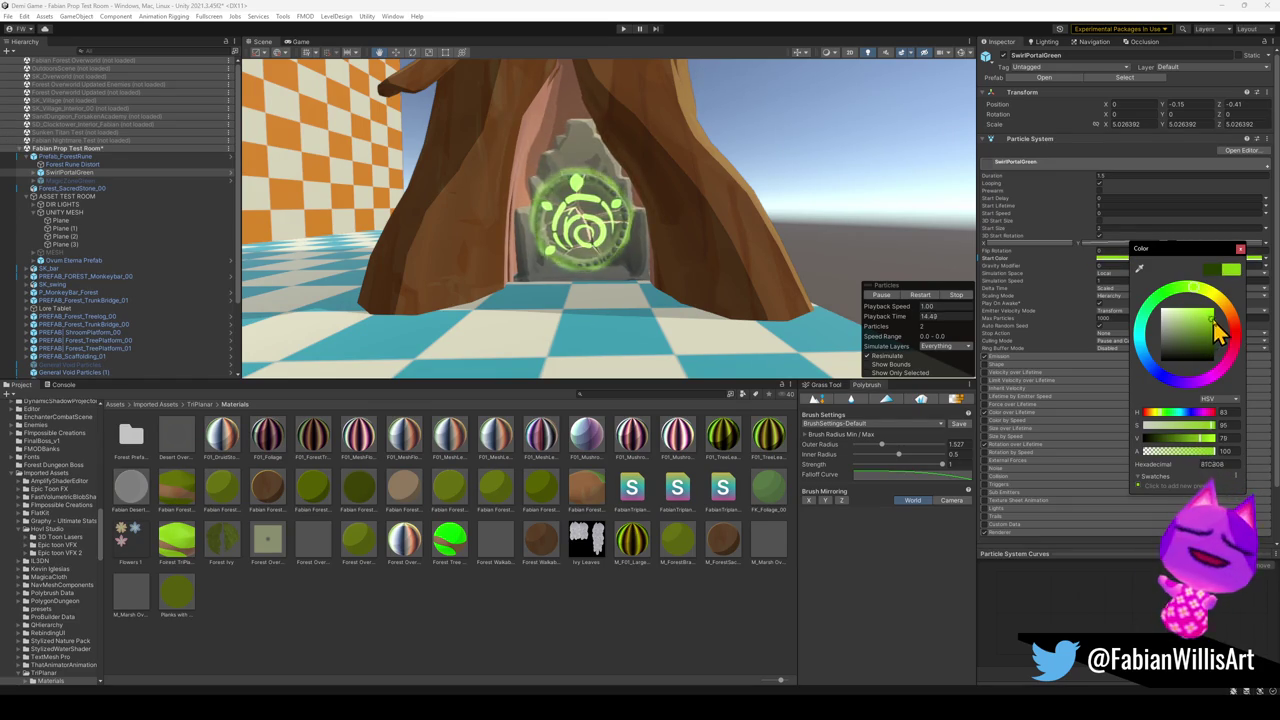
drag(1214, 326, 1214, 323)
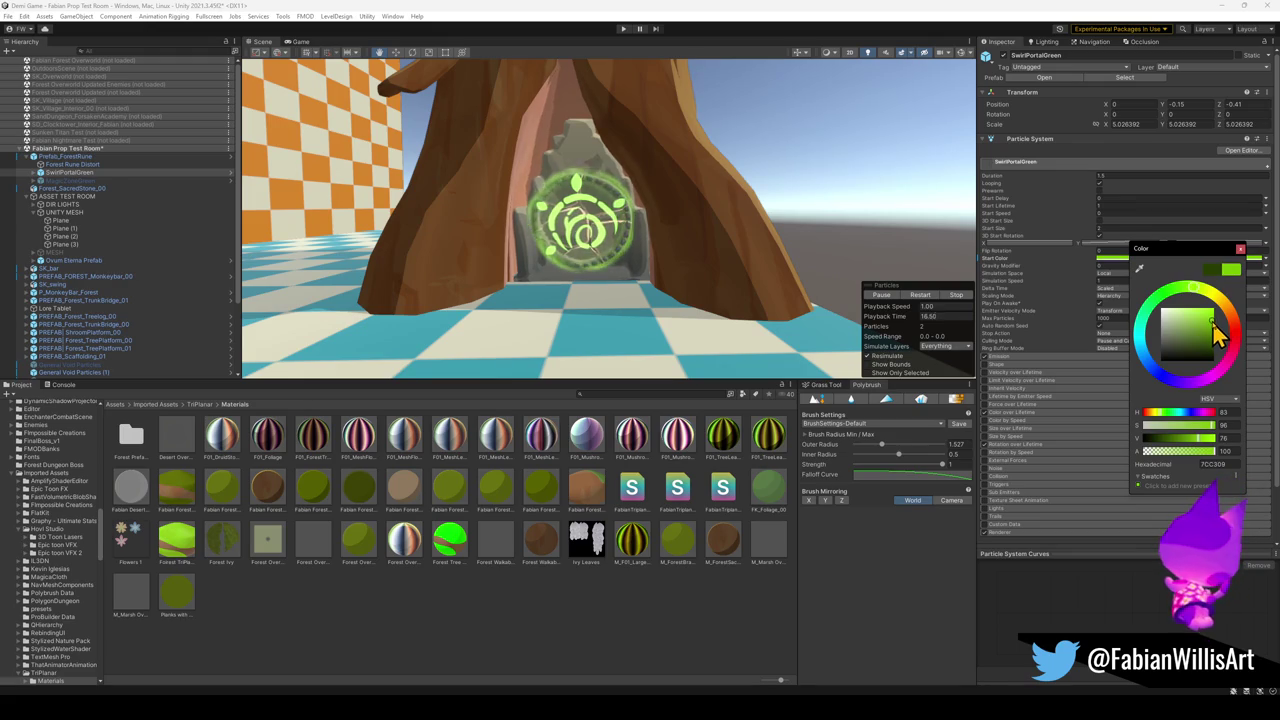
drag(608, 297, 734, 294)
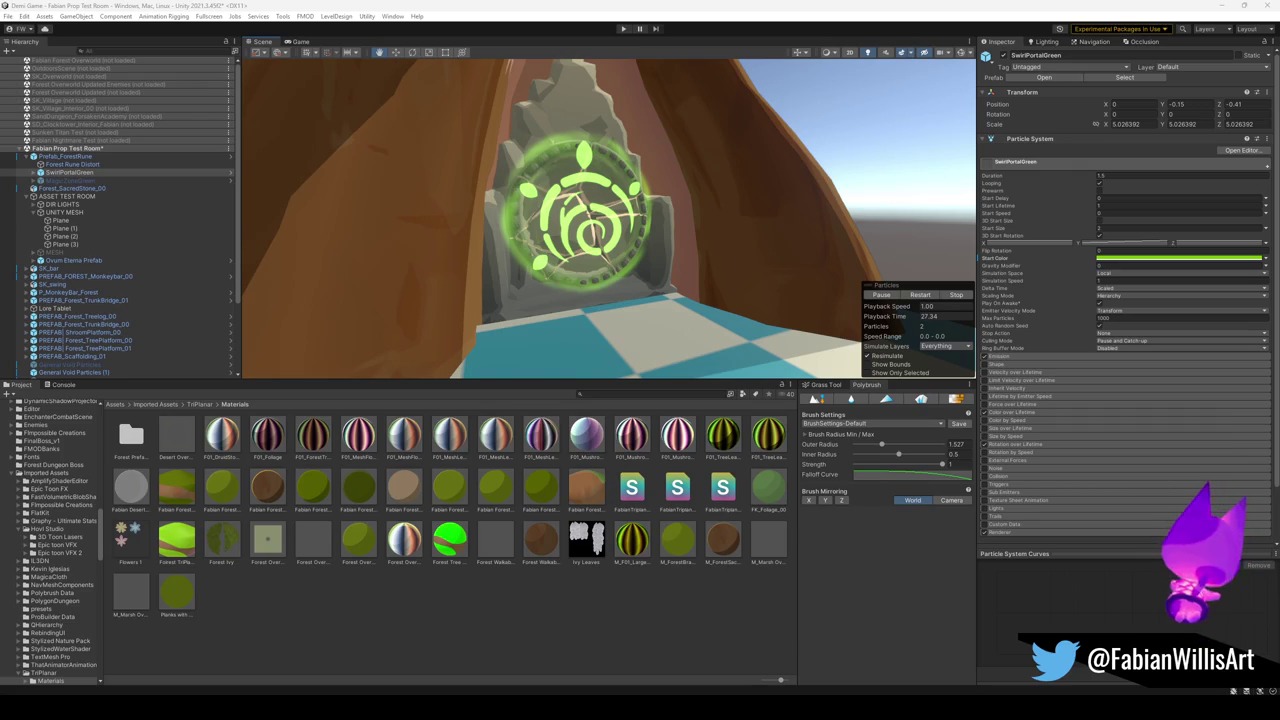
scroll(603, 281, down, 10)
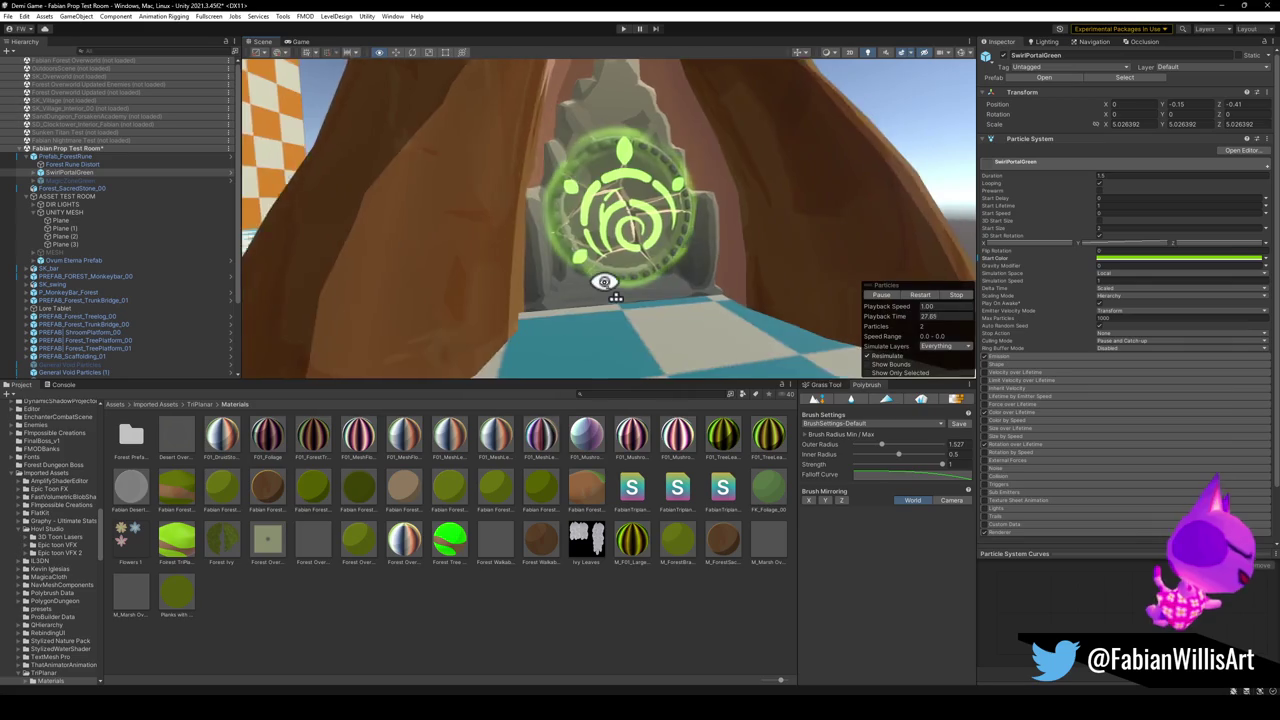
mouse_move(603, 281)
mouse_down()
mouse_move(600, 262)
mouse_move(651, 320)
mouse_up()
Select Prefab_ForestRune and set the Forest Glyph HDR emission colour to a softer, paler green.
click(66, 157)
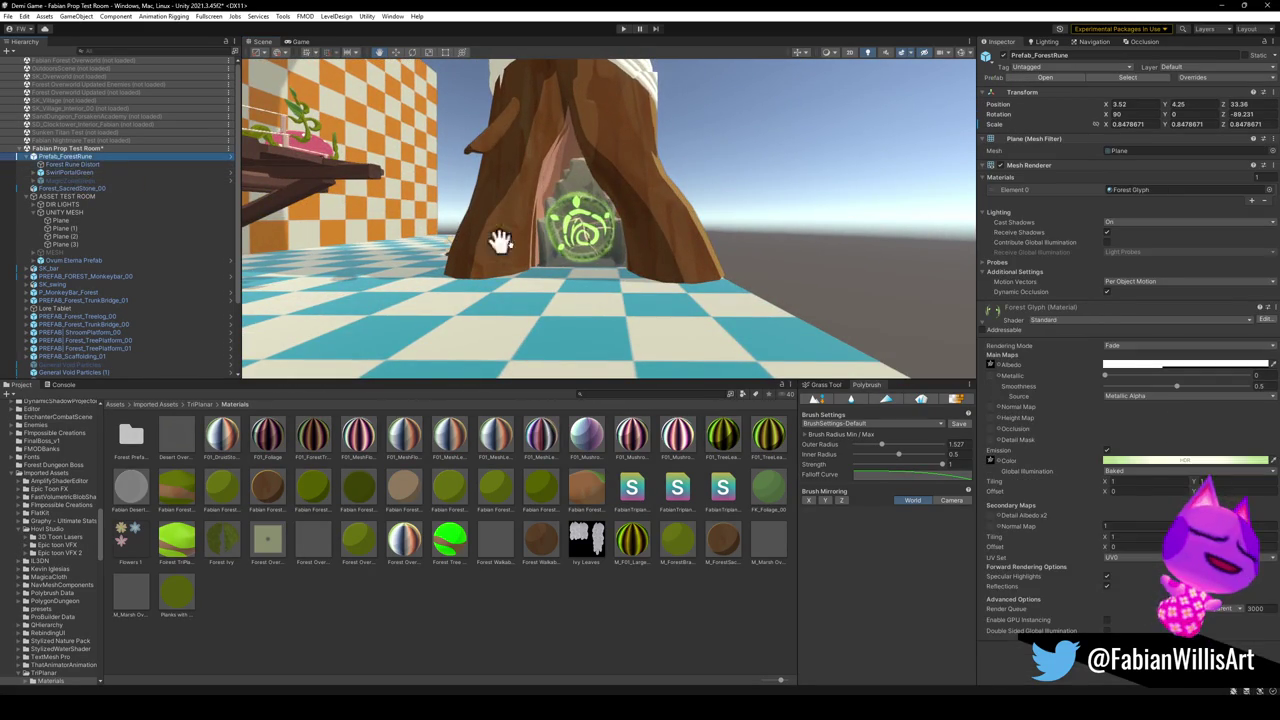
click(1148, 466)
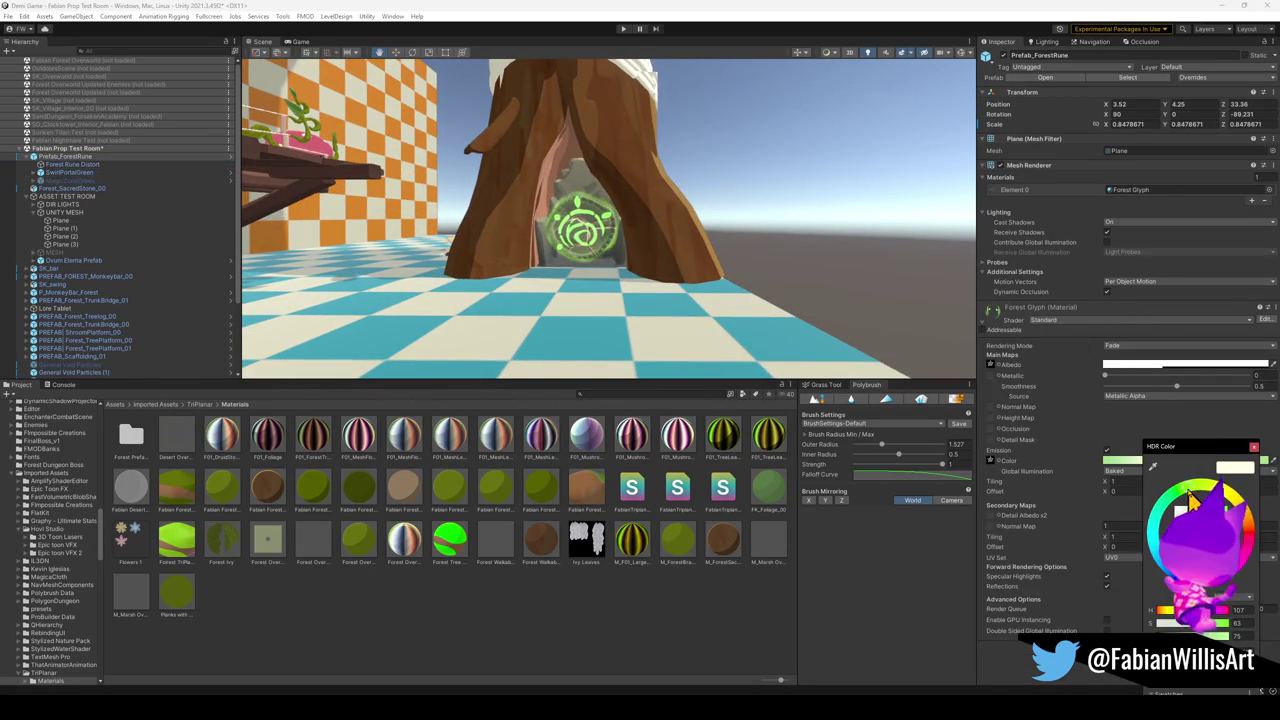
click(1152, 466)
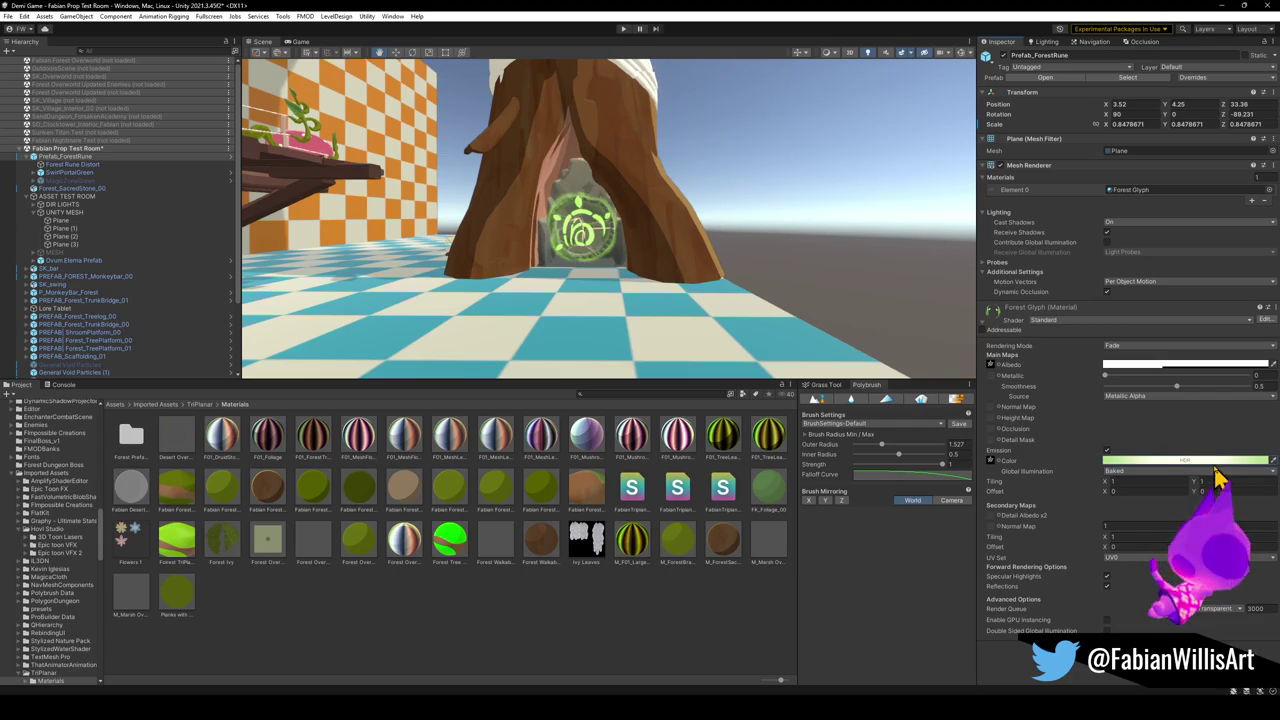
click(1216, 467)
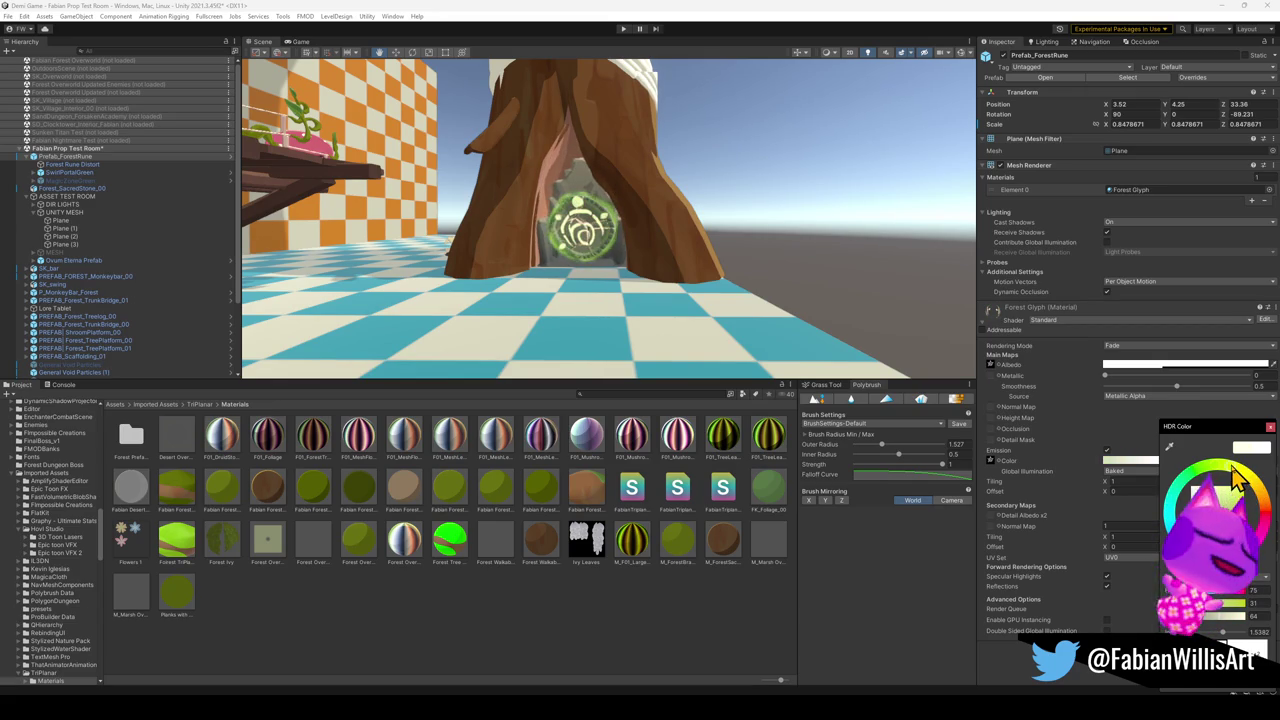
key(Return)
click(1148, 461)
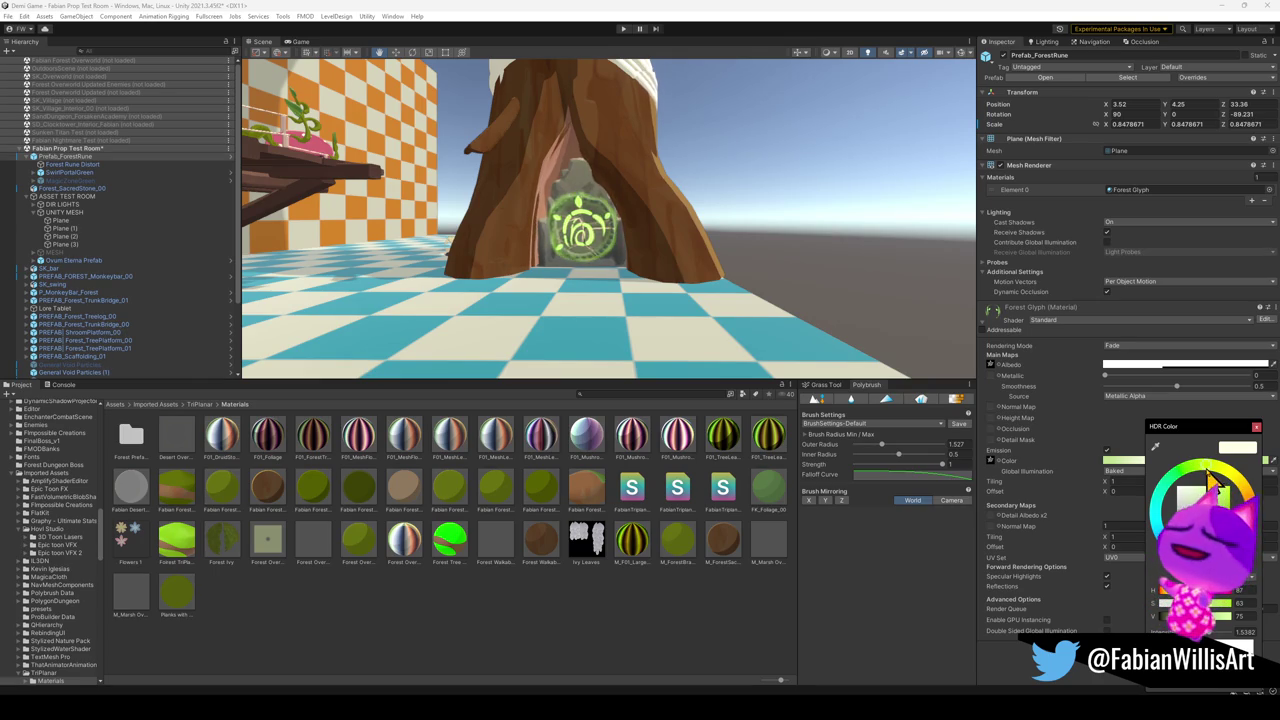
scroll(709, 289, up, 6)
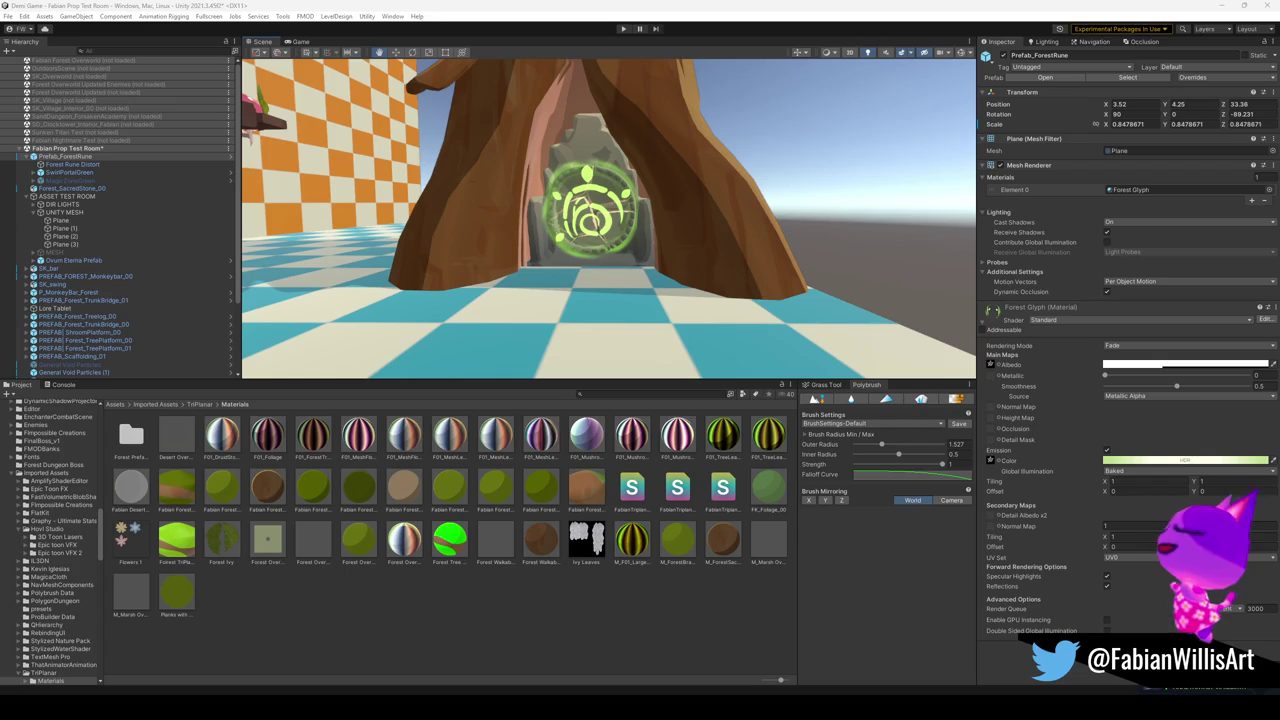
Set the Forest Glyph emission colour's brightness value V to 90.
drag(752, 310, 749, 277)
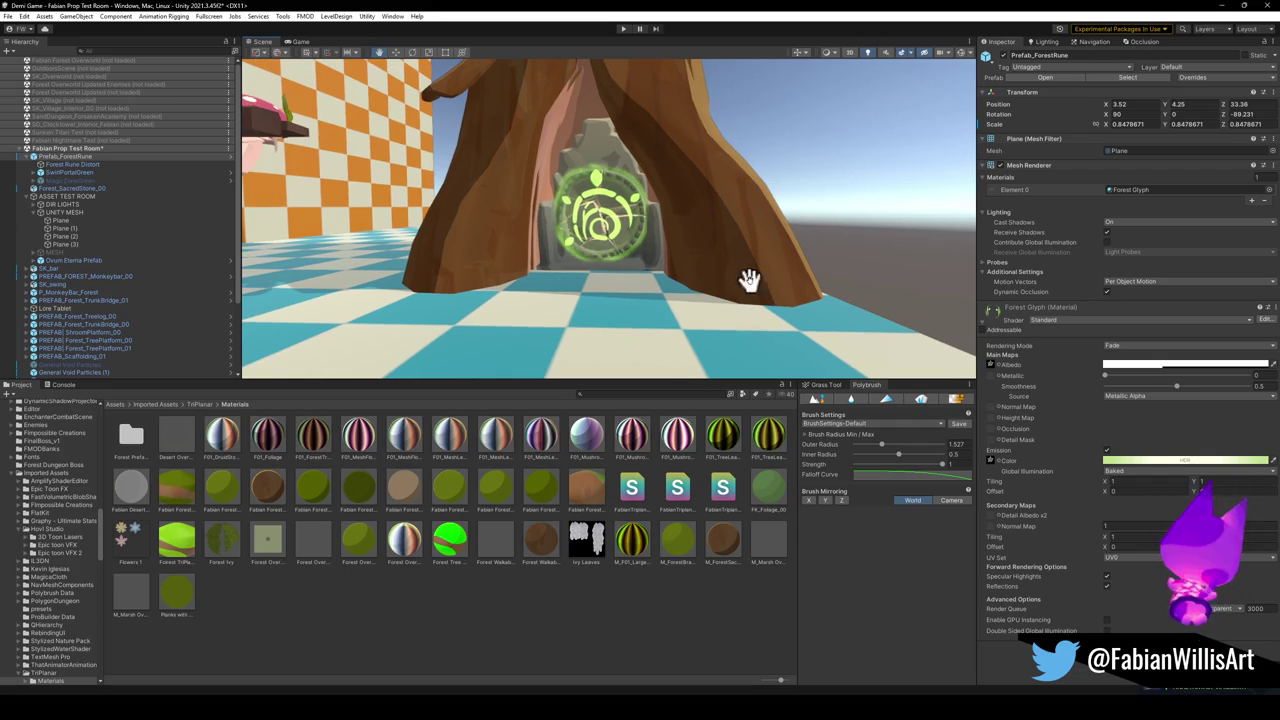
click(1155, 462)
mouse_move(1265, 530)
mouse_down()
mouse_move(1265, 511)
mouse_move(1236, 508)
mouse_move(1255, 528)
mouse_up()
drag(731, 243, 731, 237)
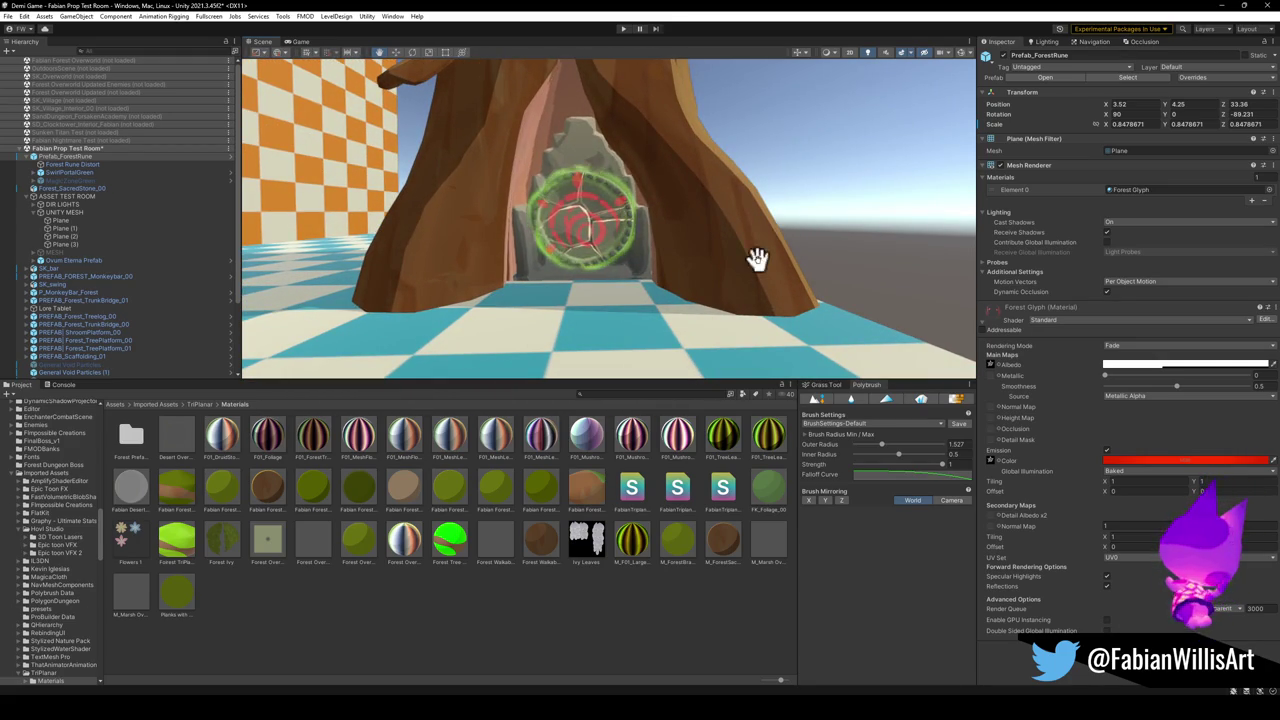
click(1145, 462)
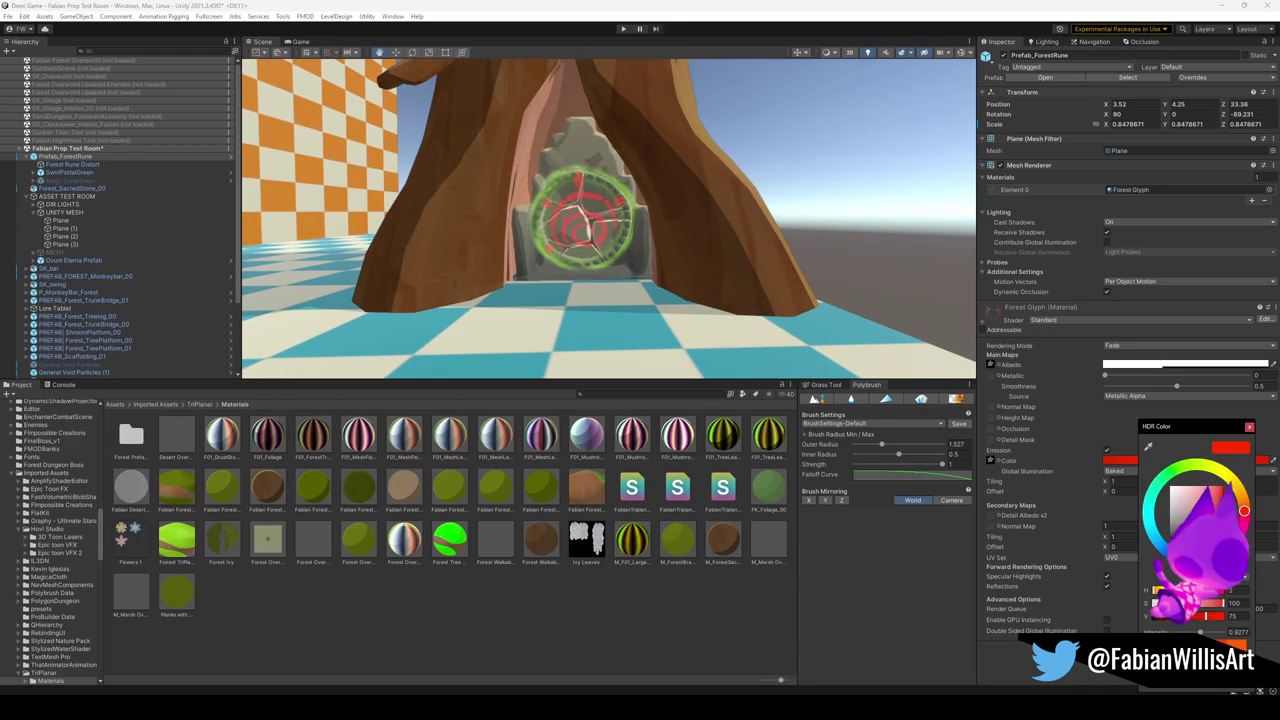
click(1230, 616)
text(90)
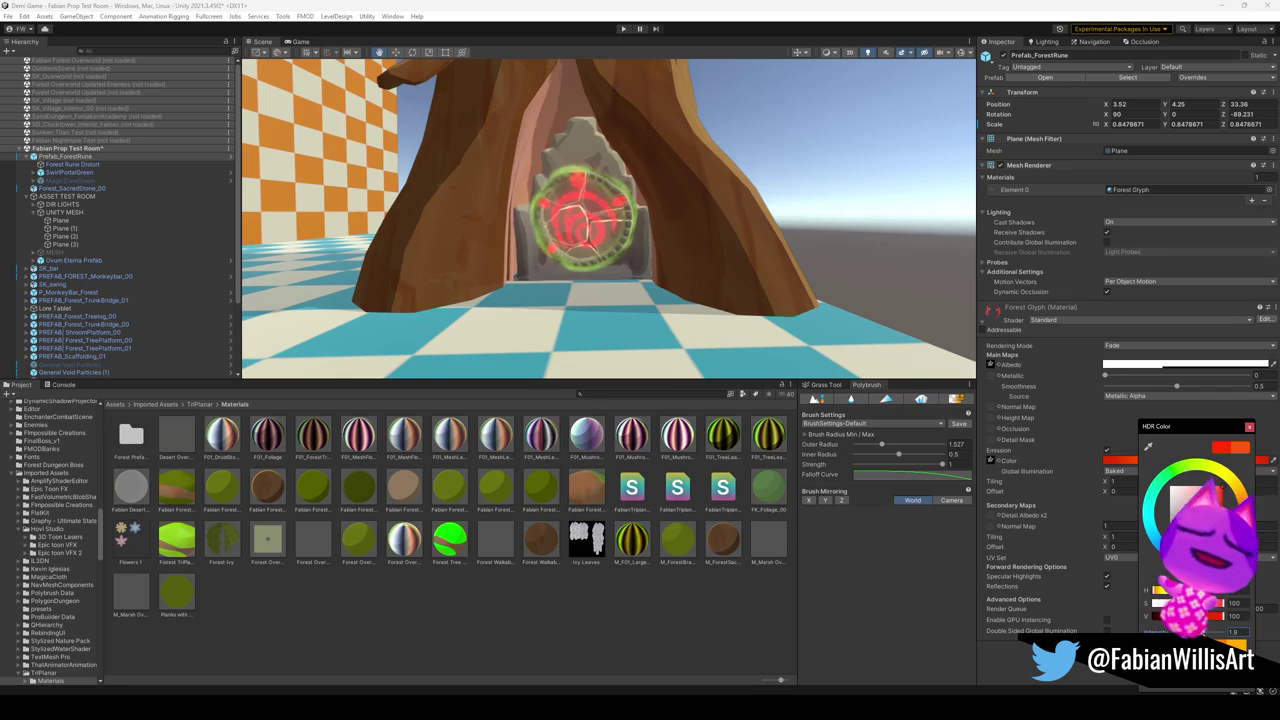
Drag the glyph's emission hue from red round to a bright yellow.
mouse_move(860, 300)
mouse_down()
mouse_move(746, 286)
mouse_move(803, 283)
mouse_move(680, 246)
mouse_move(700, 249)
mouse_move(689, 203)
mouse_up()
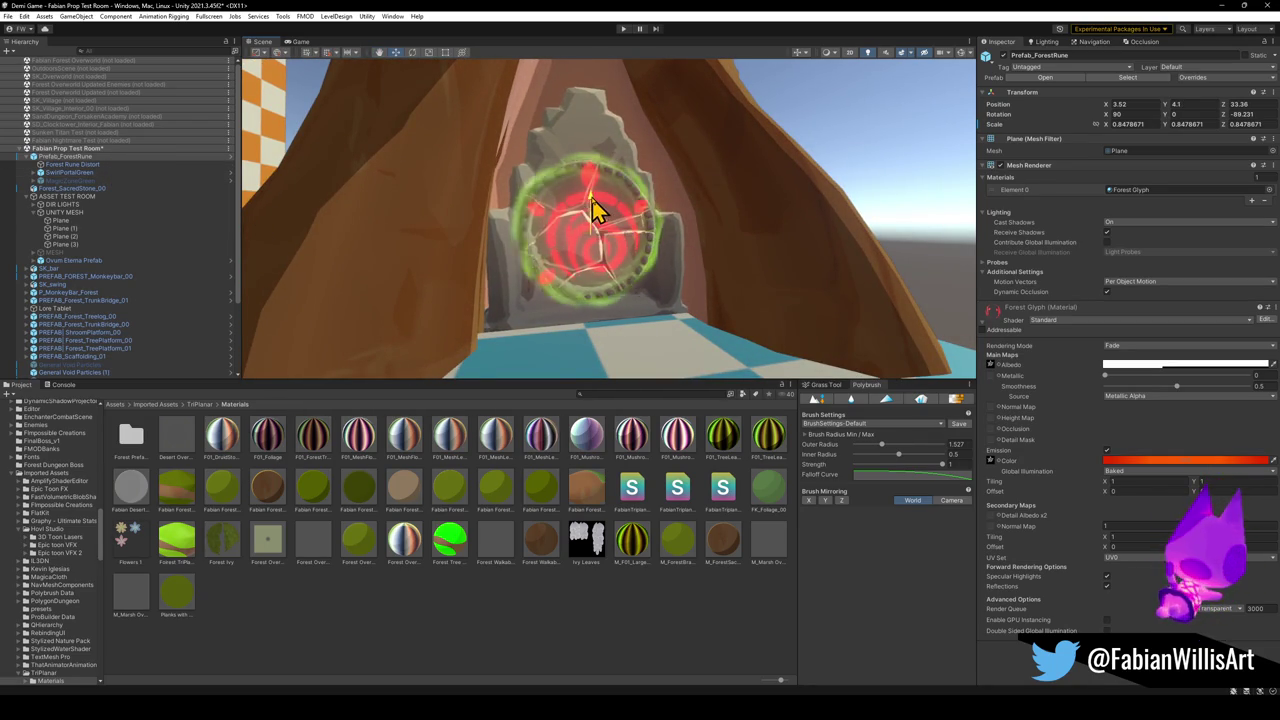
mouse_move(623, 211)
mouse_down()
mouse_move(675, 234)
mouse_move(694, 220)
mouse_move(778, 228)
mouse_up()
click(1180, 463)
drag(1223, 590, 1216, 590)
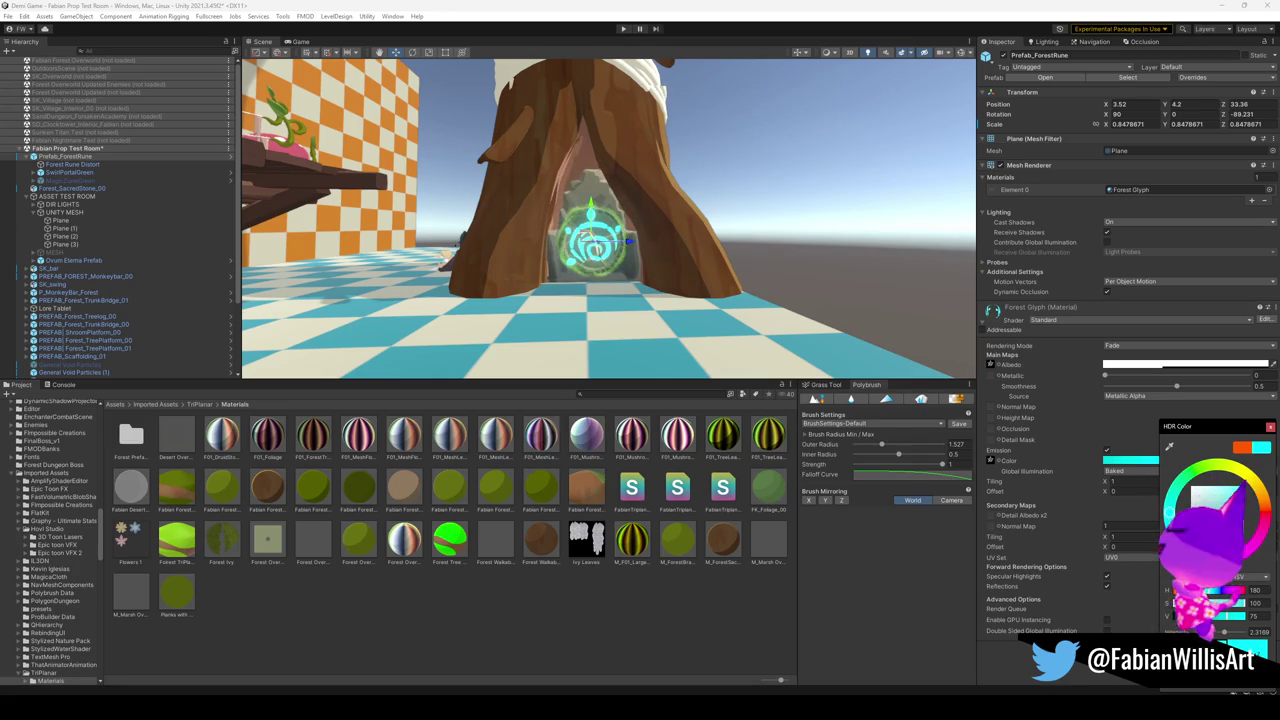
drag(1207, 590, 1198, 590)
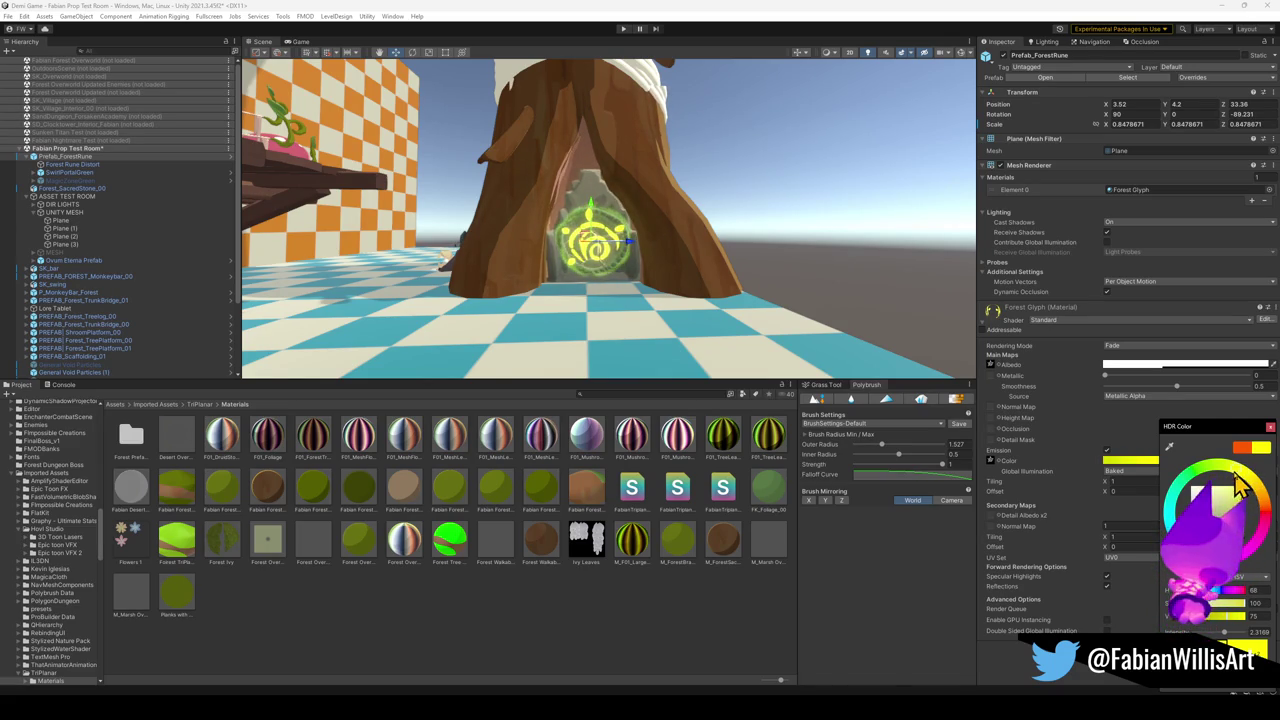
scroll(806, 251, up, 5)
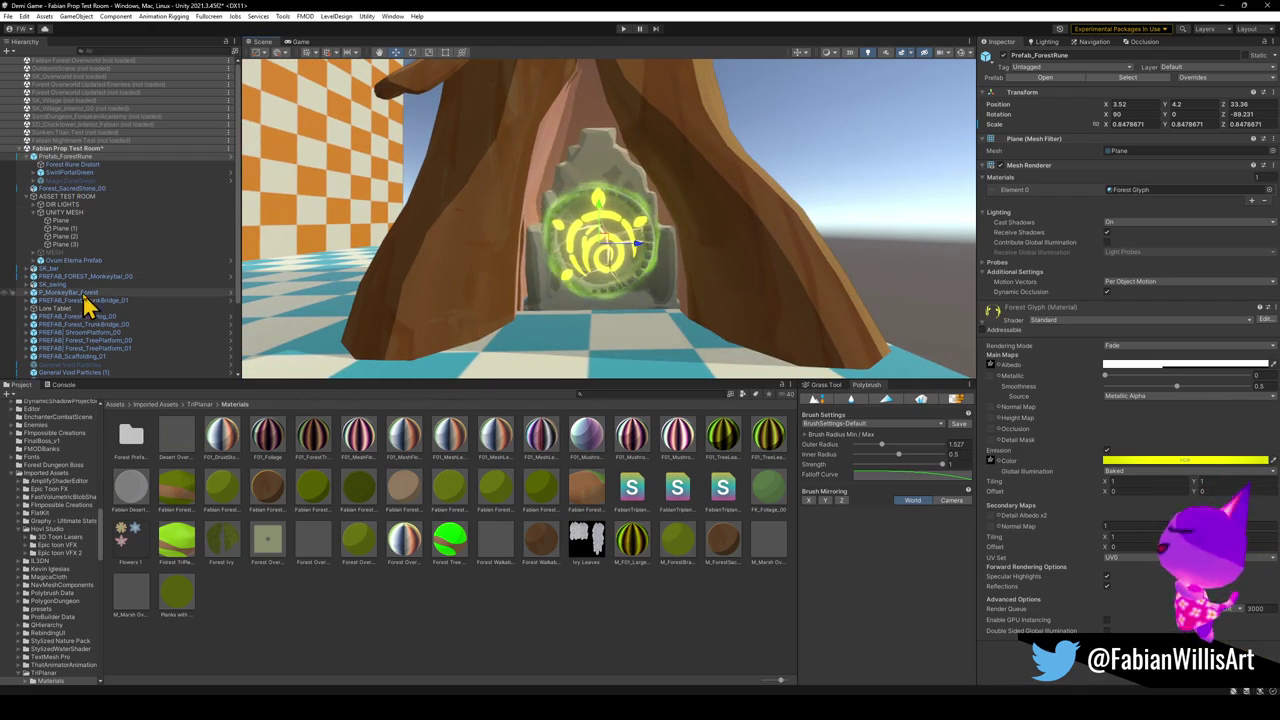
Set SwirlPortalGreen's Start Color to a yellow-green with saturation and value at 100.
click(75, 173)
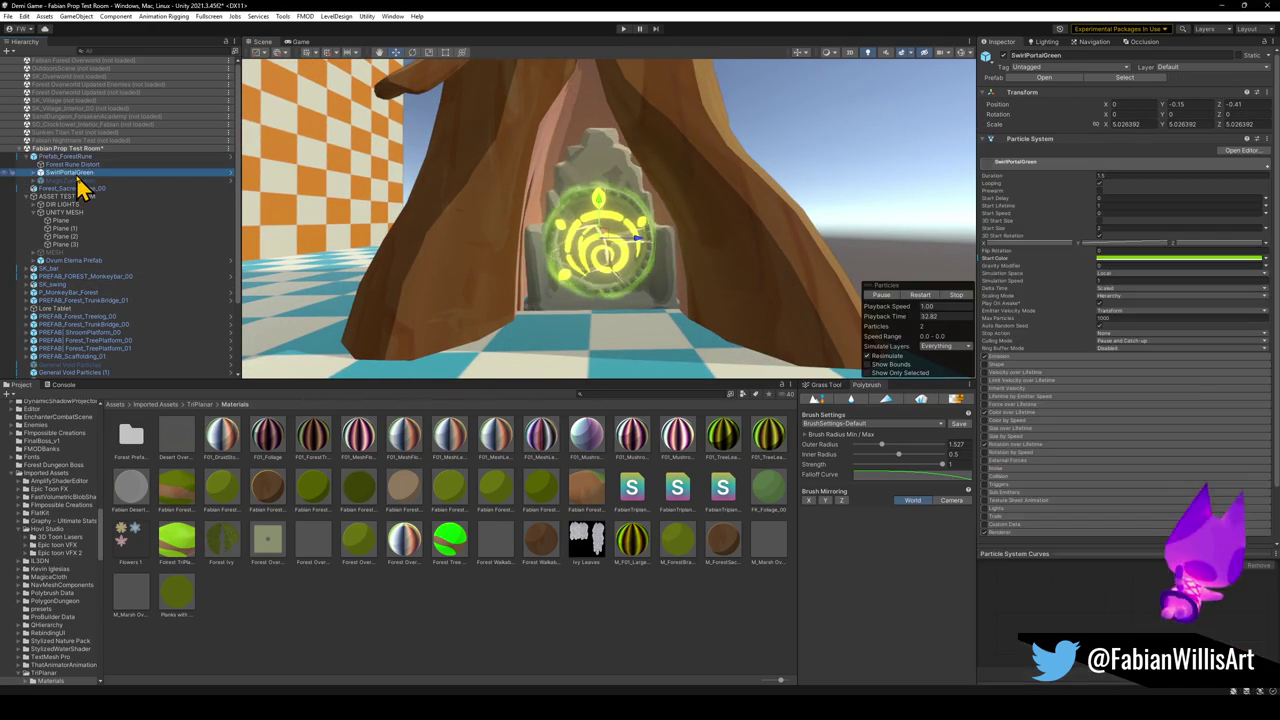
click(1158, 262)
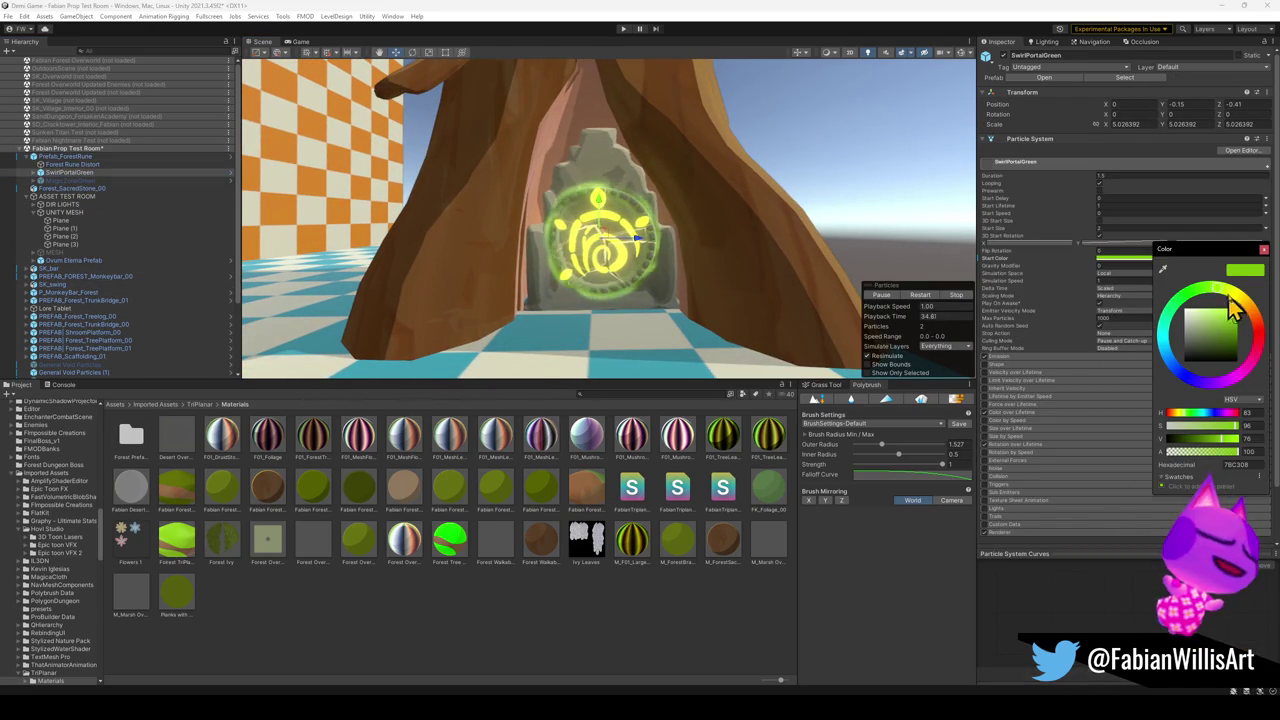
mouse_move(1237, 305)
mouse_down()
mouse_move(1258, 330)
mouse_move(1223, 304)
mouse_up()
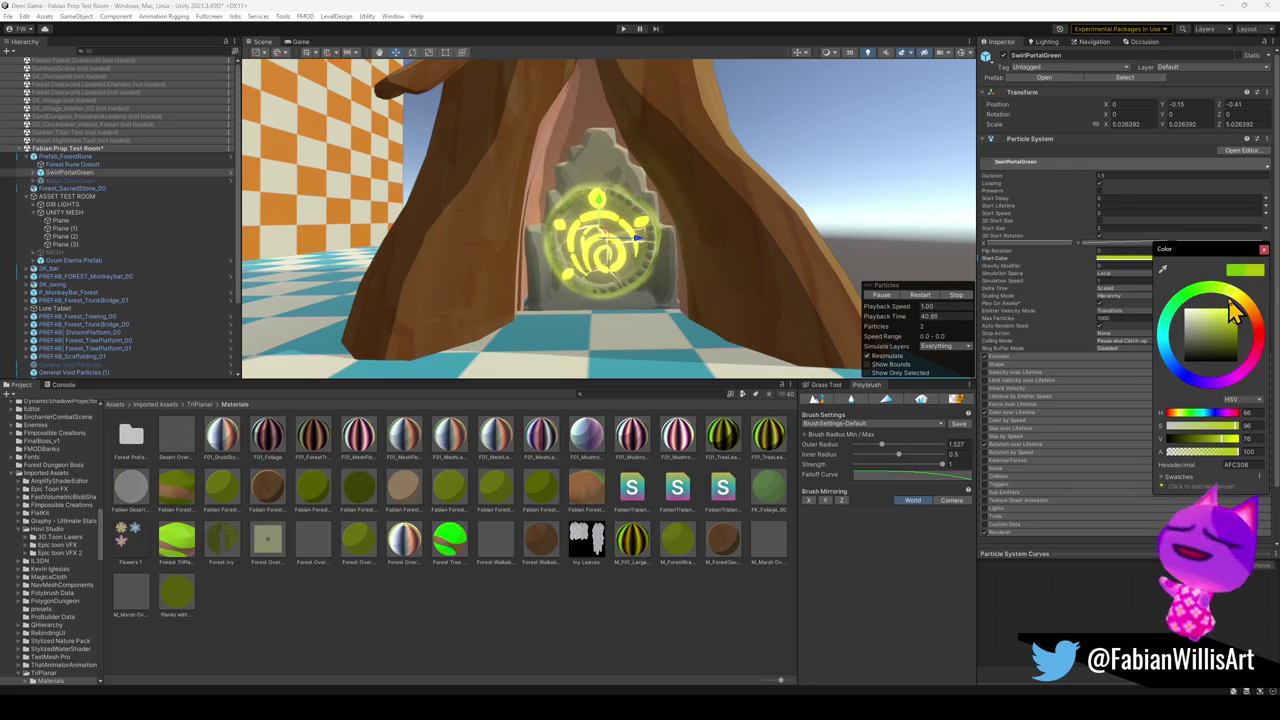
mouse_move(1238, 330)
mouse_down()
mouse_move(1242, 320)
mouse_move(1250, 350)
mouse_move(1243, 334)
mouse_up()
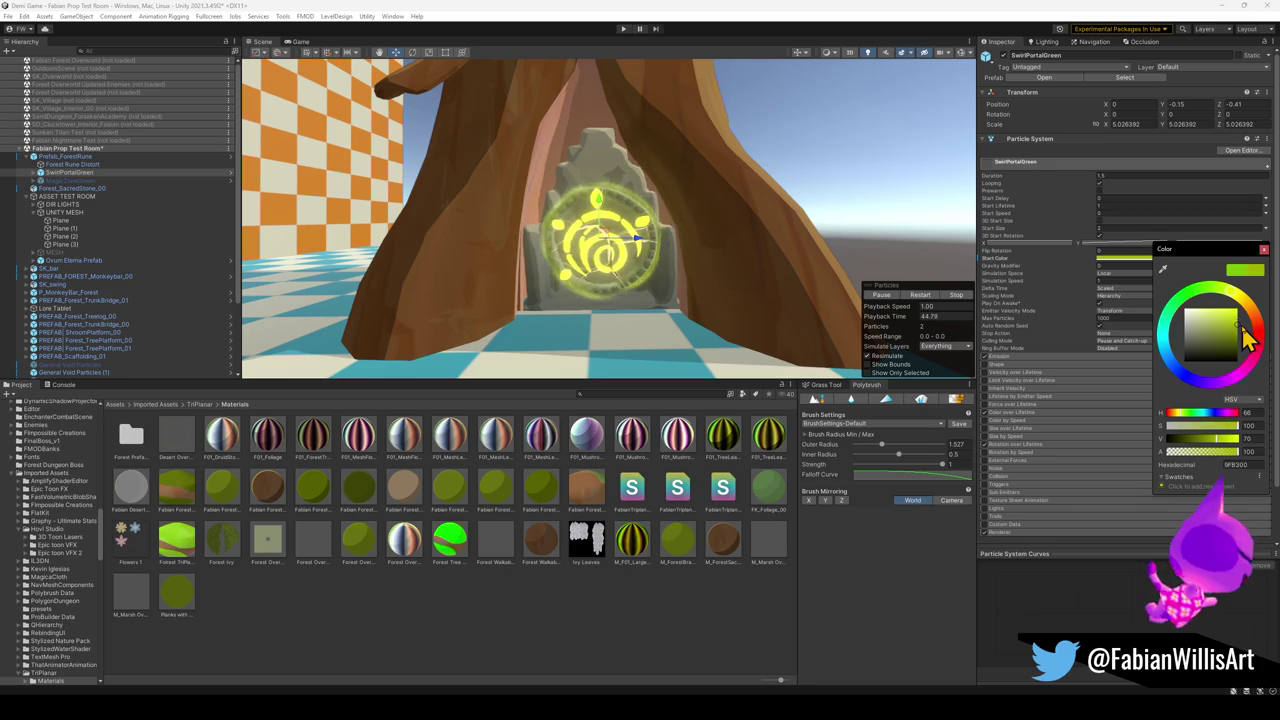
mouse_move(810, 262)
mouse_down()
mouse_move(791, 246)
mouse_move(808, 247)
mouse_move(778, 237)
mouse_up()
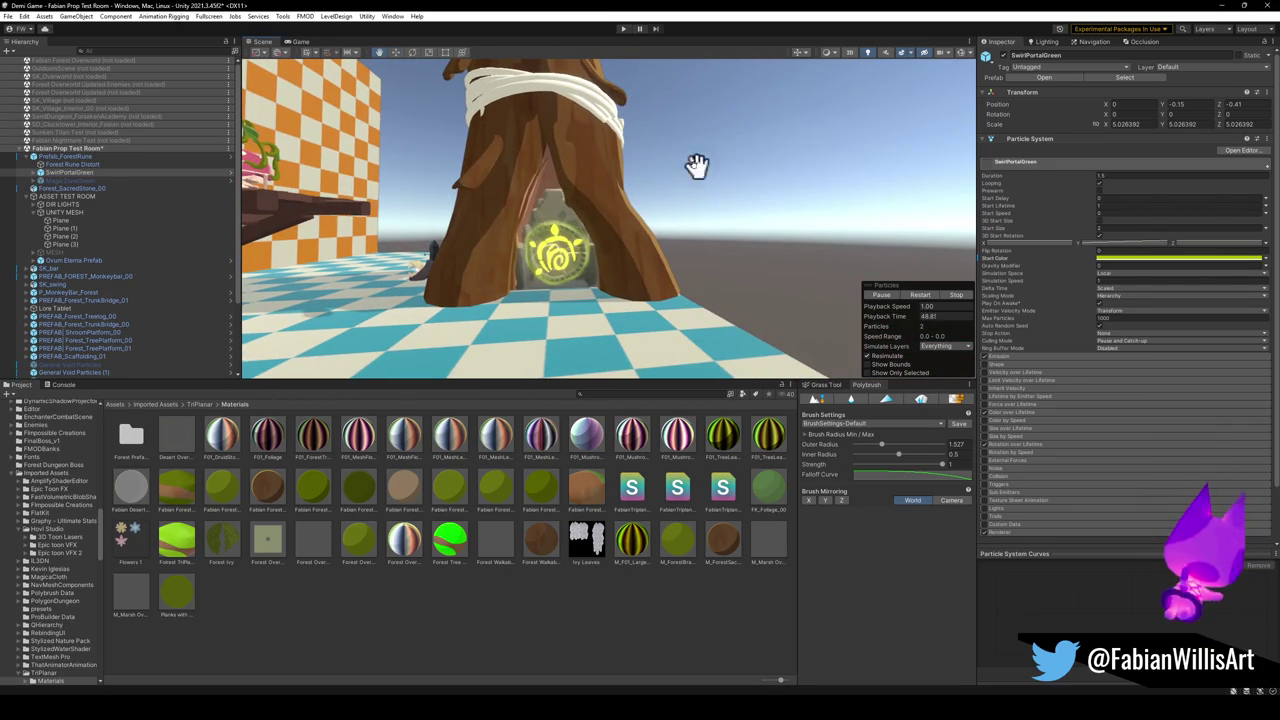
click(70, 157)
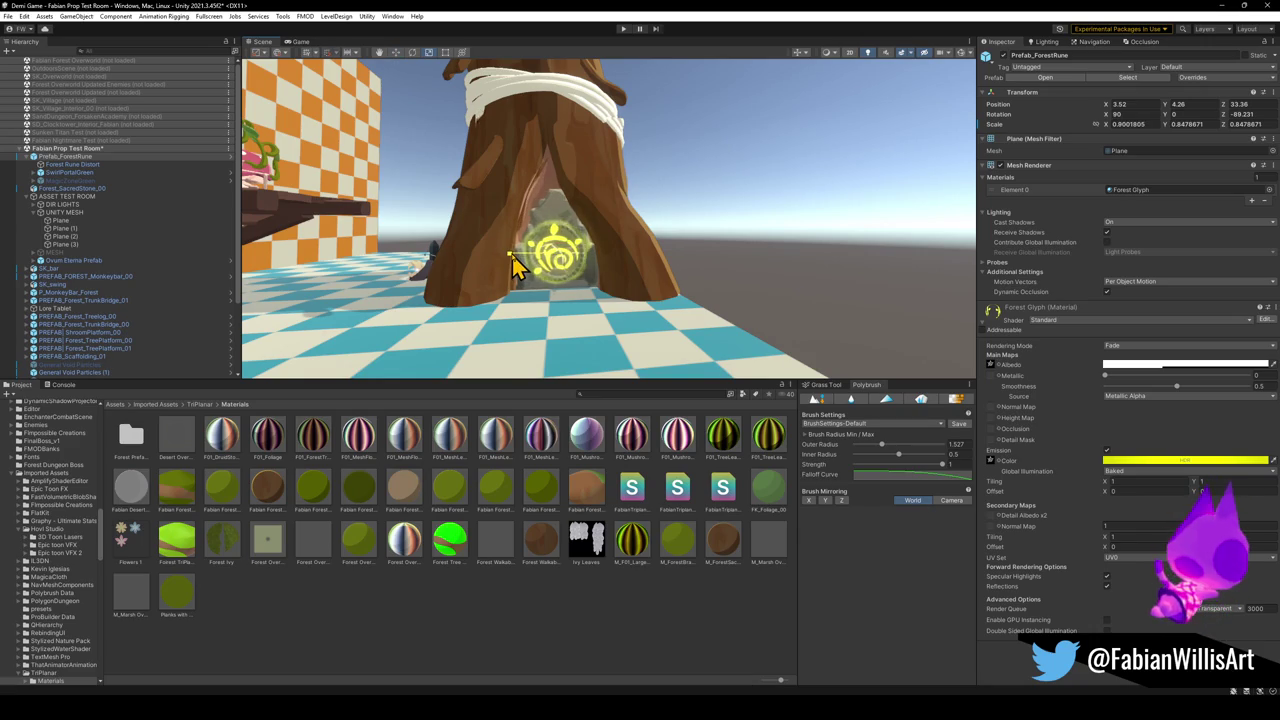
Frame the rune and select the Forest Rune Distort plane in the tree trunk.
mouse_move(512, 262)
mouse_down()
mouse_move(622, 271)
mouse_move(612, 285)
mouse_move(634, 277)
mouse_move(640, 289)
mouse_move(686, 277)
mouse_move(580, 222)
mouse_move(709, 249)
mouse_move(680, 260)
mouse_up()
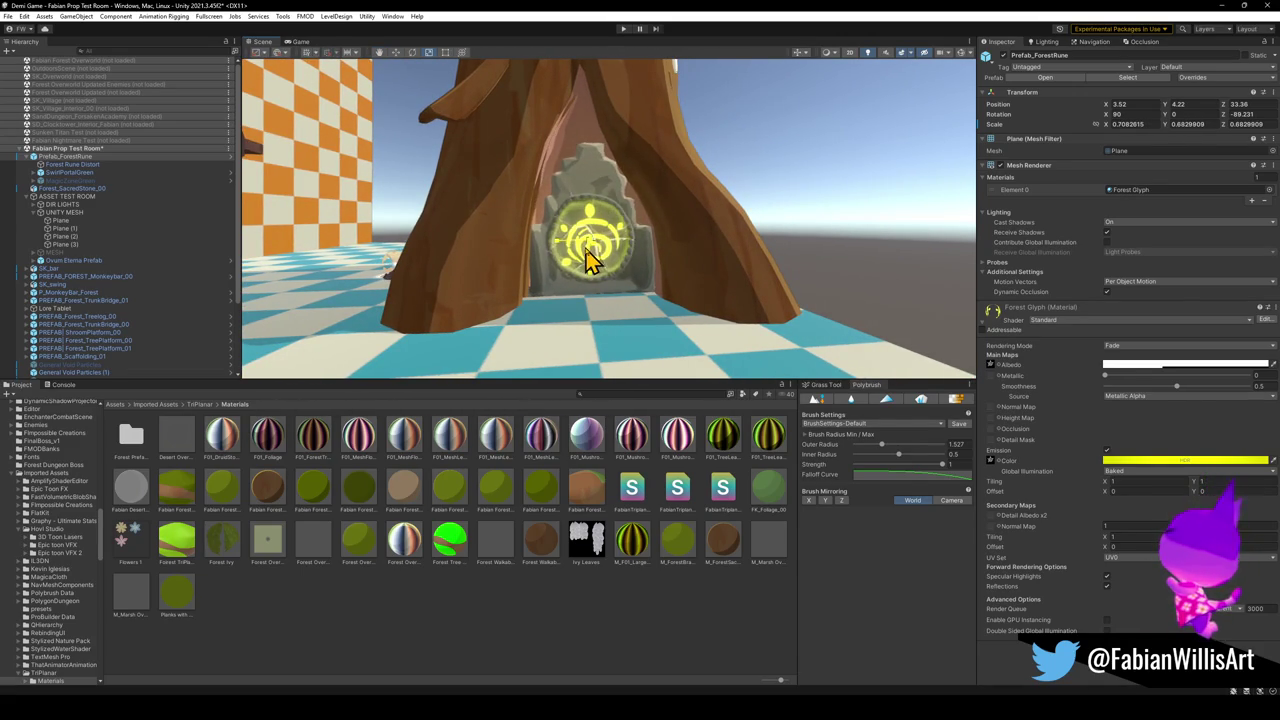
mouse_move(688, 288)
mouse_down()
mouse_move(643, 286)
mouse_move(688, 282)
mouse_up()
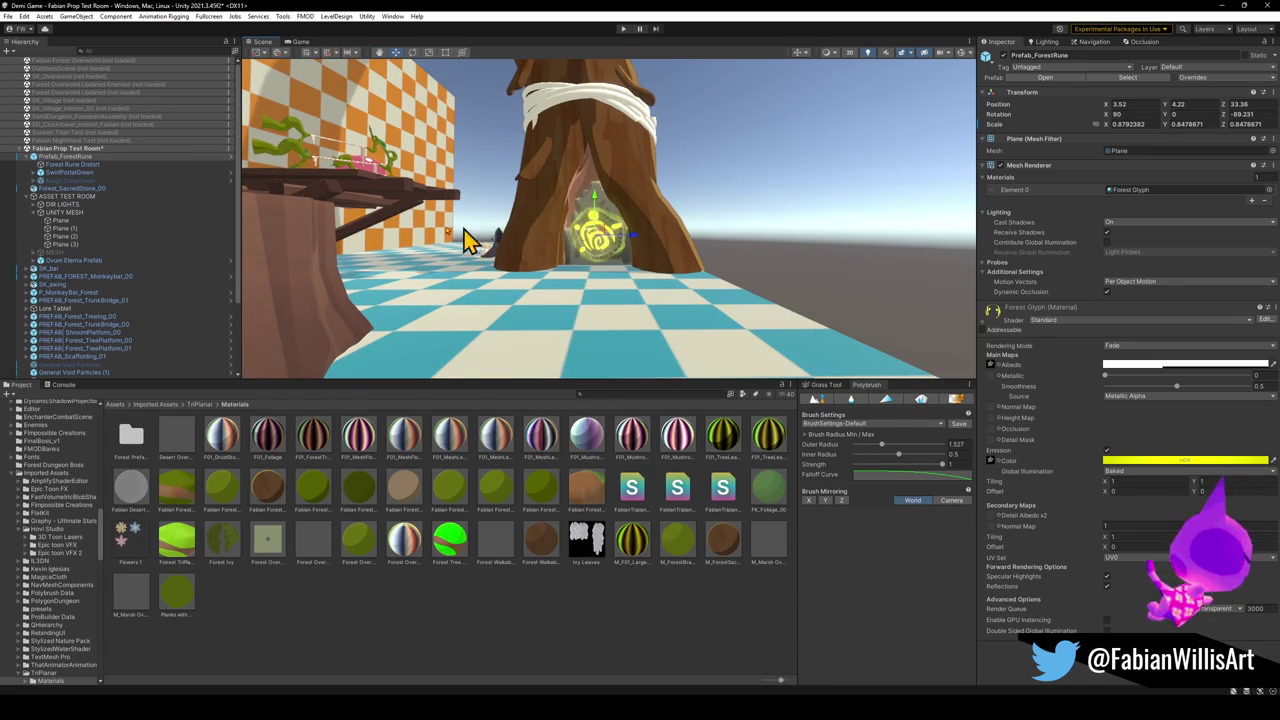
key(f)
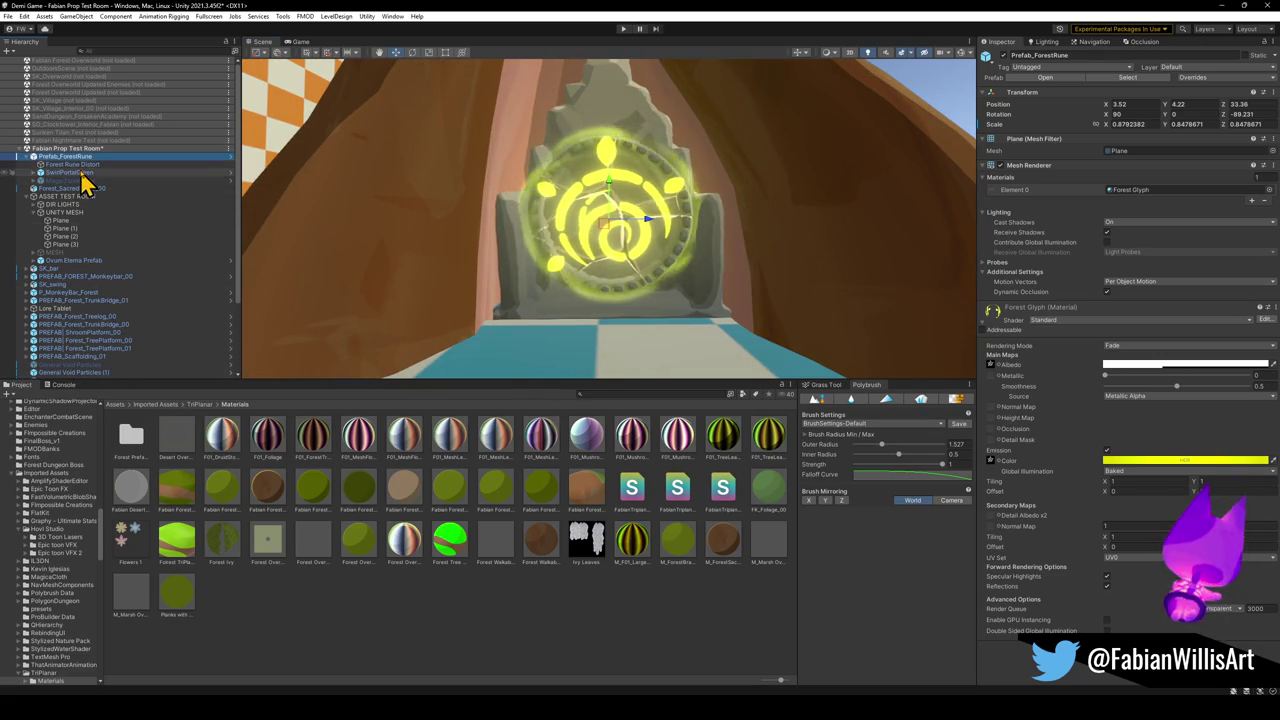
click(80, 164)
scroll(666, 251, down, 5)
mouse_move(697, 245)
mouse_down()
mouse_move(666, 223)
mouse_move(660, 243)
mouse_move(610, 147)
mouse_up()
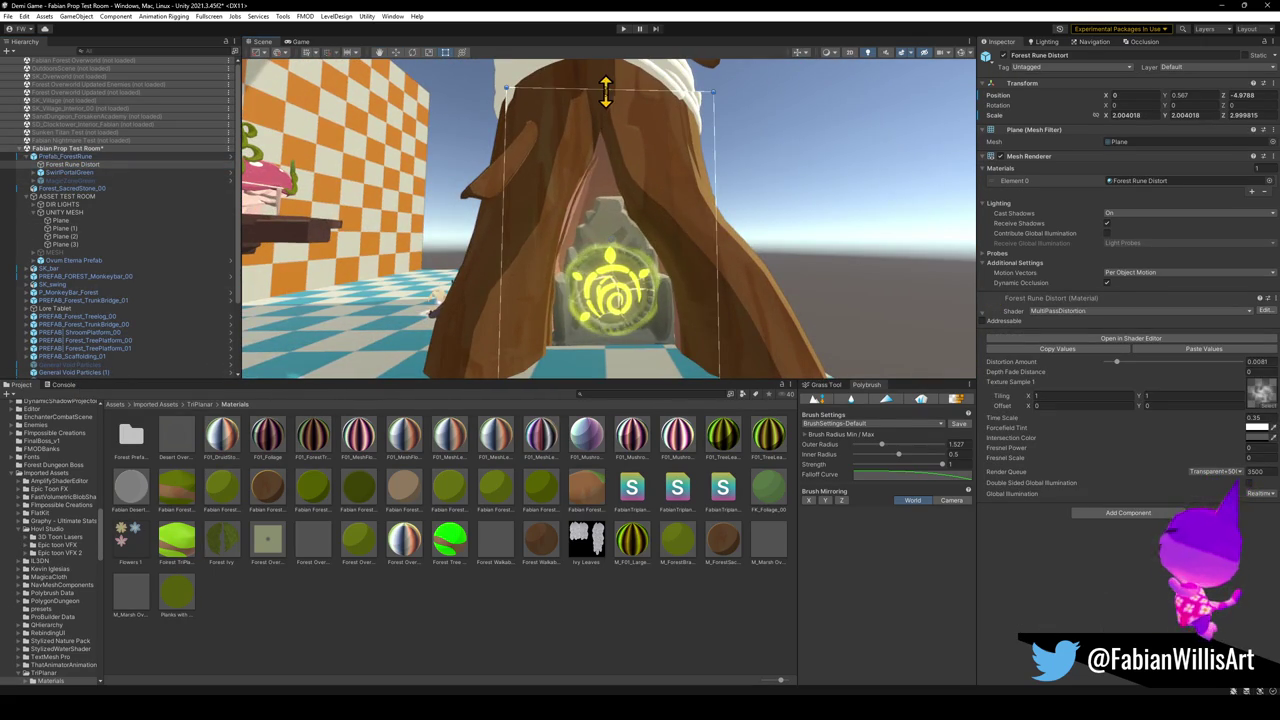
Resize Forest Rune Distort with the Rect handles to roughly 1.91 × 2.0 × 2.05 scale.
mouse_move(605, 90)
mouse_down()
mouse_move(605, 140)
mouse_move(605, 128)
mouse_up()
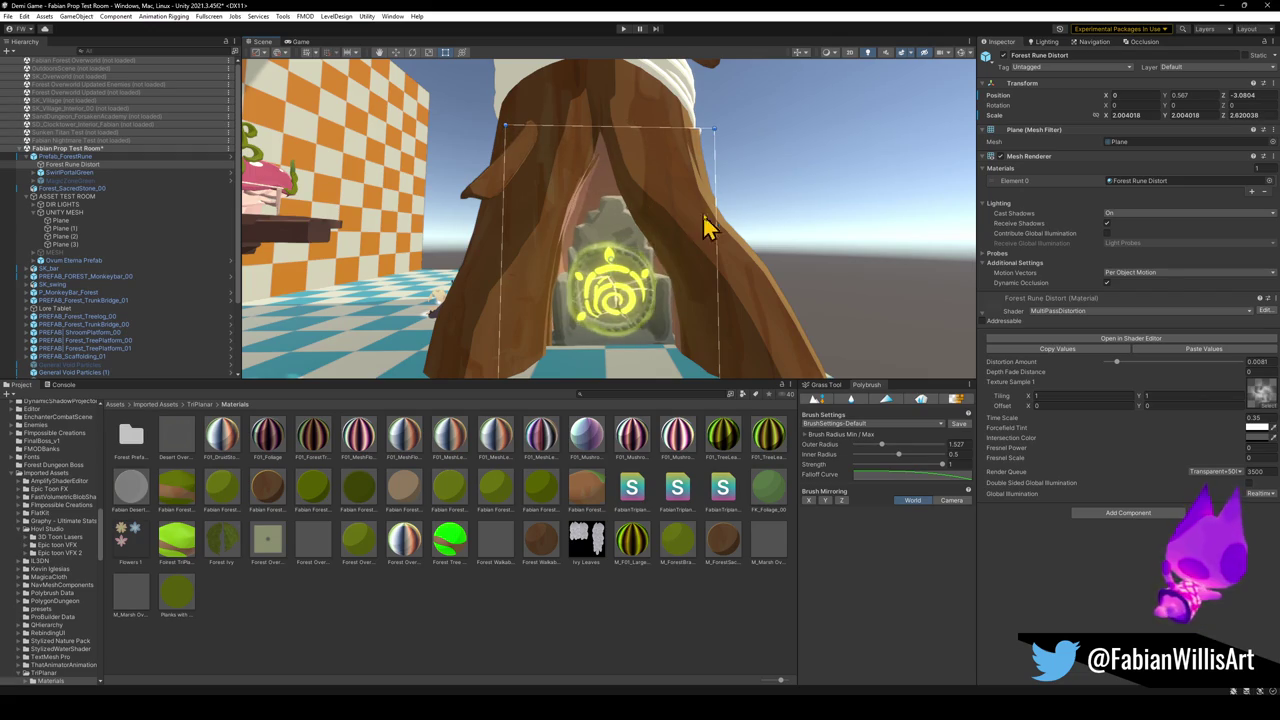
mouse_move(717, 208)
mouse_down()
mouse_move(694, 208)
mouse_move(707, 207)
mouse_up()
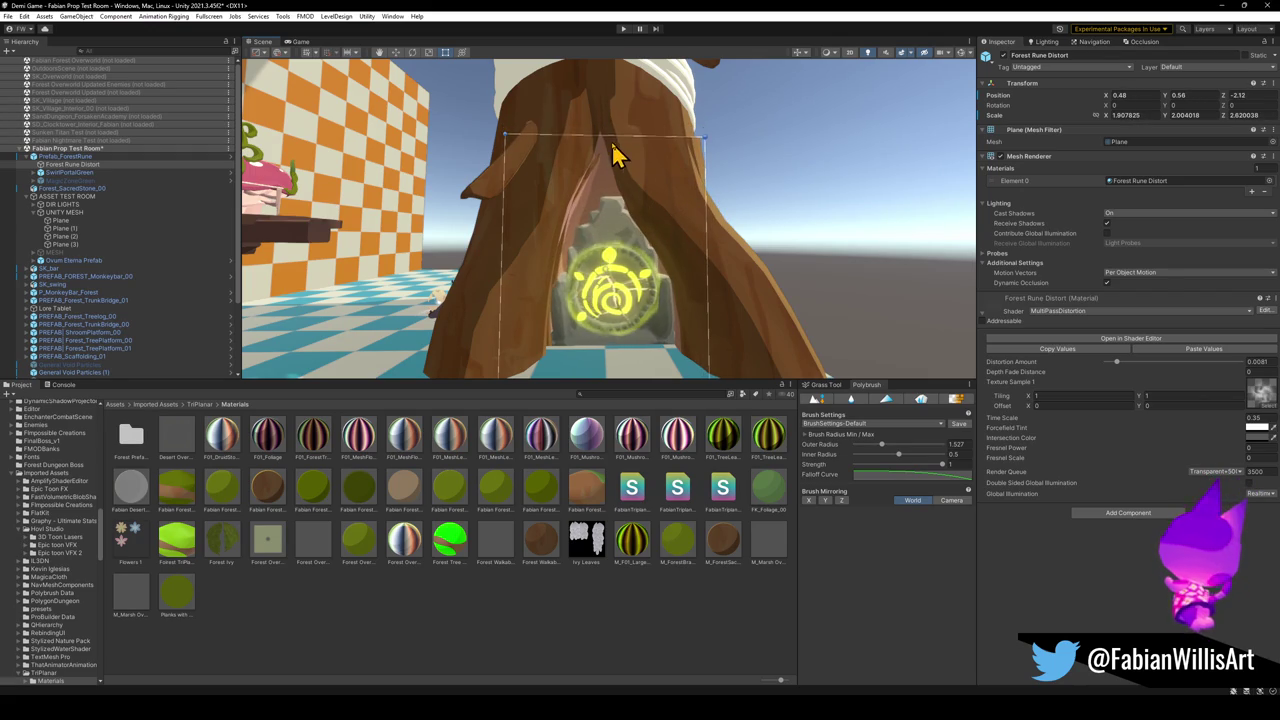
key(ctrl+z)
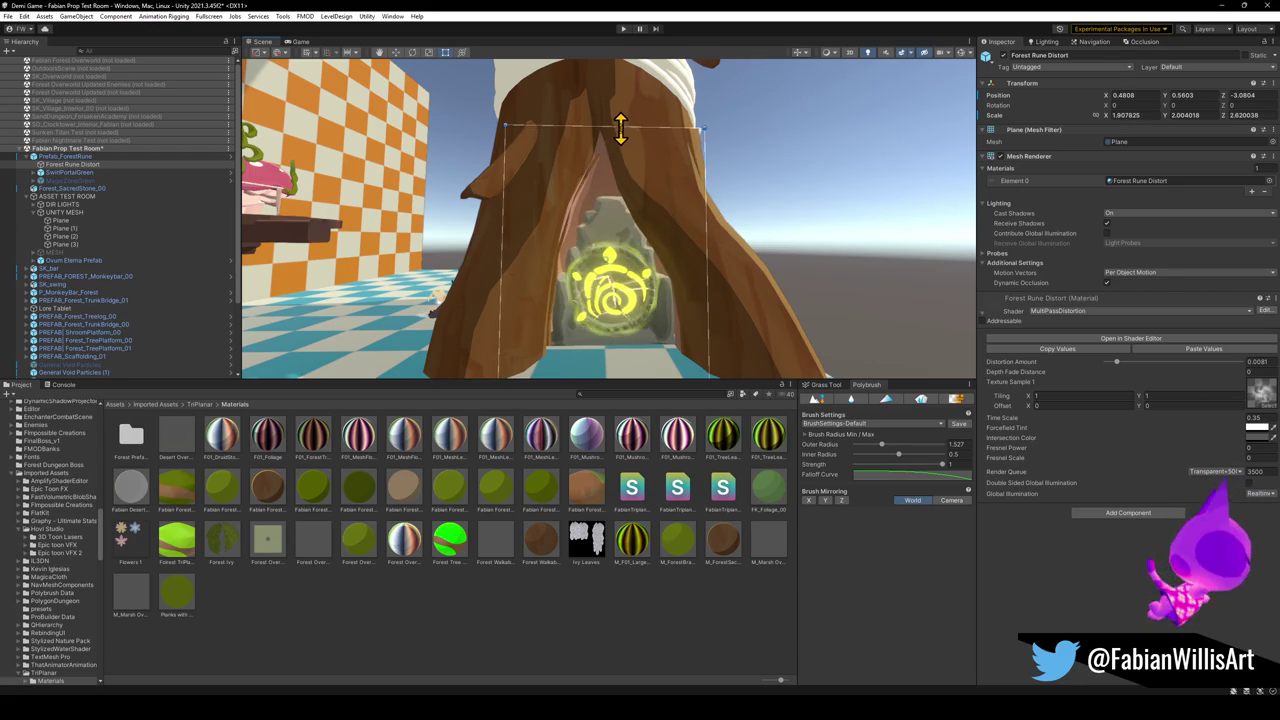
mouse_move(600, 295)
mouse_down()
mouse_move(729, 309)
mouse_move(308, 302)
mouse_move(638, 302)
mouse_up()
scroll(638, 302, up, 2)
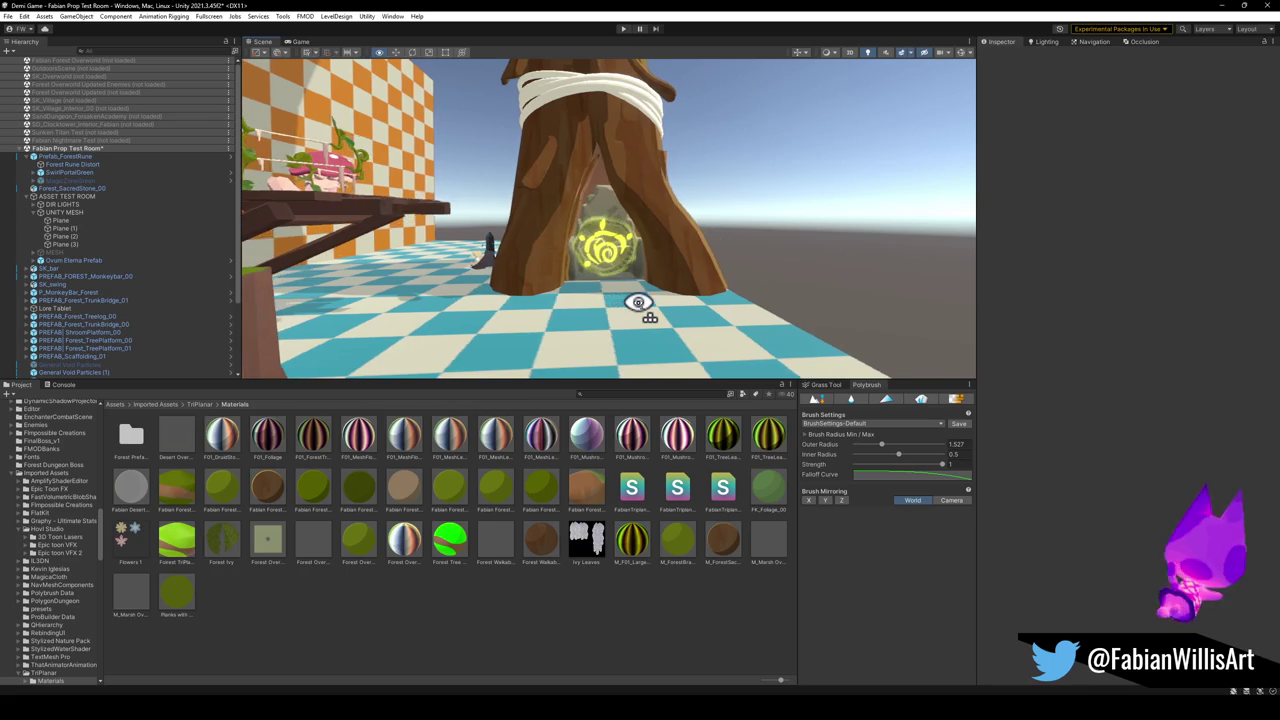
scroll(638, 302, up, 3)
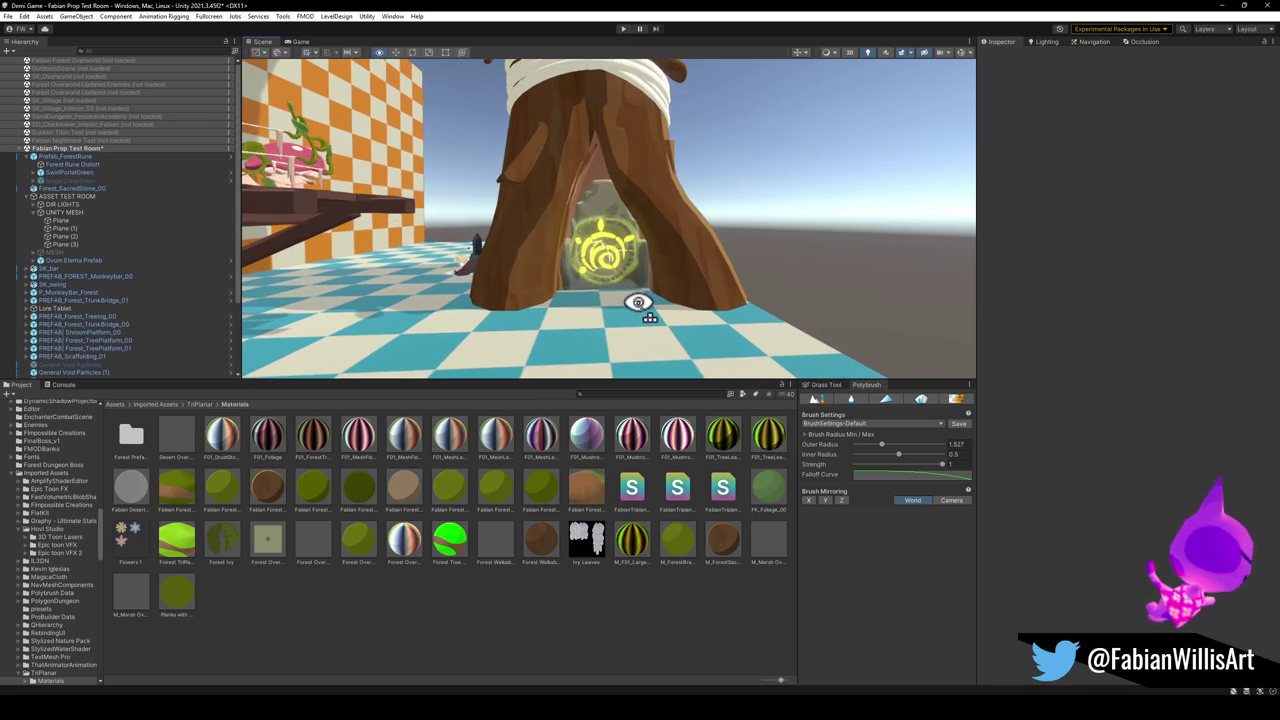
click(676, 160)
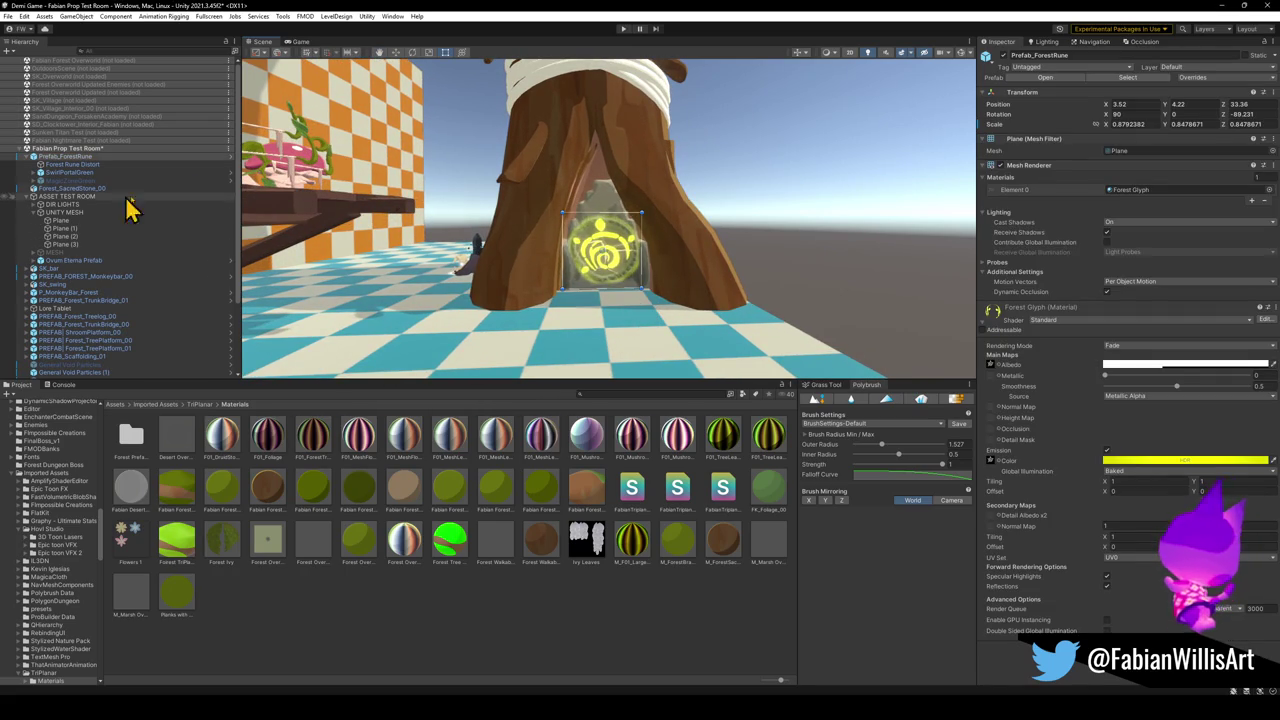
click(705, 175)
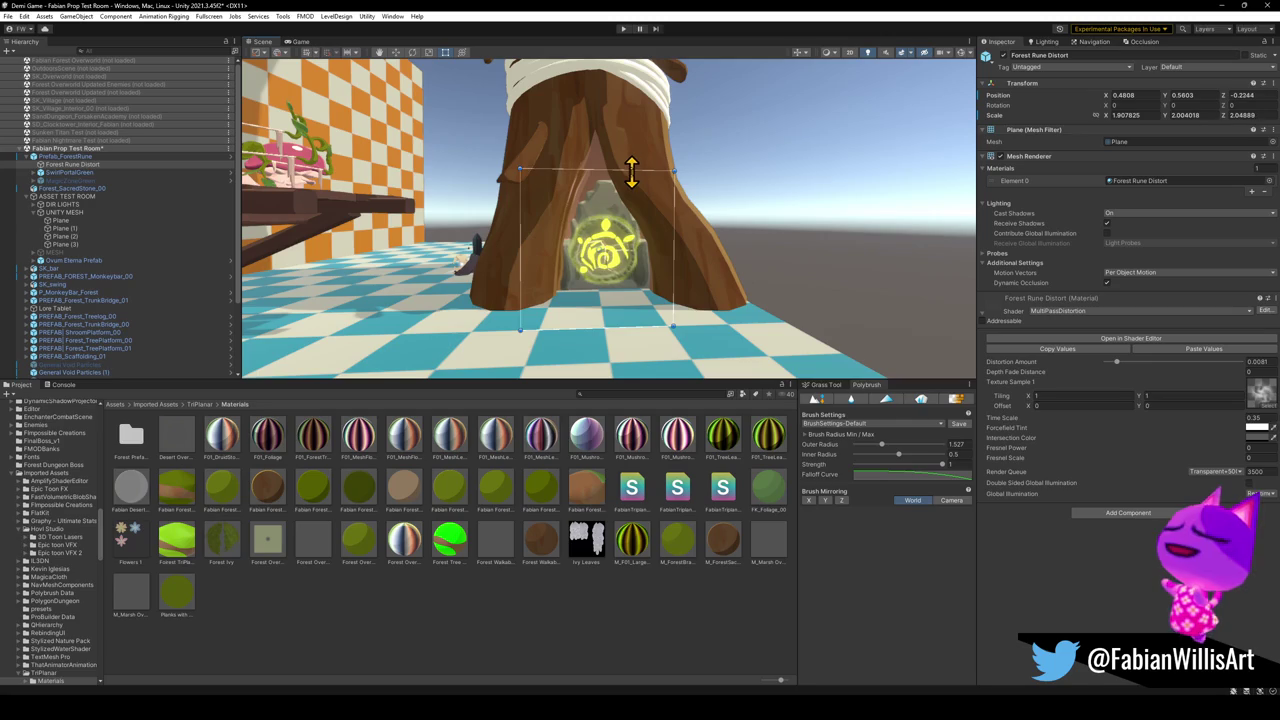
click(71, 174)
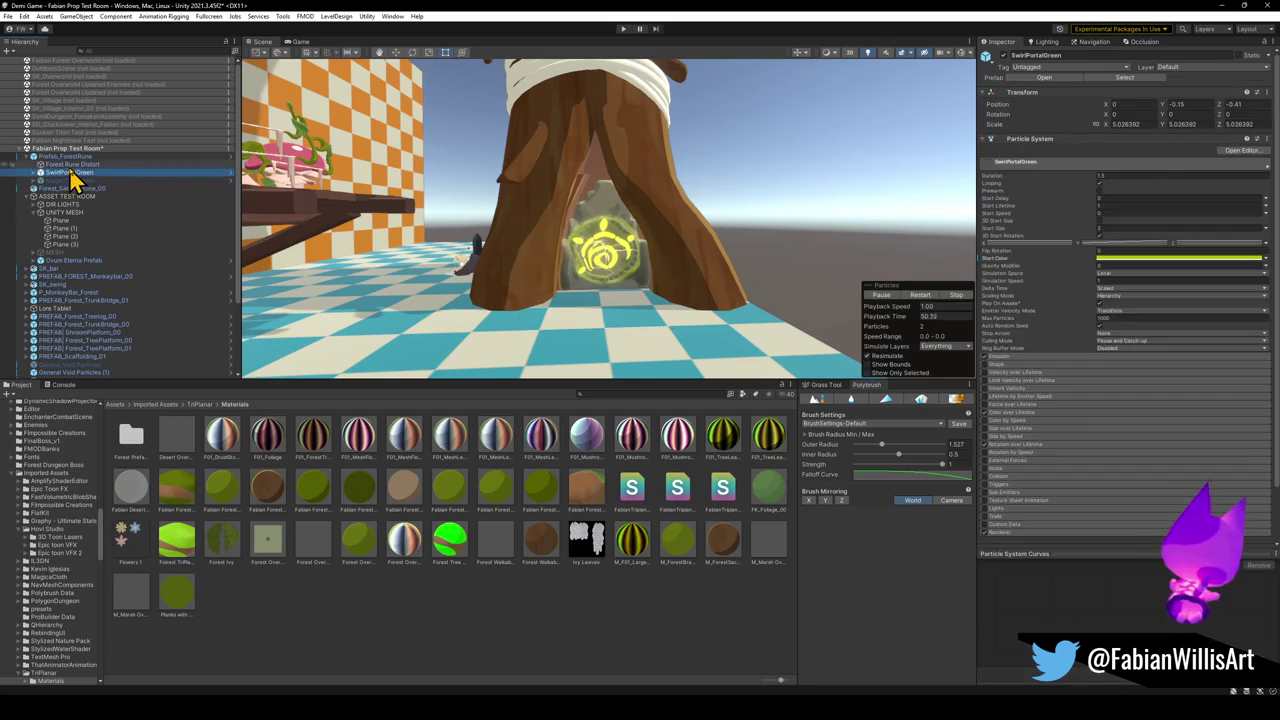
Duplicate Forest Rune Distort and scale the copy to about 0.73.
click(520, 210)
key(ctrl+d)
mouse_move(603, 250)
mouse_down()
mouse_move(603, 120)
mouse_move(600, 160)
mouse_move(579, 166)
mouse_move(591, 180)
mouse_move(586, 171)
mouse_up()
key(q)
drag(657, 228, 694, 217)
scroll(657, 206, up, 2)
Move Forest Rune Distort (1) up inside the trunk to a Z position of about -13.94.
key(w)
drag(567, 128, 578, 130)
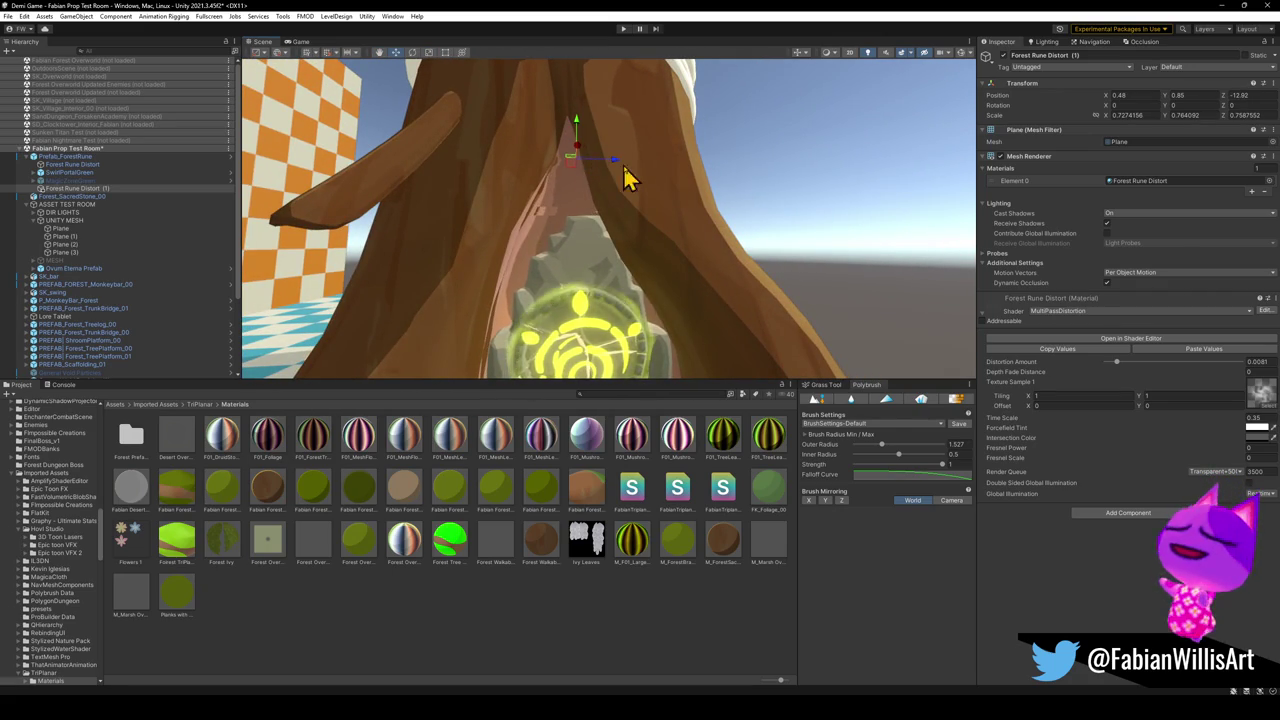
drag(651, 194, 640, 206)
mouse_move(586, 163)
mouse_down()
mouse_move(586, 137)
mouse_move(588, 148)
mouse_up()
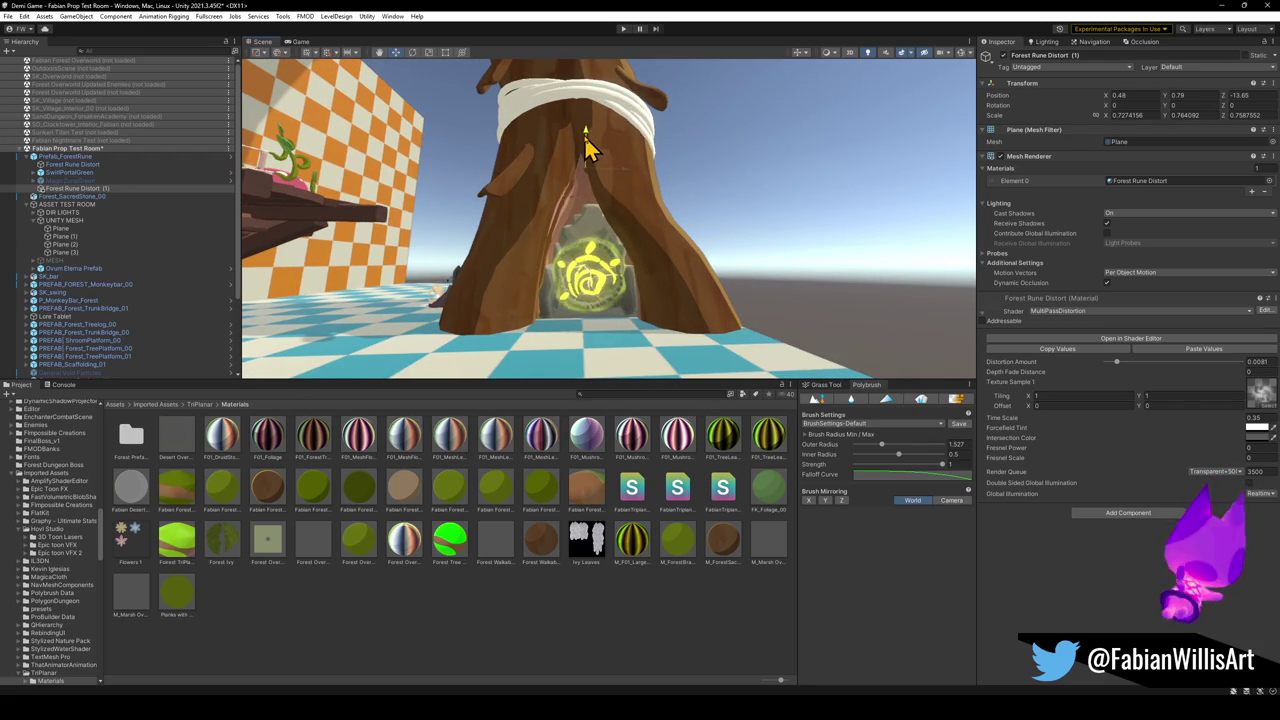
drag(587, 148, 590, 147)
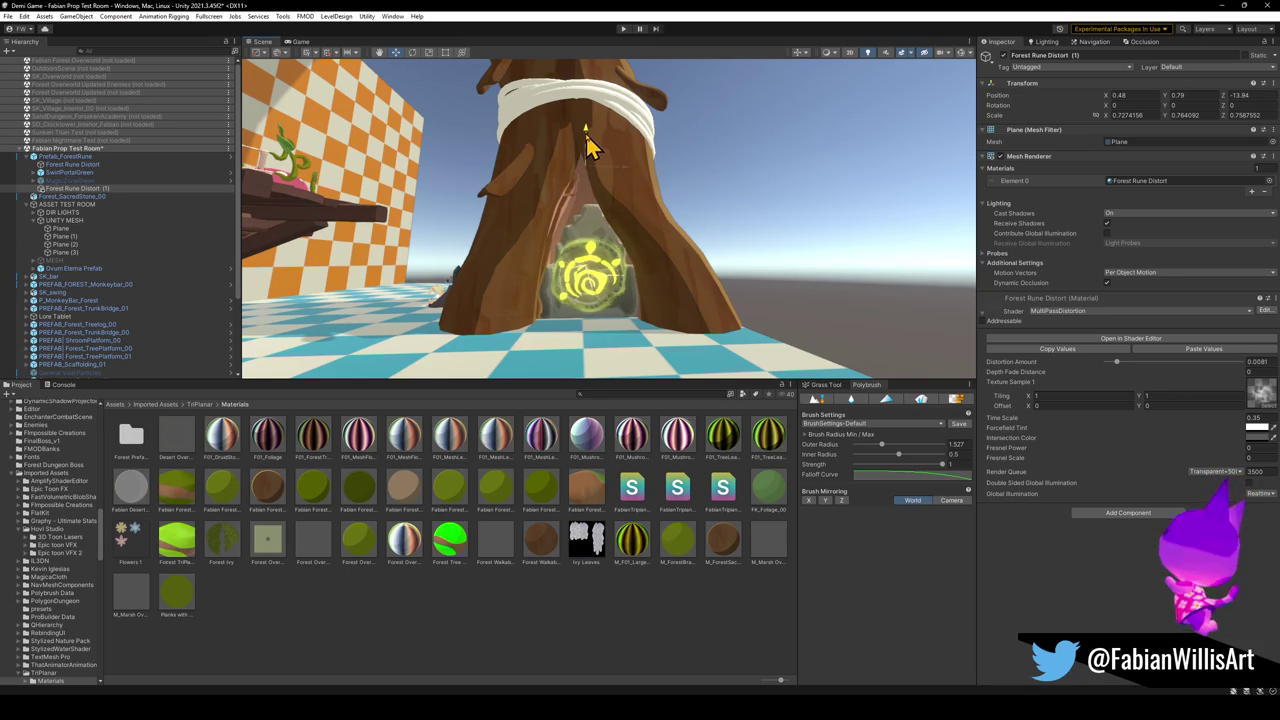
click(537, 563)
mouse_move(700, 290)
mouse_down()
mouse_move(726, 286)
mouse_move(726, 306)
mouse_up()
click(125, 190)
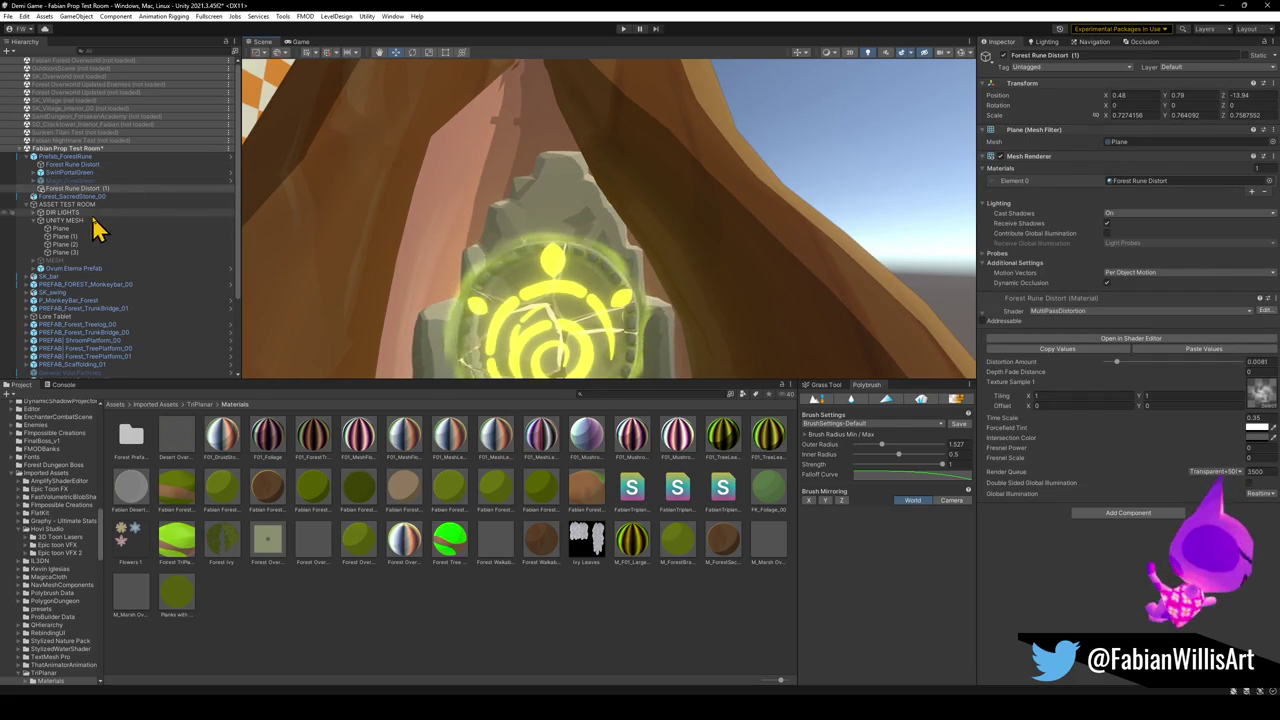
Widen the first Forest Rune Distort plane slightly to the right with the Rect tool.
mouse_move(424, 230)
mouse_down()
mouse_move(486, 166)
mouse_move(523, 217)
mouse_move(555, 227)
mouse_move(531, 223)
mouse_move(517, 243)
mouse_up()
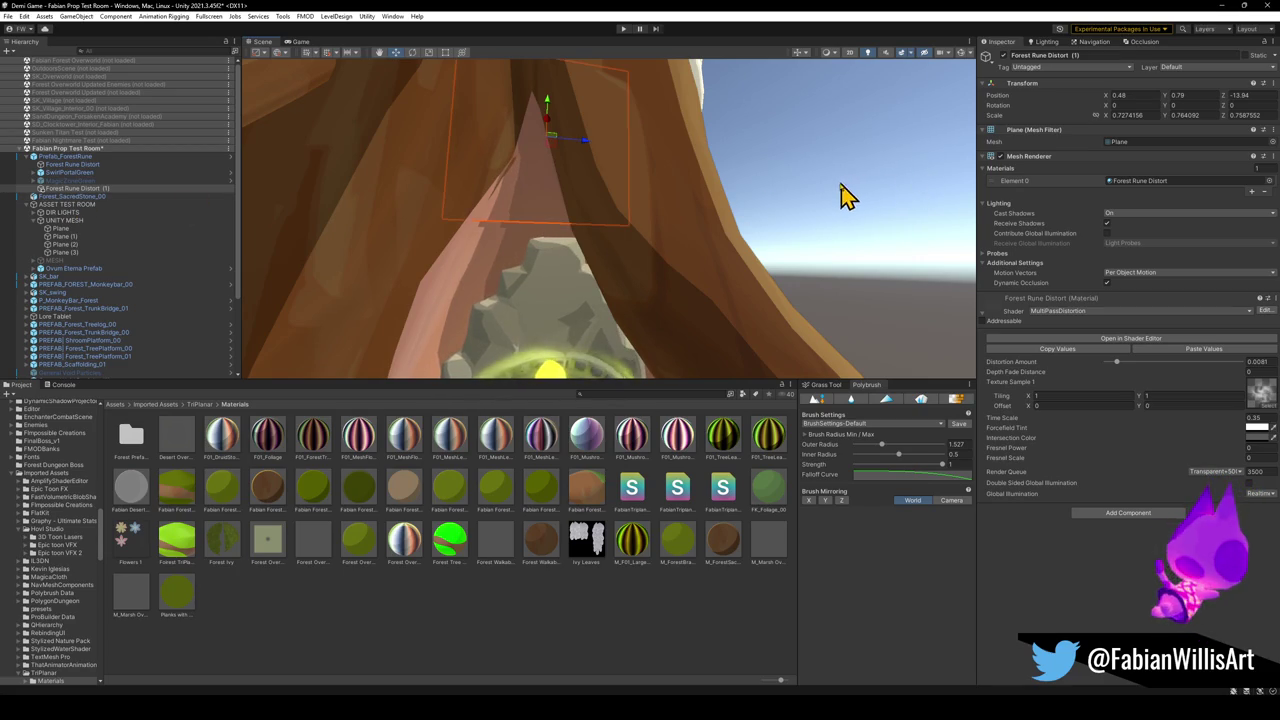
scroll(630, 240, up, 2)
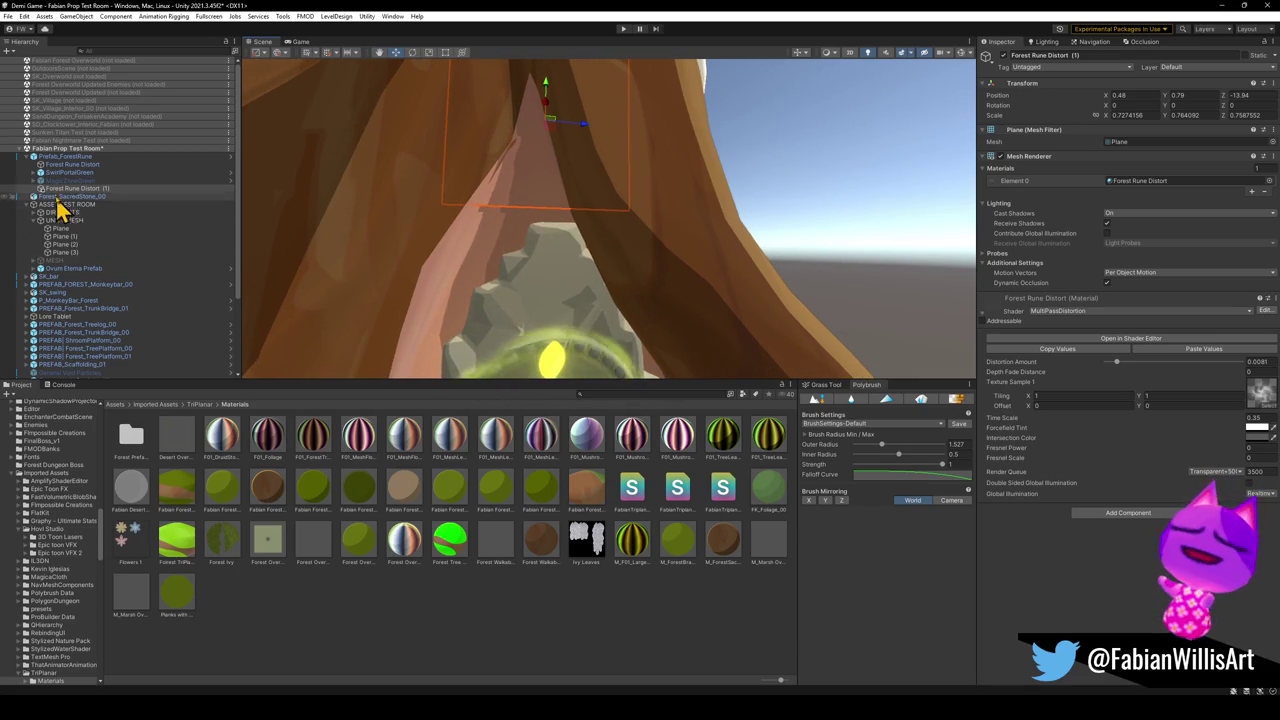
ctrl+click(78, 186)
drag(714, 262, 660, 256)
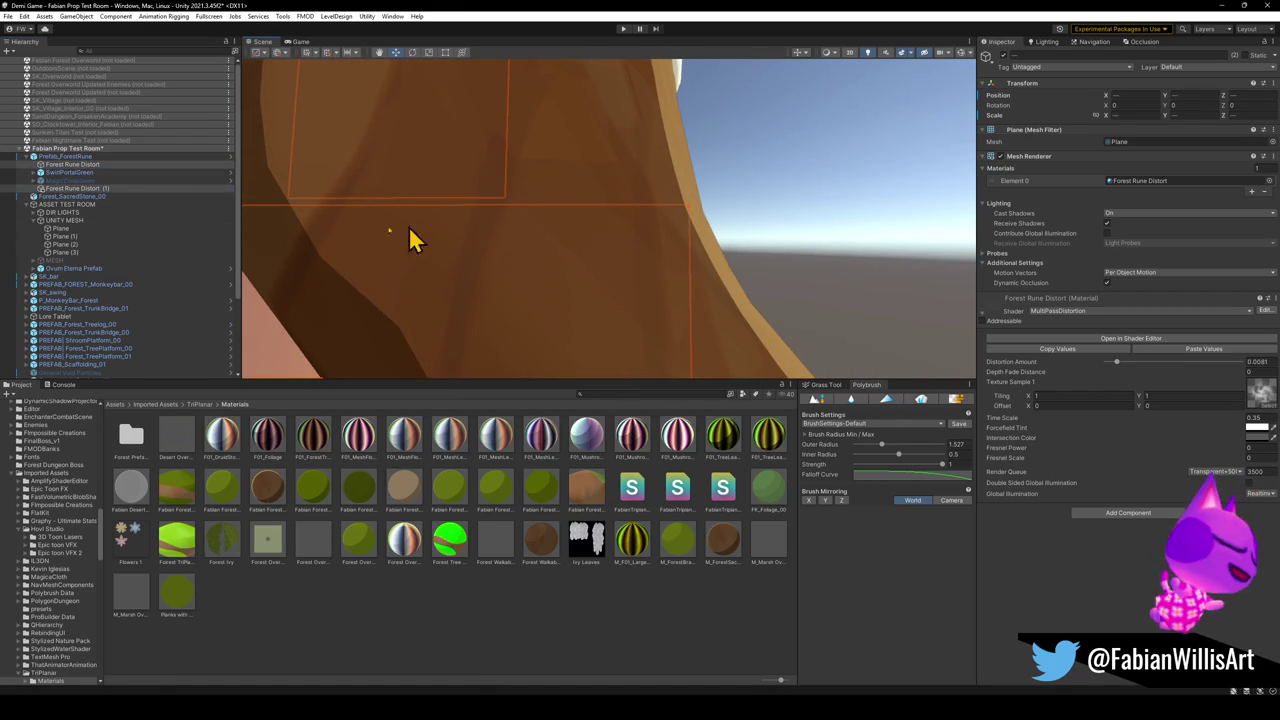
click(80, 165)
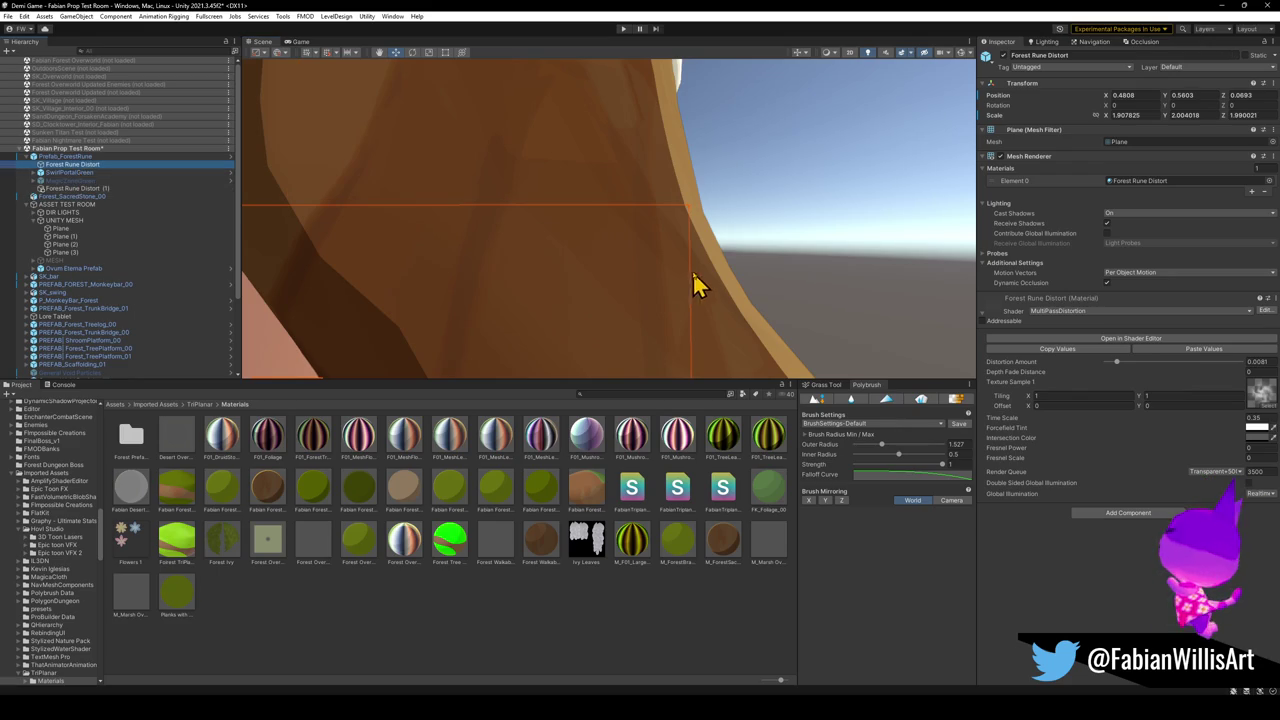
drag(689, 277, 710, 277)
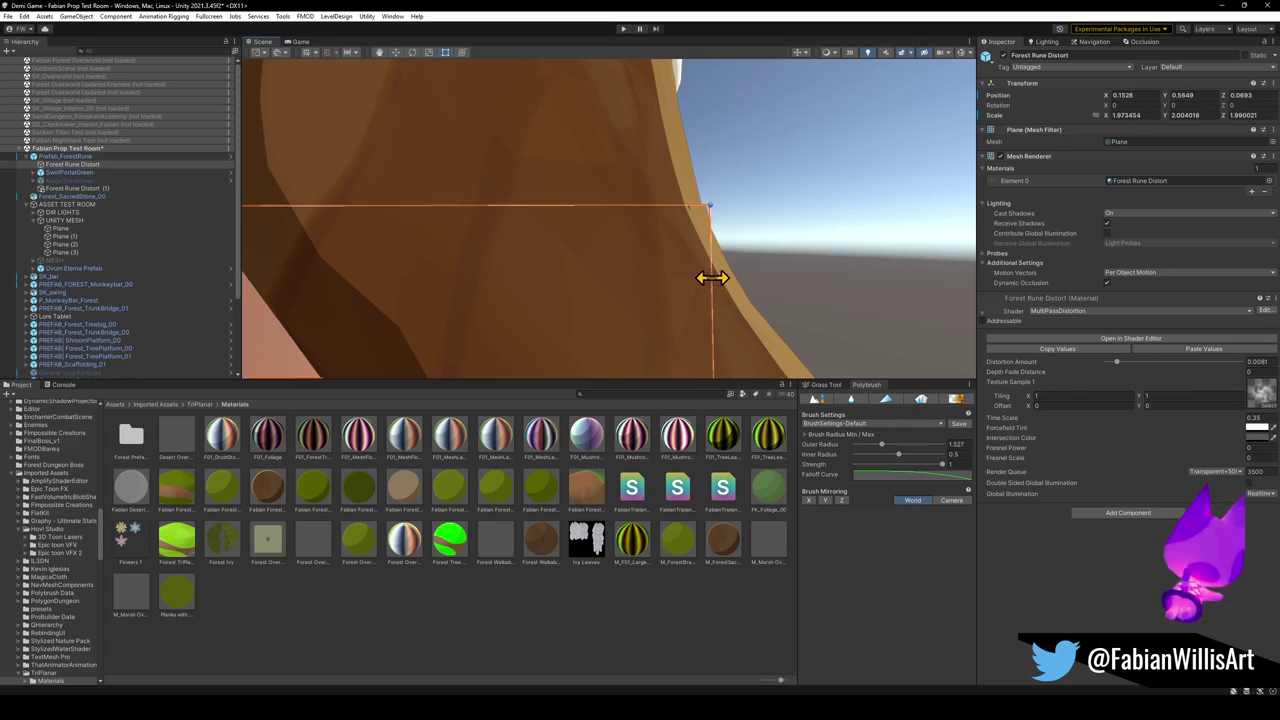
Vertex-snap Forest Rune Distort (1) to about 0.43, 0.47, -13.67 over the rune.
click(90, 189)
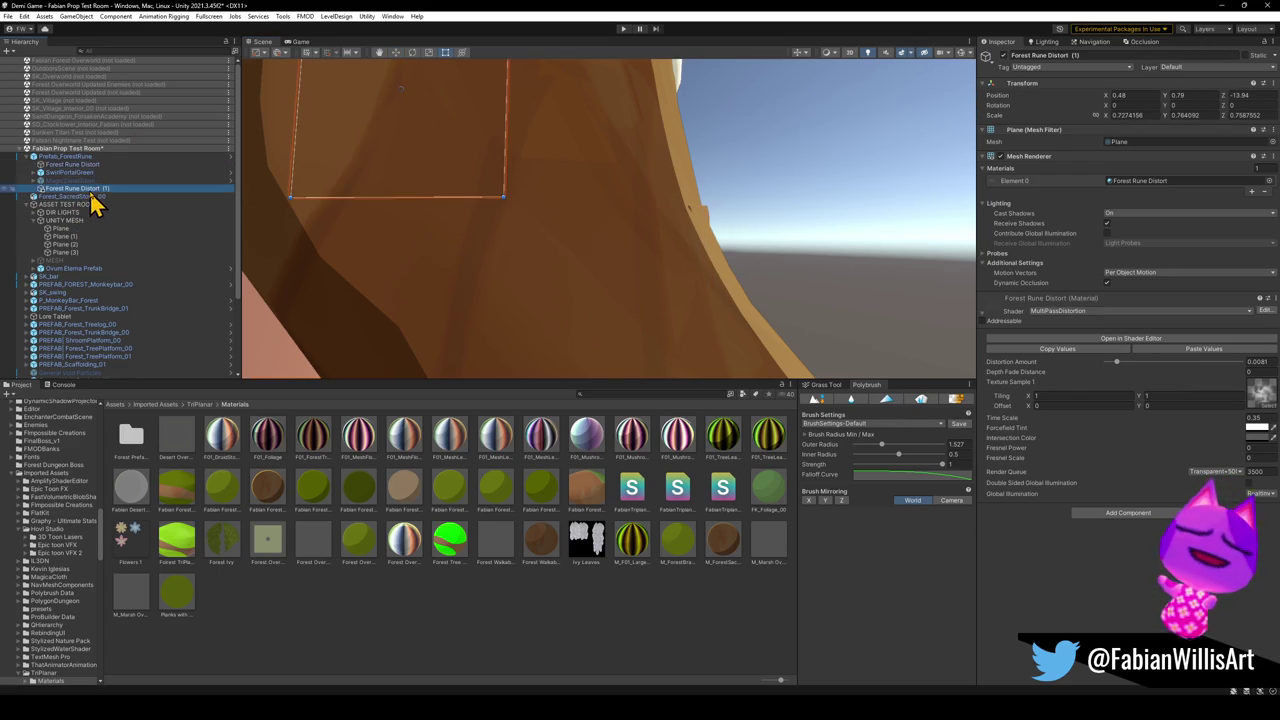
key(w)
mouse_move(508, 204)
mouse_down()
mouse_move(729, 251)
mouse_move(720, 235)
mouse_move(757, 237)
mouse_move(703, 229)
mouse_move(718, 226)
mouse_move(700, 180)
mouse_move(597, 186)
mouse_move(597, 226)
mouse_move(666, 263)
mouse_move(680, 249)
mouse_move(670, 181)
mouse_move(651, 177)
mouse_move(706, 169)
mouse_move(626, 191)
mouse_move(592, 173)
mouse_move(623, 174)
mouse_move(646, 137)
mouse_move(538, 216)
mouse_move(506, 271)
mouse_move(504, 334)
mouse_move(631, 291)
mouse_move(620, 282)
mouse_up()
key(v)
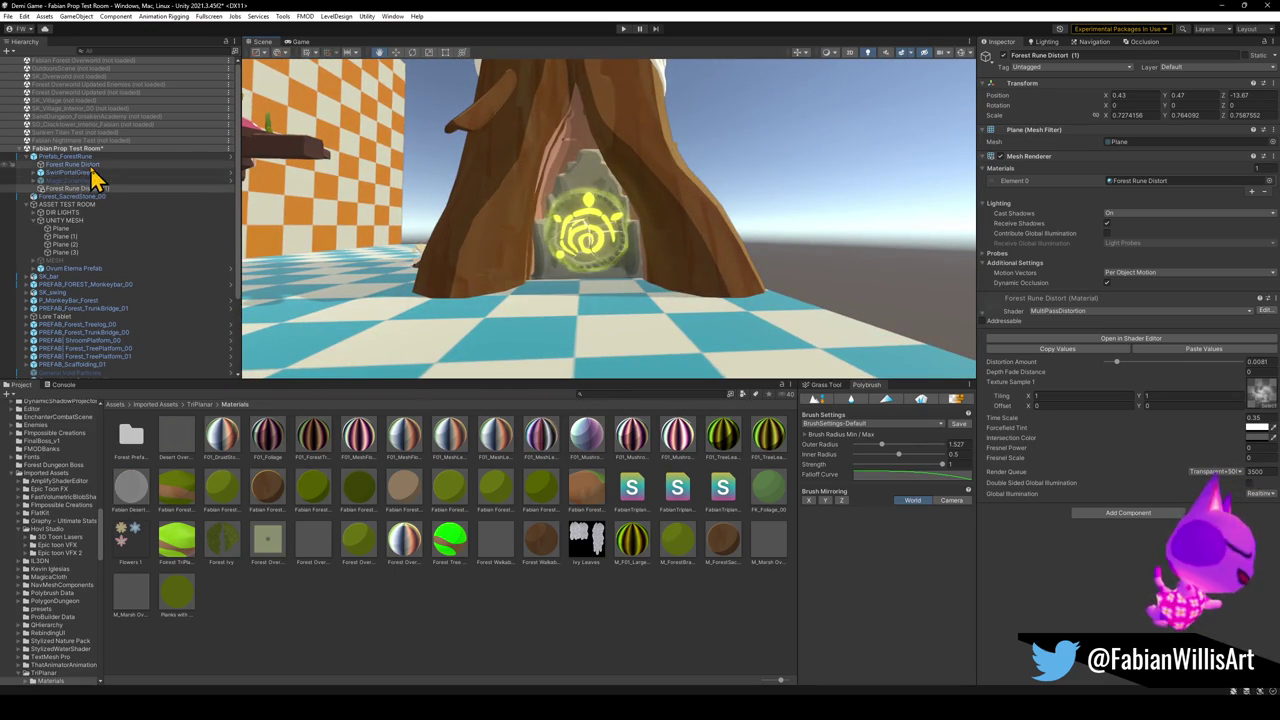
Select Prefab_ForestRune and pick a red hue for its emission colour in the HDR picker.
click(90, 172)
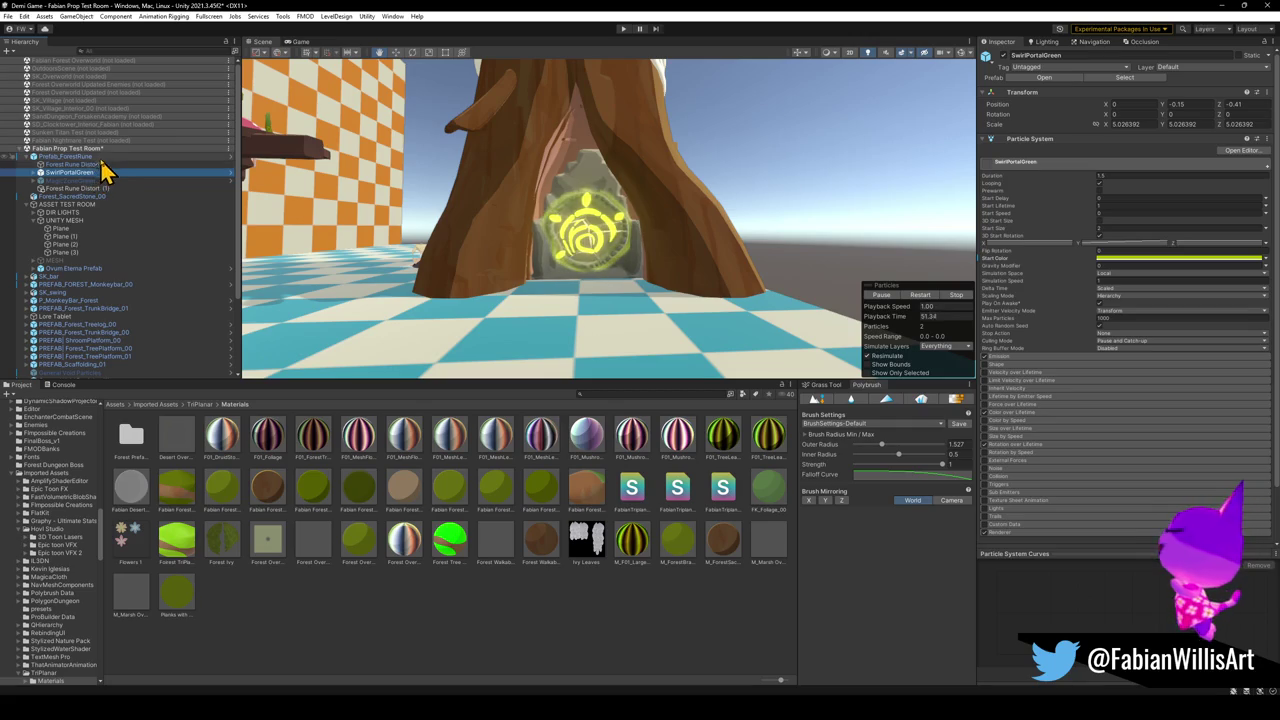
click(90, 156)
click(1163, 462)
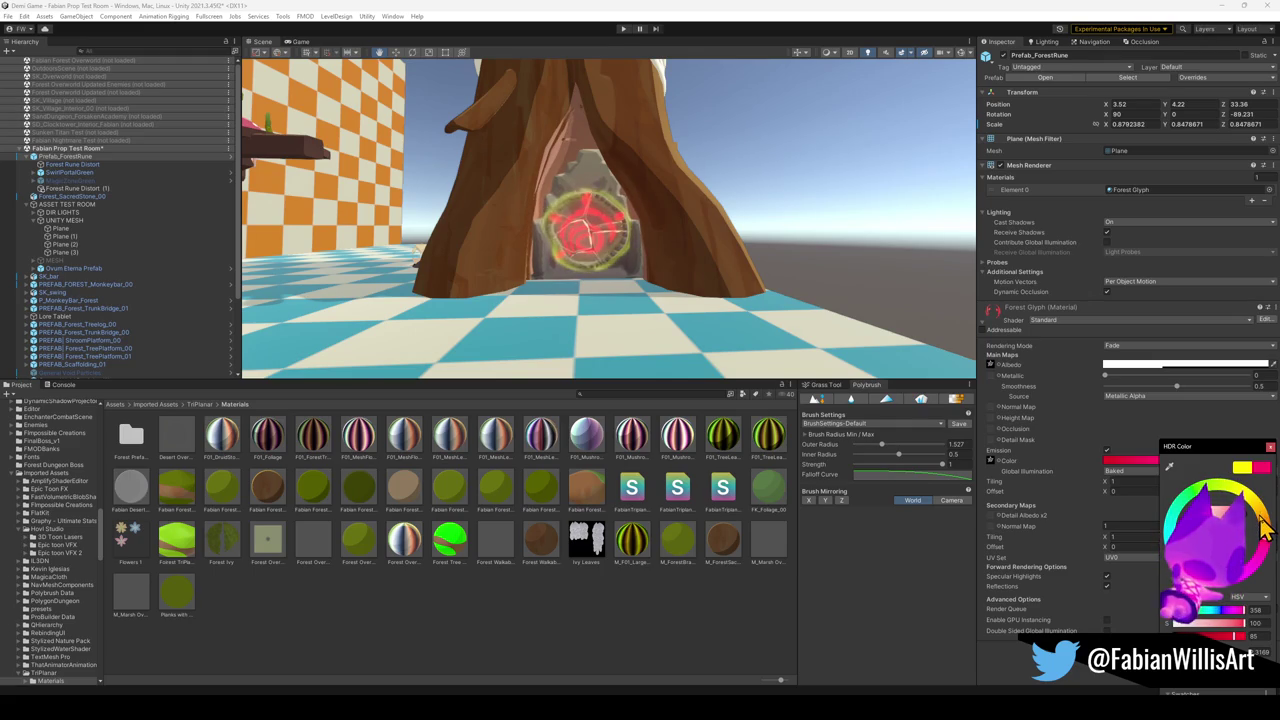
click(75, 172)
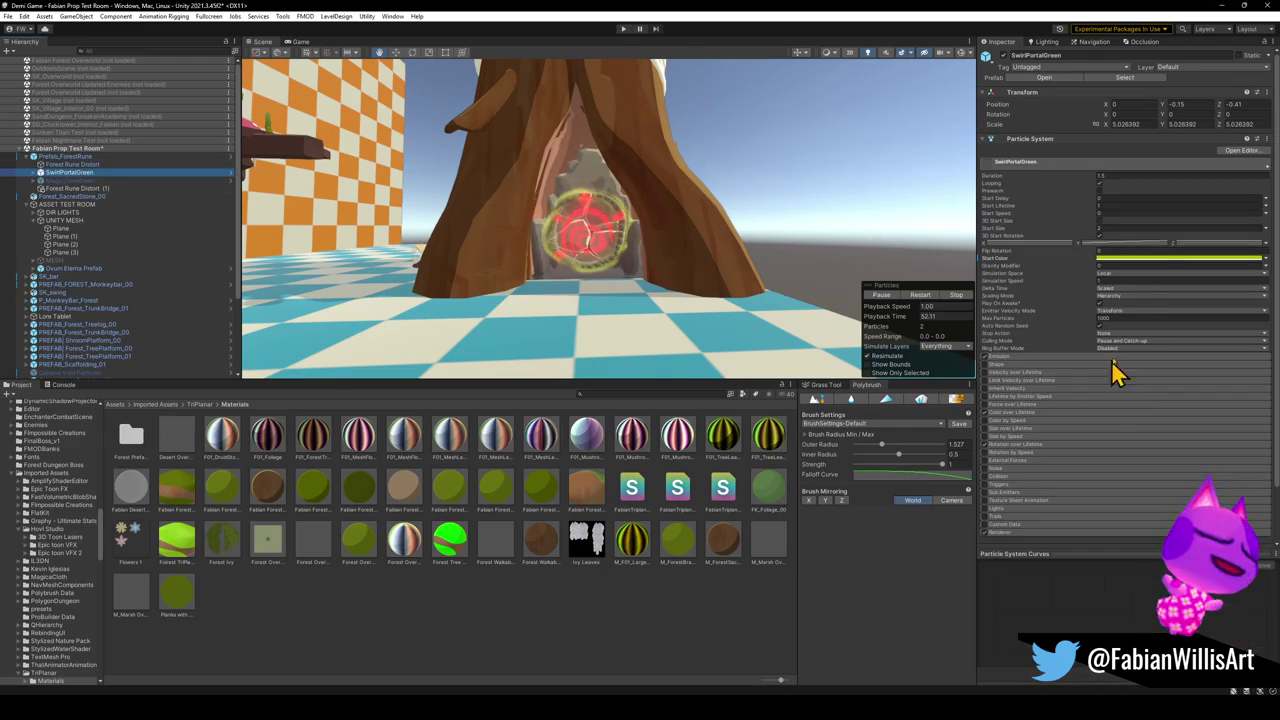
Shift SwirlPortalGreen's Start Color hue and value to a bright cyan-teal.
click(1150, 262)
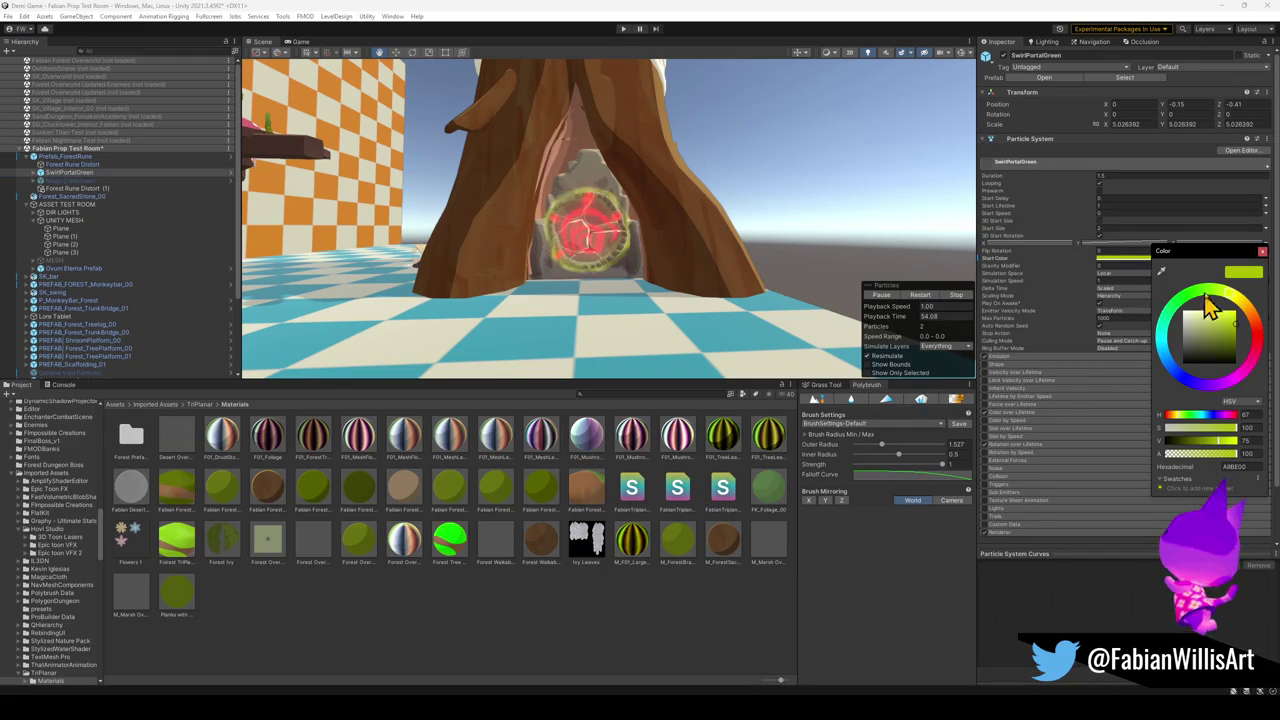
mouse_move(1230, 305)
mouse_down()
mouse_move(1200, 320)
mouse_move(1180, 373)
mouse_move(1168, 344)
mouse_up()
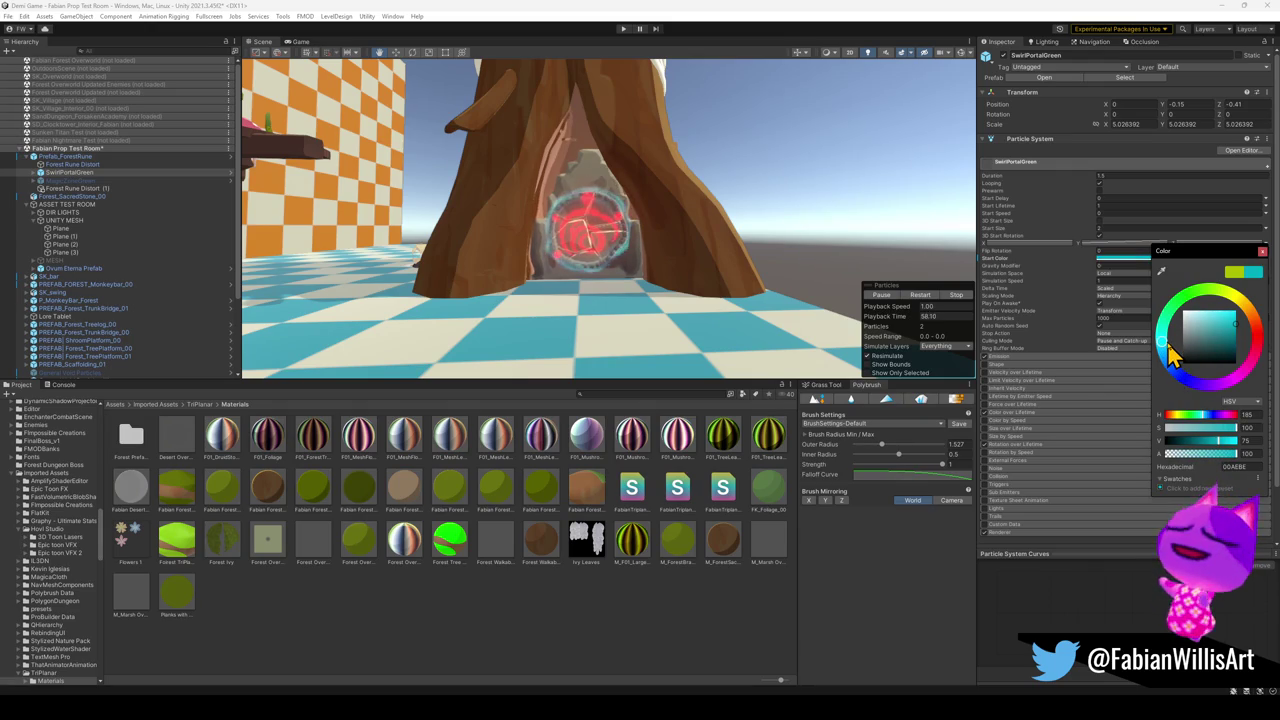
drag(766, 206, 923, 234)
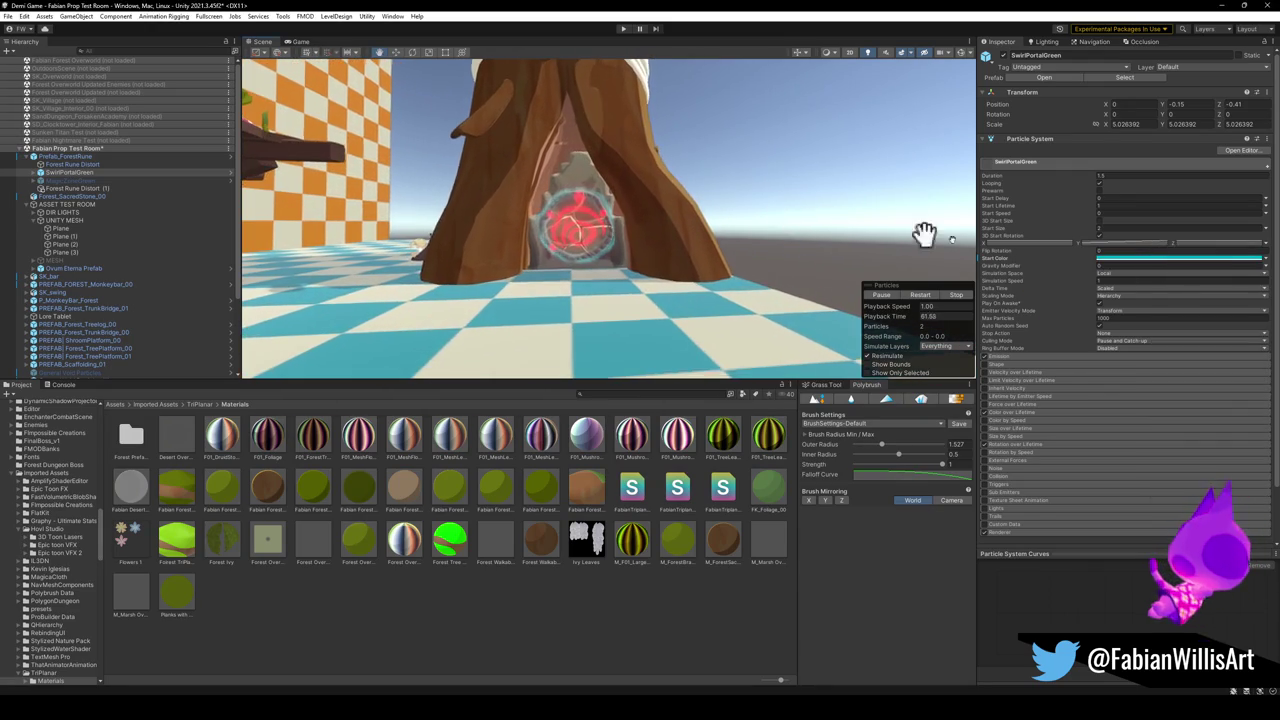
click(1154, 258)
drag(1232, 338, 1232, 325)
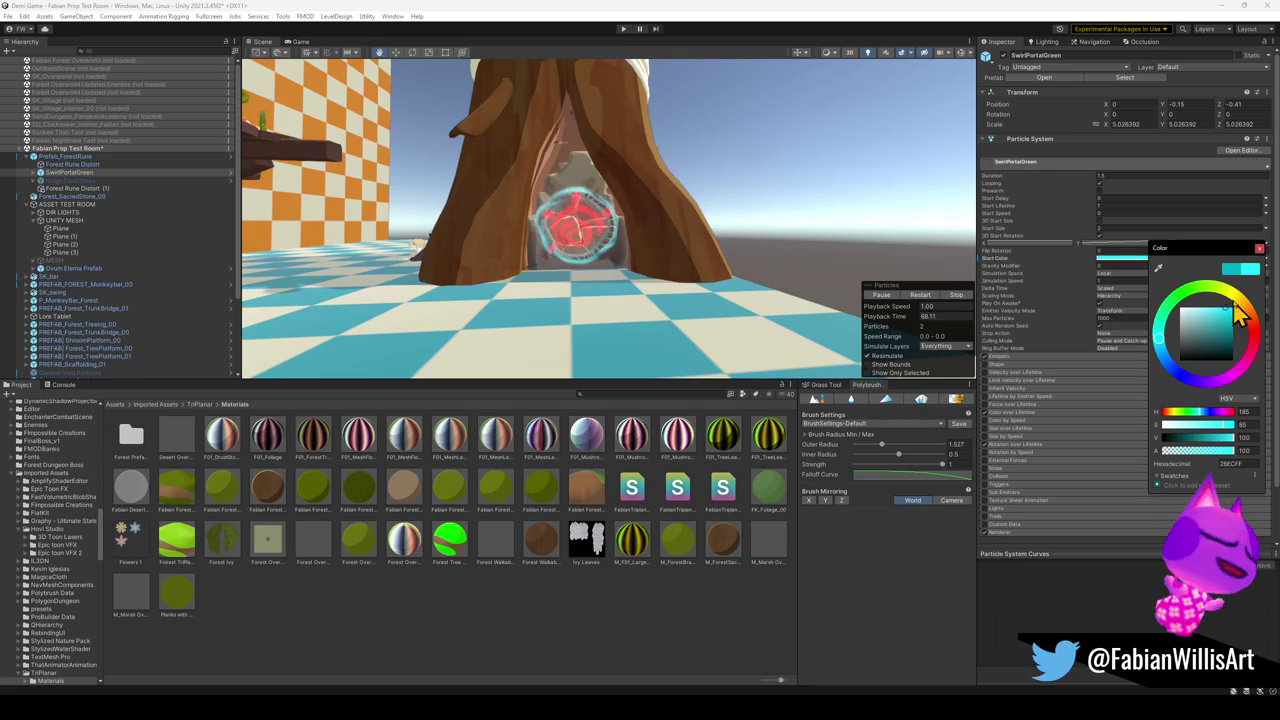
drag(1175, 318, 1160, 335)
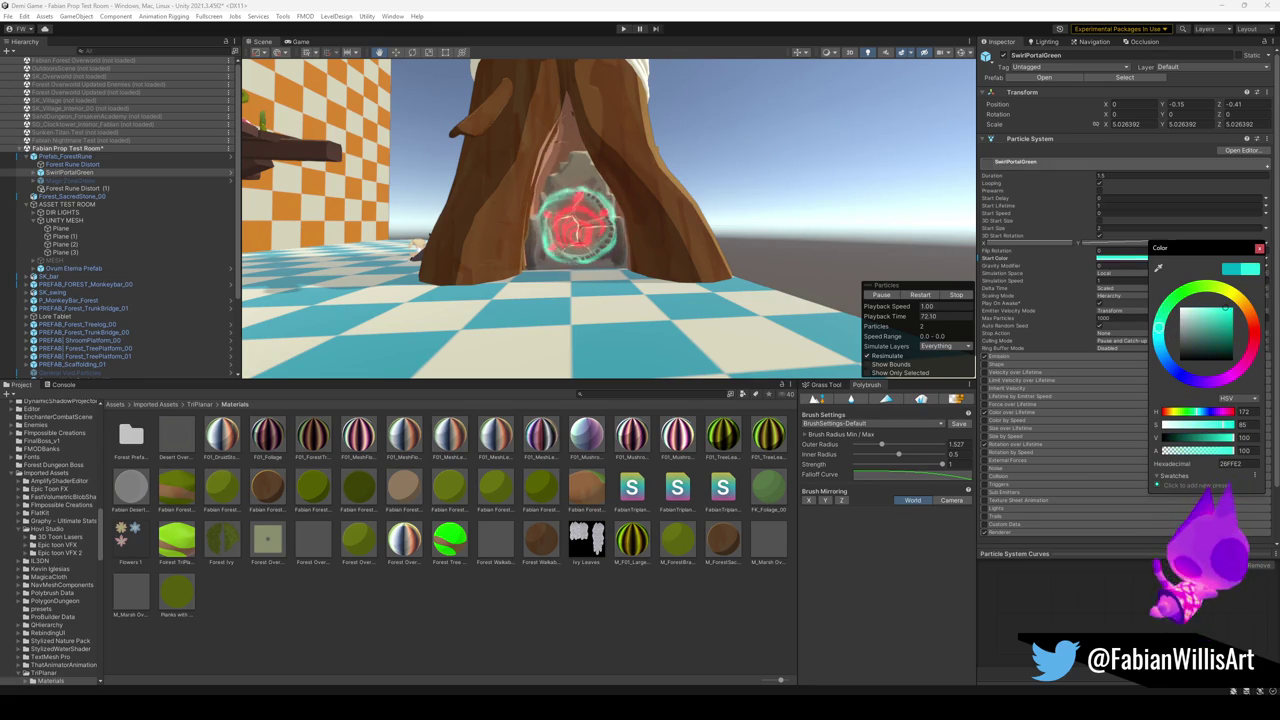
click(1259, 248)
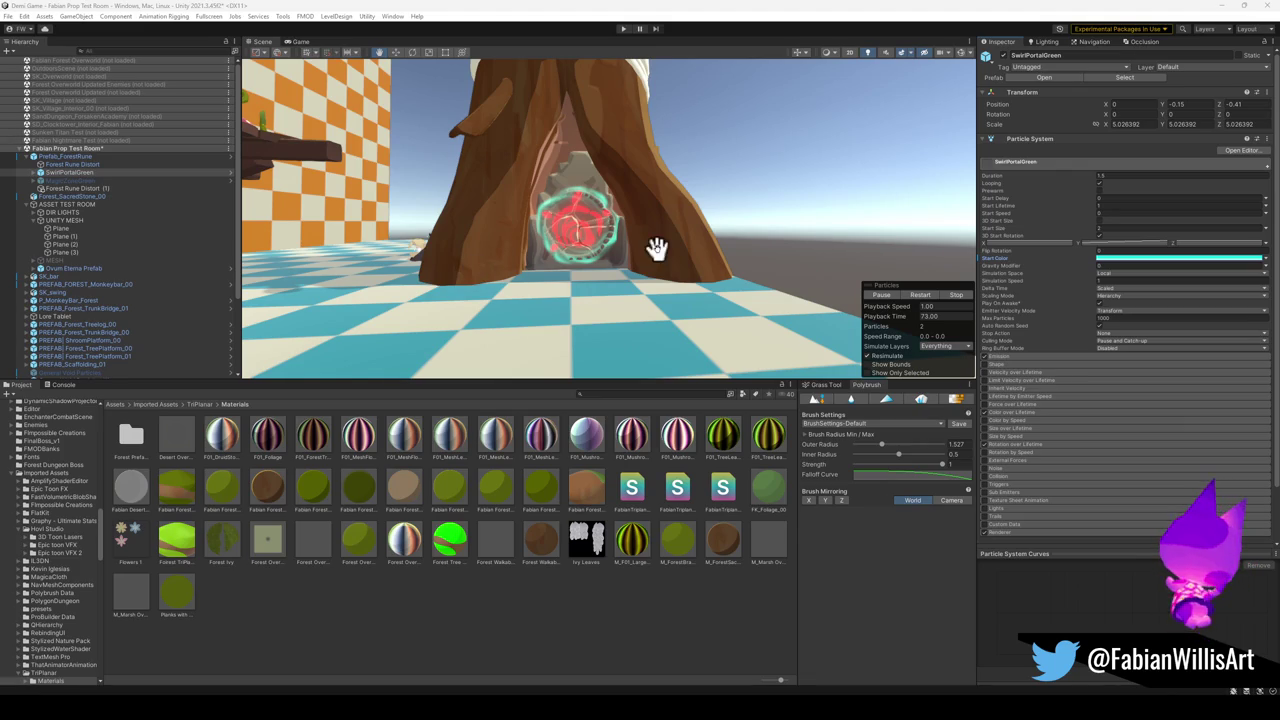
Try yellow, orange and red particle colours, settle on pale grey 90A2A4, and scale to about 5.51.
click(1128, 259)
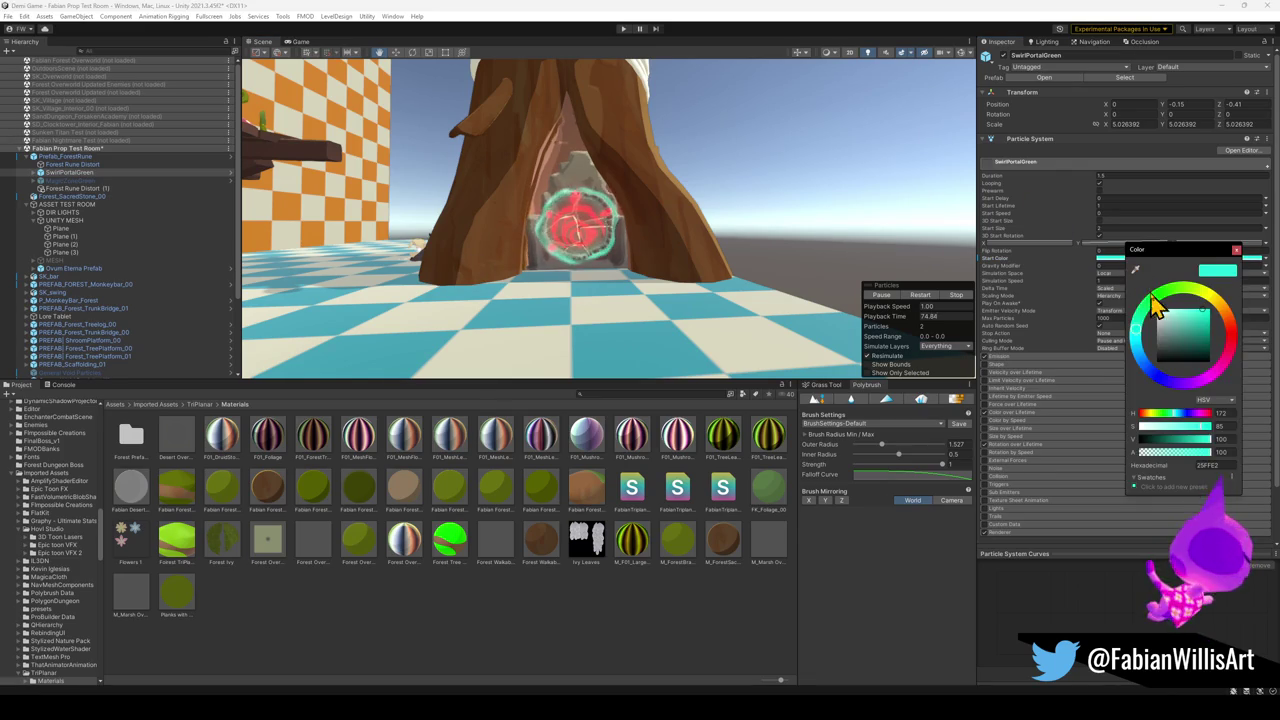
mouse_move(1143, 337)
mouse_down()
mouse_move(1152, 308)
mouse_move(1188, 295)
mouse_move(1215, 310)
mouse_up()
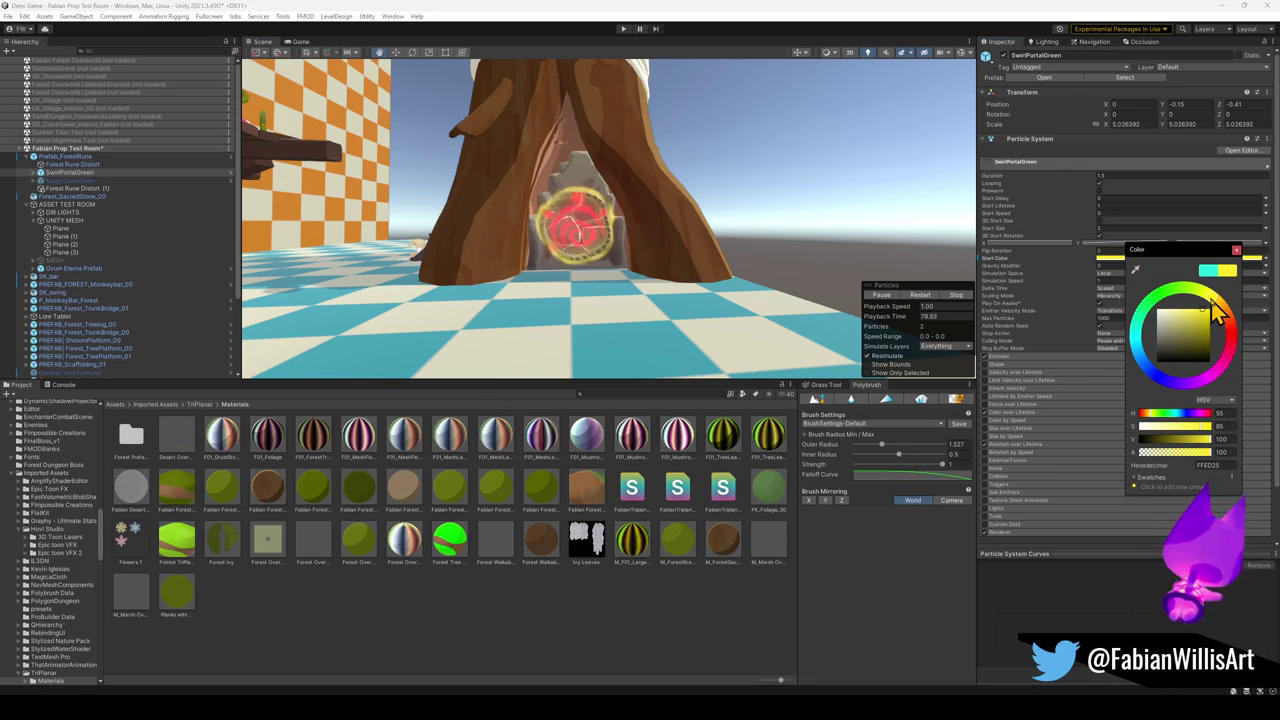
drag(1200, 305, 1228, 318)
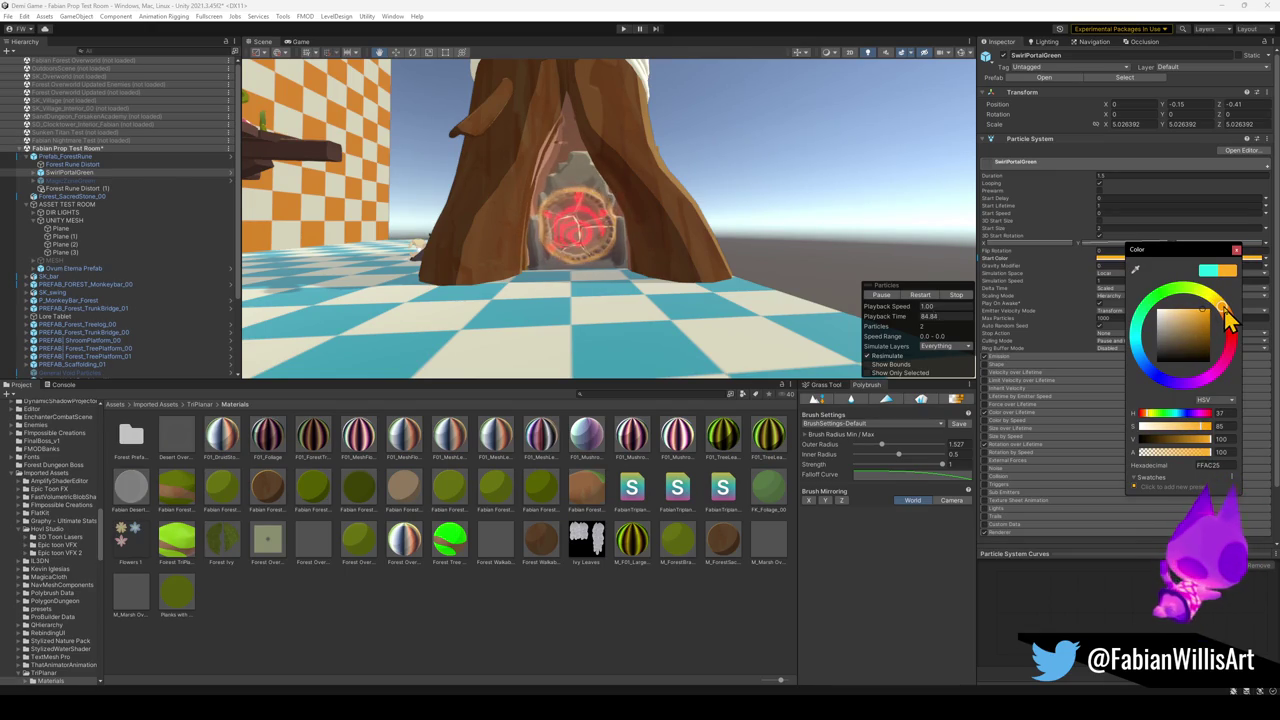
mouse_move(1228, 316)
mouse_down()
mouse_move(1232, 358)
mouse_move(1181, 371)
mouse_move(1148, 356)
mouse_move(1159, 311)
mouse_move(1157, 340)
mouse_move(1161, 329)
mouse_up()
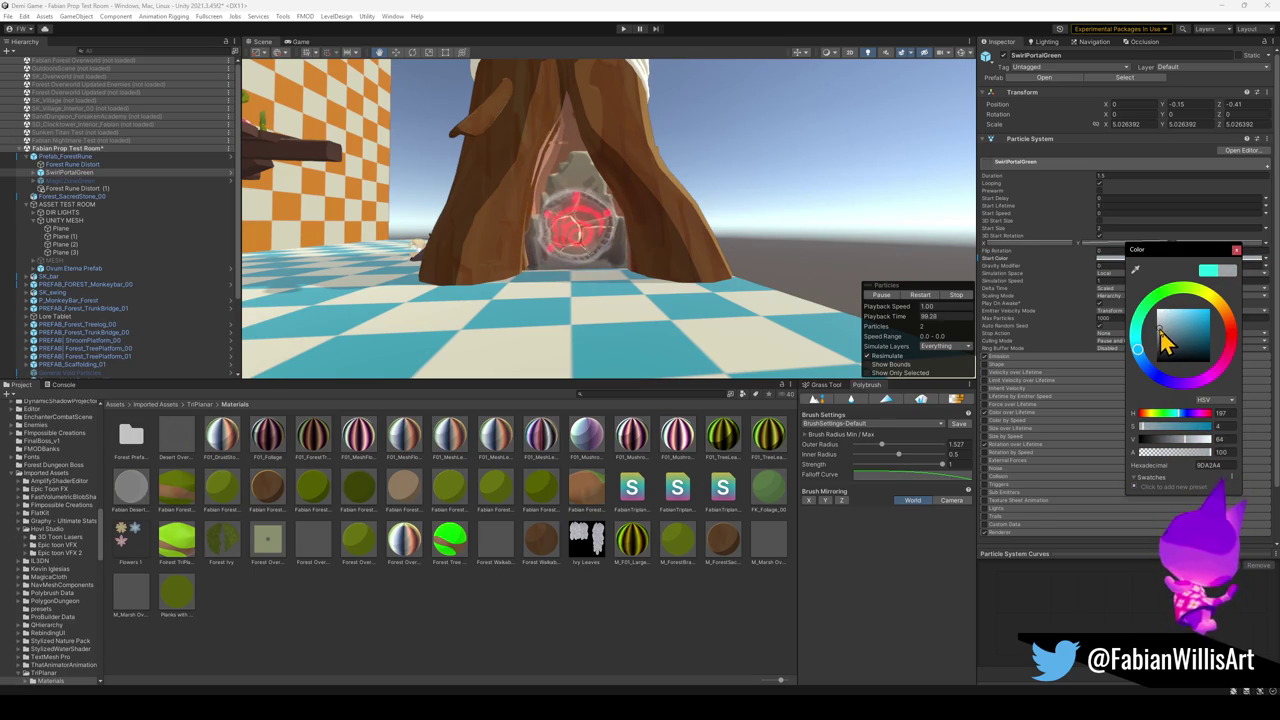
click(578, 240)
drag(586, 234, 657, 251)
scroll(658, 247, up, 10)
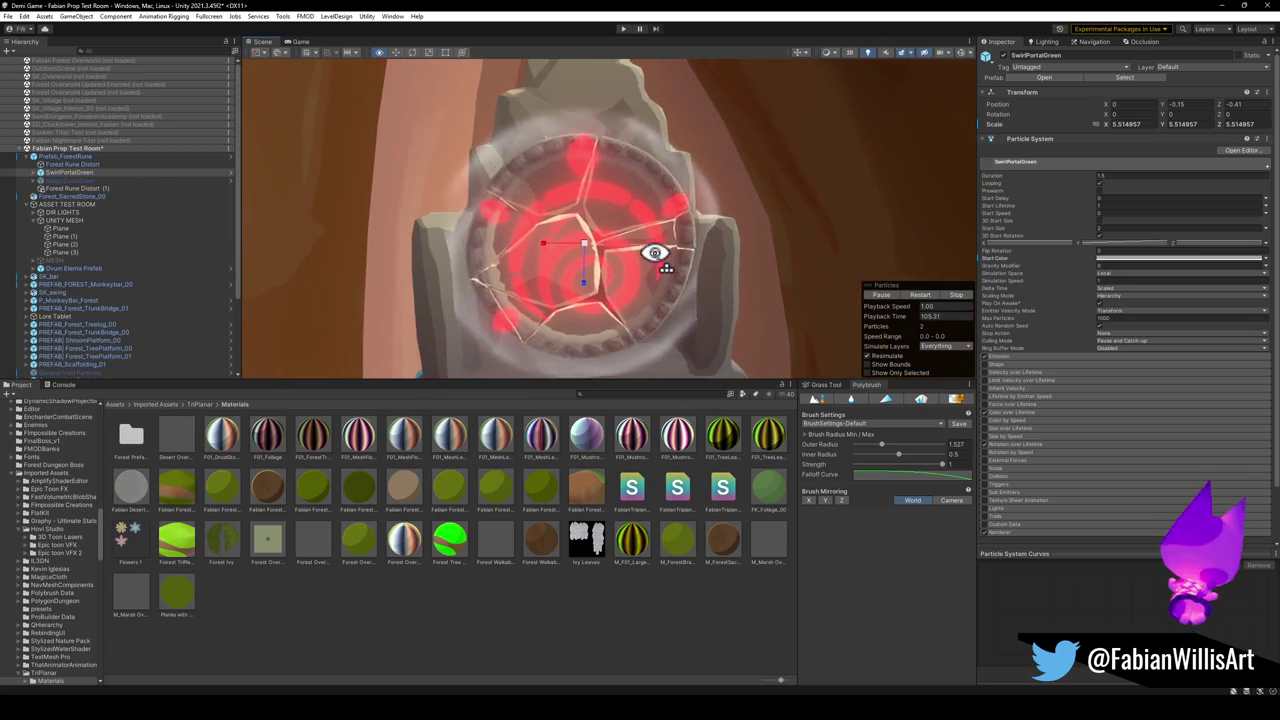
Raise the SwirlPortalGreen particles to about Position Y 0.45 so they centre on the rune stone.
click(83, 158)
mouse_move(386, 229)
mouse_down()
mouse_move(651, 263)
mouse_move(475, 250)
mouse_move(268, 210)
mouse_up()
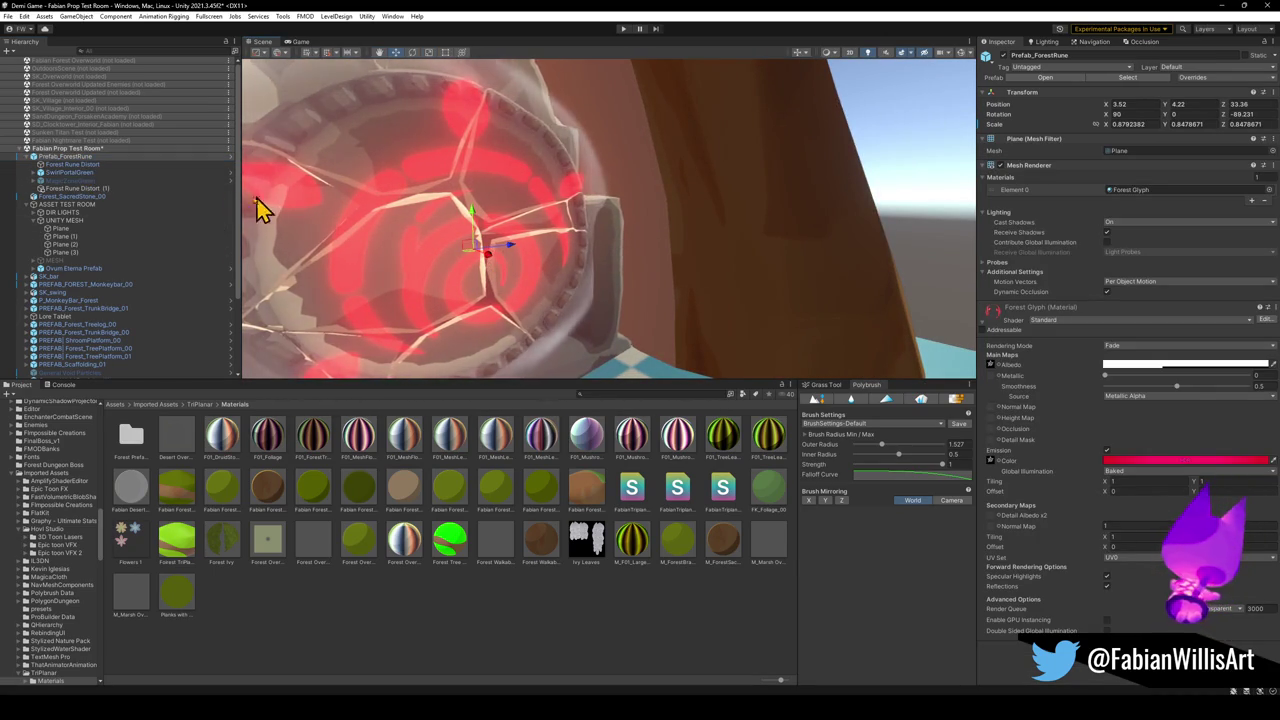
click(72, 172)
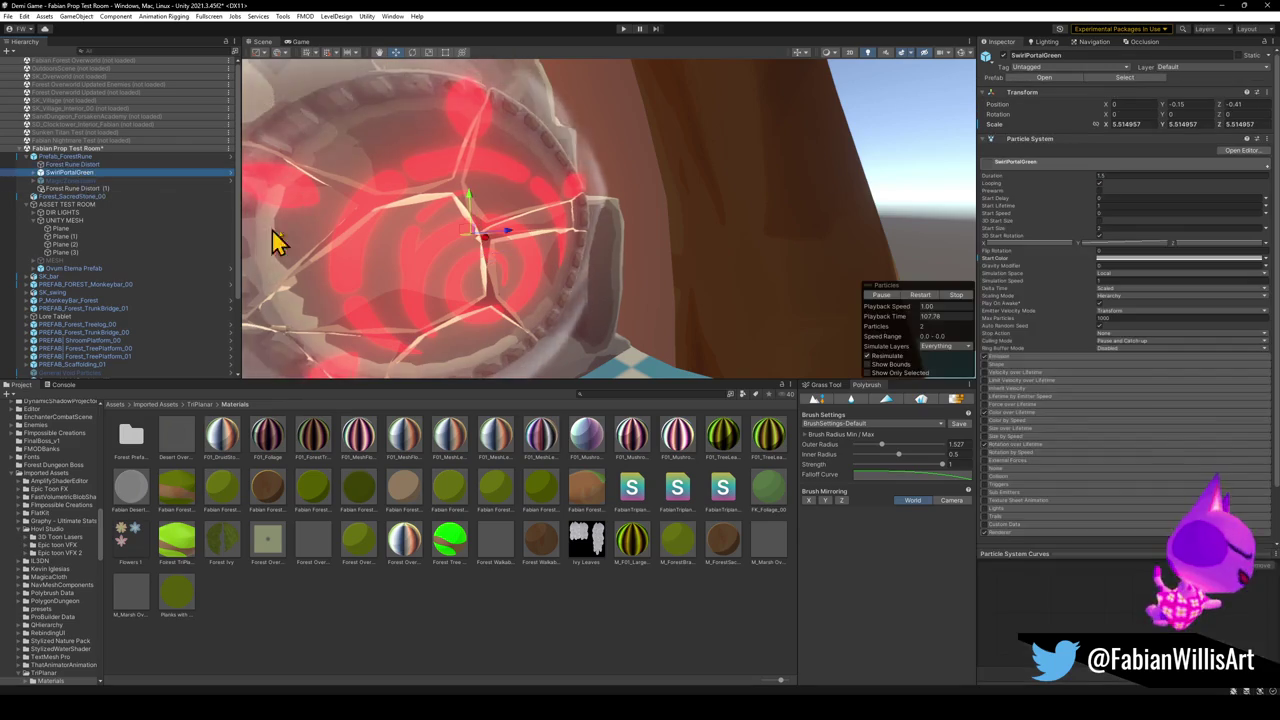
drag(486, 251, 500, 251)
Zoom and orbit around the tree trunk to check the swirl's placement on the rune.
scroll(491, 246, down, 5)
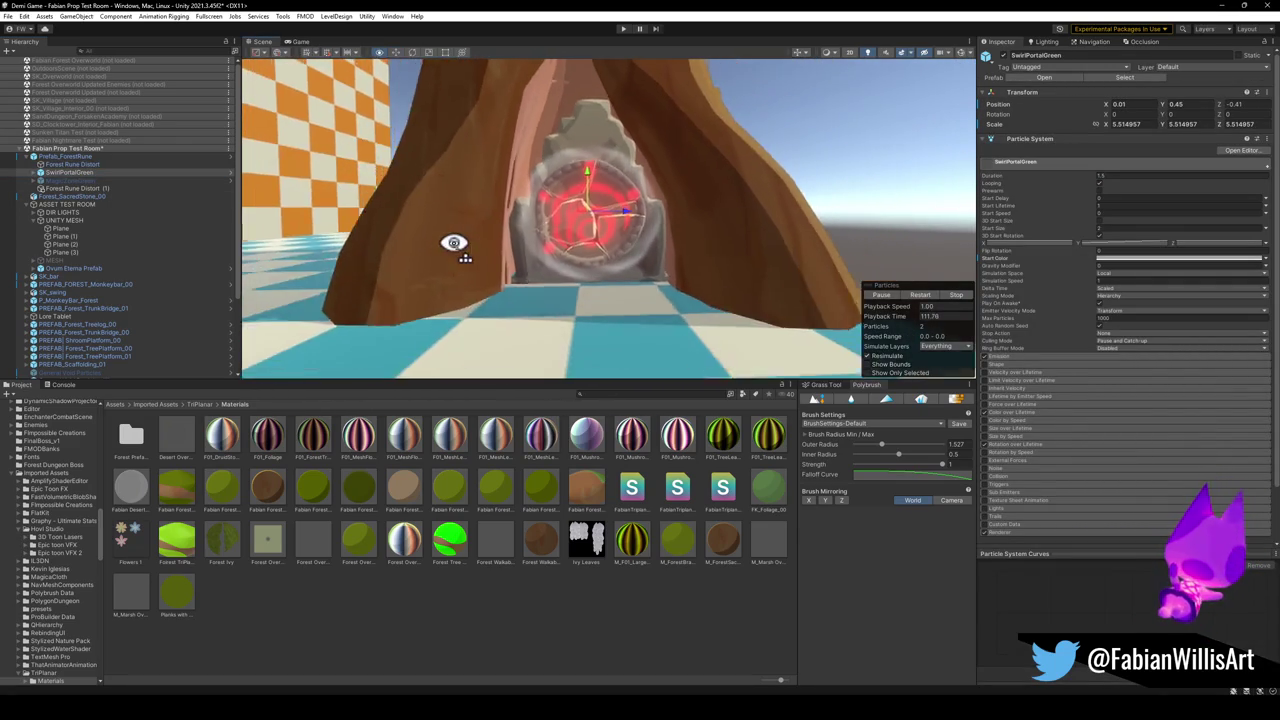
scroll(453, 243, down, 5)
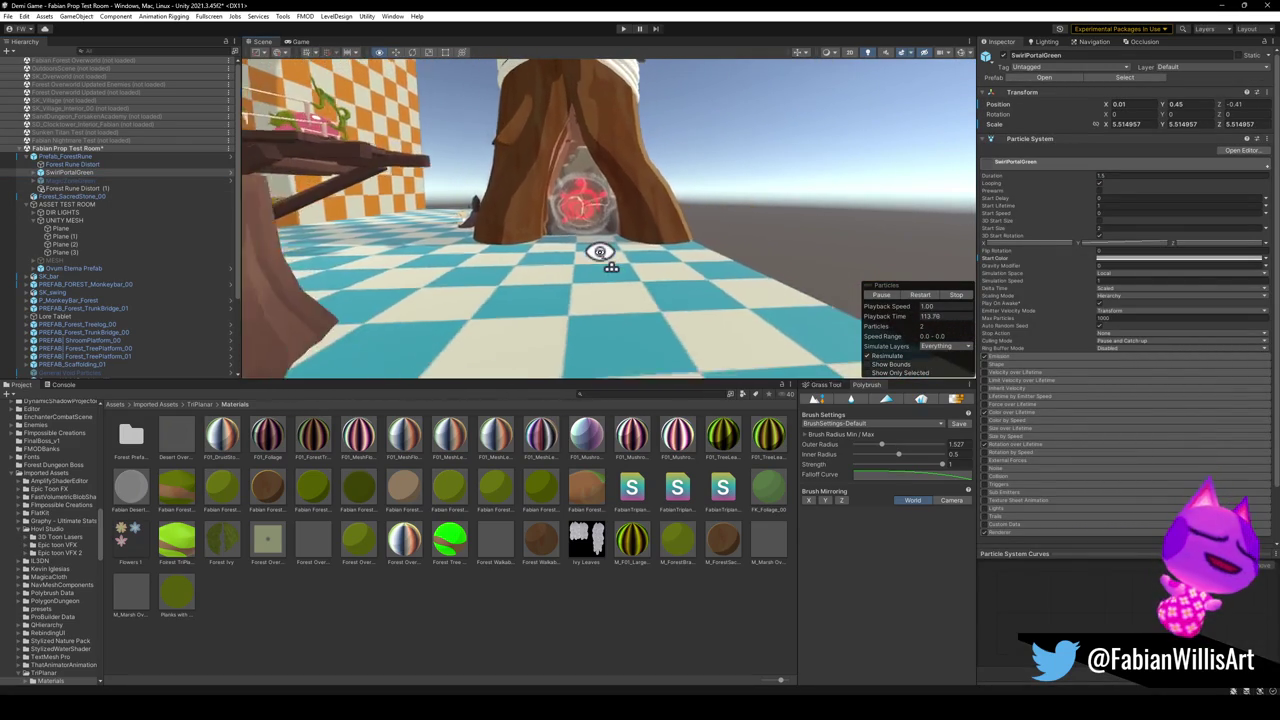
scroll(600, 252, up, 5)
scroll(595, 241, up, 2)
drag(534, 234, 740, 251)
scroll(534, 234, up, 2)
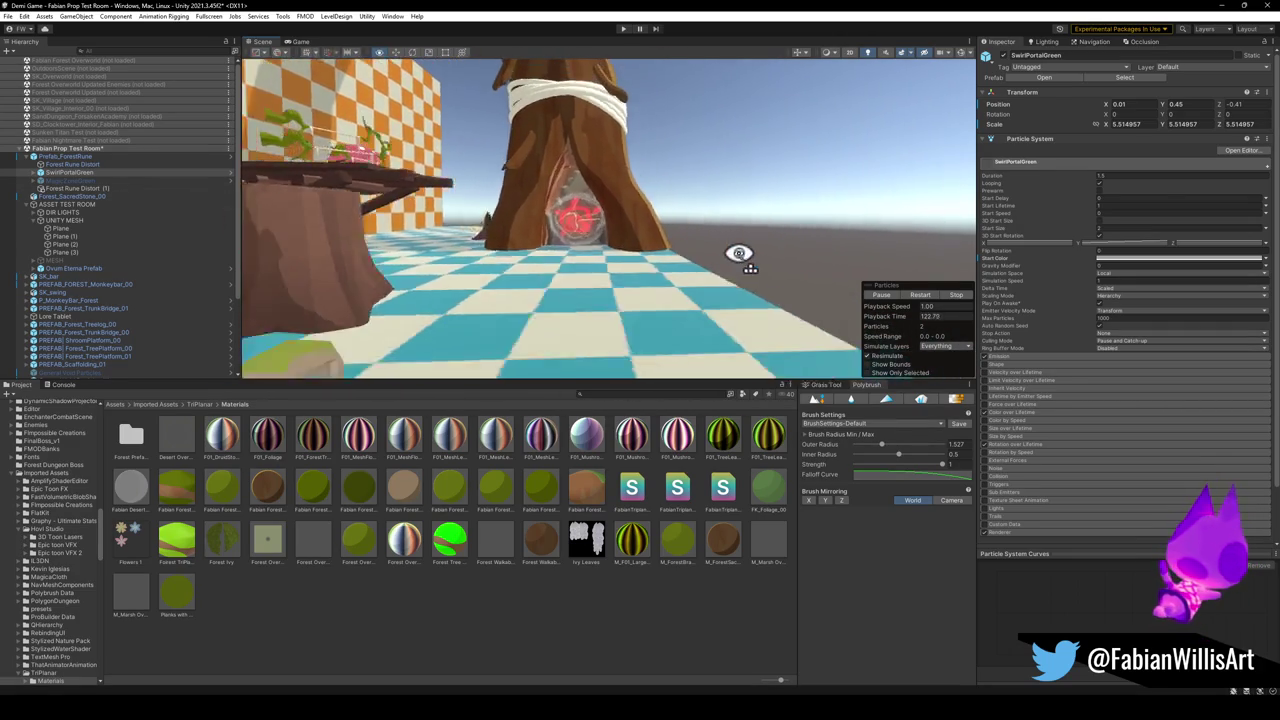
scroll(651, 246, up, 3)
mouse_move(651, 246)
mouse_down()
mouse_move(714, 252)
mouse_move(602, 245)
mouse_up()
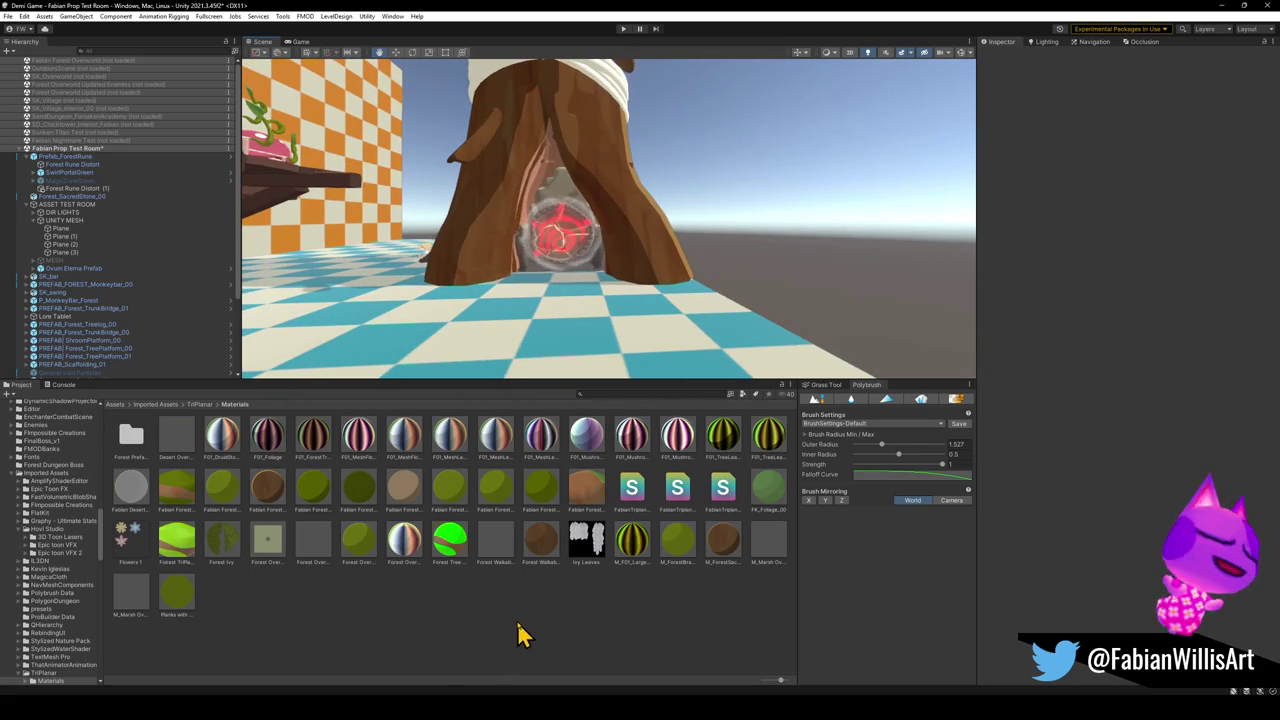
Check the Game camera view, then enter Play mode to test the prop room.
click(300, 41)
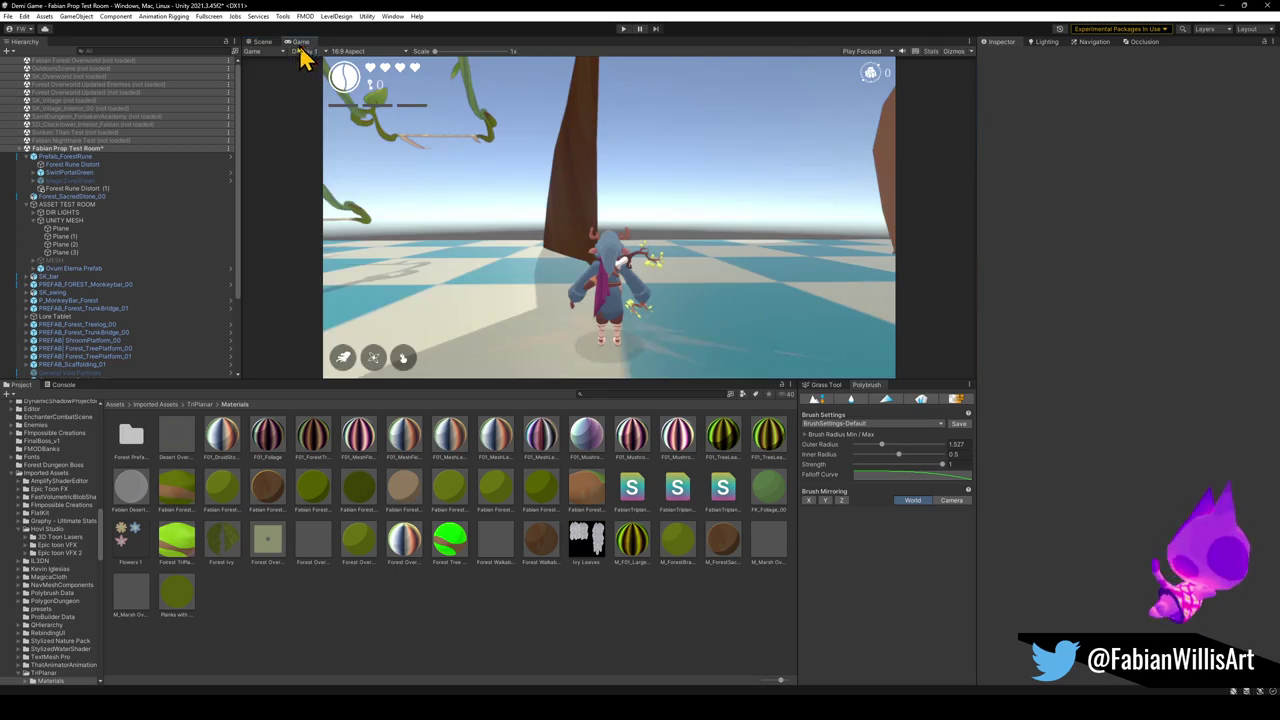
drag(300, 41, 340, 217)
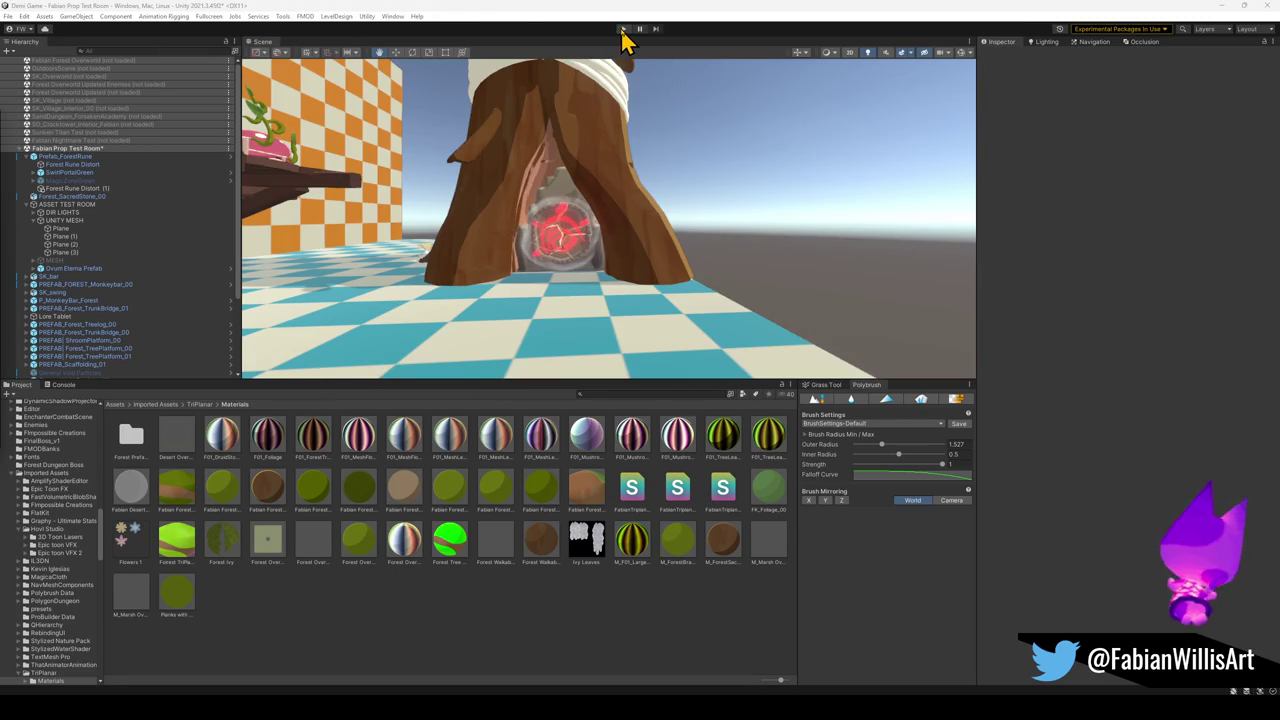
click(623, 29)
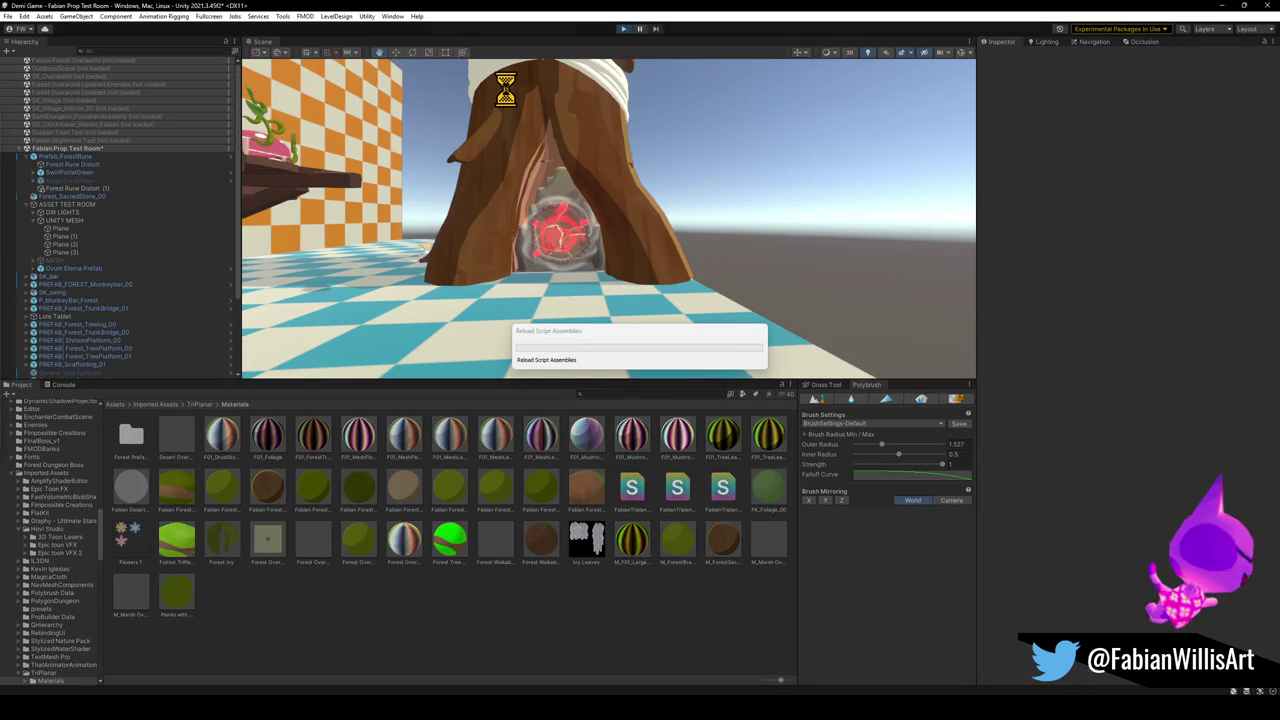